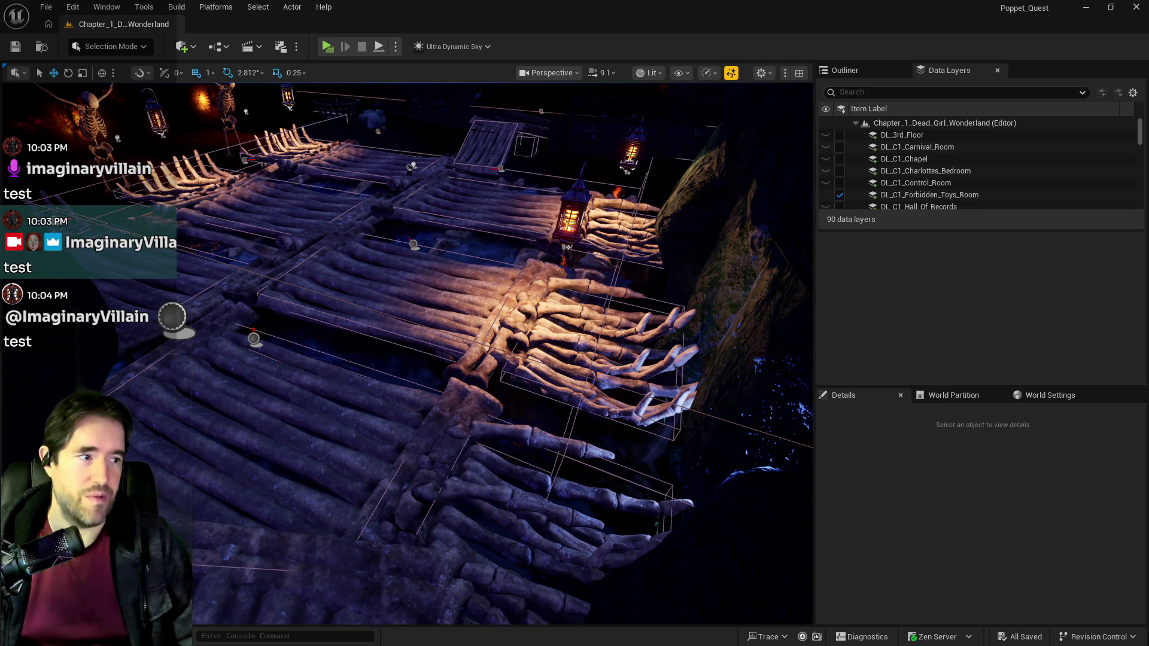
Step: Browse 2DSideScrollerBP/Characters/Bosses/Sally_The_Blackheart and open BP_Sally_The_Blackheart_Clone
{"action": "key", "text": "ctrl+space"}
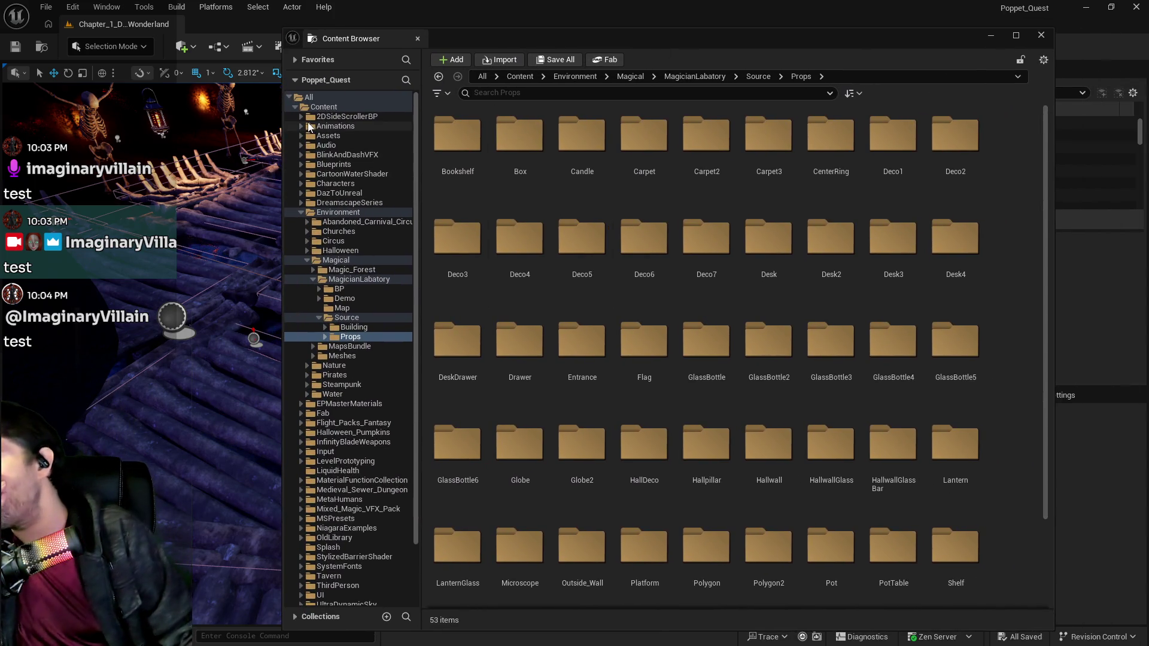
{"action": "left_click", "coordinate": [301, 117]}
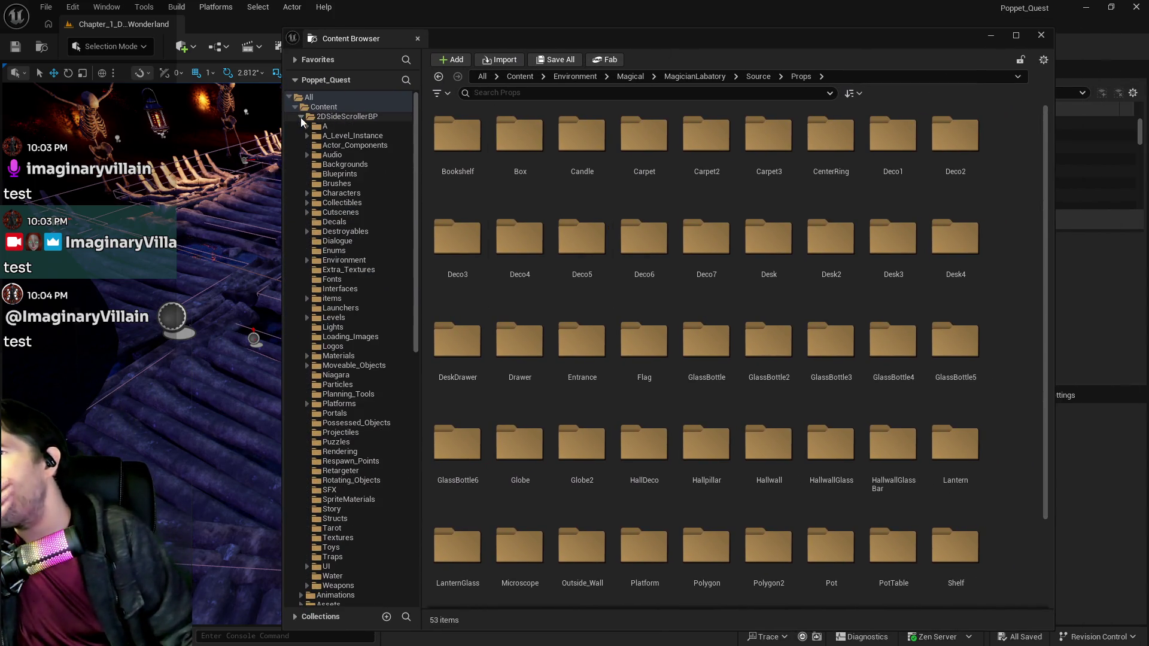
{"action": "left_click", "coordinate": [308, 194]}
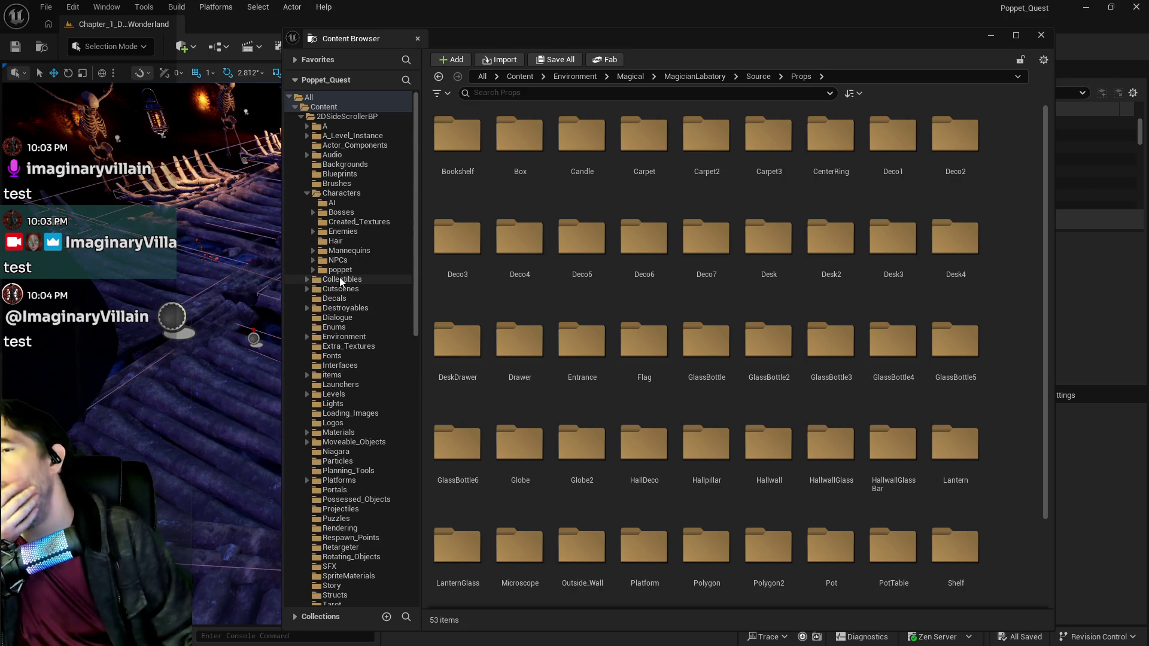
{"action": "left_click", "coordinate": [335, 213]}
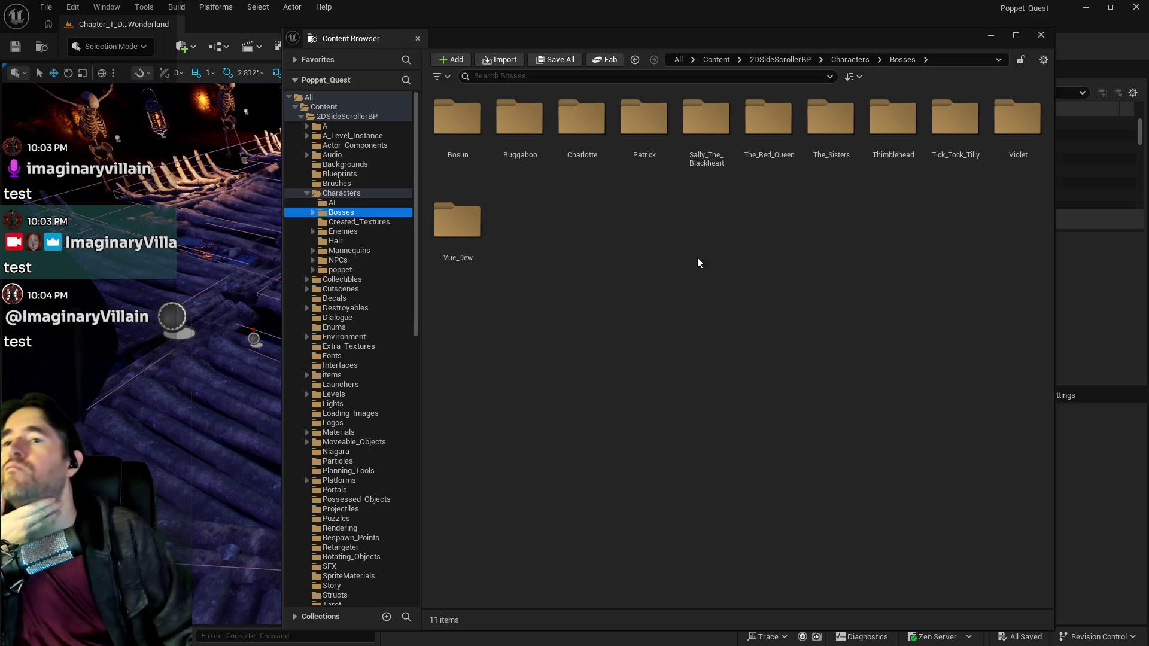
{"action": "double_click", "coordinate": [728, 136]}
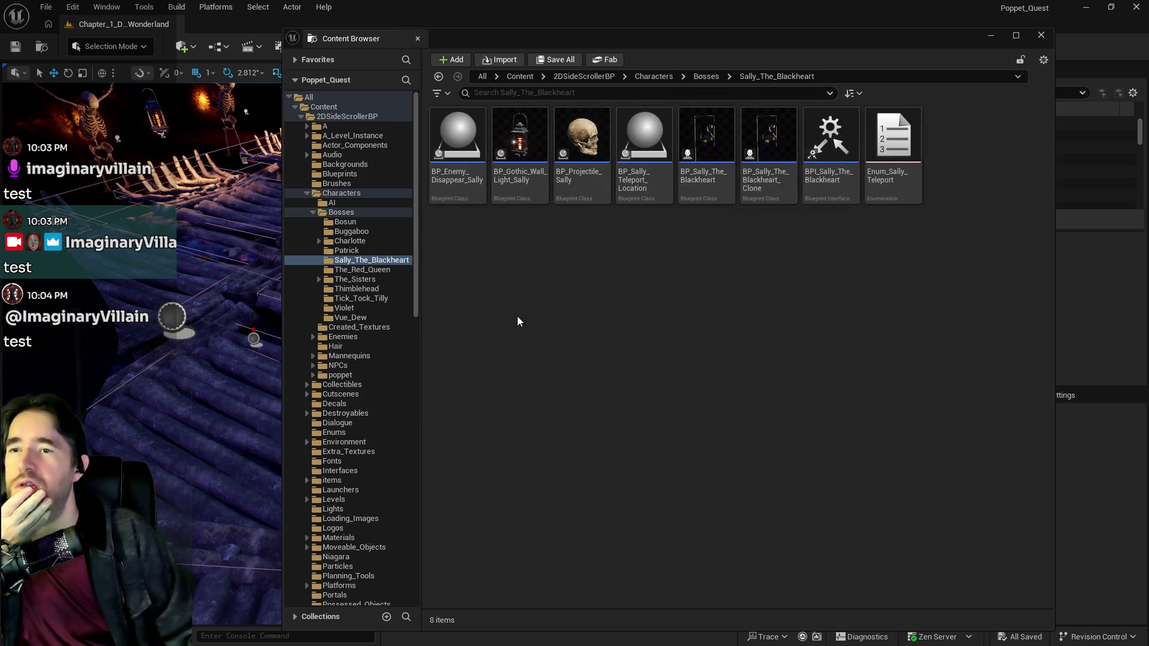
{"action": "left_click", "coordinate": [358, 196]}
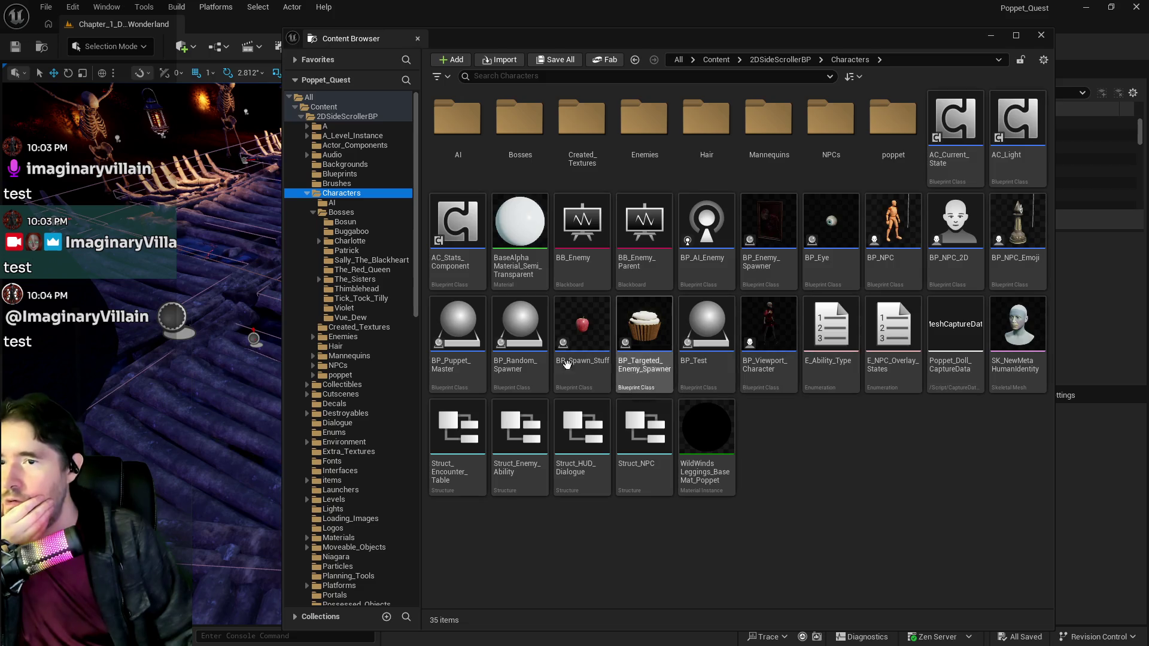
{"action": "left_click", "coordinate": [442, 352]}
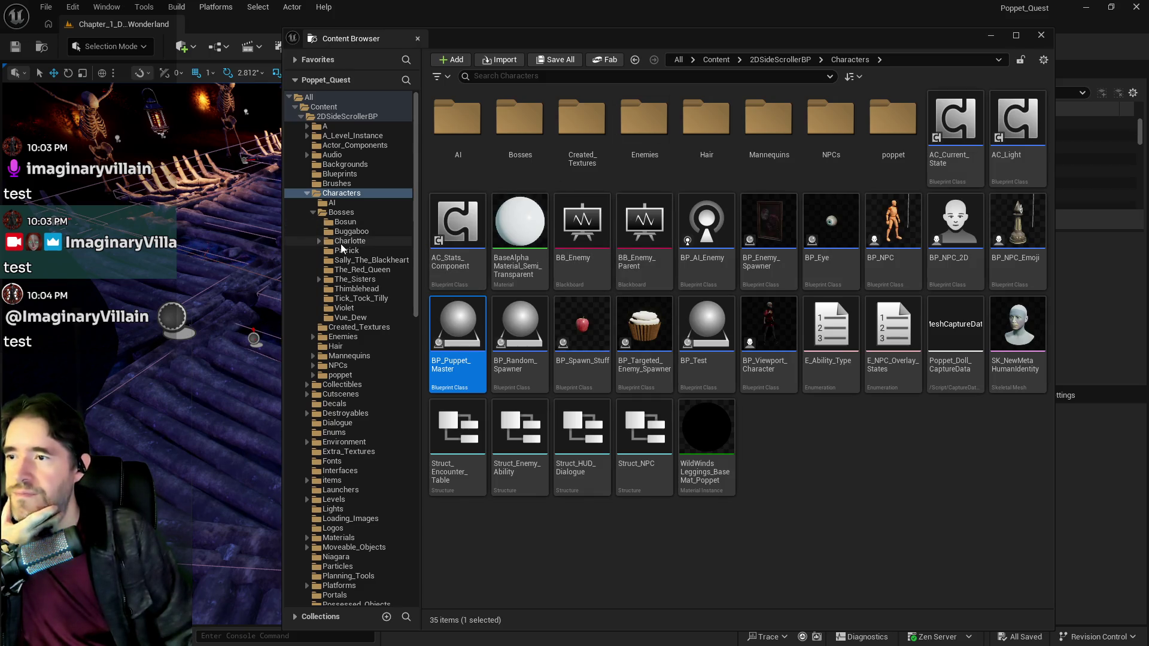
{"action": "left_click", "coordinate": [358, 241]}
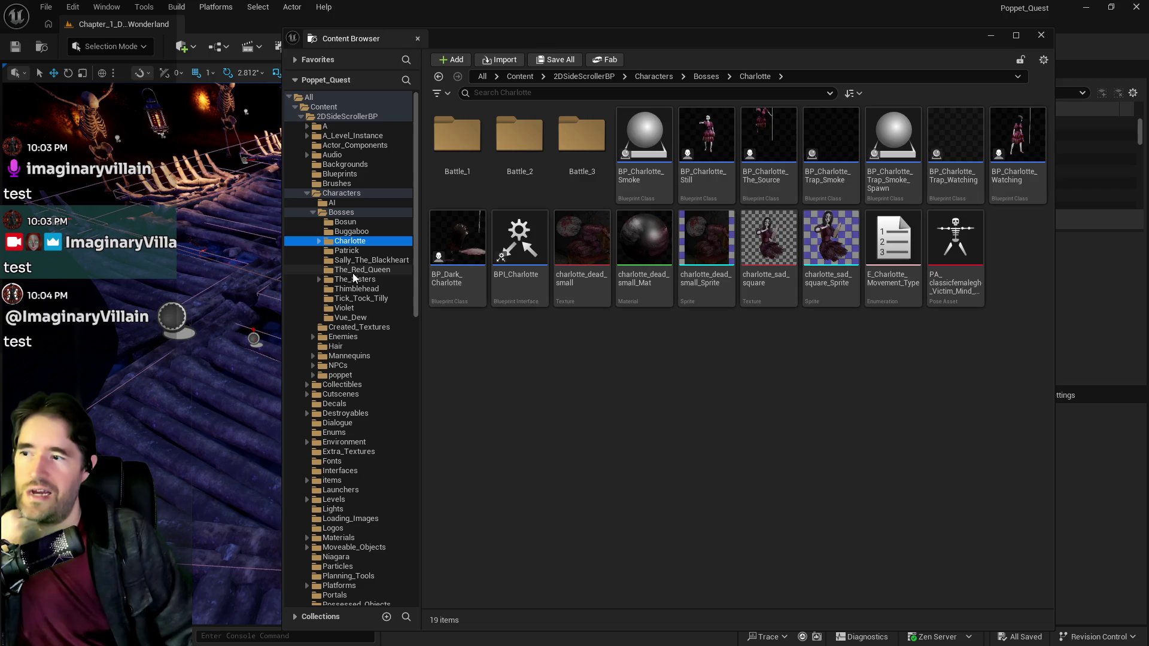
{"action": "left_click", "coordinate": [362, 262]}
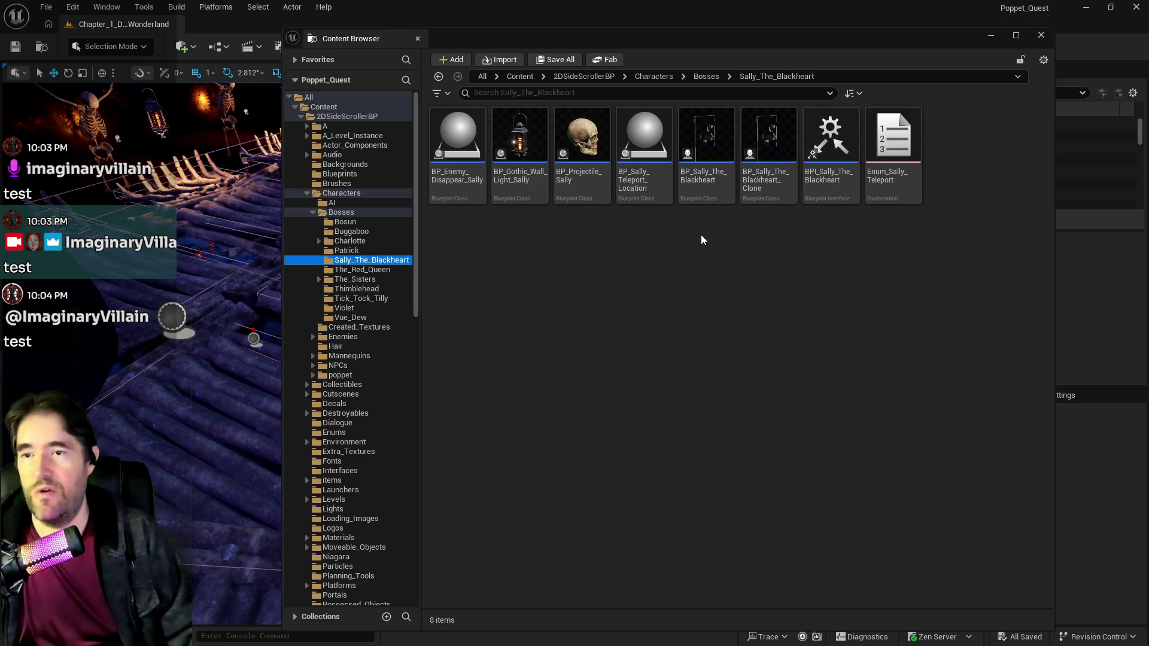
{"action": "mouse_move", "coordinate": [770, 148]}
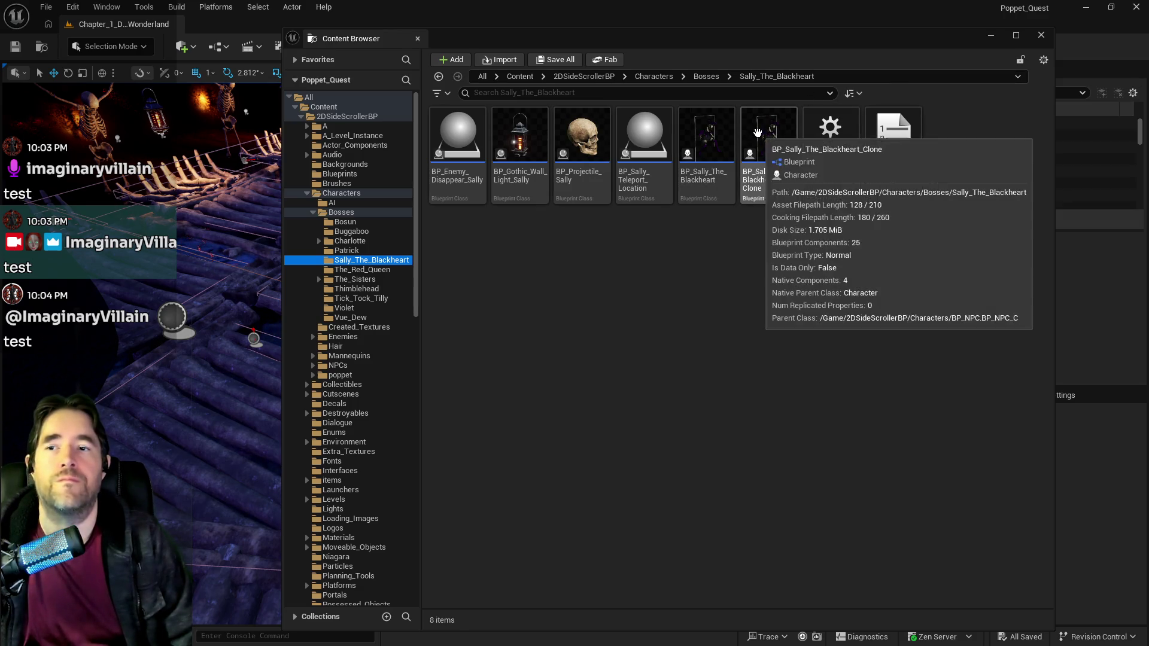
{"action": "left_click", "coordinate": [755, 130]}
{"action": "key", "text": "Return"}
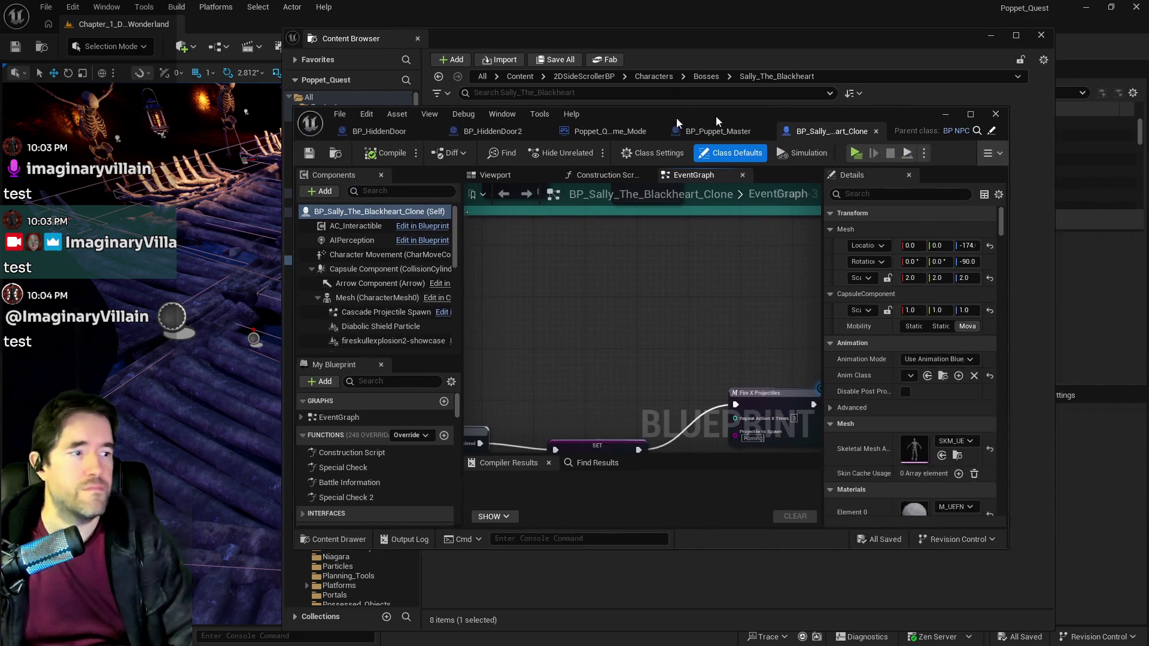
Step: Maximise the clone editor, view the character in the Viewport, and select Stuffed_Heart
{"action": "double_click", "coordinate": [639, 121]}
{"action": "scroll", "coordinate": [551, 274], "scroll_direction": "down", "scroll_amount": 4}
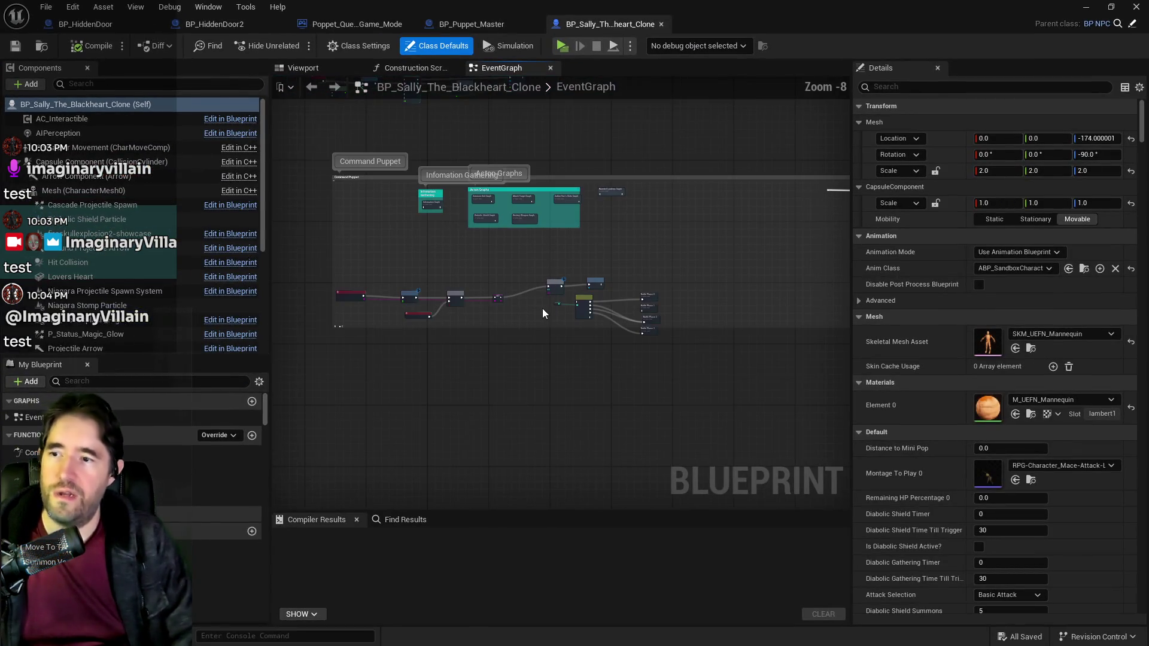
{"action": "scroll", "coordinate": [541, 386], "scroll_direction": "up", "scroll_amount": 2}
{"action": "left_click", "coordinate": [307, 68]}
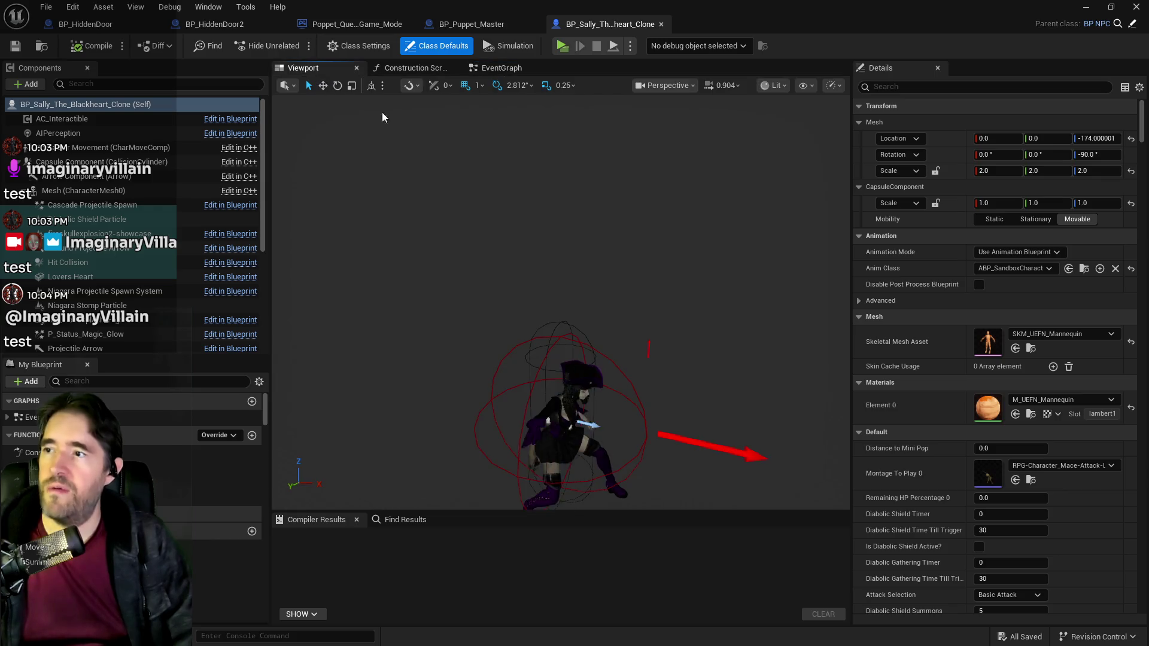
{"action": "scroll", "coordinate": [777, 215], "scroll_direction": "up", "scroll_amount": 8}
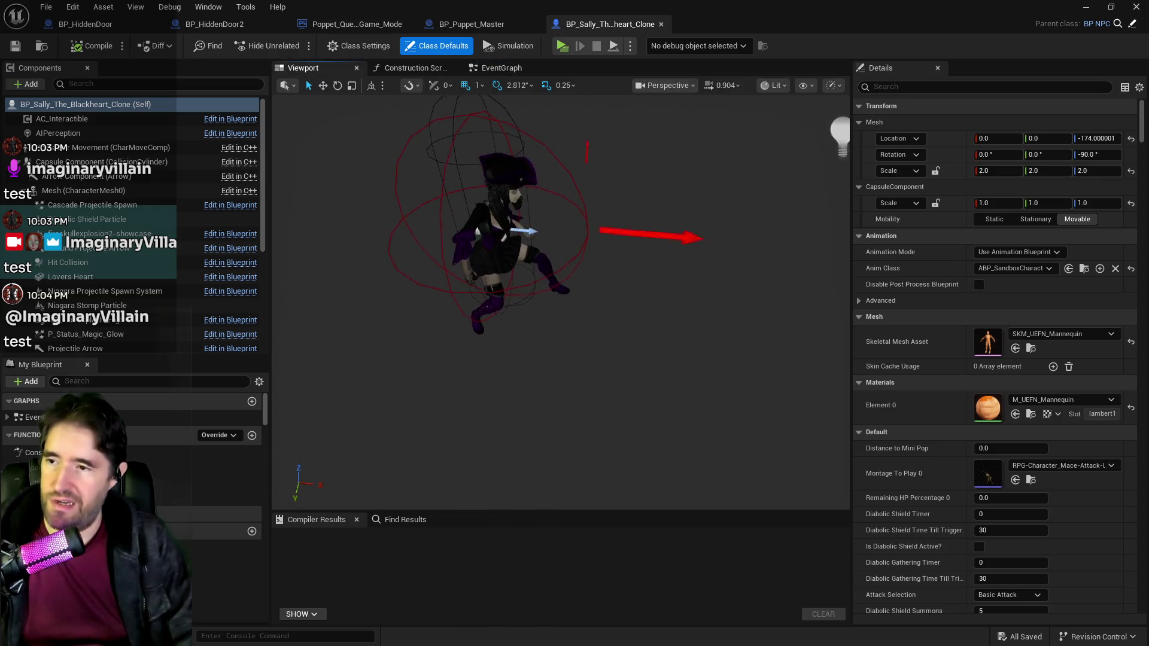
{"action": "left_click_drag", "start_coordinate": [777, 215], "coordinate": [686, 220]}
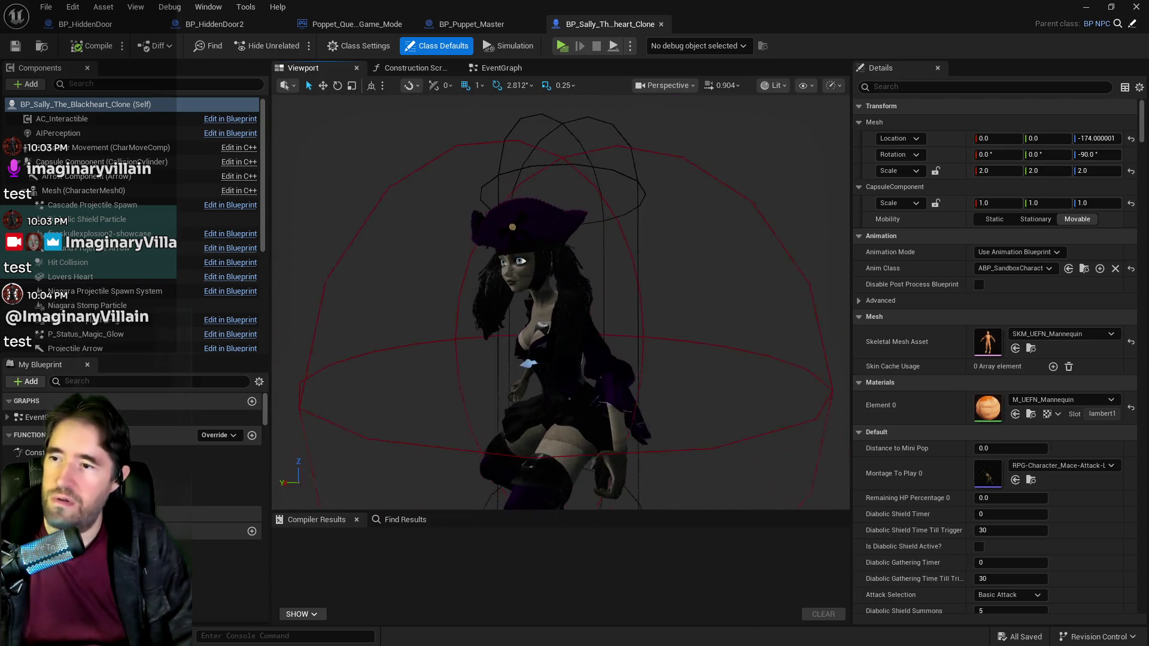
{"action": "scroll", "coordinate": [584, 359], "scroll_direction": "up", "scroll_amount": 6}
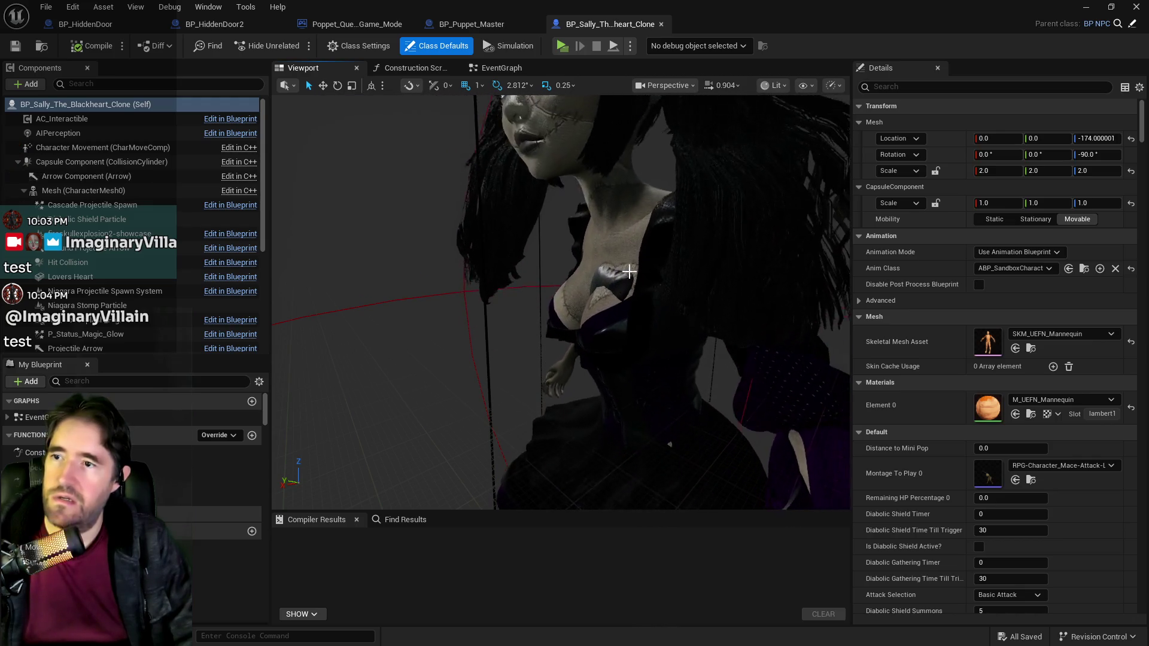
{"action": "left_click", "coordinate": [622, 299]}
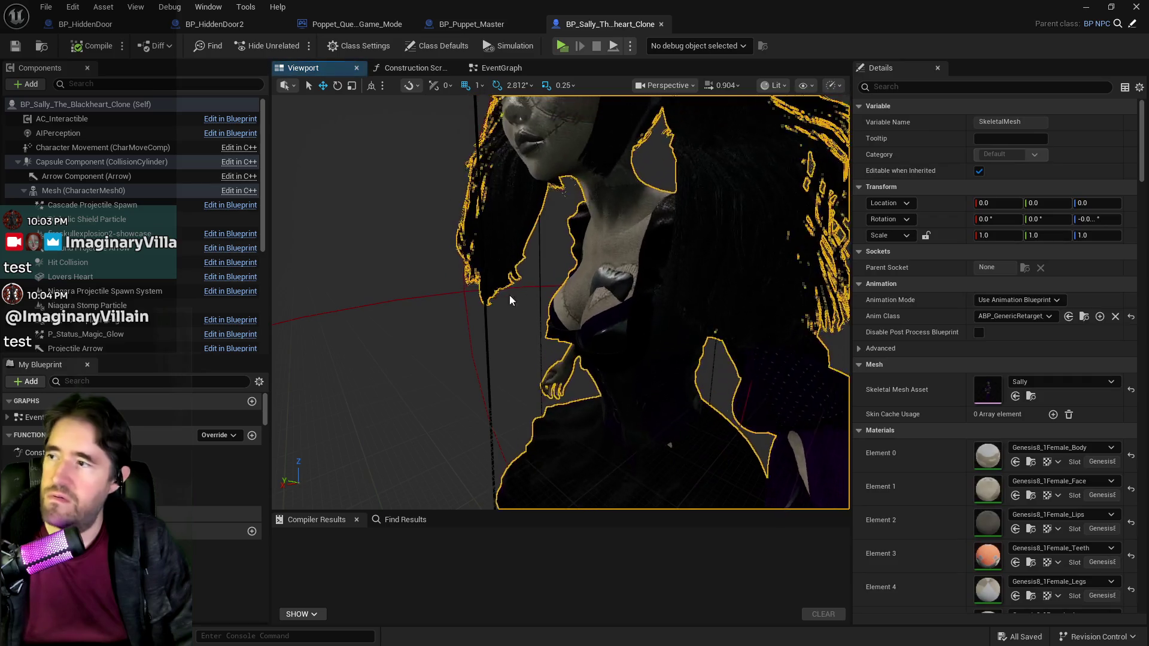
{"action": "scroll", "coordinate": [102, 254], "scroll_direction": "down", "scroll_amount": 3}
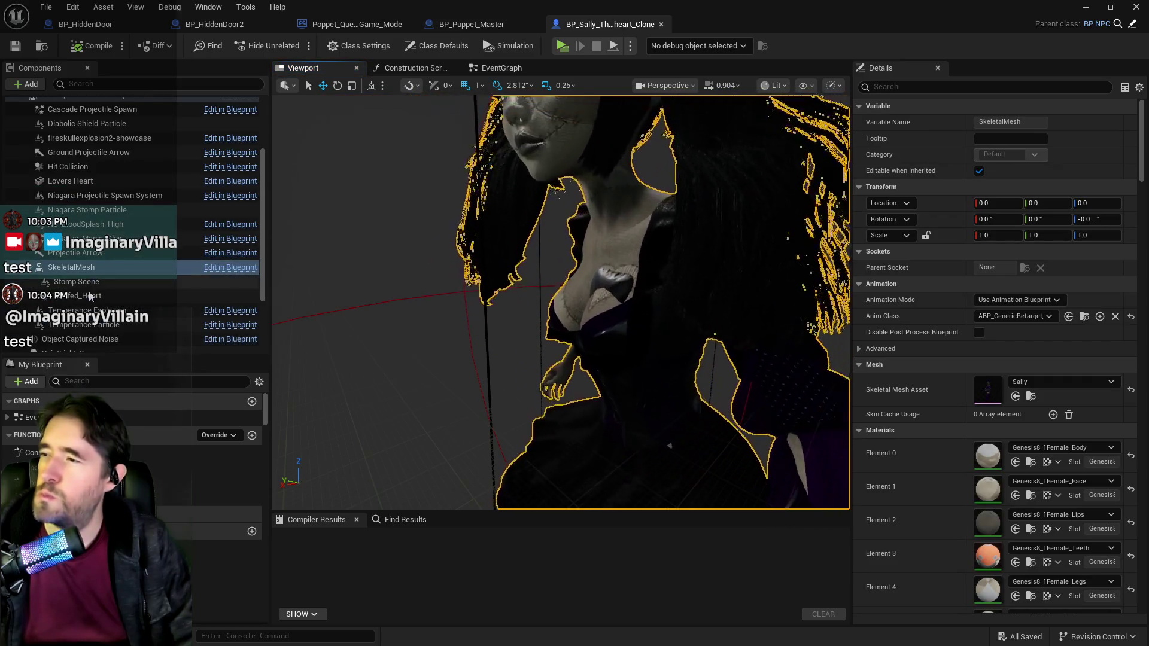
{"action": "left_click", "coordinate": [90, 296]}
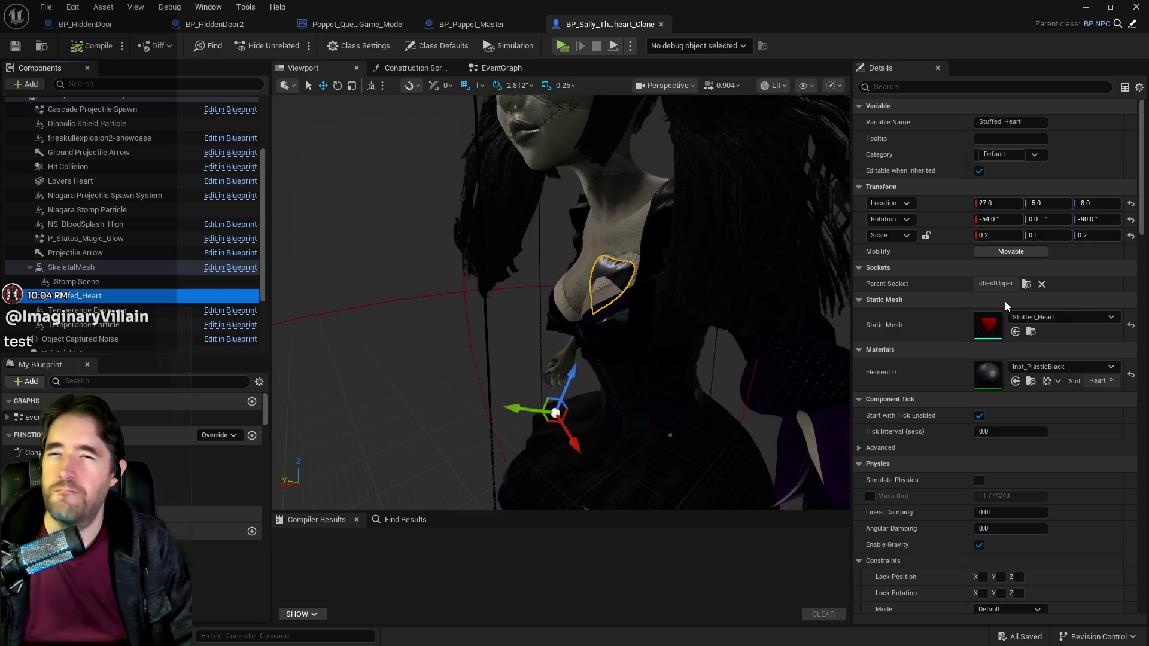
Step: Change Stuffed_Heart's Parent Socket from chestUpper to the abdomenUpper bone
{"action": "left_click", "coordinate": [1026, 284]}
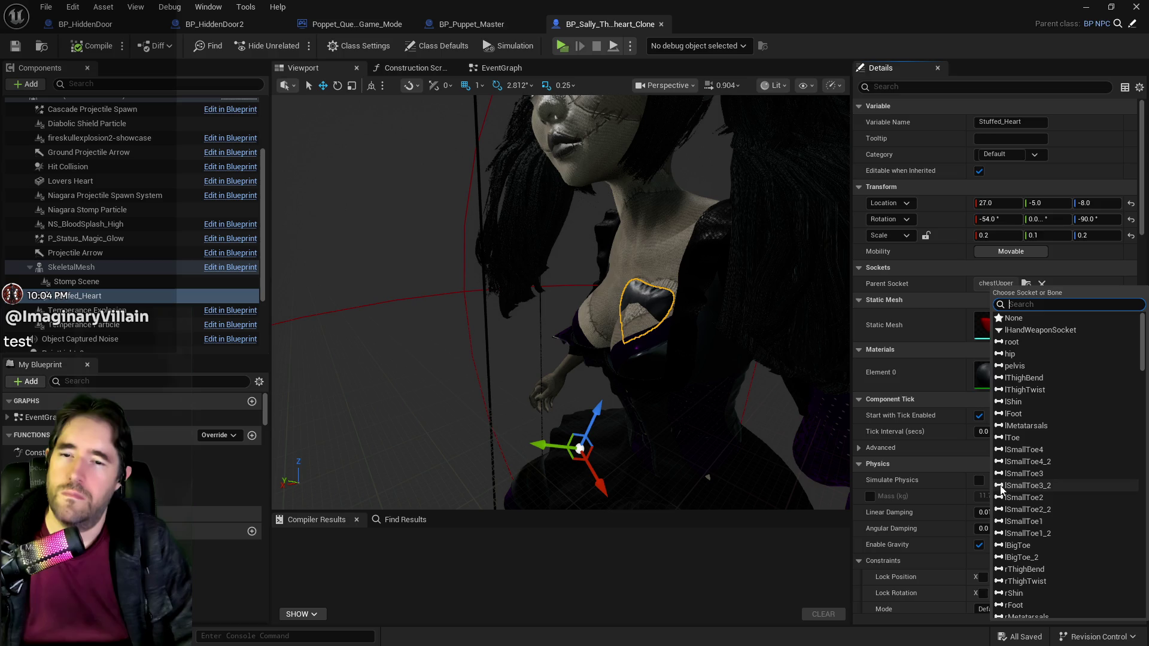
{"action": "scroll", "coordinate": [1019, 428], "scroll_direction": "down", "scroll_amount": 9}
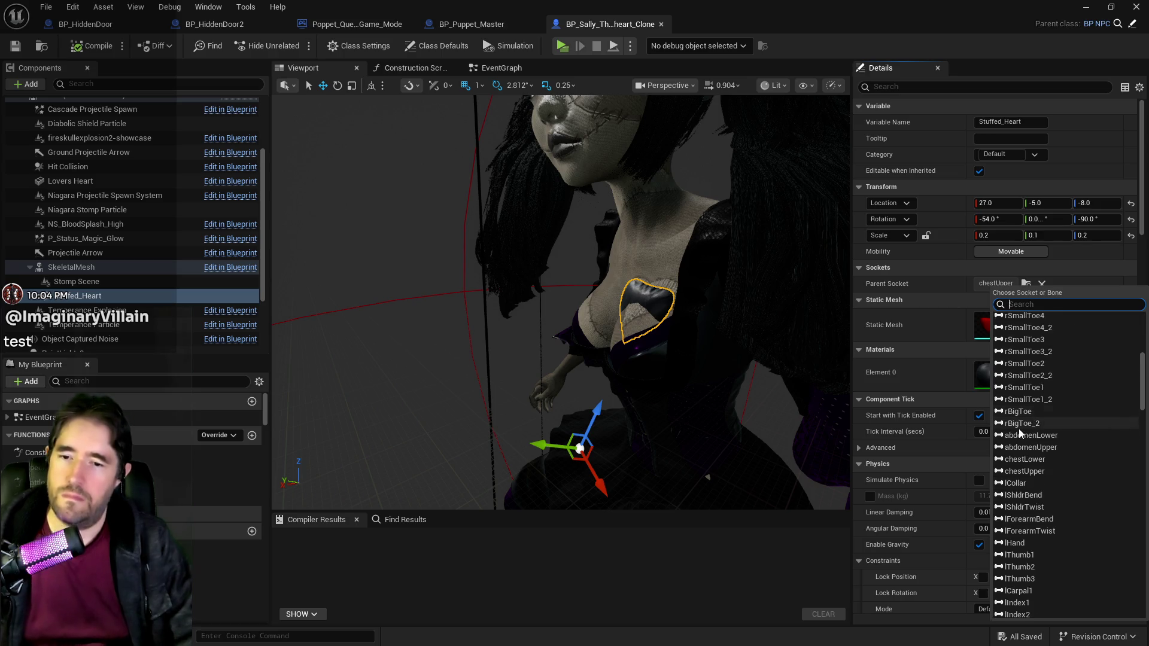
{"action": "left_click", "coordinate": [1046, 447]}
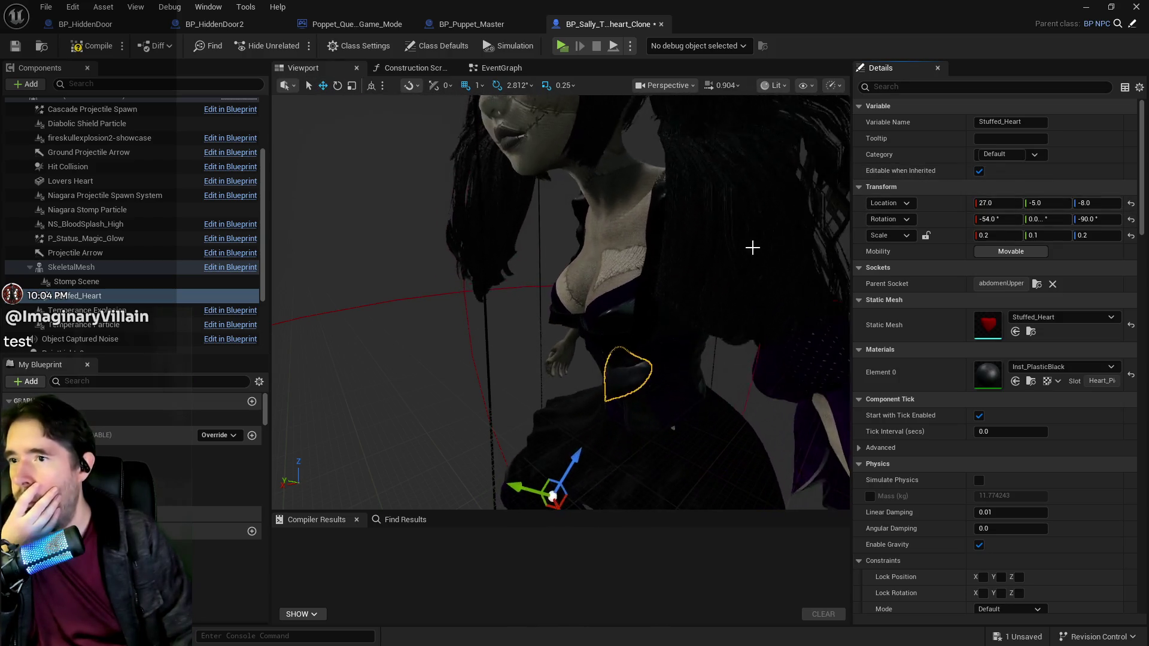
Step: Try the heart's Z location at 9 and nudge its X, undoing a sideways shift
{"action": "left_click", "coordinate": [1097, 203]}
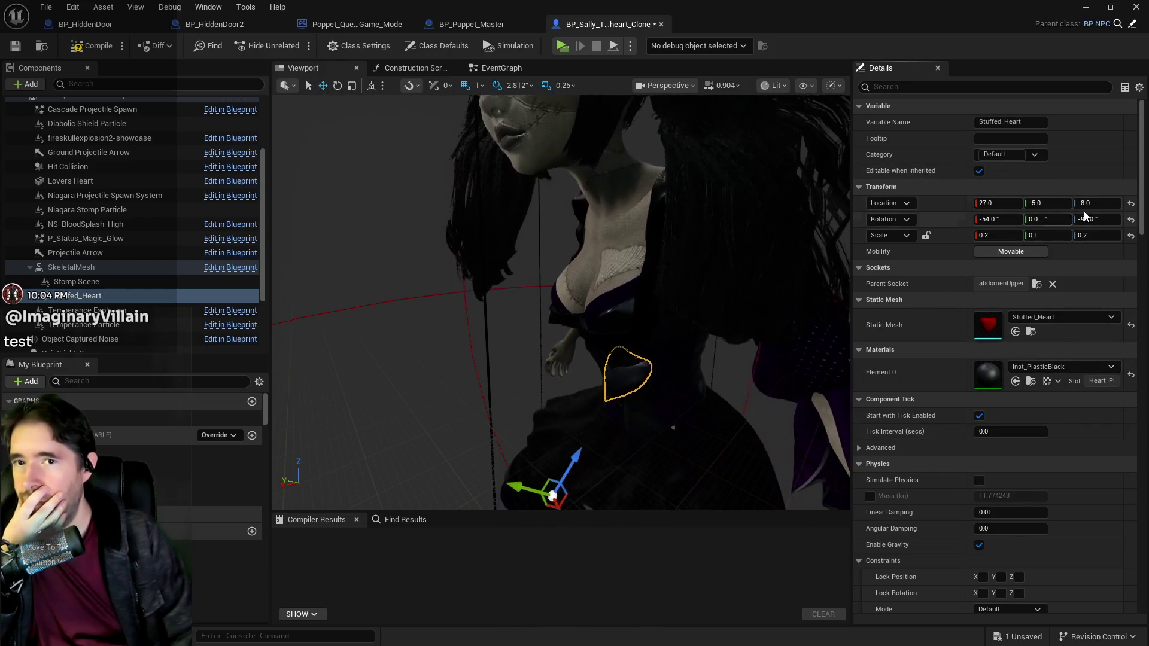
{"action": "type", "text": "5"}
{"action": "key", "text": "Return"}
{"action": "type", "text": "9"}
{"action": "key", "text": "Return"}
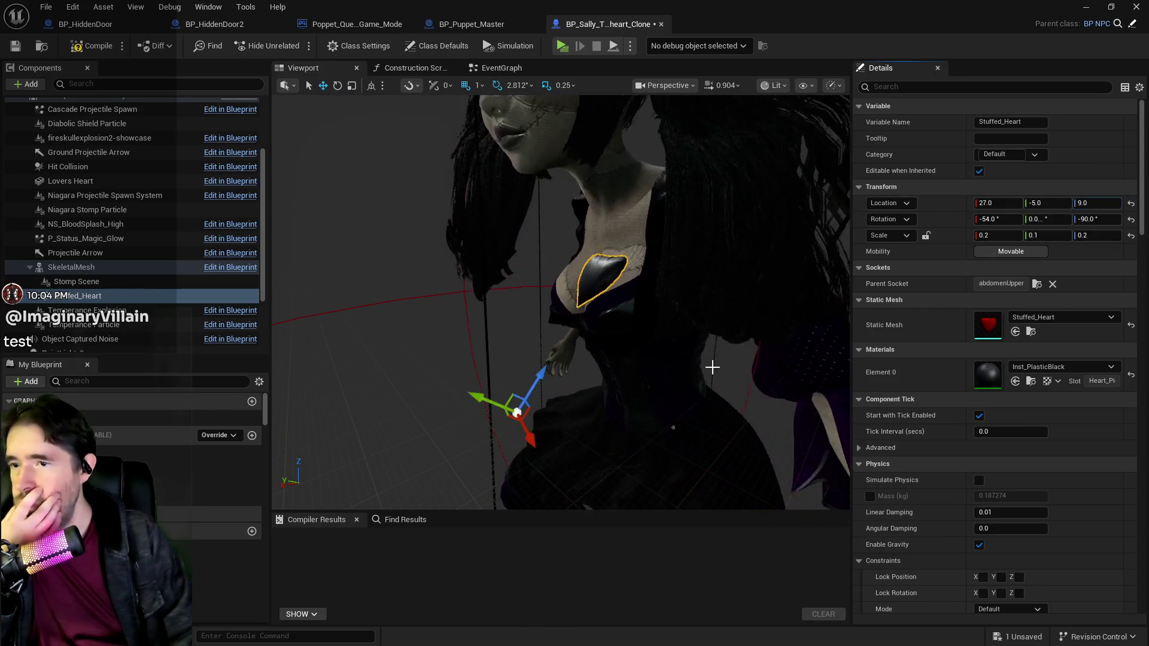
{"action": "scroll", "coordinate": [560, 303], "scroll_direction": "down", "scroll_amount": 5}
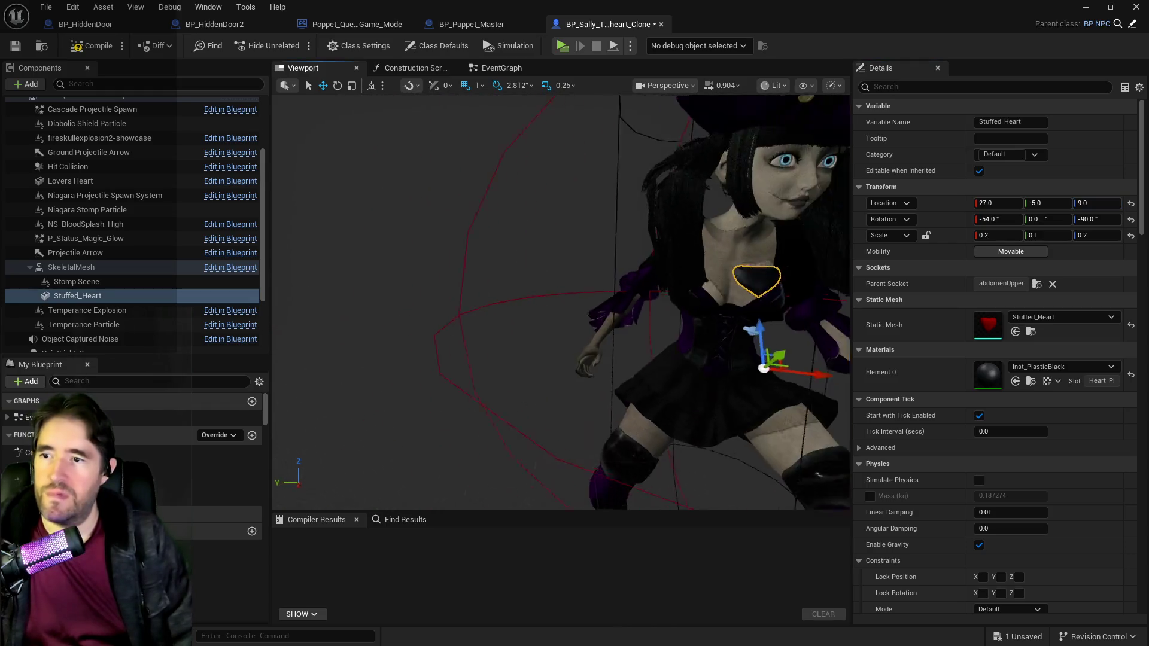
{"action": "scroll", "coordinate": [561, 302], "scroll_direction": "up", "scroll_amount": 8}
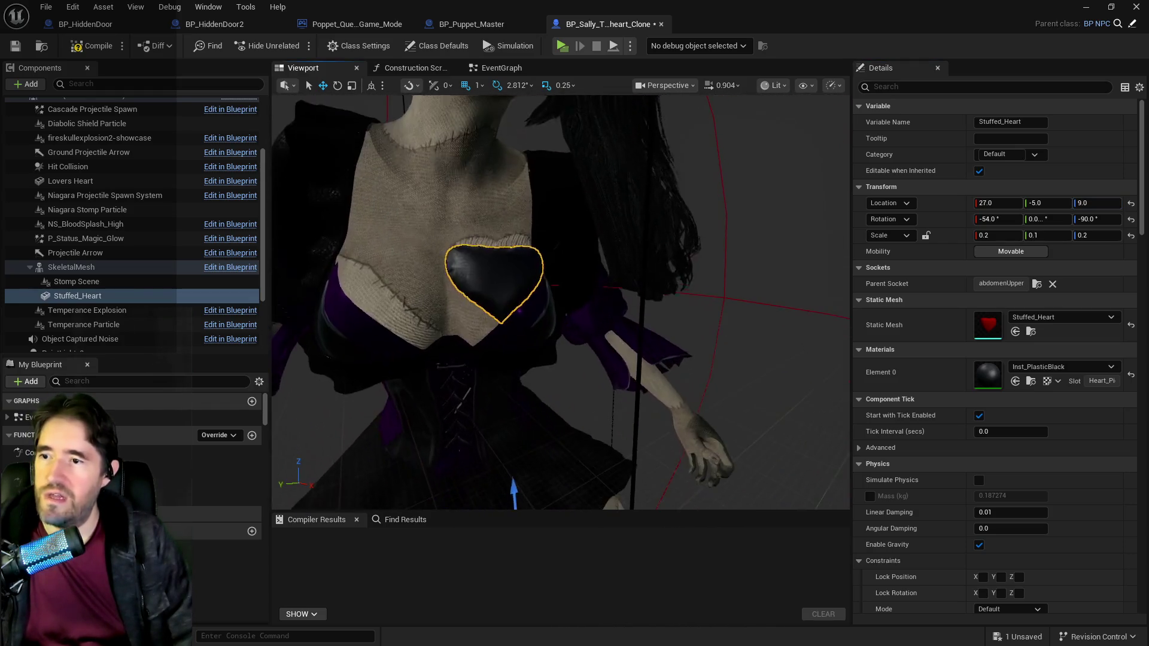
{"action": "left_click_drag", "start_coordinate": [1047, 203], "coordinate": [1021, 203]}
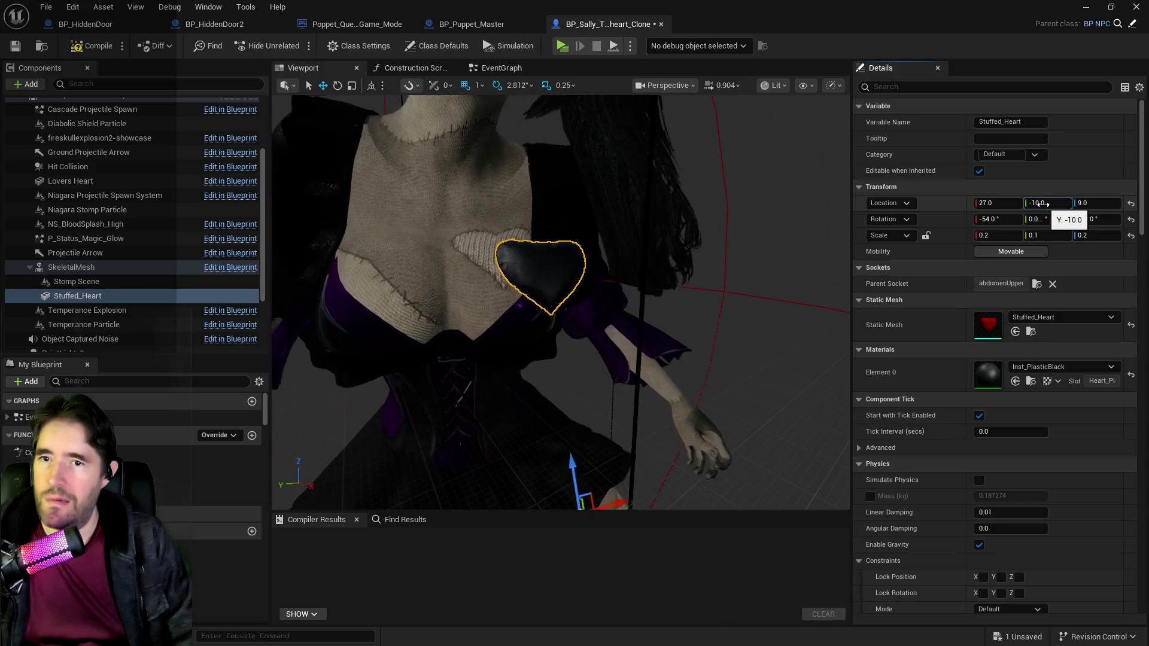
{"action": "key", "text": "ctrl+z"}
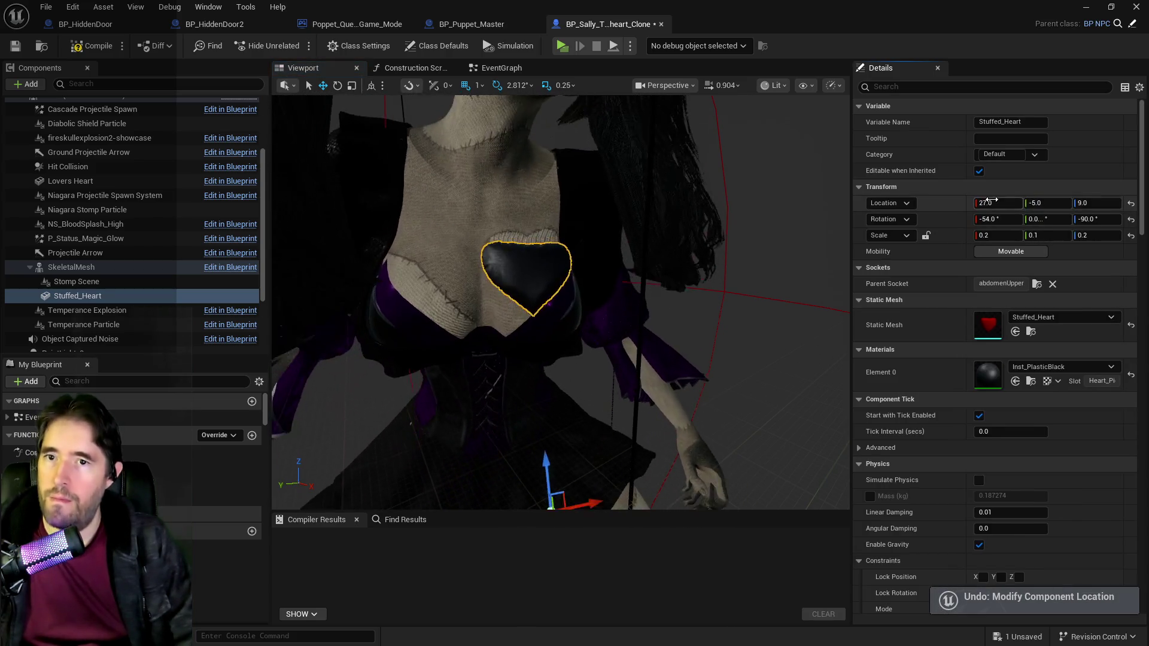
{"action": "left_click_drag", "start_coordinate": [998, 203], "coordinate": [990, 203]}
{"action": "type", "text": "12"}
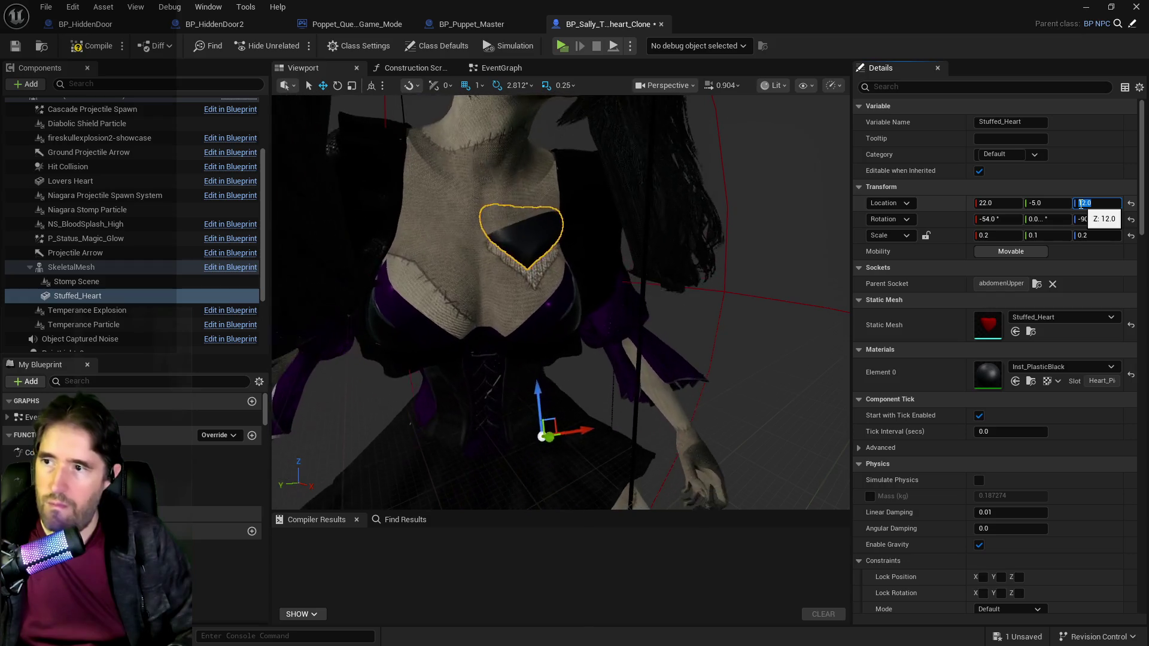
Step: Settle the heart's location on Z 10 and X 25
{"action": "left_click", "coordinate": [998, 202]}
{"action": "type", "text": "23"}
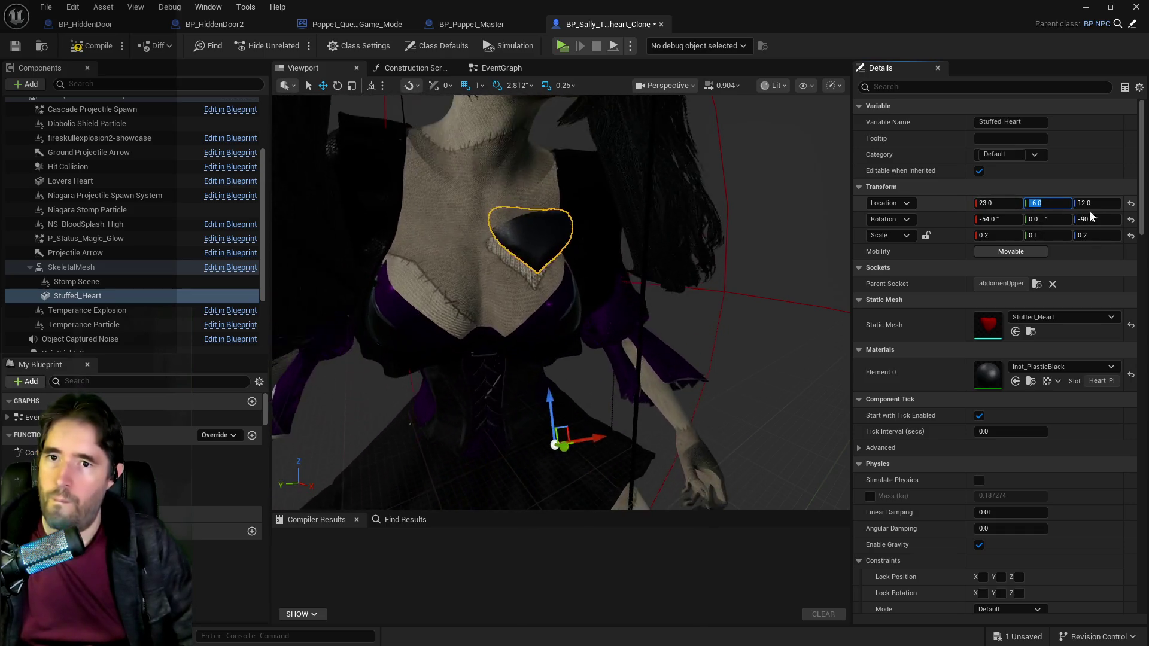
{"action": "left_click", "coordinate": [1088, 203]}
{"action": "type", "text": "11"}
{"action": "key", "text": "Return"}
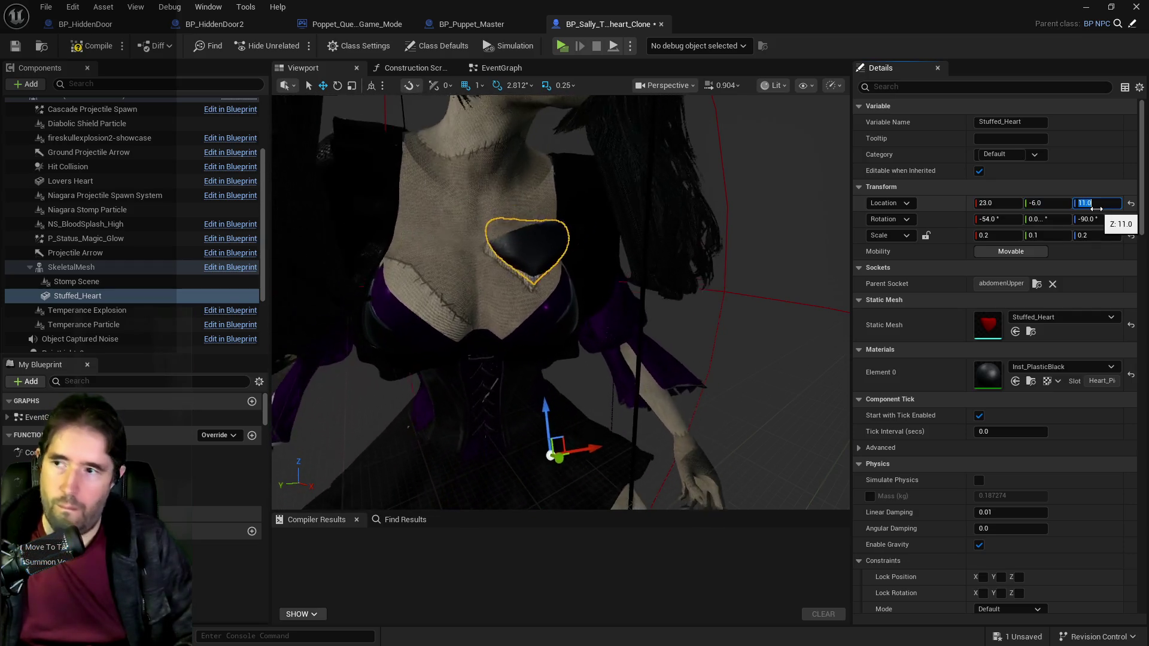
{"action": "type", "text": "10"}
{"action": "key", "text": "Return"}
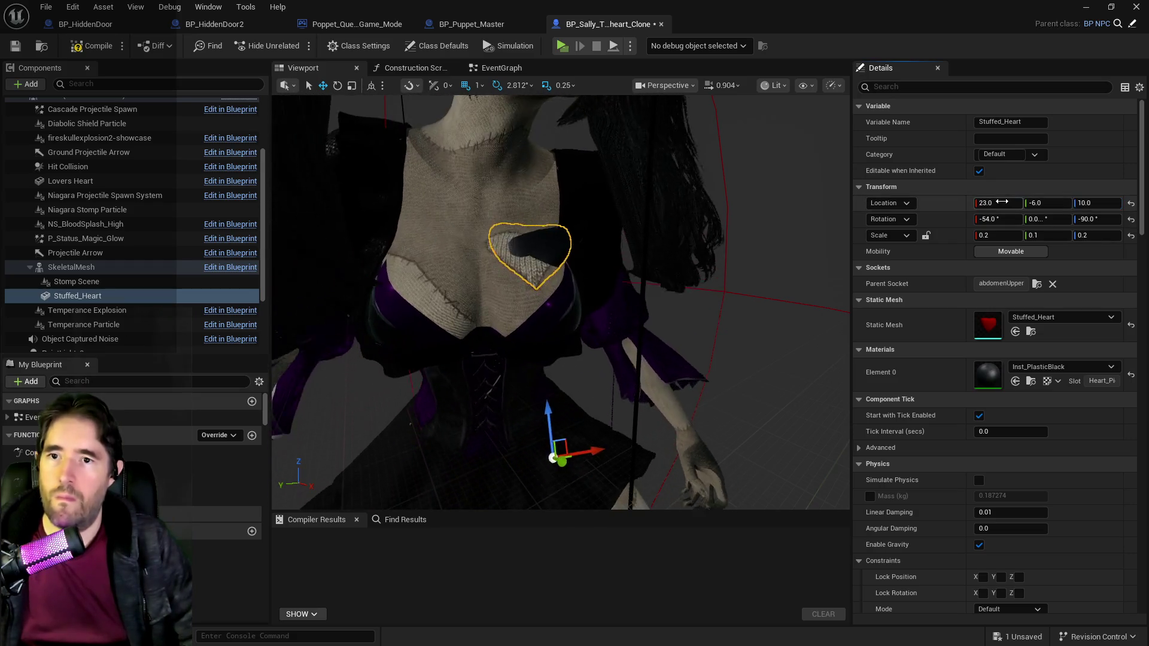
{"action": "left_click", "coordinate": [1002, 202]}
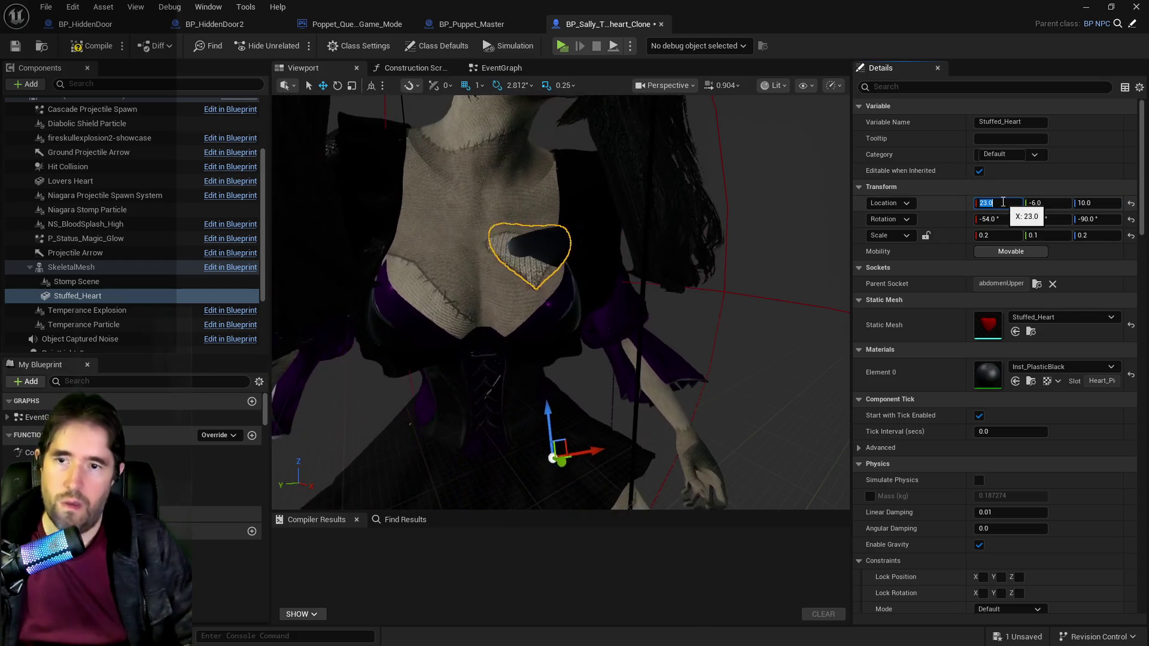
{"action": "type", "text": "25"}
{"action": "key", "text": "Return"}
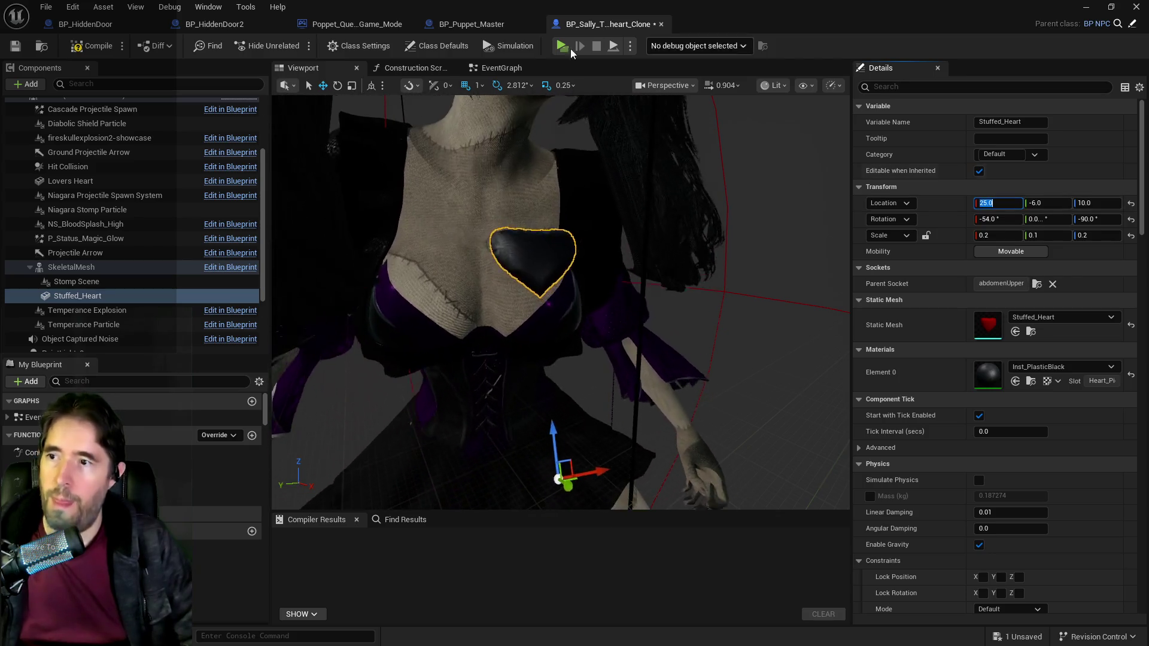
Step: Check the heart from the side and copy its Location values (25, -6, 10)
{"action": "mouse_move", "coordinate": [572, 179]}
{"action": "left_mouse_down"}
{"action": "mouse_move", "coordinate": [479, 180]}
{"action": "mouse_move", "coordinate": [725, 272]}
{"action": "left_mouse_up"}
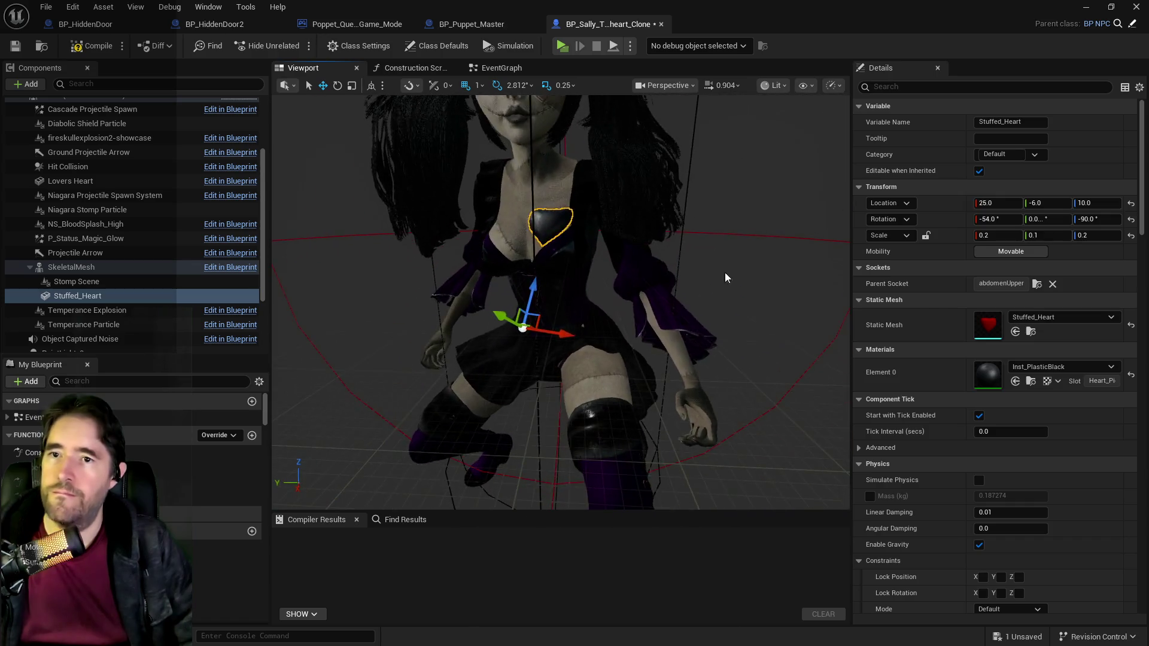
{"action": "right_click", "coordinate": [922, 198]}
{"action": "left_click", "coordinate": [957, 254]}
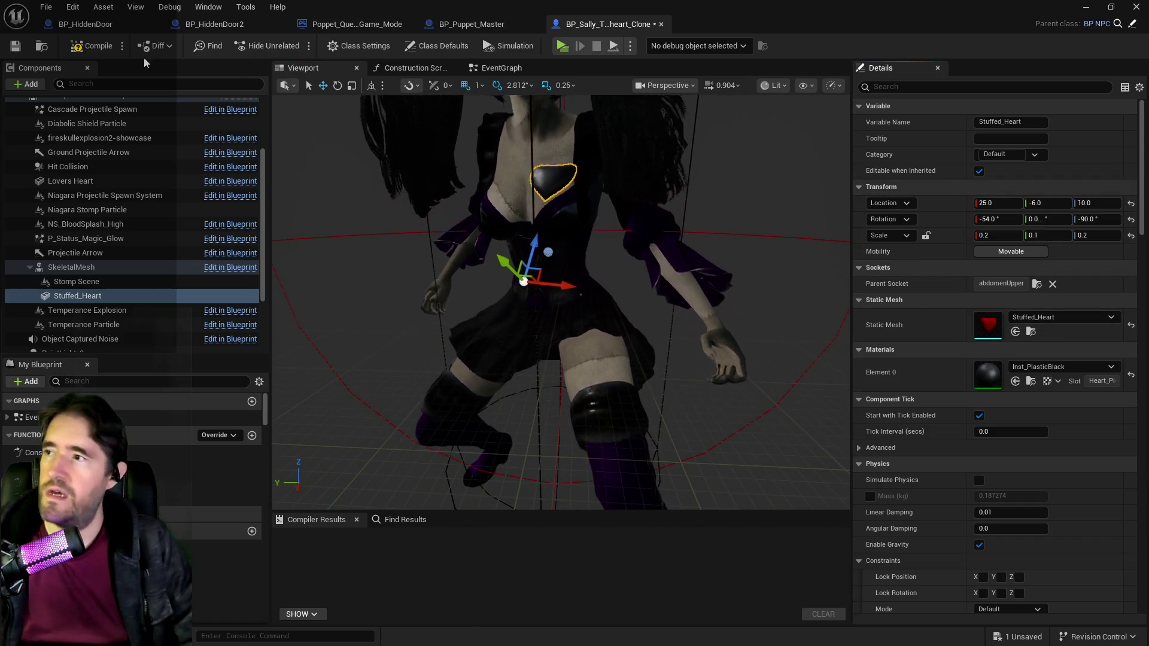
Step: Compile and save BP_Sally_The_Blackheart_Clone, then open the Content Browser at Sally's folder
{"action": "left_click", "coordinate": [13, 50]}
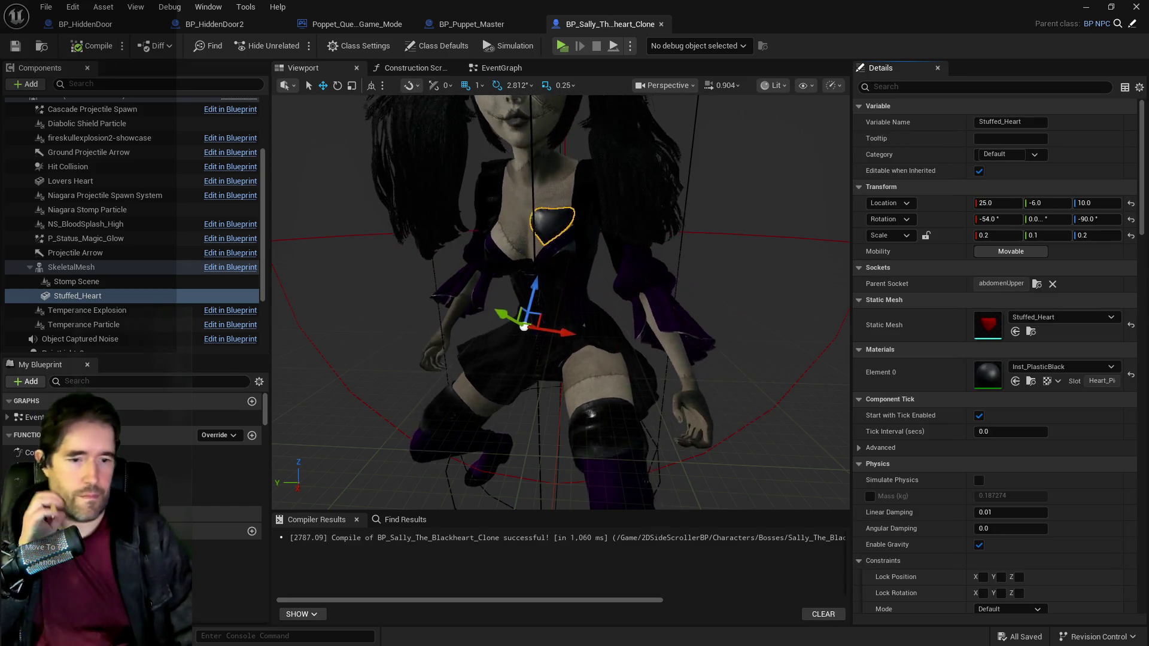
{"action": "scroll", "coordinate": [688, 419], "scroll_direction": "down", "scroll_amount": 3}
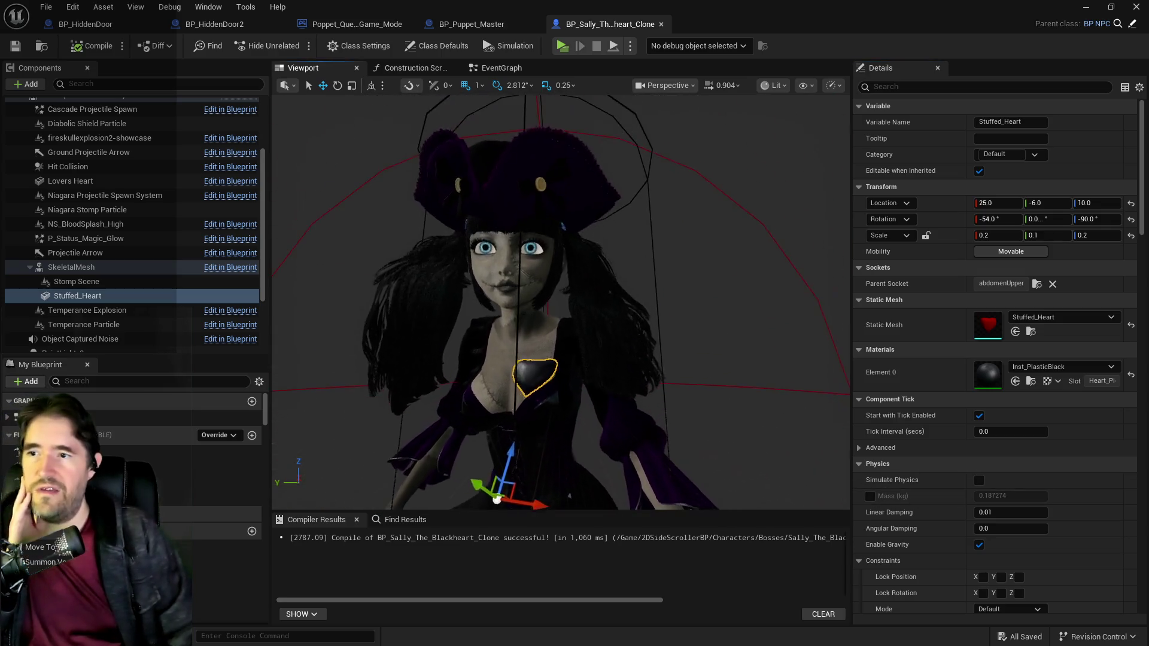
{"action": "scroll", "coordinate": [688, 419], "scroll_direction": "up", "scroll_amount": 5}
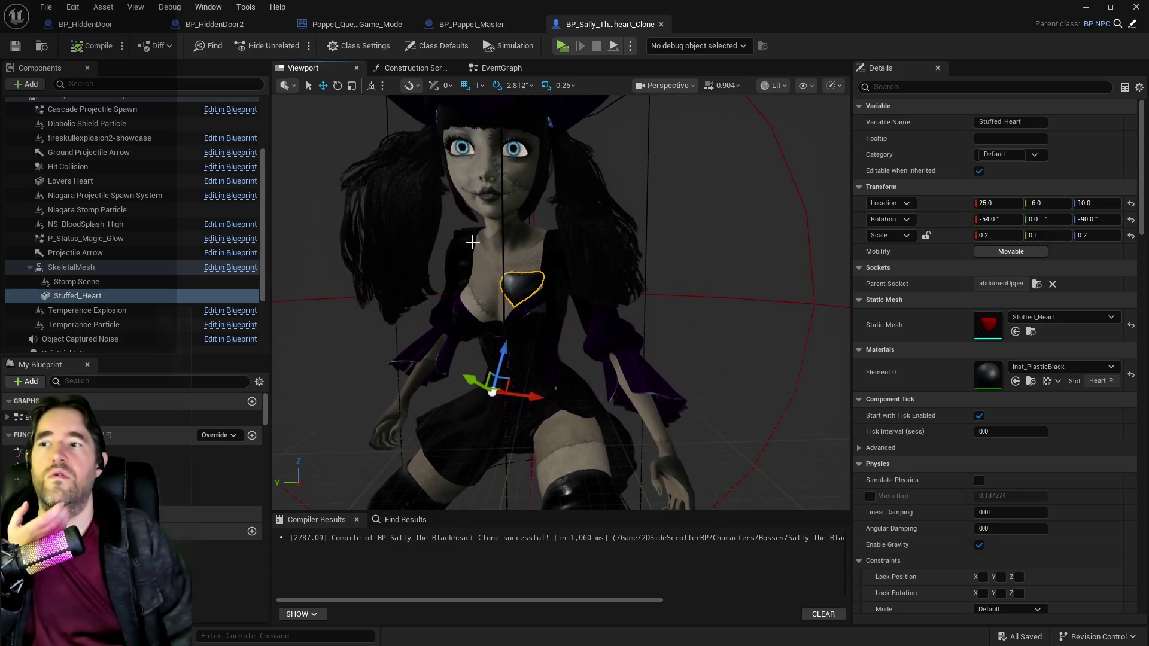
{"action": "key", "text": "ctrl+b"}
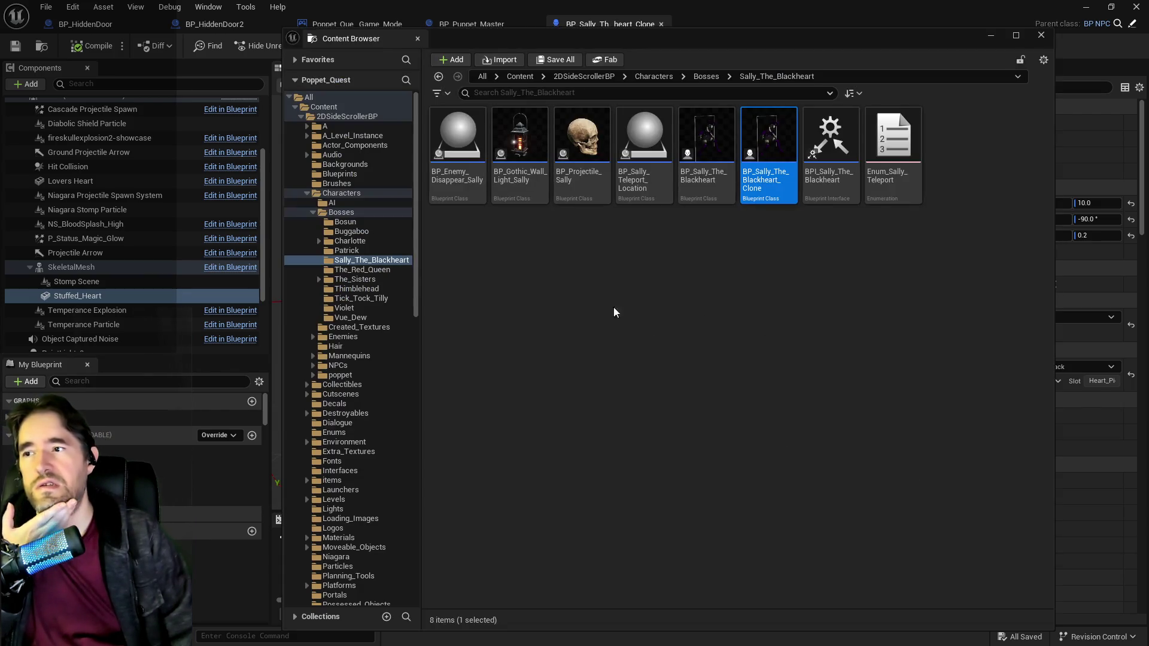
Step: In the original BP_Sally_The_Blackheart, attach Stuffed_Heart to the abdomenUpper bone
{"action": "double_click", "coordinate": [721, 165]}
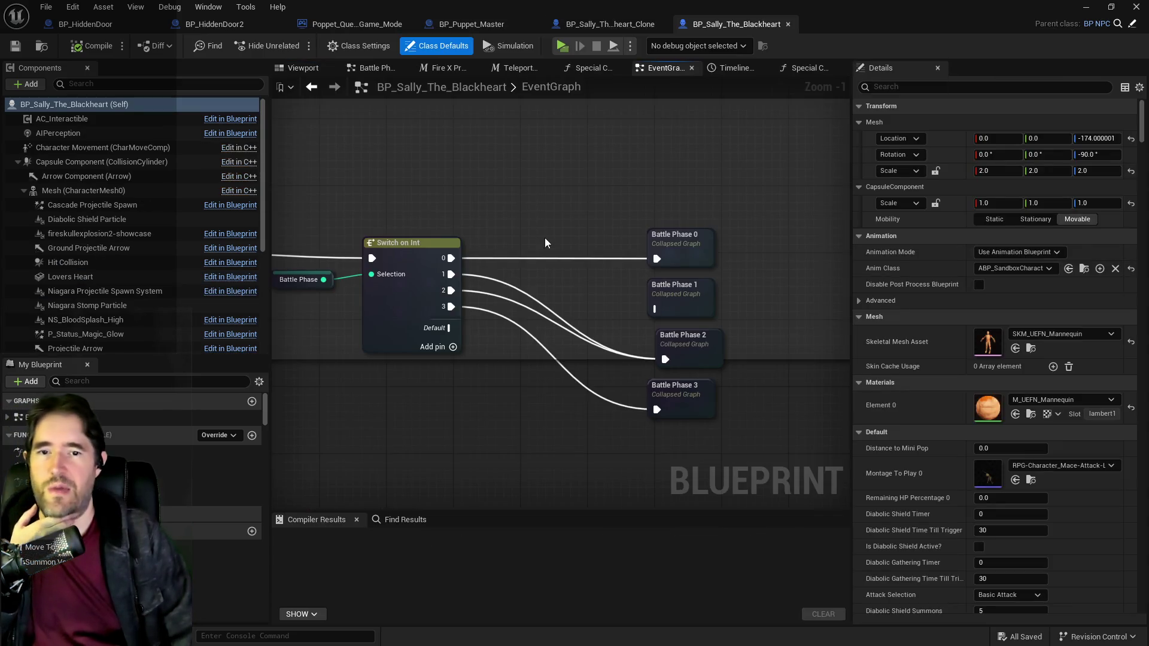
{"action": "scroll", "coordinate": [684, 400], "scroll_direction": "down", "scroll_amount": 2}
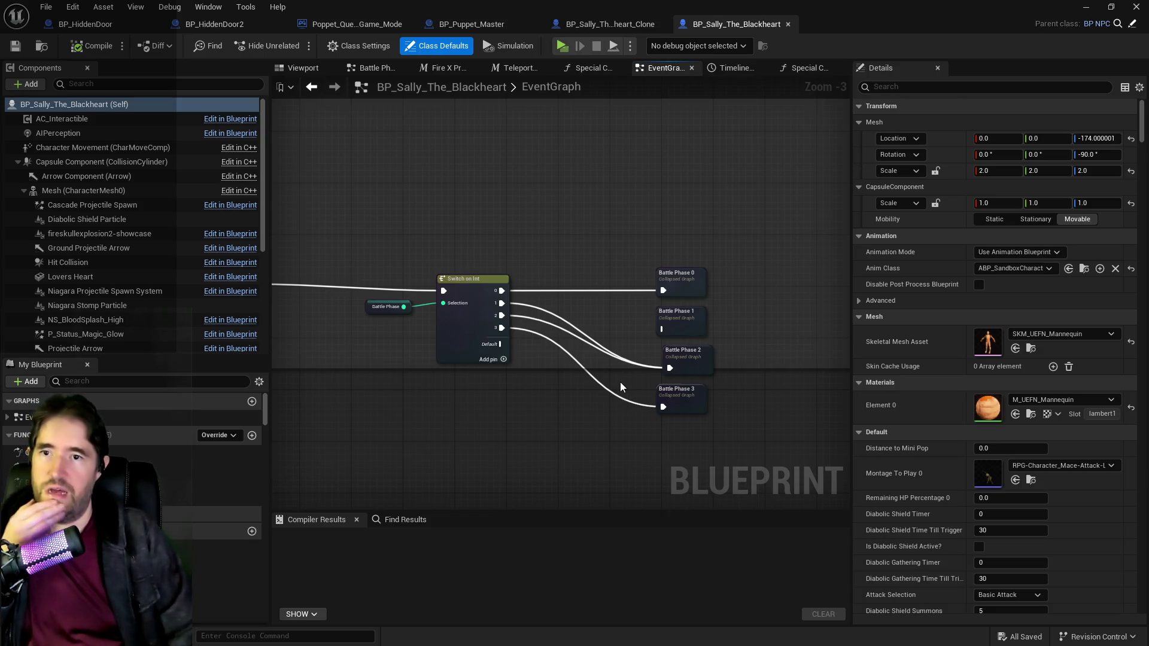
{"action": "scroll", "coordinate": [162, 289], "scroll_direction": "down", "scroll_amount": 5}
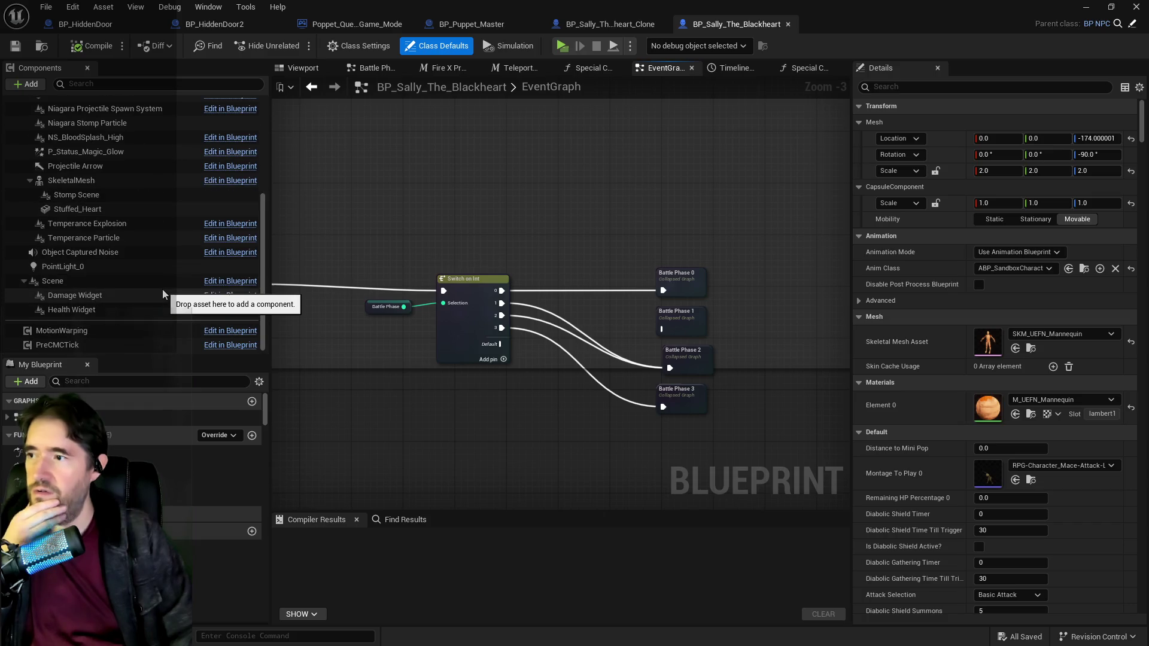
{"action": "left_click", "coordinate": [100, 211]}
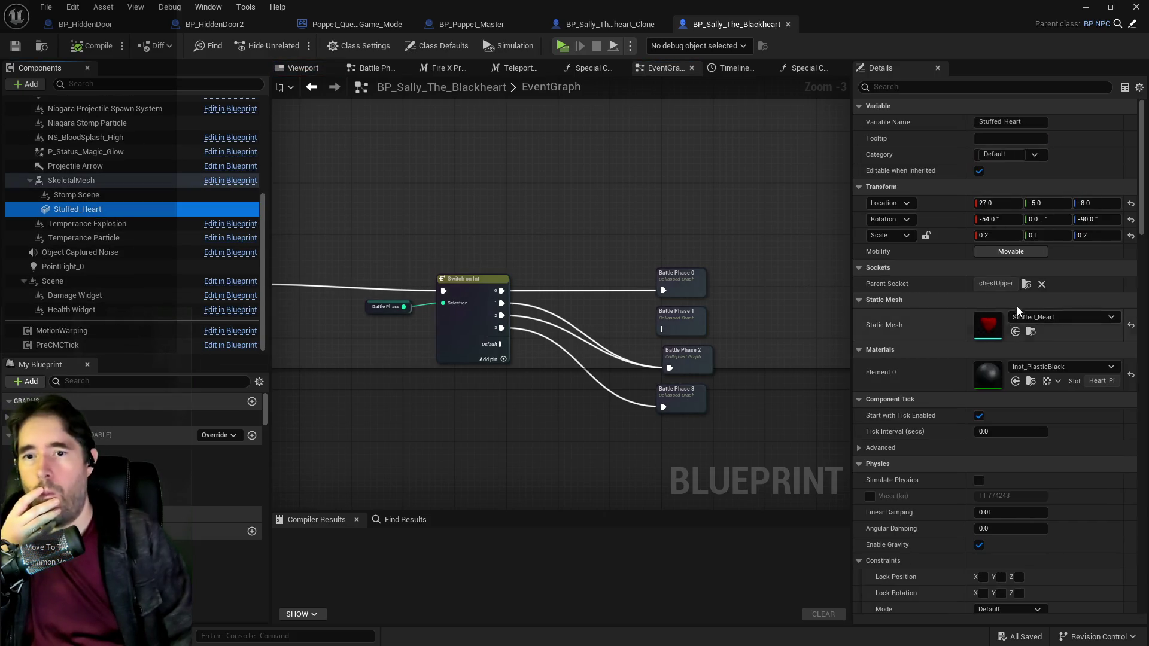
{"action": "left_click", "coordinate": [1026, 284]}
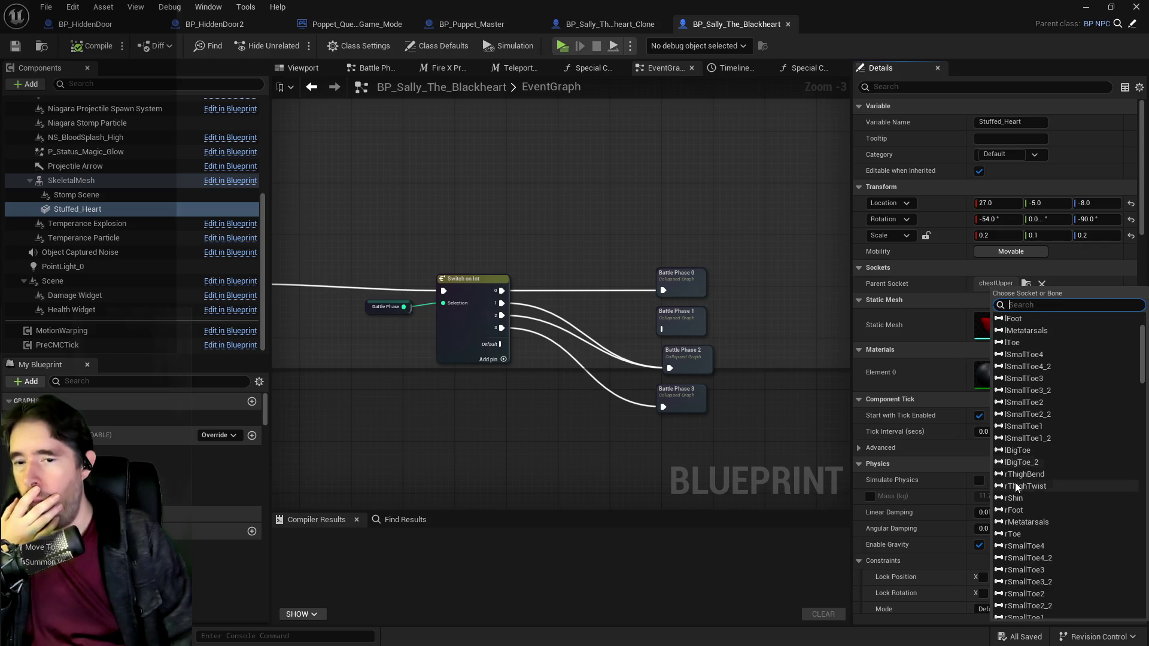
{"action": "scroll", "coordinate": [1015, 482], "scroll_direction": "down", "scroll_amount": 5}
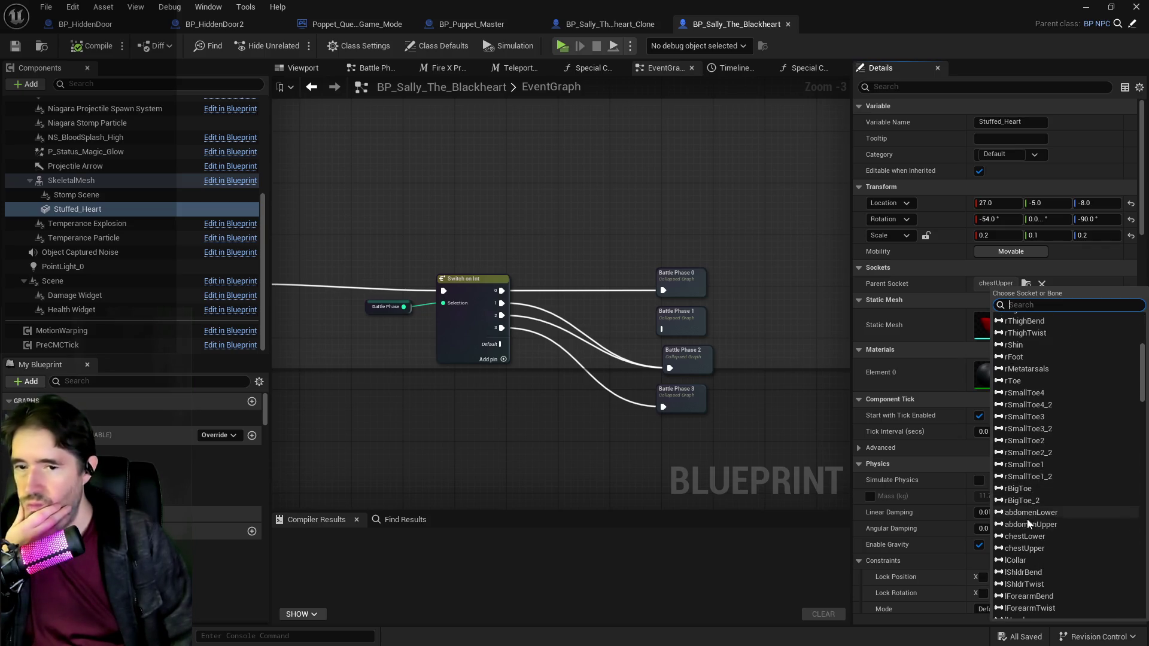
{"action": "left_click", "coordinate": [1027, 524]}
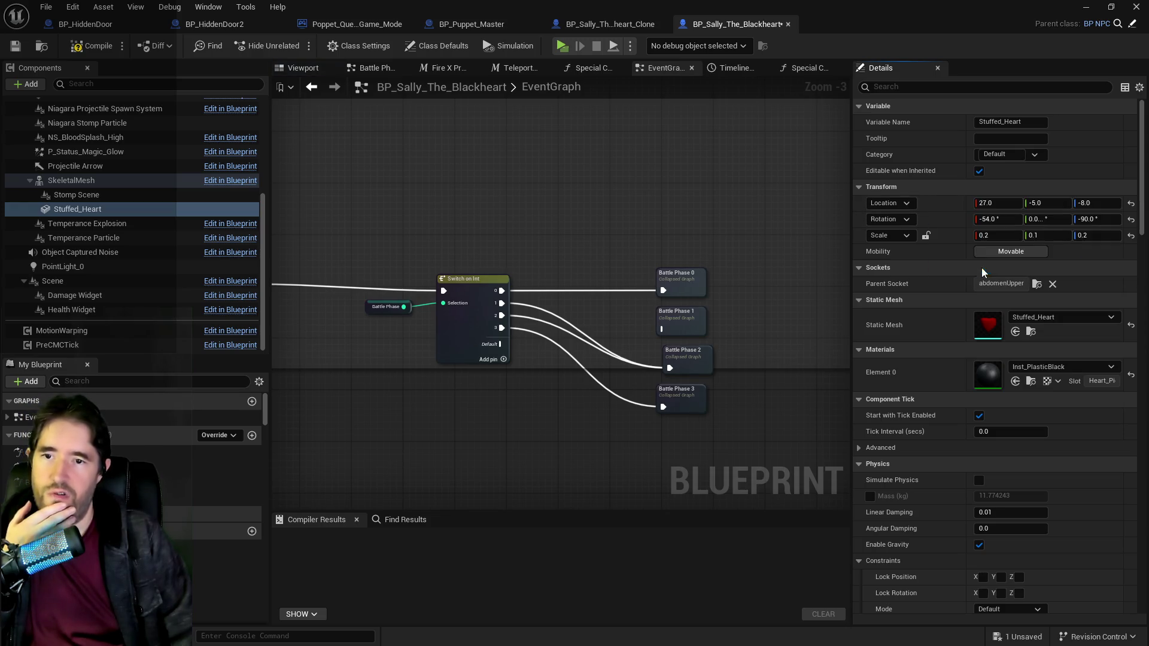
Step: Compile and save the original BP_Sally_The_Blackheart blueprint
{"action": "left_click", "coordinate": [71, 47]}
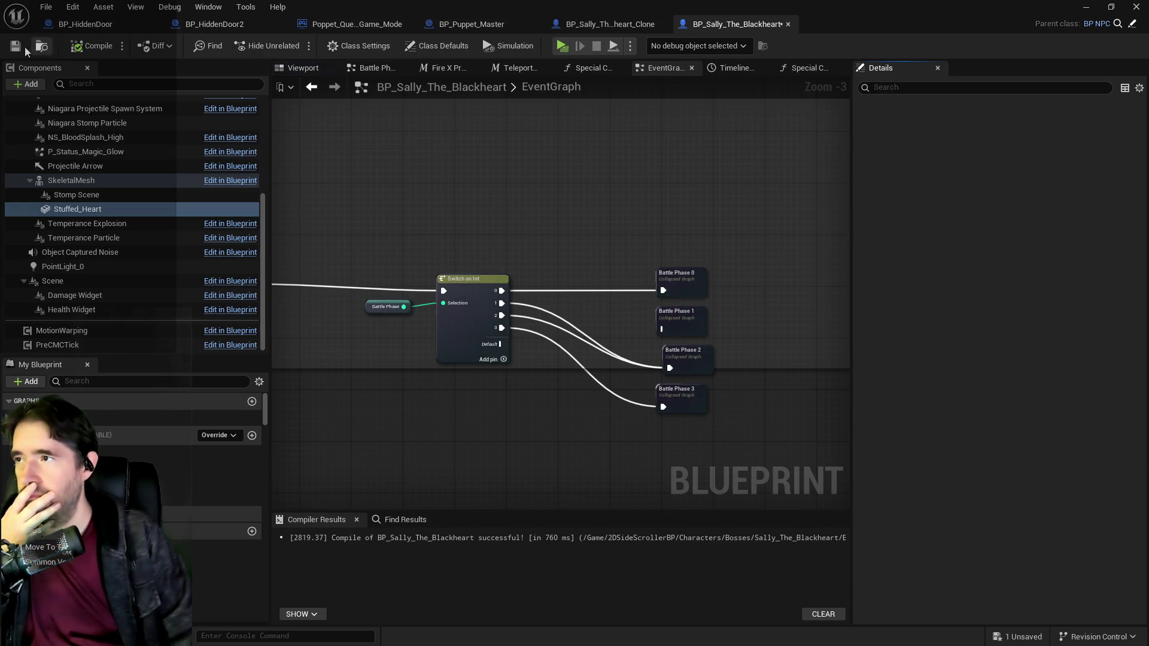
{"action": "key", "text": "ctrl+s"}
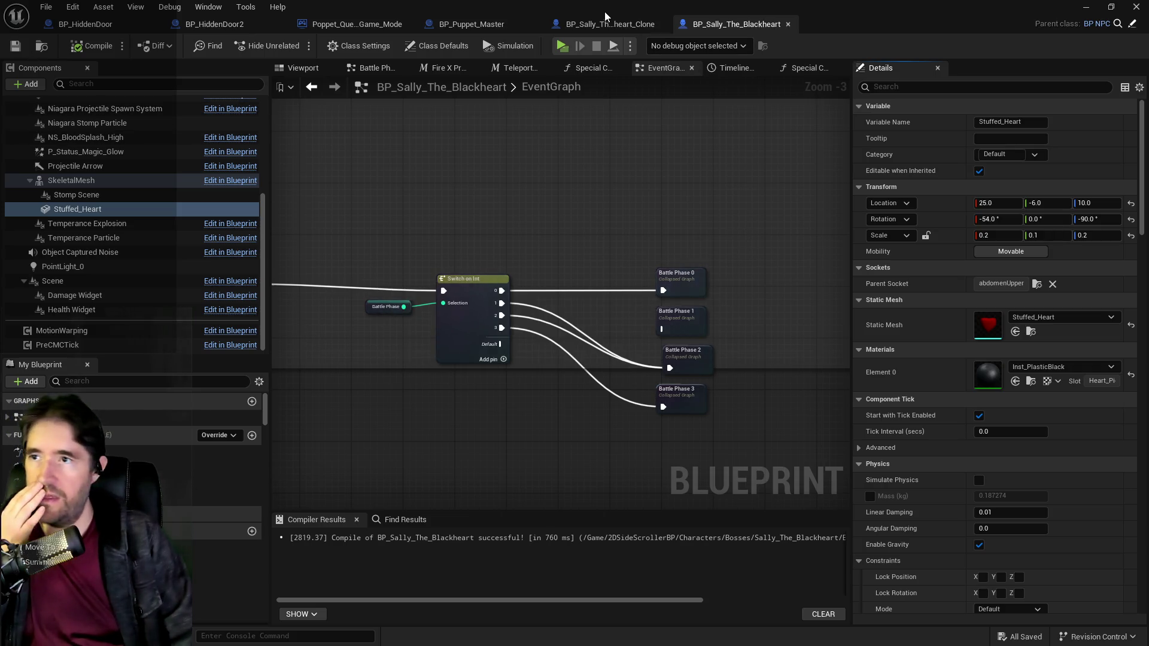
{"action": "left_click", "coordinate": [465, 24]}
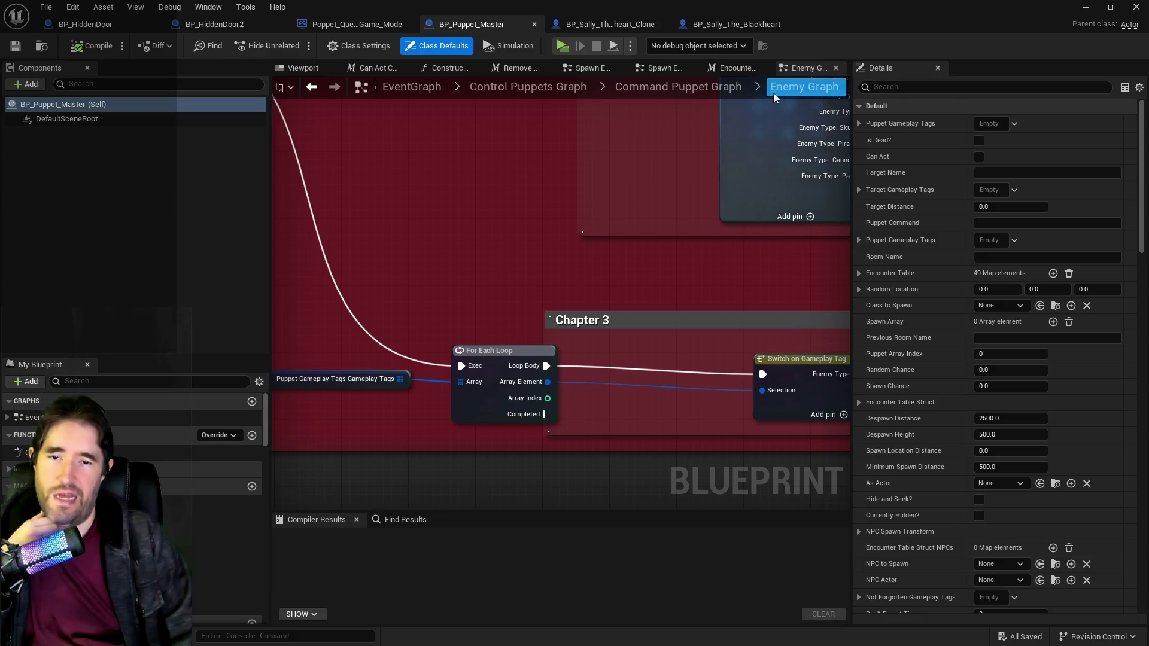
Step: Zoom out over BP_Puppet_Master's Enemy Graph, then return to the Sally clone blueprint
{"action": "scroll", "coordinate": [549, 224], "scroll_direction": "down", "scroll_amount": 3}
{"action": "scroll", "coordinate": [549, 224], "scroll_direction": "down", "scroll_amount": 5}
{"action": "scroll", "coordinate": [527, 198], "scroll_direction": "up", "scroll_amount": 1}
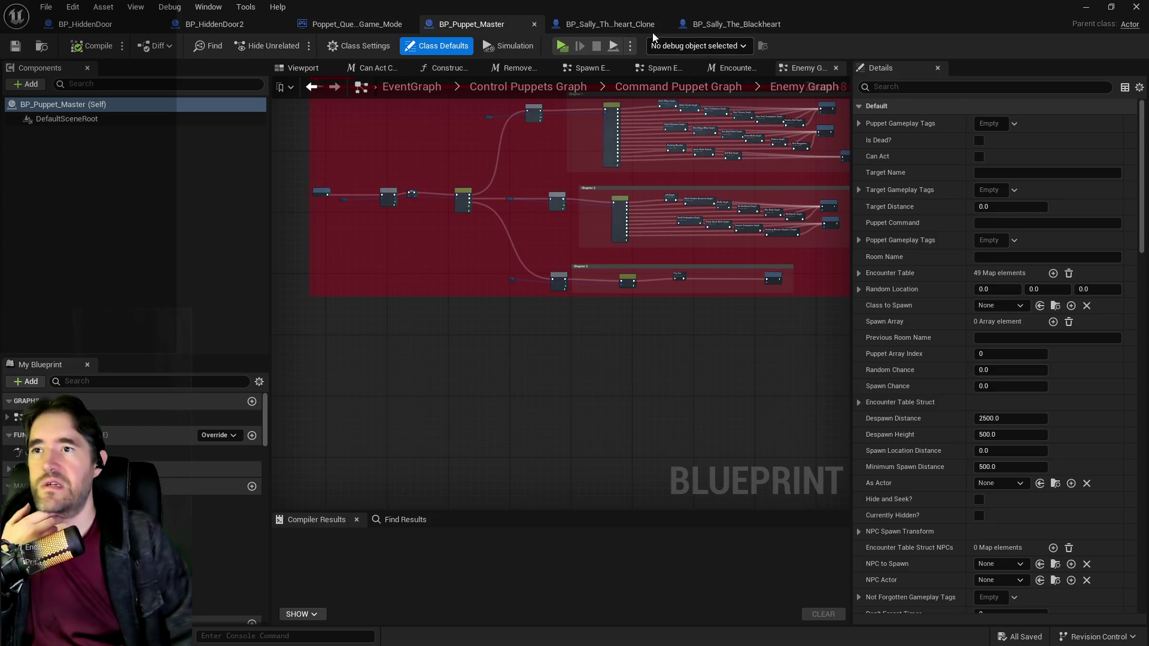
{"action": "left_click", "coordinate": [617, 24]}
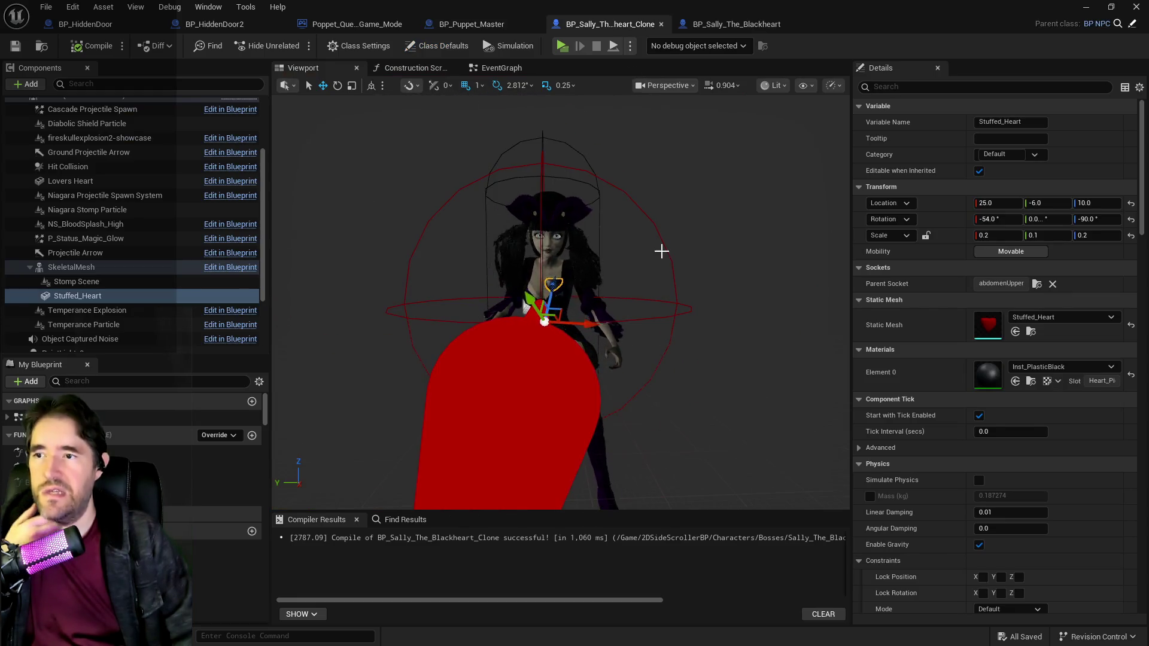
Step: Select Sally's skeletal mesh and orbit and frame it from several sides in the clone's viewport
{"action": "scroll", "coordinate": [662, 251], "scroll_direction": "up", "scroll_amount": 3}
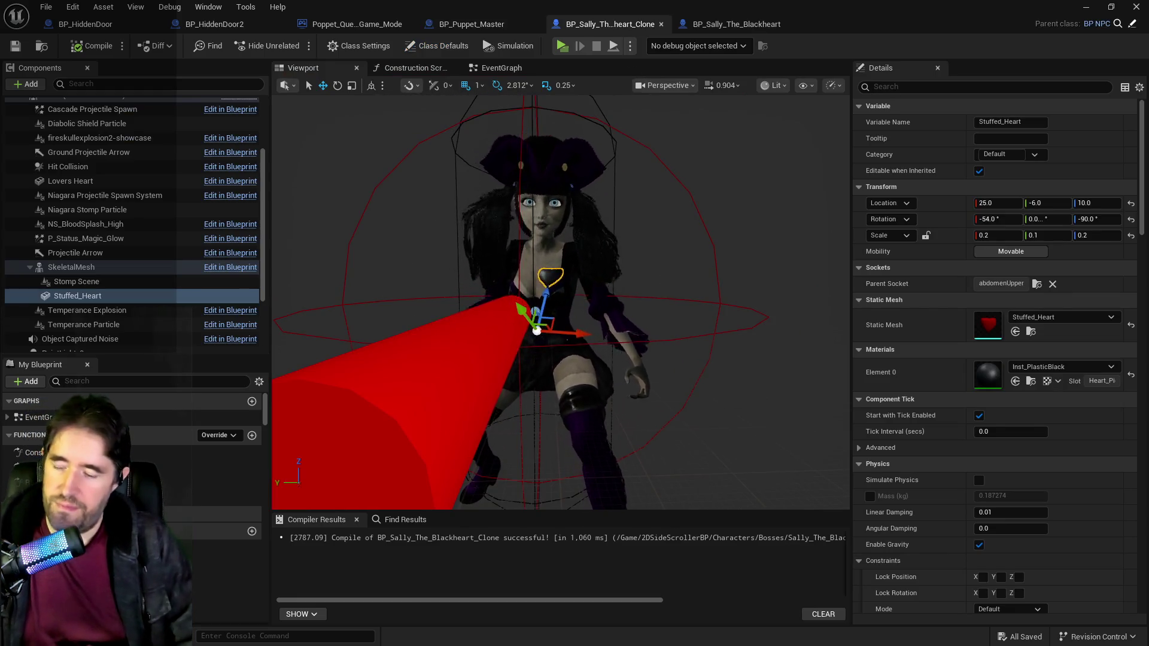
{"action": "mouse_move", "coordinate": [665, 319]}
{"action": "left_mouse_down"}
{"action": "mouse_move", "coordinate": [593, 318]}
{"action": "mouse_move", "coordinate": [663, 318]}
{"action": "mouse_move", "coordinate": [626, 318]}
{"action": "mouse_move", "coordinate": [625, 263]}
{"action": "mouse_move", "coordinate": [625, 312]}
{"action": "mouse_move", "coordinate": [605, 312]}
{"action": "mouse_move", "coordinate": [557, 196]}
{"action": "left_mouse_up"}
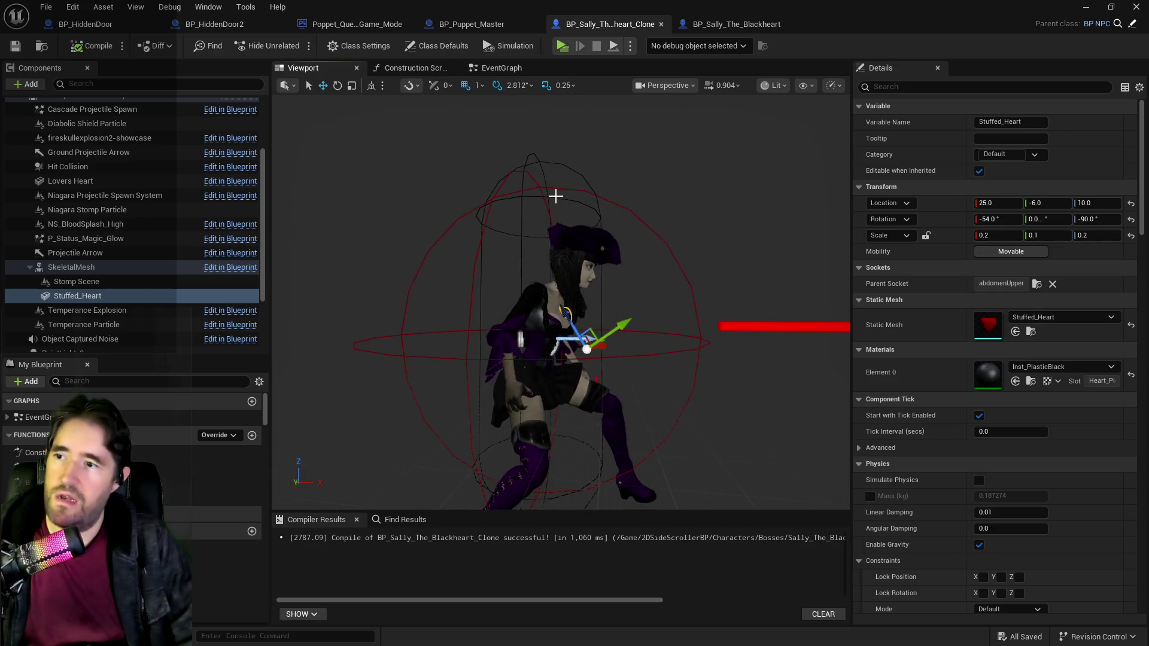
{"action": "left_click", "coordinate": [579, 252]}
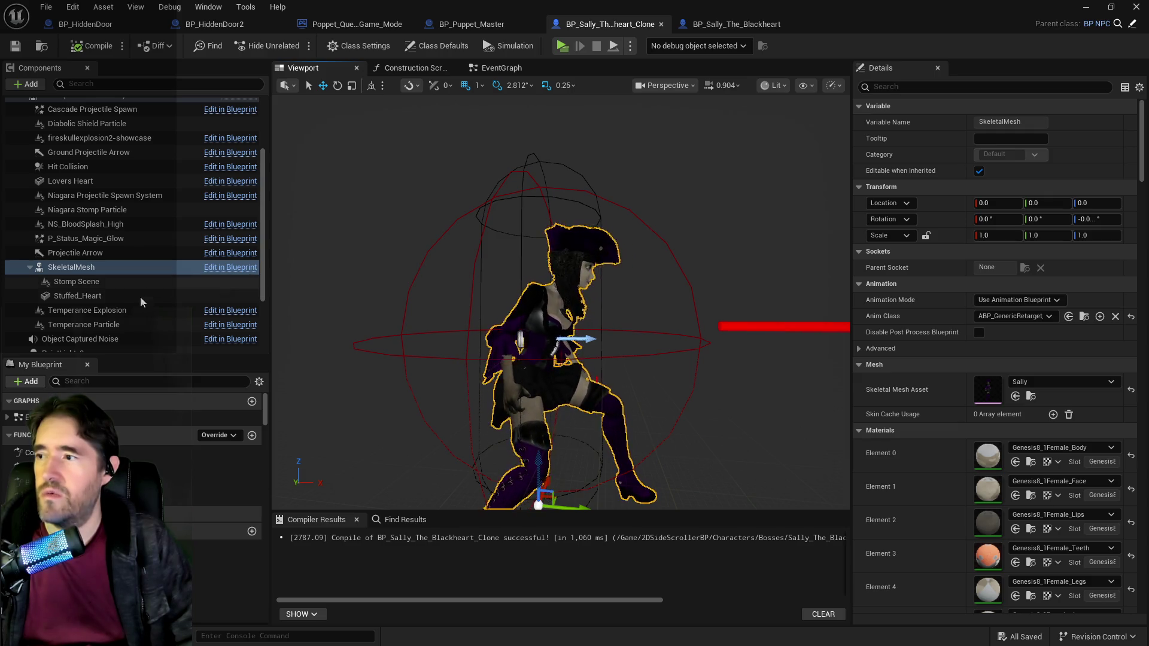
{"action": "scroll", "coordinate": [145, 303], "scroll_direction": "down", "scroll_amount": 3}
{"action": "scroll", "coordinate": [146, 303], "scroll_direction": "up", "scroll_amount": 4}
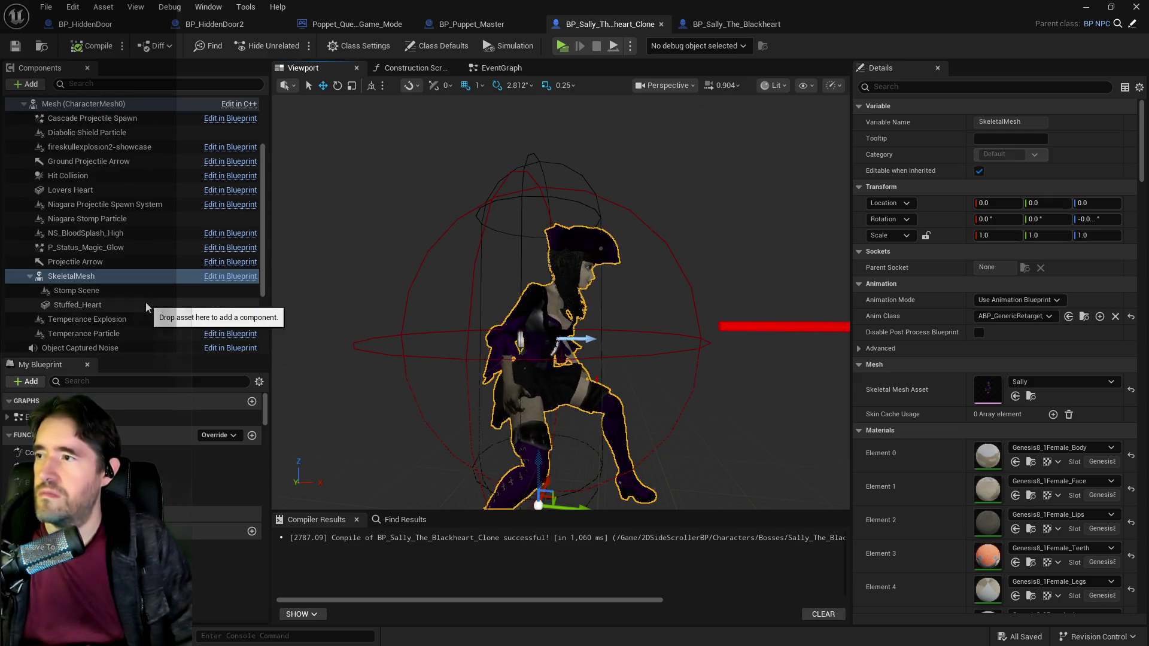
{"action": "scroll", "coordinate": [145, 303], "scroll_direction": "up", "scroll_amount": 3}
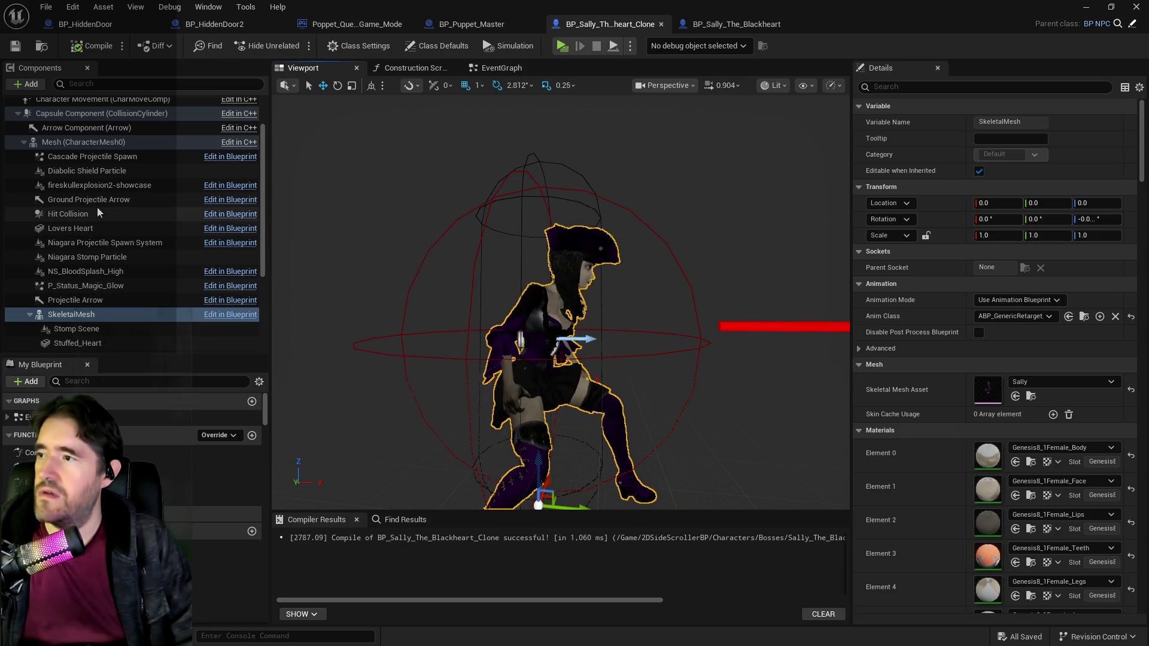
{"action": "scroll", "coordinate": [97, 208], "scroll_direction": "down", "scroll_amount": 4}
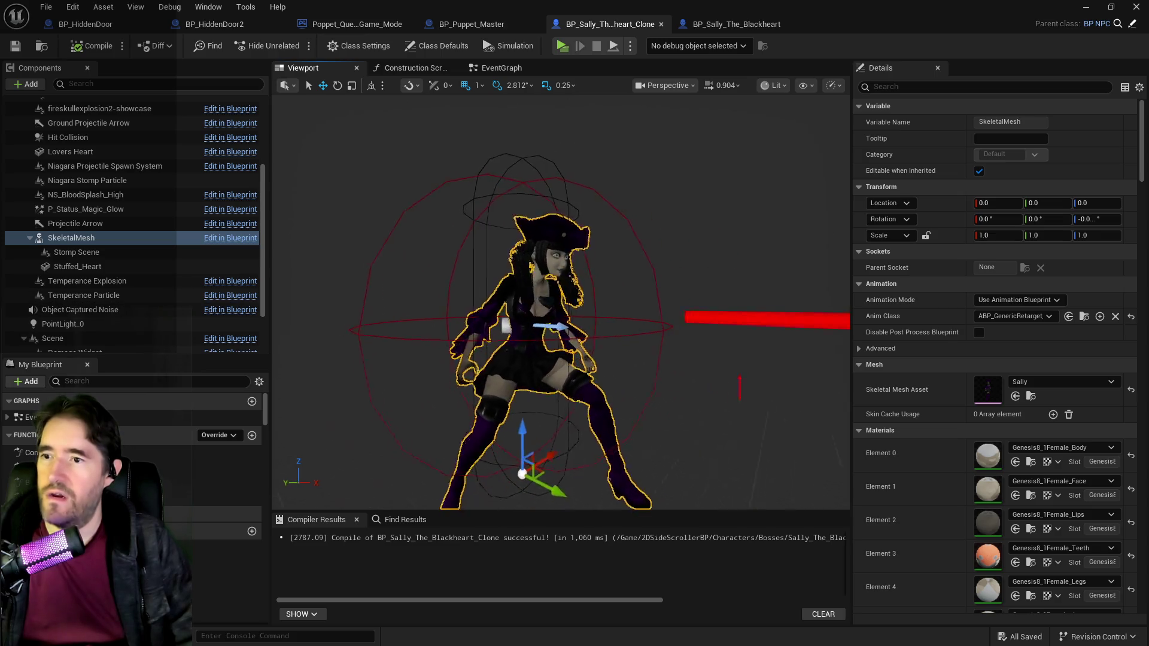
{"action": "mouse_move", "coordinate": [561, 299]}
{"action": "left_mouse_down"}
{"action": "mouse_move", "coordinate": [467, 299]}
{"action": "mouse_move", "coordinate": [443, 221]}
{"action": "left_mouse_up"}
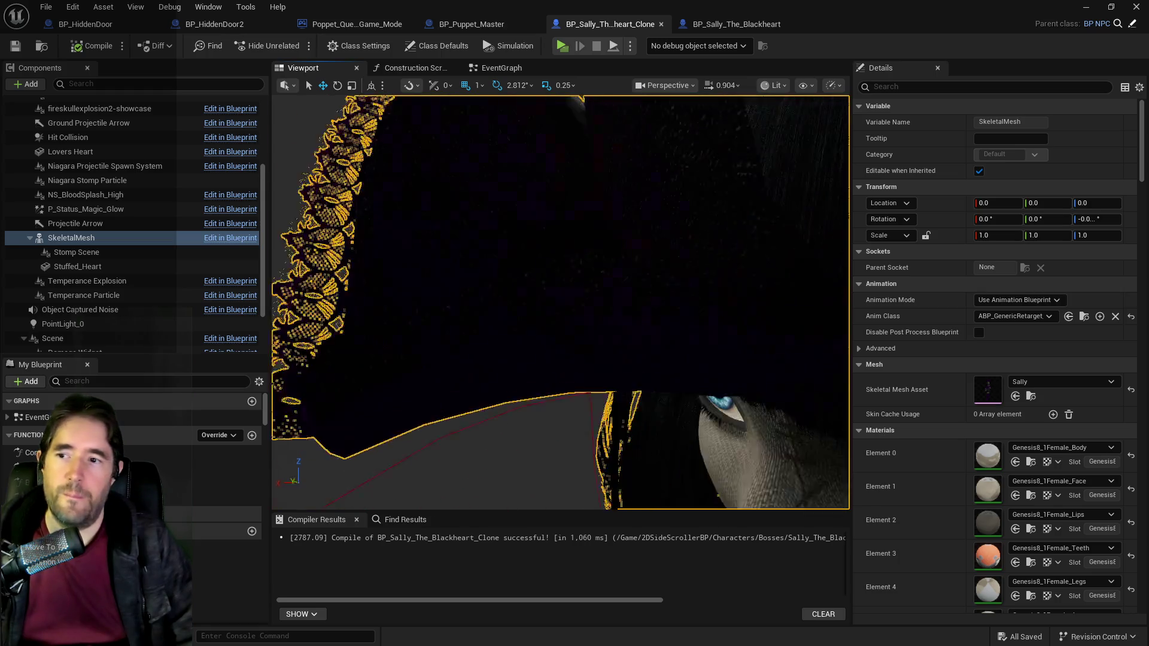
{"action": "key", "text": "f"}
{"action": "mouse_move", "coordinate": [562, 299]}
{"action": "left_mouse_down"}
{"action": "mouse_move", "coordinate": [561, 263]}
{"action": "mouse_move", "coordinate": [569, 294]}
{"action": "mouse_move", "coordinate": [617, 282]}
{"action": "mouse_move", "coordinate": [580, 269]}
{"action": "left_mouse_up"}
{"action": "key", "text": "f"}
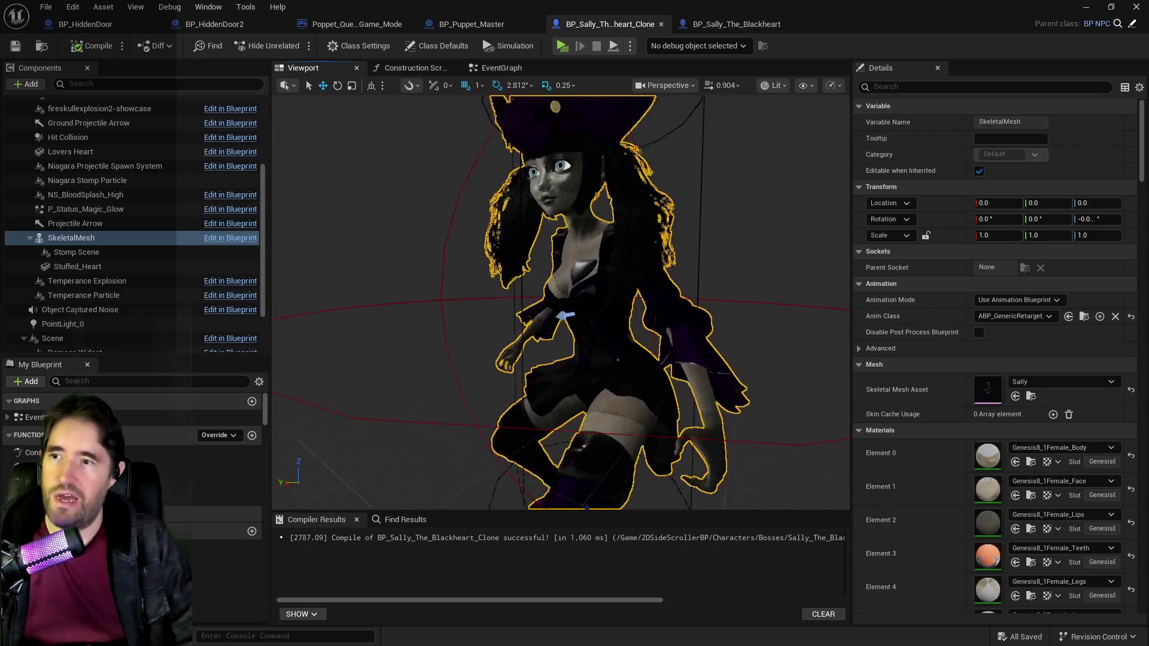
{"action": "key", "text": "f"}
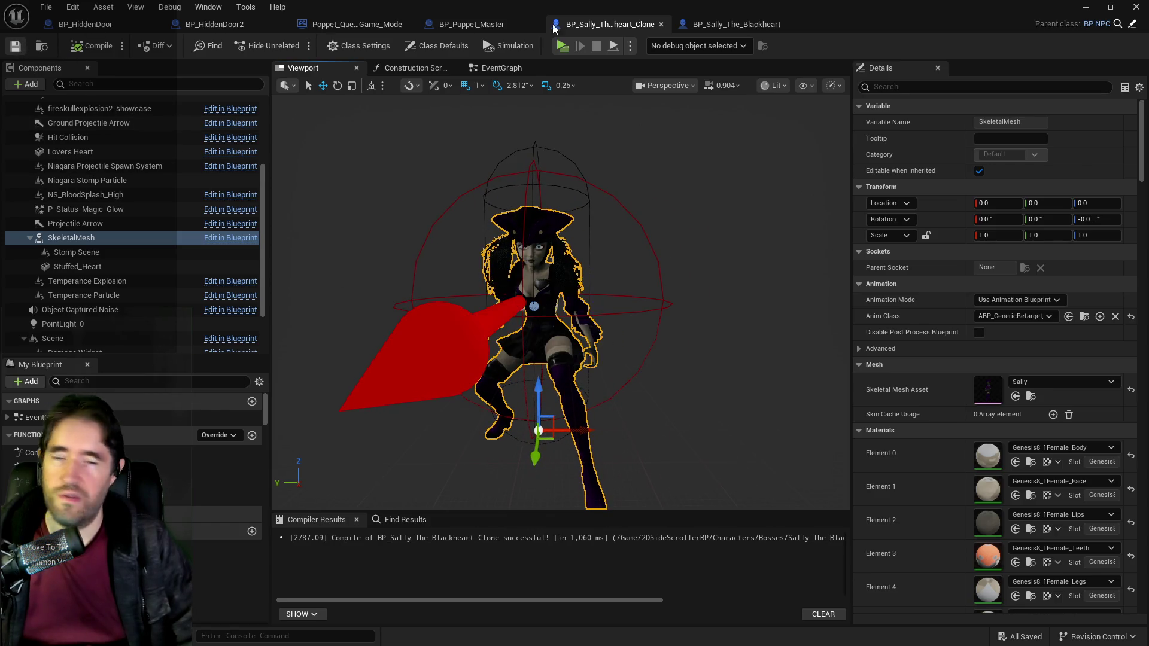
{"action": "left_click", "coordinate": [723, 27]}
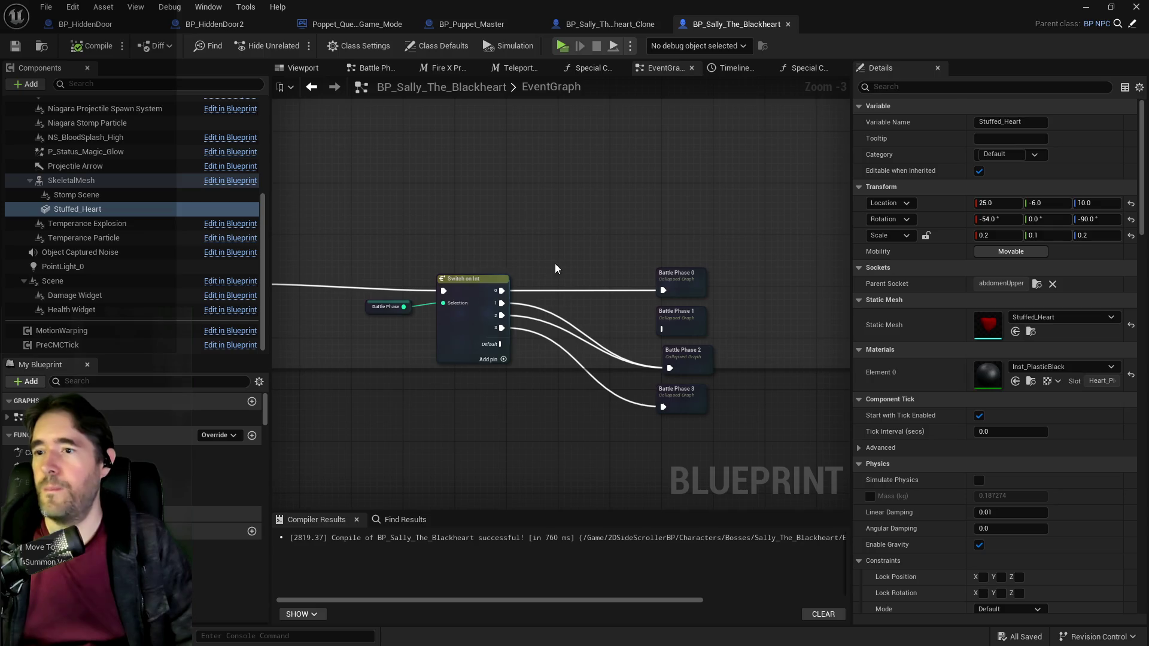
Step: In the clone's EventGraph, move Fire X Projectiles and Reset Can Act up, clear of the switch
{"action": "scroll", "coordinate": [555, 264], "scroll_direction": "down", "scroll_amount": 2}
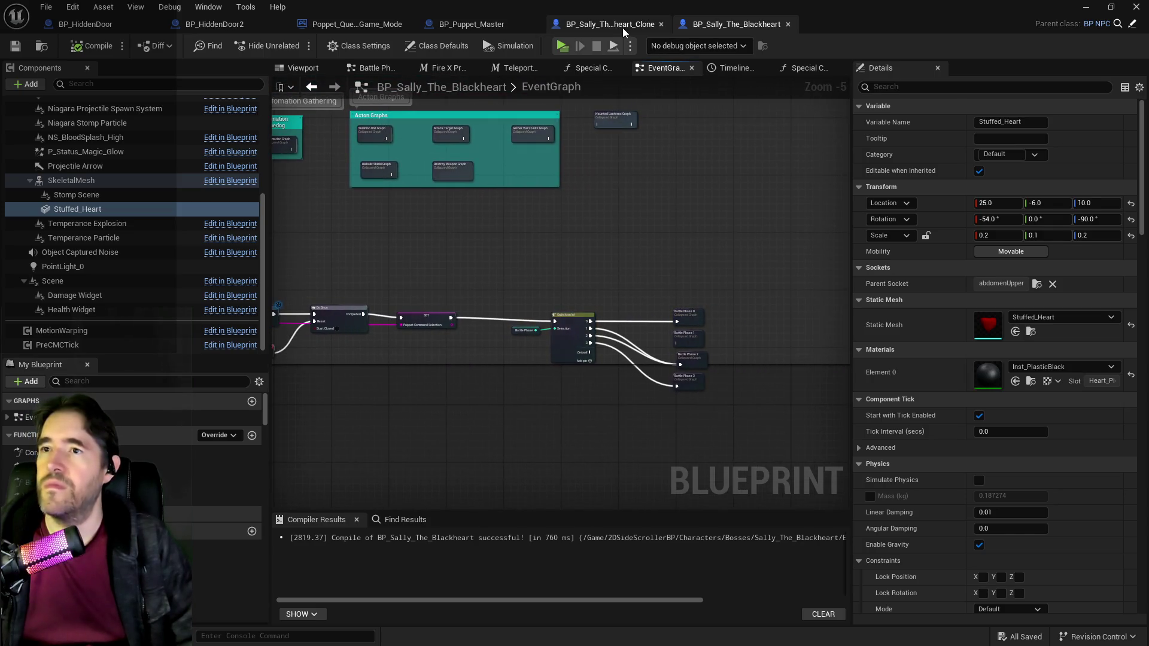
{"action": "left_click", "coordinate": [622, 27]}
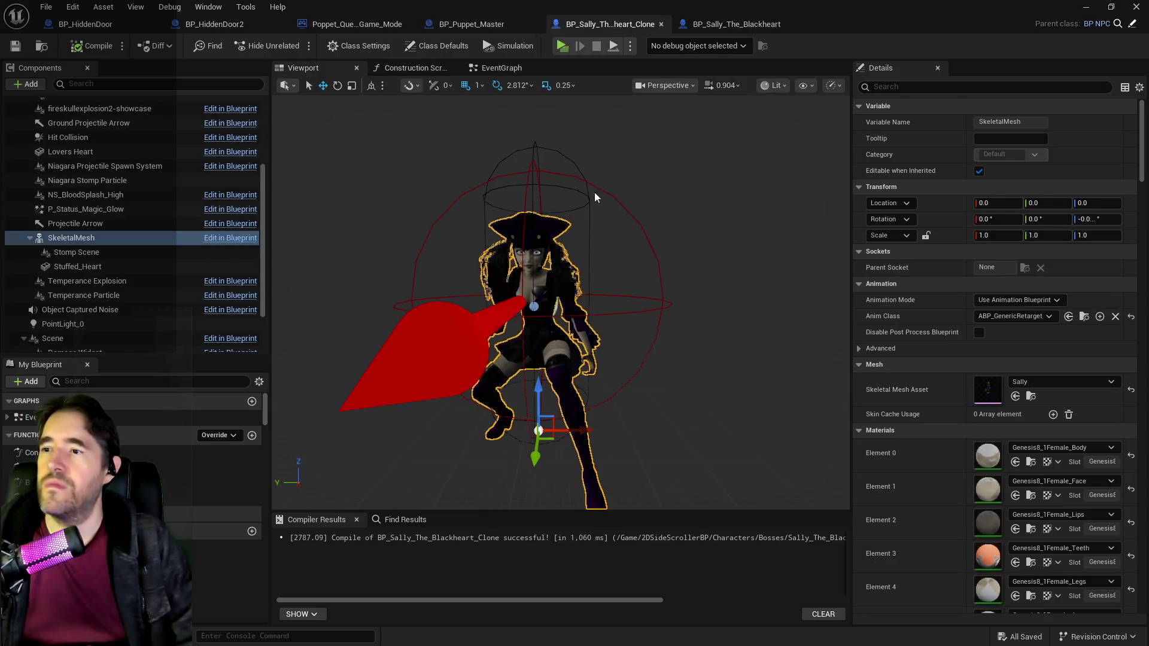
{"action": "left_click", "coordinate": [500, 67]}
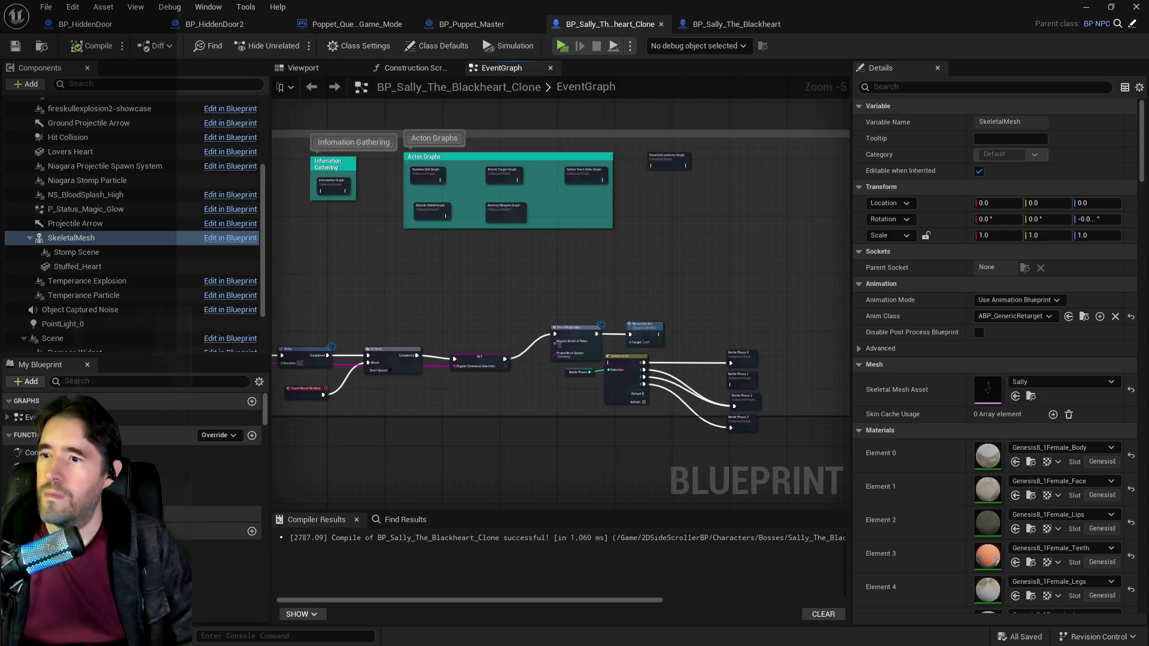
{"action": "left_click_drag", "start_coordinate": [585, 363], "coordinate": [511, 286]}
{"action": "scroll", "coordinate": [504, 295], "scroll_direction": "up", "scroll_amount": 3}
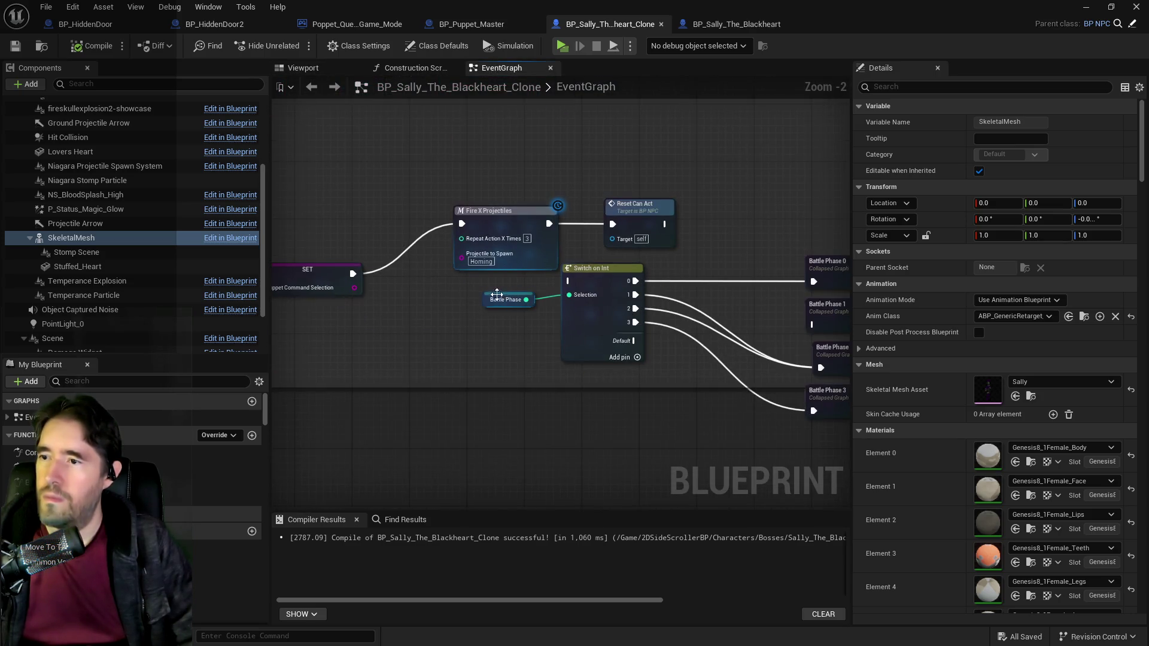
{"action": "mouse_move", "coordinate": [451, 155]}
{"action": "left_mouse_down"}
{"action": "mouse_move", "coordinate": [574, 217]}
{"action": "mouse_move", "coordinate": [653, 225]}
{"action": "left_mouse_up"}
{"action": "mouse_move", "coordinate": [521, 196]}
{"action": "left_mouse_down"}
{"action": "mouse_move", "coordinate": [477, 148]}
{"action": "mouse_move", "coordinate": [426, 155]}
{"action": "mouse_move", "coordinate": [572, 231]}
{"action": "mouse_move", "coordinate": [559, 308]}
{"action": "mouse_move", "coordinate": [559, 285]}
{"action": "mouse_move", "coordinate": [571, 327]}
{"action": "mouse_move", "coordinate": [724, 438]}
{"action": "left_mouse_up"}
Step: Spread Fire X Projectiles and Reset Can Act apart to make room between them
{"action": "left_click_drag", "start_coordinate": [802, 271], "coordinate": [801, 267]}
{"action": "mouse_move", "coordinate": [626, 227]}
{"action": "left_mouse_down"}
{"action": "mouse_move", "coordinate": [637, 340]}
{"action": "mouse_move", "coordinate": [558, 317]}
{"action": "left_mouse_up"}
{"action": "left_click_drag", "start_coordinate": [646, 312], "coordinate": [678, 311]}
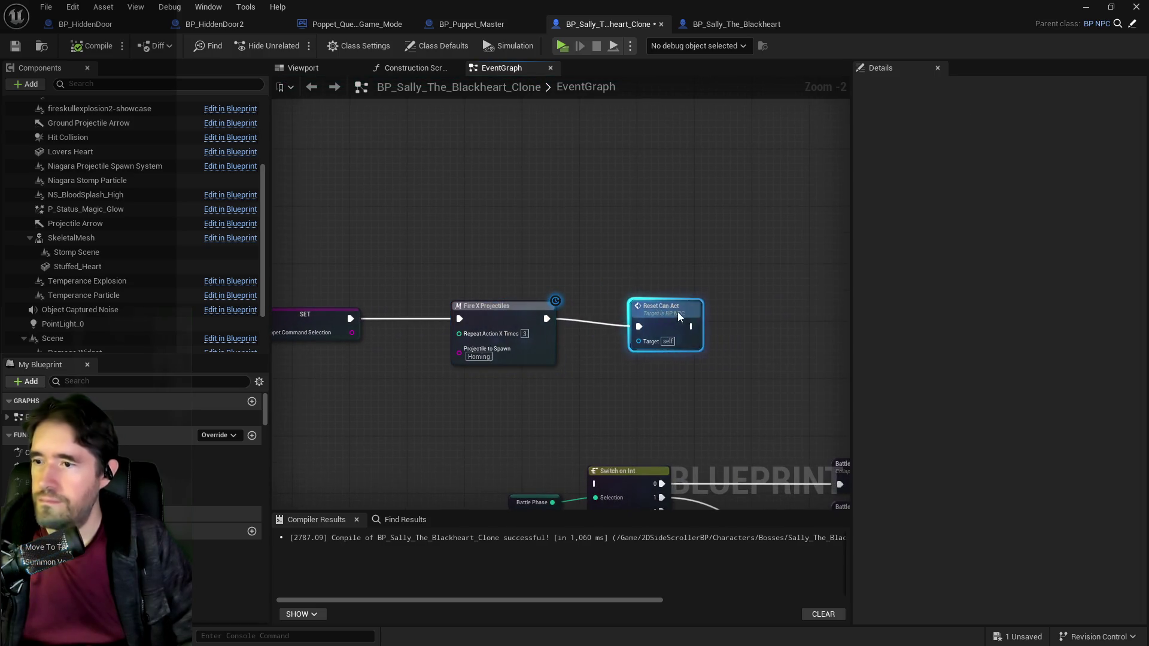
{"action": "left_click_drag", "start_coordinate": [775, 308], "coordinate": [783, 300]}
Step: Insert a 0.2-second Delay on the Fire X Projectiles to Reset Can Act wire and save
{"action": "right_click", "coordinate": [598, 361]}
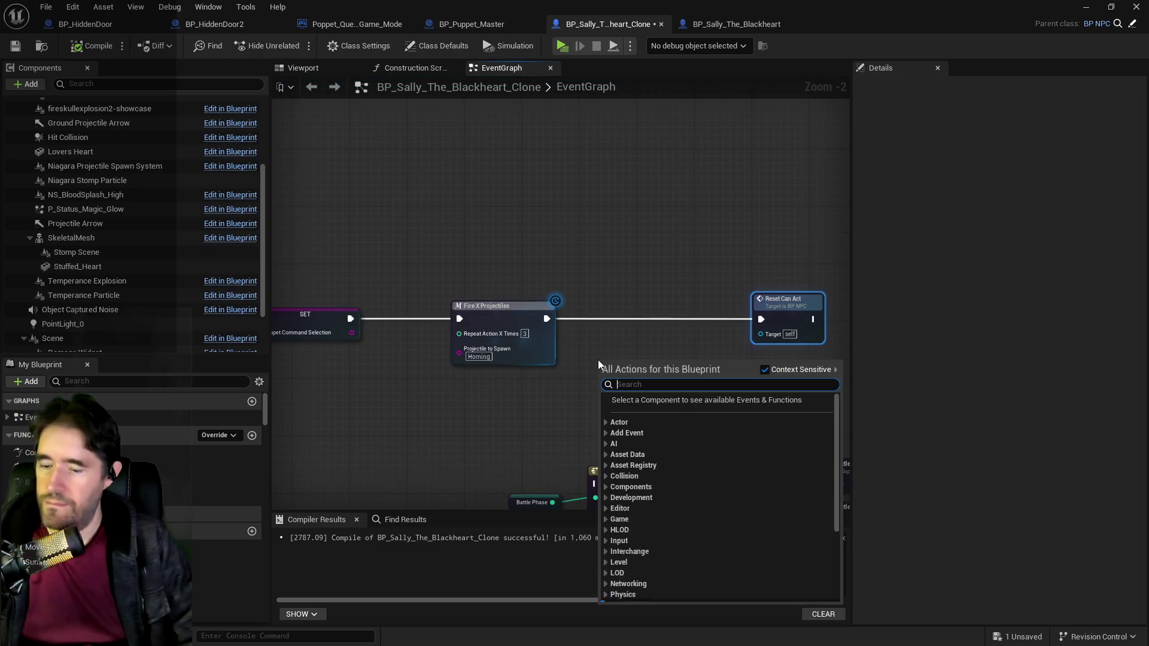
{"action": "type", "text": "delay"}
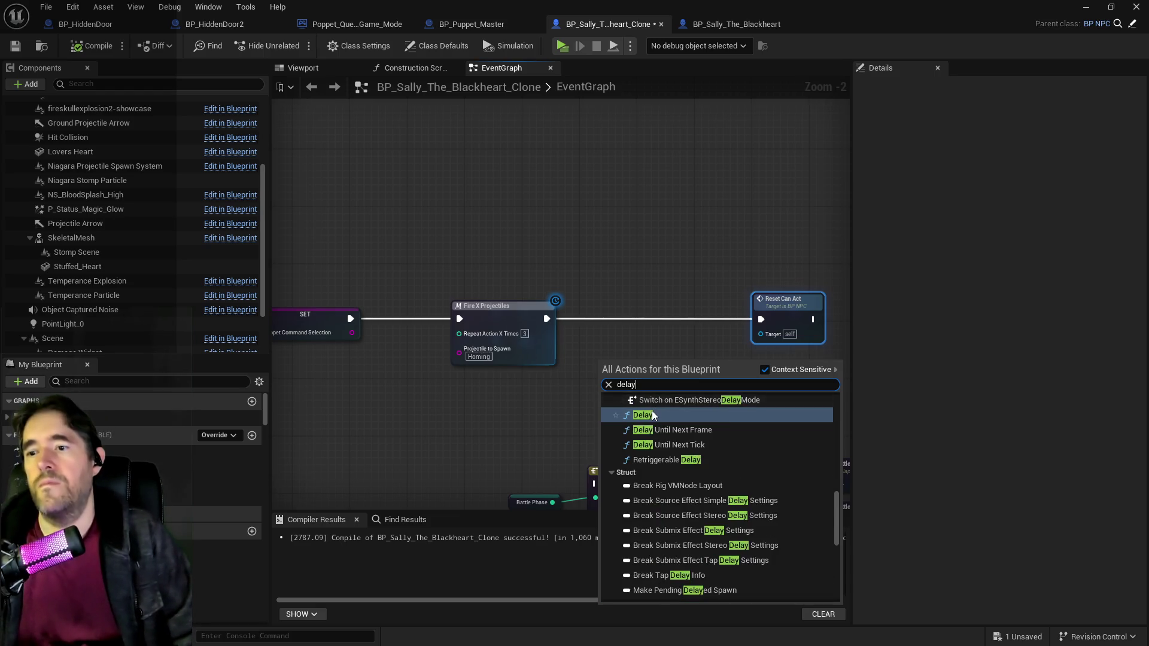
{"action": "left_click", "coordinate": [652, 400]}
{"action": "left_click_drag", "start_coordinate": [649, 371], "coordinate": [651, 321]}
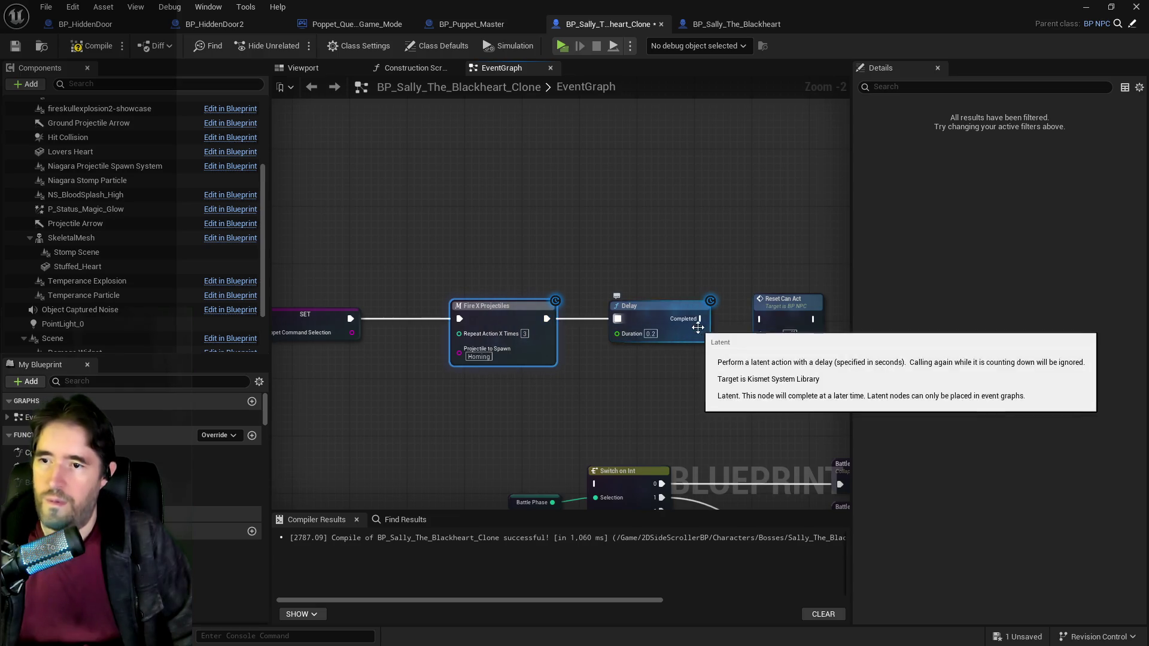
{"action": "left_click", "coordinate": [768, 318], "text": "ctrl"}
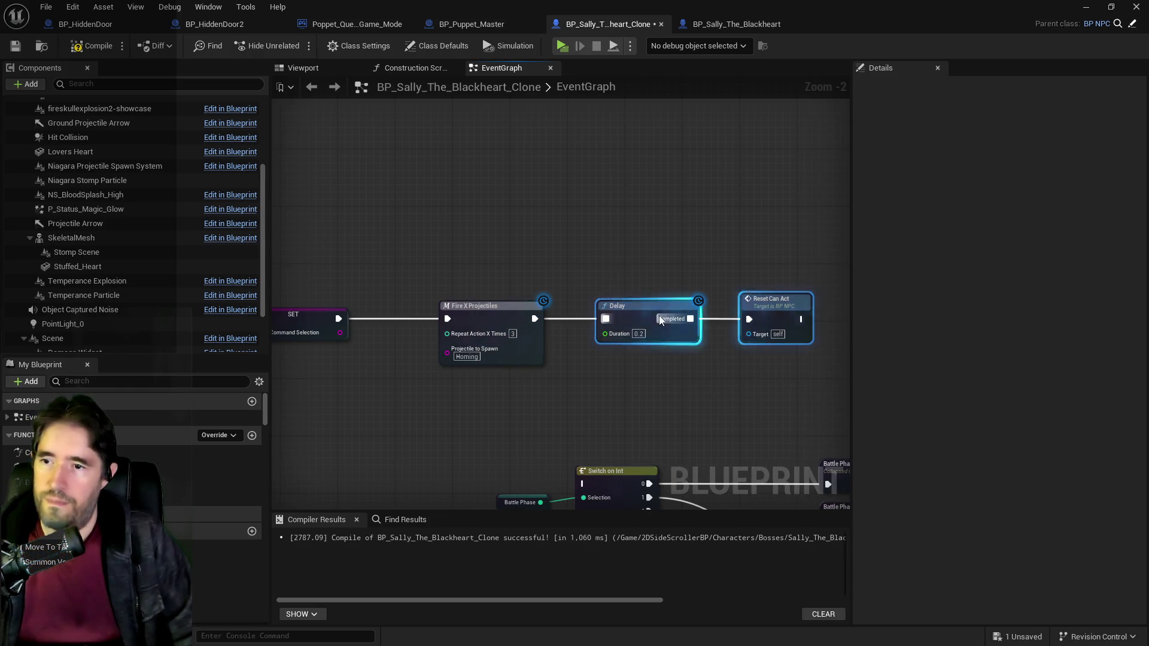
{"action": "mouse_move", "coordinate": [713, 301]}
{"action": "left_mouse_down"}
{"action": "mouse_move", "coordinate": [634, 300]}
{"action": "mouse_move", "coordinate": [649, 307]}
{"action": "left_mouse_up"}
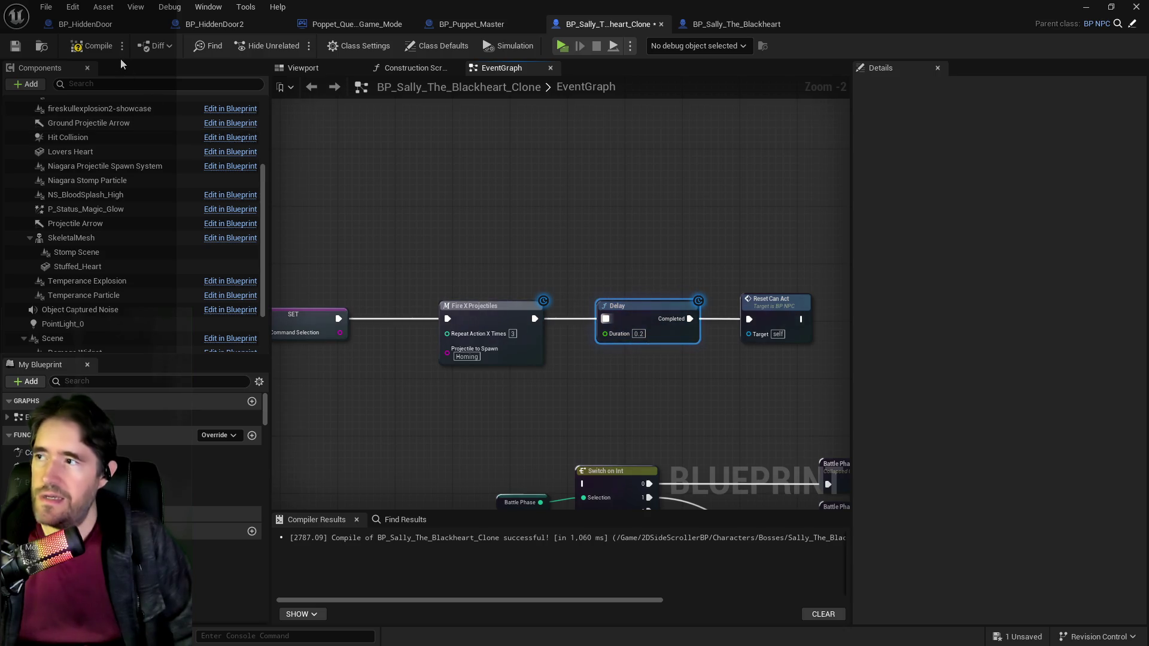
{"action": "key", "text": "ctrl+s"}
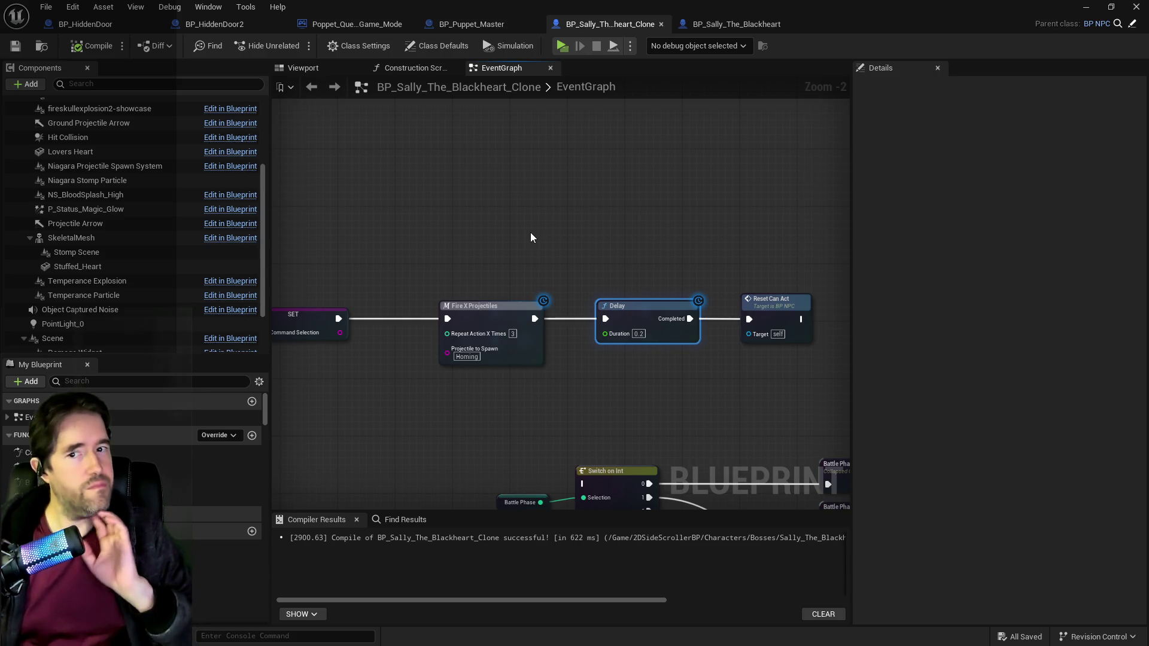
Step: Add a Switch on String fed by SET's Puppet Command Selection and clear space beside it
{"action": "mouse_move", "coordinate": [530, 237]}
{"action": "left_mouse_down"}
{"action": "mouse_move", "coordinate": [744, 221]}
{"action": "mouse_move", "coordinate": [547, 308]}
{"action": "left_mouse_up"}
{"action": "left_click_drag", "start_coordinate": [479, 259], "coordinate": [531, 297]}
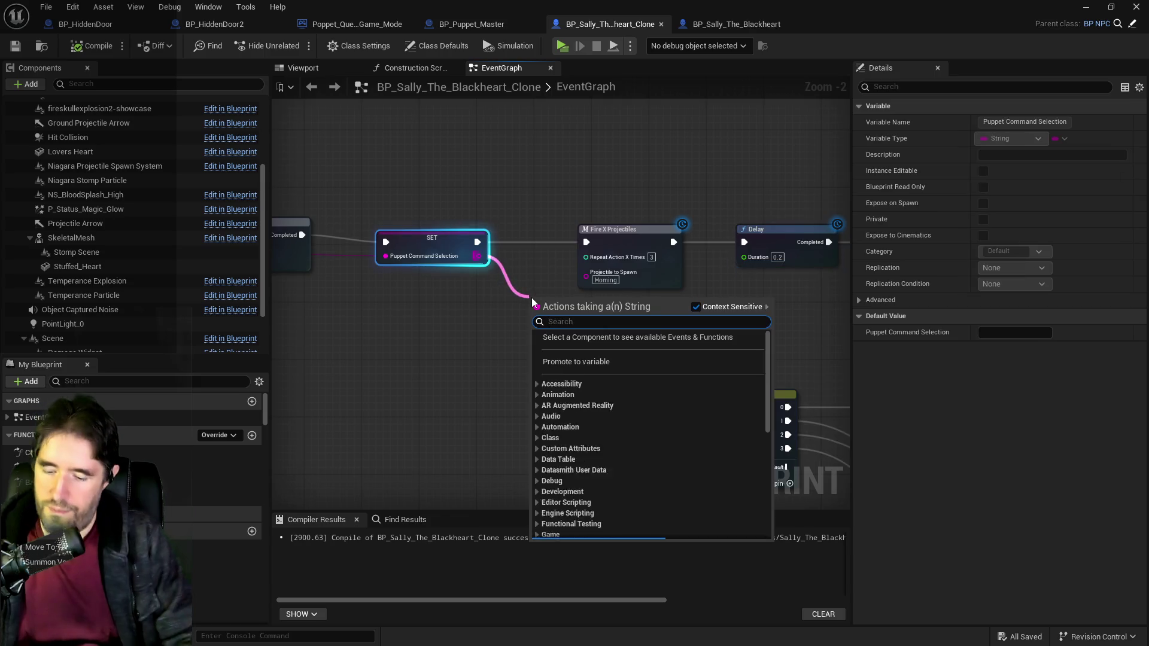
{"action": "type", "text": "switc"}
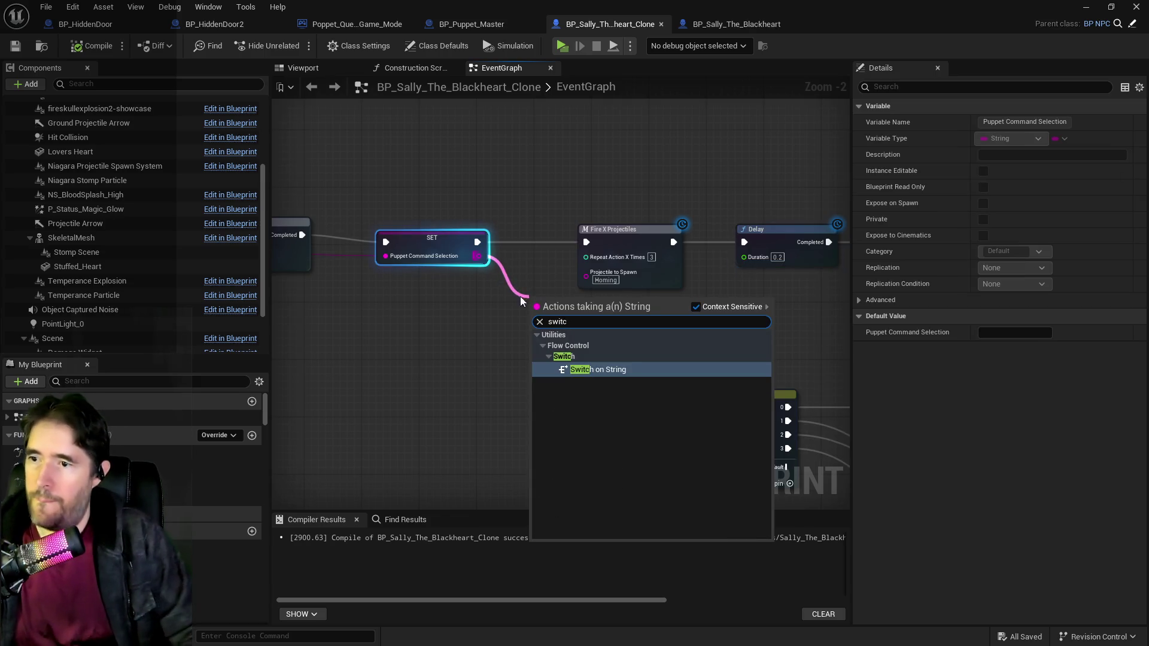
{"action": "left_click", "coordinate": [619, 370]}
{"action": "mouse_move", "coordinate": [559, 299]}
{"action": "left_mouse_down"}
{"action": "mouse_move", "coordinate": [514, 246]}
{"action": "mouse_move", "coordinate": [544, 231]}
{"action": "left_mouse_up"}
{"action": "left_click", "coordinate": [455, 245]}
{"action": "mouse_move", "coordinate": [631, 198]}
{"action": "left_mouse_down"}
{"action": "mouse_move", "coordinate": [445, 197]}
{"action": "mouse_move", "coordinate": [766, 269]}
{"action": "left_mouse_up"}
{"action": "left_click_drag", "start_coordinate": [433, 239], "coordinate": [548, 238]}
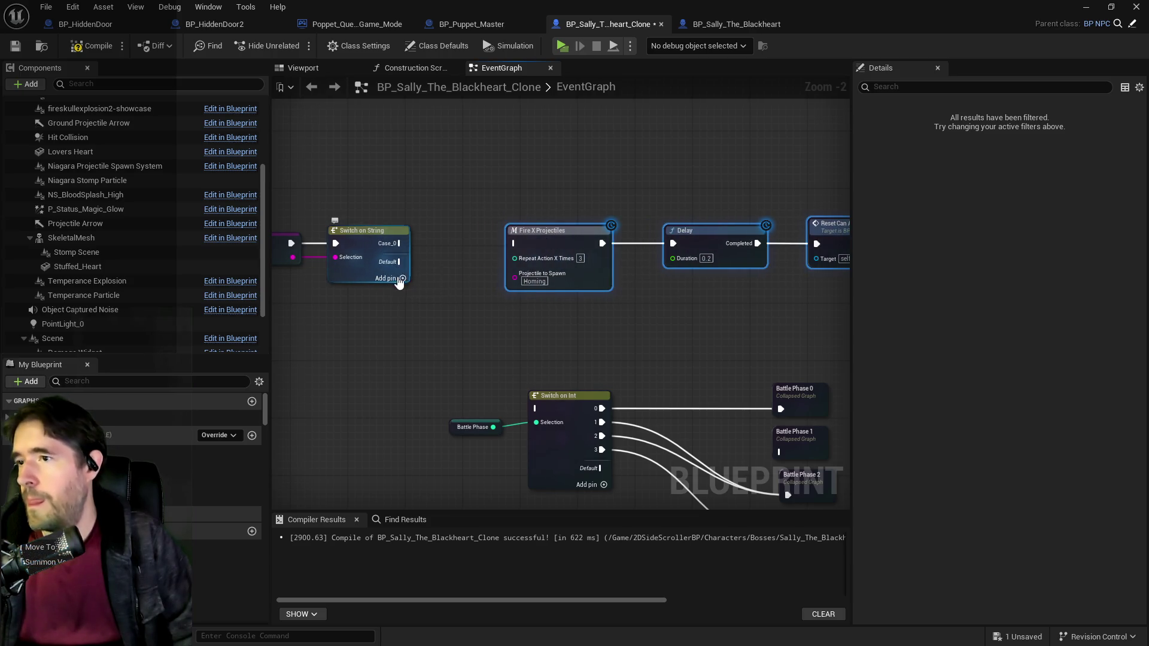
Step: Name the switch cases Attack and Projectile, wiring Projectile to Fire X Projectiles
{"action": "left_click", "coordinate": [370, 246]}
{"action": "left_click", "coordinate": [1004, 139]}
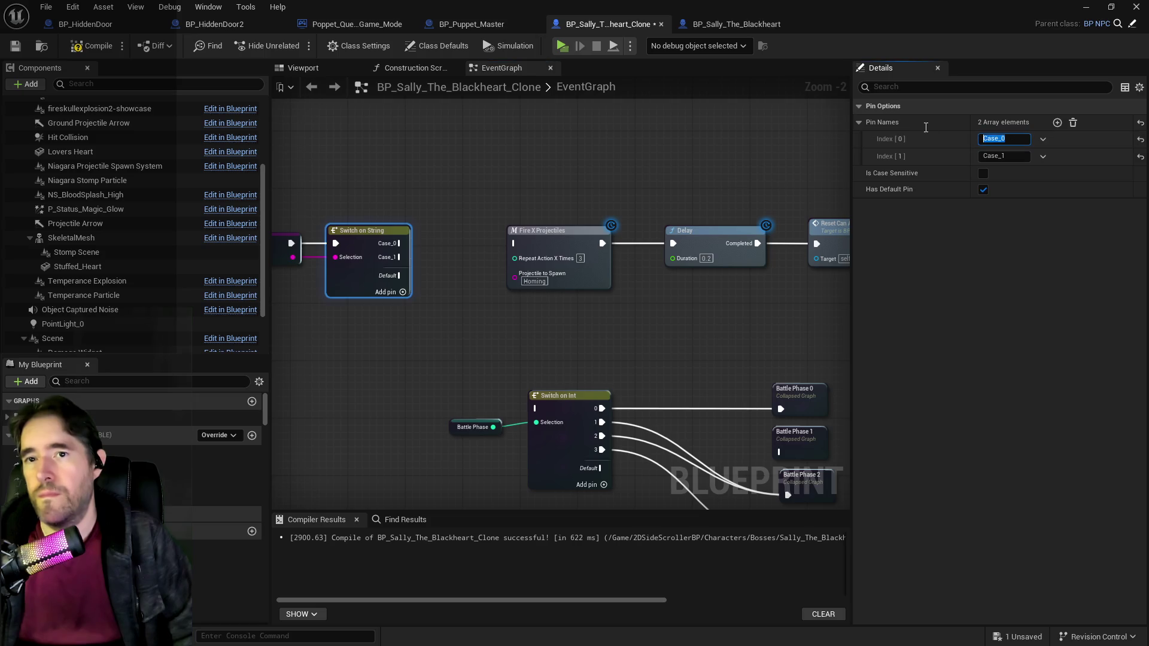
{"action": "type", "text": "Attack"}
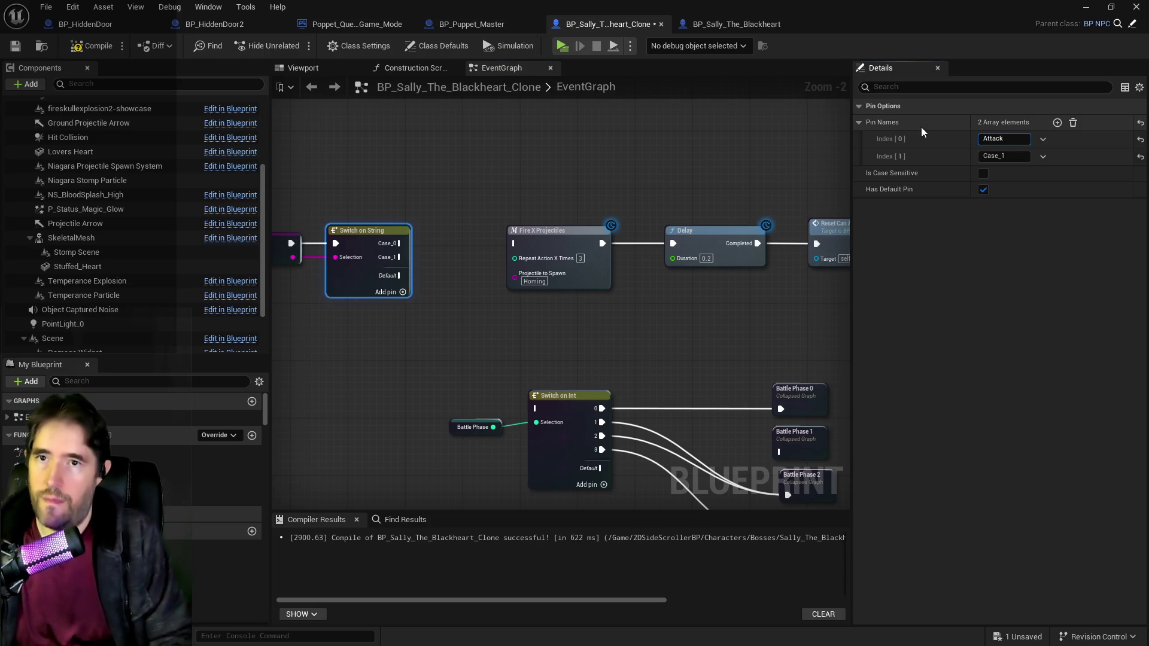
{"action": "left_click", "coordinate": [1004, 157]}
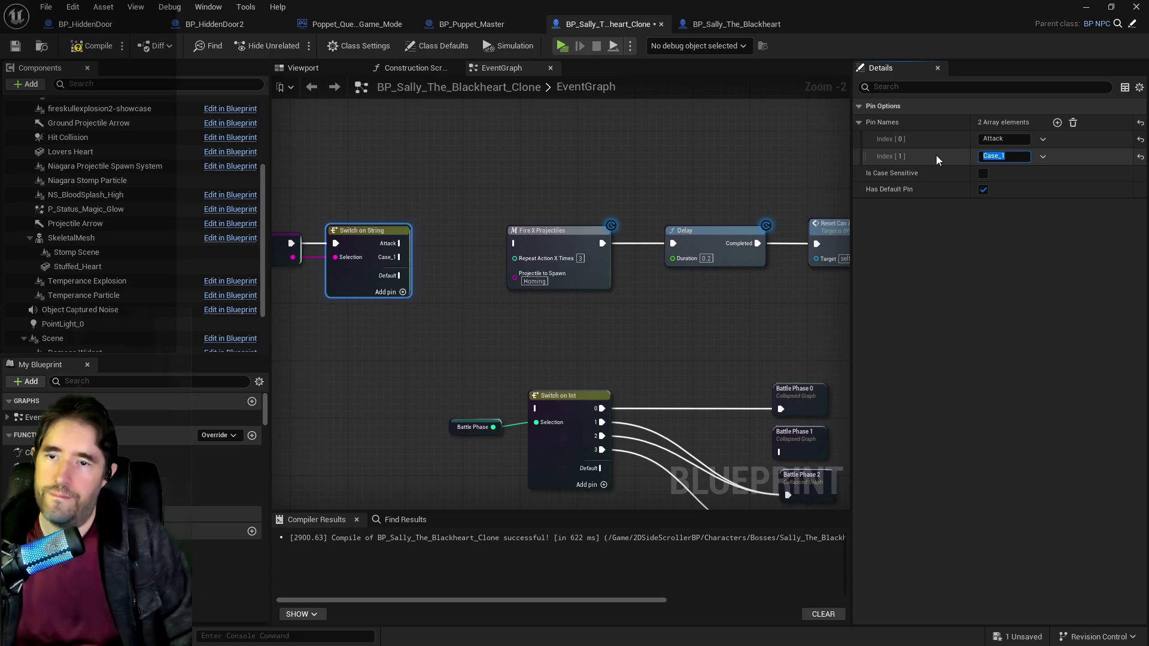
{"action": "type", "text": "Projec"}
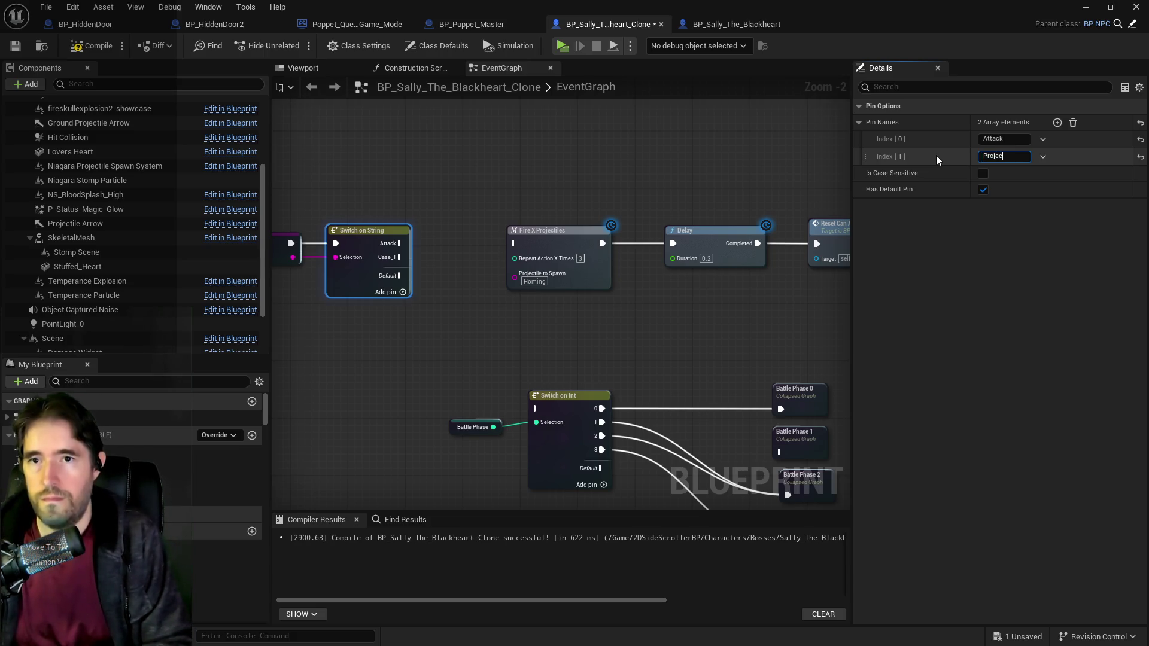
{"action": "type", "text": "tile"}
{"action": "key", "text": "Return"}
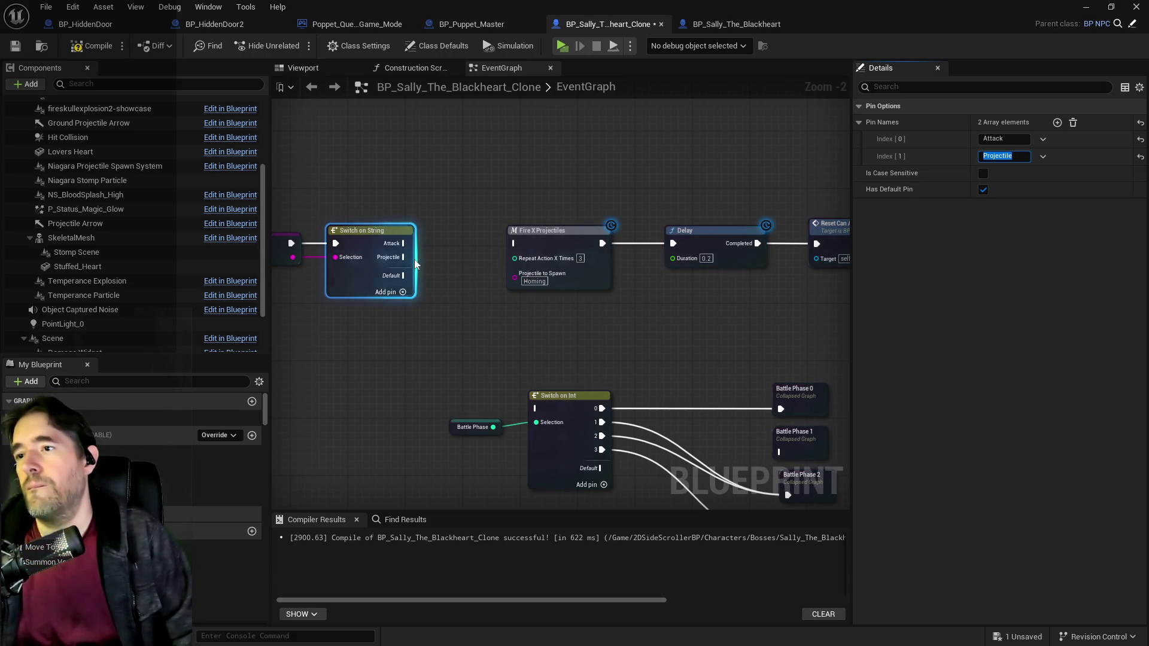
{"action": "mouse_move", "coordinate": [404, 258]}
{"action": "left_mouse_down"}
{"action": "mouse_move", "coordinate": [496, 258]}
{"action": "mouse_move", "coordinate": [513, 245]}
{"action": "mouse_move", "coordinate": [882, 282]}
{"action": "left_mouse_up"}
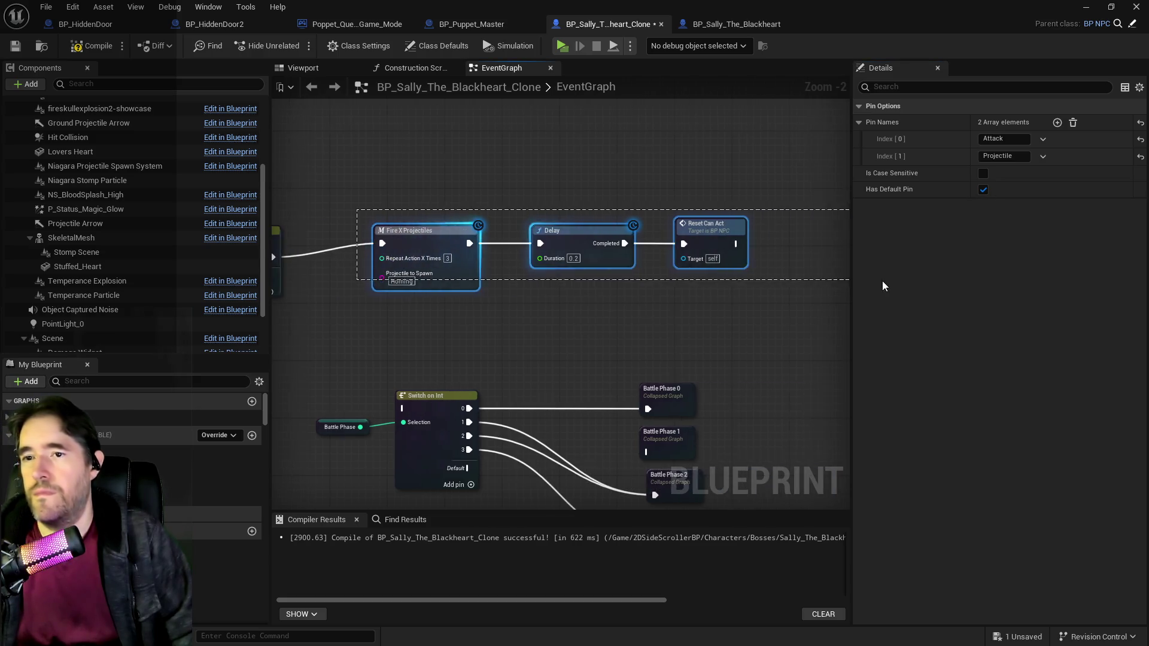
{"action": "mouse_move", "coordinate": [455, 246]}
{"action": "left_mouse_down"}
{"action": "mouse_move", "coordinate": [511, 275]}
{"action": "mouse_move", "coordinate": [588, 257]}
{"action": "left_mouse_up"}
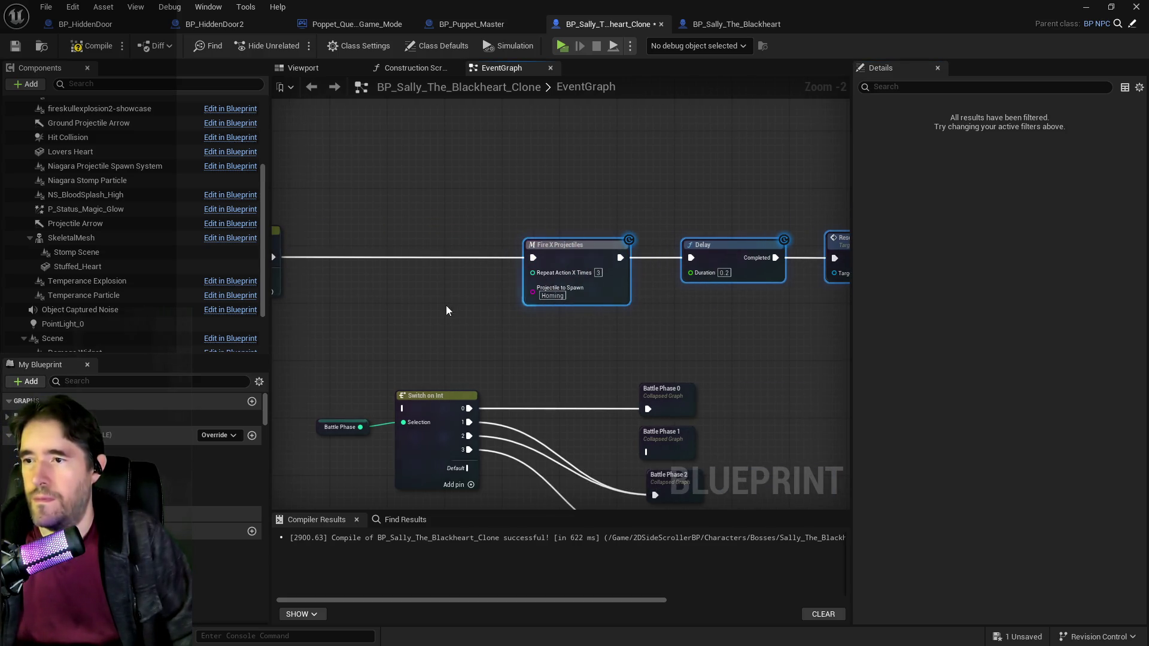
{"action": "right_click", "coordinate": [411, 329]}
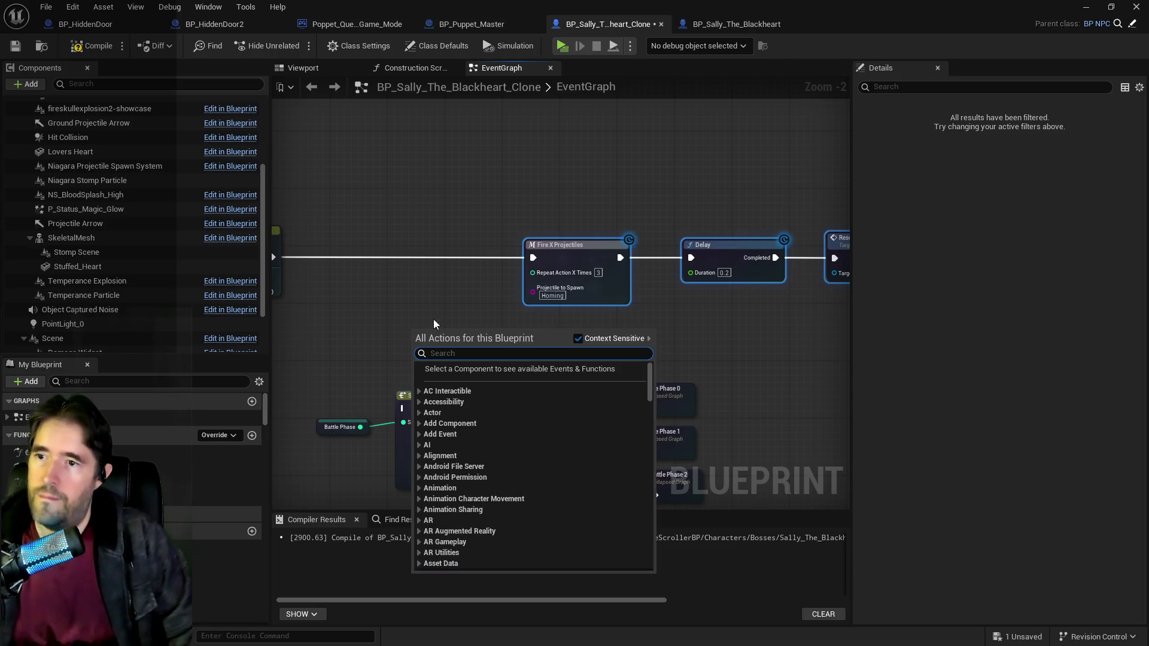
Step: Feed Repeat Action X Times a Random Integer in Range (Min 1, Max 4)
{"action": "left_click", "coordinate": [527, 280]}
{"action": "left_click_drag", "start_coordinate": [530, 275], "coordinate": [464, 302]}
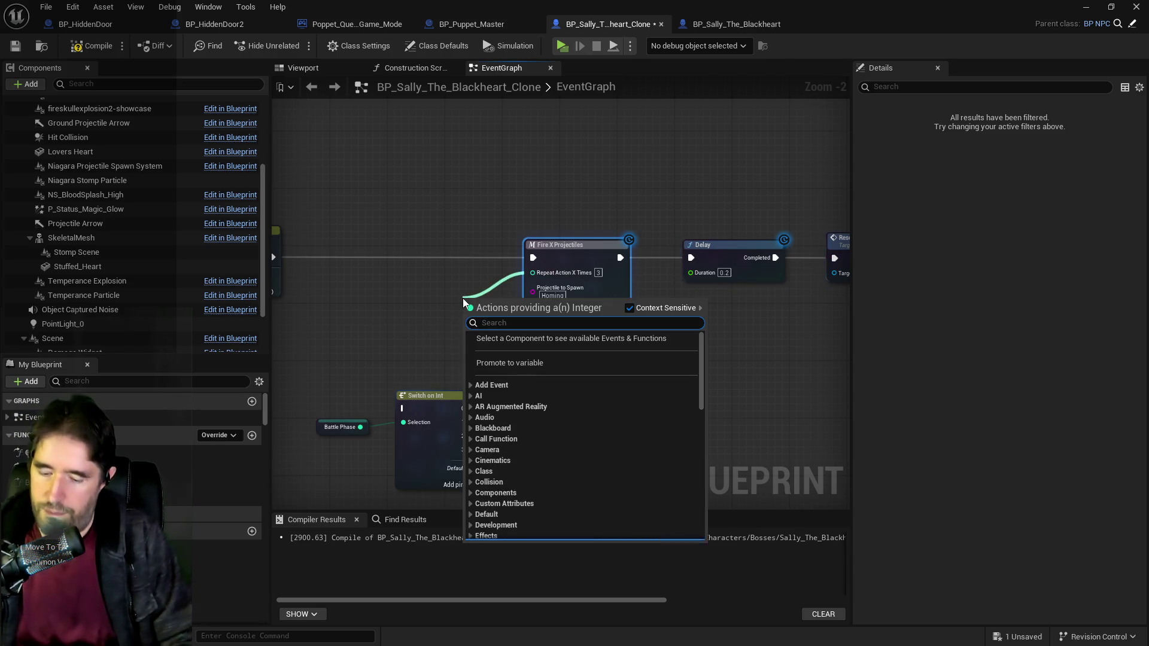
{"action": "type", "text": "random in"}
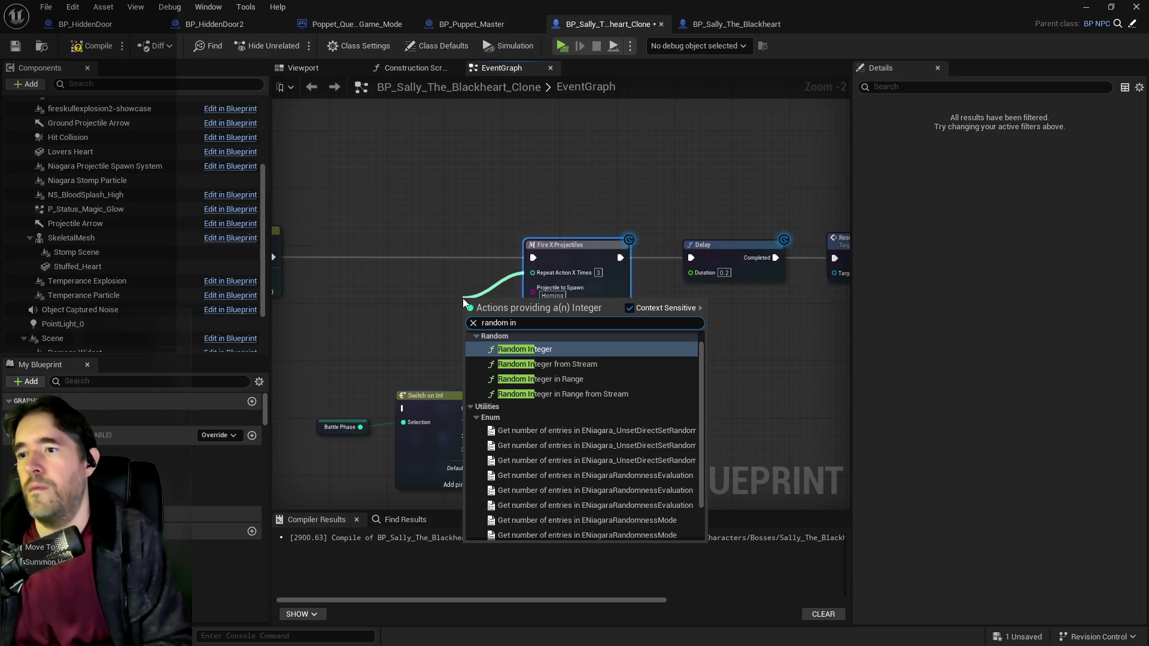
{"action": "key", "text": "Down"}
{"action": "key", "text": "Down"}
{"action": "key", "text": "Return"}
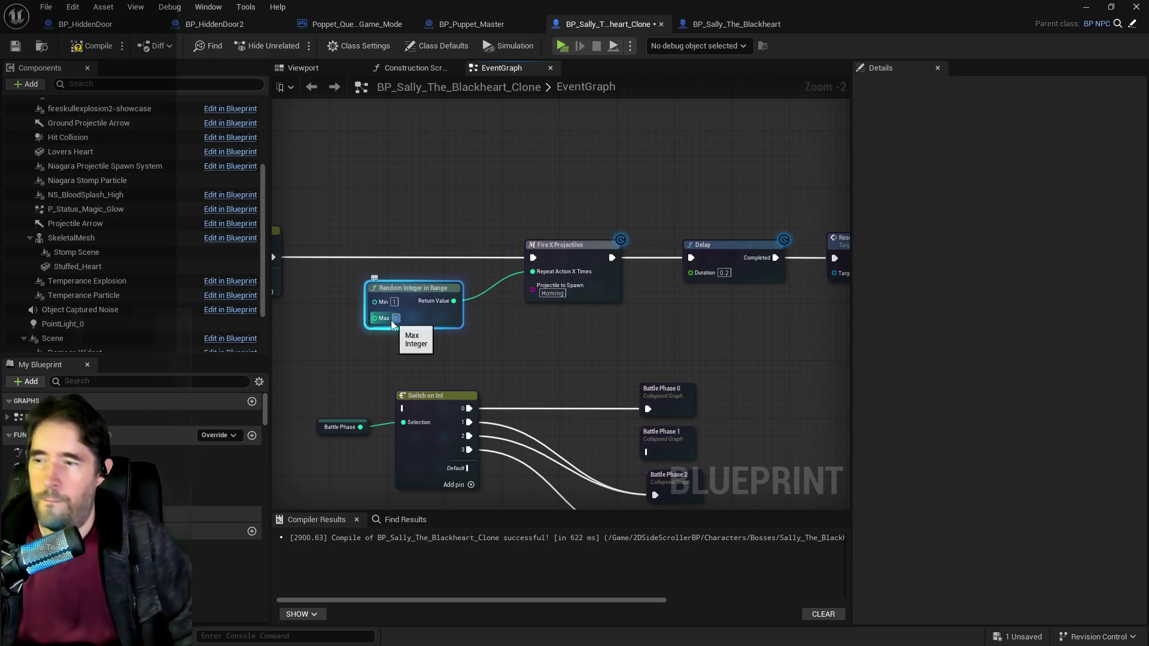
Step: Set the Delay duration to 3.0 and shift the random integer and projectile nodes right
{"action": "left_click_drag", "start_coordinate": [627, 357], "coordinate": [483, 319]}
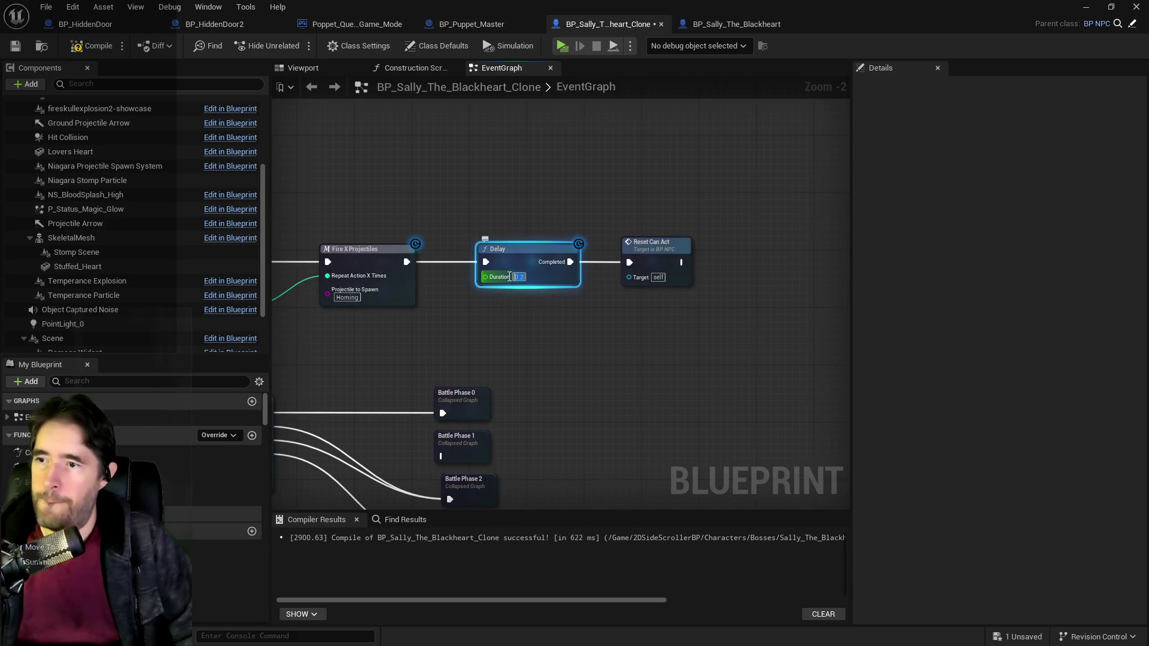
{"action": "type", "text": "3"}
{"action": "left_click", "coordinate": [458, 357]}
{"action": "mouse_move", "coordinate": [459, 357]}
{"action": "left_mouse_down"}
{"action": "mouse_move", "coordinate": [565, 266]}
{"action": "mouse_move", "coordinate": [579, 314]}
{"action": "left_mouse_up"}
{"action": "left_click_drag", "start_coordinate": [319, 184], "coordinate": [806, 251]}
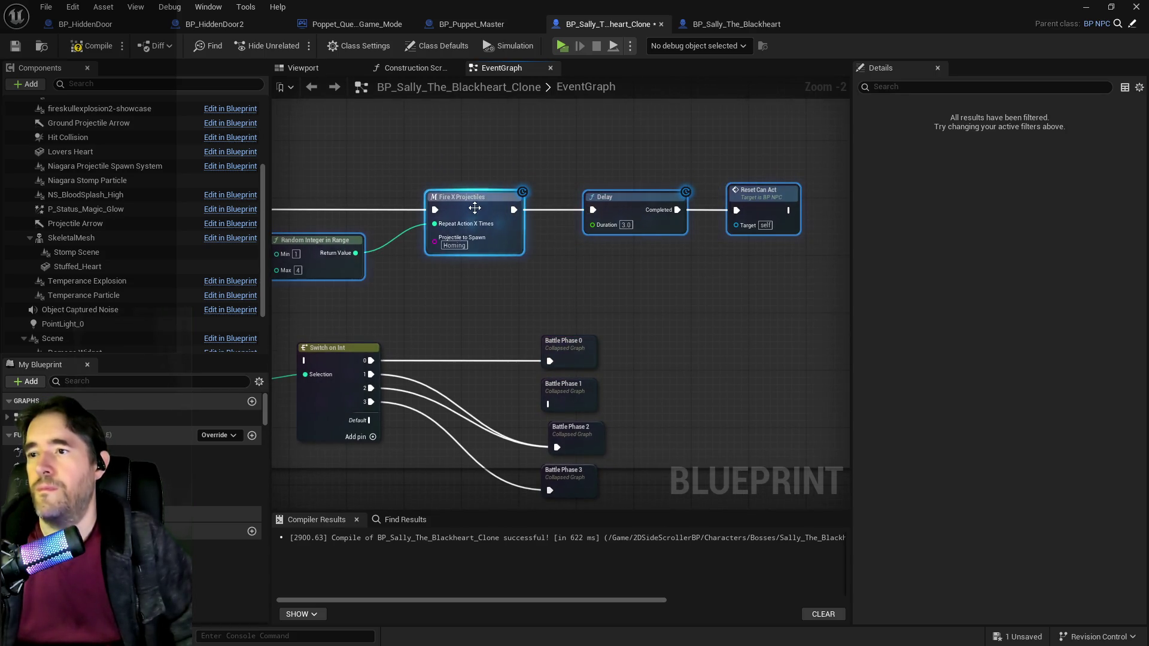
{"action": "left_click_drag", "start_coordinate": [475, 207], "coordinate": [596, 208]}
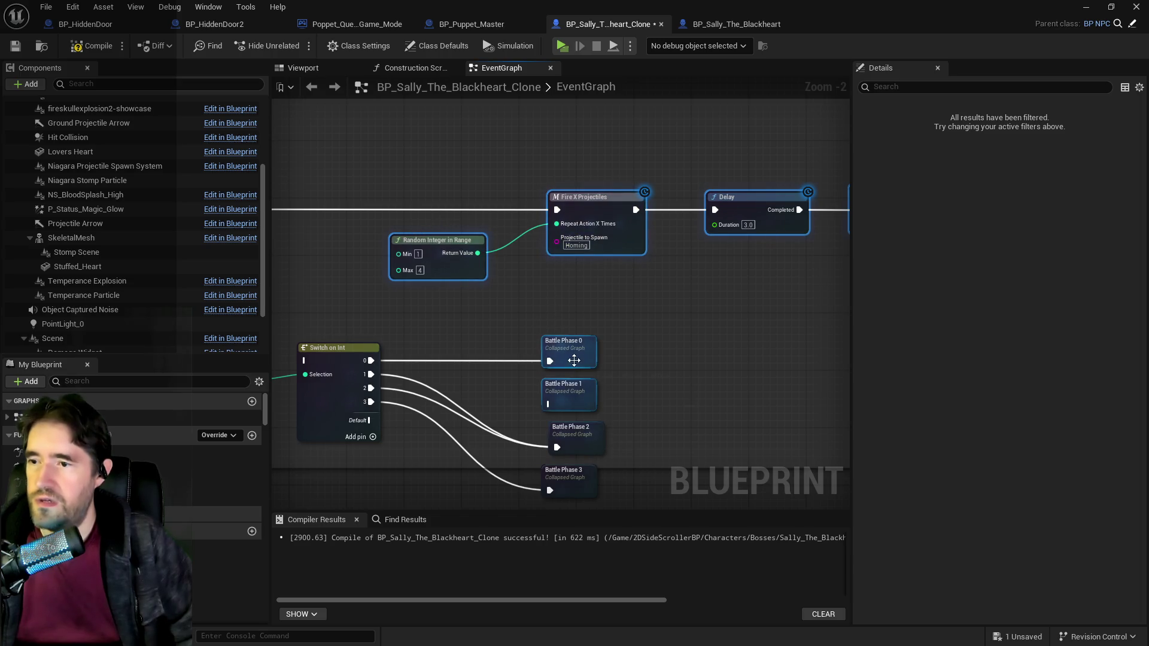
Step: Open the Battle Phase 1 graph and look over its Close Range Make An Attack node
{"action": "double_click", "coordinate": [568, 388]}
{"action": "scroll", "coordinate": [596, 303], "scroll_direction": "up", "scroll_amount": 3}
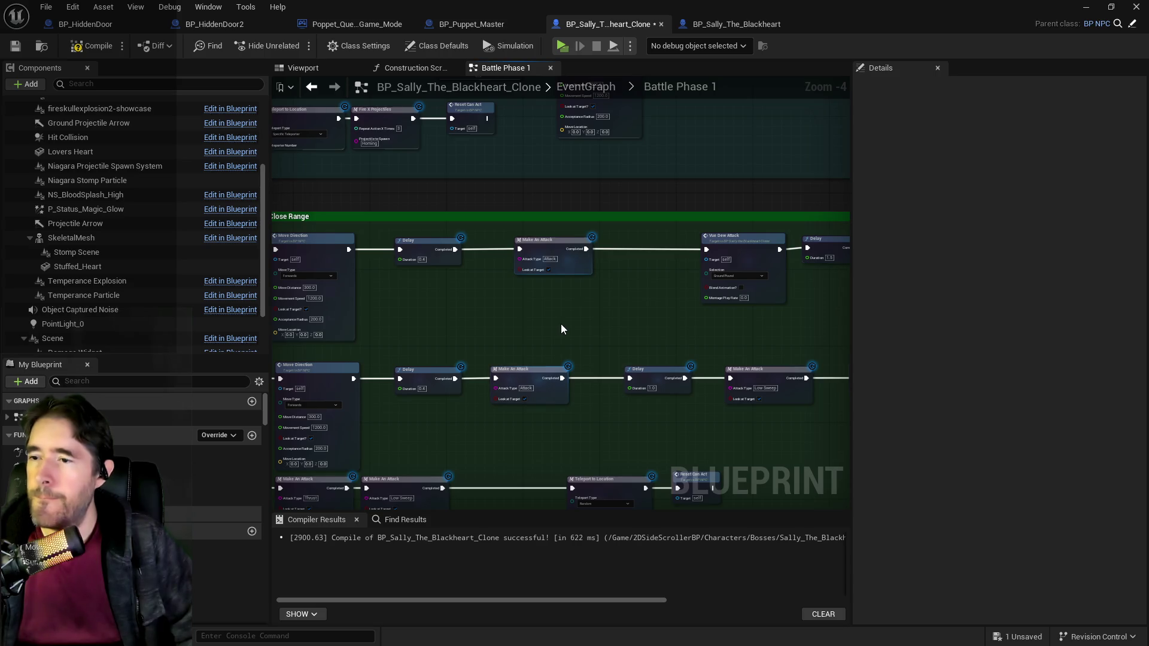
{"action": "mouse_move", "coordinate": [562, 328]}
{"action": "left_mouse_down"}
{"action": "mouse_move", "coordinate": [513, 302]}
{"action": "mouse_move", "coordinate": [500, 355]}
{"action": "mouse_move", "coordinate": [524, 360]}
{"action": "left_mouse_up"}
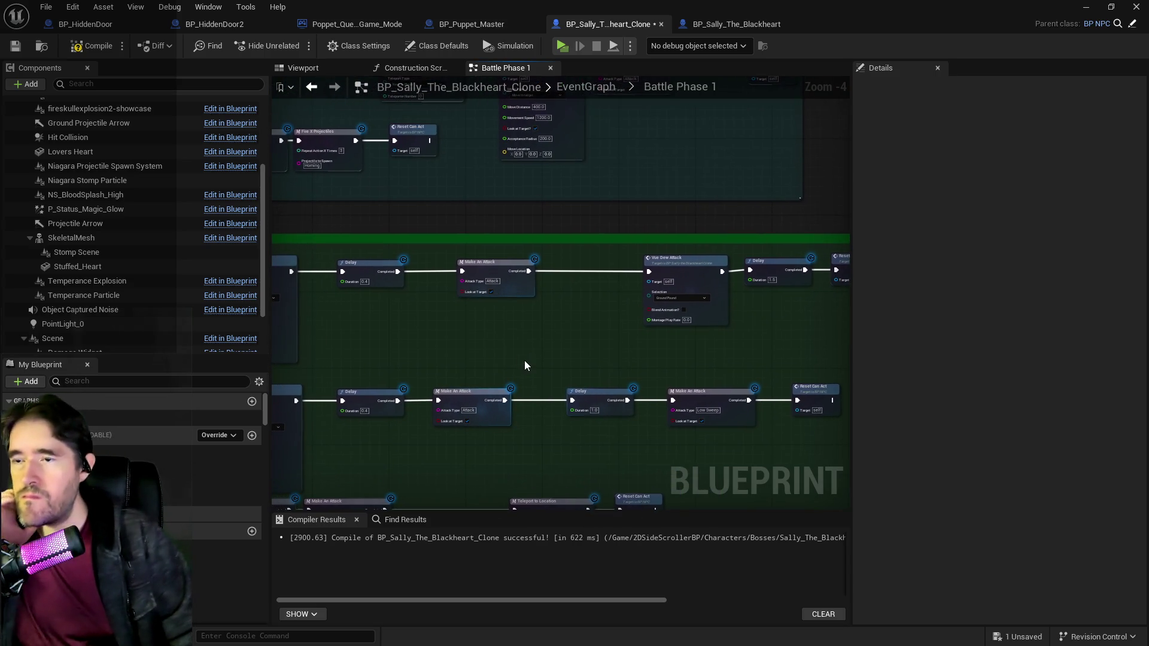
{"action": "mouse_move", "coordinate": [446, 343]}
{"action": "left_mouse_down"}
{"action": "mouse_move", "coordinate": [650, 326]}
{"action": "mouse_move", "coordinate": [573, 327]}
{"action": "left_mouse_up"}
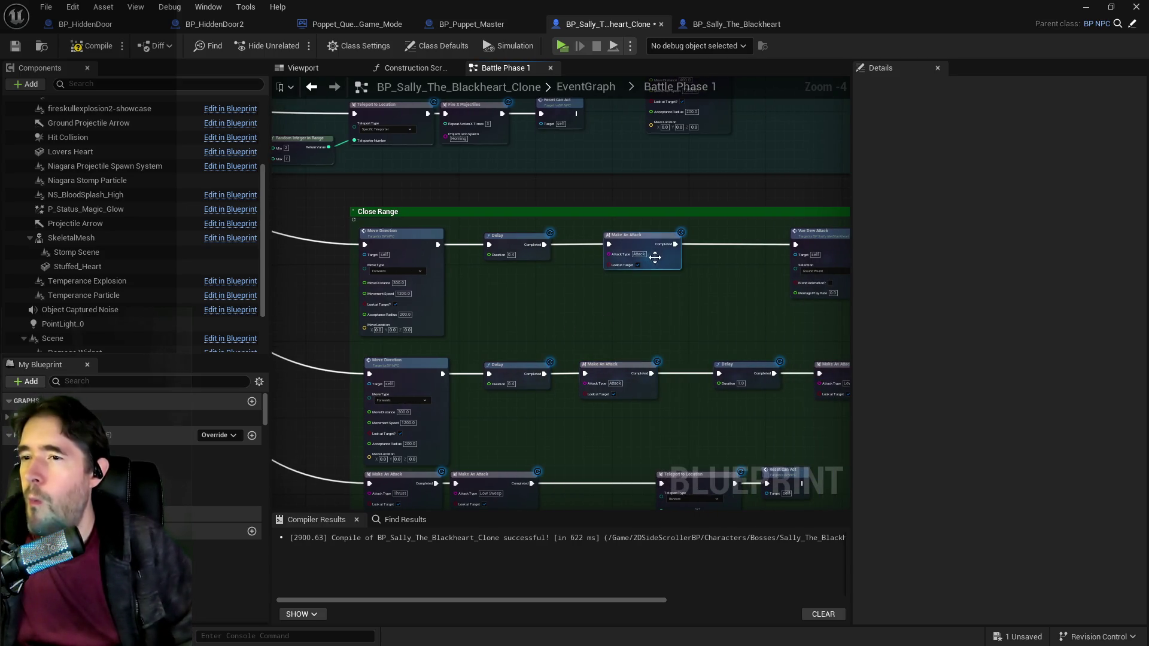
{"action": "left_click", "coordinate": [655, 257]}
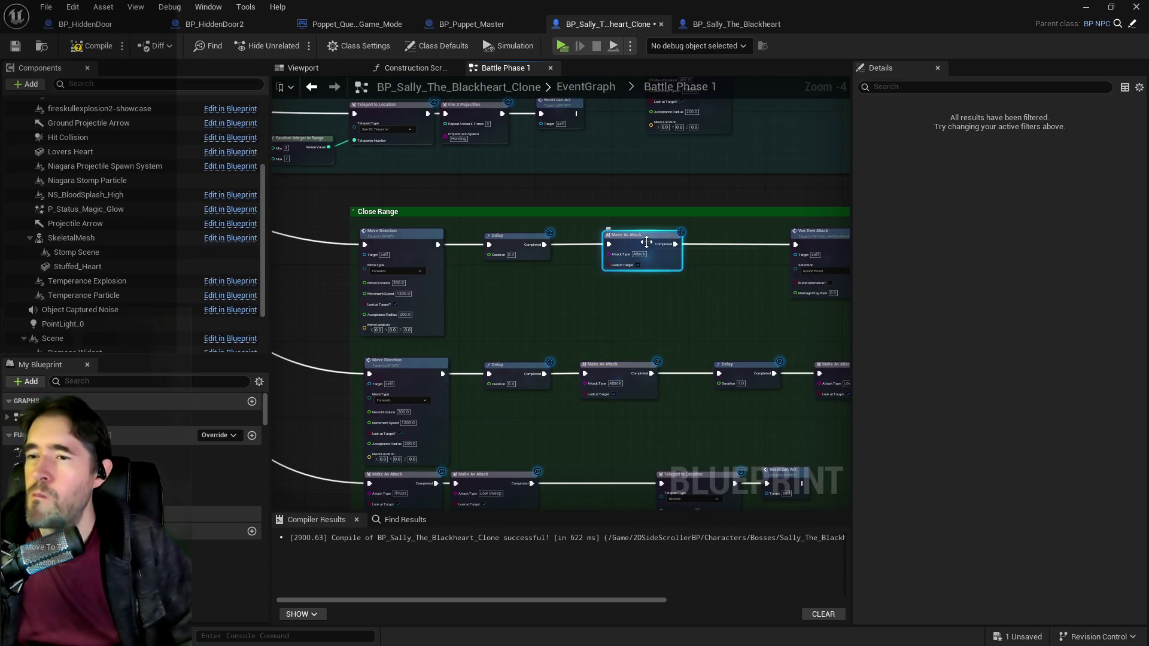
{"action": "left_click", "coordinate": [701, 23]}
{"action": "left_click", "coordinate": [579, 24]}
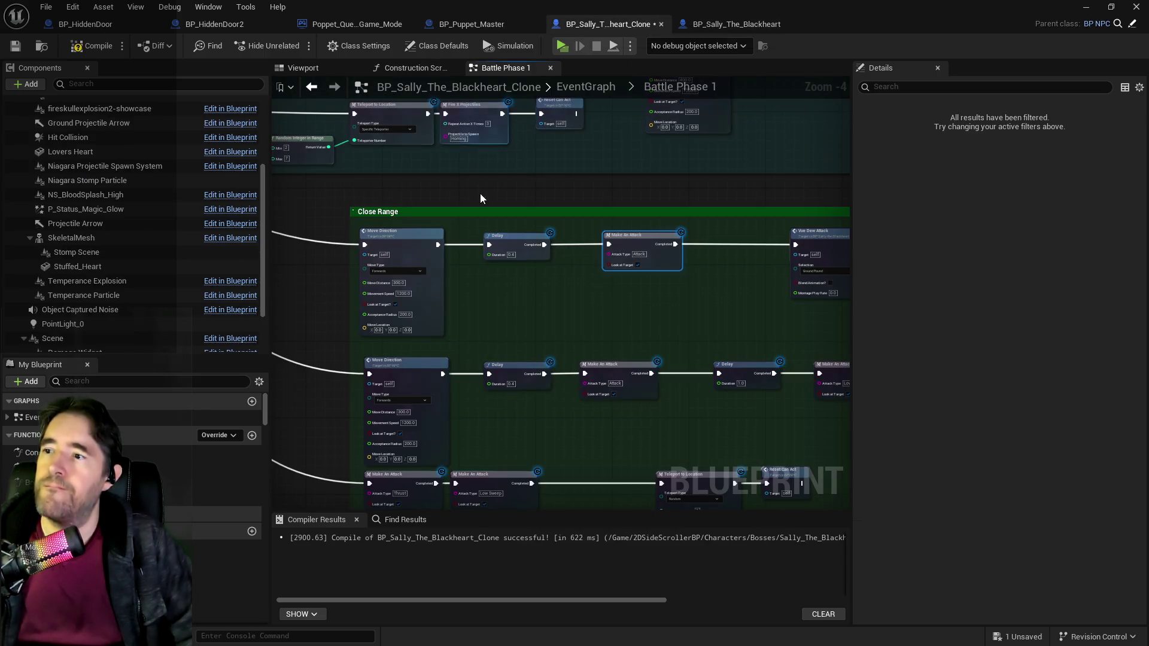
Step: Select the 2000 Range Move Direction, Make An Attack and Delay nodes
{"action": "left_click_drag", "start_coordinate": [469, 240], "coordinate": [541, 261]}
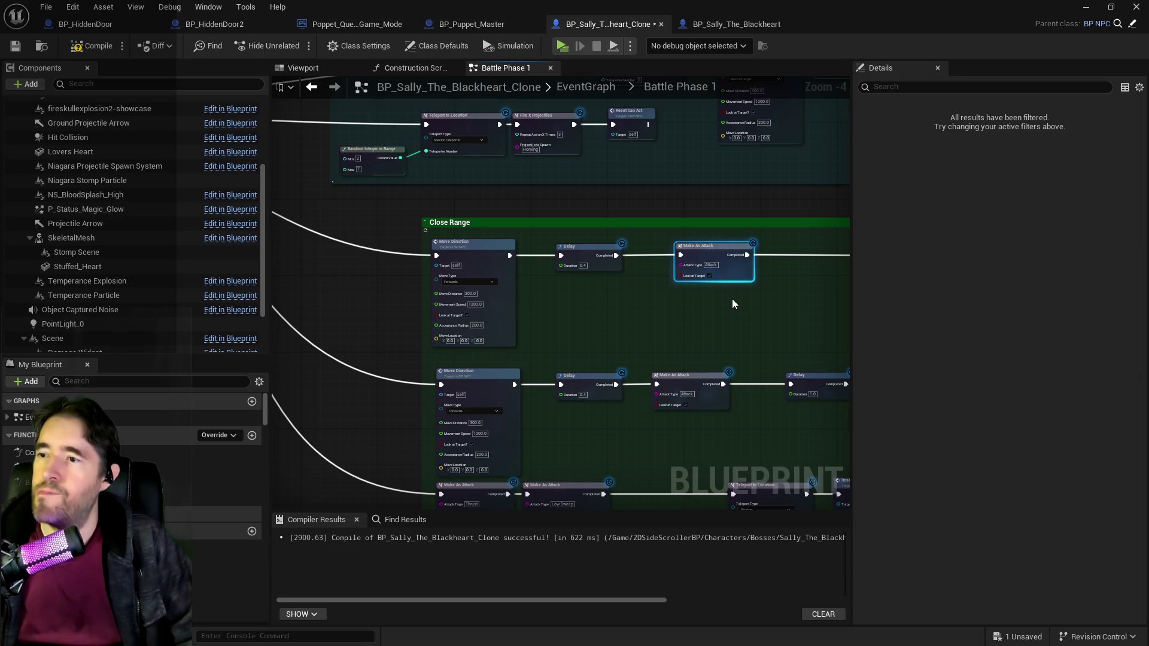
{"action": "scroll", "coordinate": [616, 310], "scroll_direction": "down", "scroll_amount": 4}
{"action": "scroll", "coordinate": [578, 249], "scroll_direction": "up", "scroll_amount": 4}
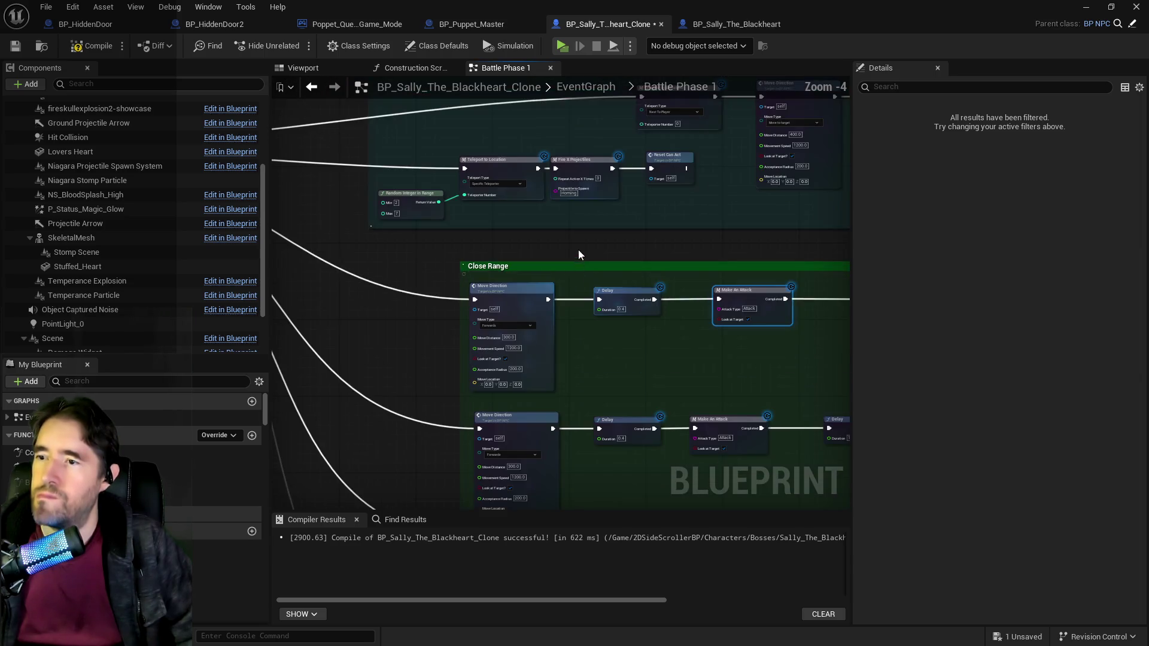
{"action": "left_click_drag", "start_coordinate": [569, 268], "coordinate": [580, 350]}
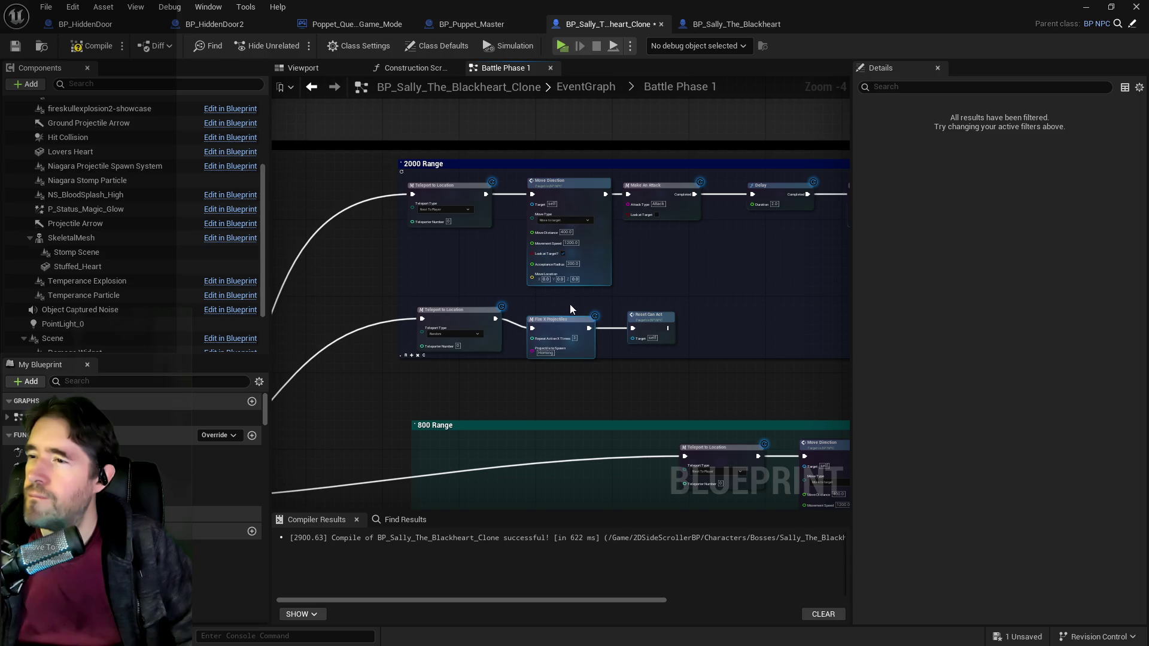
{"action": "left_click_drag", "start_coordinate": [666, 296], "coordinate": [505, 321]}
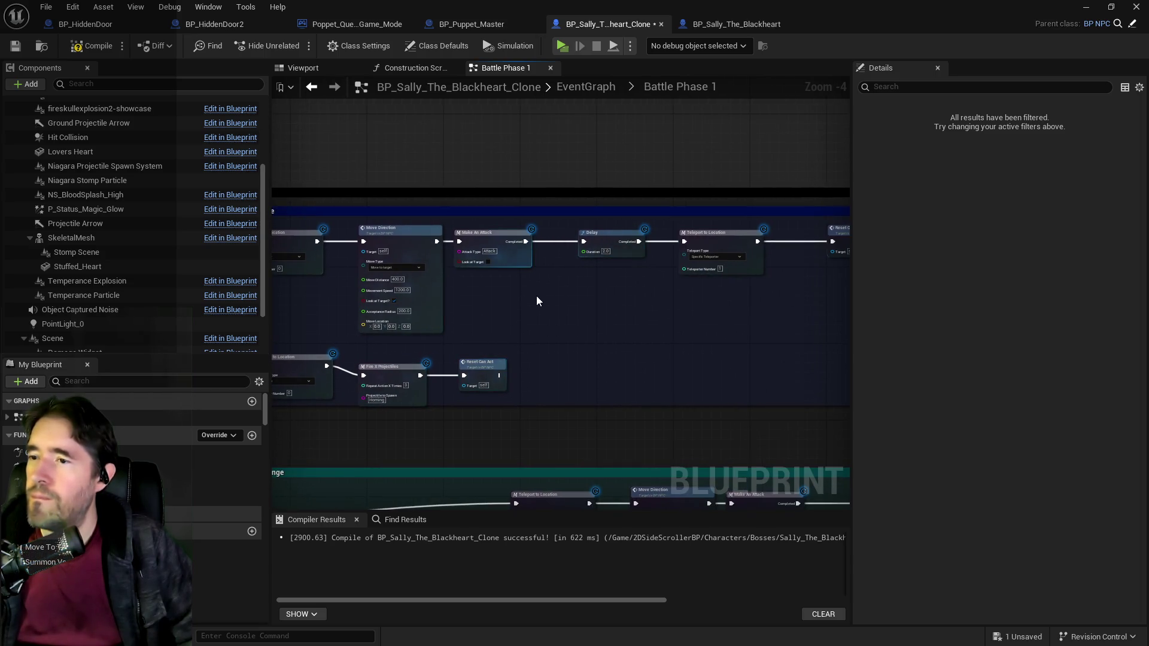
{"action": "left_click_drag", "start_coordinate": [400, 242], "coordinate": [395, 239]}
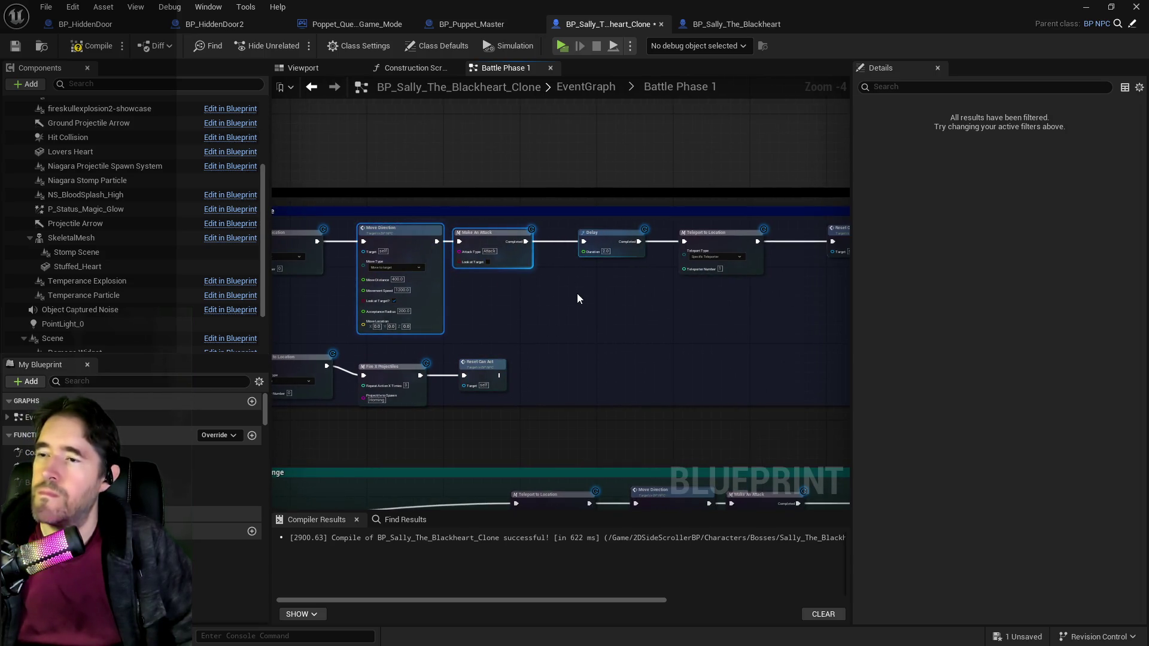
{"action": "left_click_drag", "start_coordinate": [605, 297], "coordinate": [356, 223]}
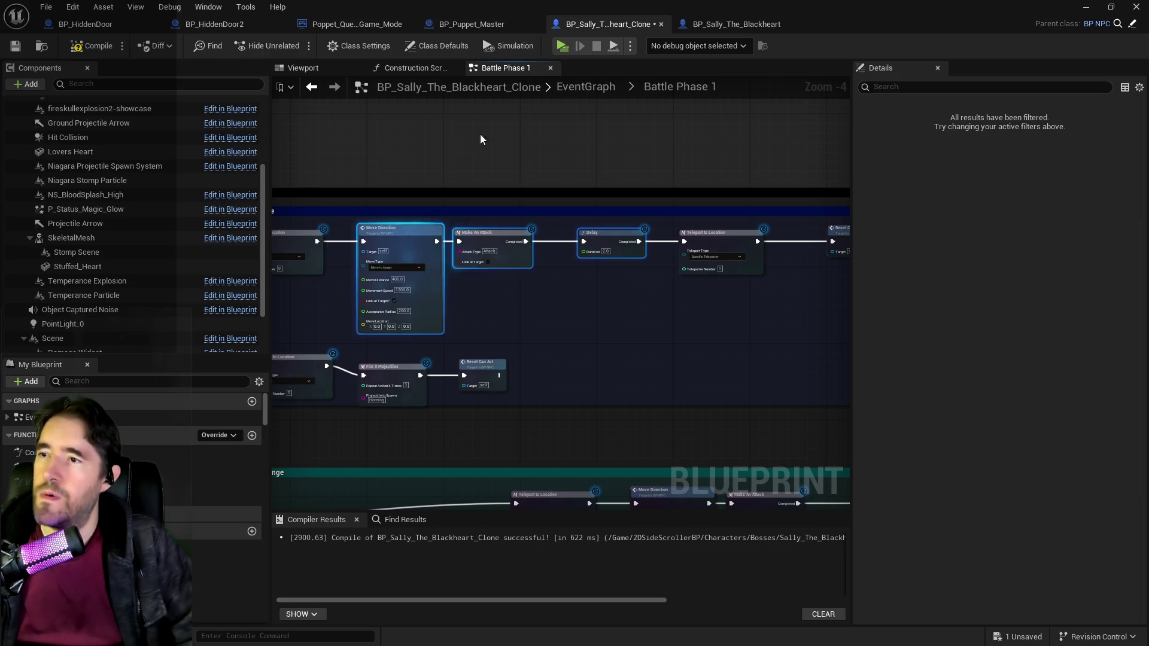
Step: Paste the attack nodes into the EventGraph and wire the Attack case to Move Direction
{"action": "left_click", "coordinate": [578, 87]}
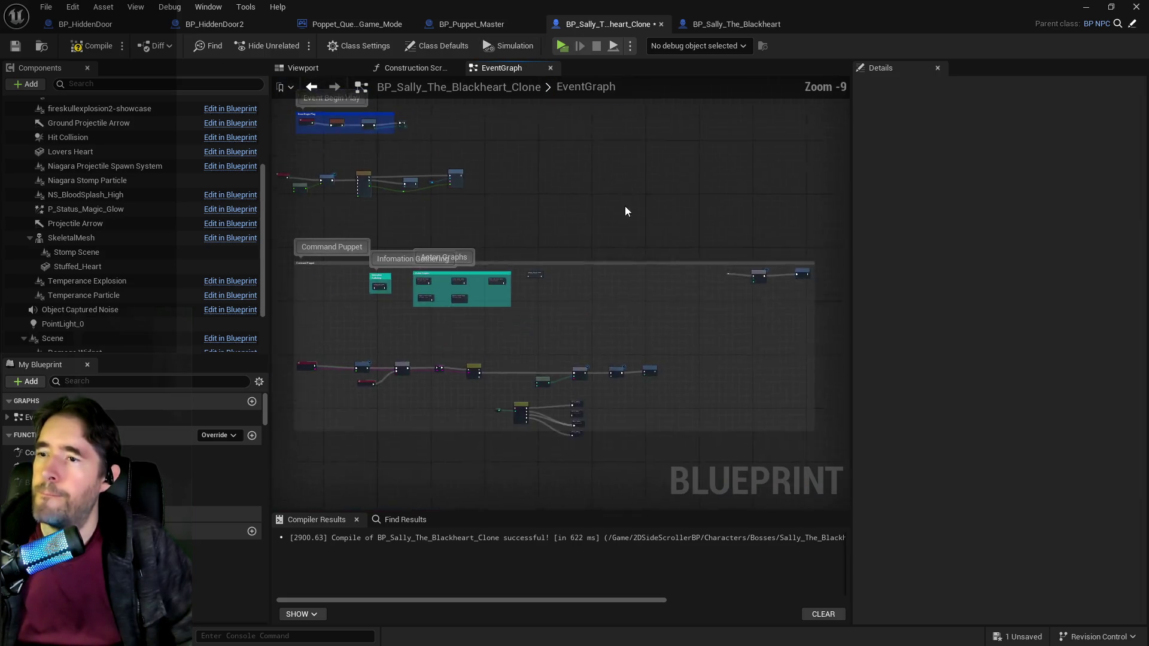
{"action": "key", "text": "ctrl+v"}
{"action": "scroll", "coordinate": [578, 277], "scroll_direction": "up", "scroll_amount": 4}
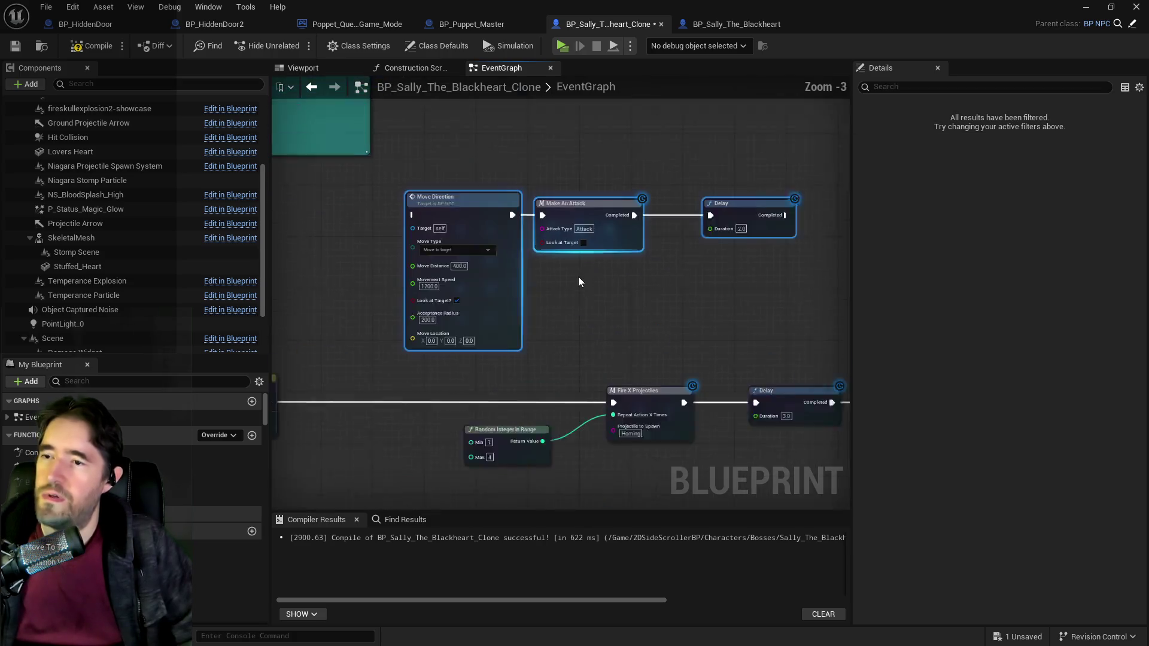
{"action": "left_click_drag", "start_coordinate": [480, 210], "coordinate": [626, 211]}
{"action": "left_click_drag", "start_coordinate": [492, 279], "coordinate": [528, 274]}
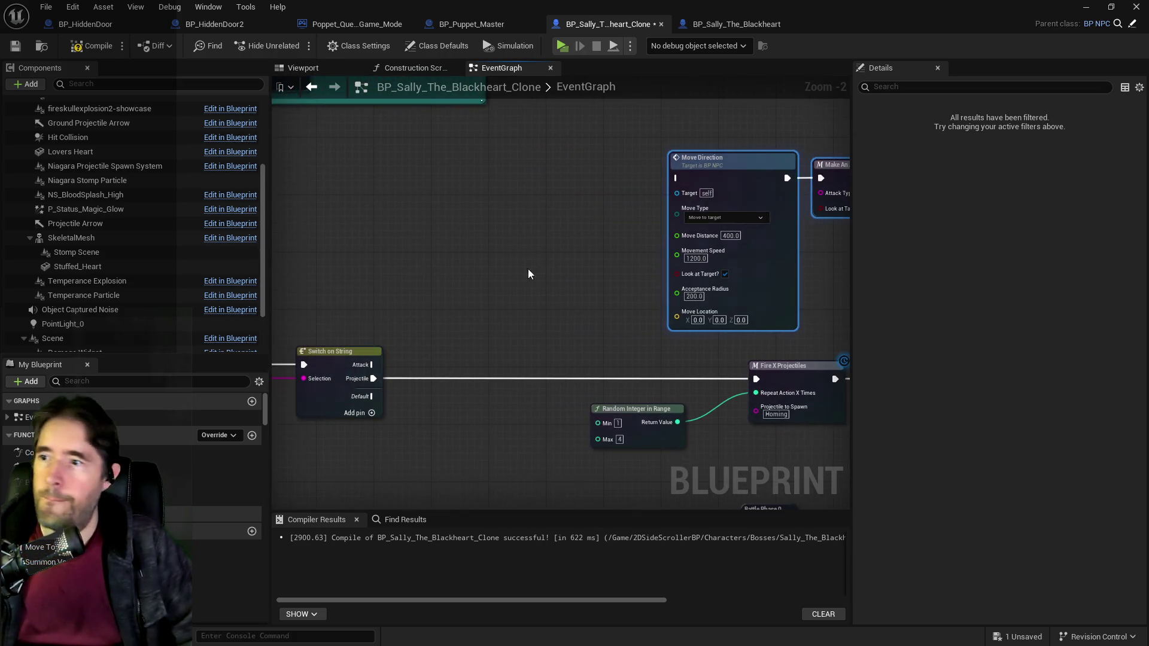
{"action": "left_click_drag", "start_coordinate": [374, 365], "coordinate": [677, 178]}
{"action": "mouse_move", "coordinate": [838, 251]}
{"action": "left_mouse_down"}
{"action": "mouse_move", "coordinate": [619, 243]}
{"action": "mouse_move", "coordinate": [759, 246]}
{"action": "mouse_move", "coordinate": [631, 224]}
{"action": "mouse_move", "coordinate": [595, 235]}
{"action": "left_mouse_up"}
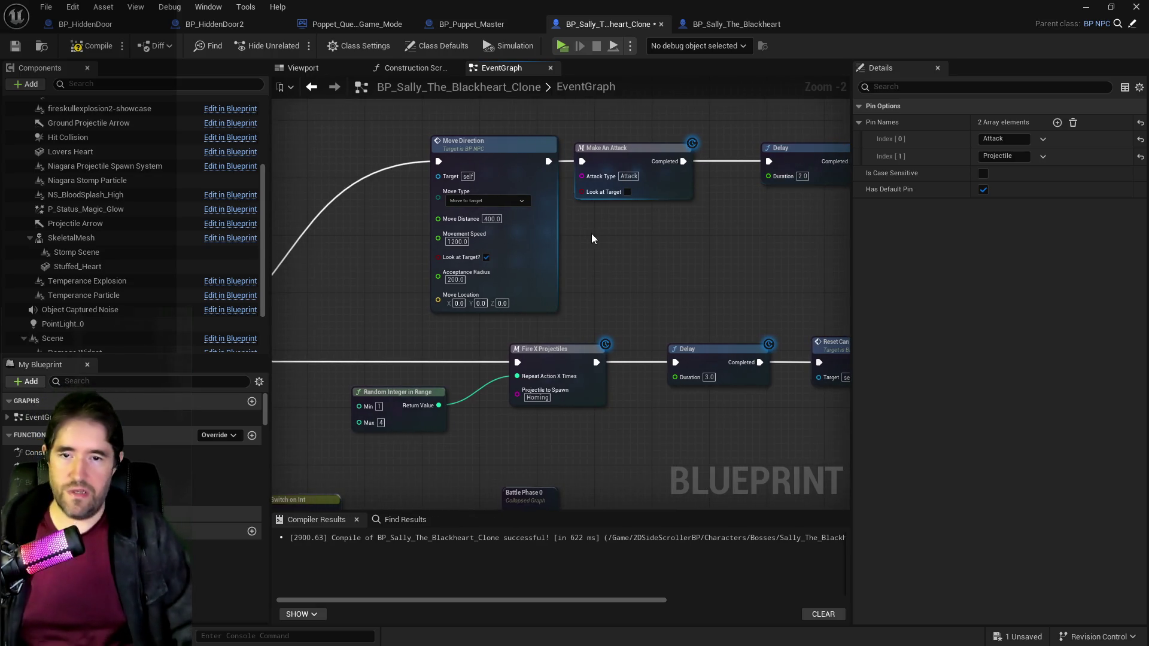
Step: Turn on Look at Target for Make An Attack and chain a Reset Can Act copy after Delay
{"action": "mouse_move", "coordinate": [585, 245]}
{"action": "left_mouse_down"}
{"action": "mouse_move", "coordinate": [513, 233]}
{"action": "mouse_move", "coordinate": [630, 219]}
{"action": "mouse_move", "coordinate": [570, 207]}
{"action": "mouse_move", "coordinate": [555, 264]}
{"action": "left_mouse_up"}
{"action": "left_click", "coordinate": [564, 212]}
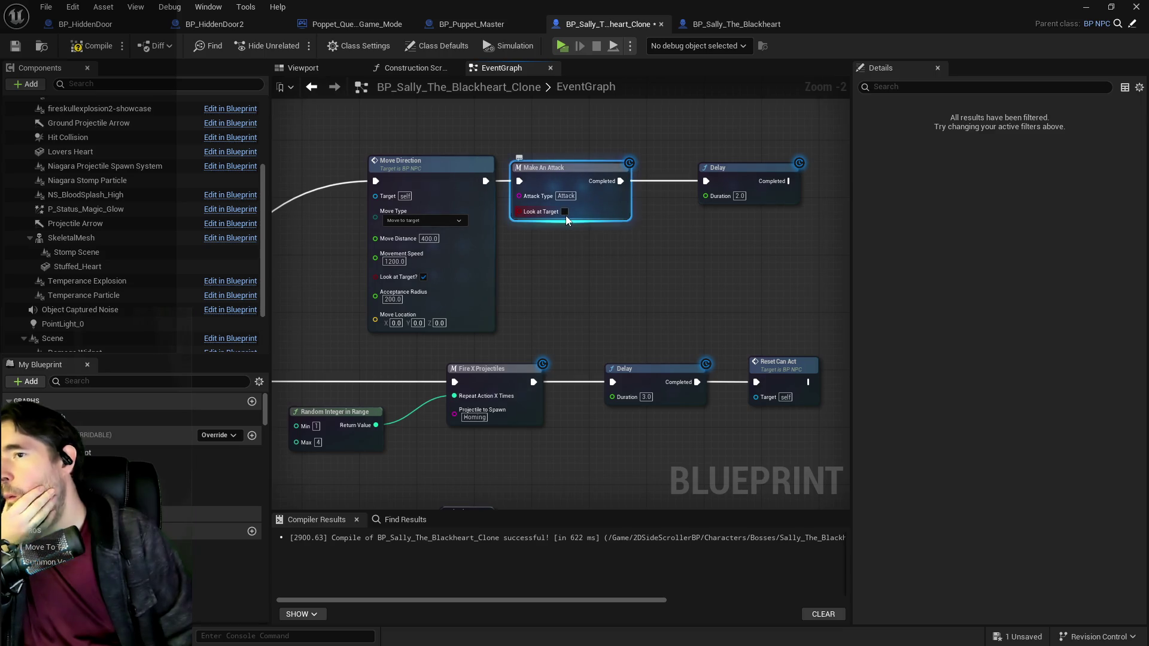
{"action": "left_click_drag", "start_coordinate": [727, 329], "coordinate": [552, 335]}
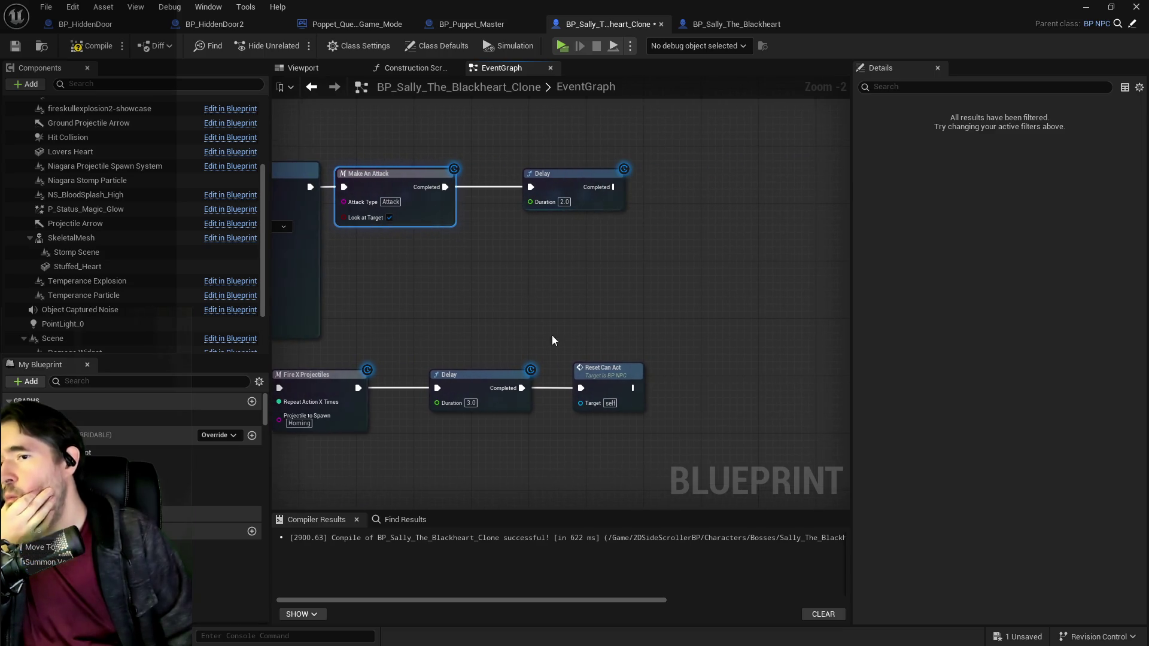
{"action": "left_click", "coordinate": [605, 370]}
{"action": "left_click", "coordinate": [697, 160]}
{"action": "key", "text": "ctrl+v"}
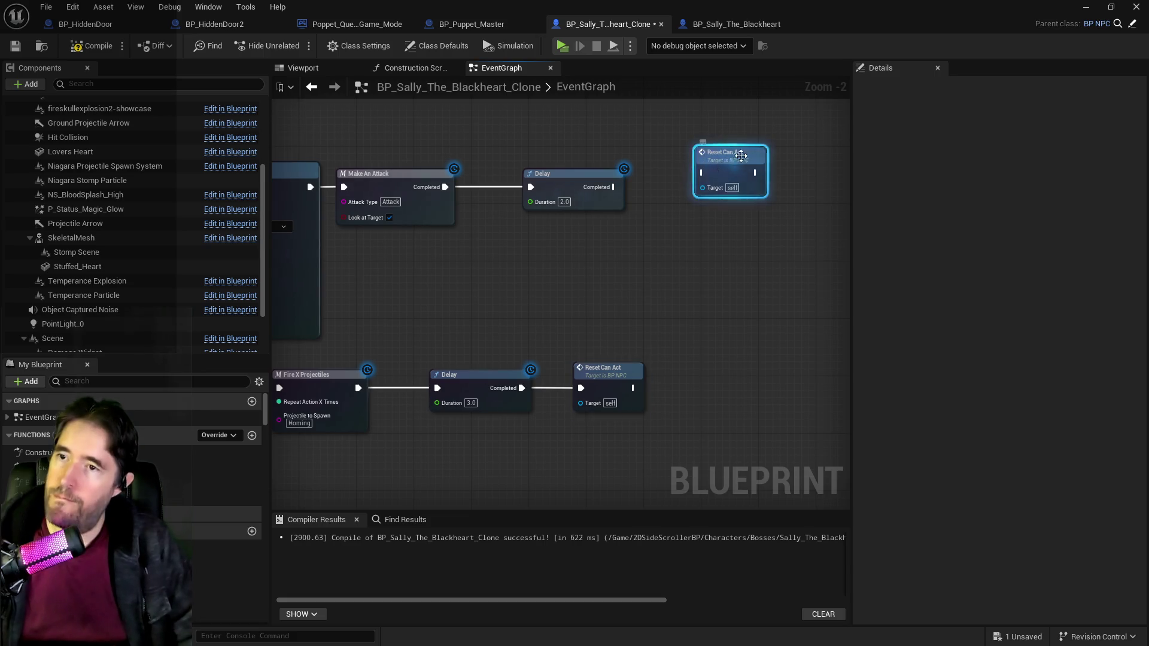
{"action": "left_click_drag", "start_coordinate": [713, 157], "coordinate": [691, 181]}
{"action": "mouse_move", "coordinate": [614, 186]}
{"action": "left_mouse_down"}
{"action": "mouse_move", "coordinate": [669, 195]}
{"action": "mouse_move", "coordinate": [716, 180]}
{"action": "mouse_move", "coordinate": [754, 203]}
{"action": "left_mouse_up"}
Step: Rearrange the Battle Phase switch group, projectile row and attack row into spaced rows
{"action": "scroll", "coordinate": [754, 209], "scroll_direction": "down", "scroll_amount": 3}
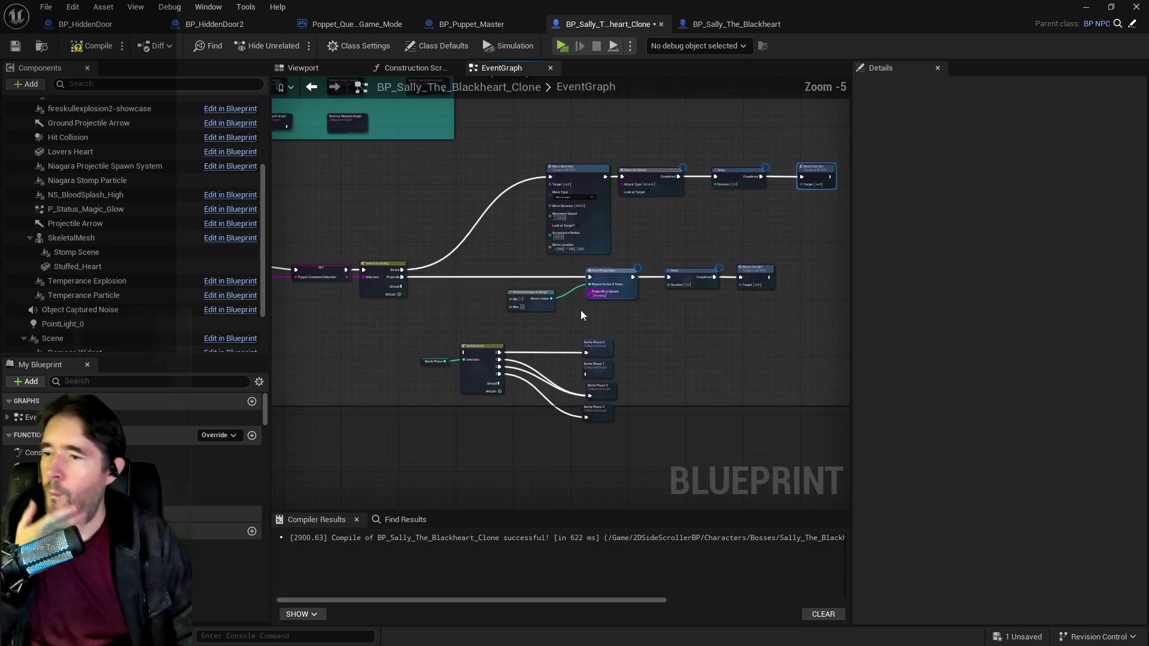
{"action": "left_click_drag", "start_coordinate": [412, 324], "coordinate": [627, 435]}
{"action": "mouse_move", "coordinate": [489, 355]}
{"action": "left_mouse_down"}
{"action": "mouse_move", "coordinate": [487, 407]}
{"action": "mouse_move", "coordinate": [504, 435]}
{"action": "left_mouse_up"}
{"action": "mouse_move", "coordinate": [512, 278]}
{"action": "left_mouse_down"}
{"action": "mouse_move", "coordinate": [560, 297]}
{"action": "mouse_move", "coordinate": [781, 308]}
{"action": "left_mouse_up"}
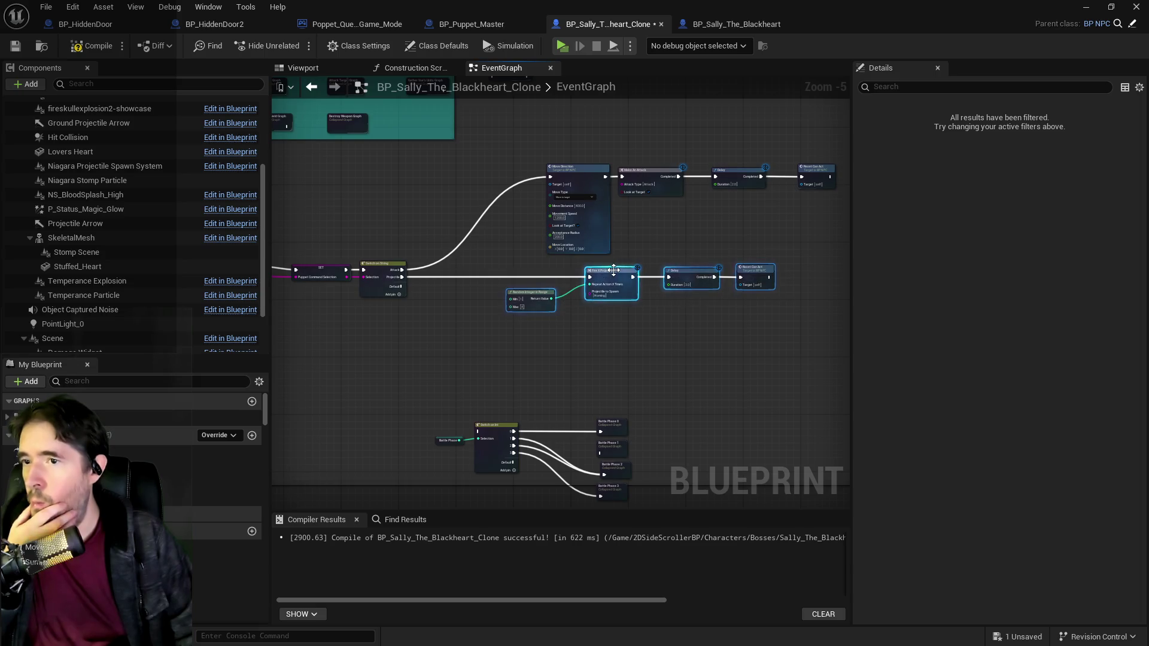
{"action": "left_click_drag", "start_coordinate": [613, 275], "coordinate": [581, 340]}
{"action": "left_click_drag", "start_coordinate": [538, 260], "coordinate": [838, 157]}
{"action": "mouse_move", "coordinate": [644, 172]}
{"action": "left_mouse_down"}
{"action": "mouse_move", "coordinate": [640, 250]}
{"action": "mouse_move", "coordinate": [646, 231]}
{"action": "left_mouse_up"}
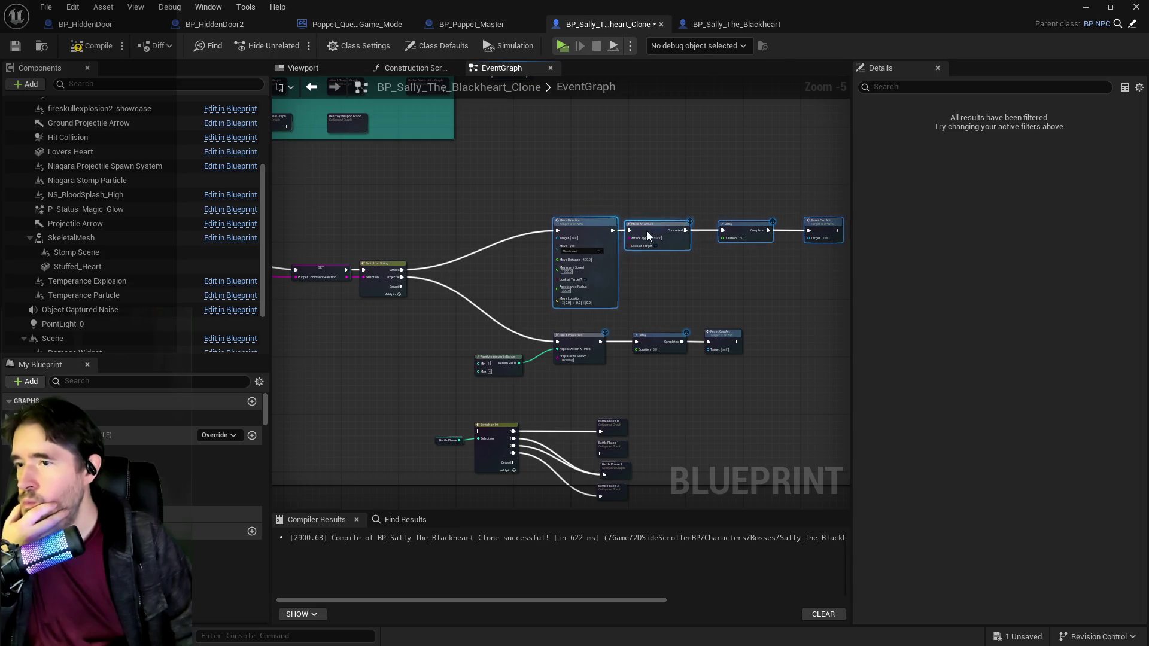
{"action": "left_click_drag", "start_coordinate": [473, 330], "coordinate": [806, 379]}
{"action": "left_click_drag", "start_coordinate": [573, 337], "coordinate": [573, 365]}
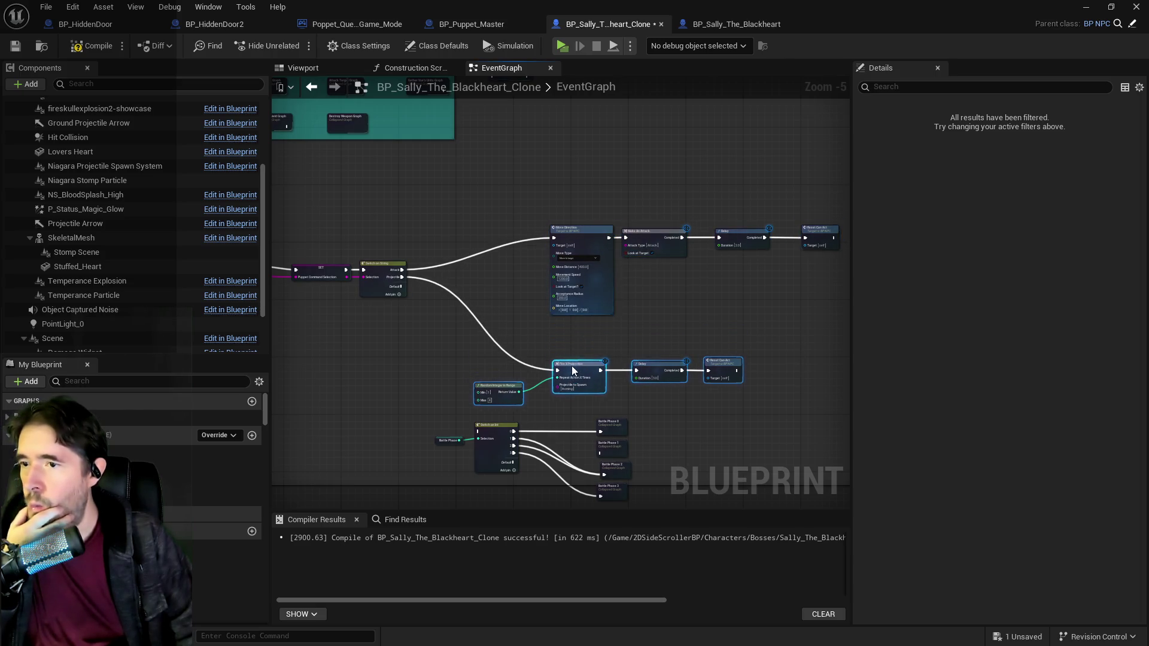
Step: Compile the clone, then align the Delay node and regroup the projectile and Battle Phase rows
{"action": "left_click", "coordinate": [722, 243]}
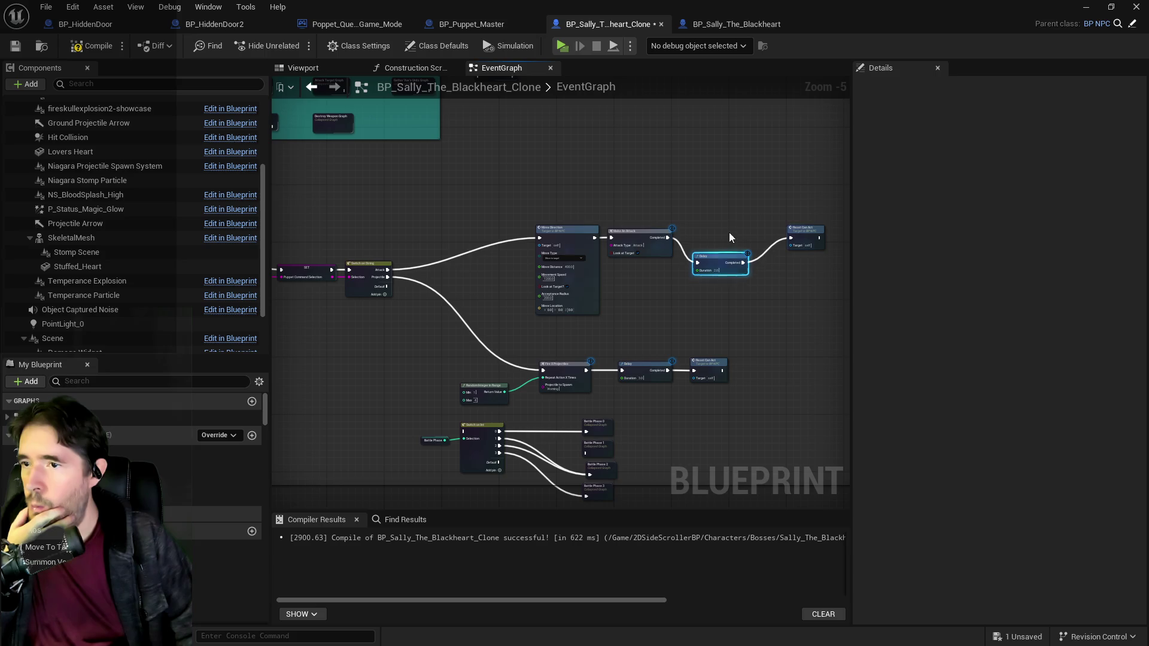
{"action": "left_click", "coordinate": [729, 236]}
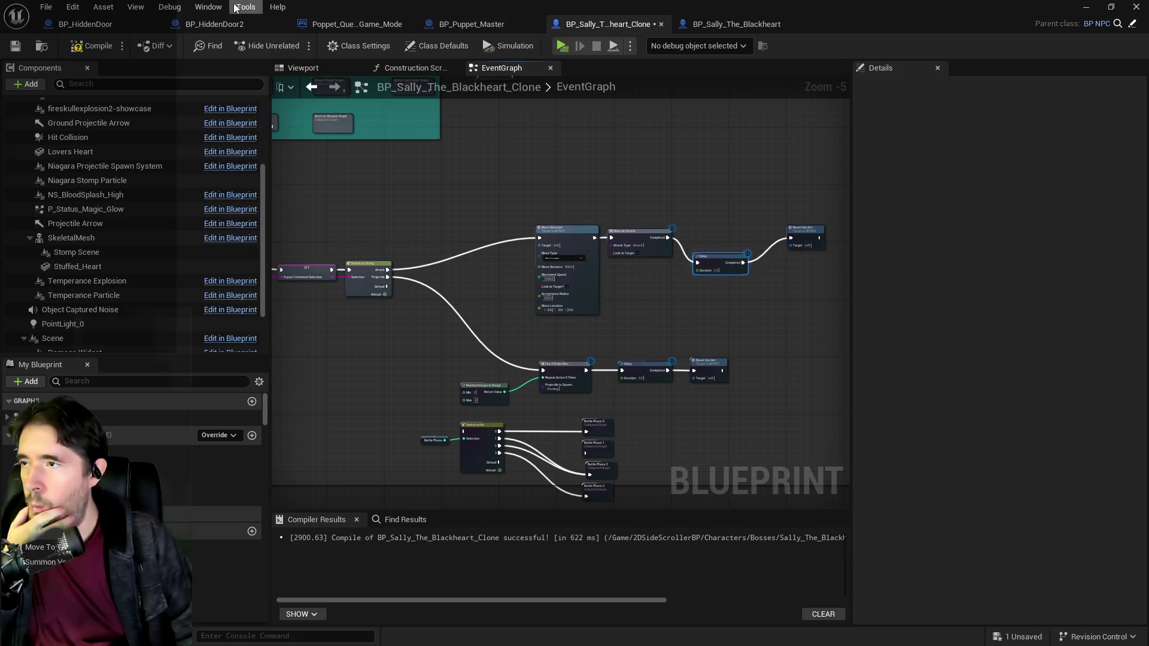
{"action": "left_click", "coordinate": [41, 47]}
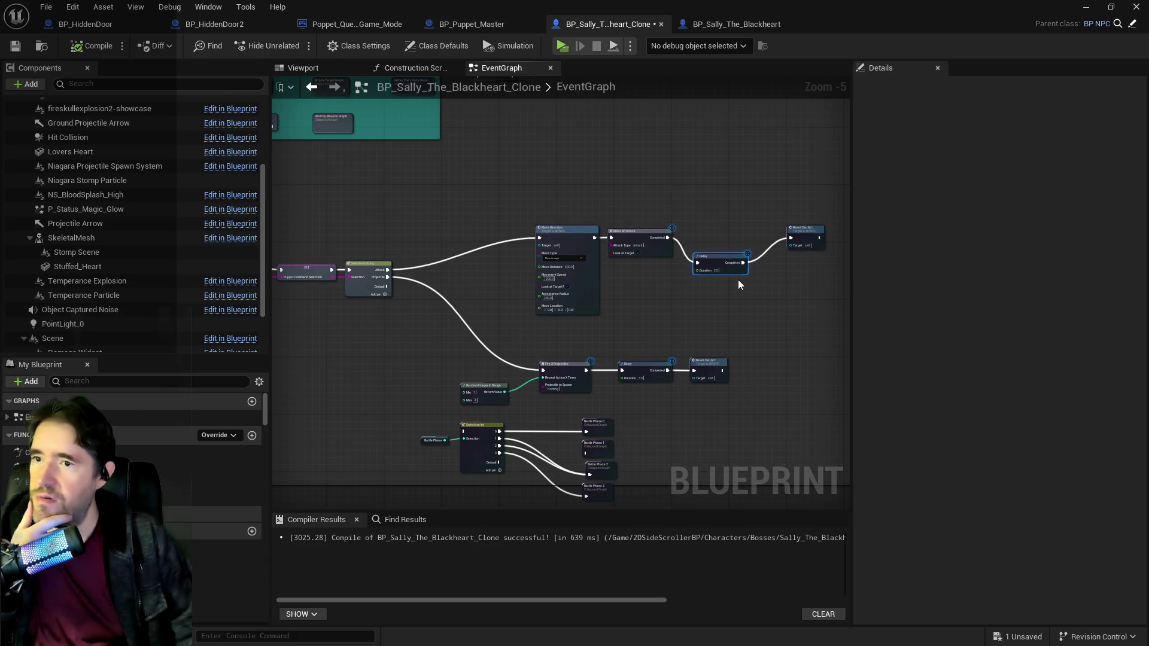
{"action": "left_click_drag", "start_coordinate": [738, 279], "coordinate": [735, 237]}
{"action": "mouse_move", "coordinate": [457, 353]}
{"action": "left_mouse_down"}
{"action": "mouse_move", "coordinate": [766, 379]}
{"action": "mouse_move", "coordinate": [753, 409]}
{"action": "left_mouse_up"}
{"action": "left_click_drag", "start_coordinate": [557, 369], "coordinate": [562, 337]}
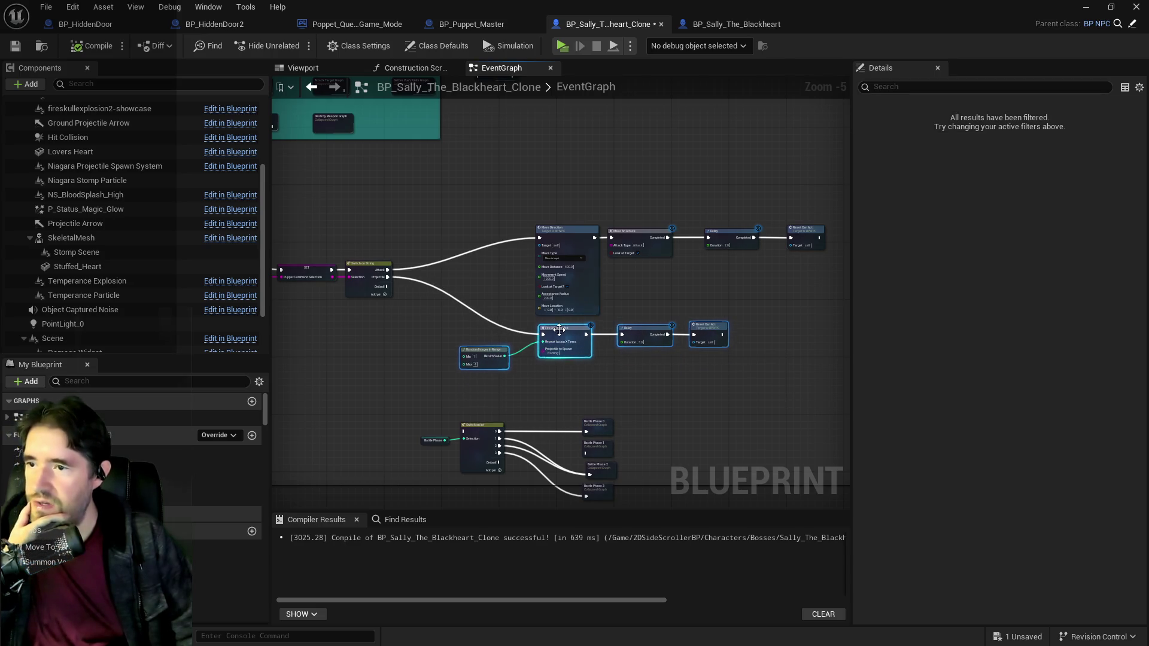
{"action": "left_click_drag", "start_coordinate": [454, 306], "coordinate": [679, 390]}
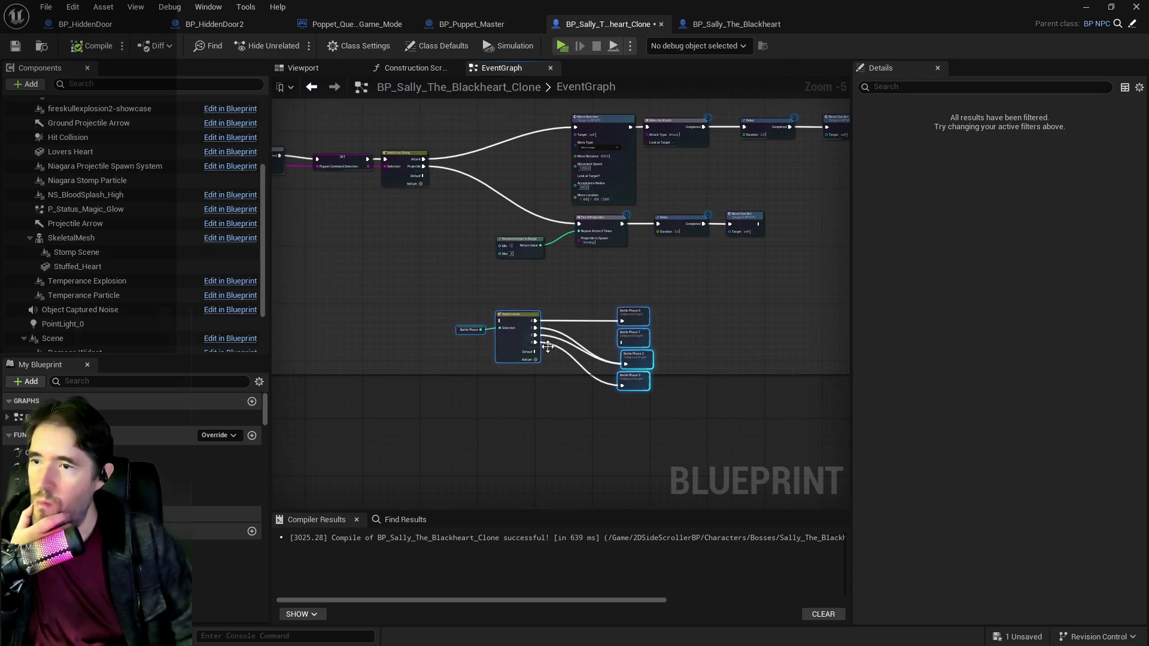
{"action": "mouse_move", "coordinate": [344, 248]}
{"action": "left_mouse_down"}
{"action": "mouse_move", "coordinate": [437, 320]}
{"action": "mouse_move", "coordinate": [466, 411]}
{"action": "left_mouse_up"}
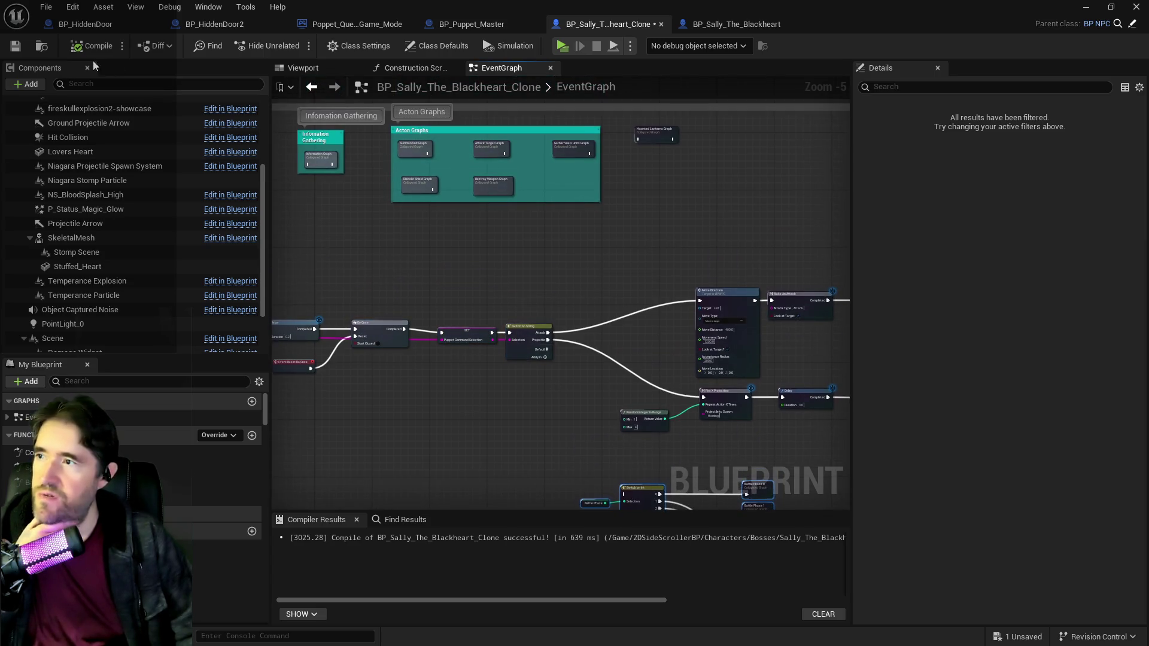
Step: Save the Sally clone, check the Gameplay Tags variable's default tags, and switch to BP_Puppet_Master
{"action": "left_click", "coordinate": [15, 47]}
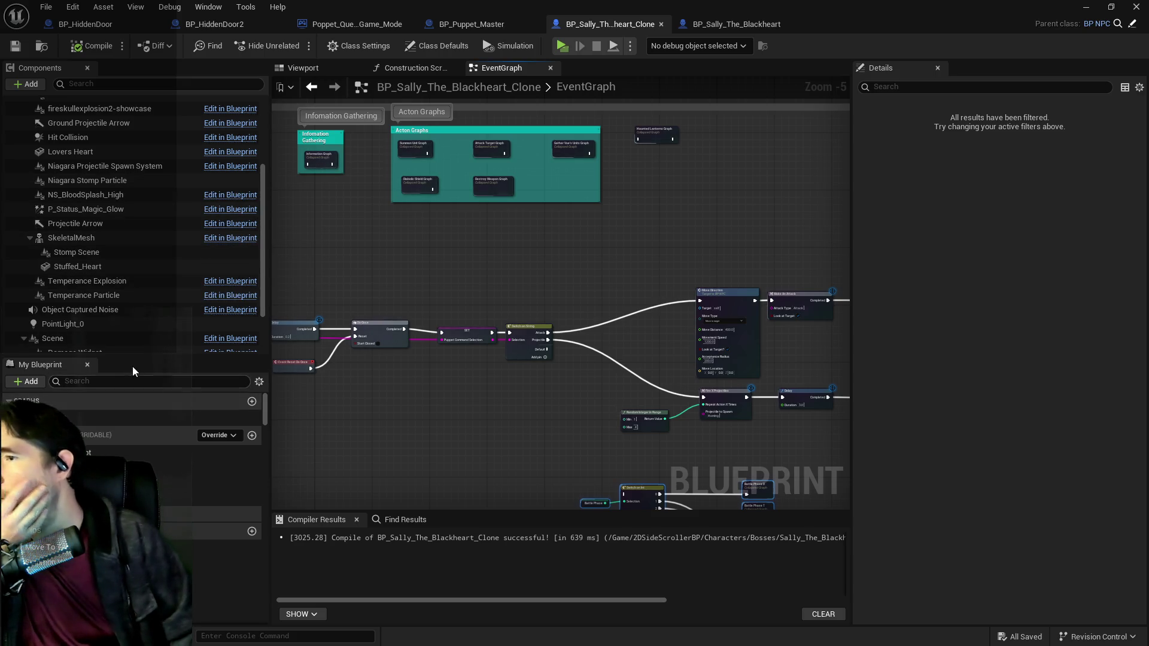
{"action": "left_click", "coordinate": [110, 386]}
{"action": "type", "text": "gm"}
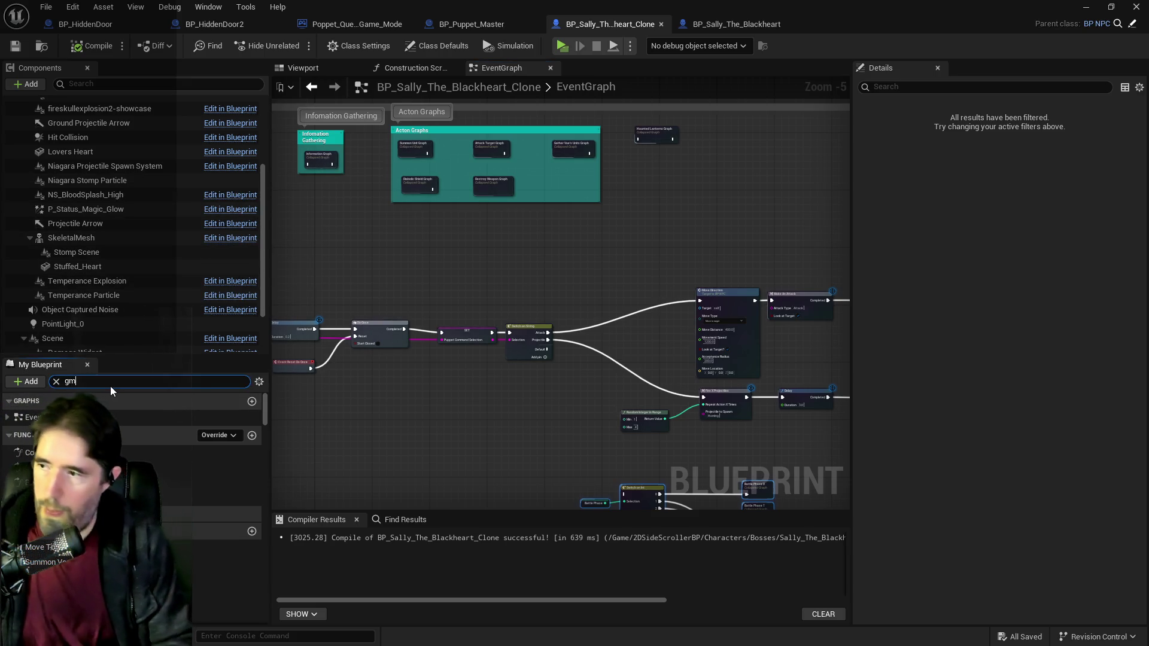
{"action": "type", "text": "gameplay"}
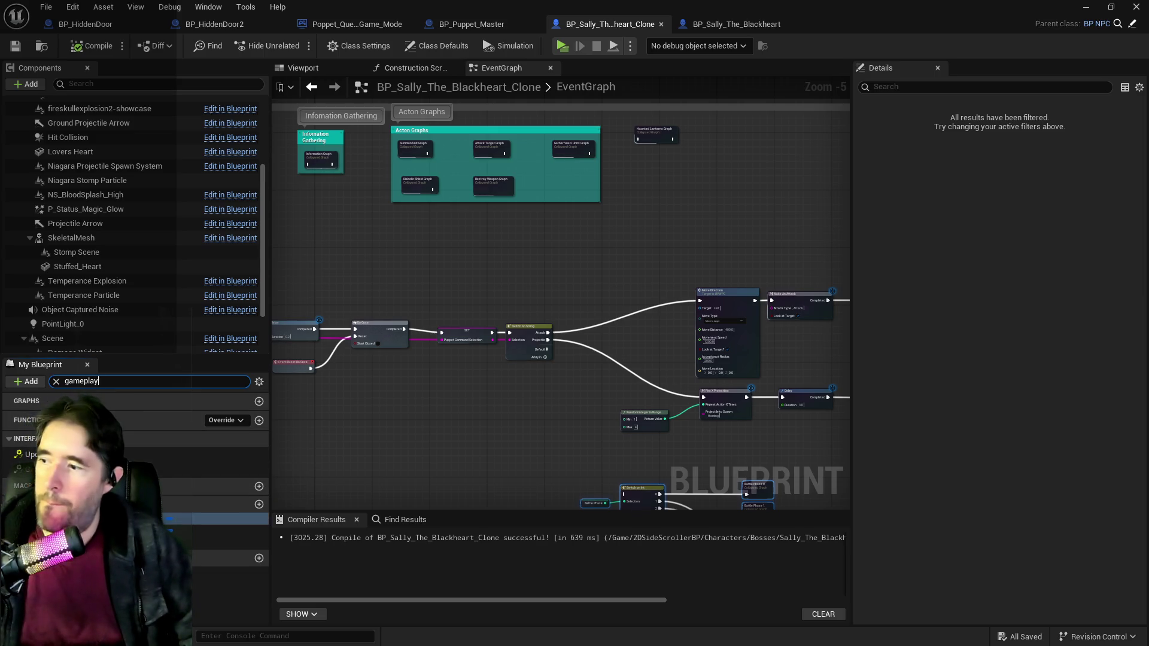
{"action": "left_click", "coordinate": [71, 519]}
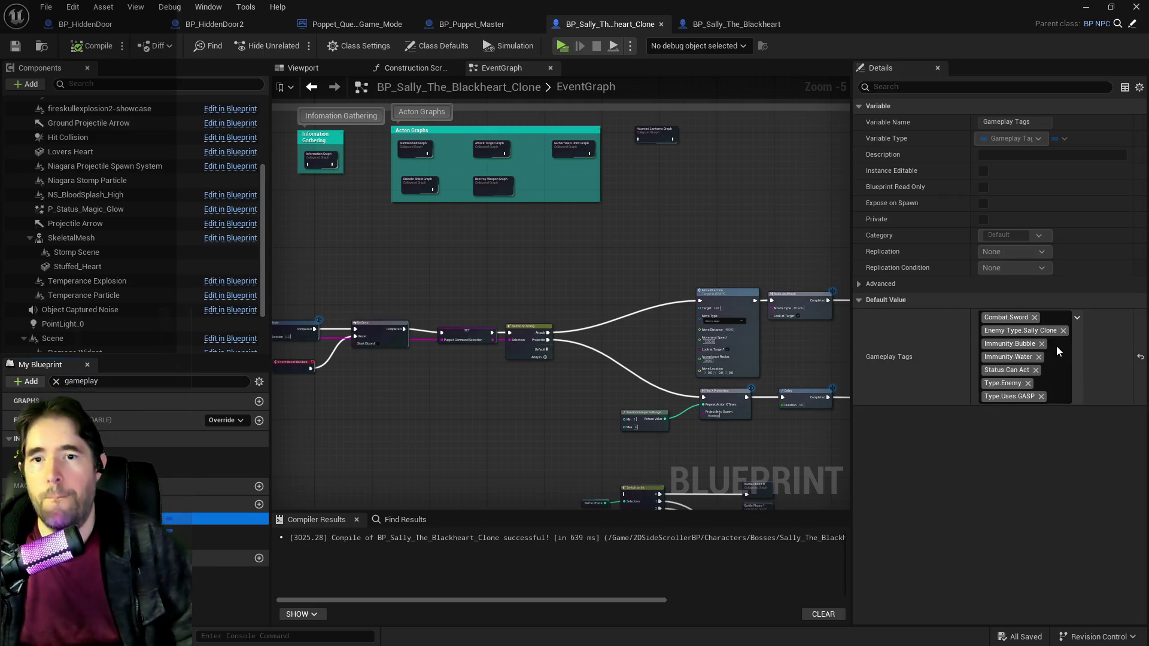
{"action": "left_click", "coordinate": [465, 24]}
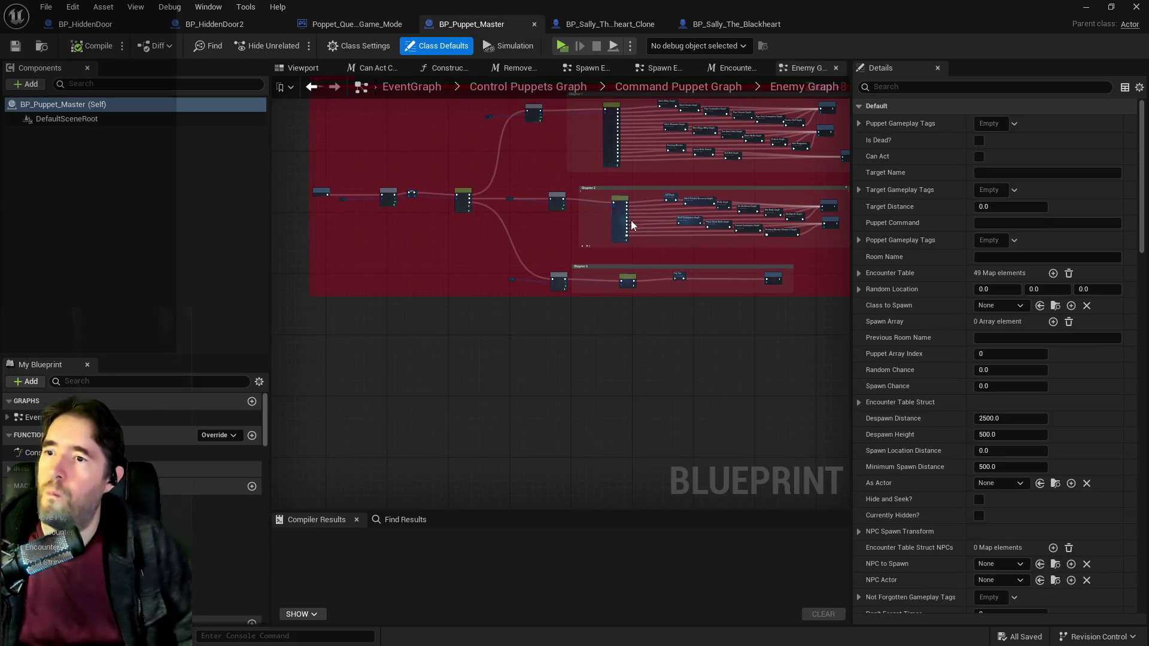
Step: Push the Chapter 3 nodes lower in the Enemy Graph and return to Chapter 2's tag switch
{"action": "scroll", "coordinate": [617, 197], "scroll_direction": "up", "scroll_amount": 4}
{"action": "mouse_move", "coordinate": [564, 346]}
{"action": "left_mouse_down"}
{"action": "mouse_move", "coordinate": [422, 314]}
{"action": "mouse_move", "coordinate": [503, 313]}
{"action": "mouse_move", "coordinate": [527, 301]}
{"action": "mouse_move", "coordinate": [477, 241]}
{"action": "left_mouse_up"}
{"action": "scroll", "coordinate": [477, 241], "scroll_direction": "up", "scroll_amount": 3}
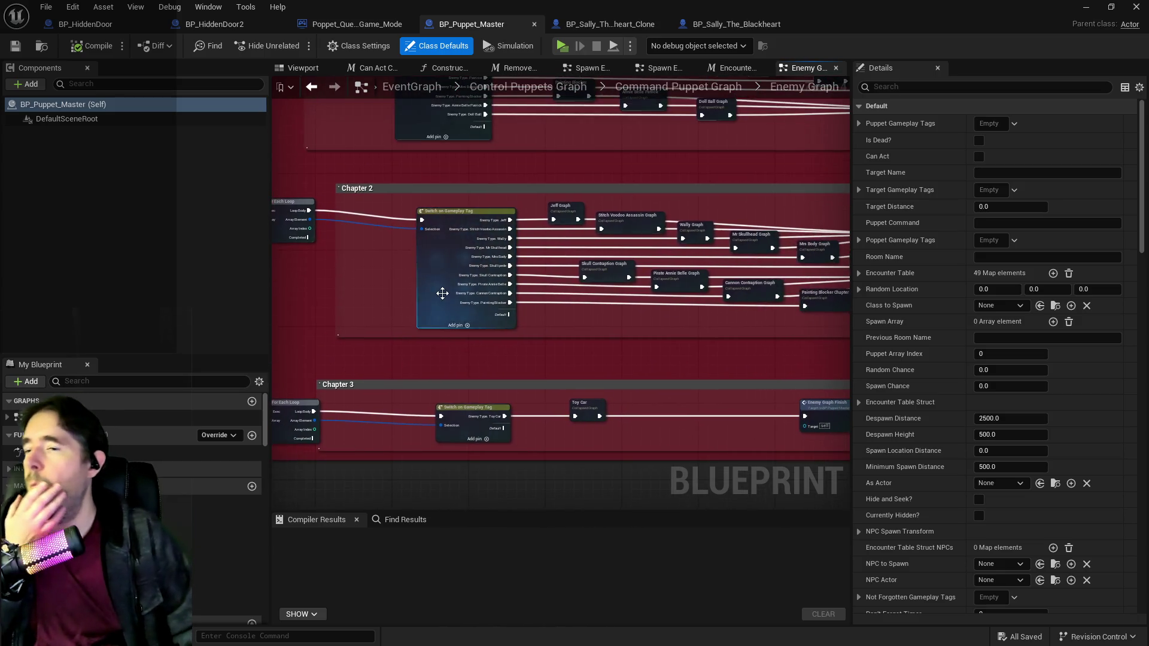
{"action": "scroll", "coordinate": [436, 345], "scroll_direction": "down", "scroll_amount": 3}
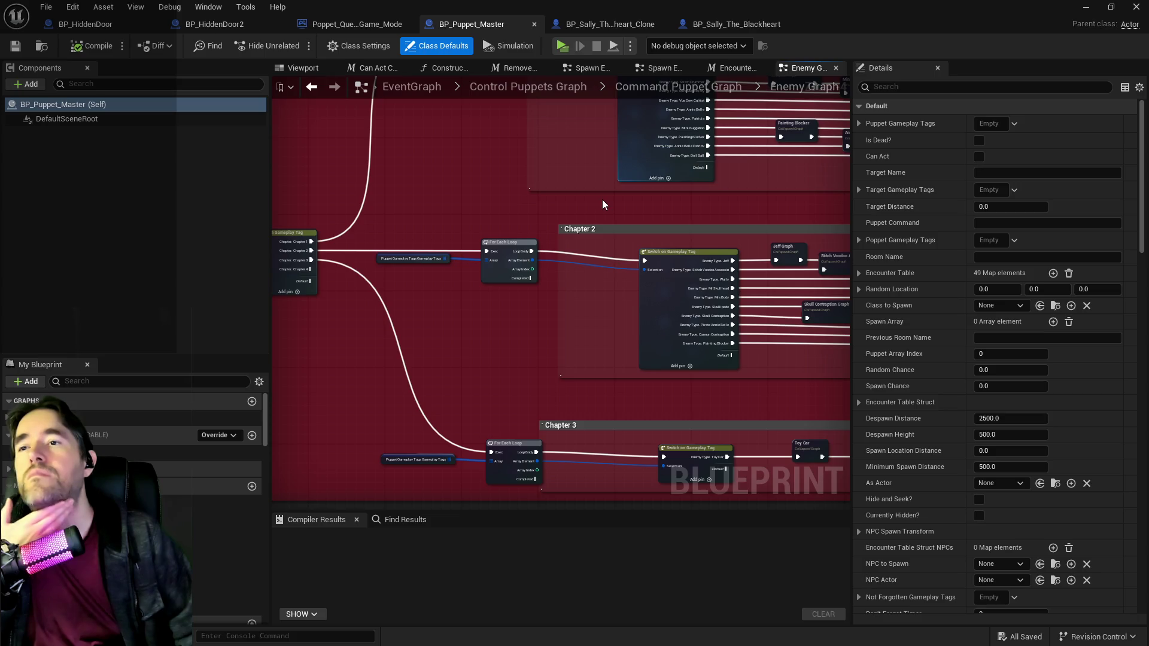
{"action": "mouse_move", "coordinate": [602, 204]}
{"action": "left_mouse_down"}
{"action": "mouse_move", "coordinate": [602, 171]}
{"action": "mouse_move", "coordinate": [555, 256]}
{"action": "mouse_move", "coordinate": [451, 264]}
{"action": "mouse_move", "coordinate": [472, 290]}
{"action": "mouse_move", "coordinate": [493, 289]}
{"action": "left_mouse_up"}
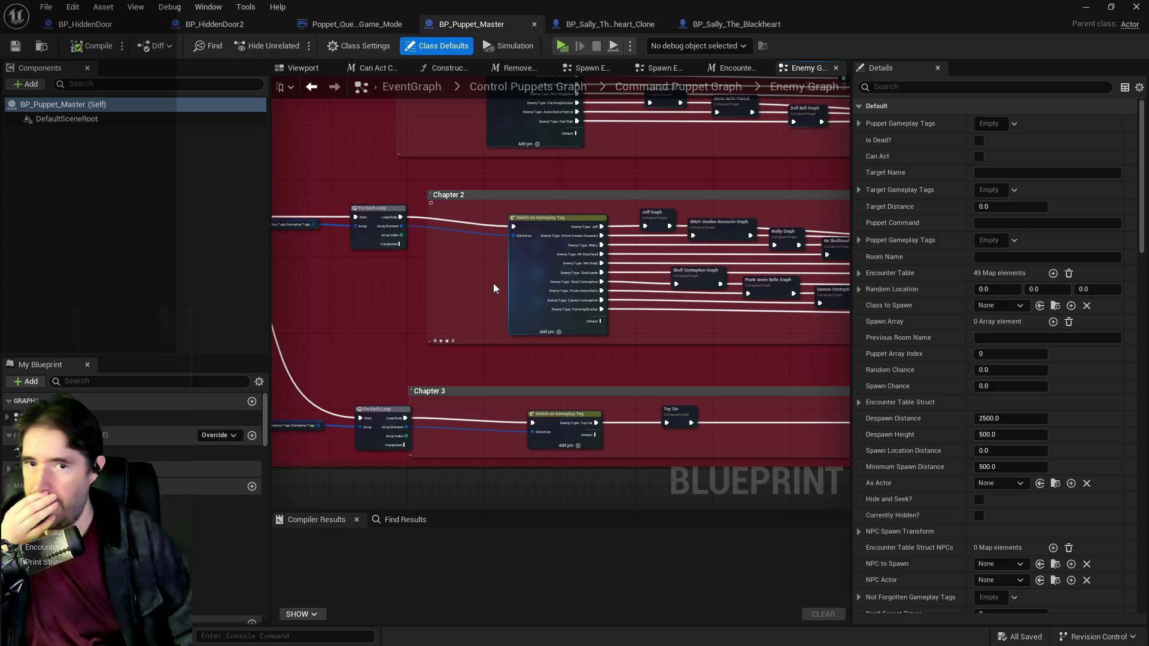
{"action": "left_click_drag", "start_coordinate": [494, 283], "coordinate": [408, 277]}
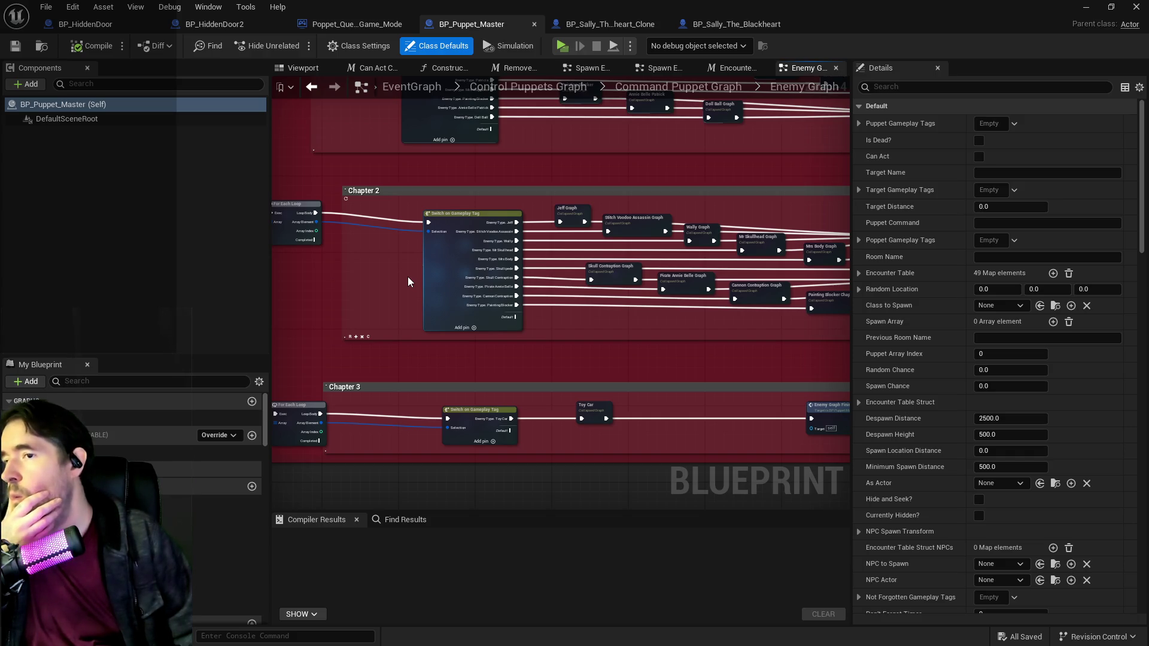
{"action": "scroll", "coordinate": [408, 277], "scroll_direction": "down", "scroll_amount": 4}
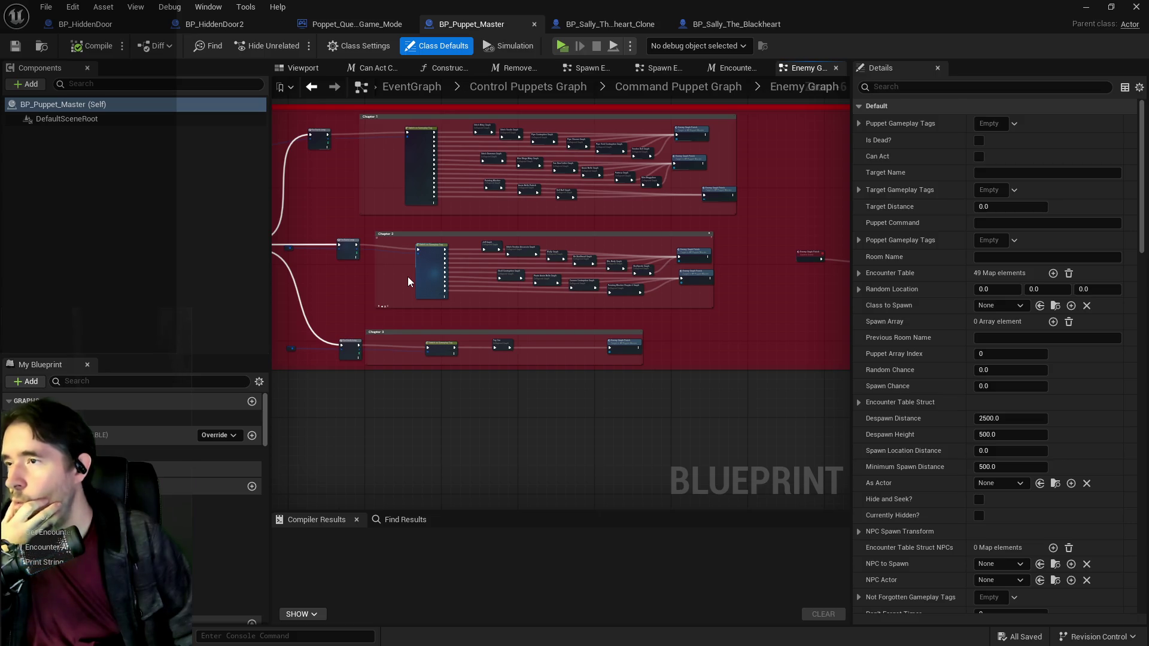
{"action": "scroll", "coordinate": [408, 276], "scroll_direction": "up", "scroll_amount": 2}
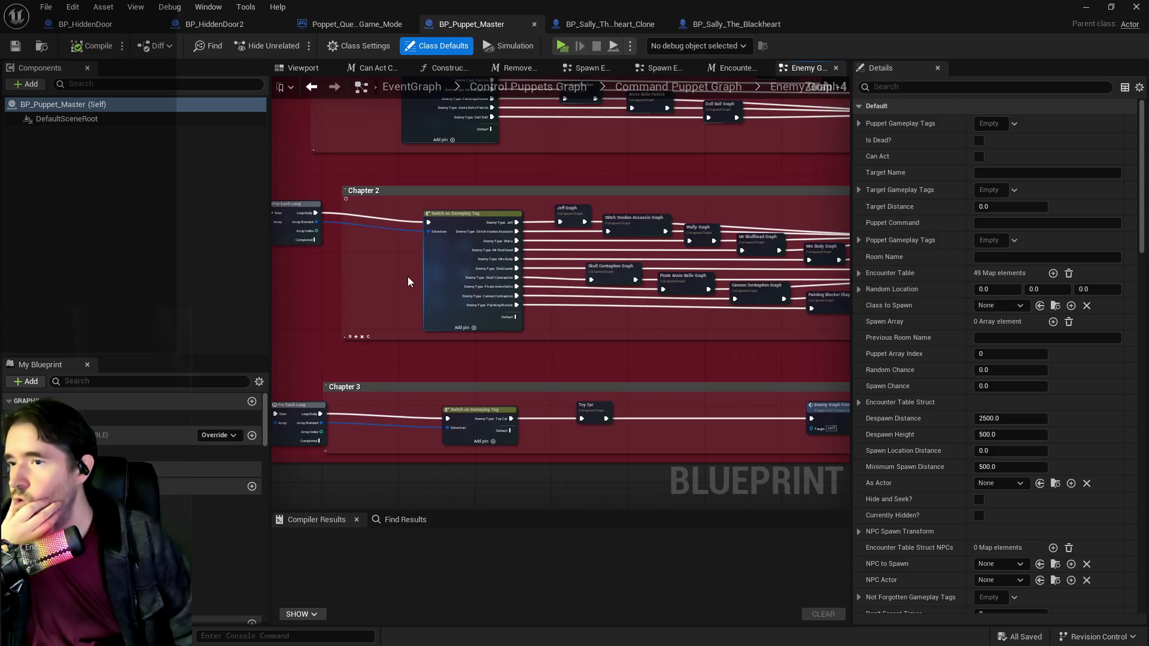
{"action": "left_click_drag", "start_coordinate": [602, 326], "coordinate": [599, 293]}
{"action": "scroll", "coordinate": [530, 279], "scroll_direction": "down", "scroll_amount": 2}
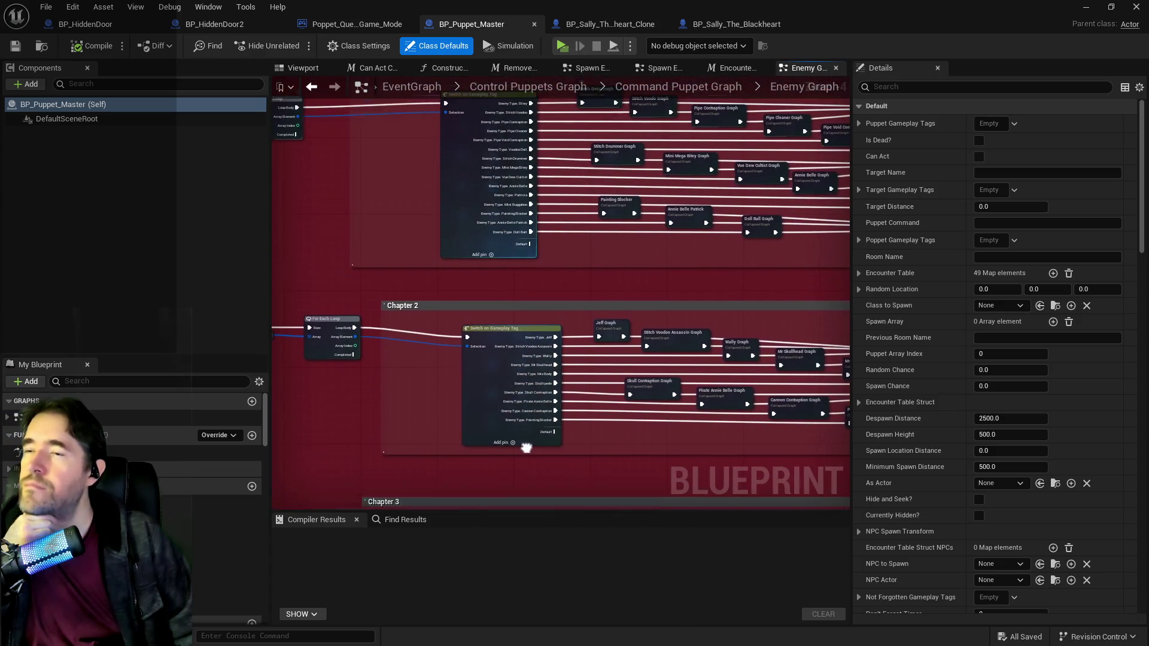
{"action": "mouse_move", "coordinate": [514, 232]}
{"action": "left_mouse_down"}
{"action": "mouse_move", "coordinate": [769, 250]}
{"action": "mouse_move", "coordinate": [648, 250]}
{"action": "left_mouse_up"}
{"action": "scroll", "coordinate": [562, 297], "scroll_direction": "up", "scroll_amount": 8}
{"action": "mouse_move", "coordinate": [561, 298]}
{"action": "left_mouse_down"}
{"action": "mouse_move", "coordinate": [580, 413]}
{"action": "mouse_move", "coordinate": [524, 416]}
{"action": "mouse_move", "coordinate": [506, 376]}
{"action": "left_mouse_up"}
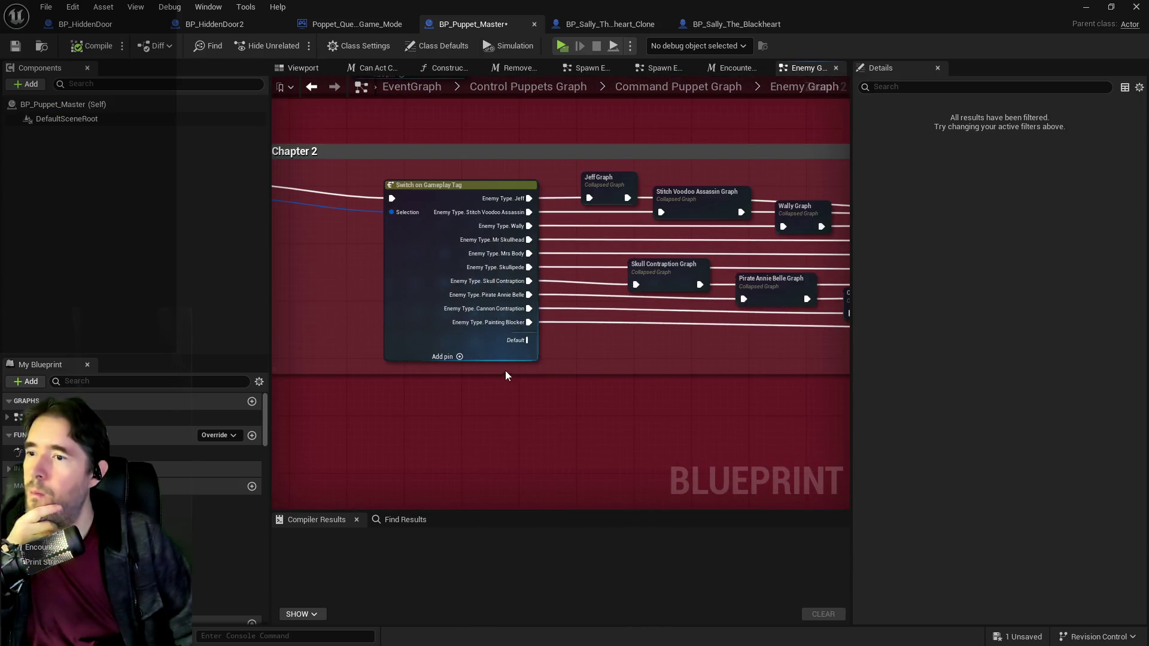
Step: Add an Index 10 pin tag set to Enemy Type.Sally Clone on the Switch on Gameplay Tag
{"action": "left_click", "coordinate": [410, 308]}
{"action": "left_click", "coordinate": [1058, 123]}
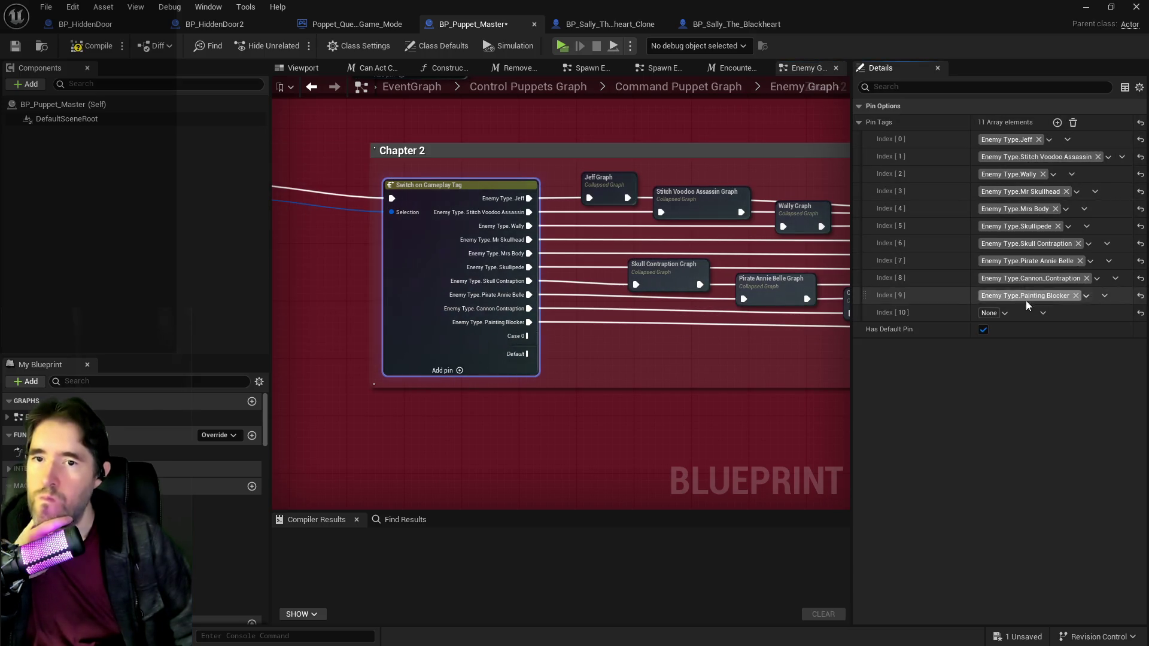
{"action": "left_click", "coordinate": [1005, 312]}
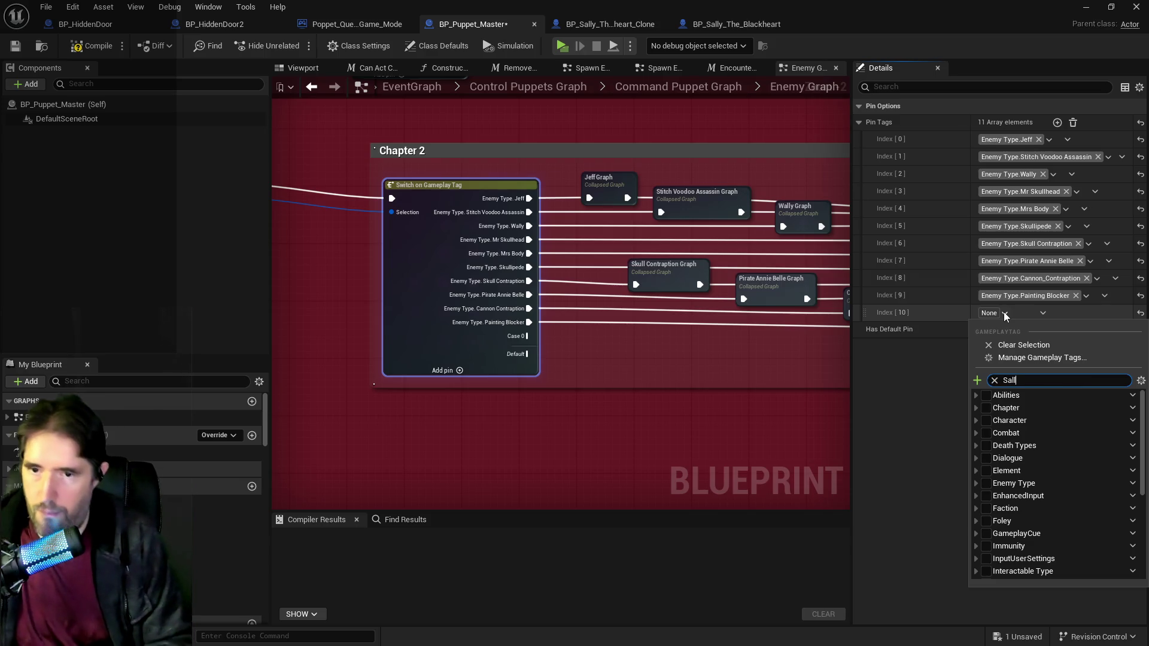
{"action": "type", "text": "Sally Clone"}
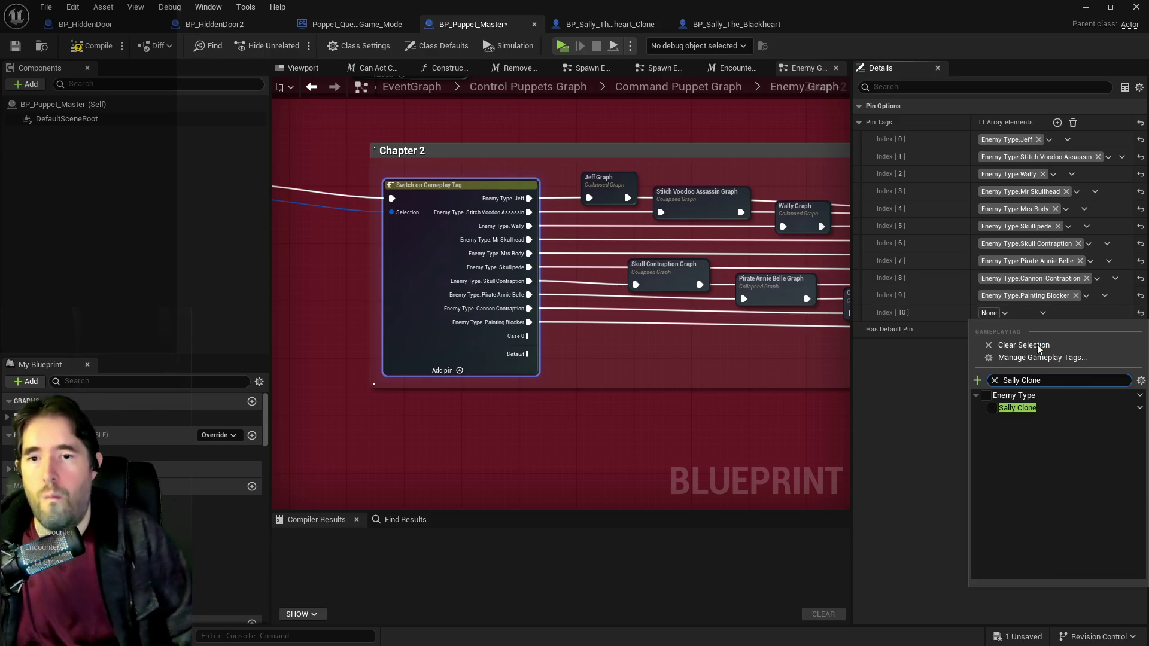
{"action": "left_click", "coordinate": [1018, 408]}
Step: Pan across the Enemy Graph to the Chapter 1 Voodoo Doll and Mini Buggaboo graphs
{"action": "left_click", "coordinate": [643, 343]}
{"action": "left_click_drag", "start_coordinate": [643, 343], "coordinate": [405, 358]}
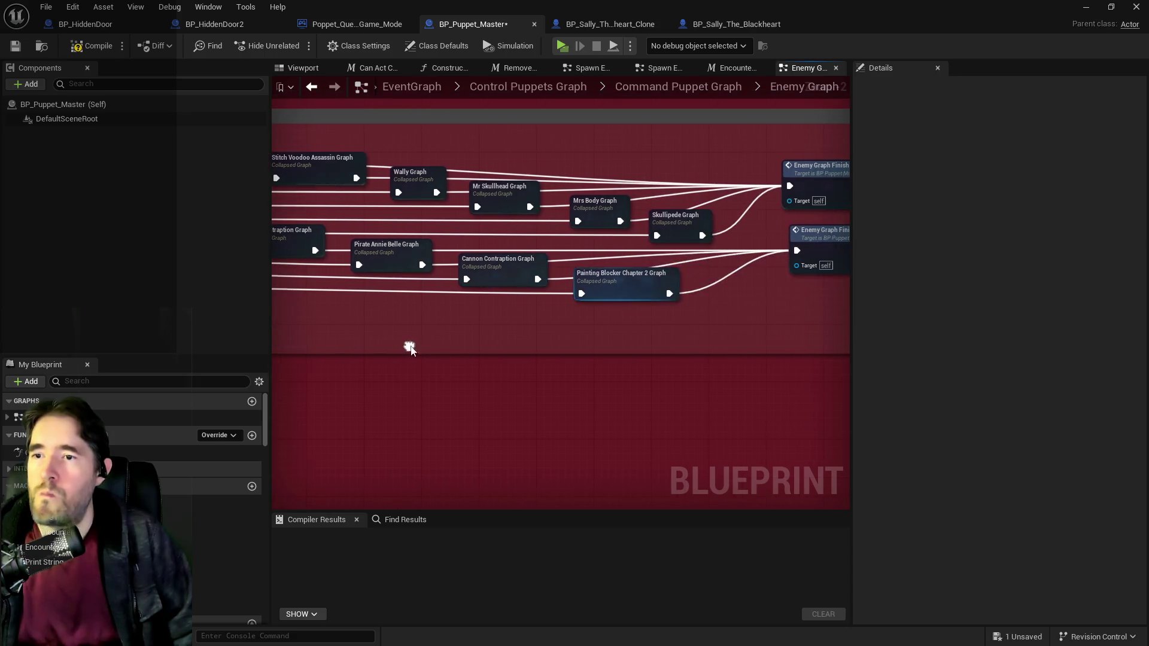
{"action": "left_click_drag", "start_coordinate": [558, 350], "coordinate": [654, 355]}
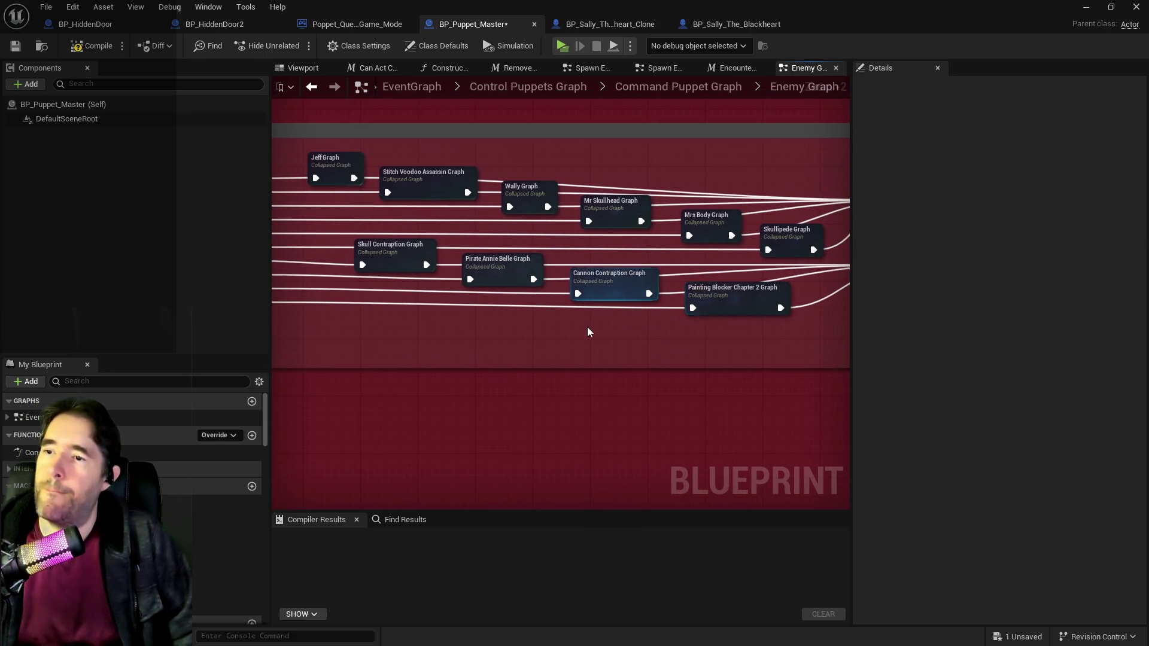
{"action": "mouse_move", "coordinate": [584, 328]}
{"action": "left_mouse_down"}
{"action": "mouse_move", "coordinate": [545, 281]}
{"action": "mouse_move", "coordinate": [565, 282]}
{"action": "mouse_move", "coordinate": [512, 282]}
{"action": "mouse_move", "coordinate": [516, 377]}
{"action": "left_mouse_up"}
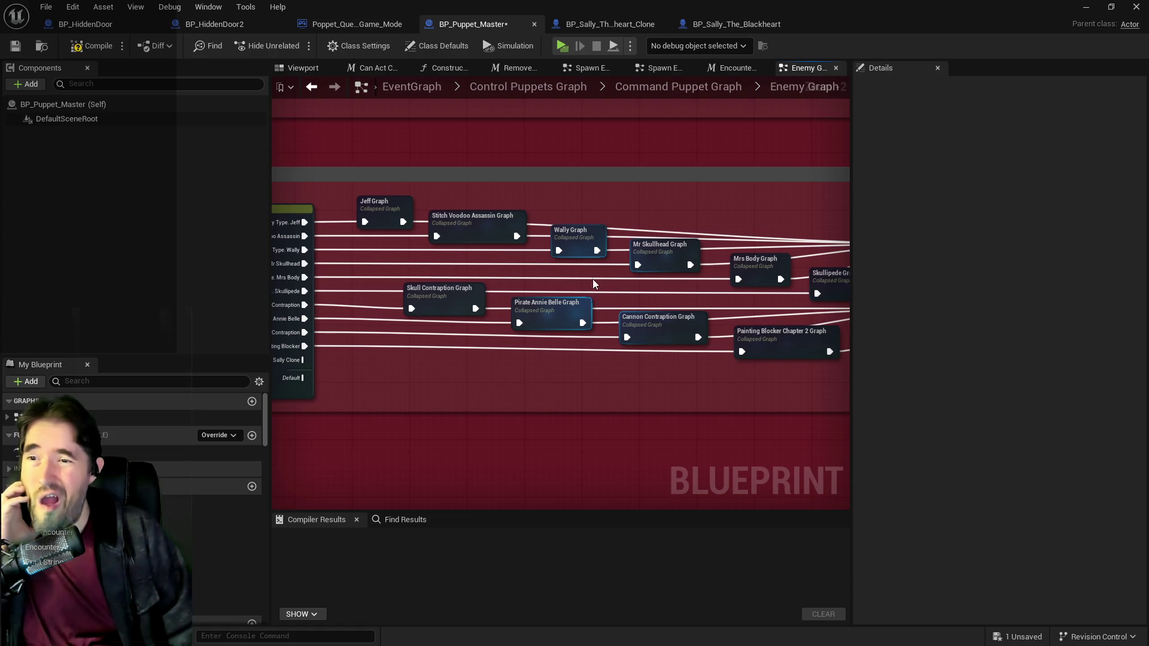
{"action": "scroll", "coordinate": [593, 279], "scroll_direction": "down", "scroll_amount": 1}
{"action": "mouse_move", "coordinate": [661, 286]}
{"action": "left_mouse_down"}
{"action": "mouse_move", "coordinate": [641, 312]}
{"action": "mouse_move", "coordinate": [595, 318]}
{"action": "mouse_move", "coordinate": [649, 380]}
{"action": "mouse_move", "coordinate": [574, 403]}
{"action": "mouse_move", "coordinate": [581, 388]}
{"action": "left_mouse_up"}
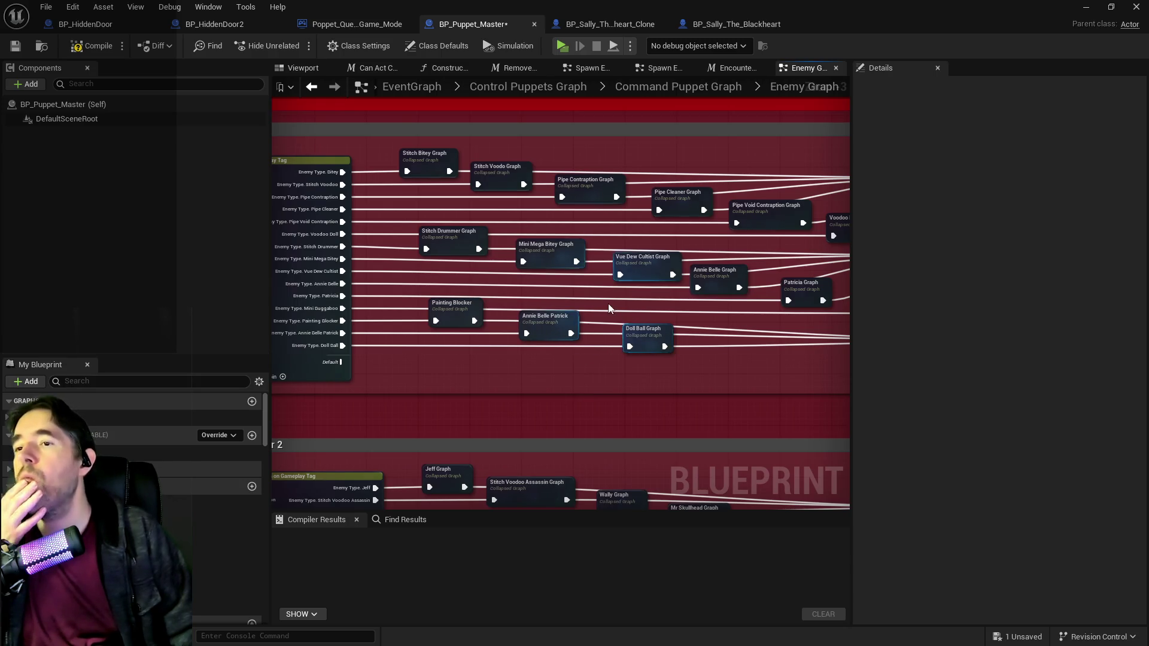
{"action": "mouse_move", "coordinate": [608, 304]}
{"action": "left_mouse_down"}
{"action": "mouse_move", "coordinate": [561, 307]}
{"action": "mouse_move", "coordinate": [659, 308]}
{"action": "mouse_move", "coordinate": [644, 325]}
{"action": "left_mouse_up"}
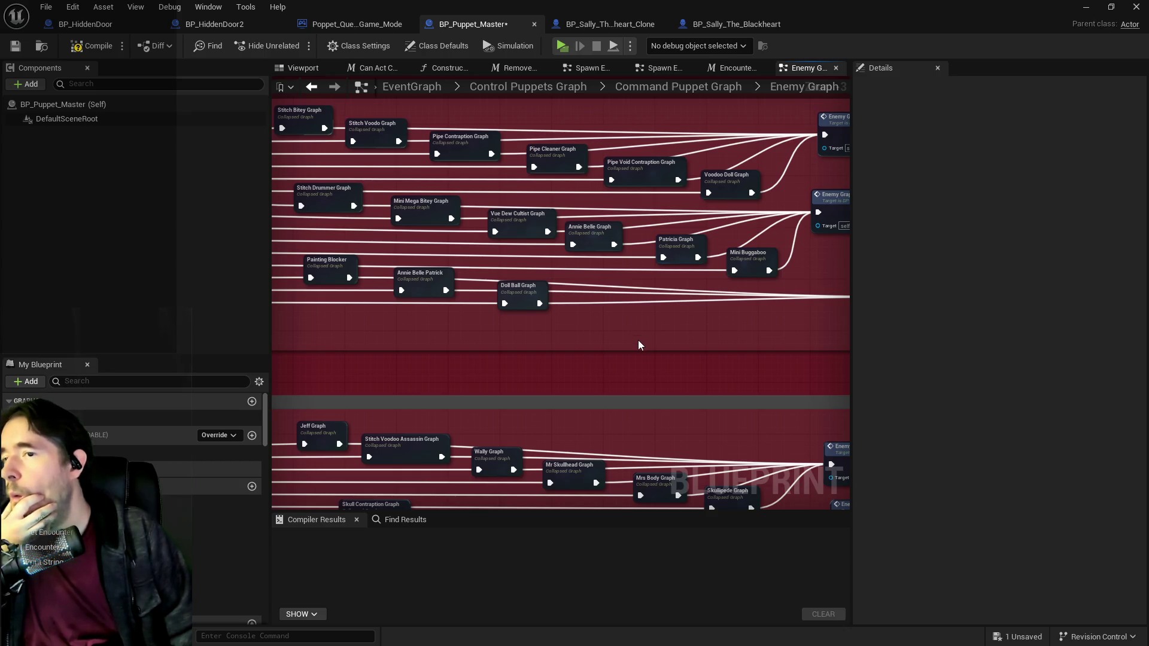
{"action": "double_click", "coordinate": [721, 187]}
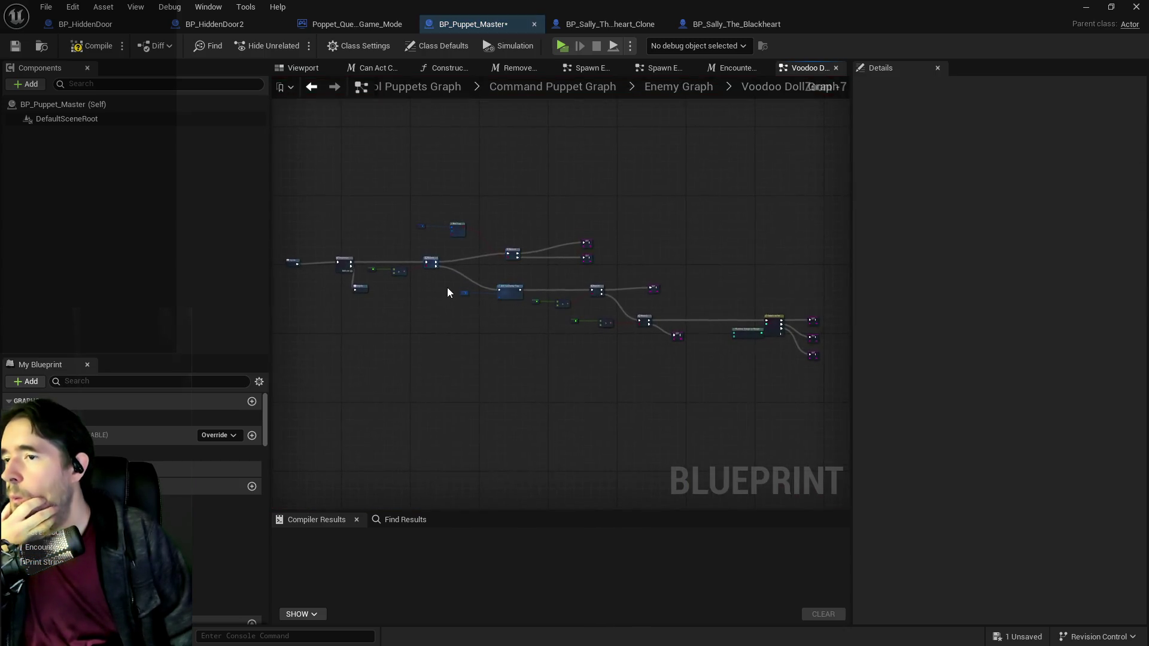
{"action": "scroll", "coordinate": [447, 292], "scroll_direction": "up", "scroll_amount": 4}
{"action": "scroll", "coordinate": [637, 309], "scroll_direction": "down", "scroll_amount": 2}
{"action": "scroll", "coordinate": [676, 333], "scroll_direction": "up", "scroll_amount": 1}
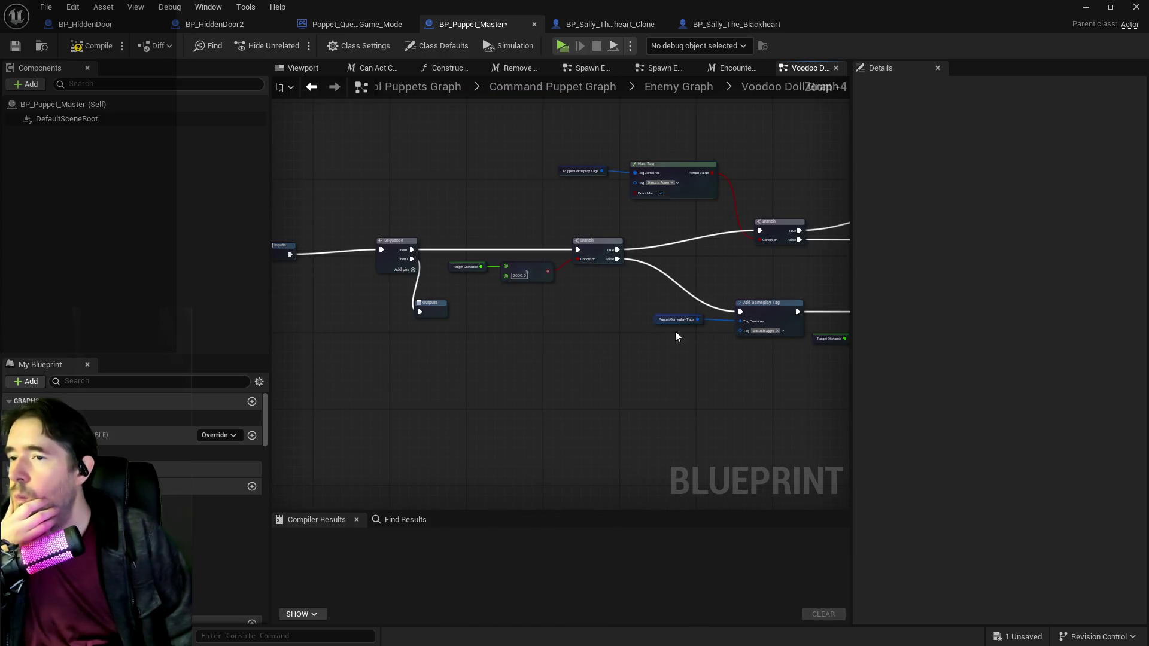
{"action": "left_click_drag", "start_coordinate": [676, 335], "coordinate": [455, 286]}
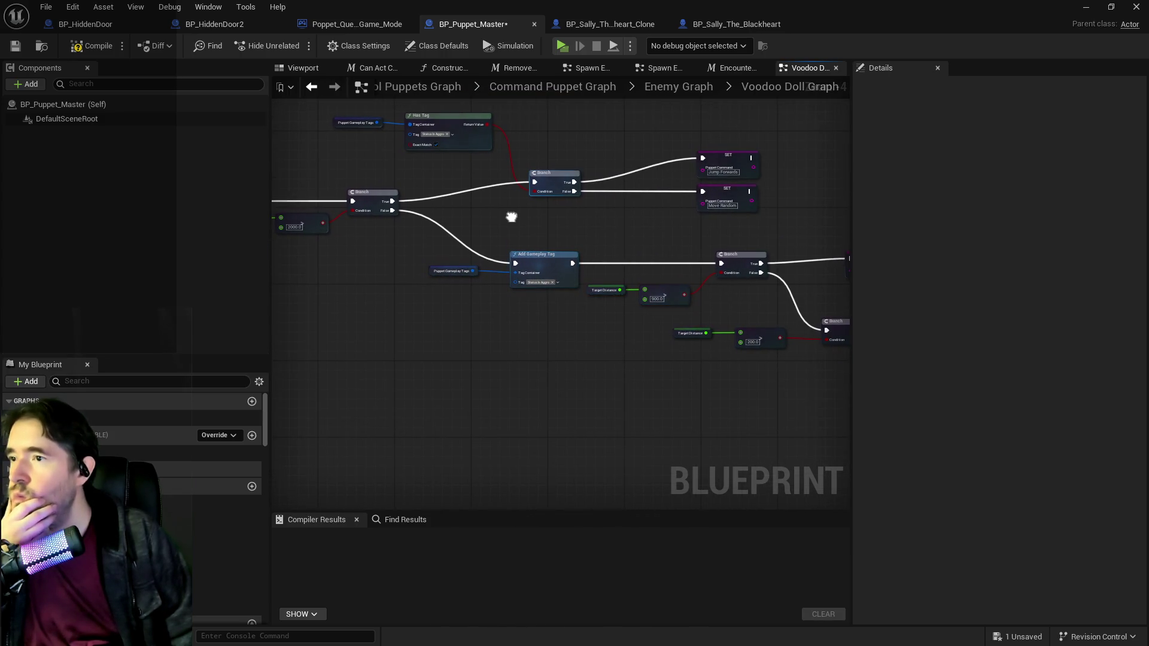
{"action": "right_click", "coordinate": [513, 218]}
{"action": "left_click", "coordinate": [684, 114]}
{"action": "left_click", "coordinate": [646, 89]}
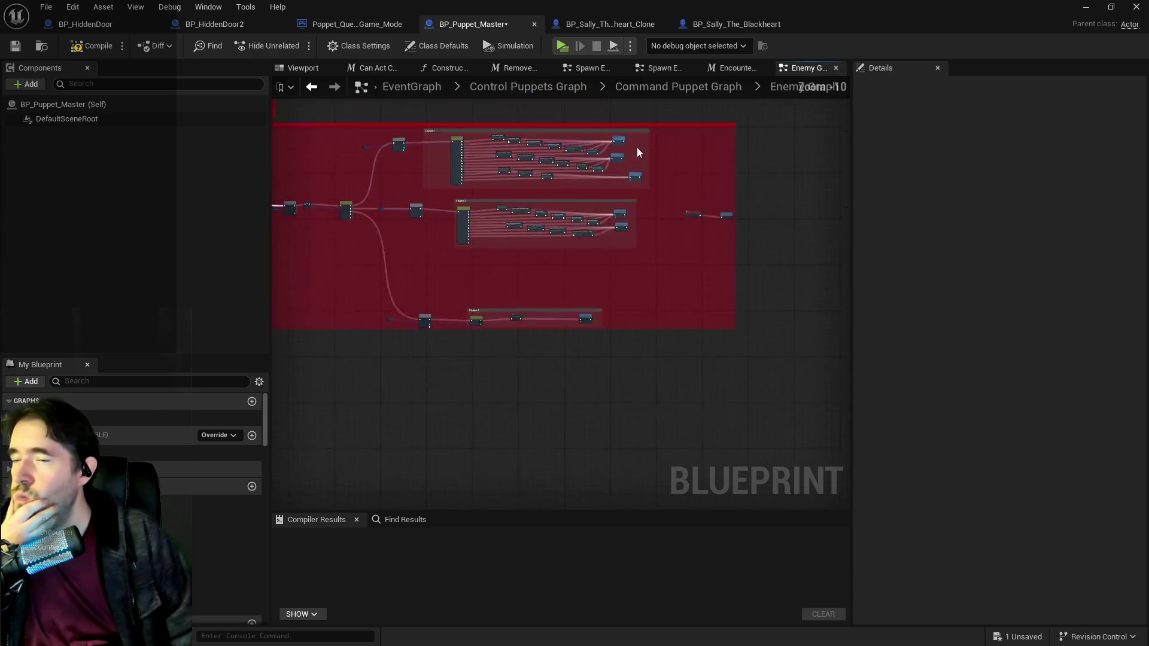
{"action": "scroll", "coordinate": [663, 266], "scroll_direction": "up", "scroll_amount": 6}
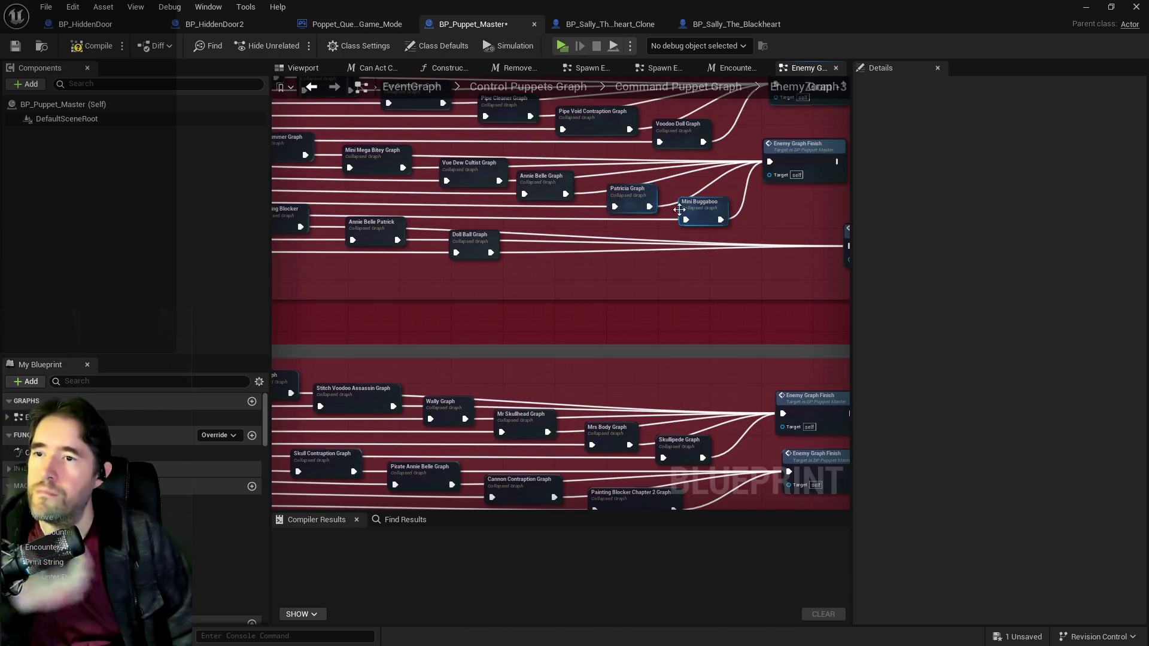
Step: Duplicate the Voodoo Doll Graph node and rename the copy Sally Clone Graph
{"action": "left_click", "coordinate": [679, 128]}
{"action": "scroll", "coordinate": [675, 218], "scroll_direction": "down", "scroll_amount": 5}
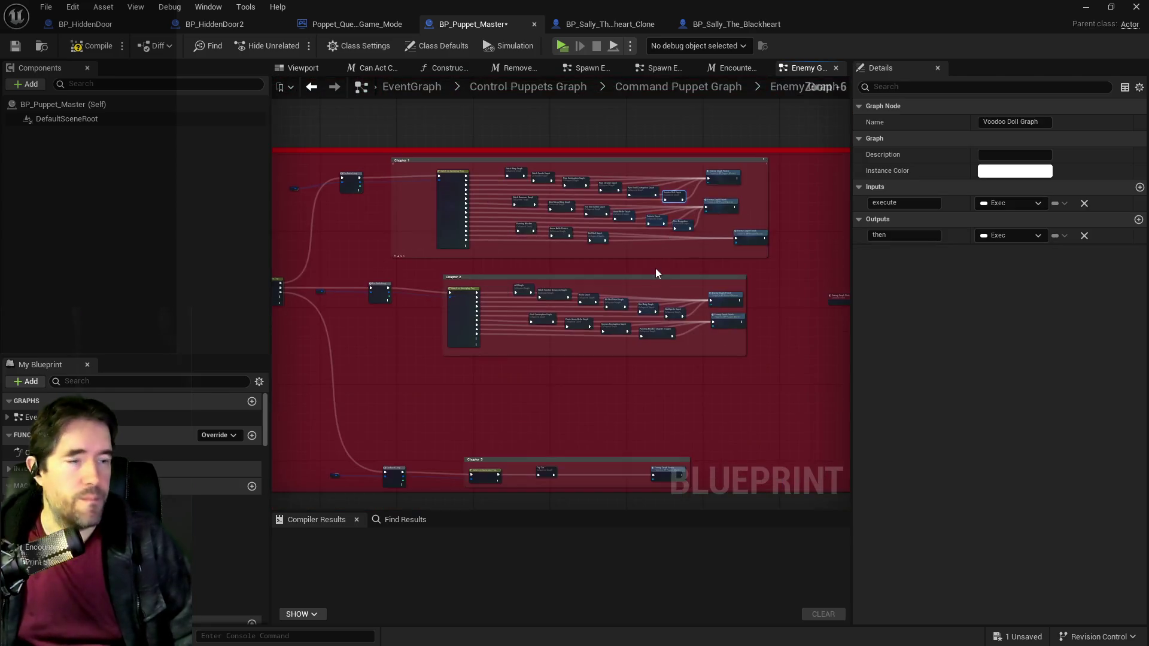
{"action": "scroll", "coordinate": [654, 200], "scroll_direction": "up", "scroll_amount": 2}
{"action": "scroll", "coordinate": [631, 271], "scroll_direction": "up", "scroll_amount": 2}
{"action": "key", "text": "ctrl+v"}
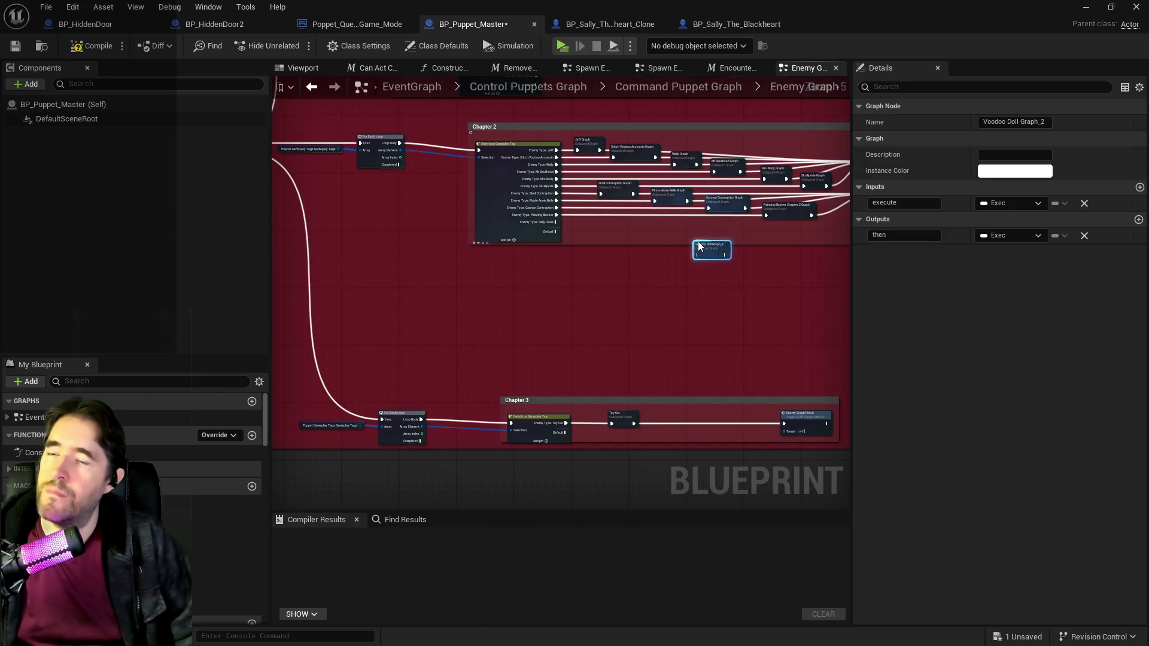
{"action": "scroll", "coordinate": [718, 252], "scroll_direction": "up", "scroll_amount": 3}
{"action": "left_click_drag", "start_coordinate": [718, 246], "coordinate": [665, 190]}
{"action": "key", "text": "F2"}
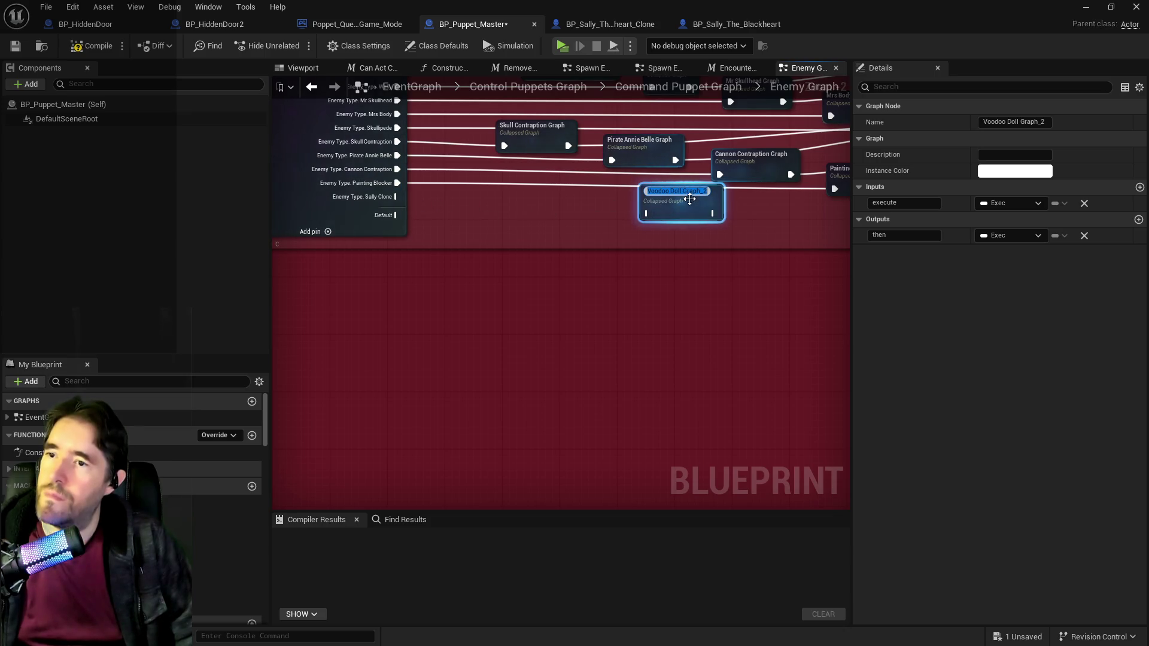
{"action": "type", "text": "Salley"}
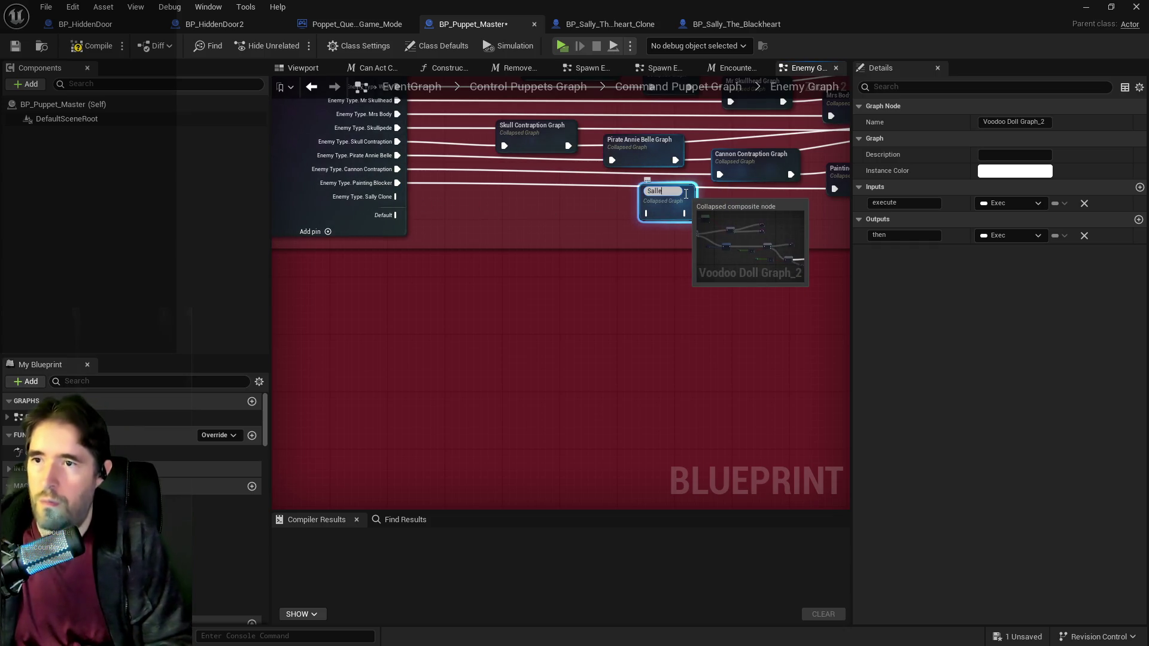
{"action": "type", "text": "y Clon"}
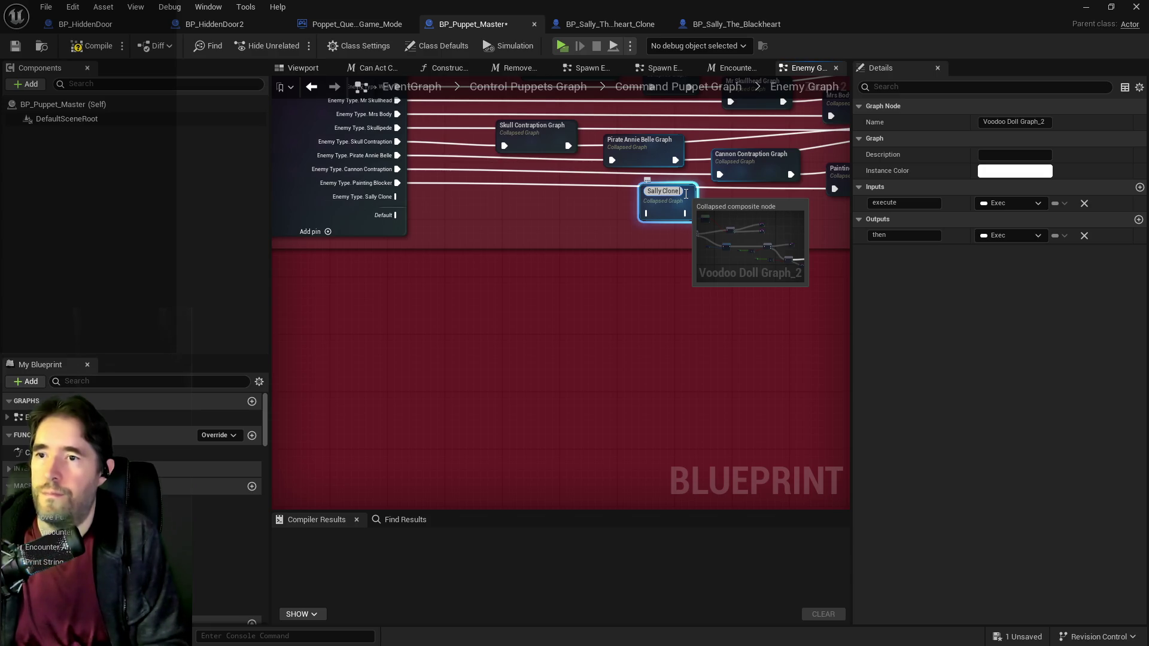
{"action": "type", "text": " Graph"}
{"action": "key", "text": "Return"}
Step: Wire the Sally Clone case into Sally Clone Graph and its output to Enemy Graph Finish
{"action": "left_click_drag", "start_coordinate": [650, 207], "coordinate": [648, 242]}
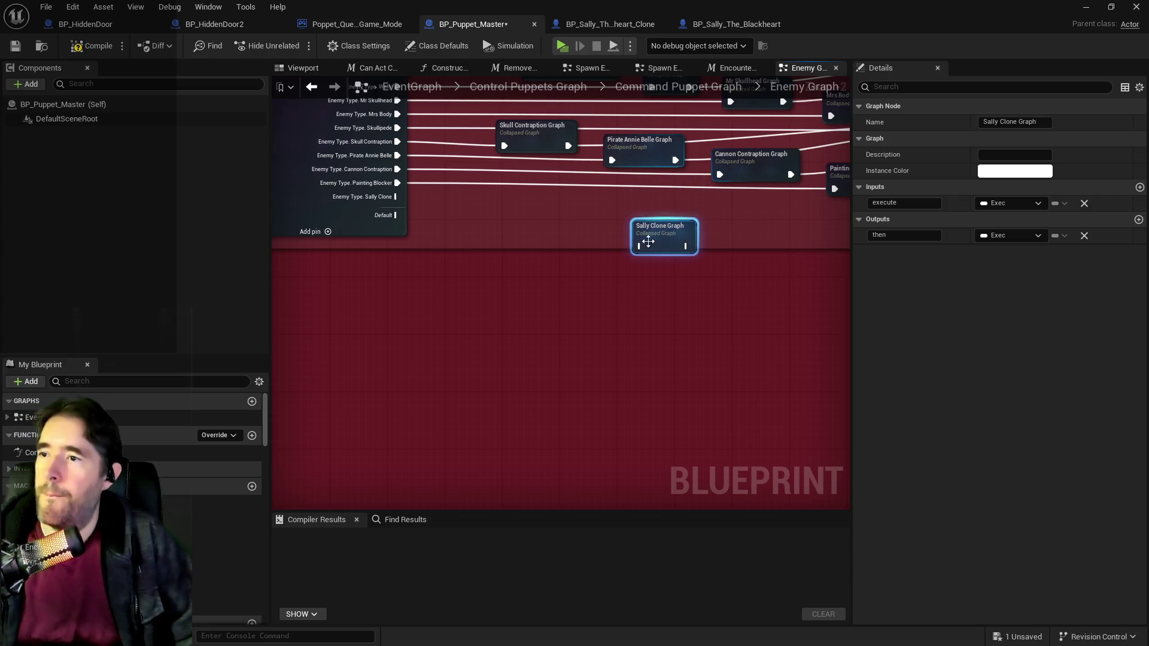
{"action": "mouse_move", "coordinate": [395, 196]}
{"action": "left_mouse_down"}
{"action": "mouse_move", "coordinate": [705, 282]}
{"action": "mouse_move", "coordinate": [639, 245]}
{"action": "left_mouse_up"}
{"action": "left_click_drag", "start_coordinate": [741, 256], "coordinate": [411, 293]}
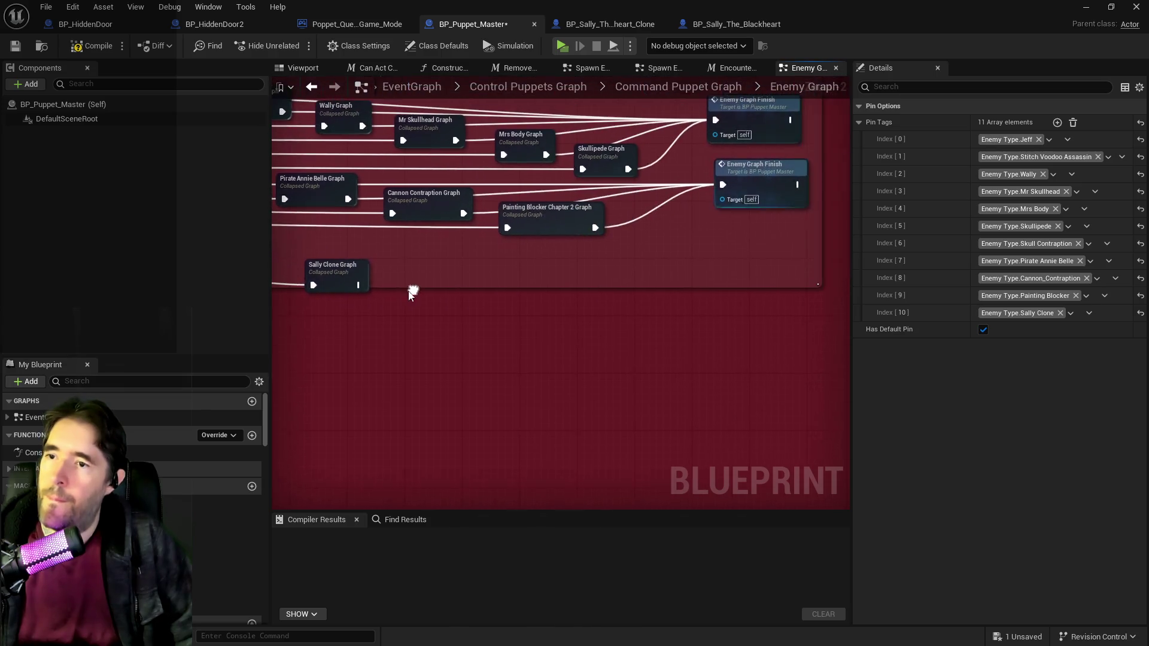
{"action": "scroll", "coordinate": [414, 298], "scroll_direction": "down", "scroll_amount": 2}
{"action": "left_click", "coordinate": [360, 279]}
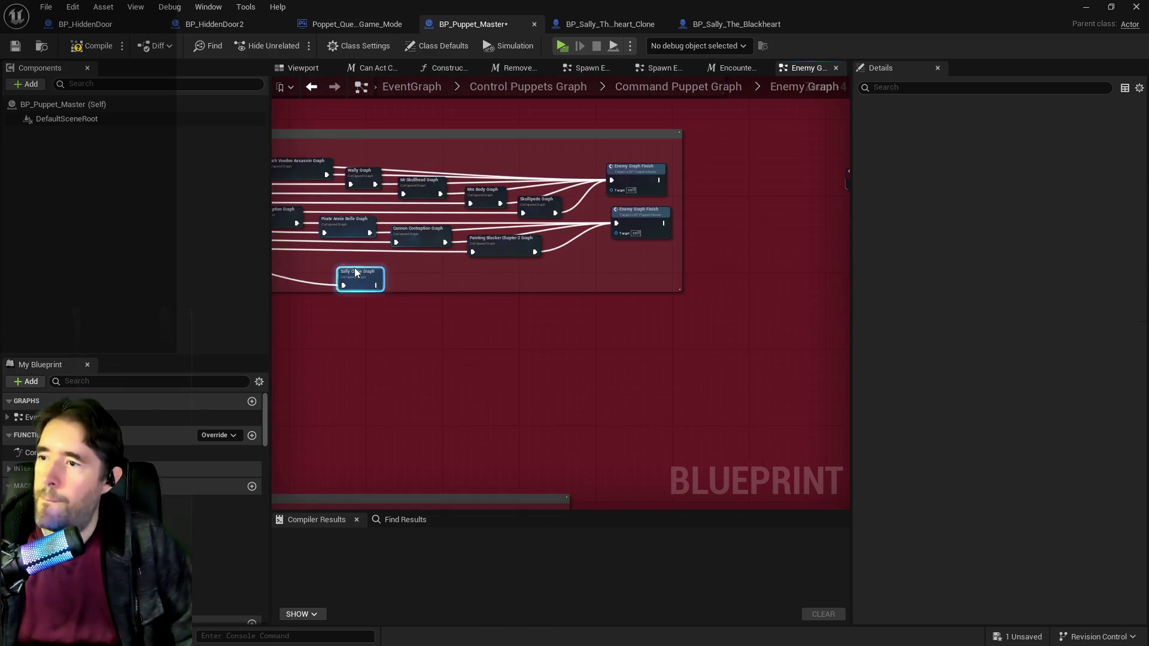
{"action": "left_click_drag", "start_coordinate": [353, 261], "coordinate": [749, 231]}
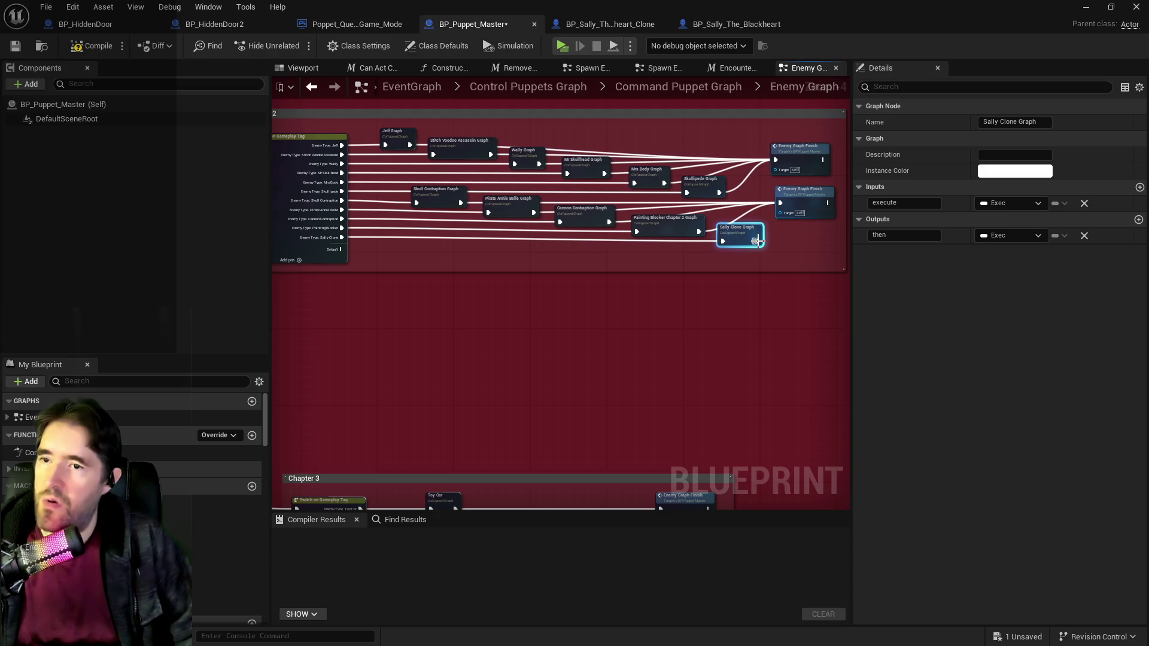
{"action": "left_click_drag", "start_coordinate": [757, 240], "coordinate": [780, 203]}
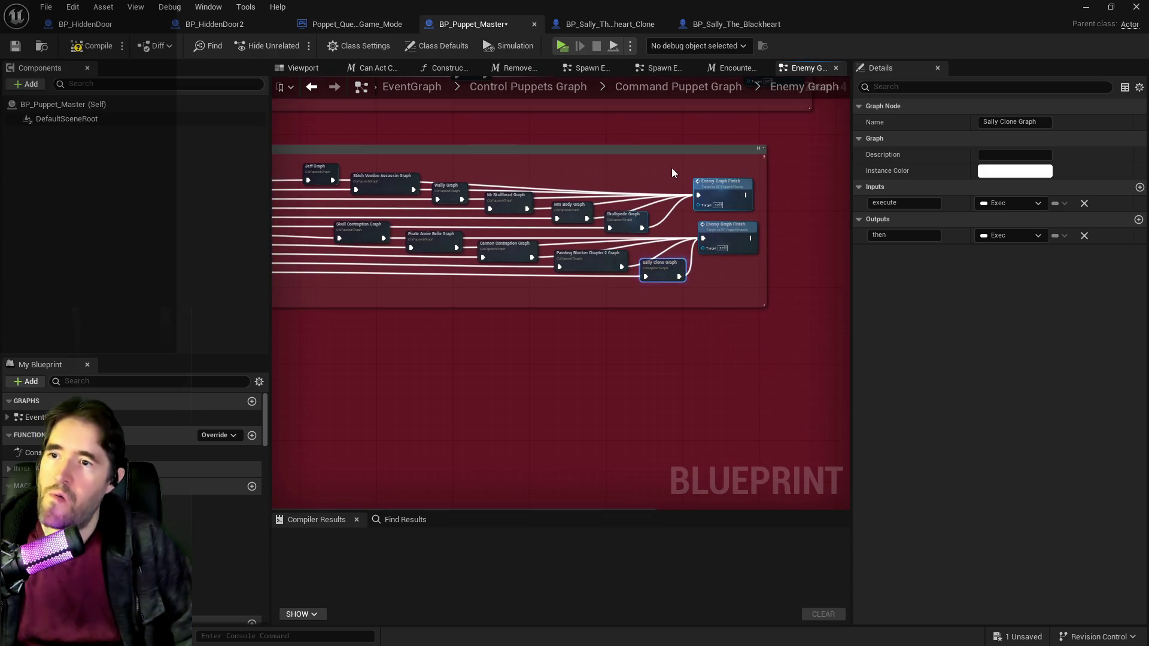
{"action": "left_click_drag", "start_coordinate": [672, 173], "coordinate": [738, 235]}
{"action": "left_click_drag", "start_coordinate": [732, 195], "coordinate": [759, 191]}
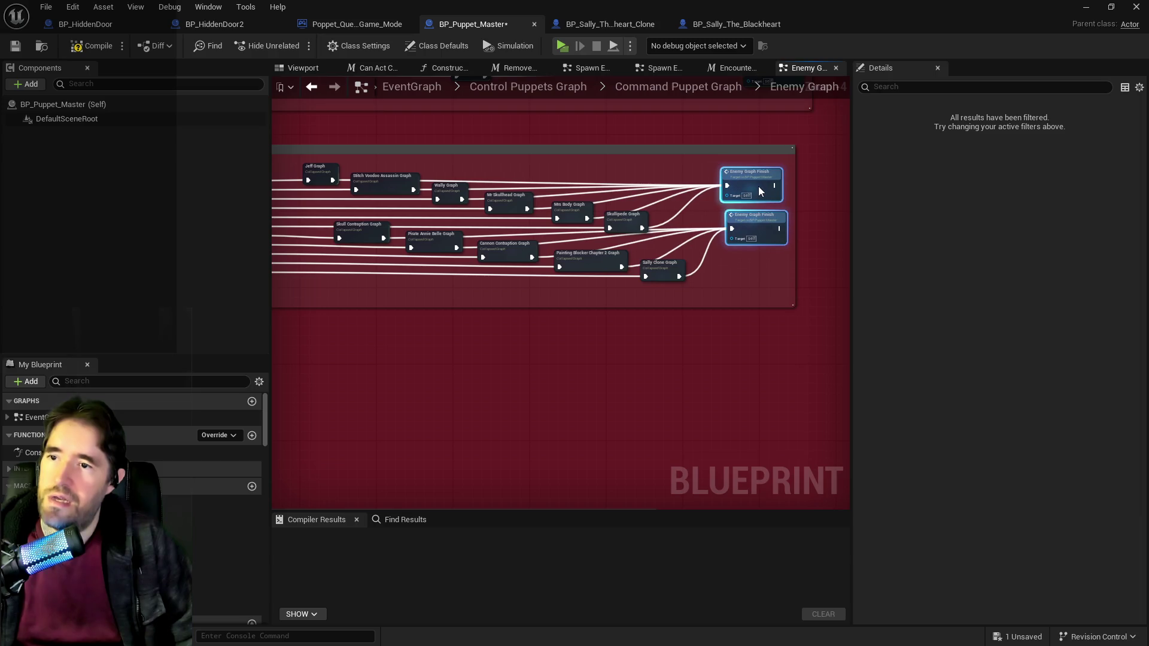
{"action": "mouse_move", "coordinate": [720, 263]}
{"action": "left_mouse_down"}
{"action": "mouse_move", "coordinate": [919, 242]}
{"action": "mouse_move", "coordinate": [660, 257]}
{"action": "left_mouse_up"}
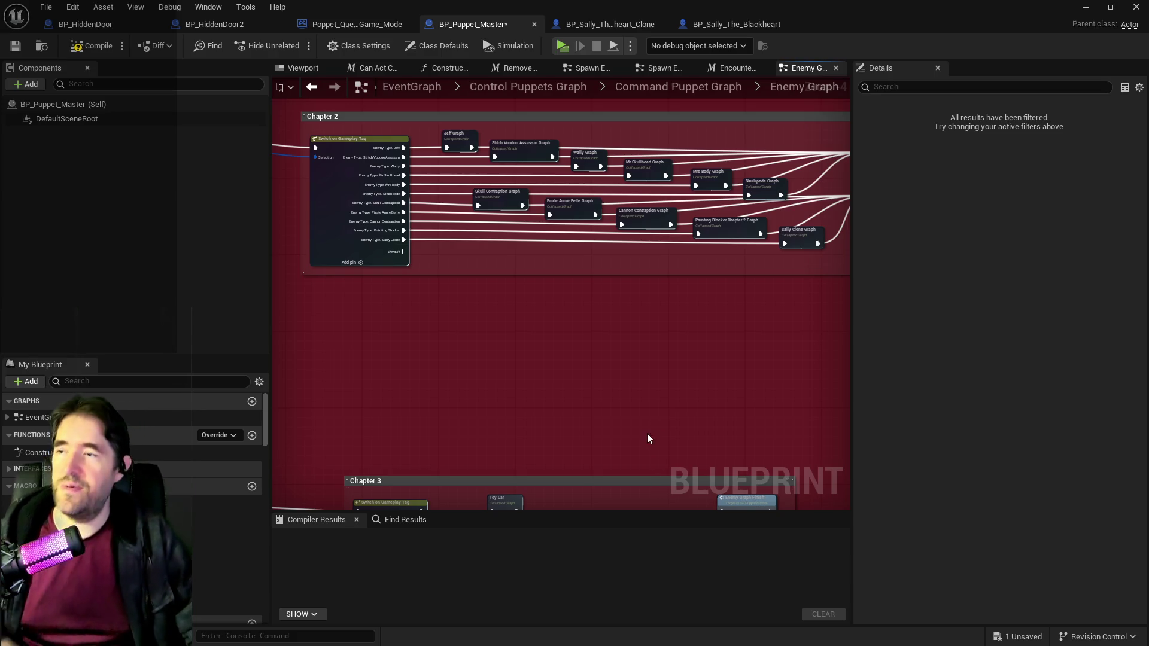
Step: Compile and save BP_Puppet_Master, then review the Chapter 2 enemy switch wiring
{"action": "left_click", "coordinate": [95, 46]}
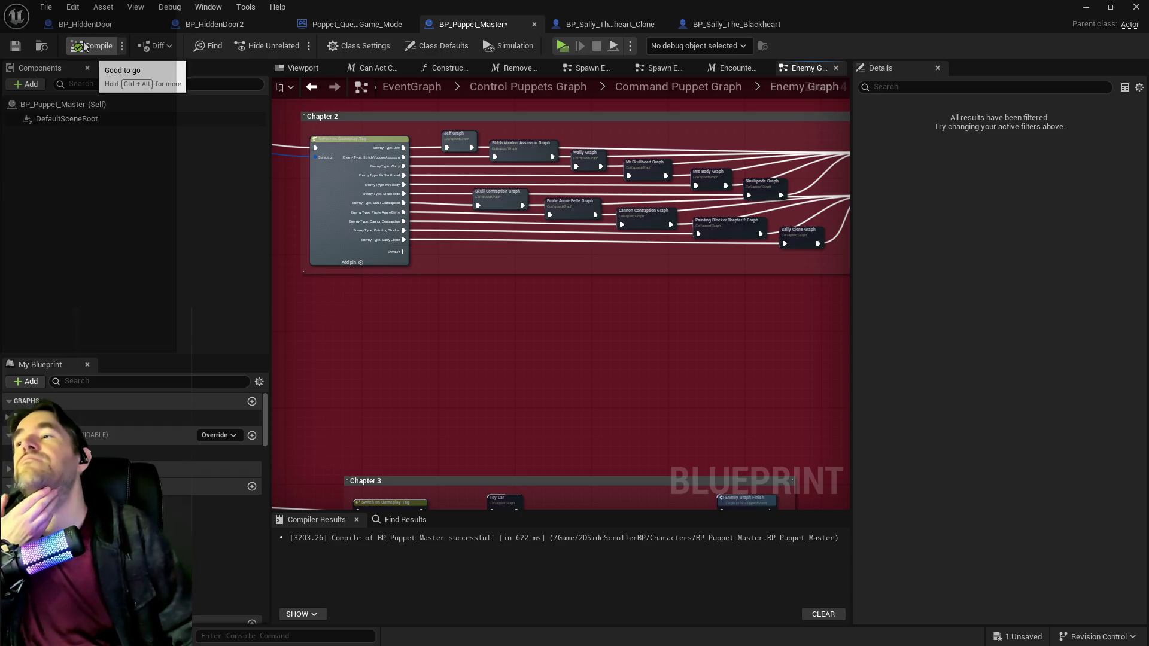
{"action": "left_click", "coordinate": [16, 46]}
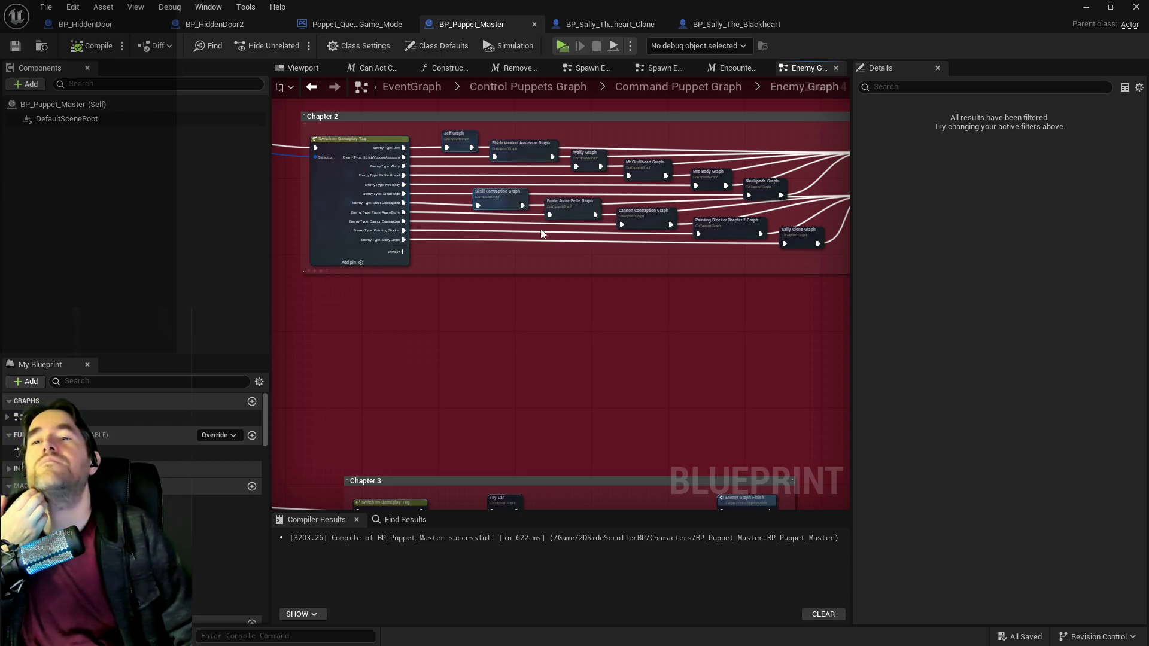
{"action": "left_click_drag", "start_coordinate": [569, 247], "coordinate": [397, 269]}
{"action": "mouse_move", "coordinate": [500, 326]}
{"action": "left_mouse_down"}
{"action": "mouse_move", "coordinate": [520, 371]}
{"action": "mouse_move", "coordinate": [567, 385]}
{"action": "mouse_move", "coordinate": [511, 359]}
{"action": "mouse_move", "coordinate": [437, 359]}
{"action": "left_mouse_up"}
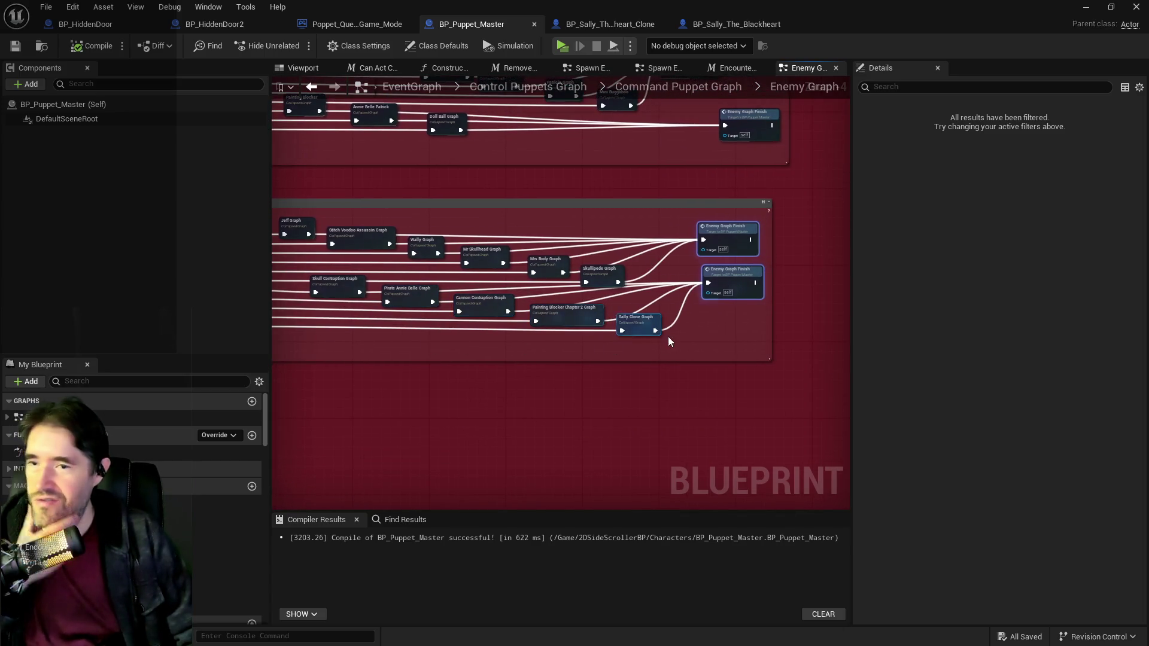
{"action": "mouse_move", "coordinate": [648, 346]}
{"action": "left_mouse_down"}
{"action": "mouse_move", "coordinate": [752, 354]}
{"action": "mouse_move", "coordinate": [656, 361]}
{"action": "mouse_move", "coordinate": [744, 367]}
{"action": "mouse_move", "coordinate": [680, 352]}
{"action": "mouse_move", "coordinate": [777, 374]}
{"action": "left_mouse_up"}
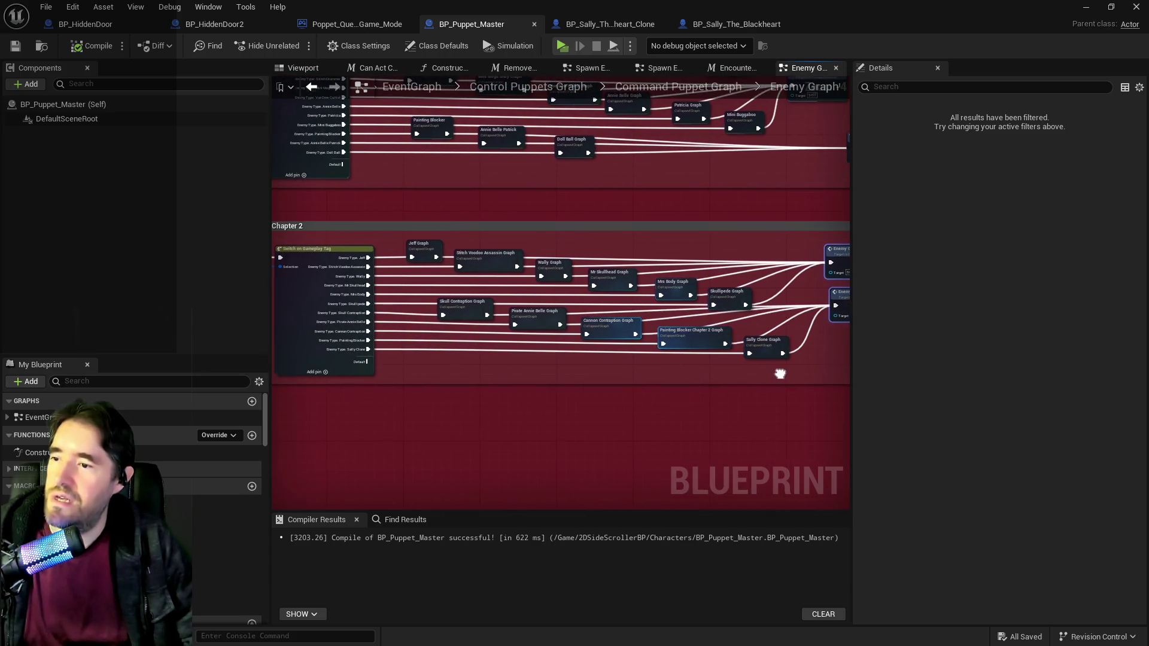
{"action": "mouse_move", "coordinate": [291, 279]}
{"action": "left_mouse_down"}
{"action": "mouse_move", "coordinate": [464, 325]}
{"action": "mouse_move", "coordinate": [359, 247]}
{"action": "left_mouse_up"}
{"action": "scroll", "coordinate": [352, 238], "scroll_direction": "down", "scroll_amount": 5}
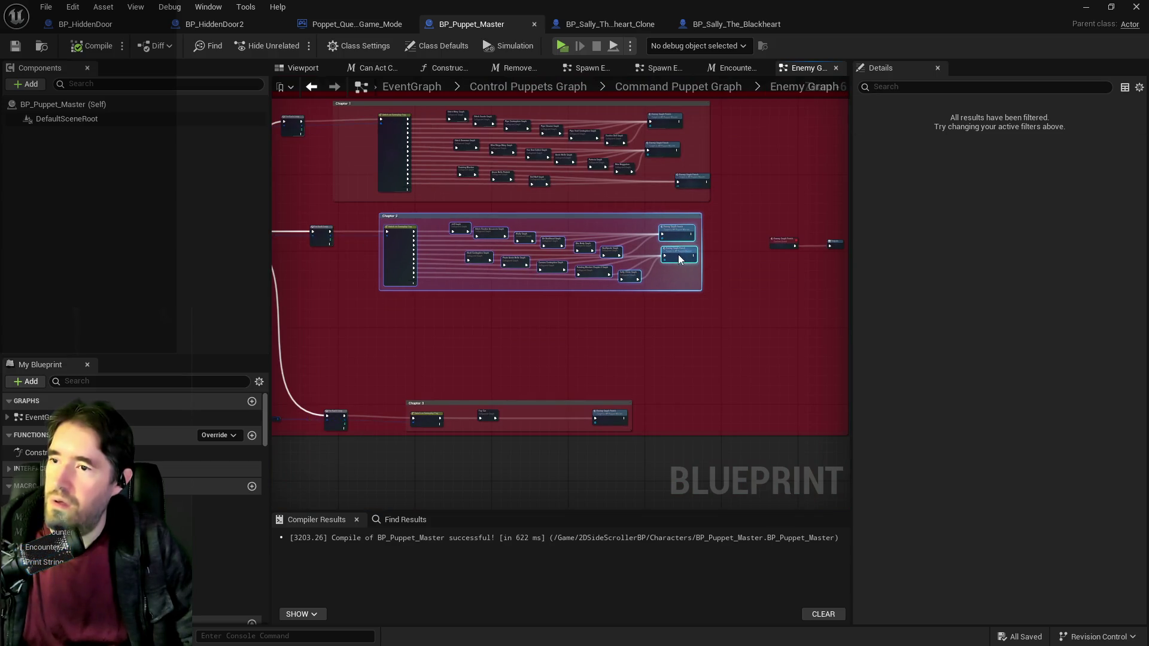
Step: Open the Sally Clone Graph and bring its second Branch and Add Gameplay Tag into view
{"action": "left_click", "coordinate": [635, 272]}
{"action": "scroll", "coordinate": [650, 264], "scroll_direction": "up", "scroll_amount": 4}
{"action": "double_click", "coordinate": [615, 277]}
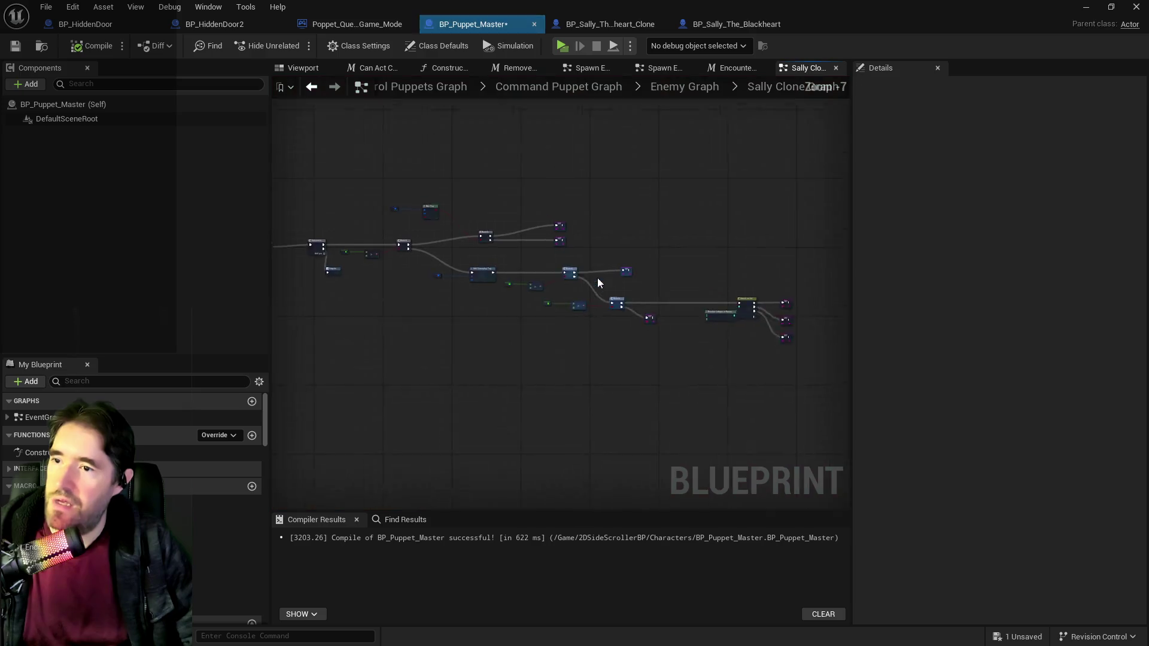
{"action": "scroll", "coordinate": [387, 255], "scroll_direction": "up", "scroll_amount": 4}
{"action": "left_click_drag", "start_coordinate": [568, 279], "coordinate": [442, 266]}
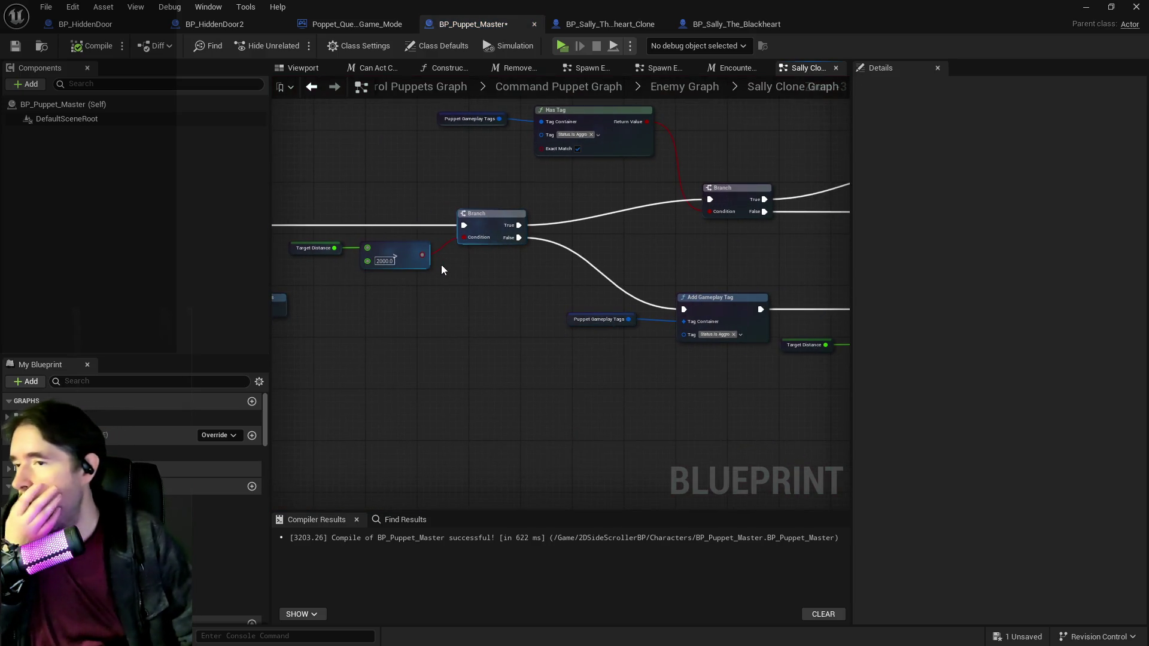
{"action": "scroll", "coordinate": [401, 274], "scroll_direction": "up", "scroll_amount": 3}
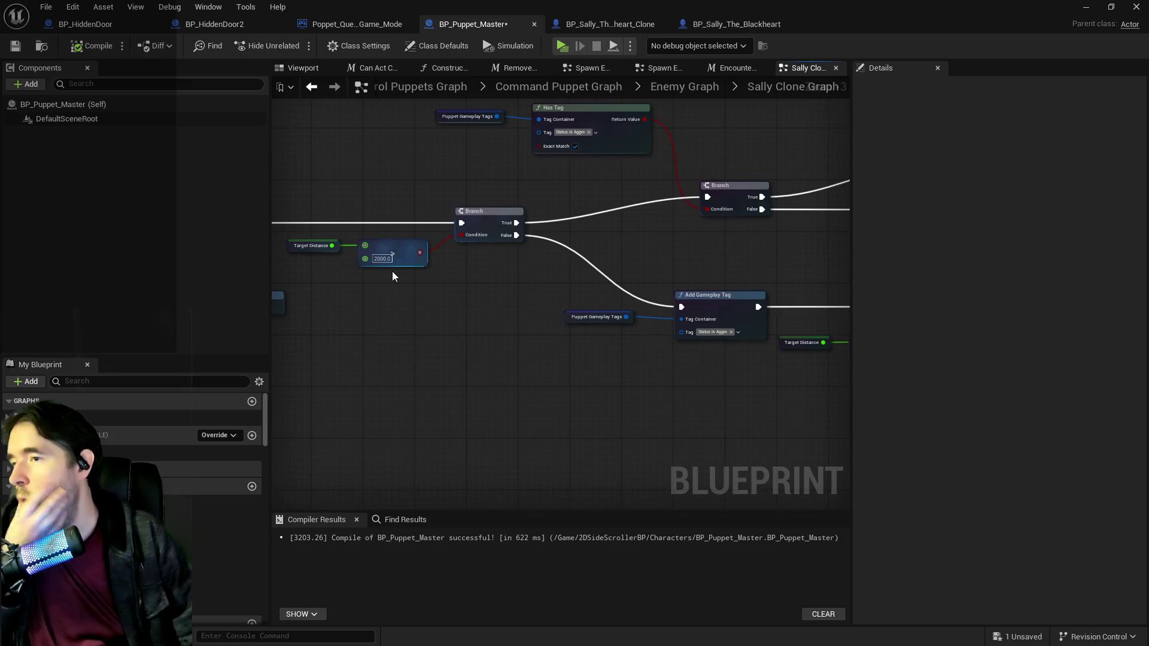
Step: Lower the distance threshold from 2000 to 800, trying 600 first
{"action": "left_click", "coordinate": [391, 257]}
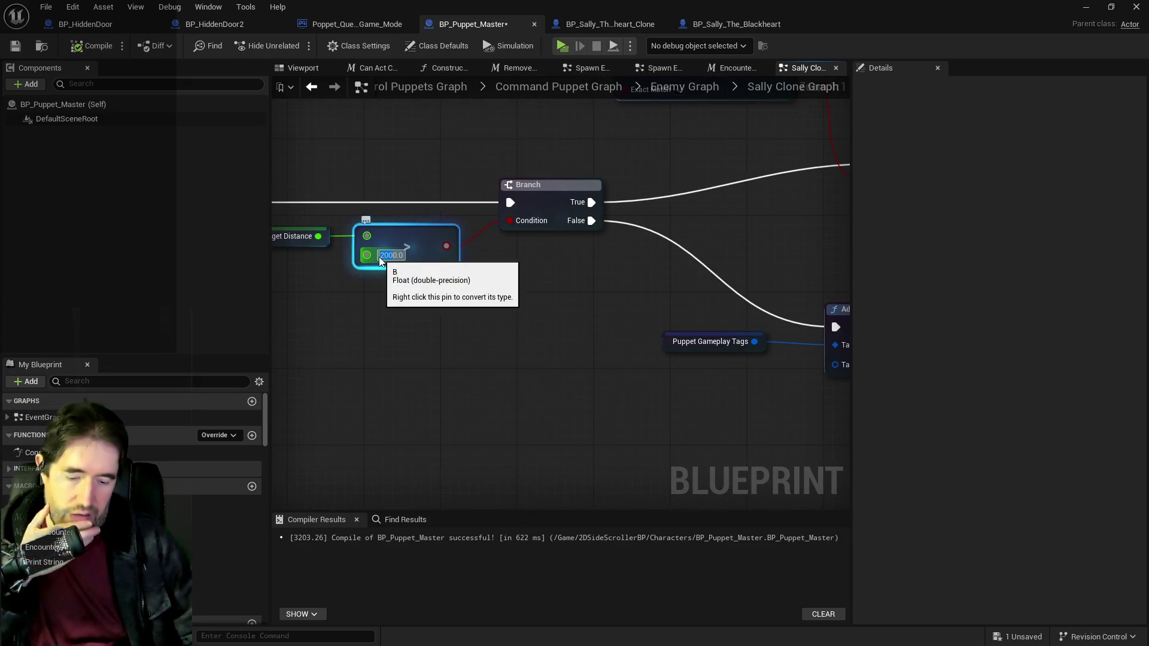
{"action": "type", "text": "600"}
{"action": "key", "text": "Return"}
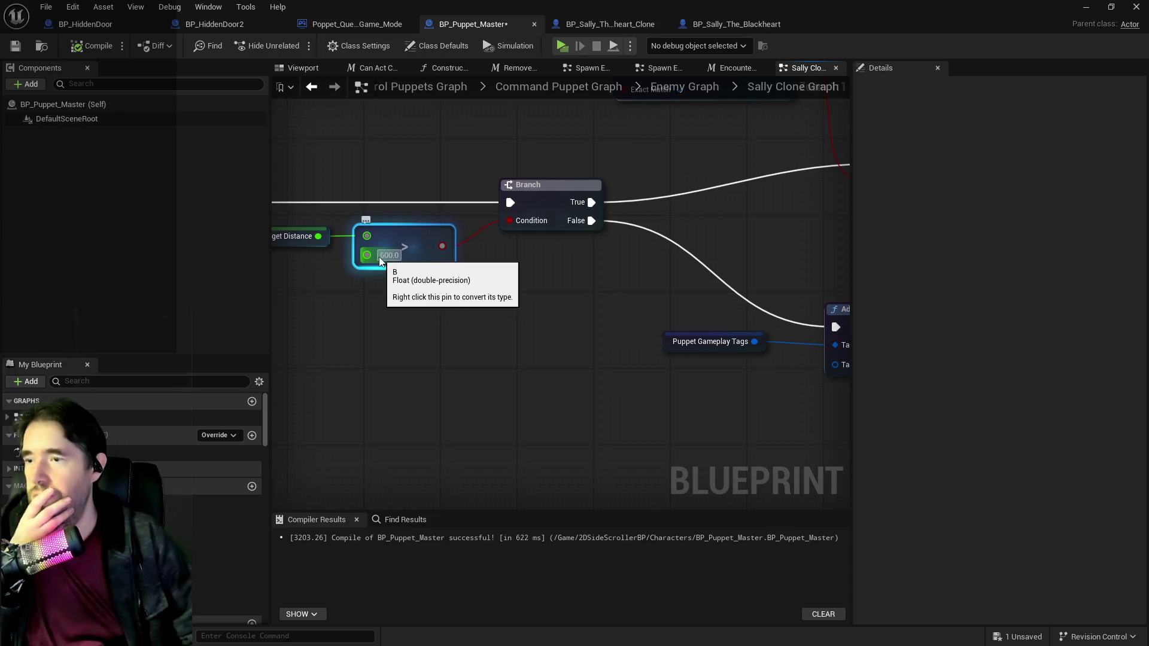
{"action": "left_click", "coordinate": [379, 257]}
{"action": "type", "text": "800"}
{"action": "key", "text": "Return"}
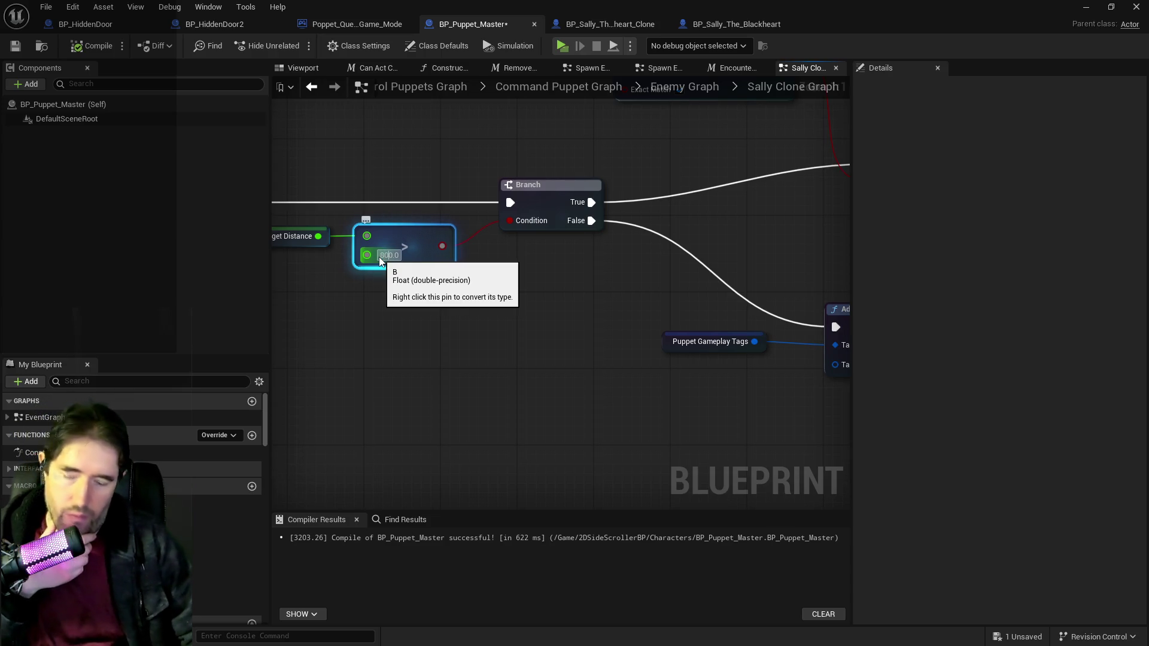
Step: Wire the Branch True output to the SET node and set its command to Projectile
{"action": "left_click", "coordinate": [504, 310]}
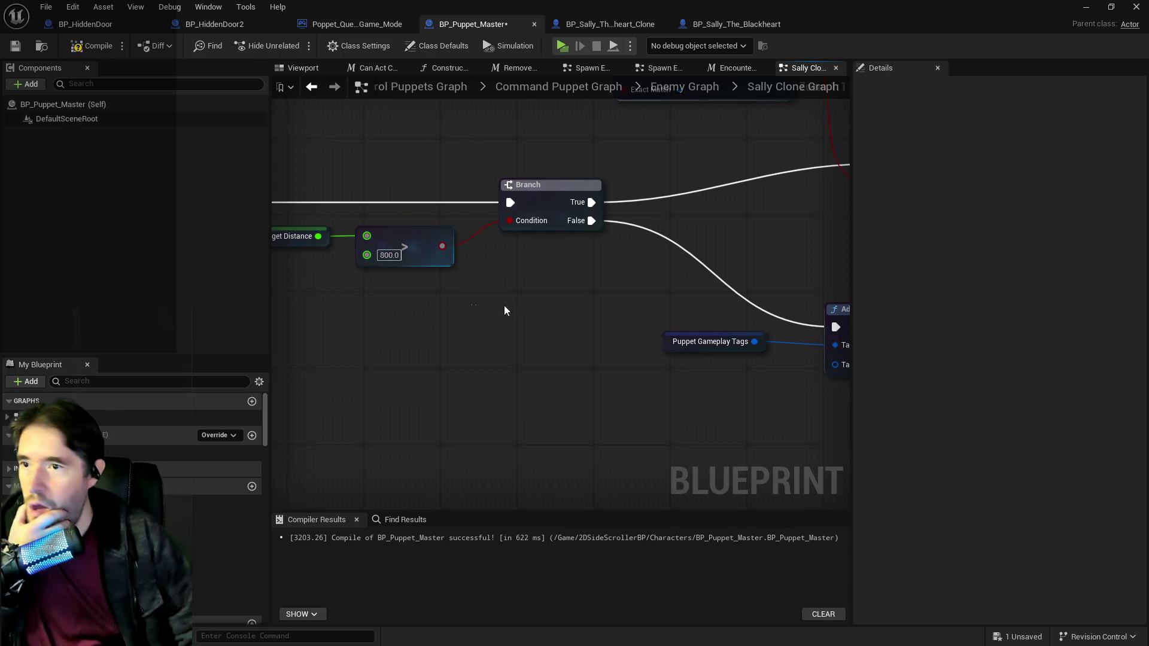
{"action": "scroll", "coordinate": [504, 310], "scroll_direction": "down", "scroll_amount": 4}
{"action": "scroll", "coordinate": [721, 272], "scroll_direction": "up", "scroll_amount": 2}
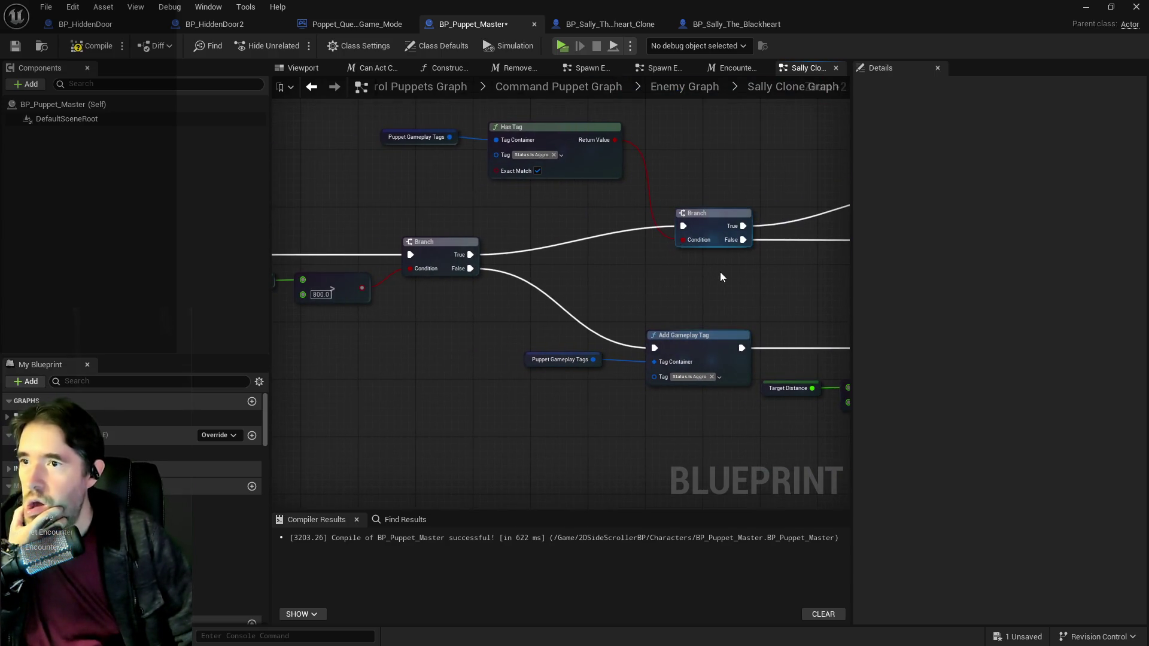
{"action": "left_click_drag", "start_coordinate": [720, 272], "coordinate": [587, 259]}
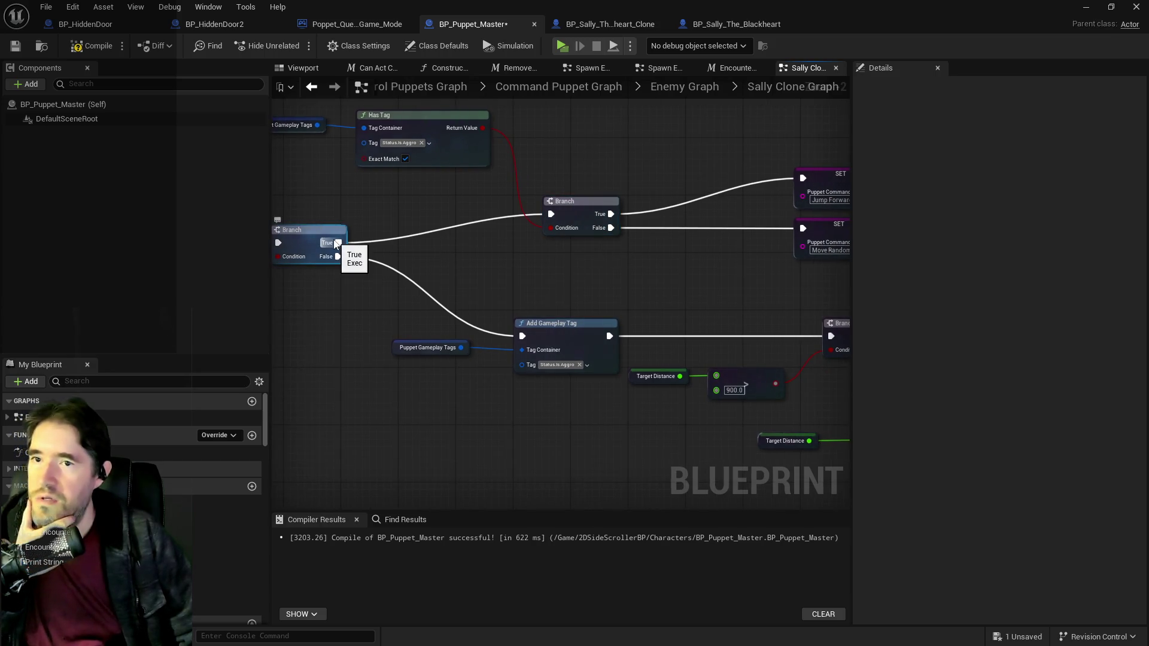
{"action": "left_click_drag", "start_coordinate": [337, 244], "coordinate": [803, 229]}
{"action": "left_click_drag", "start_coordinate": [829, 250], "coordinate": [683, 262]}
{"action": "left_click", "coordinate": [683, 261]}
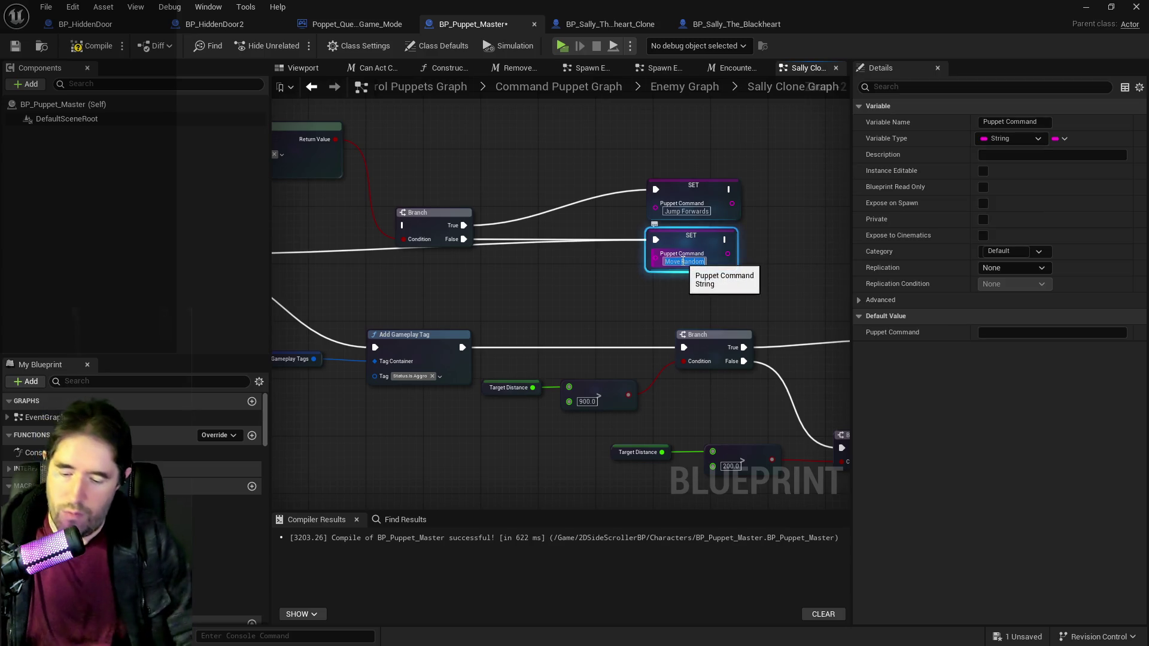
{"action": "type", "text": "Projectile"}
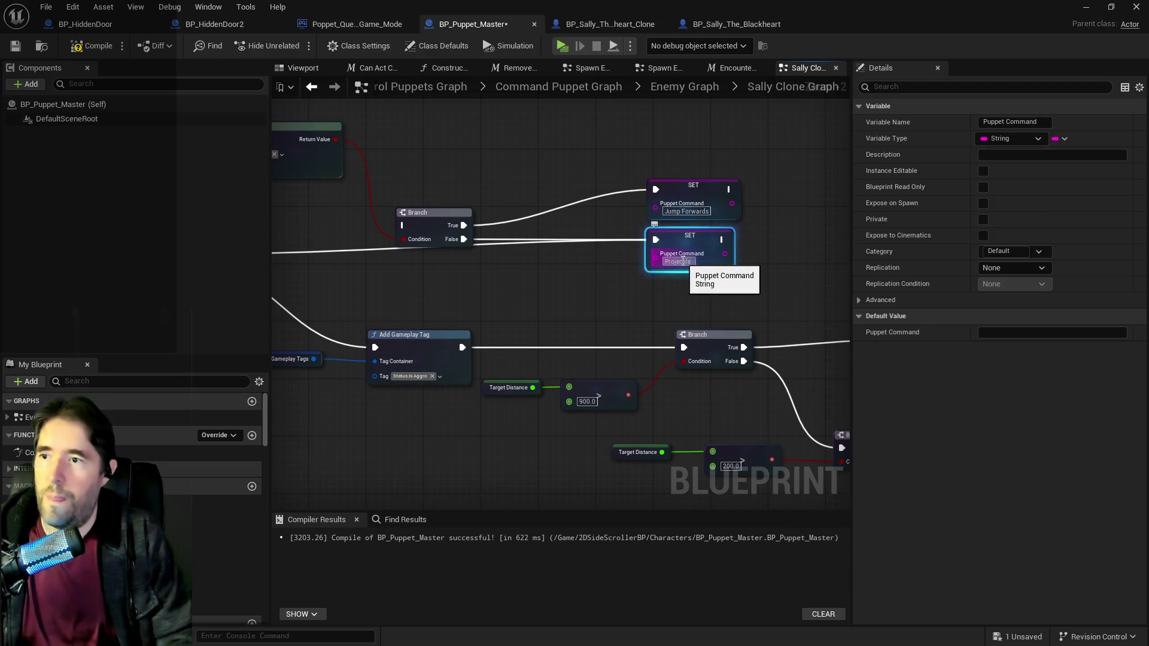
Step: Delete the Has Tag check and the Jump Forwards setter
{"action": "mouse_move", "coordinate": [293, 116]}
{"action": "left_mouse_down"}
{"action": "mouse_move", "coordinate": [767, 193]}
{"action": "mouse_move", "coordinate": [779, 225]}
{"action": "mouse_move", "coordinate": [614, 259]}
{"action": "mouse_move", "coordinate": [558, 257]}
{"action": "left_mouse_up"}
{"action": "key", "text": "Delete"}
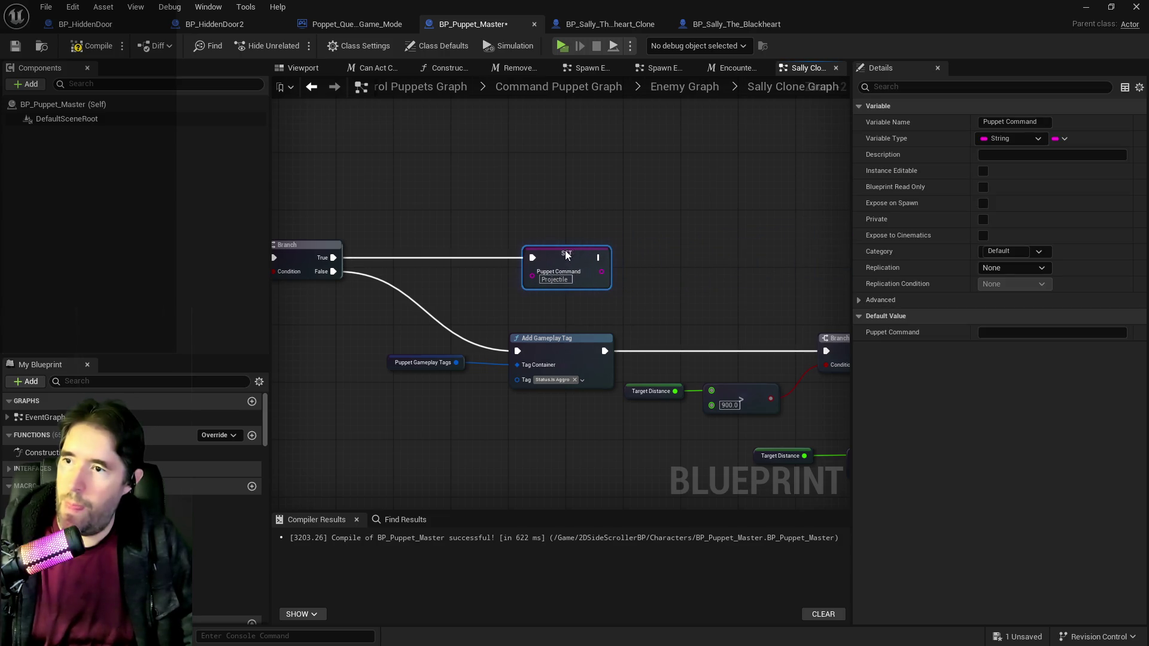
{"action": "scroll", "coordinate": [516, 296], "scroll_direction": "down", "scroll_amount": 2}
{"action": "scroll", "coordinate": [397, 267], "scroll_direction": "down", "scroll_amount": 1}
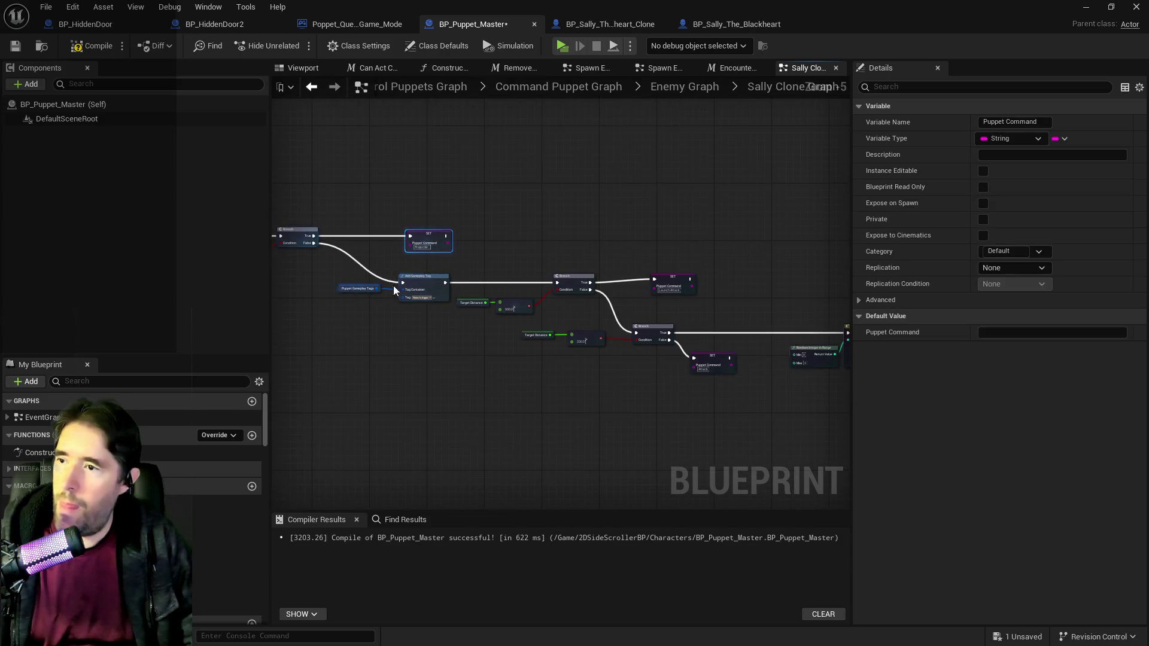
Step: Delete the random-move switch and its SET nodes
{"action": "mouse_move", "coordinate": [393, 285]}
{"action": "left_mouse_down"}
{"action": "mouse_move", "coordinate": [813, 373]}
{"action": "mouse_move", "coordinate": [751, 414]}
{"action": "mouse_move", "coordinate": [680, 423]}
{"action": "left_mouse_up"}
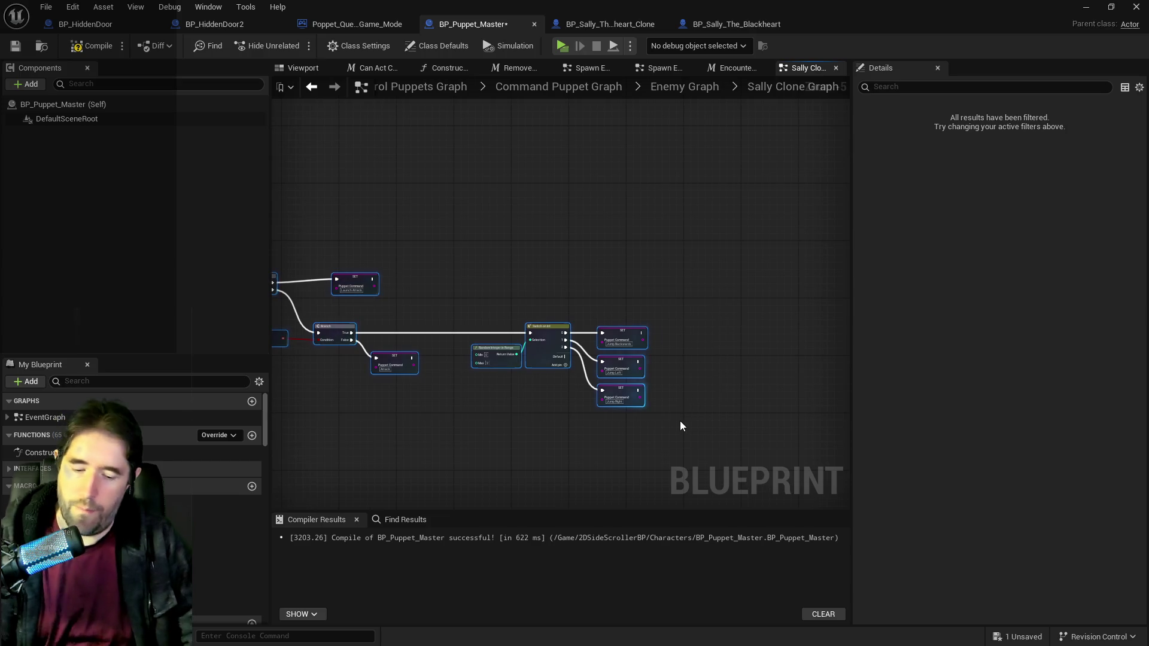
{"action": "key", "text": "Delete"}
{"action": "scroll", "coordinate": [532, 324], "scroll_direction": "up", "scroll_amount": 2}
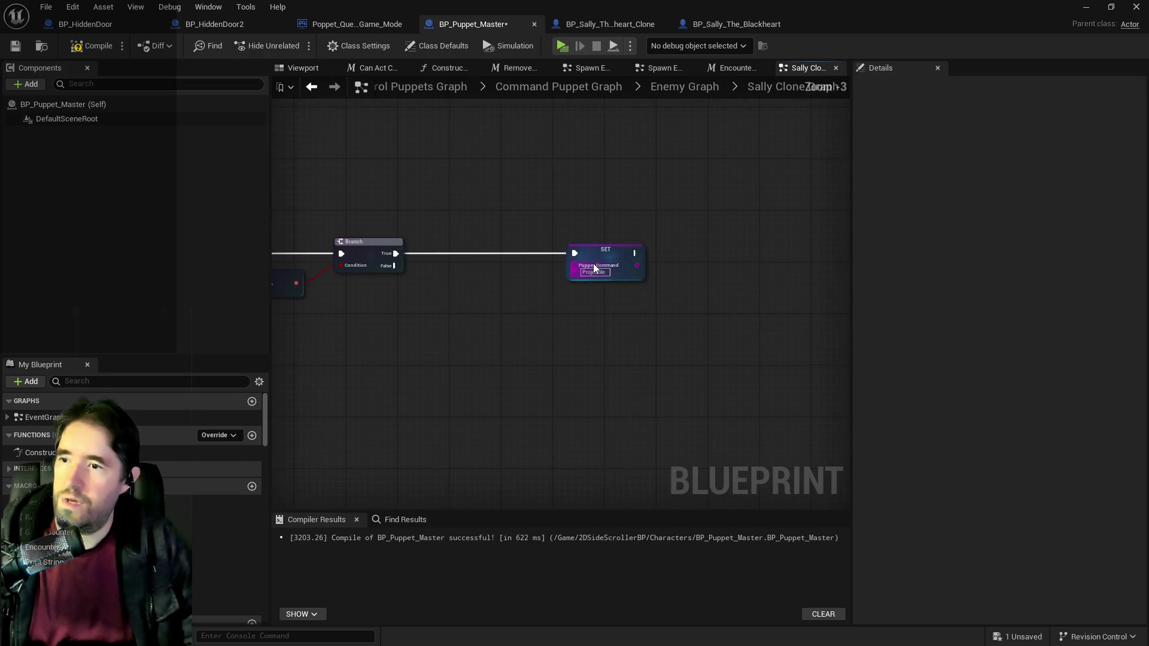
Step: Duplicate the SET Projectile node as SET Attack and wire Branch False into it
{"action": "left_click", "coordinate": [598, 257]}
{"action": "key", "text": "ctrl+c"}
{"action": "key", "text": "ctrl+v"}
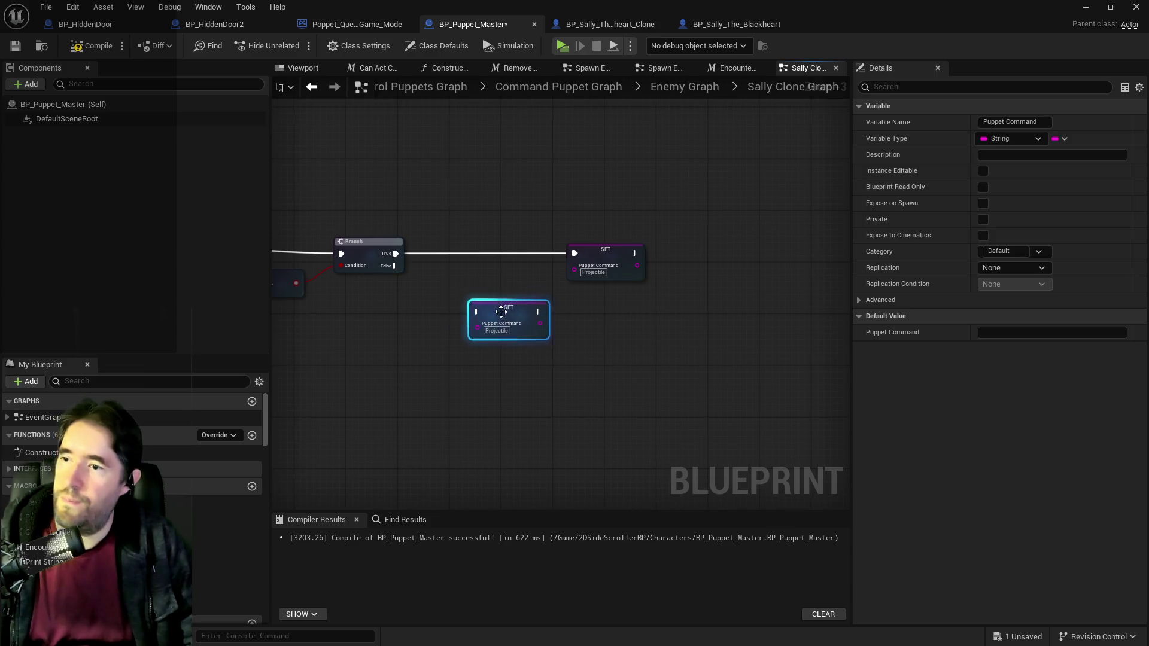
{"action": "type", "text": "Attack"}
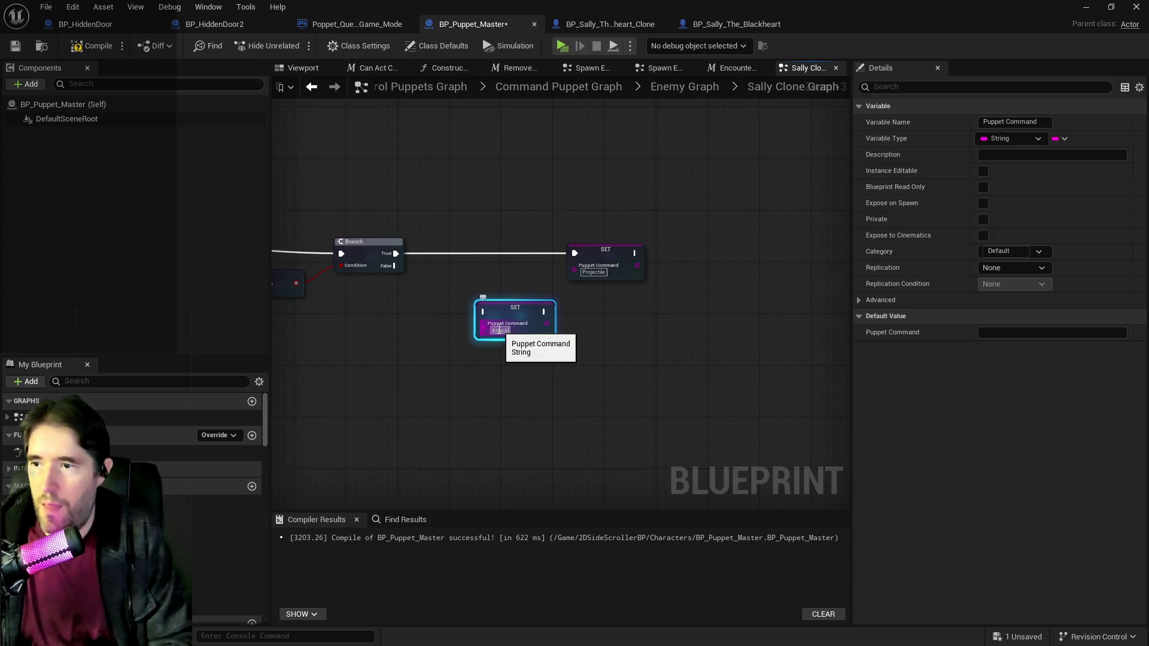
{"action": "left_click_drag", "start_coordinate": [395, 266], "coordinate": [485, 311]}
{"action": "left_click_drag", "start_coordinate": [596, 254], "coordinate": [539, 246]}
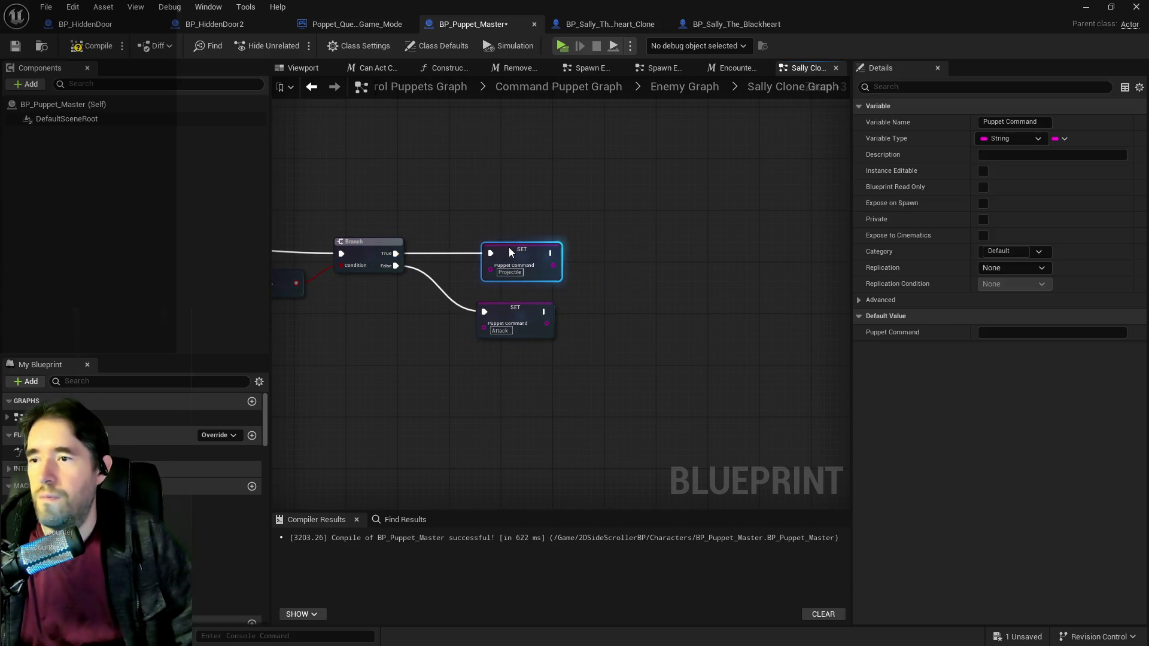
Step: Shift the Outputs node right and compile BP_Puppet_Master
{"action": "left_click_drag", "start_coordinate": [461, 293], "coordinate": [520, 285]}
{"action": "left_click_drag", "start_coordinate": [457, 307], "coordinate": [510, 300]}
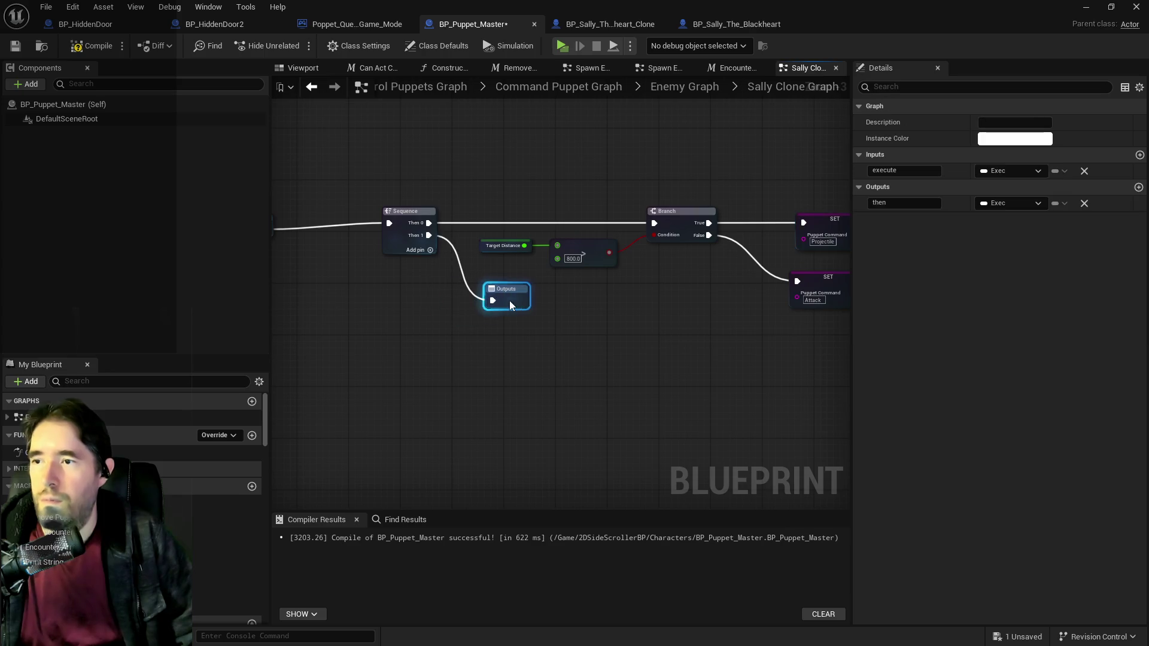
{"action": "left_click", "coordinate": [92, 46]}
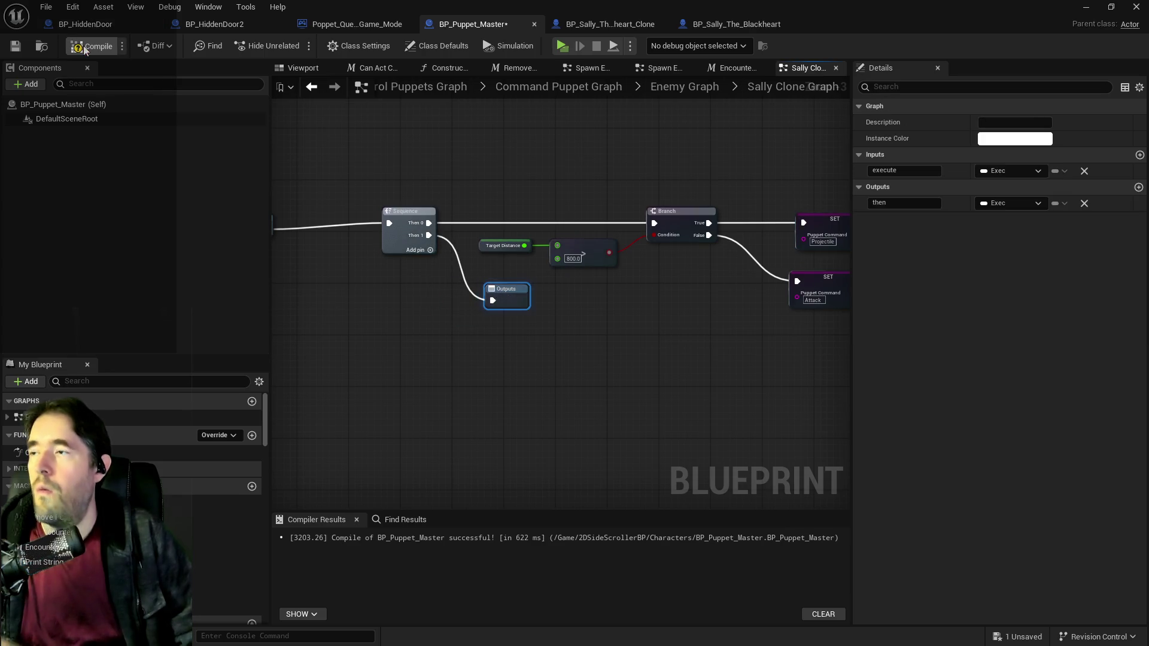
Step: Save BP_Puppet_Master and nudge the Inputs node slightly right
{"action": "left_click", "coordinate": [17, 46]}
{"action": "left_click_drag", "start_coordinate": [349, 293], "coordinate": [547, 255]}
{"action": "left_click", "coordinate": [423, 195]}
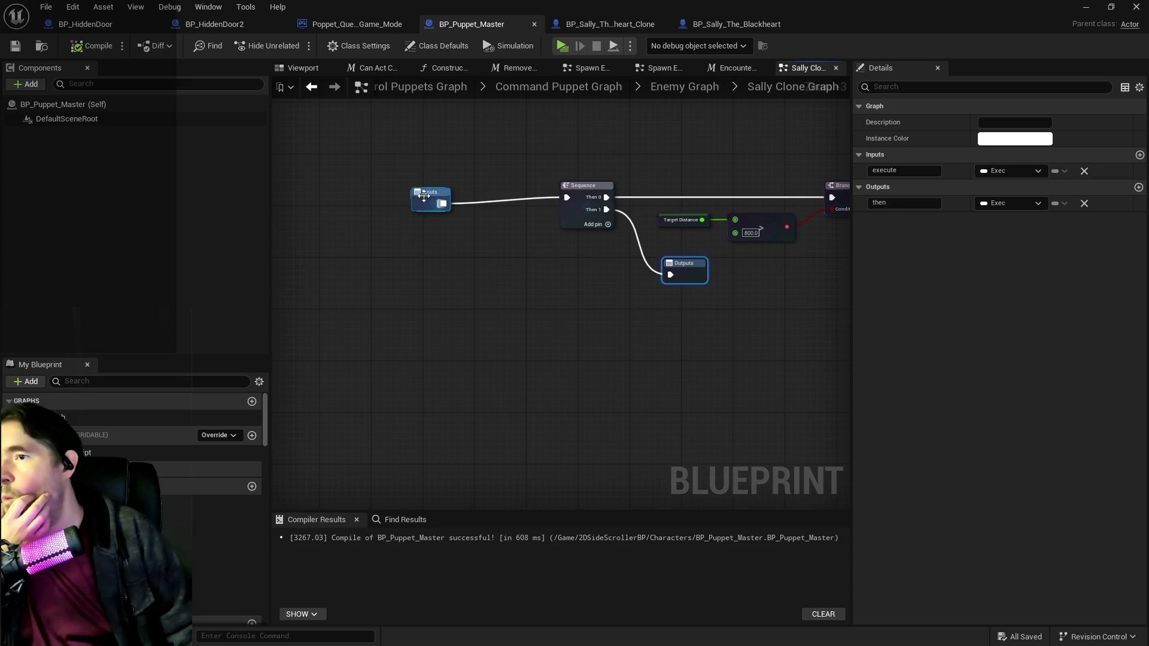
{"action": "left_click_drag", "start_coordinate": [435, 181], "coordinate": [384, 200]}
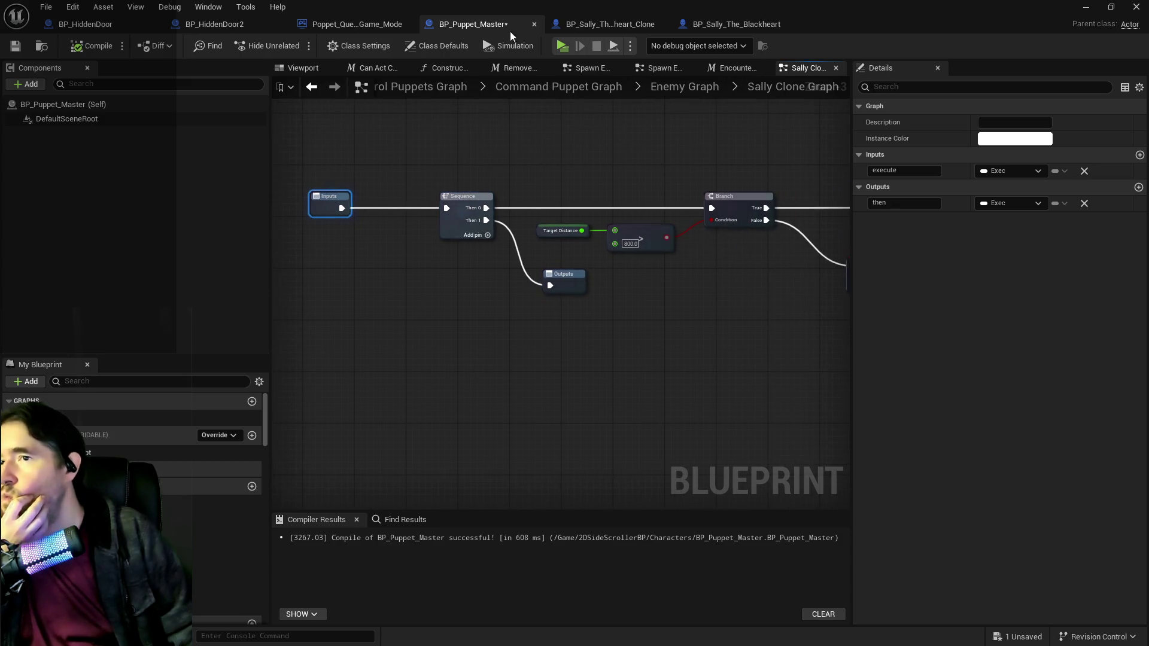
Step: In the Sally clone blueprint, move four upper-chain nodes down, then undo the change
{"action": "left_click", "coordinate": [605, 25]}
{"action": "scroll", "coordinate": [572, 215], "scroll_direction": "down", "scroll_amount": 3}
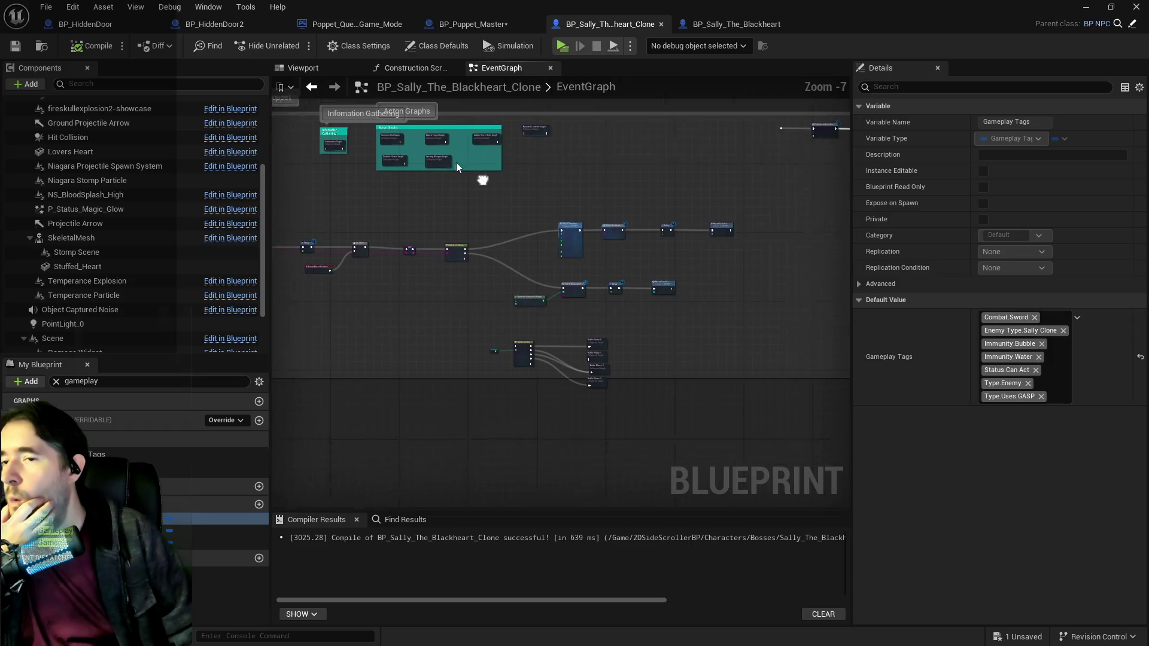
{"action": "mouse_move", "coordinate": [697, 209]}
{"action": "left_mouse_down"}
{"action": "mouse_move", "coordinate": [712, 230]}
{"action": "mouse_move", "coordinate": [687, 240]}
{"action": "mouse_move", "coordinate": [701, 238]}
{"action": "left_mouse_up"}
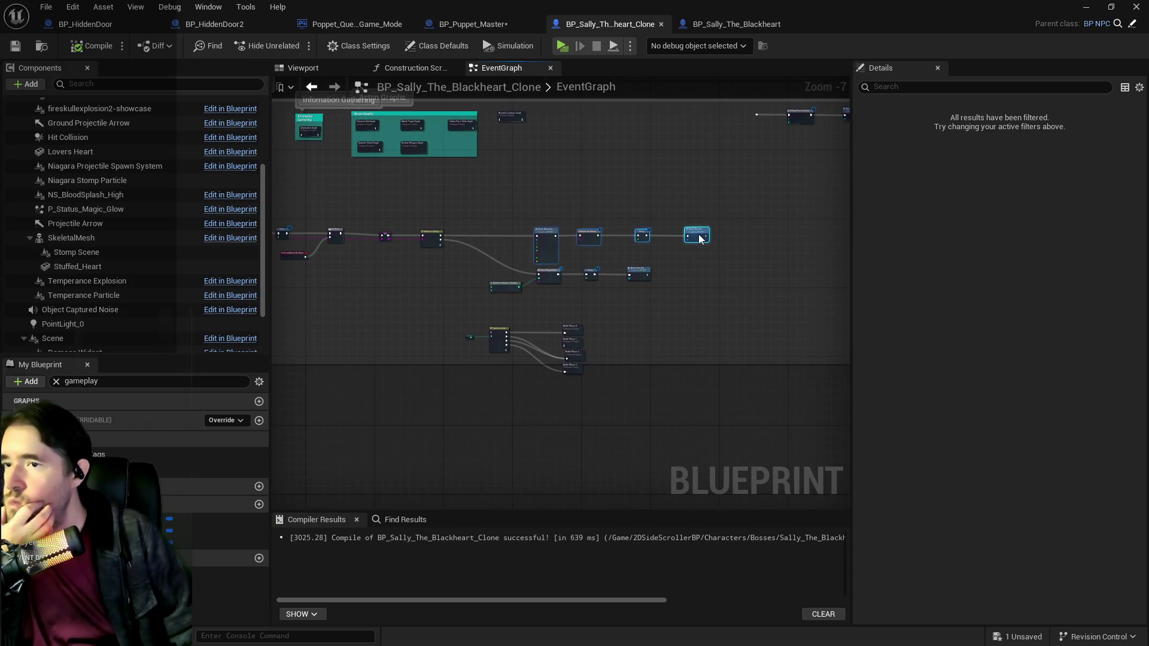
{"action": "scroll", "coordinate": [479, 252], "scroll_direction": "up", "scroll_amount": 1}
{"action": "scroll", "coordinate": [449, 252], "scroll_direction": "up", "scroll_amount": 1}
{"action": "left_click", "coordinate": [448, 282]}
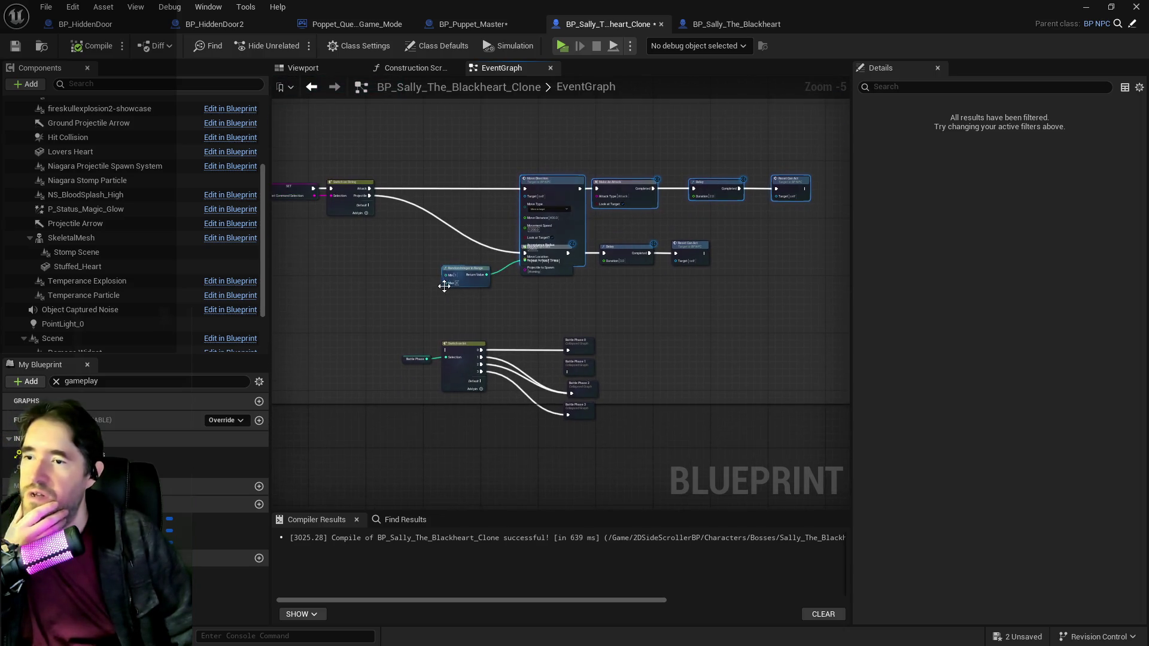
{"action": "key", "text": "ctrl+z"}
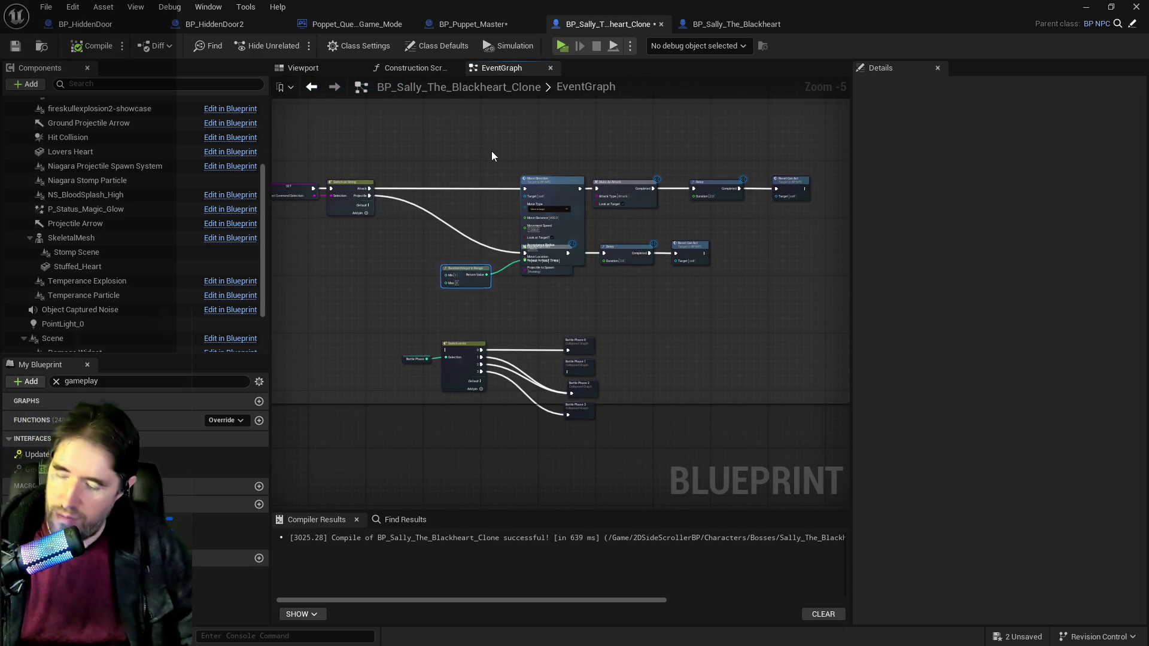
{"action": "key", "text": "ctrl+z"}
Step: Review the comment boxes, save the Sally clone blueprint, and return to BP_Puppet_Master
{"action": "scroll", "coordinate": [462, 214], "scroll_direction": "down", "scroll_amount": 1}
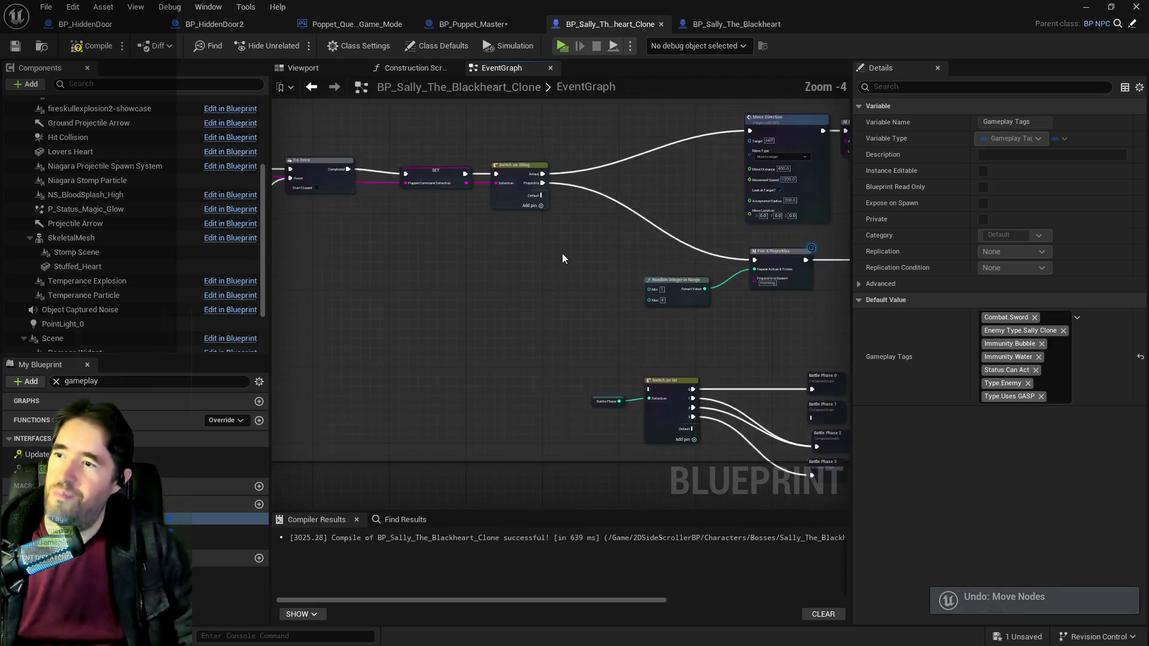
{"action": "left_click_drag", "start_coordinate": [547, 264], "coordinate": [477, 328]}
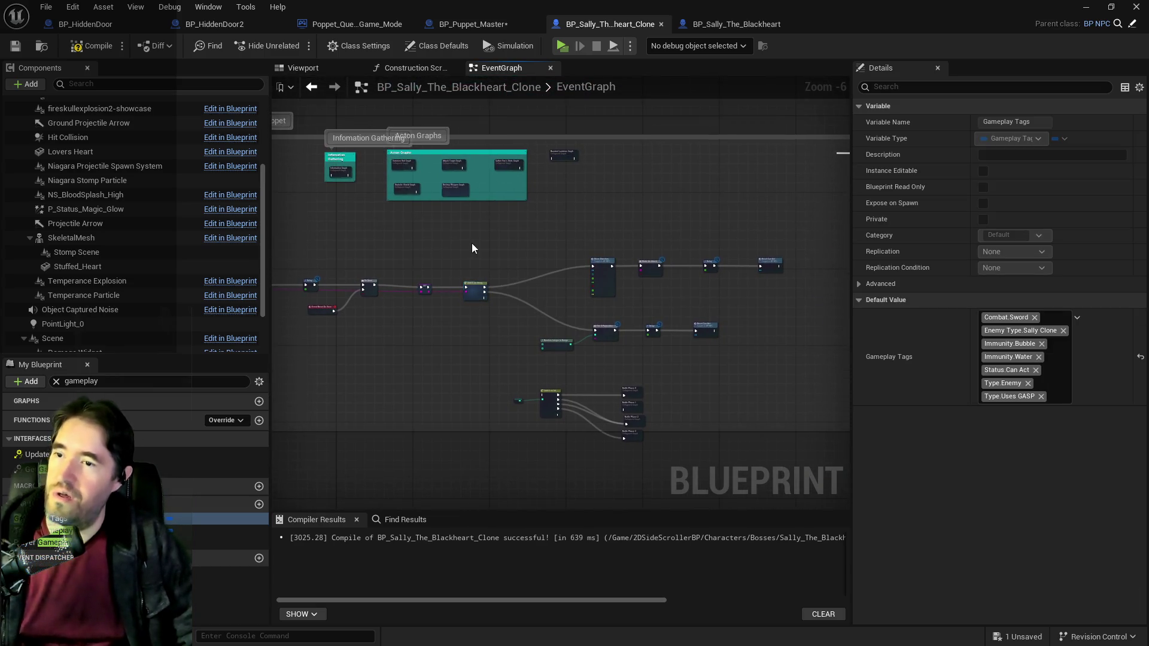
{"action": "left_click_drag", "start_coordinate": [388, 223], "coordinate": [494, 235]}
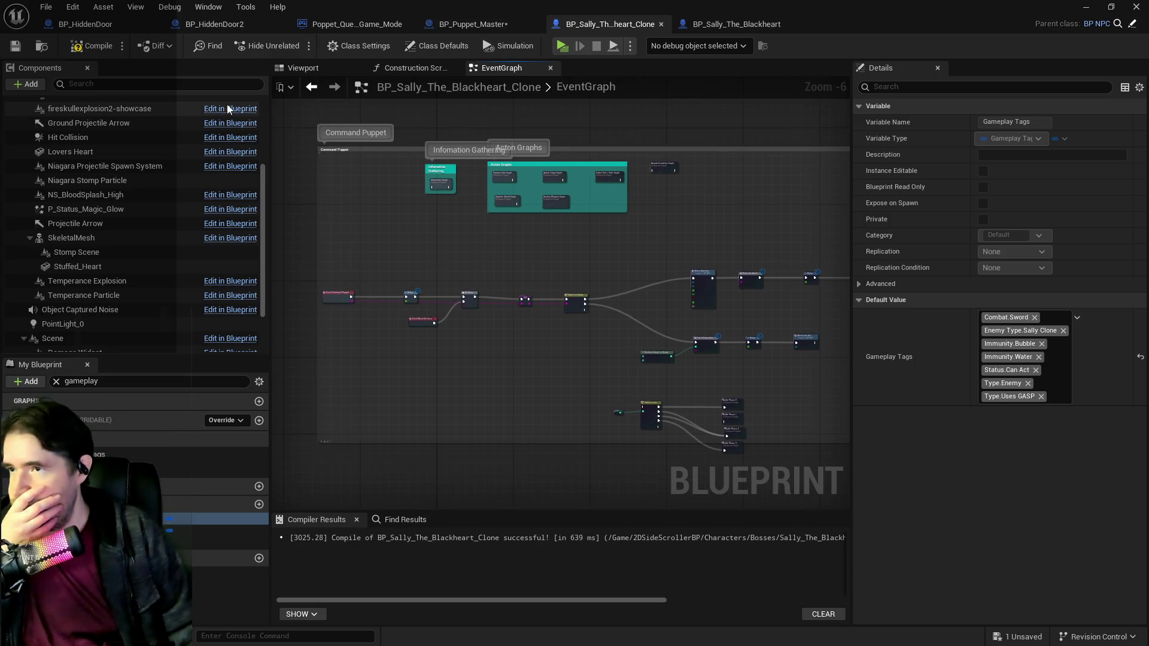
{"action": "left_click", "coordinate": [16, 50]}
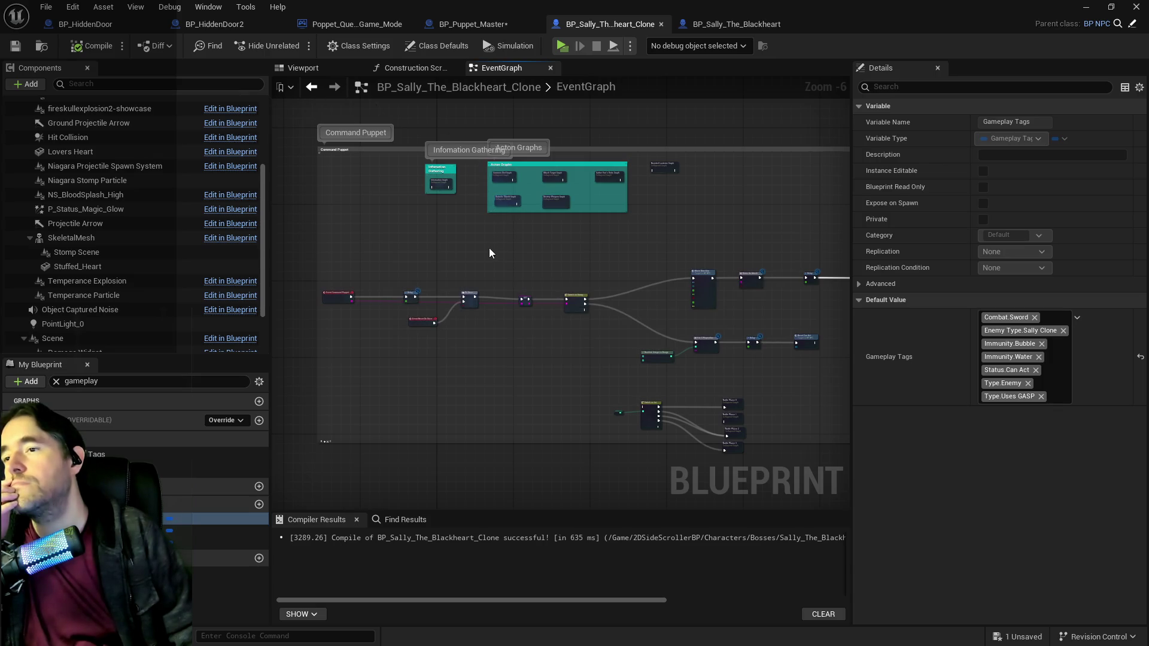
{"action": "scroll", "coordinate": [494, 225], "scroll_direction": "up", "scroll_amount": 2}
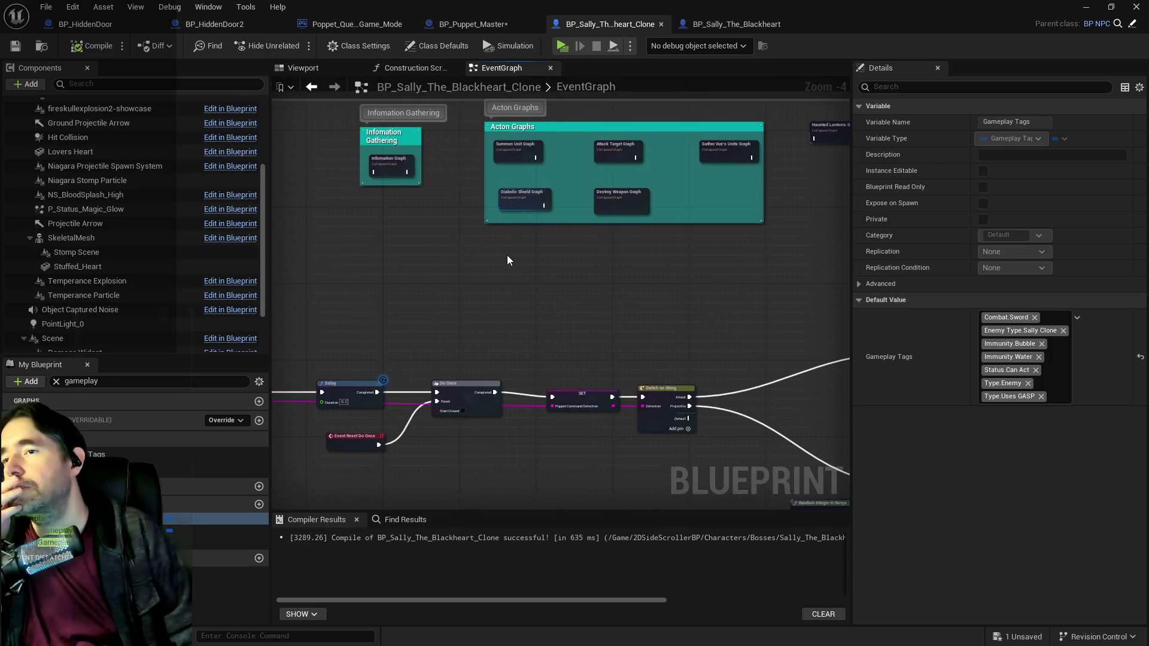
{"action": "mouse_move", "coordinate": [506, 263]}
{"action": "left_mouse_down"}
{"action": "mouse_move", "coordinate": [437, 273]}
{"action": "mouse_move", "coordinate": [459, 269]}
{"action": "mouse_move", "coordinate": [477, 287]}
{"action": "left_mouse_up"}
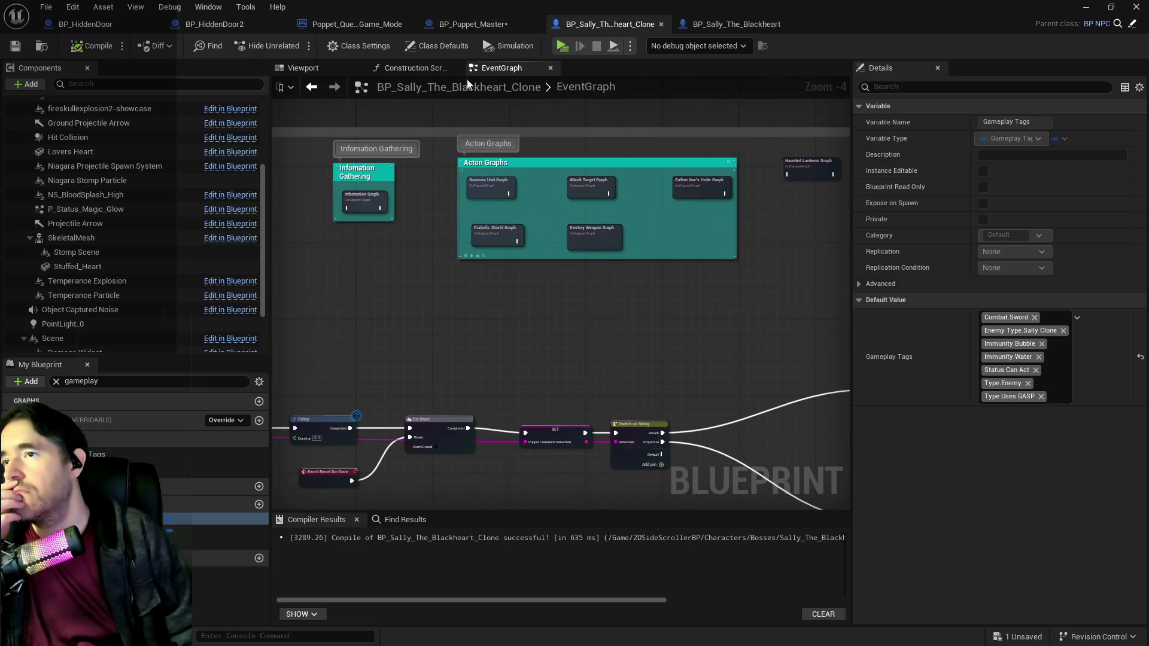
{"action": "left_click", "coordinate": [487, 24]}
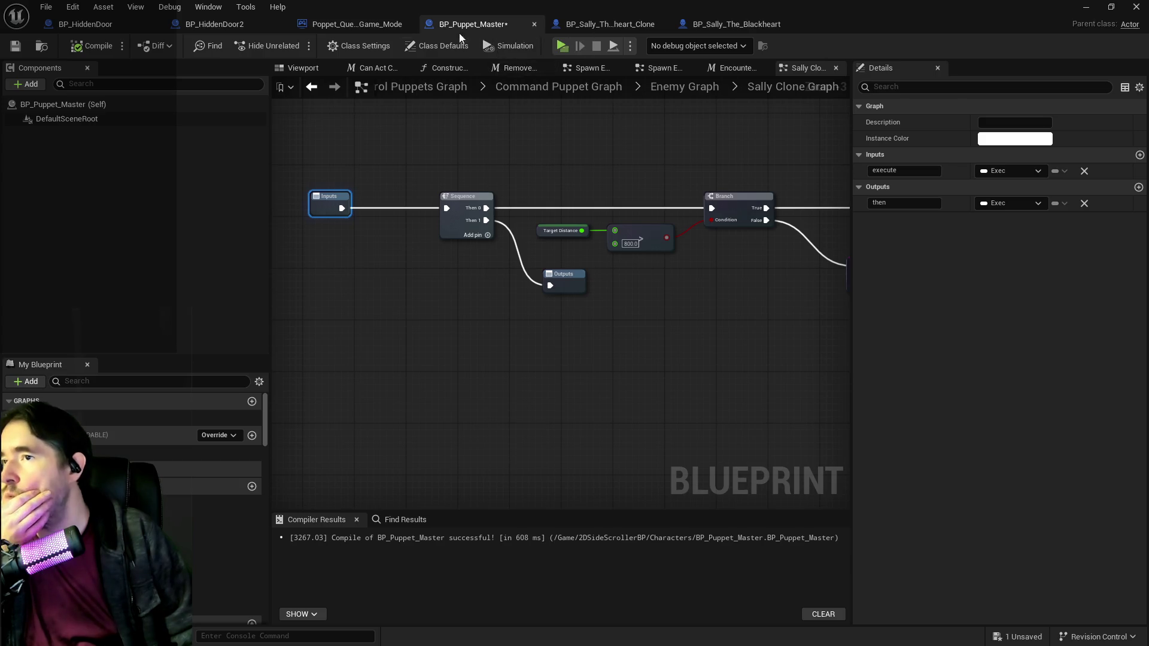
Step: Look over the original BP_Sally_The_Blackheart event graph, then return to BP_Puppet_Master
{"action": "left_click", "coordinate": [702, 24]}
{"action": "left_click_drag", "start_coordinate": [471, 216], "coordinate": [635, 187]}
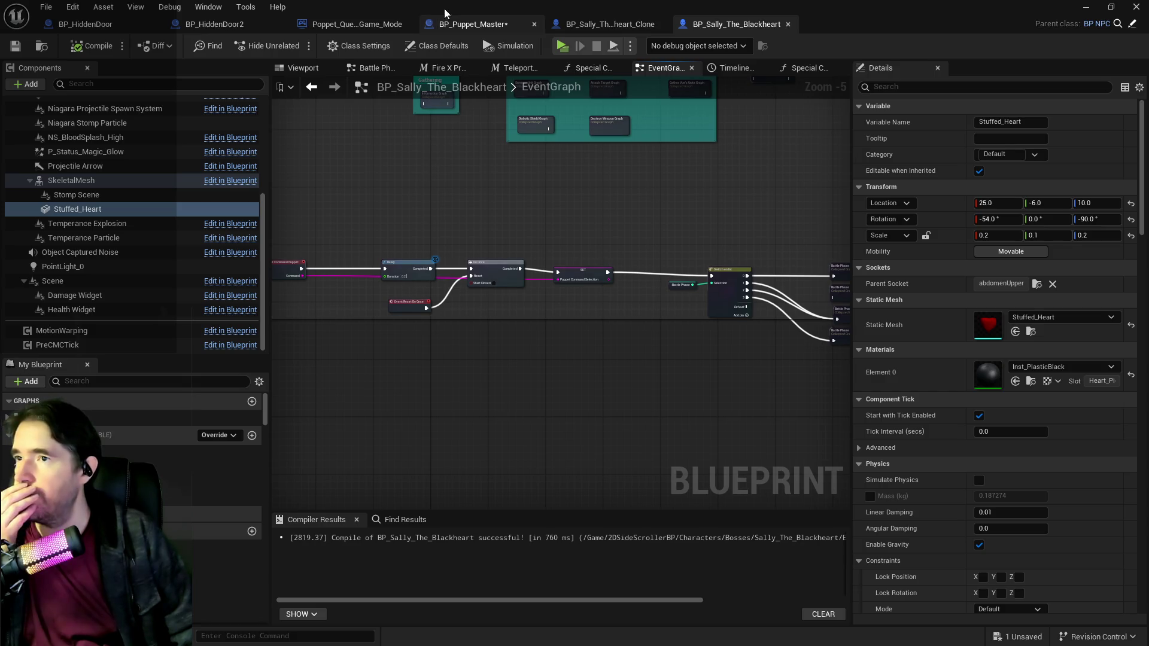
{"action": "left_click", "coordinate": [456, 23]}
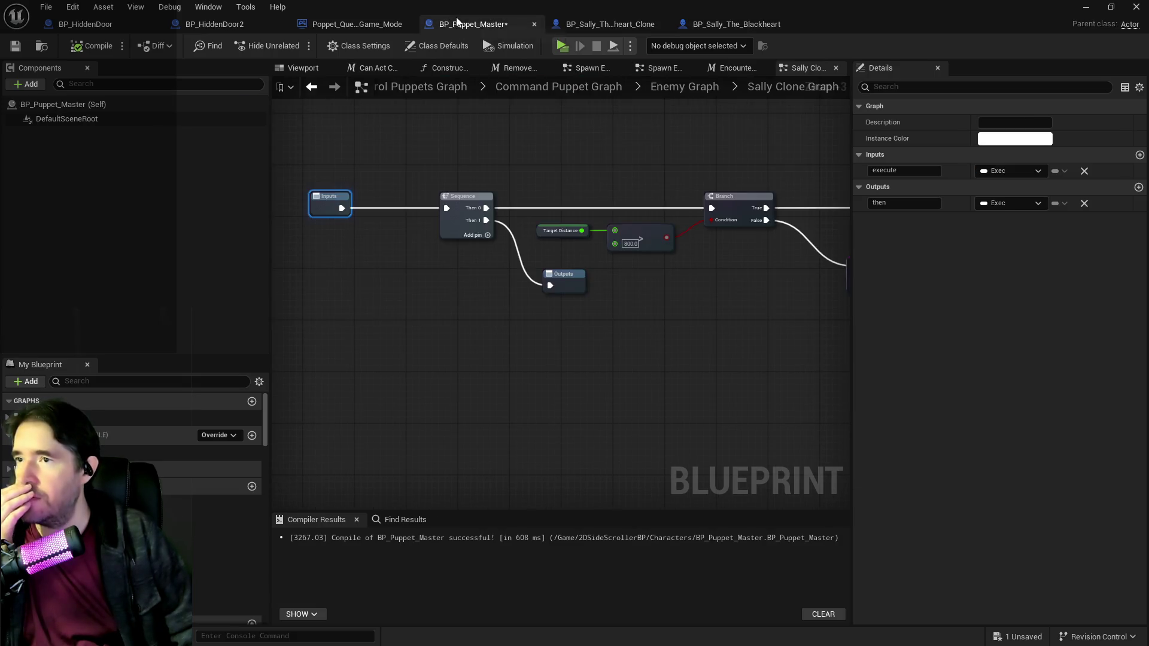
Step: Go up to Command Puppet Graph, then open Bosses and the Sally The Blackheart Graph
{"action": "left_click", "coordinate": [687, 88]}
{"action": "scroll", "coordinate": [600, 180], "scroll_direction": "up", "scroll_amount": 4}
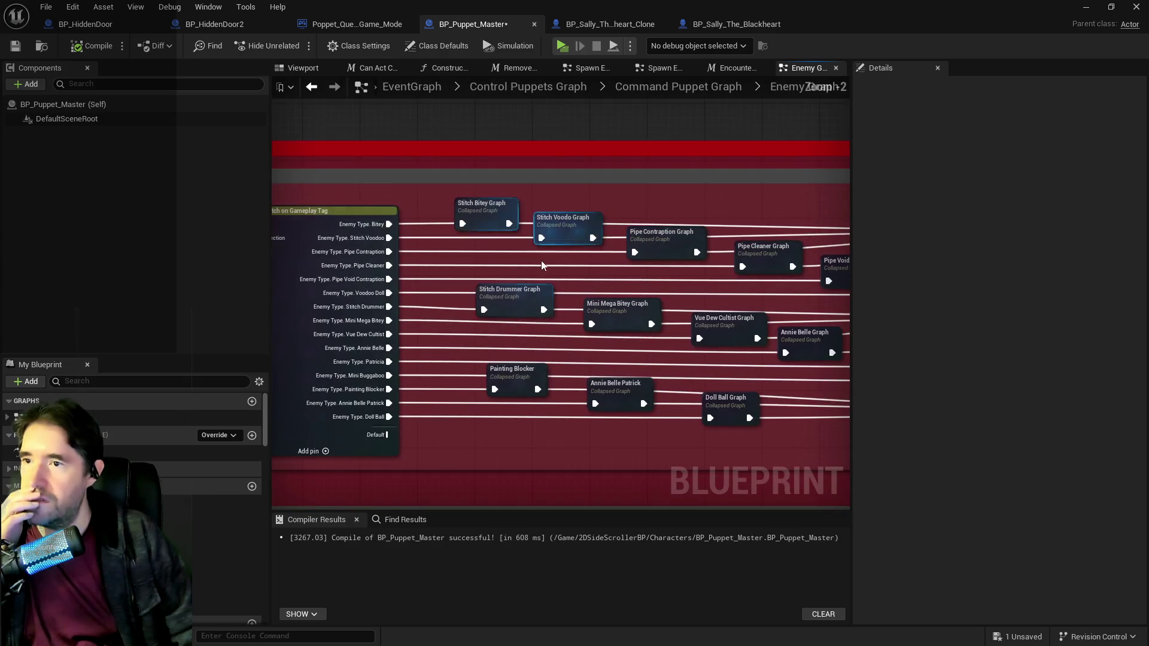
{"action": "scroll", "coordinate": [542, 266], "scroll_direction": "down", "scroll_amount": 8}
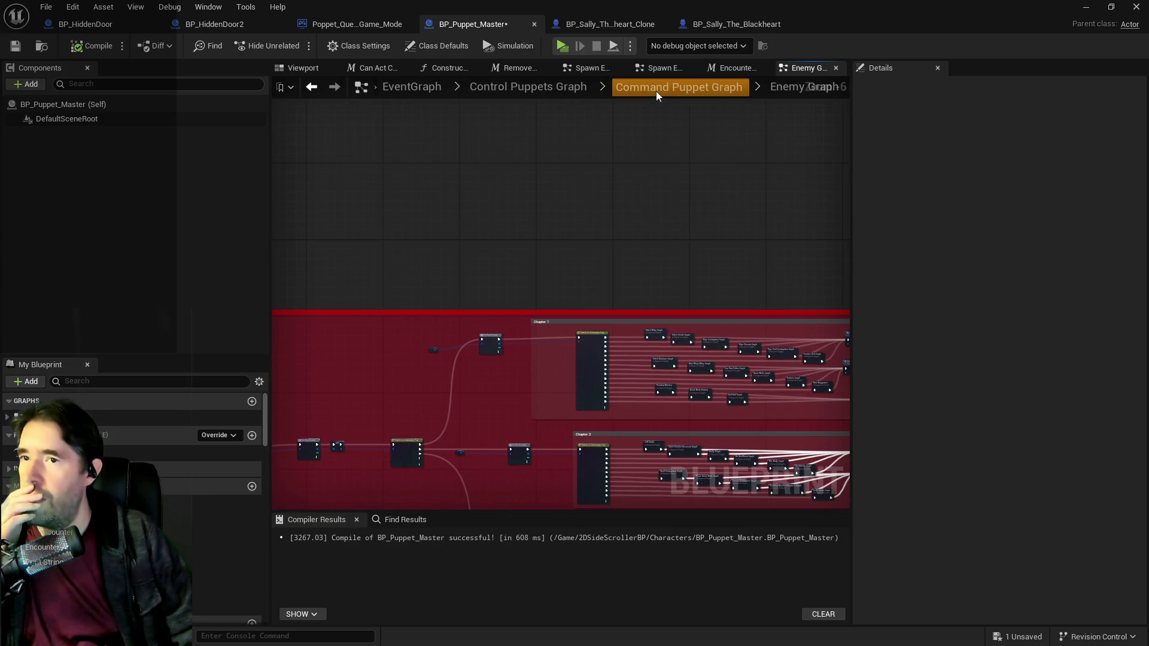
{"action": "left_click", "coordinate": [656, 91]}
{"action": "scroll", "coordinate": [593, 252], "scroll_direction": "up", "scroll_amount": 6}
{"action": "double_click", "coordinate": [612, 329]}
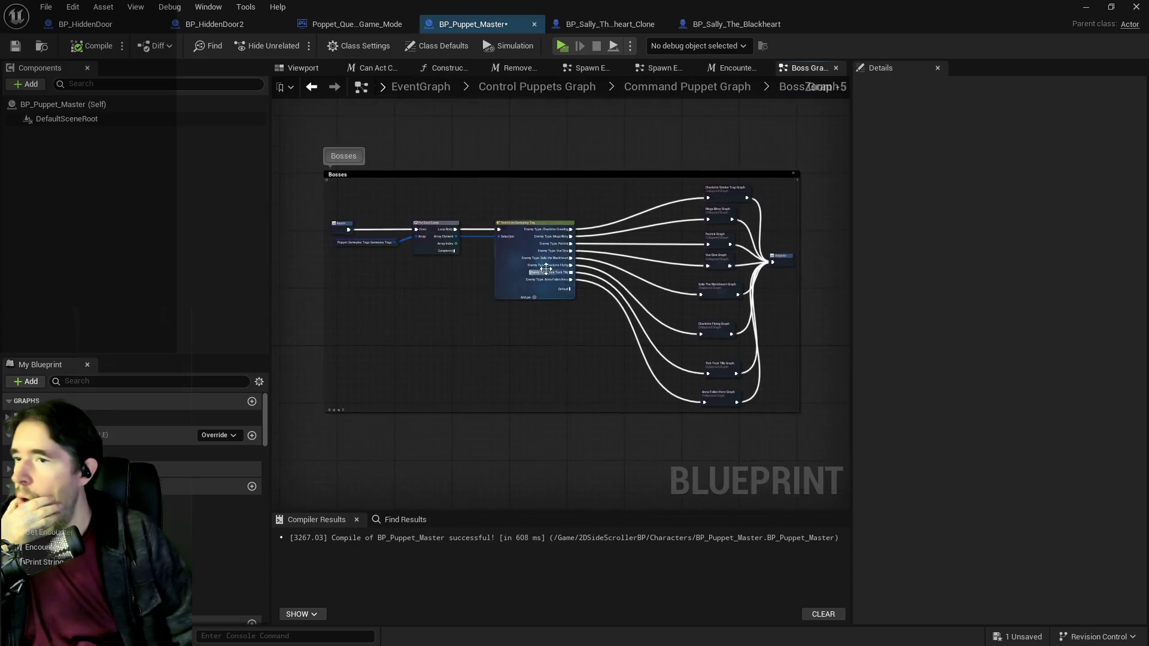
{"action": "scroll", "coordinate": [546, 270], "scroll_direction": "up", "scroll_amount": 6}
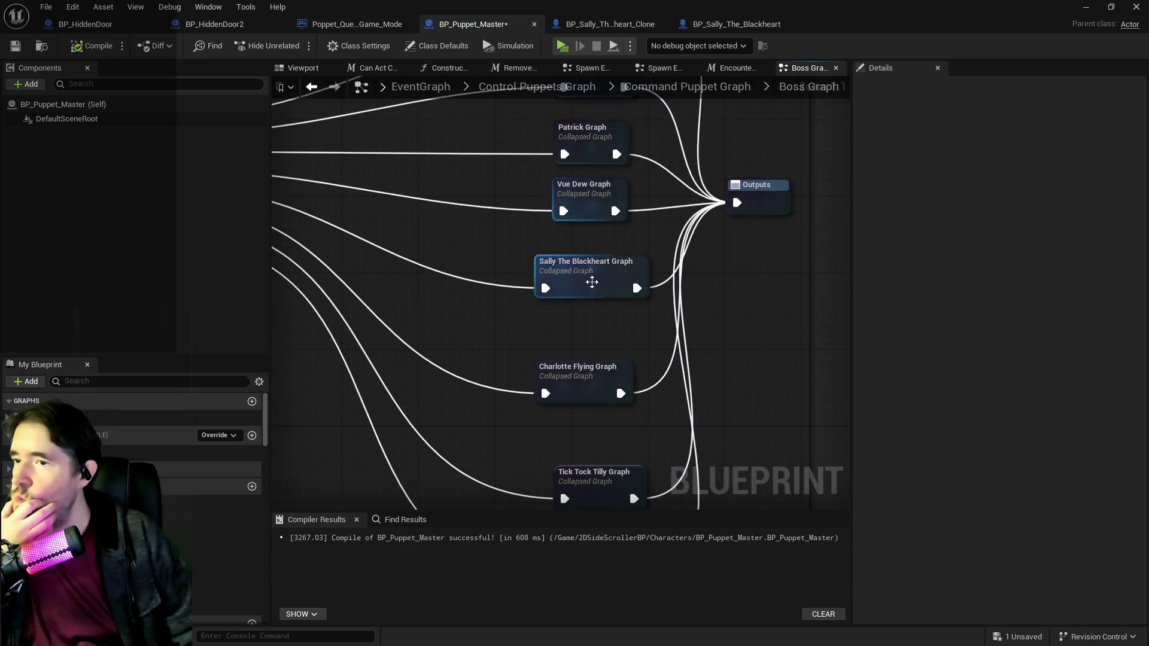
{"action": "double_click", "coordinate": [592, 282]}
Step: Open Sally's Battle Phase 3 graph and move all the range comment blocks lower
{"action": "scroll", "coordinate": [572, 279], "scroll_direction": "up", "scroll_amount": 3}
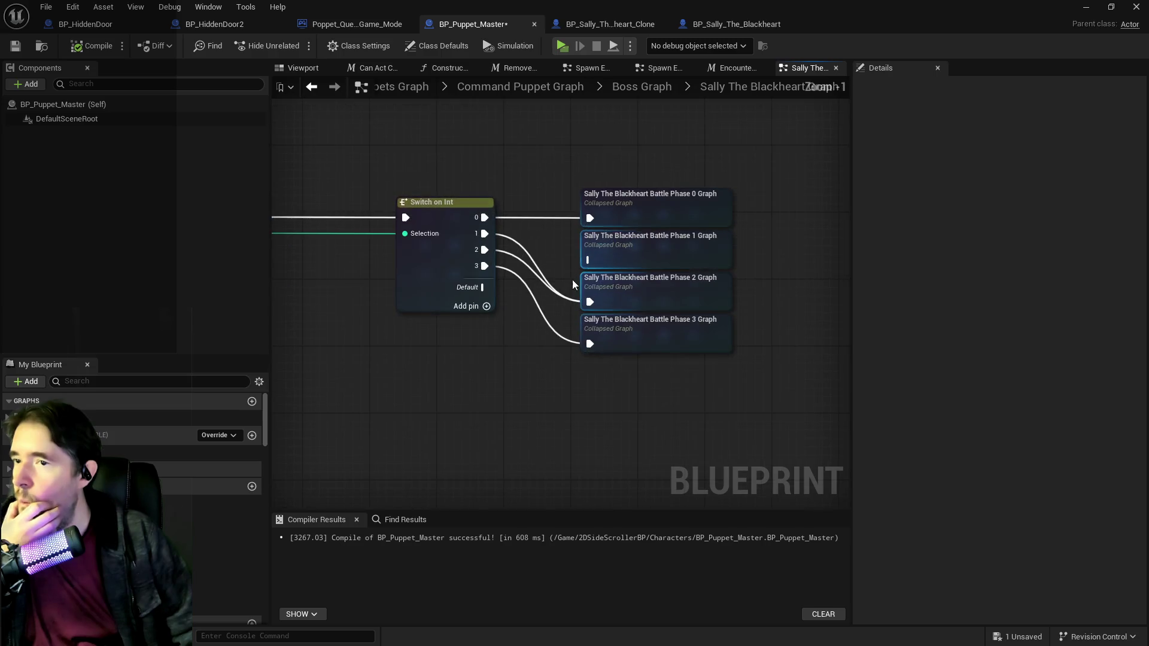
{"action": "double_click", "coordinate": [647, 333]}
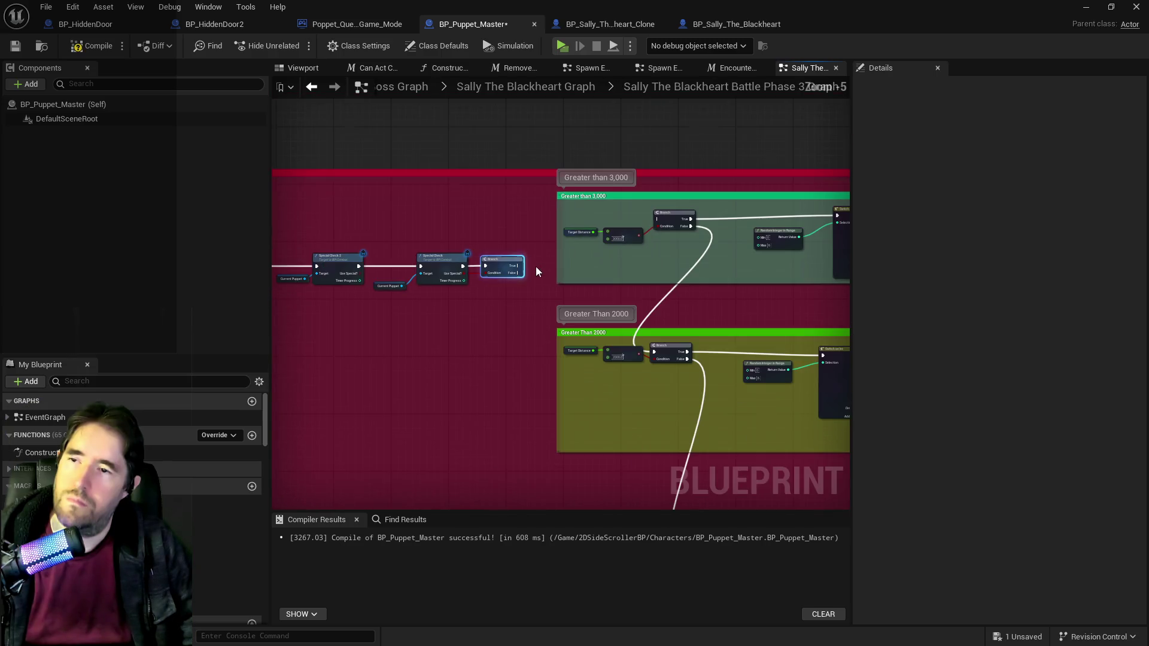
{"action": "scroll", "coordinate": [536, 267], "scroll_direction": "up", "scroll_amount": 2}
{"action": "scroll", "coordinate": [476, 238], "scroll_direction": "down", "scroll_amount": 2}
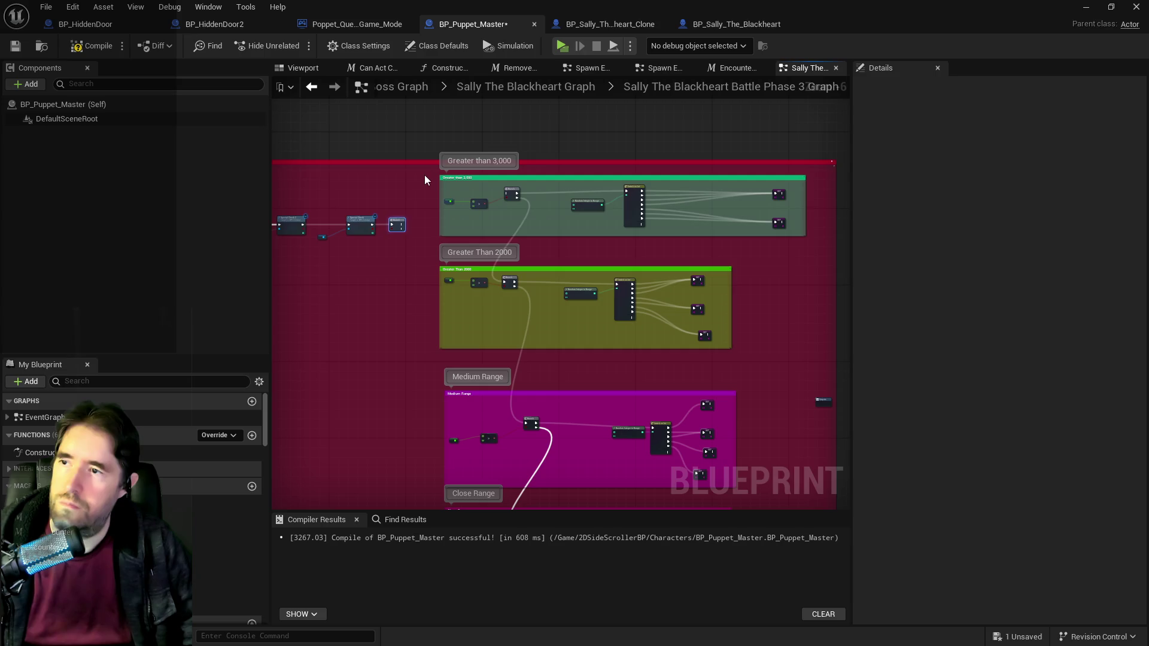
{"action": "mouse_move", "coordinate": [425, 175]}
{"action": "left_mouse_down"}
{"action": "mouse_move", "coordinate": [710, 461]}
{"action": "mouse_move", "coordinate": [795, 490]}
{"action": "mouse_move", "coordinate": [824, 525]}
{"action": "mouse_move", "coordinate": [807, 387]}
{"action": "mouse_move", "coordinate": [817, 379]}
{"action": "left_mouse_up"}
{"action": "scroll", "coordinate": [795, 491], "scroll_direction": "down", "scroll_amount": 1}
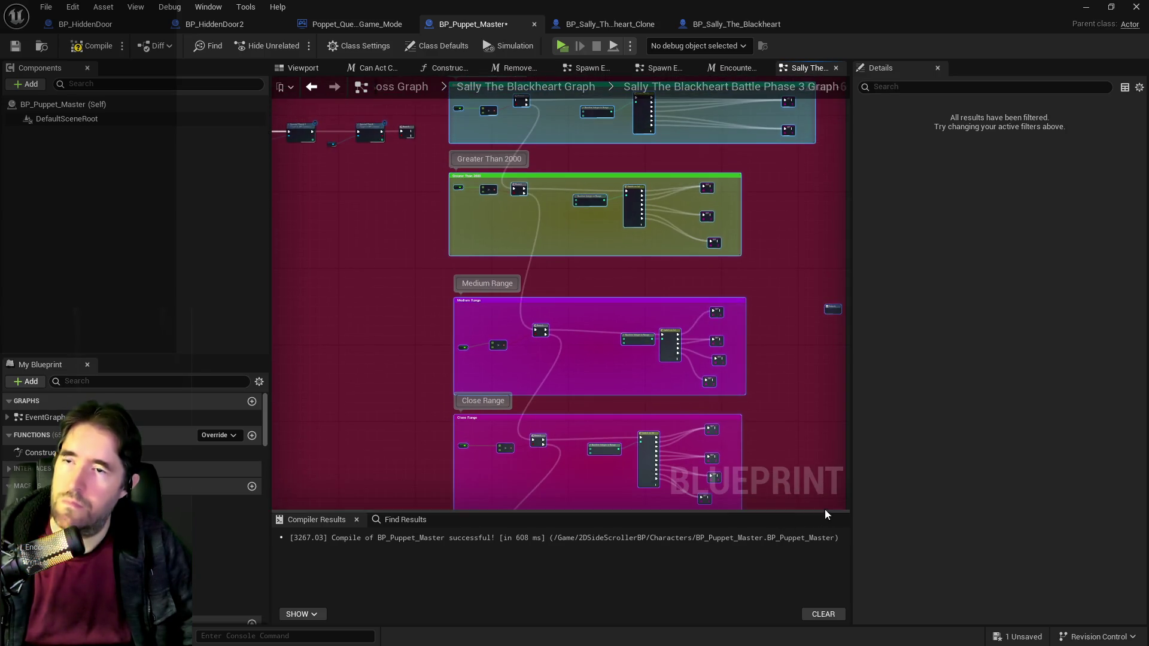
{"action": "mouse_move", "coordinate": [730, 438]}
{"action": "left_mouse_down"}
{"action": "mouse_move", "coordinate": [653, 322]}
{"action": "mouse_move", "coordinate": [642, 361]}
{"action": "left_mouse_up"}
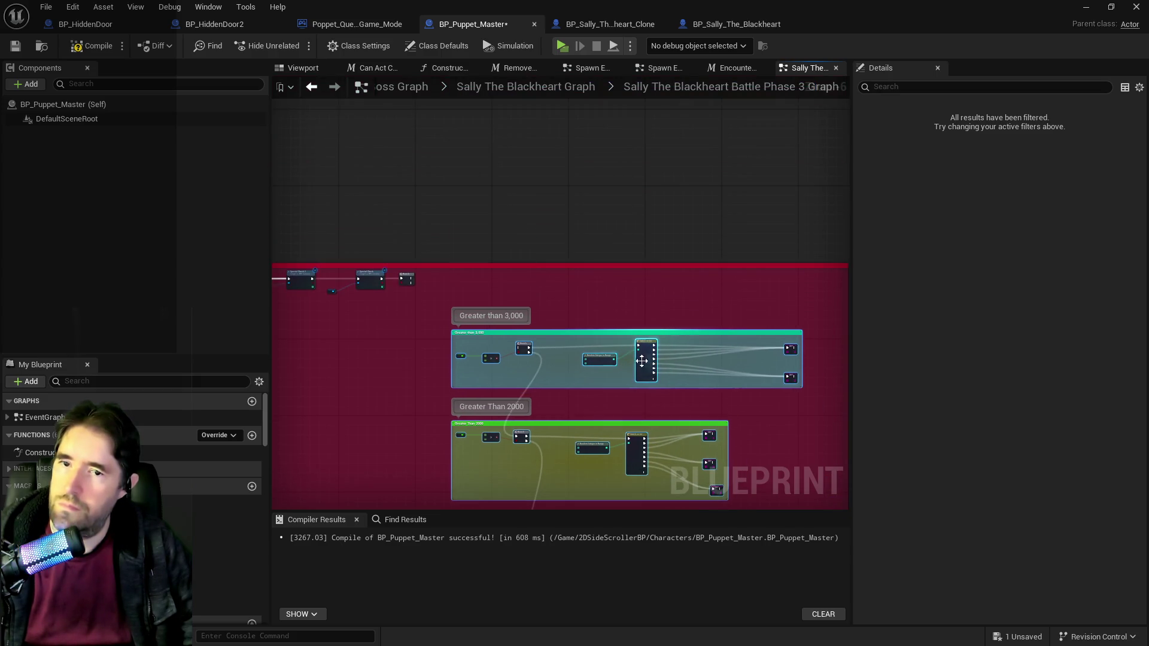
Step: Wire the first Branch's False output into the next Branch
{"action": "scroll", "coordinate": [498, 288], "scroll_direction": "up", "scroll_amount": 5}
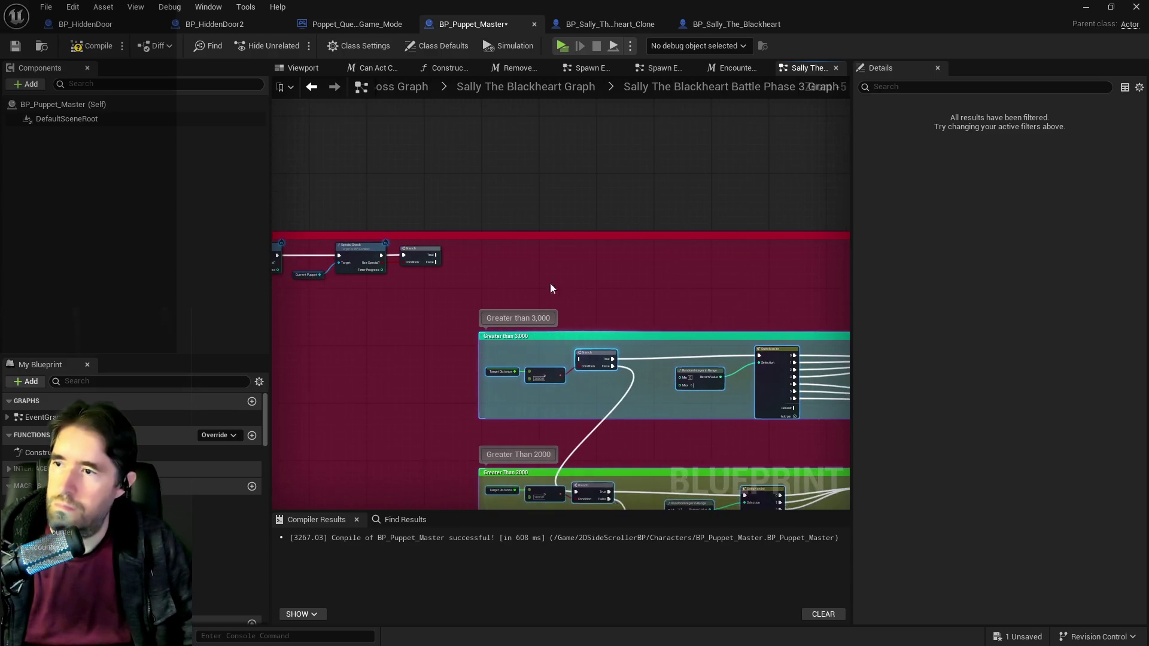
{"action": "mouse_move", "coordinate": [415, 258]}
{"action": "left_mouse_down"}
{"action": "mouse_move", "coordinate": [566, 386]}
{"action": "mouse_move", "coordinate": [610, 390]}
{"action": "left_mouse_up"}
{"action": "mouse_move", "coordinate": [583, 329]}
{"action": "left_mouse_down"}
{"action": "mouse_move", "coordinate": [374, 222]}
{"action": "mouse_move", "coordinate": [346, 225]}
{"action": "left_mouse_up"}
Step: Paste copies of the Puppet Command SET node and the Current Puppet getter into empty space
{"action": "left_click", "coordinate": [683, 281]}
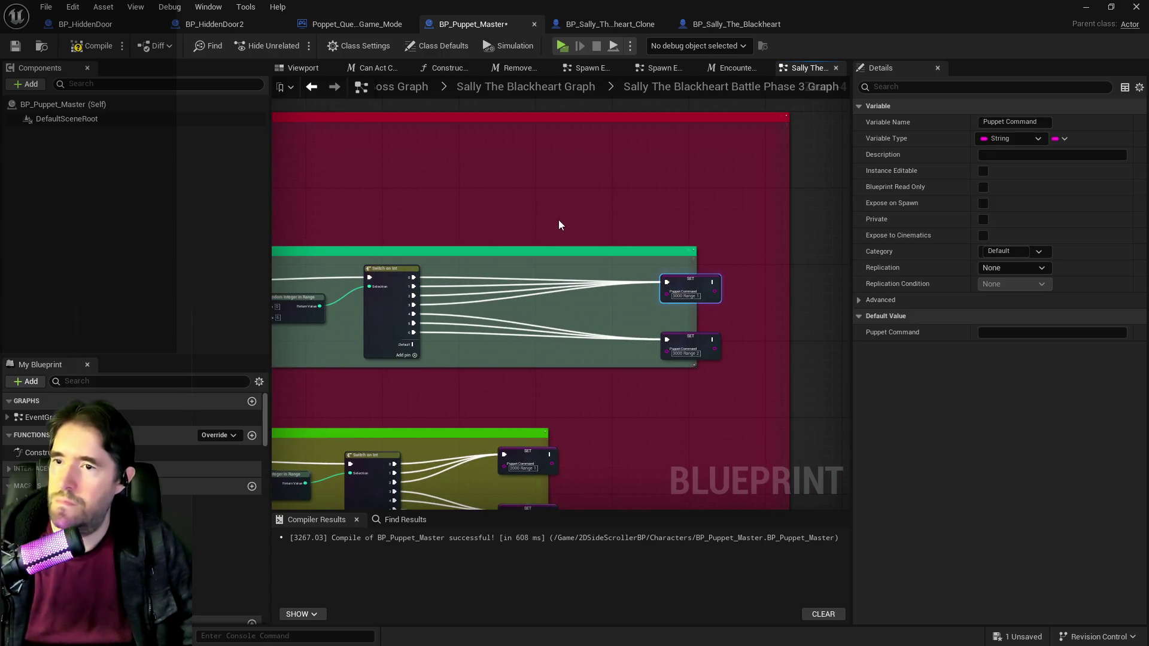
{"action": "mouse_move", "coordinate": [492, 207]}
{"action": "left_mouse_down"}
{"action": "mouse_move", "coordinate": [681, 278]}
{"action": "mouse_move", "coordinate": [662, 304]}
{"action": "left_mouse_up"}
{"action": "left_click", "coordinate": [568, 251]}
{"action": "key", "text": "ctrl+v"}
{"action": "left_click", "coordinate": [381, 318]}
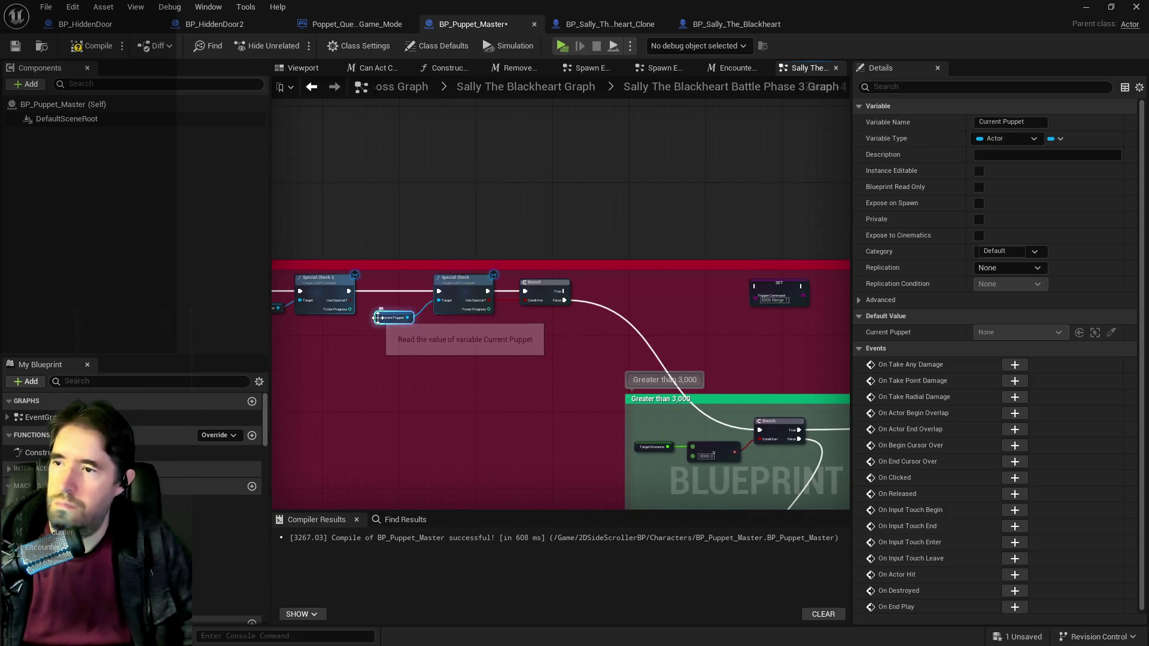
{"action": "key", "text": "ctrl+c"}
{"action": "left_click", "coordinate": [653, 275]}
{"action": "key", "text": "ctrl+v"}
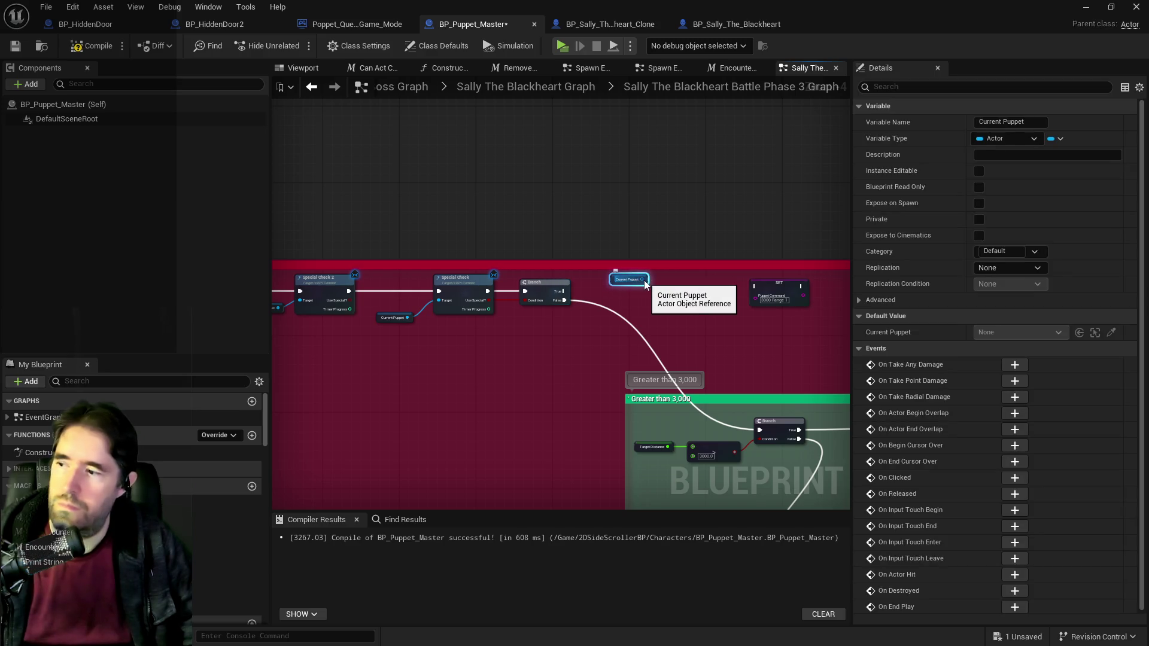
Step: Add a Get Gameplay Tags (Message) node targeting Current Puppet and place Current Puppet beside it
{"action": "right_click", "coordinate": [652, 296]}
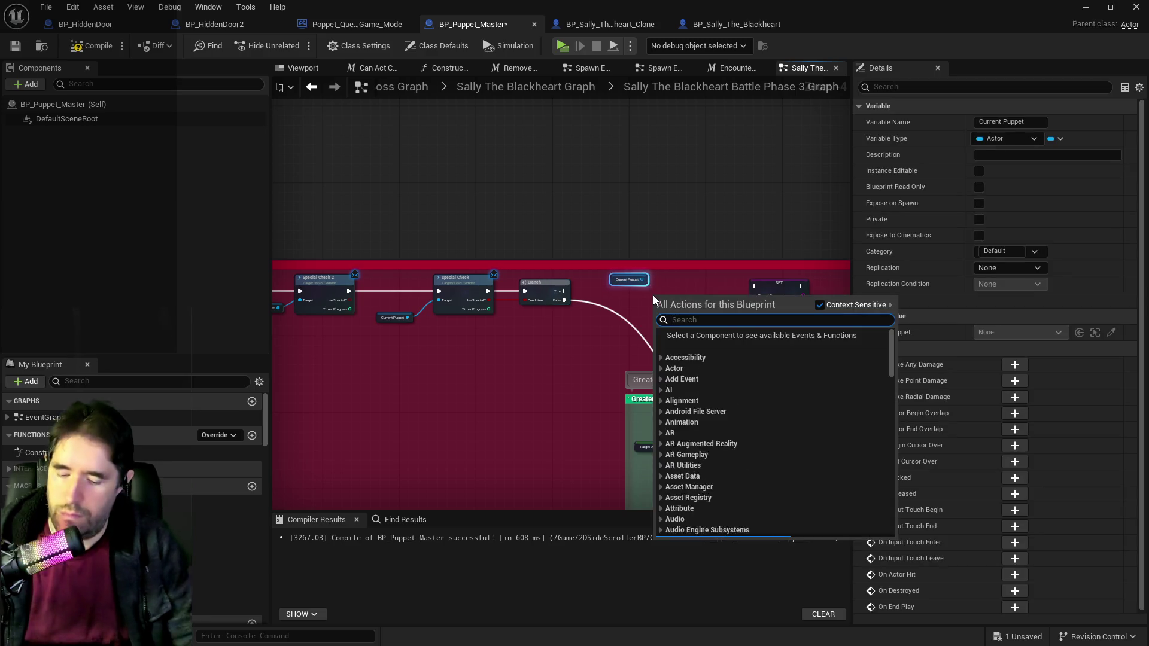
{"action": "type", "text": "gameplay tags"}
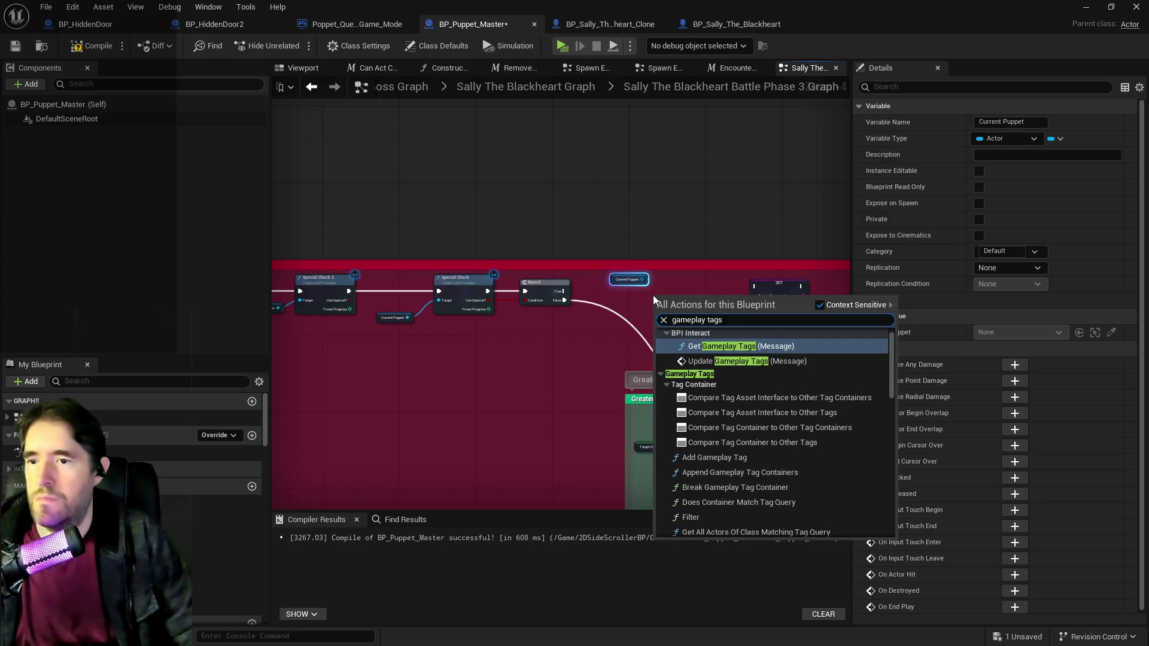
{"action": "scroll", "coordinate": [730, 393], "scroll_direction": "down", "scroll_amount": 3}
{"action": "scroll", "coordinate": [730, 393], "scroll_direction": "down", "scroll_amount": 10}
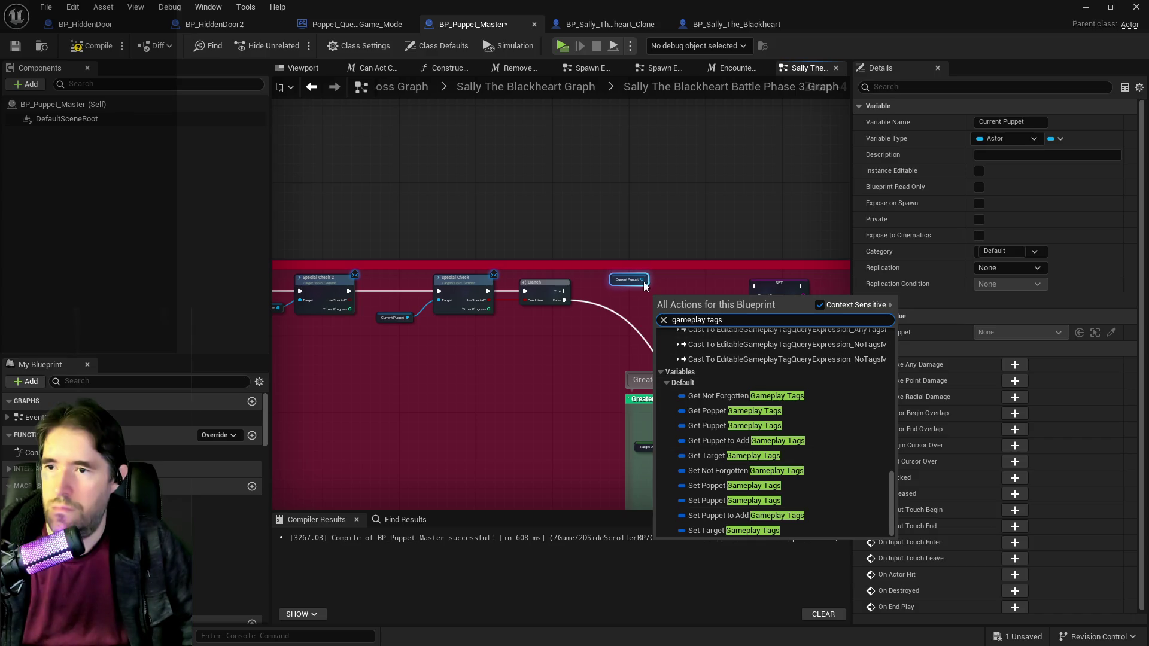
{"action": "left_click_drag", "start_coordinate": [643, 280], "coordinate": [687, 282]}
{"action": "type", "text": "has t"}
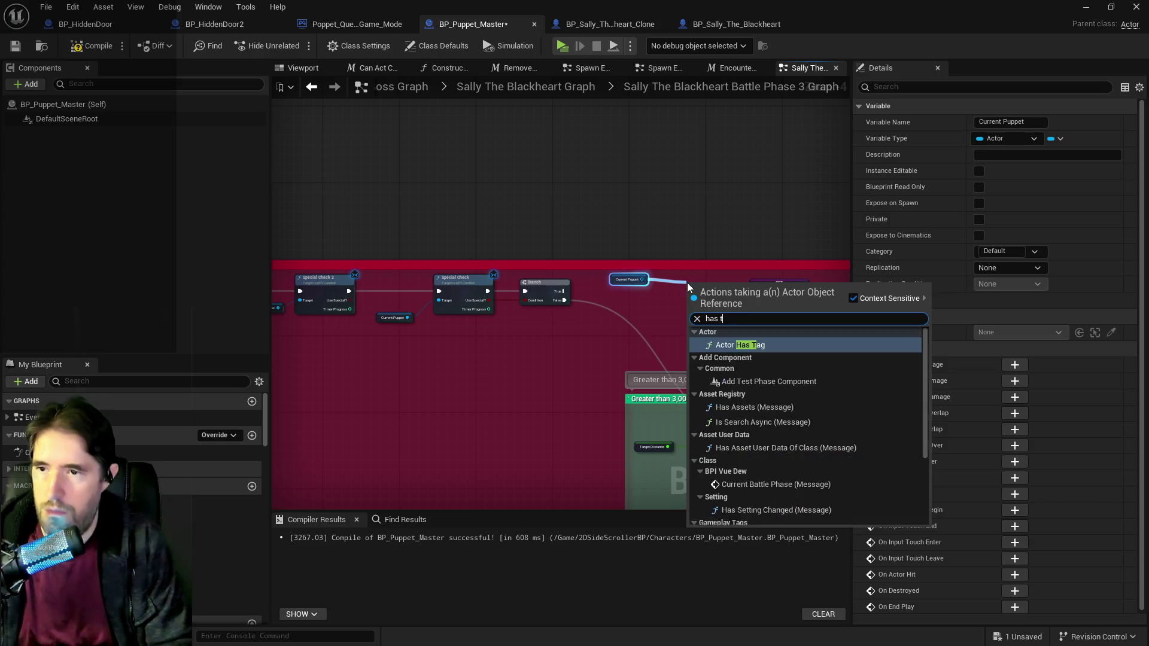
{"action": "type", "text": "ag"}
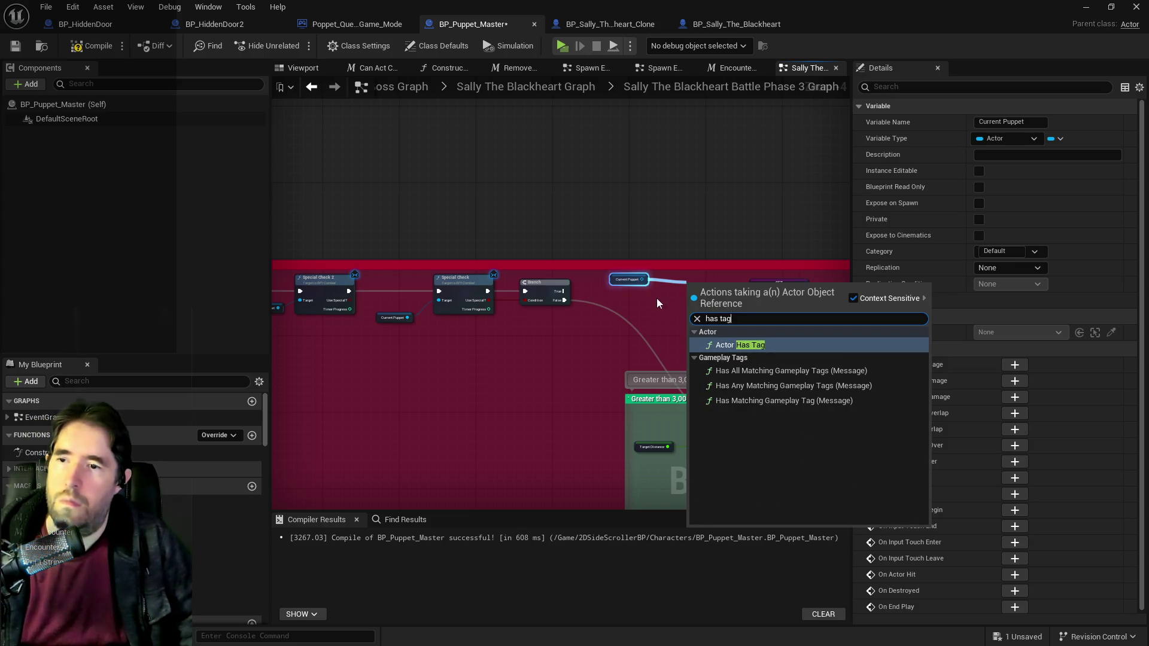
{"action": "key", "text": "Escape"}
{"action": "left_click_drag", "start_coordinate": [642, 280], "coordinate": [678, 289]}
{"action": "type", "text": "get gam"}
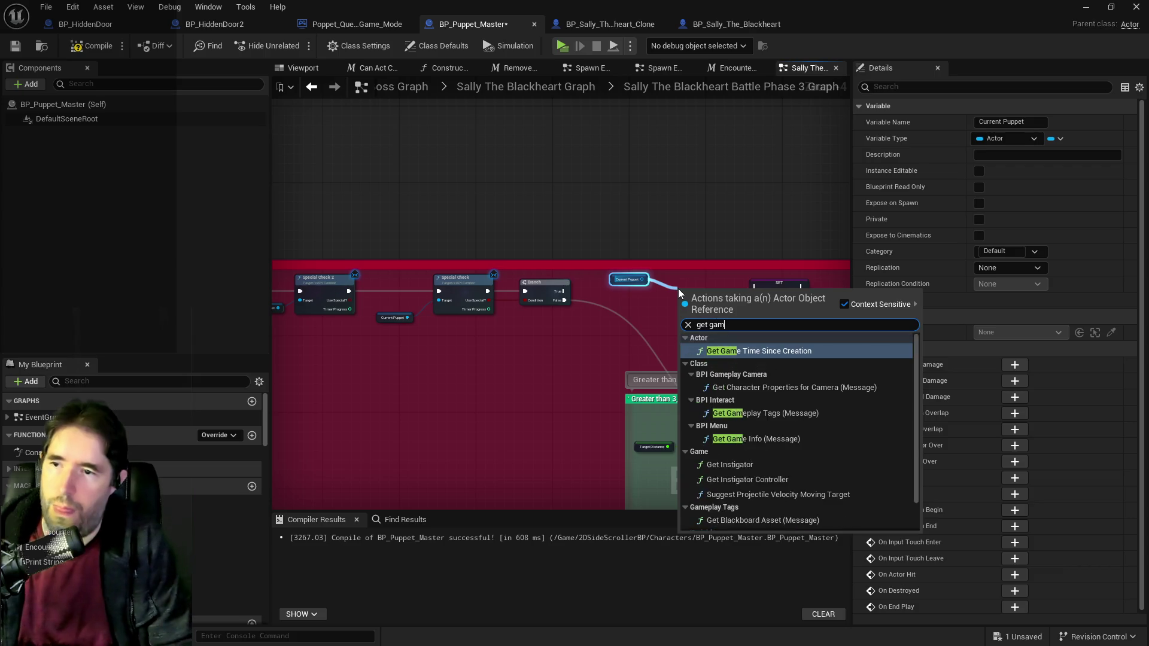
{"action": "type", "text": "epl"}
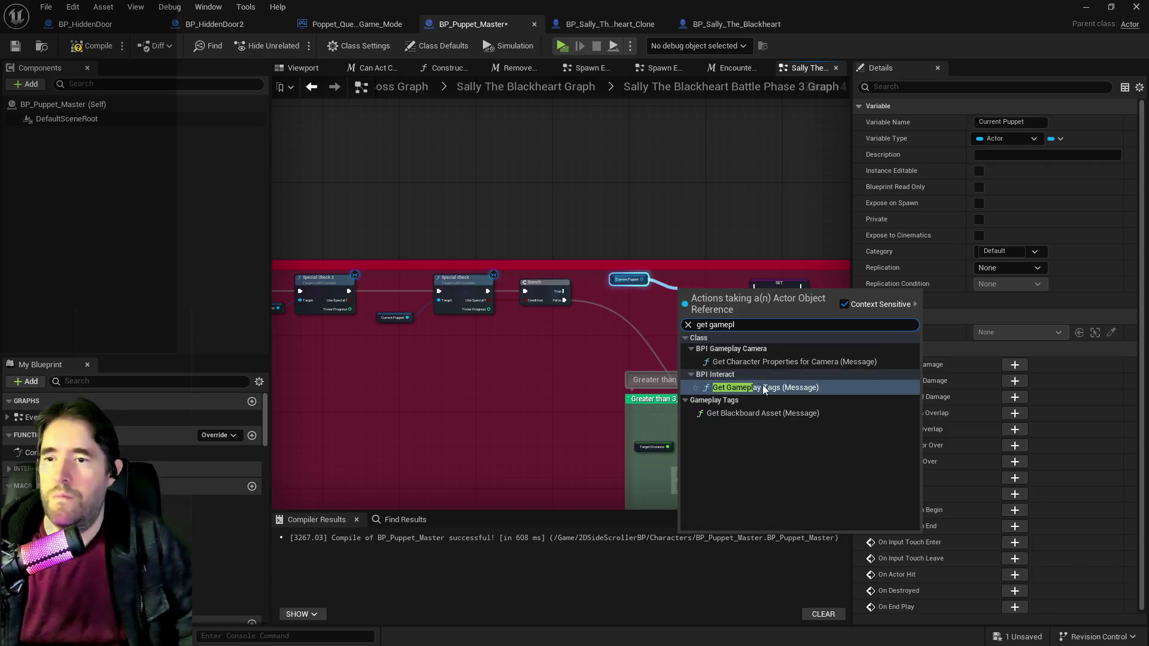
{"action": "left_click", "coordinate": [743, 388]}
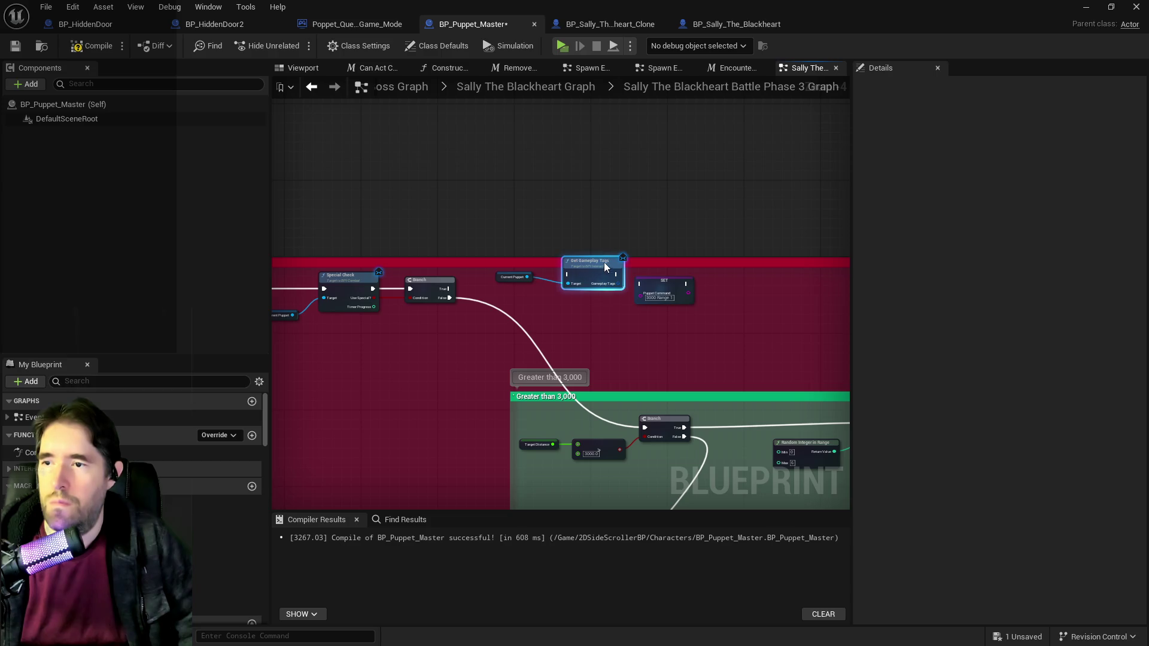
{"action": "left_click_drag", "start_coordinate": [497, 280], "coordinate": [511, 299]}
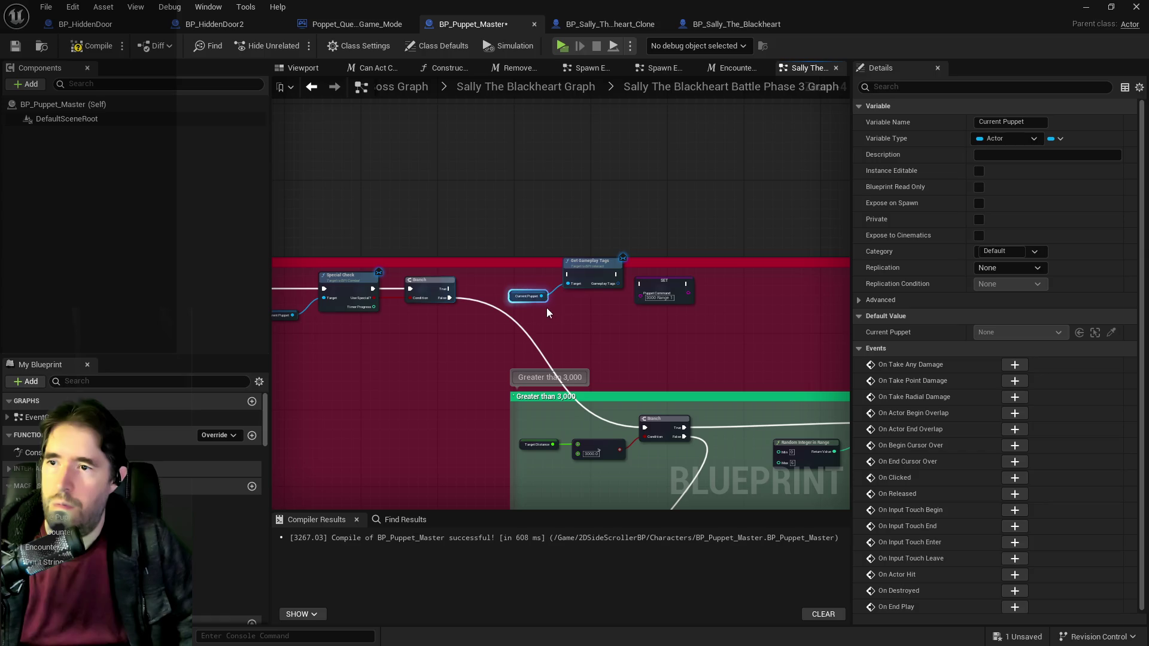
{"action": "scroll", "coordinate": [554, 304], "scroll_direction": "up", "scroll_amount": 3}
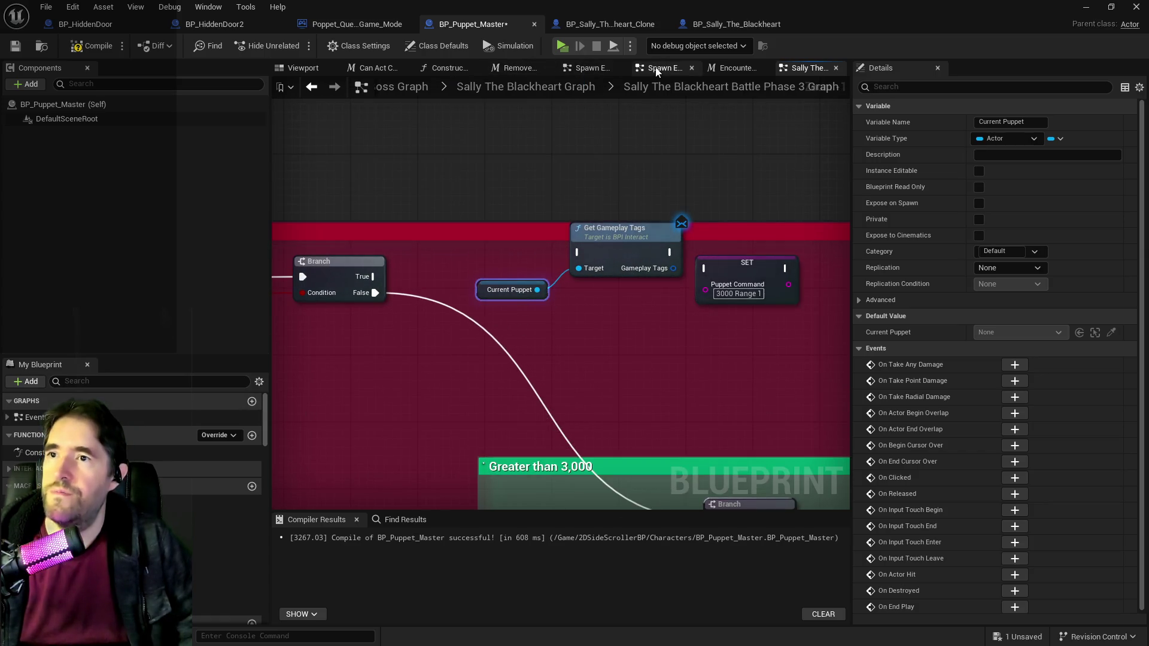
Step: Go up to the BP_Puppet_Master EventGraph and open the Control Puppets Graph
{"action": "left_click", "coordinate": [736, 68]}
{"action": "left_click", "coordinate": [791, 71]}
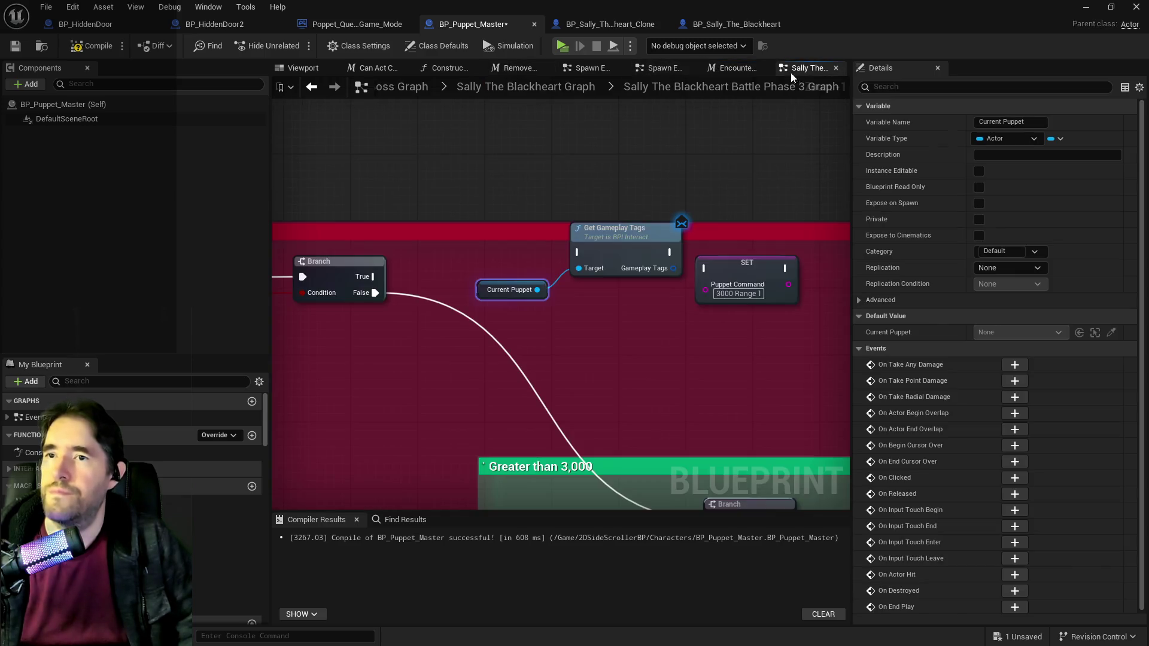
{"action": "left_click", "coordinate": [396, 91]}
{"action": "left_click", "coordinate": [398, 91]}
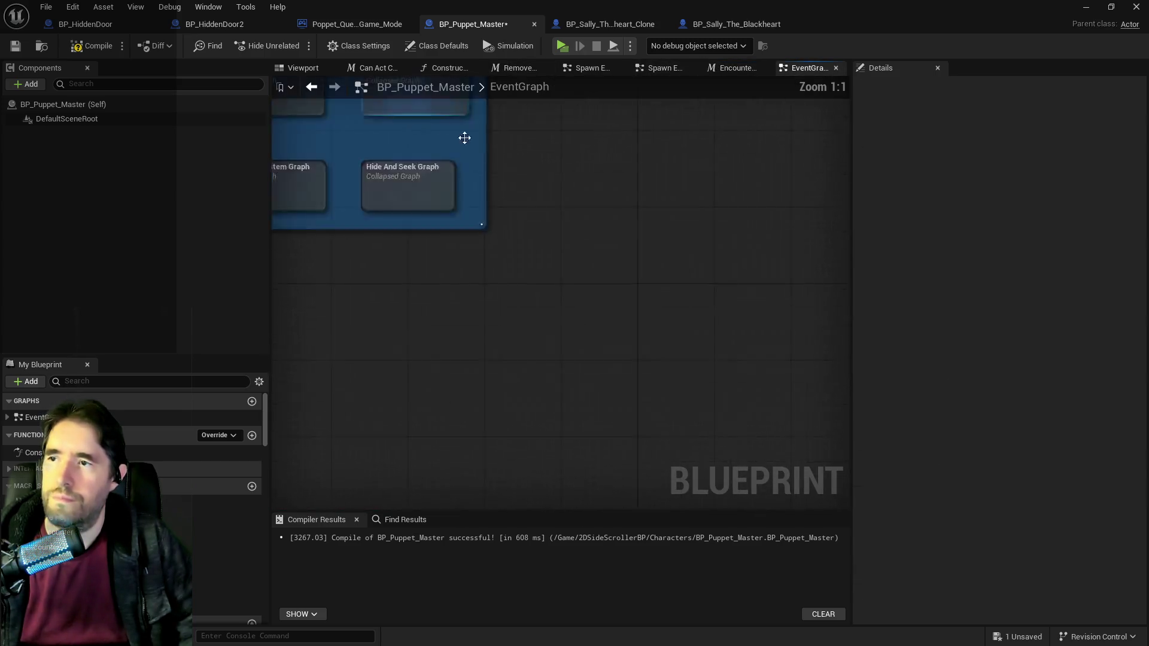
{"action": "left_click", "coordinate": [685, 260]}
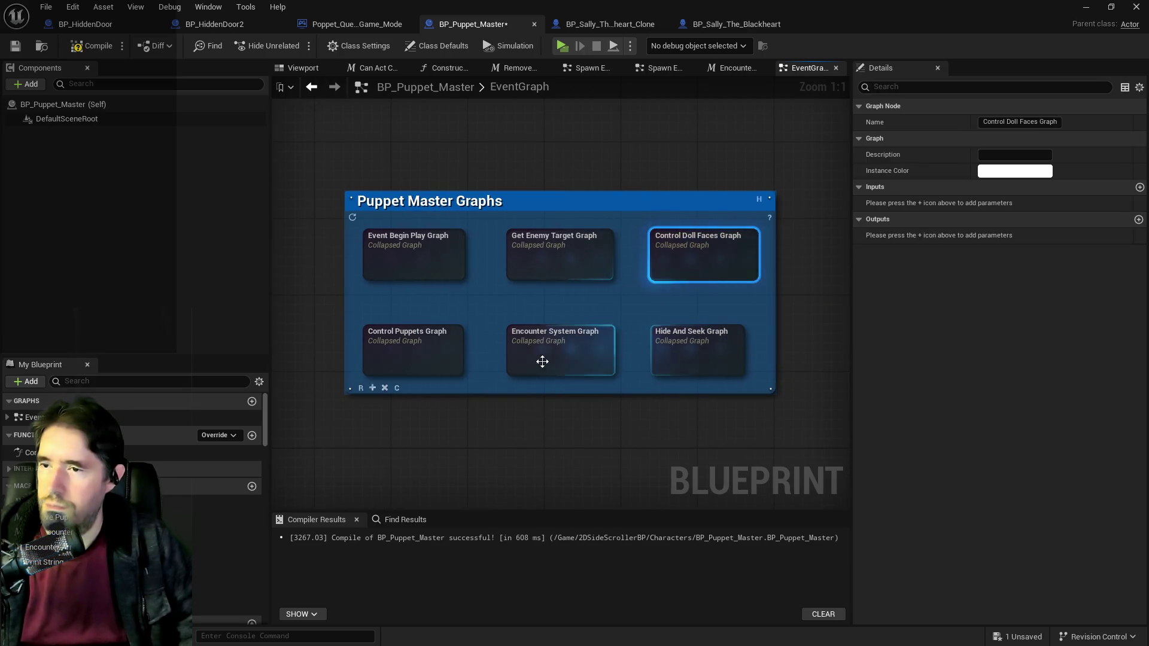
{"action": "double_click", "coordinate": [386, 353]}
{"action": "scroll", "coordinate": [654, 264], "scroll_direction": "up", "scroll_amount": 8}
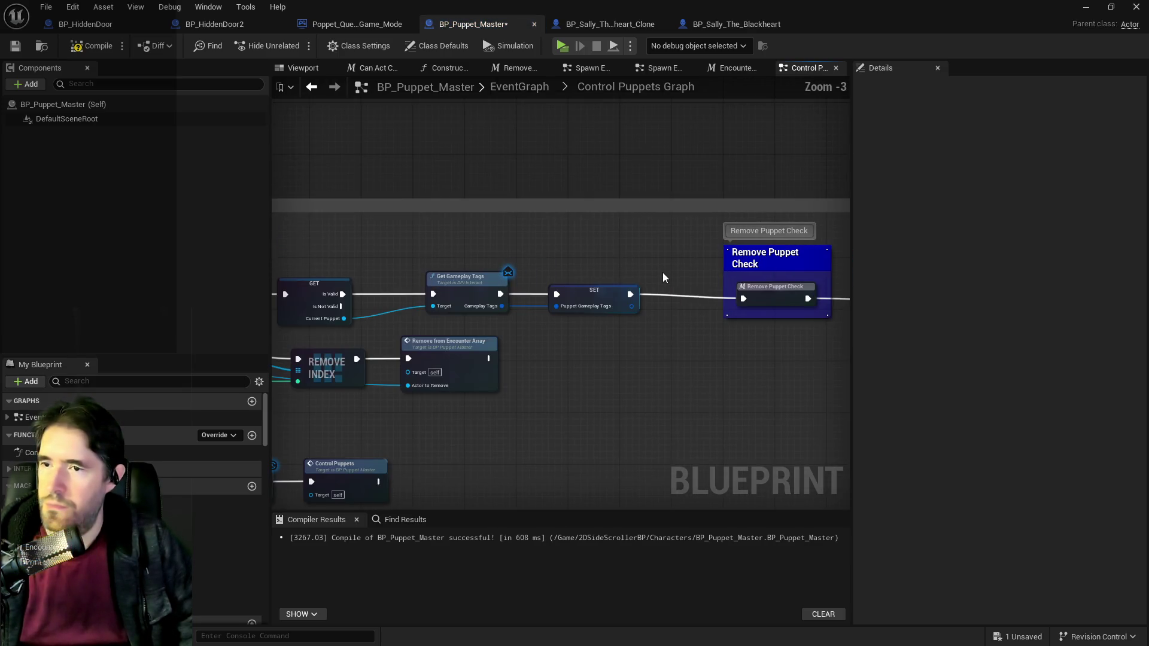
{"action": "mouse_move", "coordinate": [662, 272]}
{"action": "left_mouse_down"}
{"action": "mouse_move", "coordinate": [521, 297]}
{"action": "mouse_move", "coordinate": [519, 309]}
{"action": "mouse_move", "coordinate": [281, 263]}
{"action": "left_mouse_up"}
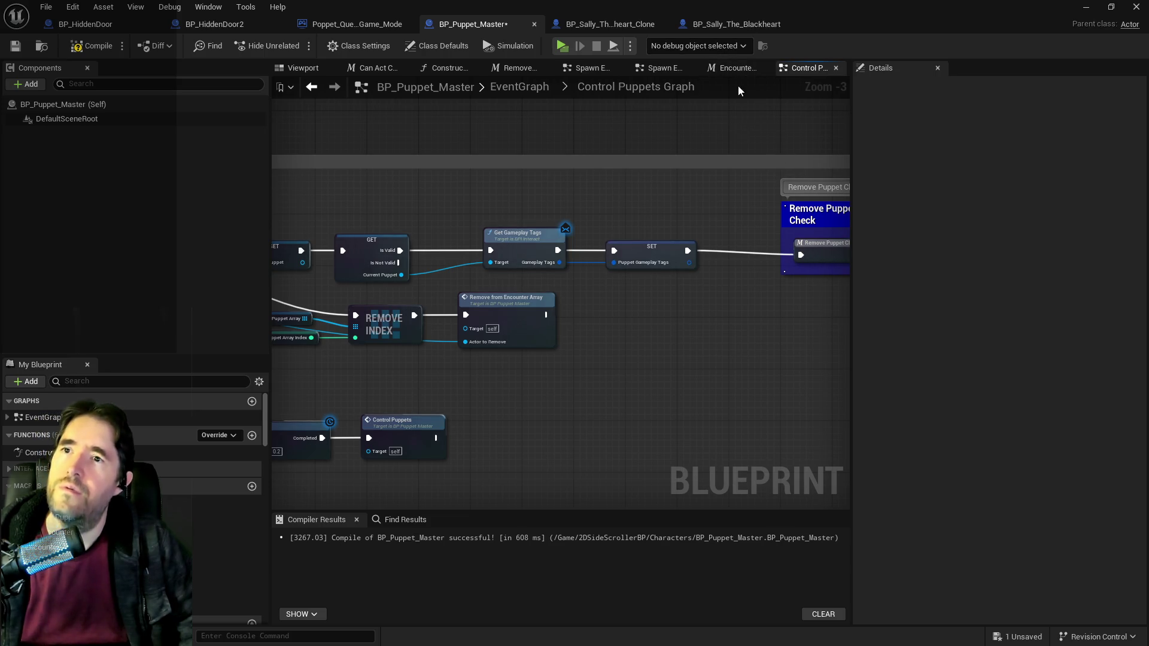
Step: Drill down through Command Puppet Graph, Boss Graph and Sally The Blackheart Graph to Battle Phase 3
{"action": "scroll", "coordinate": [543, 171], "scroll_direction": "down", "scroll_amount": 8}
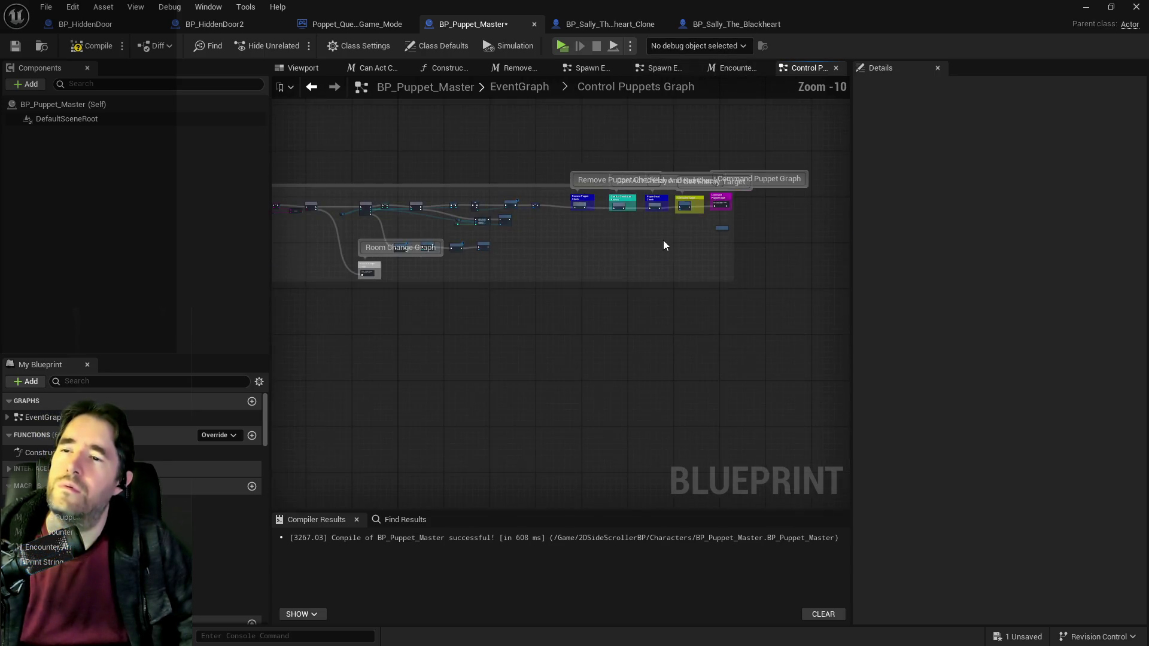
{"action": "scroll", "coordinate": [448, 257], "scroll_direction": "up", "scroll_amount": 8}
{"action": "double_click", "coordinate": [448, 258]}
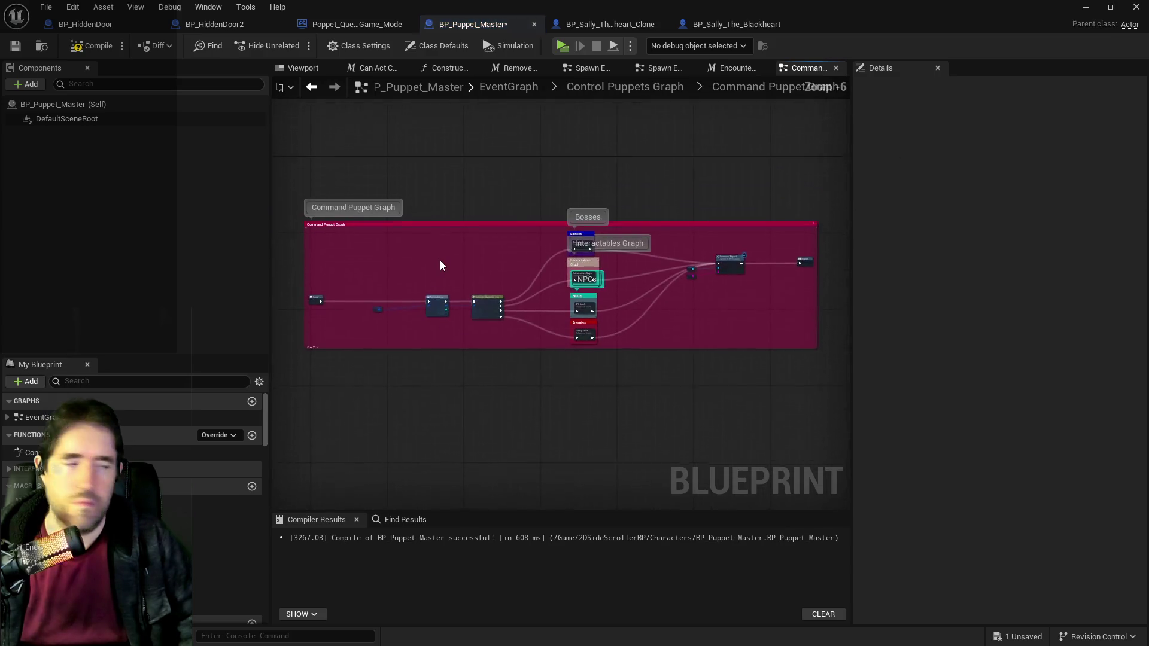
{"action": "scroll", "coordinate": [614, 274], "scroll_direction": "up", "scroll_amount": 5}
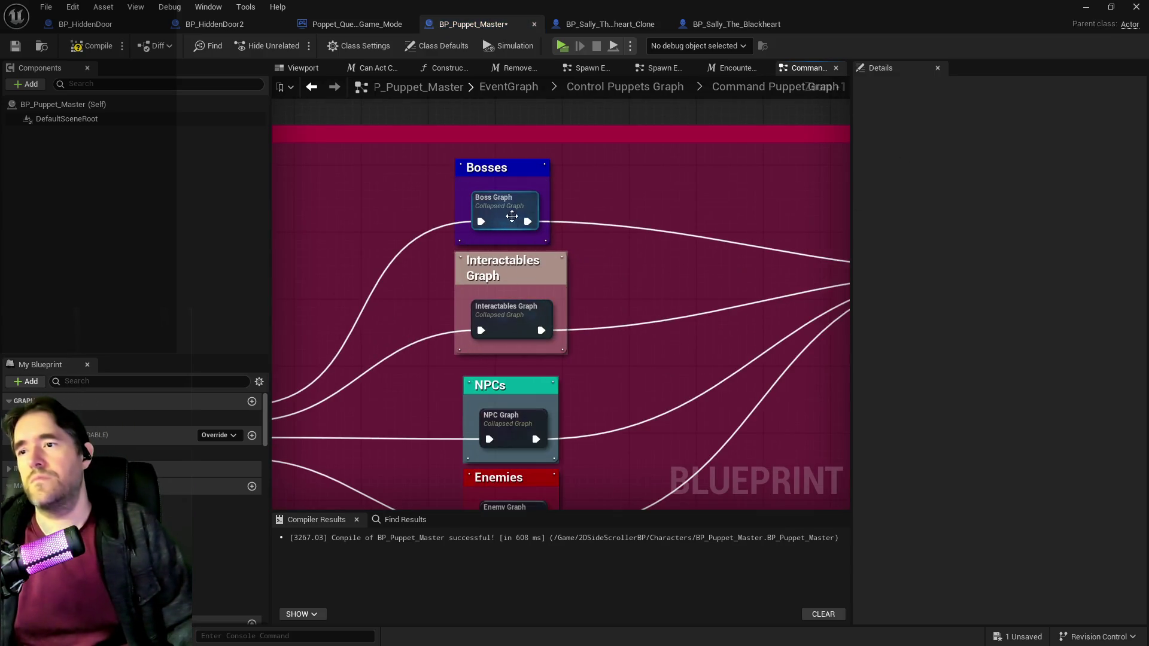
{"action": "double_click", "coordinate": [512, 216]}
{"action": "scroll", "coordinate": [522, 210], "scroll_direction": "up", "scroll_amount": 5}
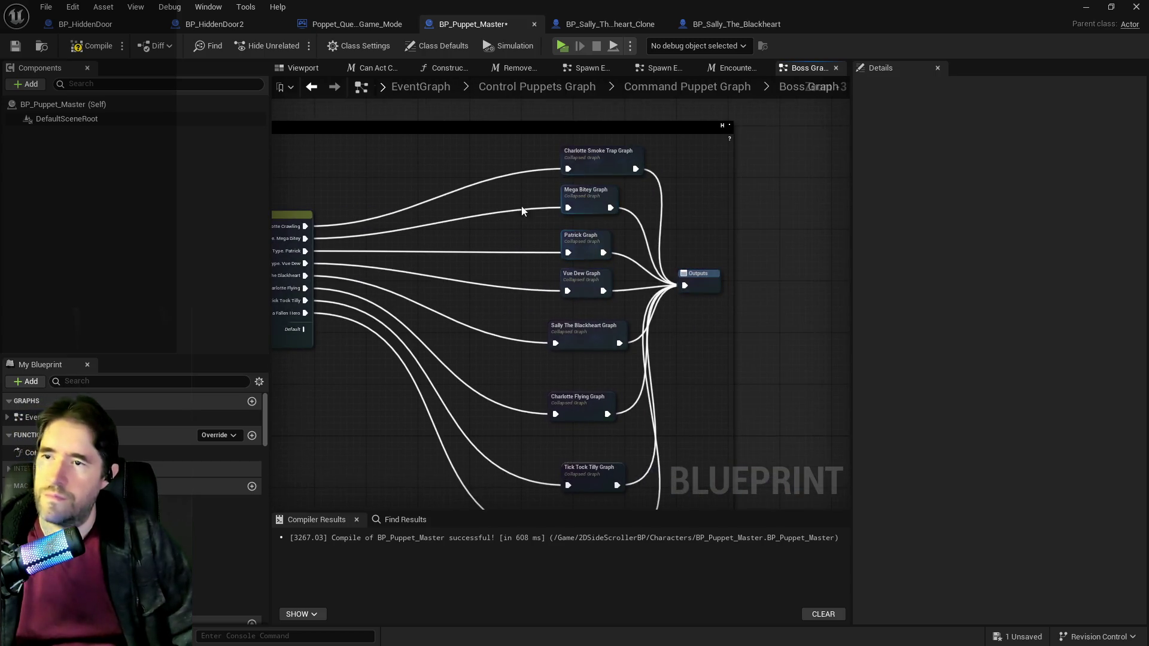
{"action": "double_click", "coordinate": [584, 330]}
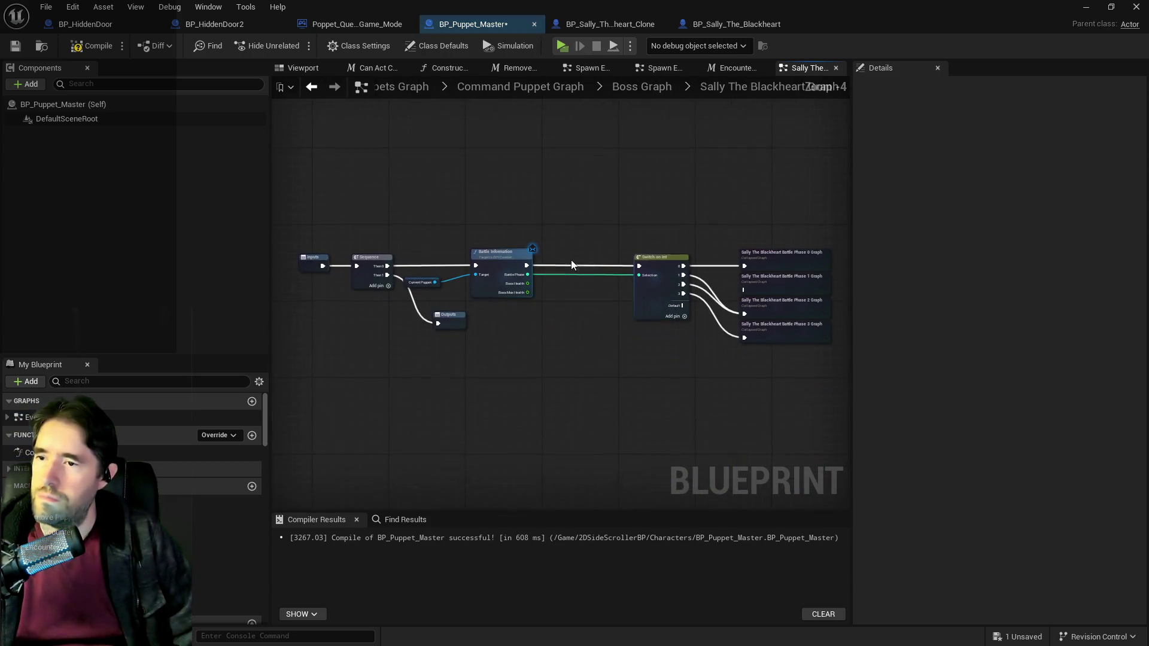
{"action": "scroll", "coordinate": [641, 264], "scroll_direction": "up", "scroll_amount": 1}
{"action": "left_click_drag", "start_coordinate": [641, 264], "coordinate": [355, 246]}
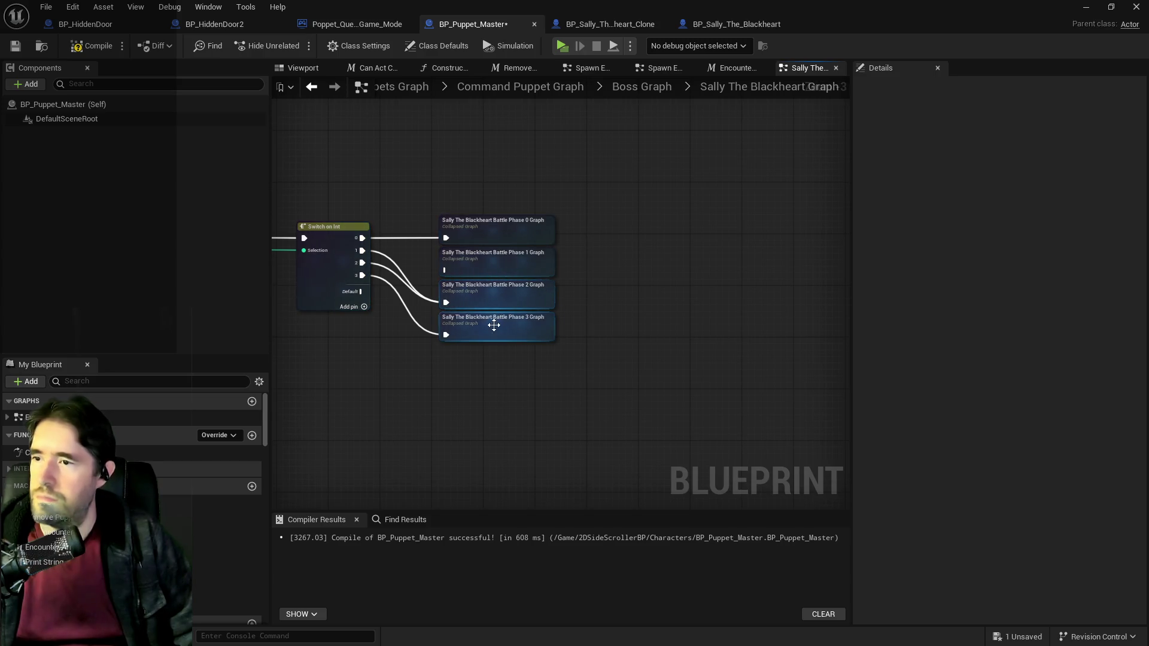
{"action": "double_click", "coordinate": [494, 325]}
{"action": "scroll", "coordinate": [541, 321], "scroll_direction": "up", "scroll_amount": 5}
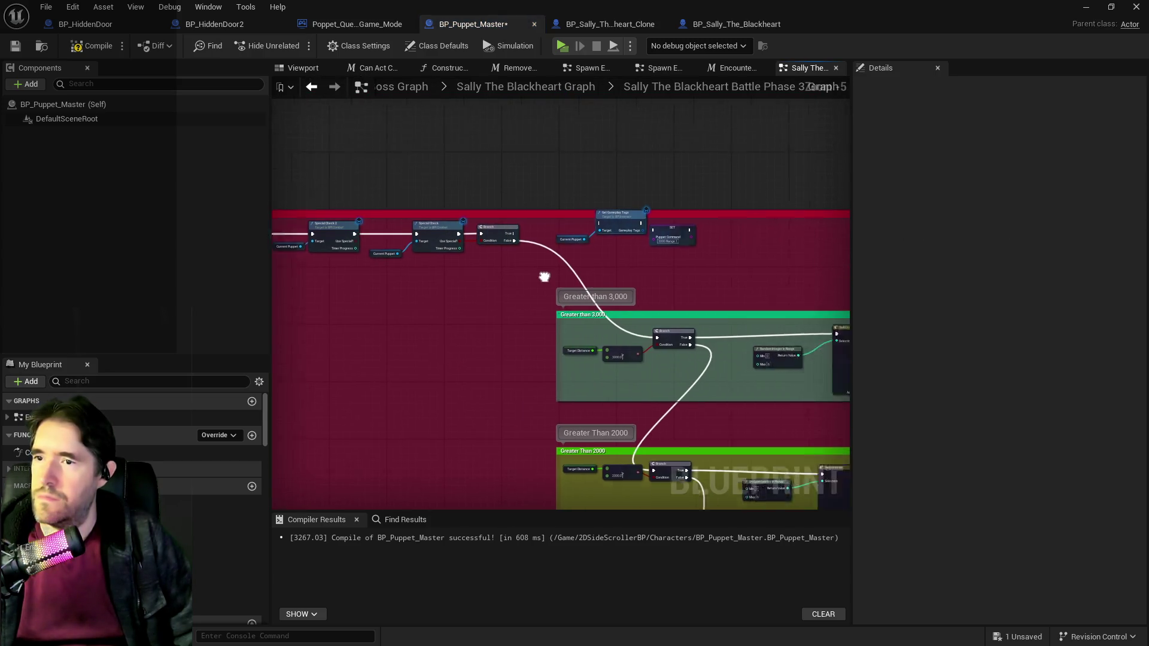
{"action": "scroll", "coordinate": [639, 289], "scroll_direction": "up", "scroll_amount": 1}
Step: Move the SET Puppet Command node right and the Current Puppet node lower
{"action": "left_click_drag", "start_coordinate": [631, 261], "coordinate": [689, 261]}
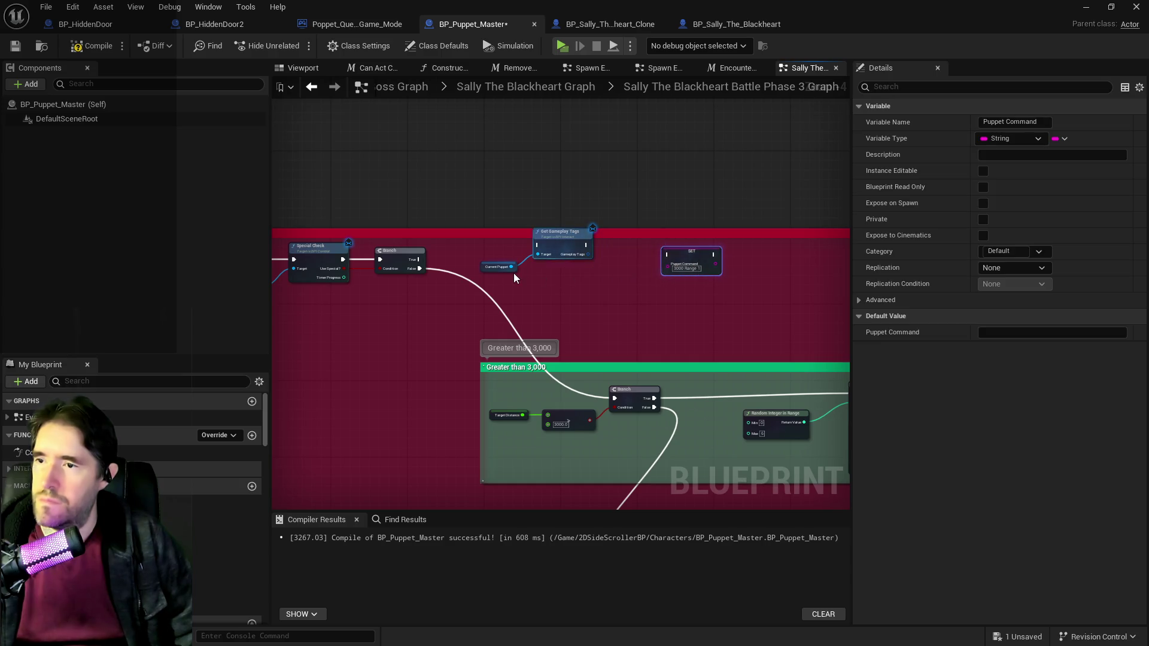
{"action": "left_click_drag", "start_coordinate": [511, 267], "coordinate": [577, 270]}
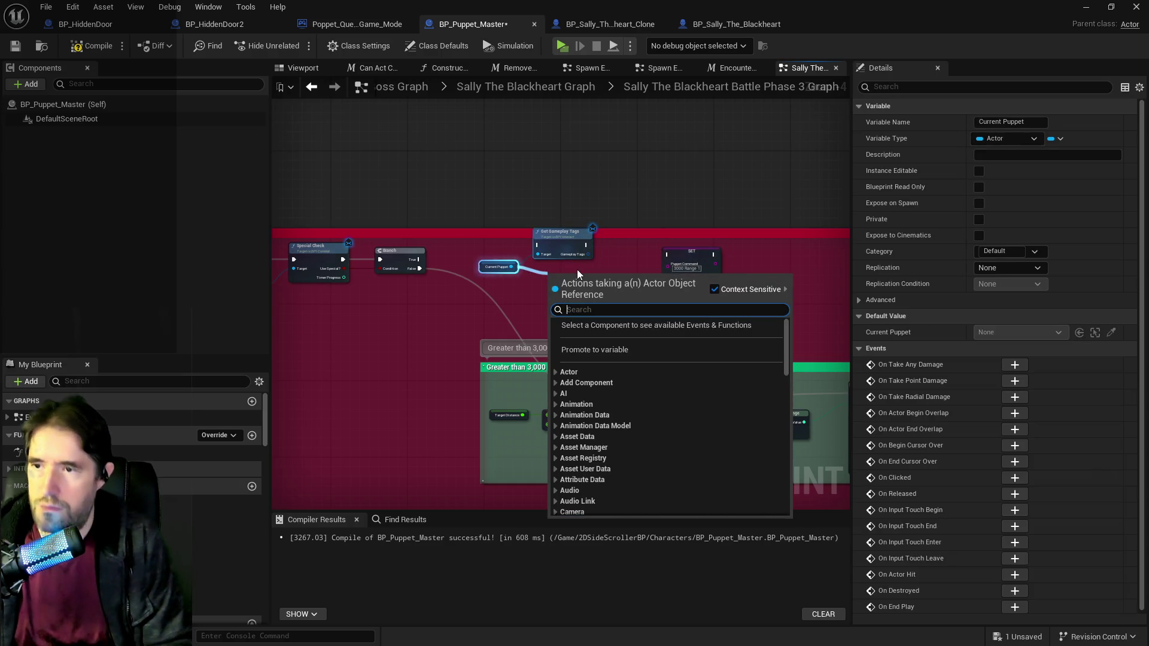
{"action": "type", "text": "gameplay tags"}
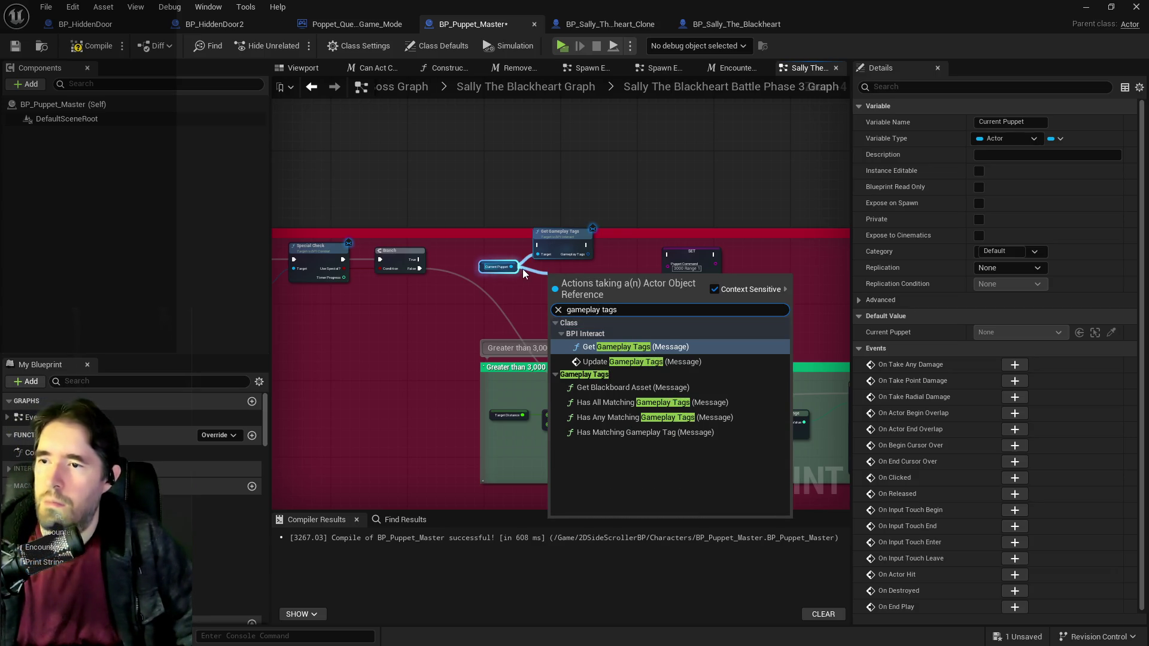
{"action": "left_click_drag", "start_coordinate": [516, 269], "coordinate": [573, 279]}
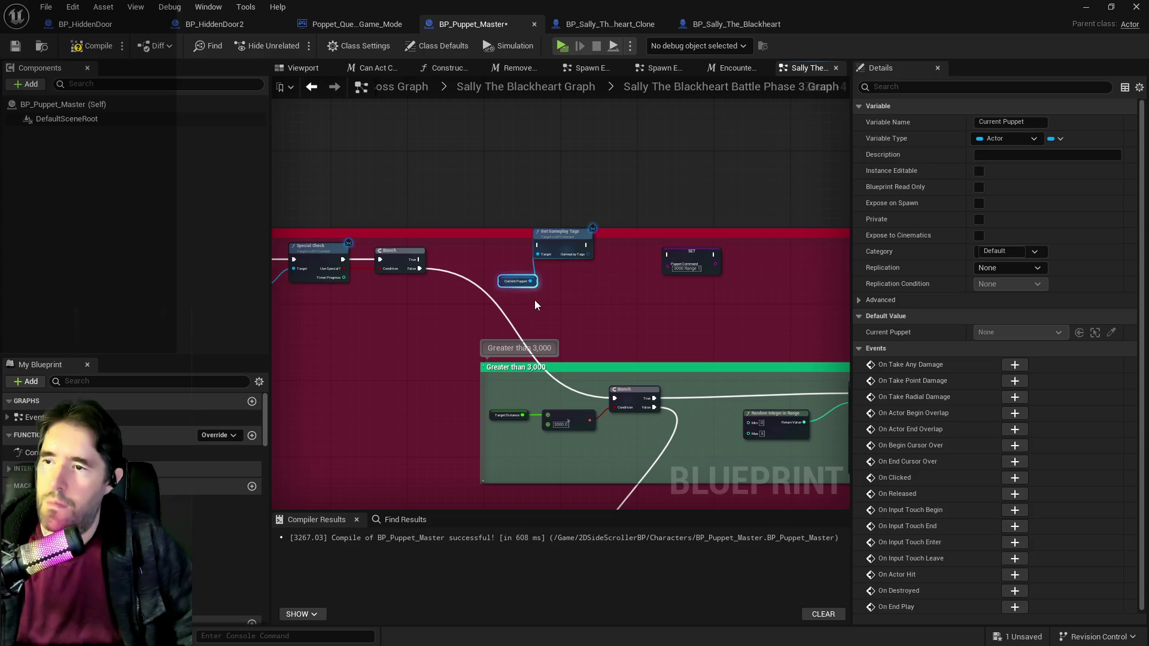
Step: Add a Puppet Gameplay Tags getter and wire it into a new Has Tag node
{"action": "right_click", "coordinate": [591, 289]}
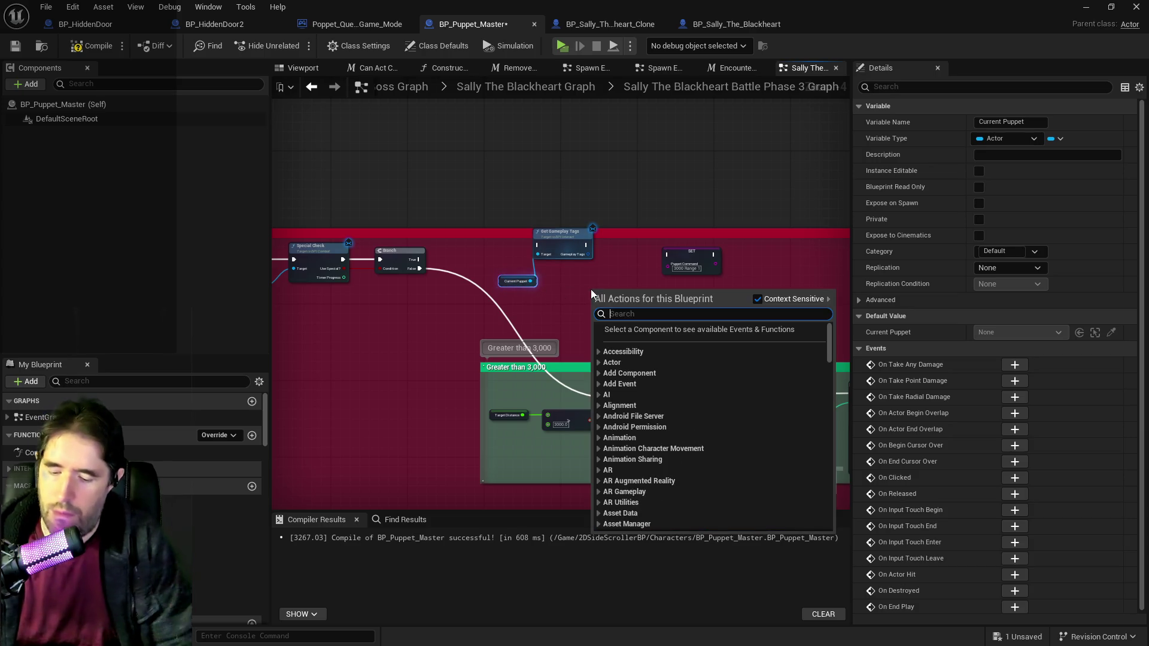
{"action": "type", "text": "get current pup"}
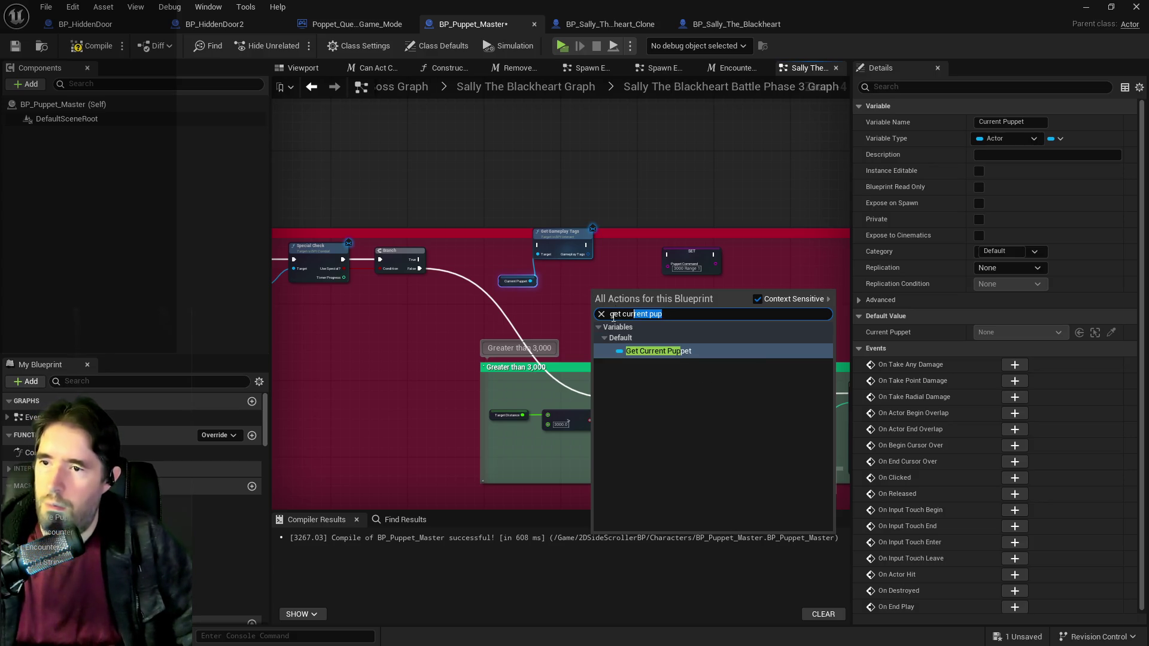
{"action": "type", "text": "gameplay "}
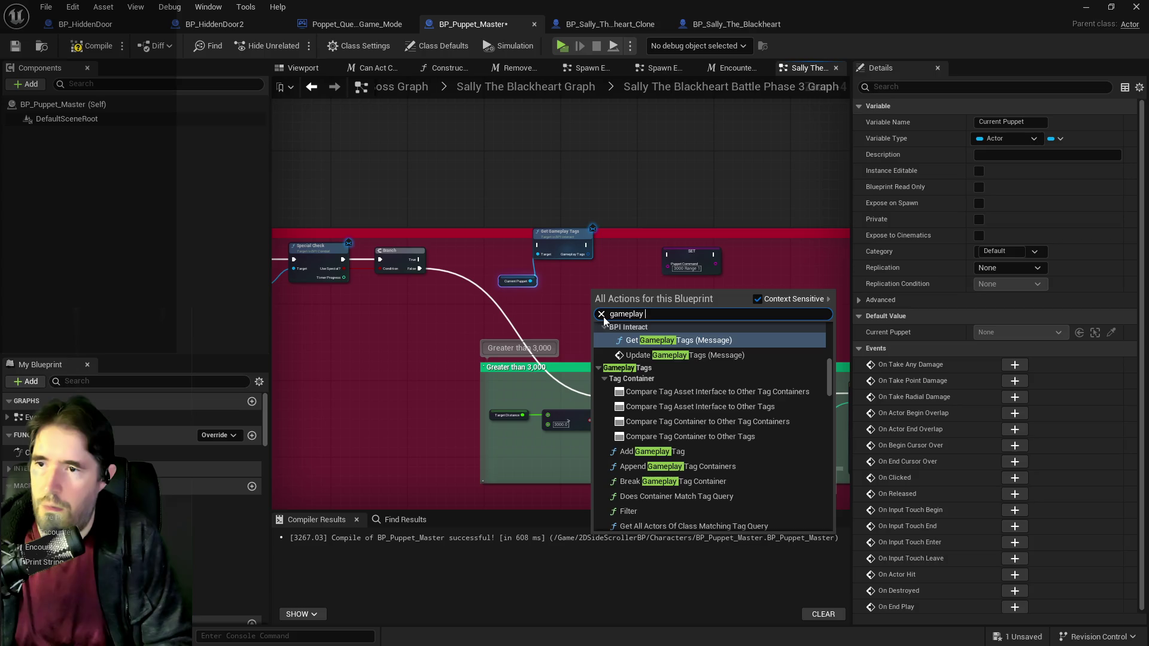
{"action": "type", "text": "tags"}
{"action": "scroll", "coordinate": [669, 413], "scroll_direction": "down", "scroll_amount": 10}
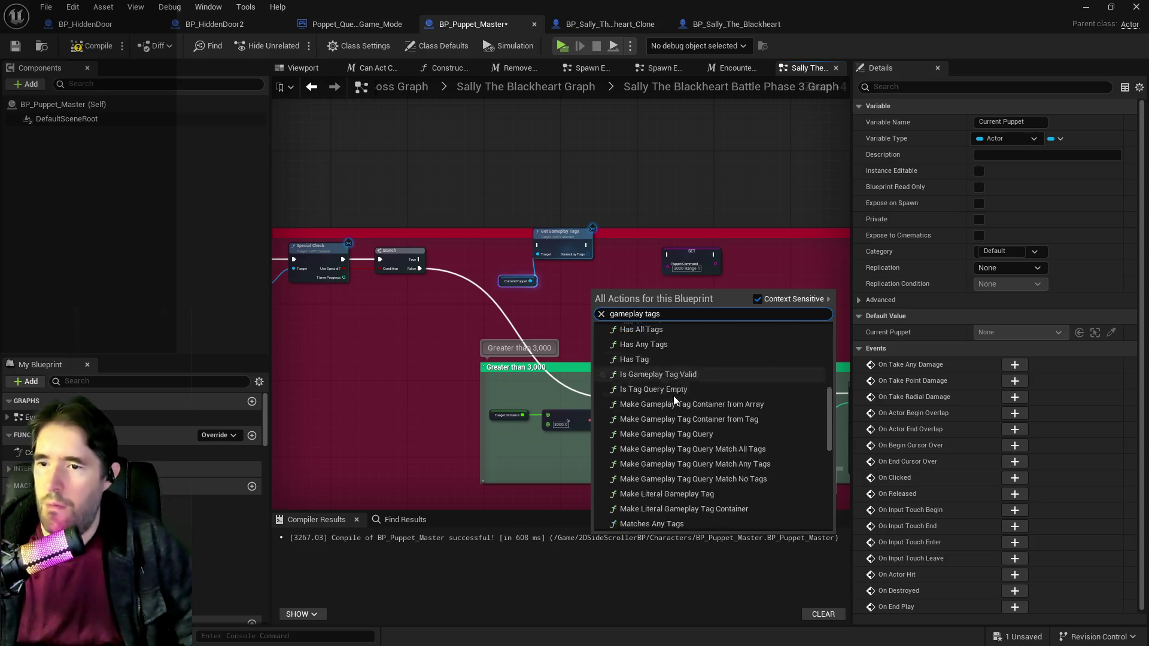
{"action": "scroll", "coordinate": [673, 396], "scroll_direction": "down", "scroll_amount": 2}
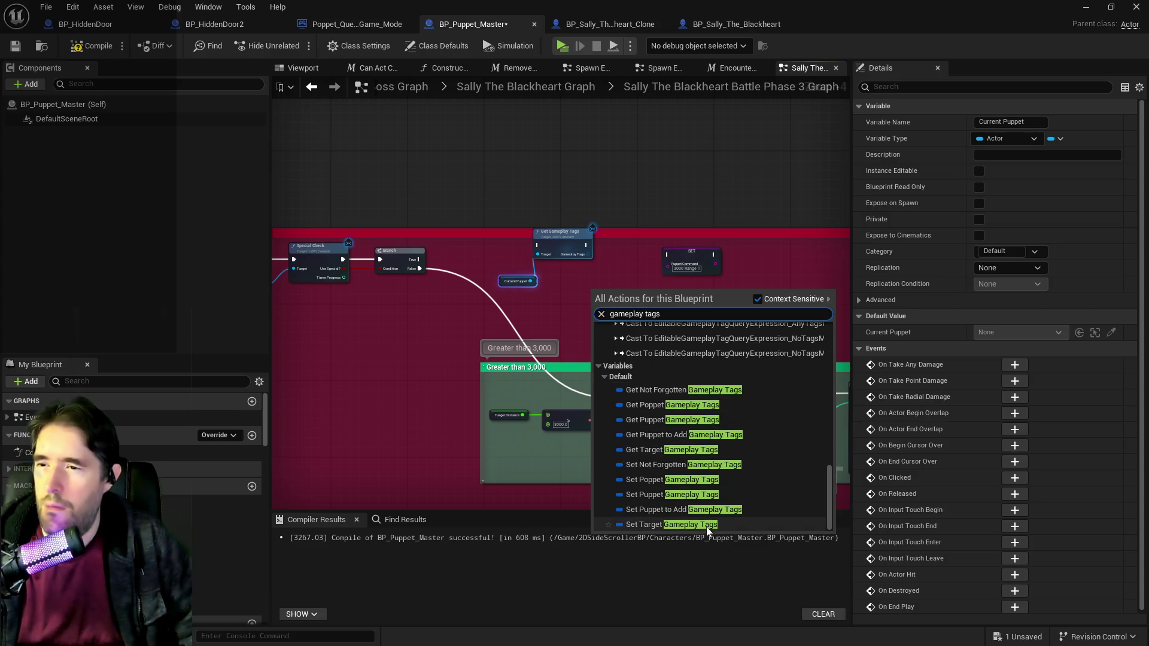
{"action": "left_click", "coordinate": [666, 419]}
{"action": "scroll", "coordinate": [610, 279], "scroll_direction": "up", "scroll_amount": 3}
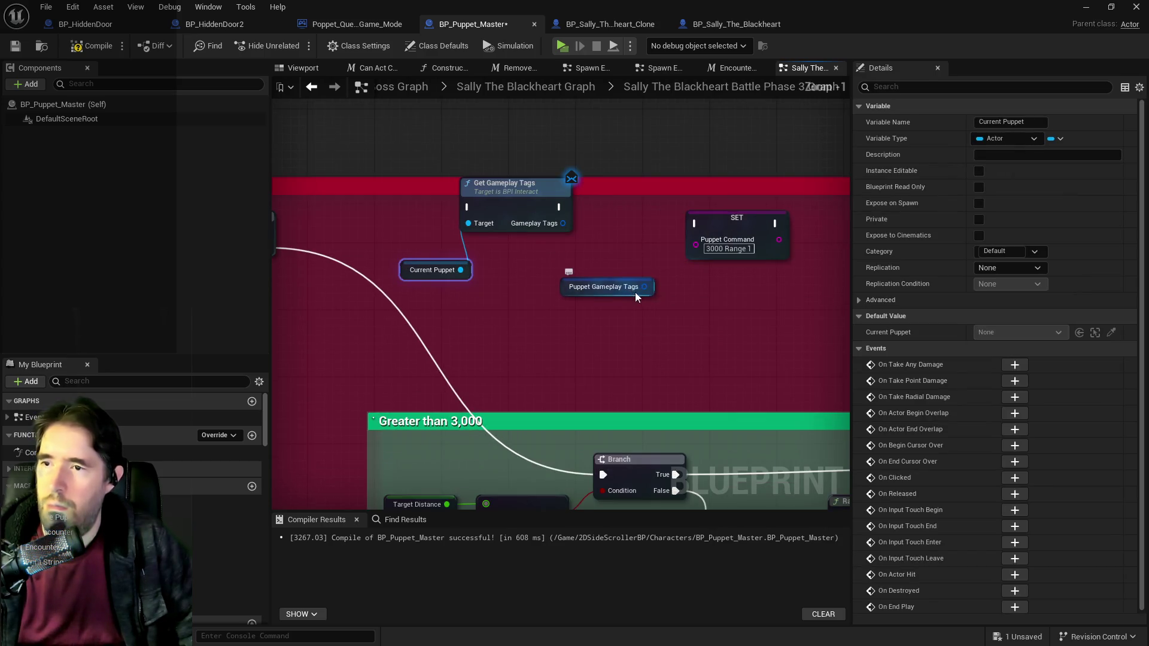
{"action": "mouse_move", "coordinate": [644, 287]}
{"action": "left_mouse_down"}
{"action": "mouse_move", "coordinate": [703, 298]}
{"action": "mouse_move", "coordinate": [714, 287]}
{"action": "left_mouse_up"}
{"action": "type", "text": "has"}
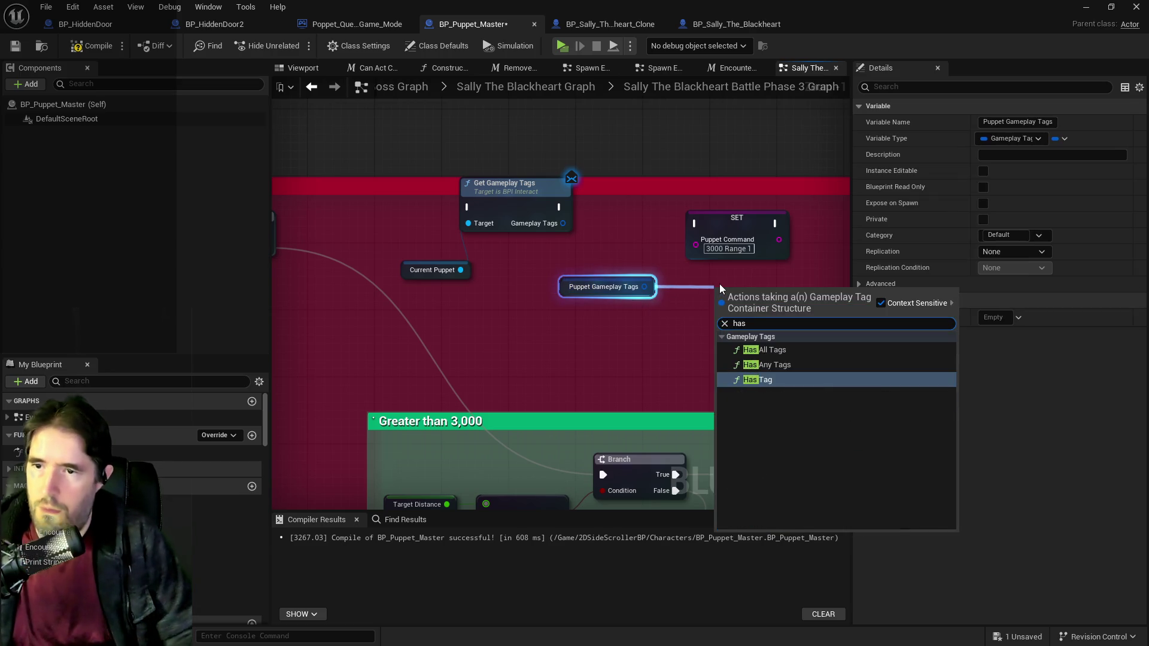
{"action": "left_click", "coordinate": [745, 382]}
Step: Delete the old Get Gameplay Tags and Current Puppet nodes
{"action": "left_click", "coordinate": [736, 228]}
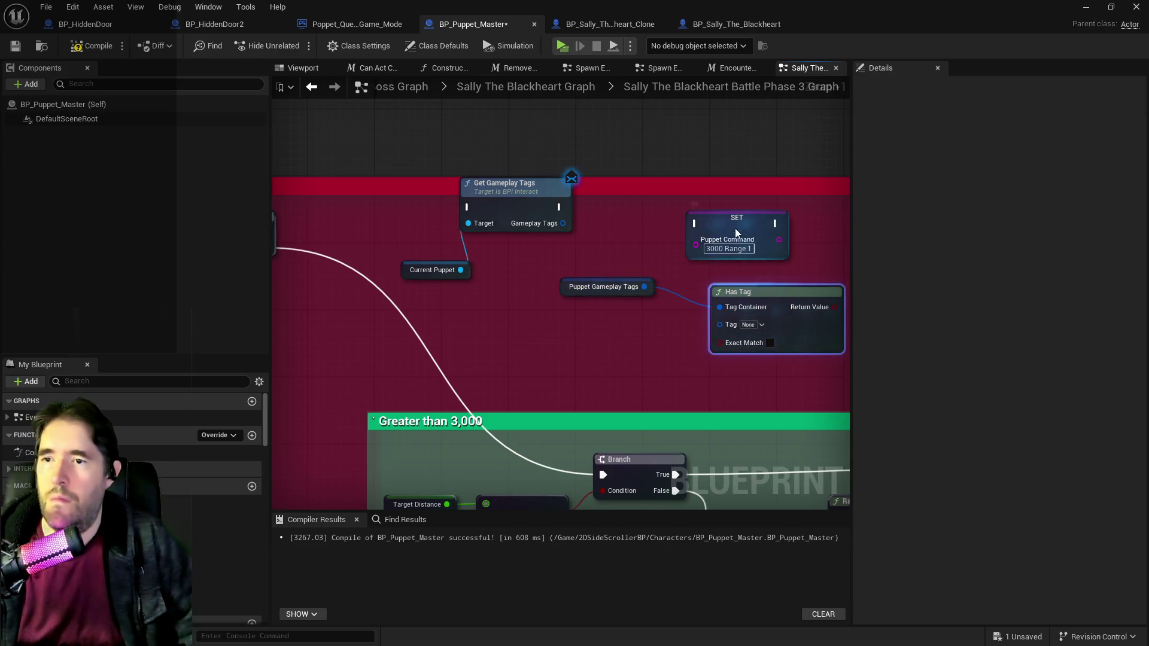
{"action": "mouse_move", "coordinate": [393, 207]}
{"action": "left_mouse_down"}
{"action": "mouse_move", "coordinate": [490, 279]}
{"action": "mouse_move", "coordinate": [695, 314]}
{"action": "mouse_move", "coordinate": [583, 228]}
{"action": "mouse_move", "coordinate": [524, 215]}
{"action": "left_mouse_up"}
{"action": "key", "text": "Delete"}
{"action": "left_click", "coordinate": [539, 266]}
Step: From the Has Tag node's Tag dropdown, choose Manage Gameplay Tags
{"action": "left_click", "coordinate": [521, 249]}
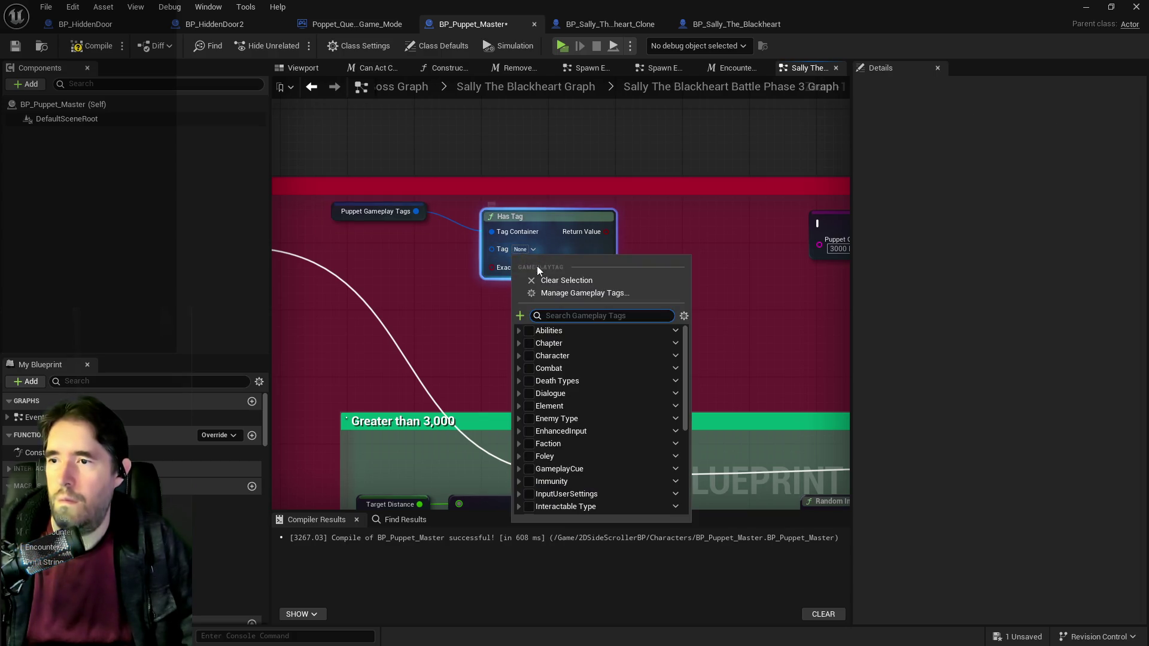
{"action": "left_click", "coordinate": [549, 293]}
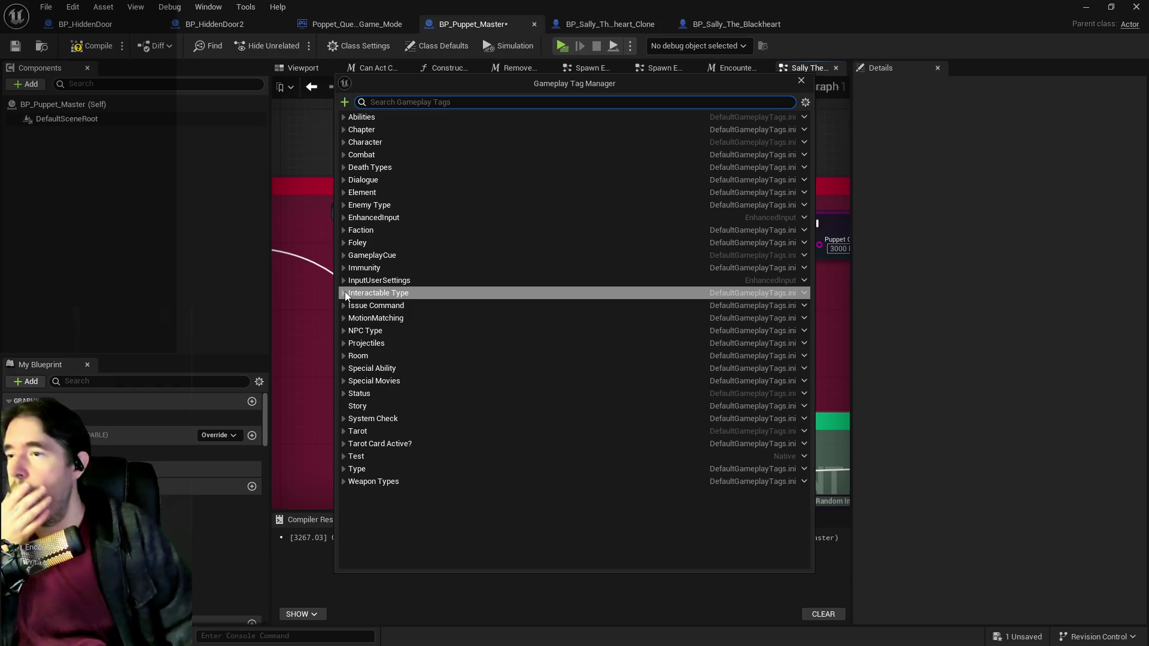
Step: Expand Enemy Type in the tag list and start a new sub-tag under Sally_The_Blackheart
{"action": "left_click", "coordinate": [343, 205]}
{"action": "scroll", "coordinate": [446, 383], "scroll_direction": "down", "scroll_amount": 3}
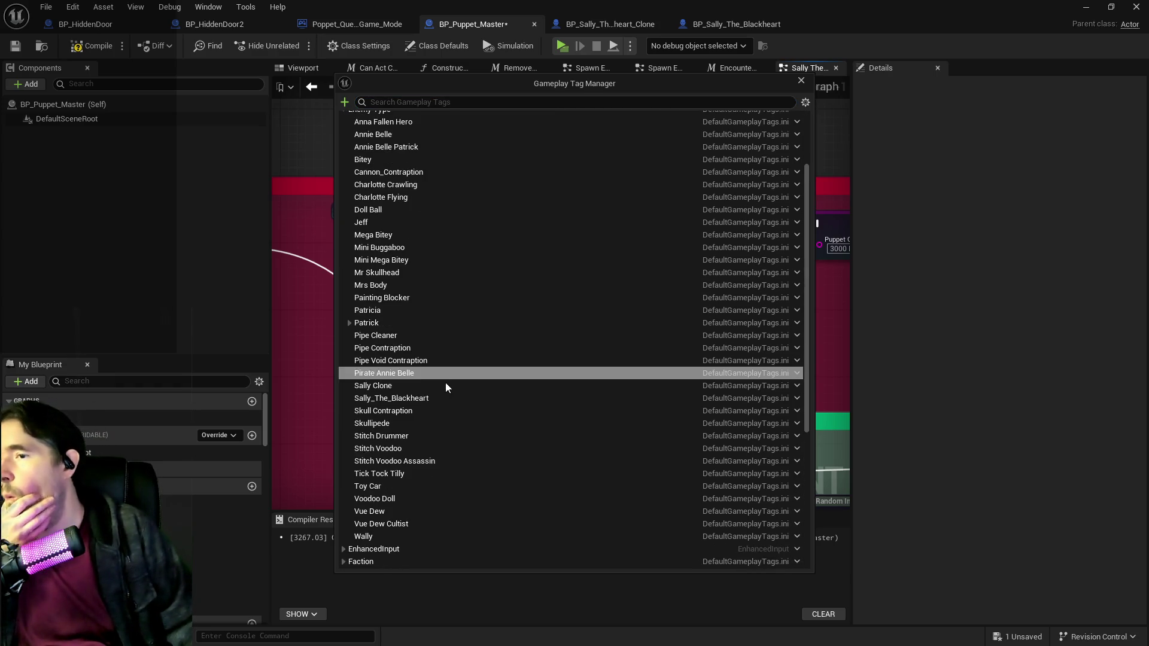
{"action": "left_click", "coordinate": [352, 323]}
{"action": "left_click", "coordinate": [351, 324]}
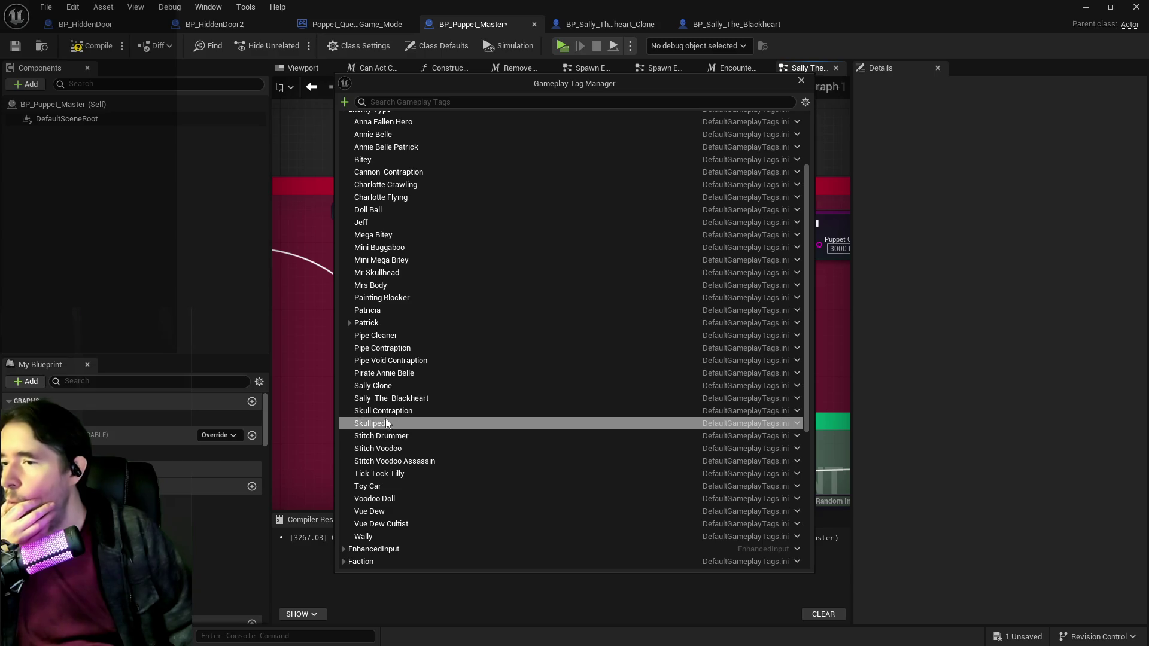
{"action": "right_click", "coordinate": [386, 399]}
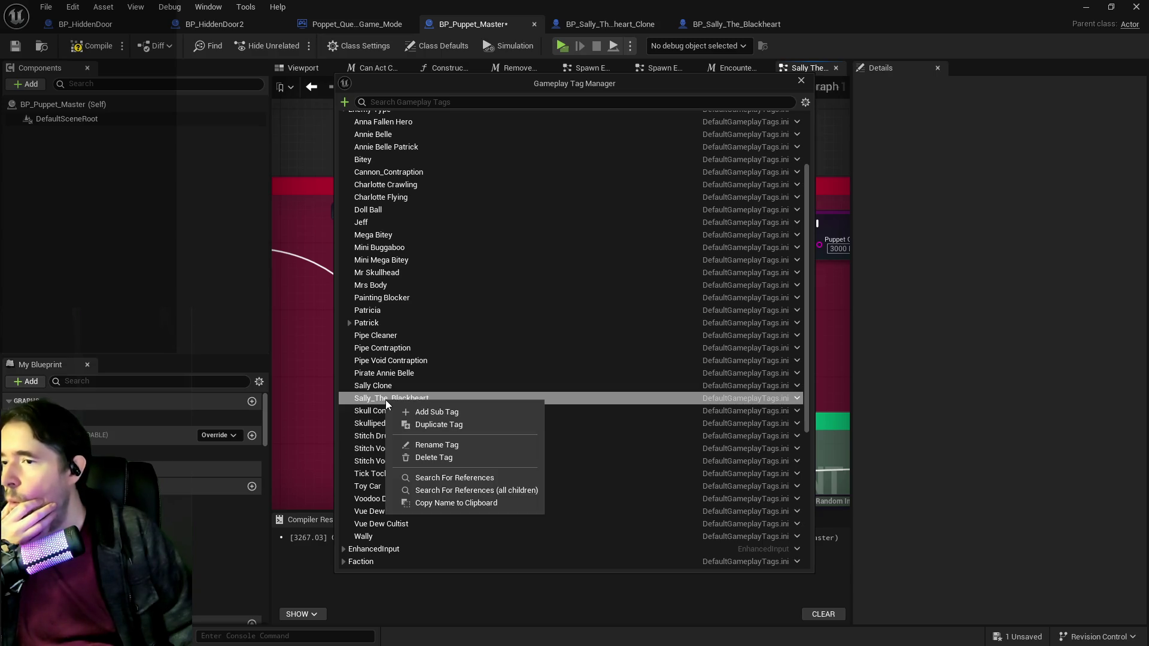
{"action": "left_click", "coordinate": [446, 416]}
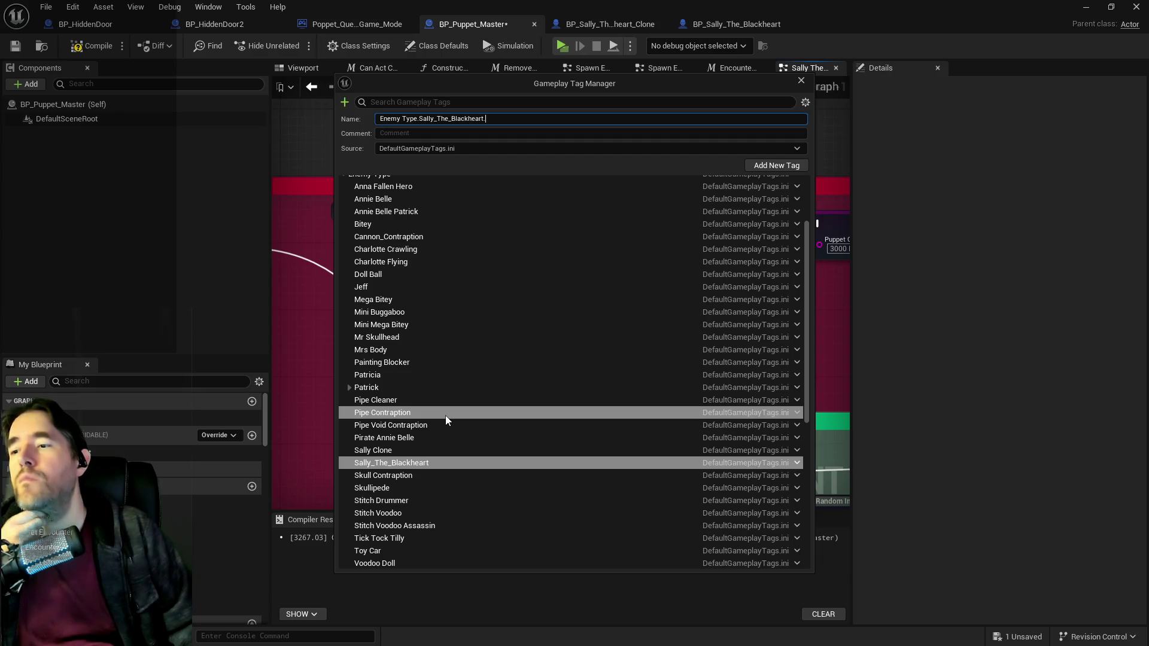
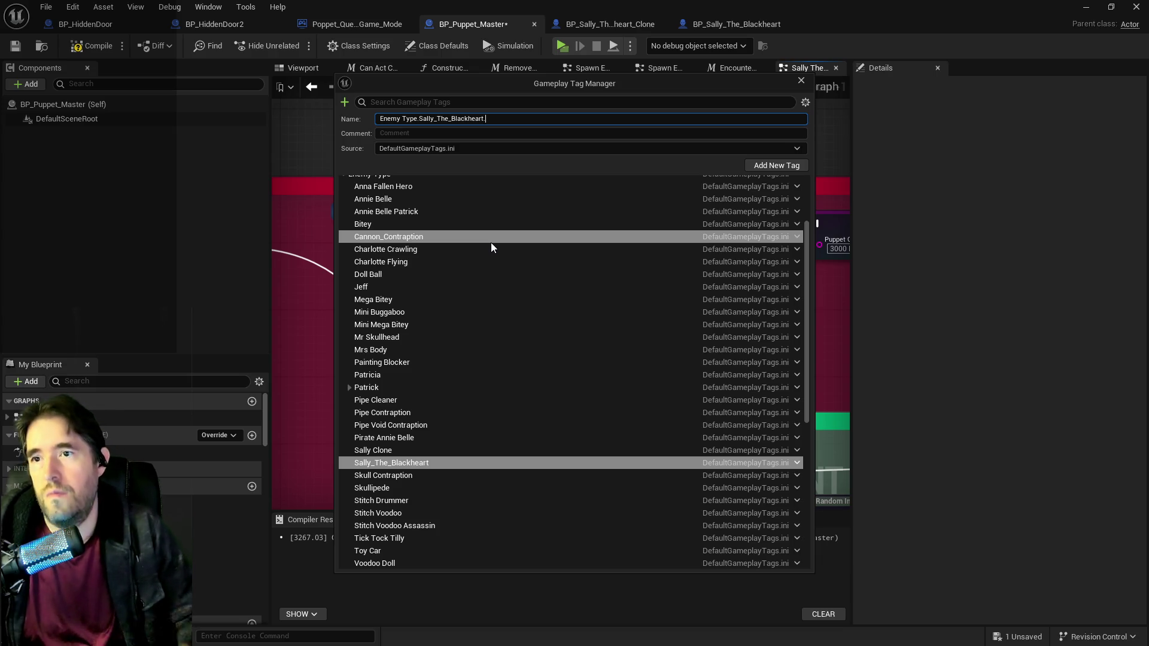
Step: Browse the Doll Ball, Combat and Issue Command tags in the Gameplay Tag Manager
{"action": "left_click", "coordinate": [483, 270]}
{"action": "scroll", "coordinate": [472, 267], "scroll_direction": "down", "scroll_amount": 5}
{"action": "scroll", "coordinate": [470, 271], "scroll_direction": "down", "scroll_amount": 2}
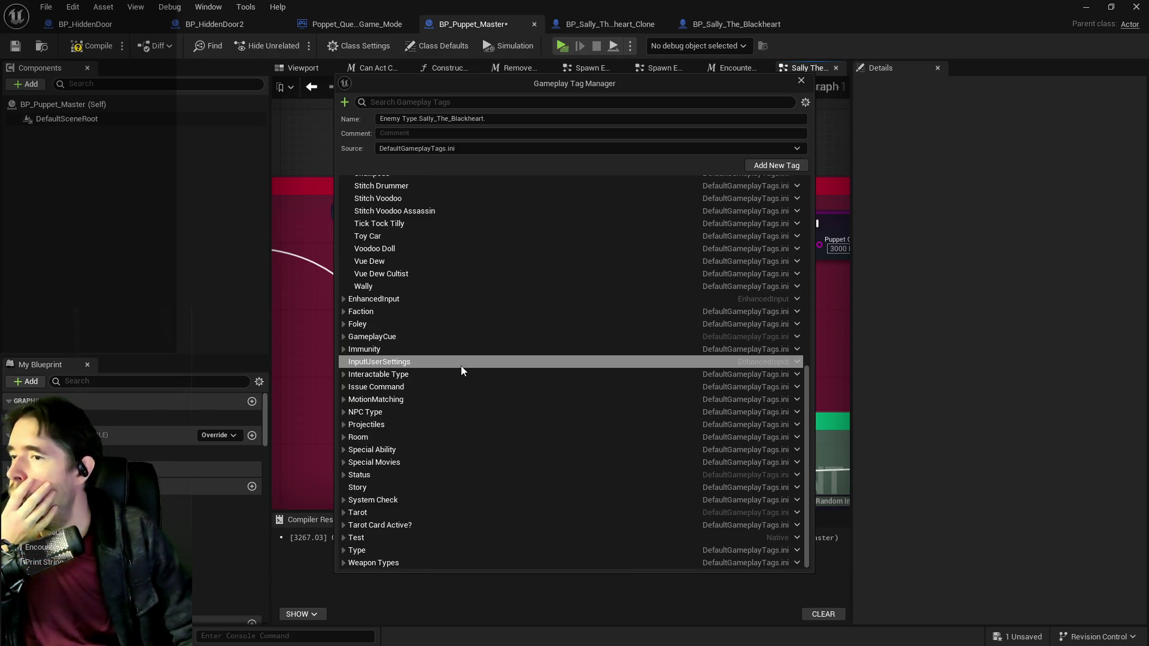
{"action": "scroll", "coordinate": [452, 353], "scroll_direction": "up", "scroll_amount": 8}
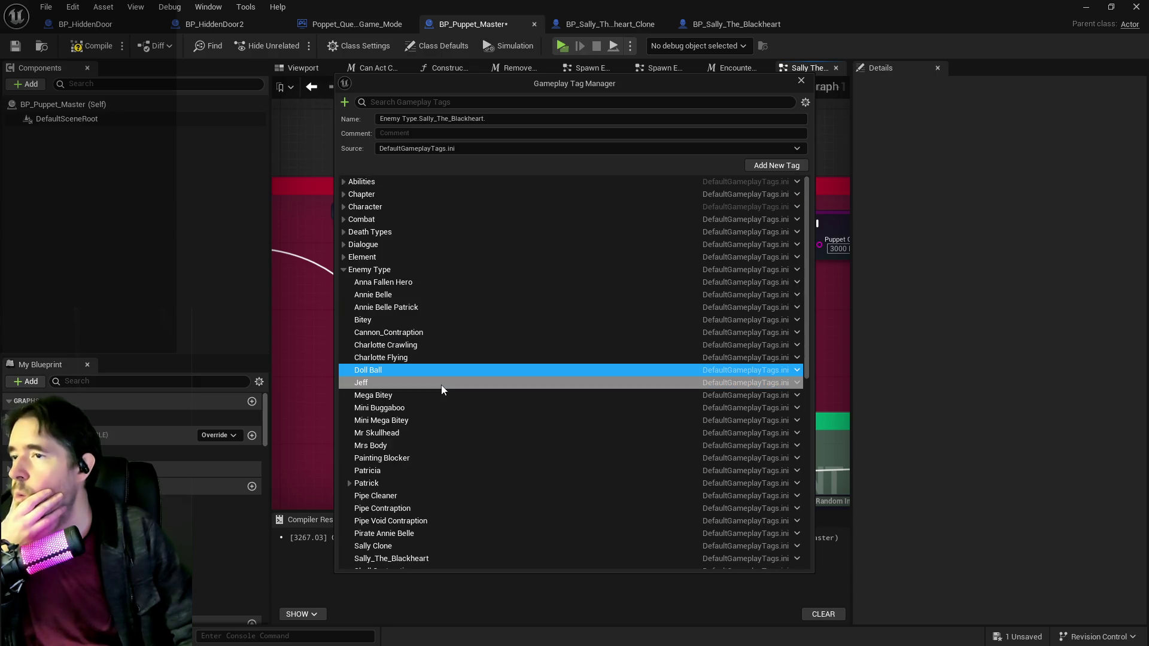
{"action": "left_click", "coordinate": [345, 219]}
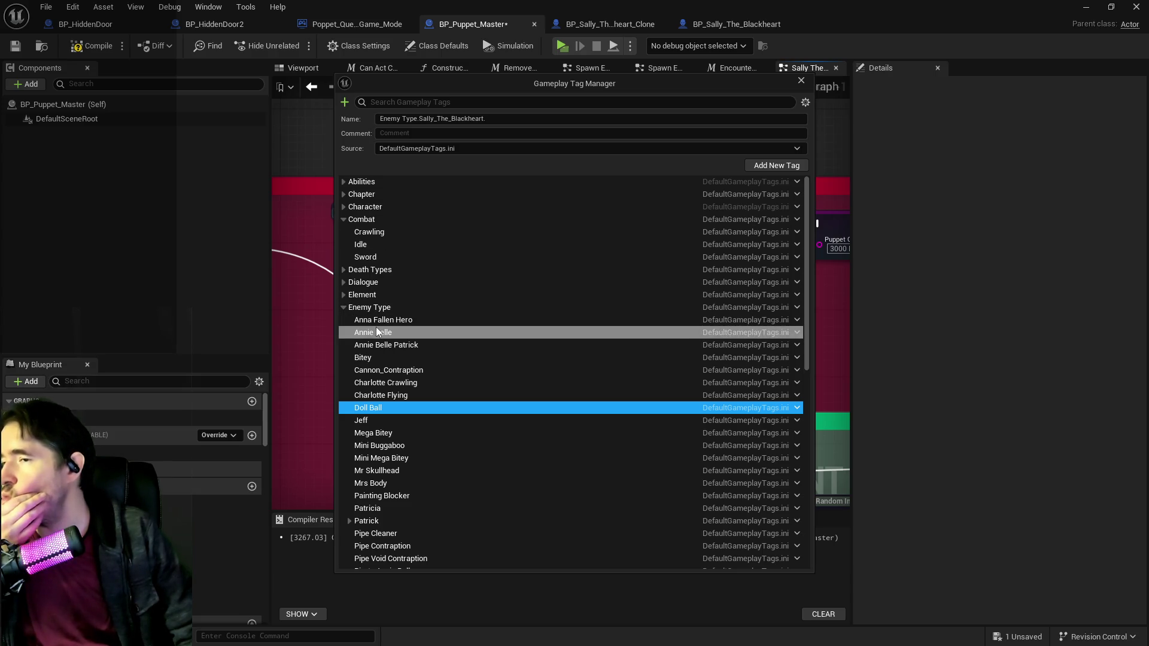
{"action": "scroll", "coordinate": [375, 327], "scroll_direction": "down", "scroll_amount": 7}
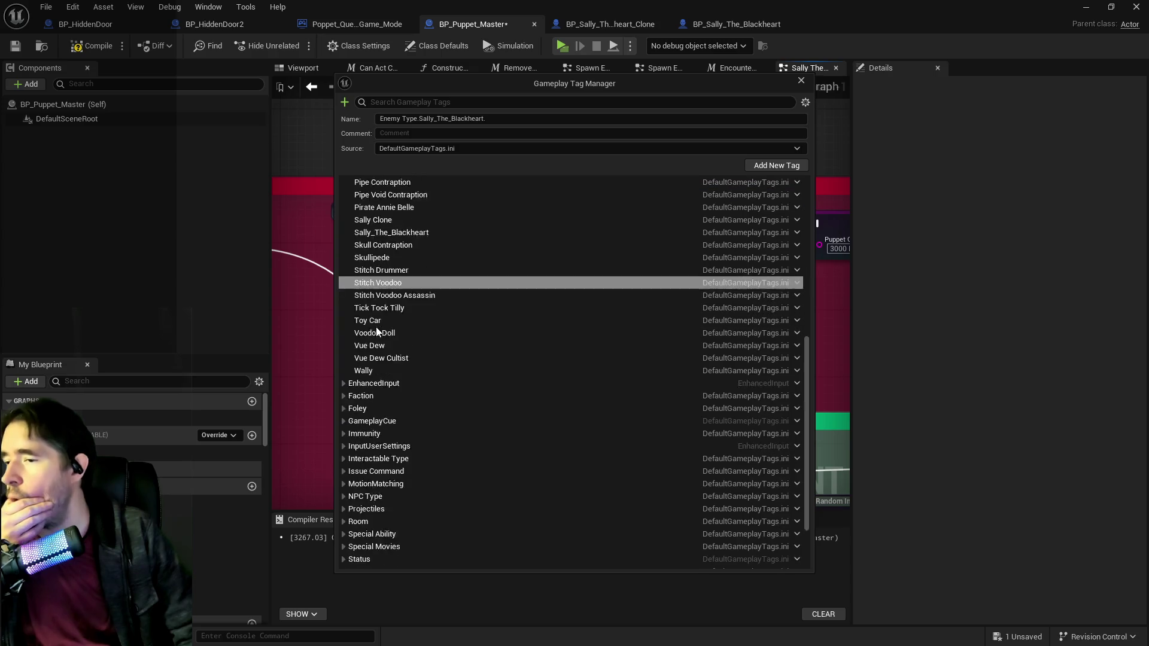
{"action": "scroll", "coordinate": [376, 326], "scroll_direction": "down", "scroll_amount": 1}
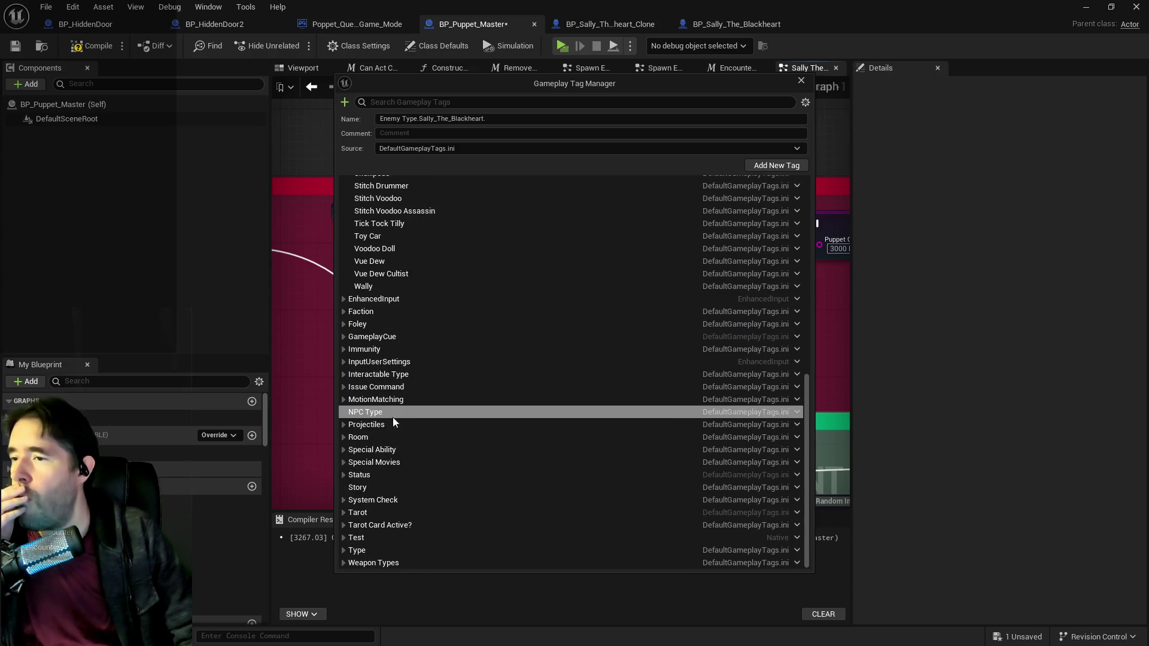
{"action": "left_click", "coordinate": [343, 389]}
{"action": "left_click", "coordinate": [343, 389]}
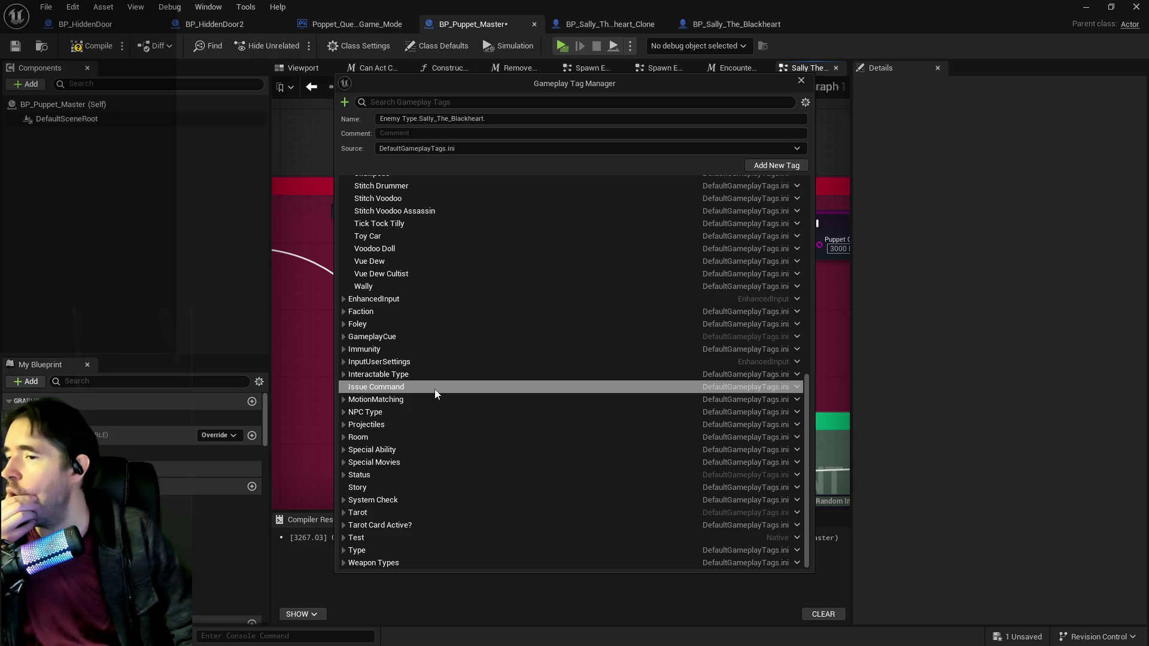
Step: Expand the Status, Traversal and Type tag categories to locate Sally_The_Blackheart
{"action": "left_click", "coordinate": [346, 476]}
{"action": "scroll", "coordinate": [353, 470], "scroll_direction": "down", "scroll_amount": 5}
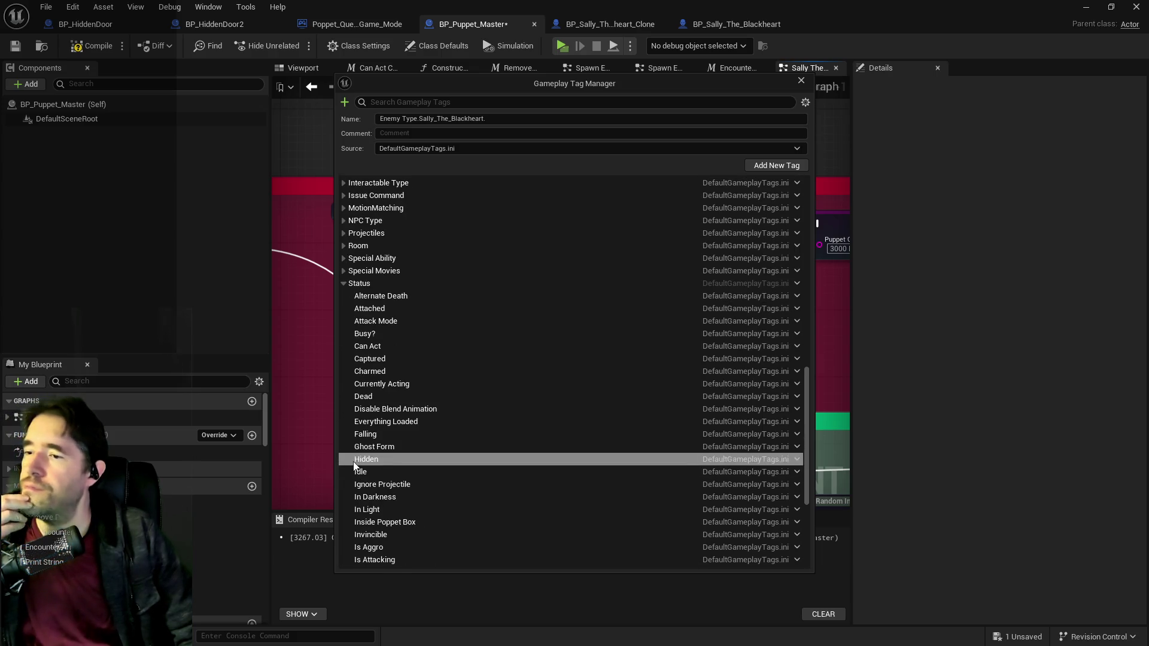
{"action": "scroll", "coordinate": [354, 466], "scroll_direction": "down", "scroll_amount": 3}
{"action": "scroll", "coordinate": [354, 463], "scroll_direction": "down", "scroll_amount": 3}
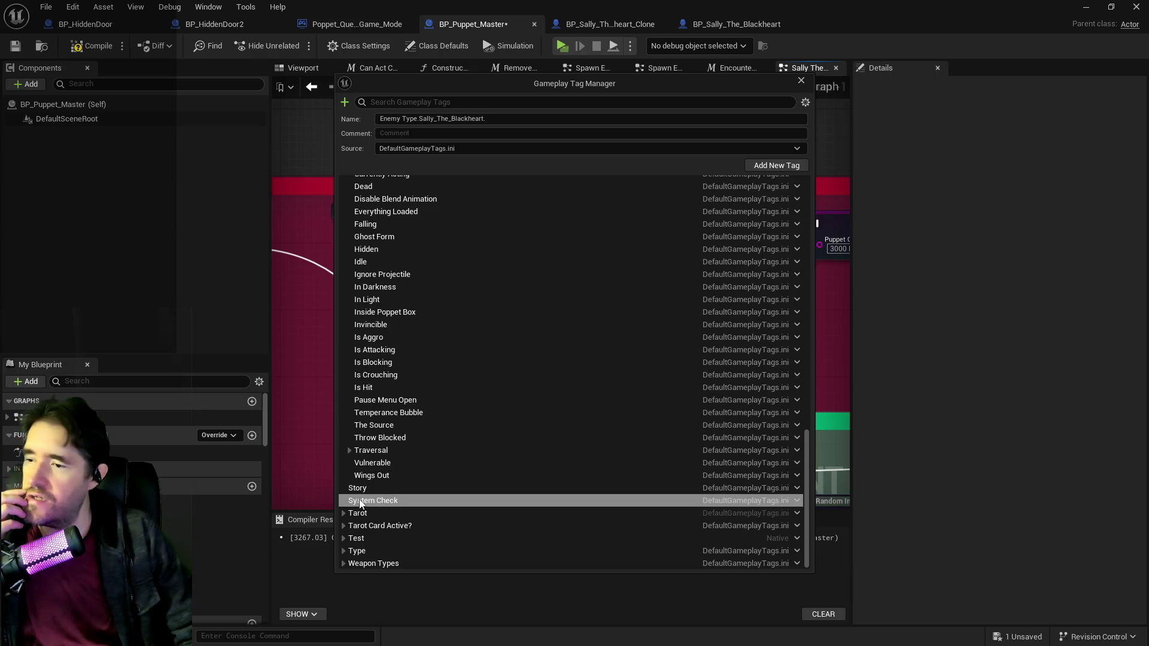
{"action": "left_click", "coordinate": [350, 452]}
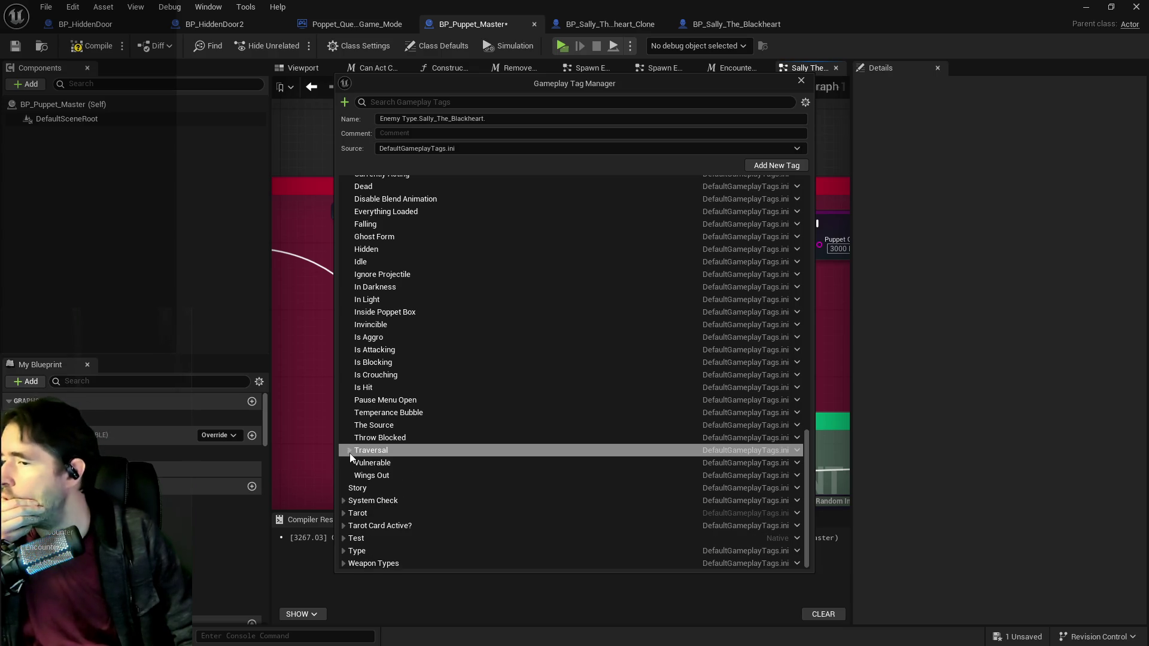
{"action": "left_click", "coordinate": [349, 452]}
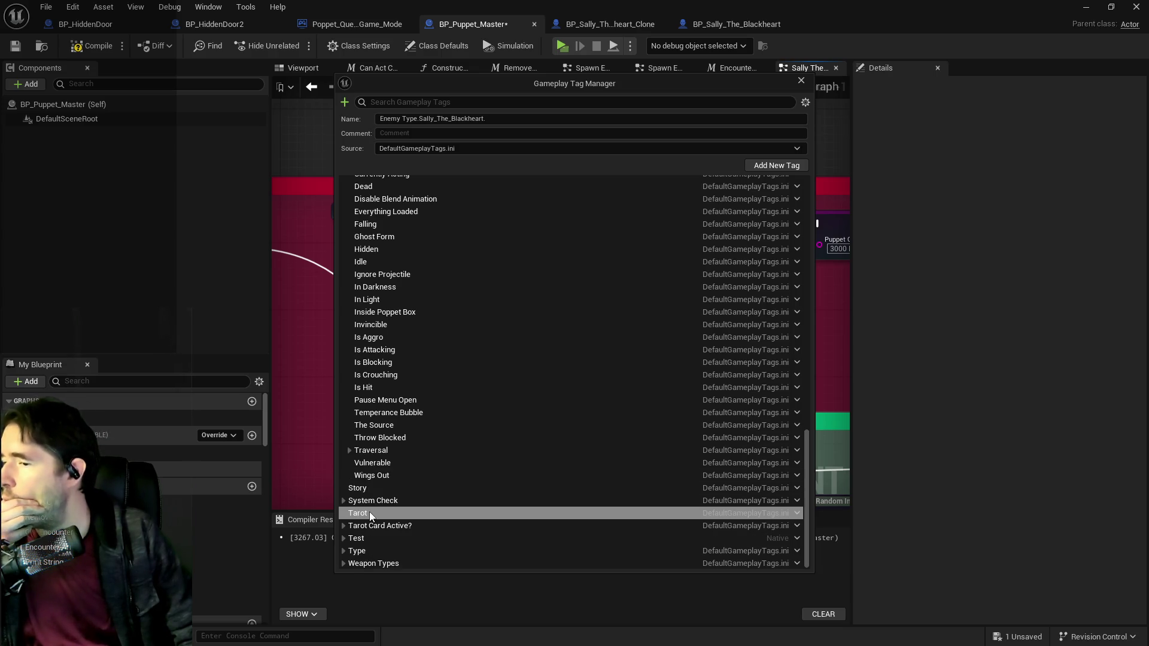
{"action": "left_click", "coordinate": [344, 551]}
{"action": "scroll", "coordinate": [360, 508], "scroll_direction": "down", "scroll_amount": 5}
{"action": "scroll", "coordinate": [360, 508], "scroll_direction": "down", "scroll_amount": 5}
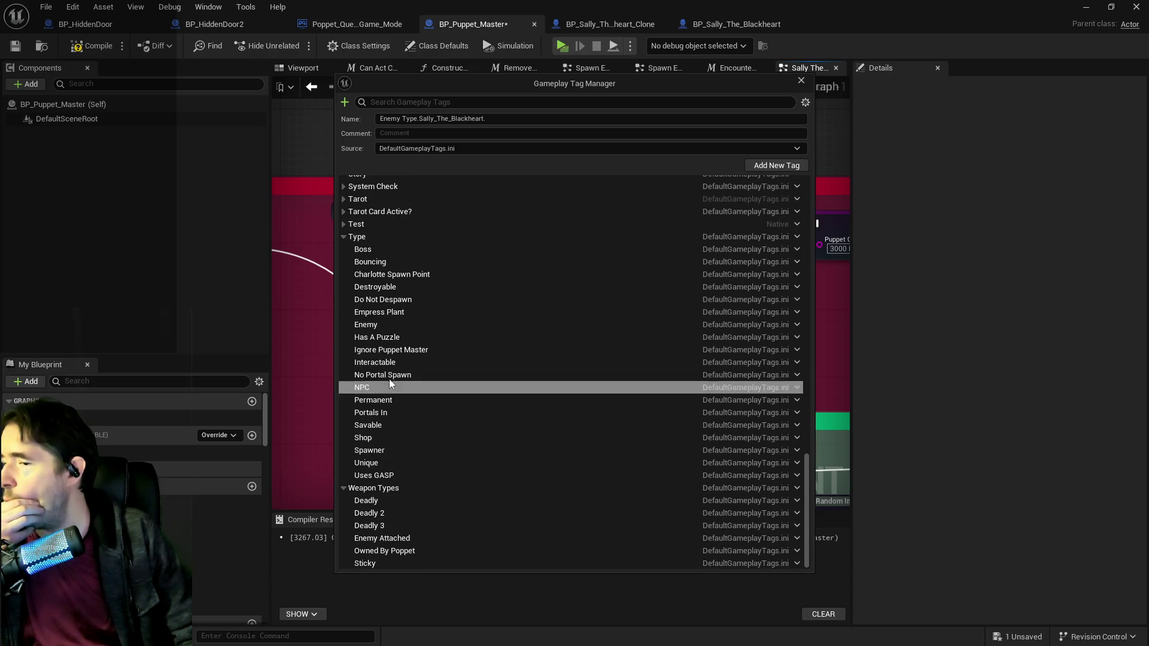
{"action": "scroll", "coordinate": [390, 379], "scroll_direction": "up", "scroll_amount": 20}
{"action": "scroll", "coordinate": [392, 383], "scroll_direction": "up", "scroll_amount": 8}
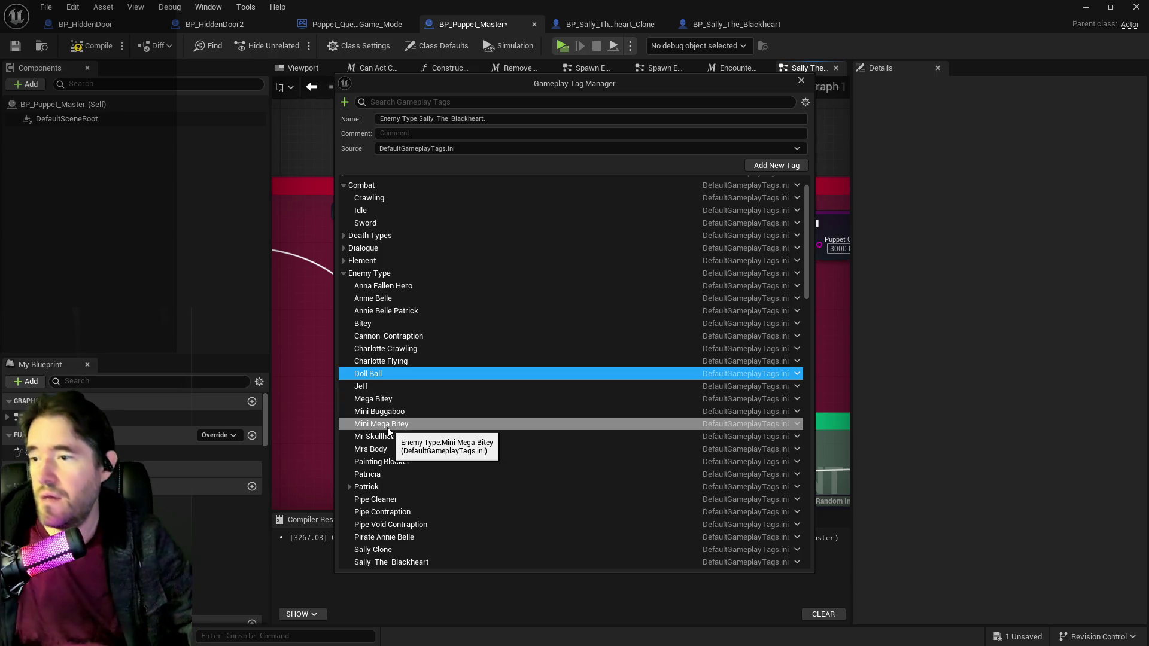
{"action": "scroll", "coordinate": [395, 449], "scroll_direction": "down", "scroll_amount": 10}
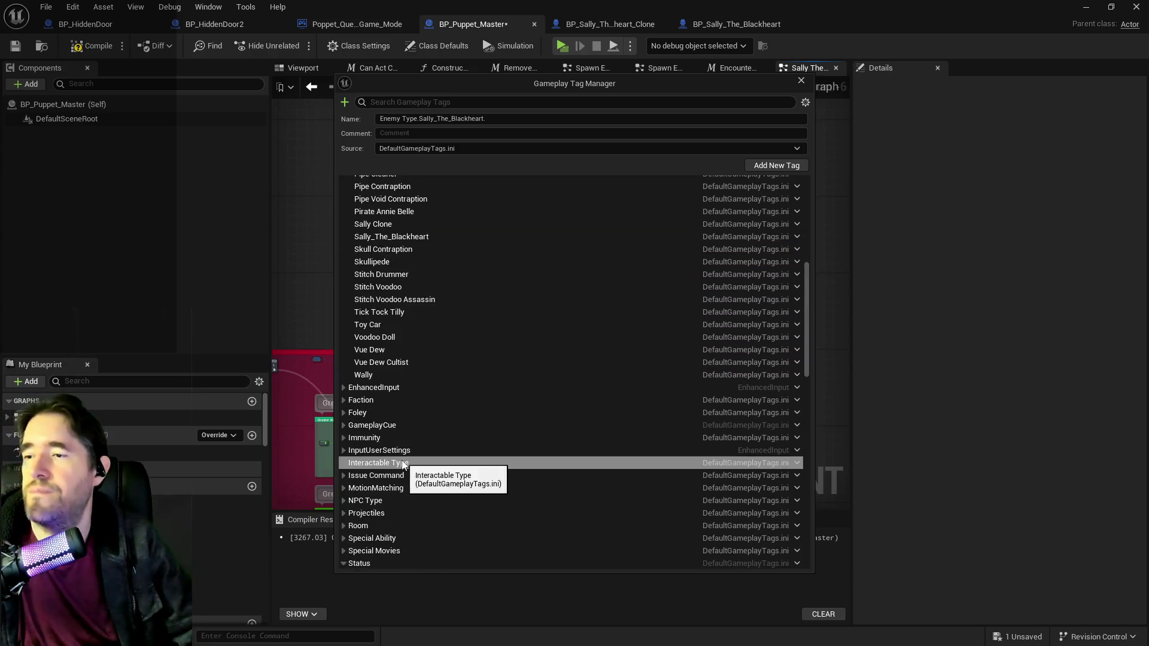
{"action": "scroll", "coordinate": [403, 465], "scroll_direction": "up", "scroll_amount": 3}
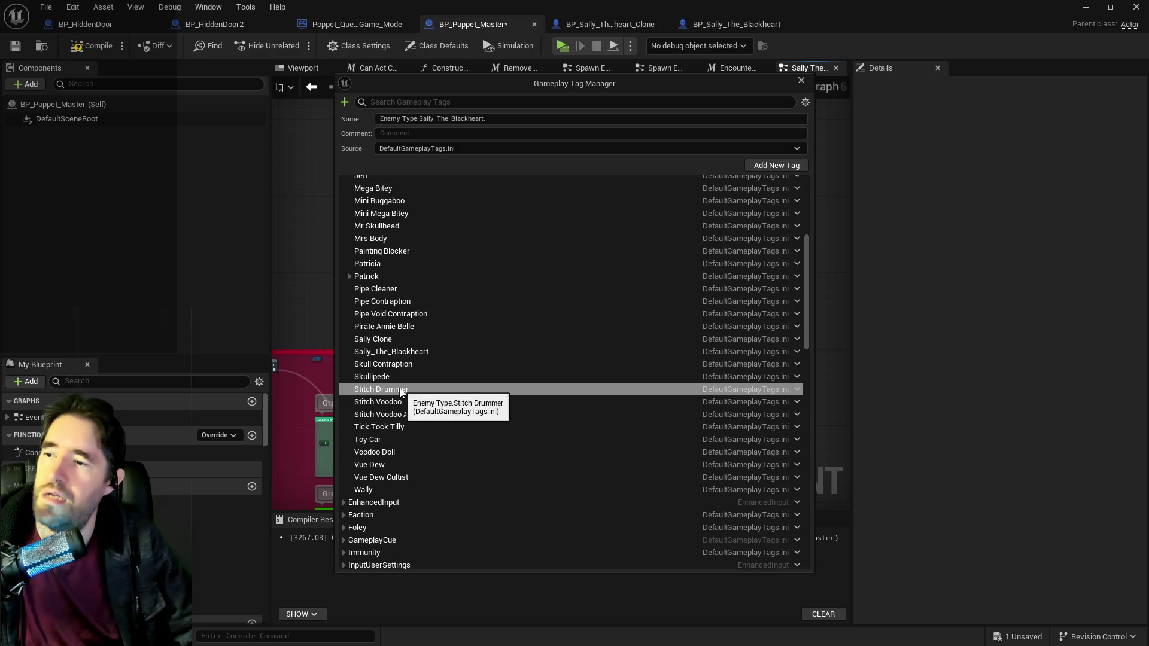
Step: Add a Spawn Clones sub-tag under Sally_The_Blackheart and close the tag manager
{"action": "right_click", "coordinate": [391, 353]}
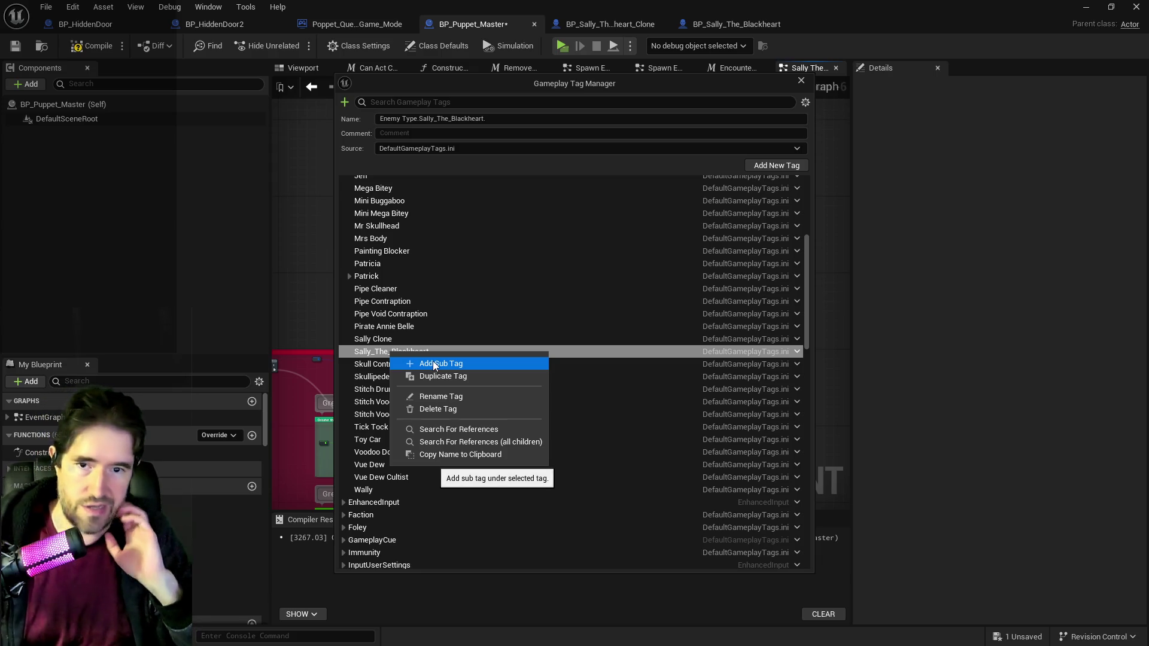
{"action": "left_click", "coordinate": [433, 362]}
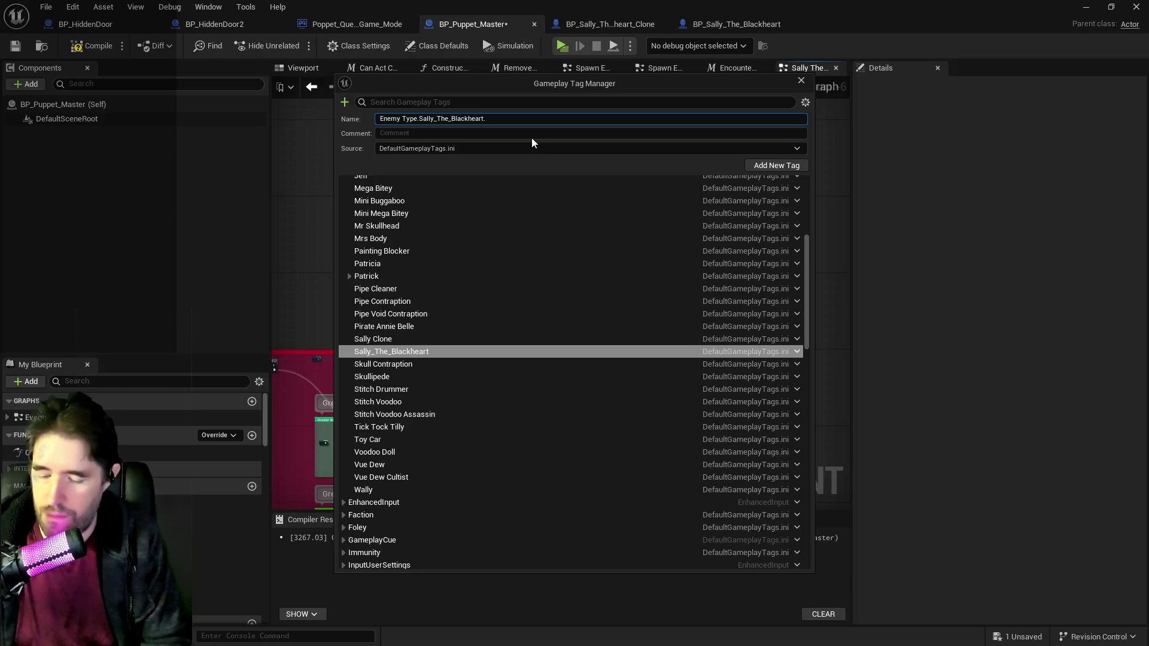
{"action": "type", "text": "Spawn Clones"}
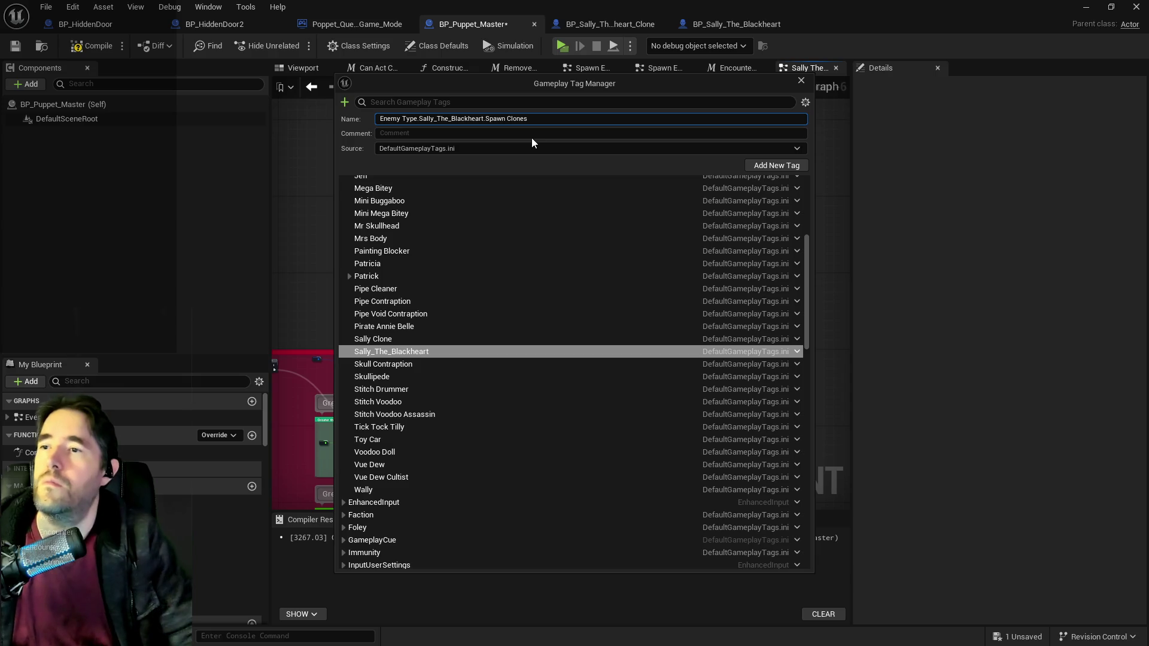
{"action": "left_click", "coordinate": [766, 165]}
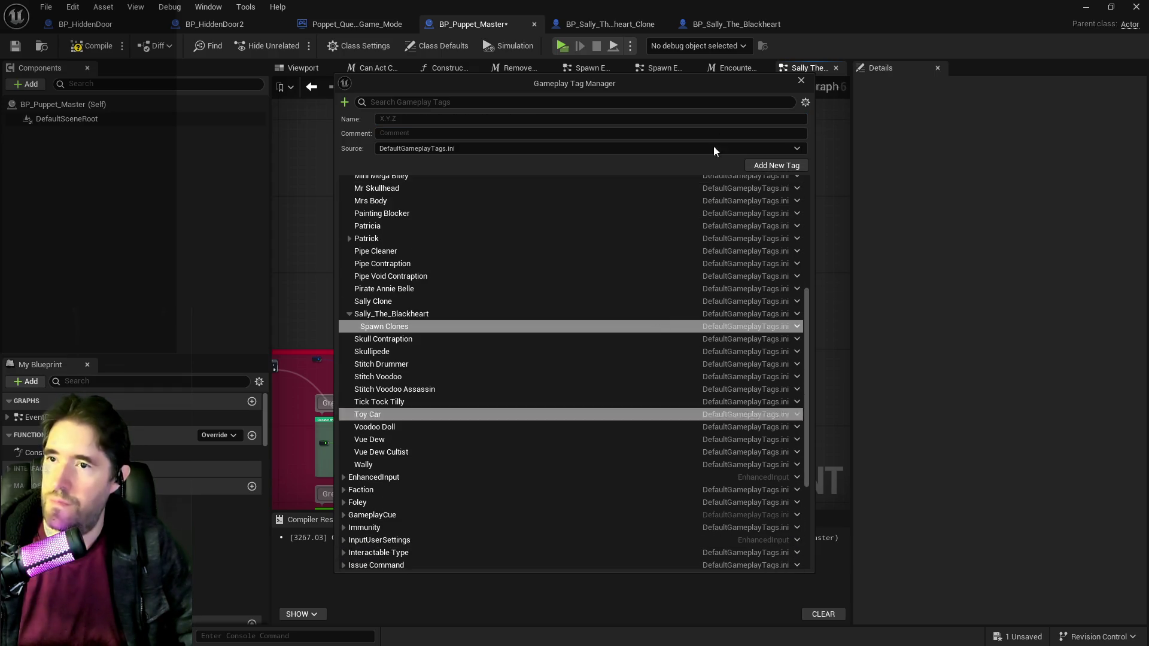
{"action": "left_click", "coordinate": [801, 80]}
Step: Set the Has Tag node's Tag pin to Spawn Clones
{"action": "scroll", "coordinate": [444, 468], "scroll_direction": "up", "scroll_amount": 3}
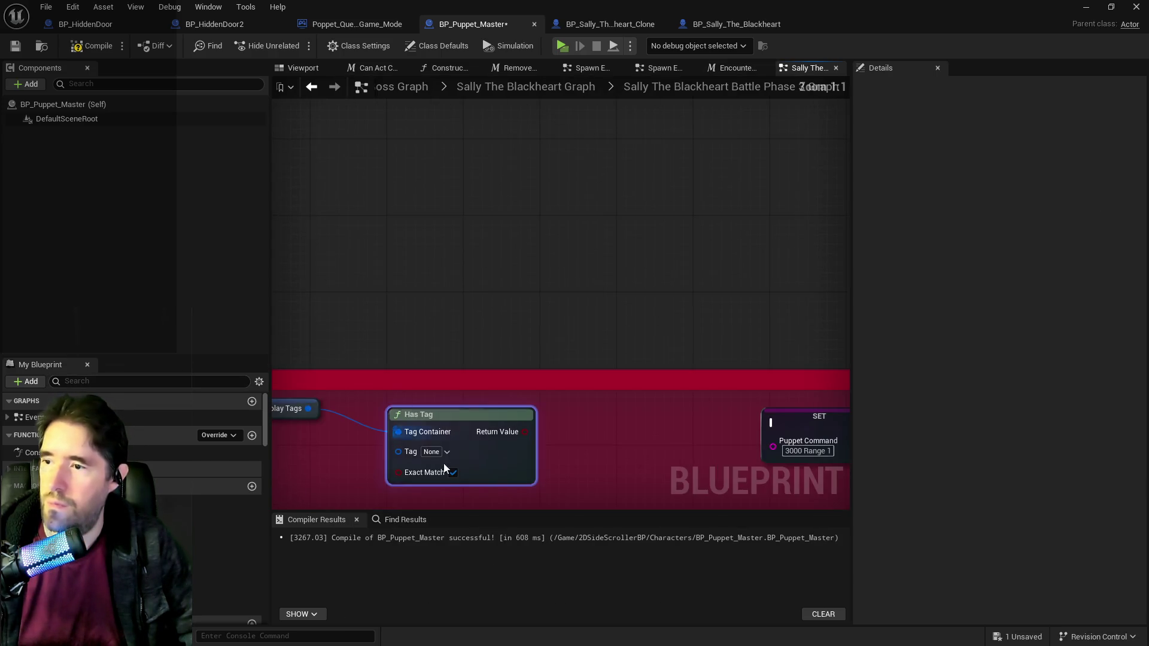
{"action": "left_click", "coordinate": [439, 450]}
{"action": "type", "text": "spawn cl"}
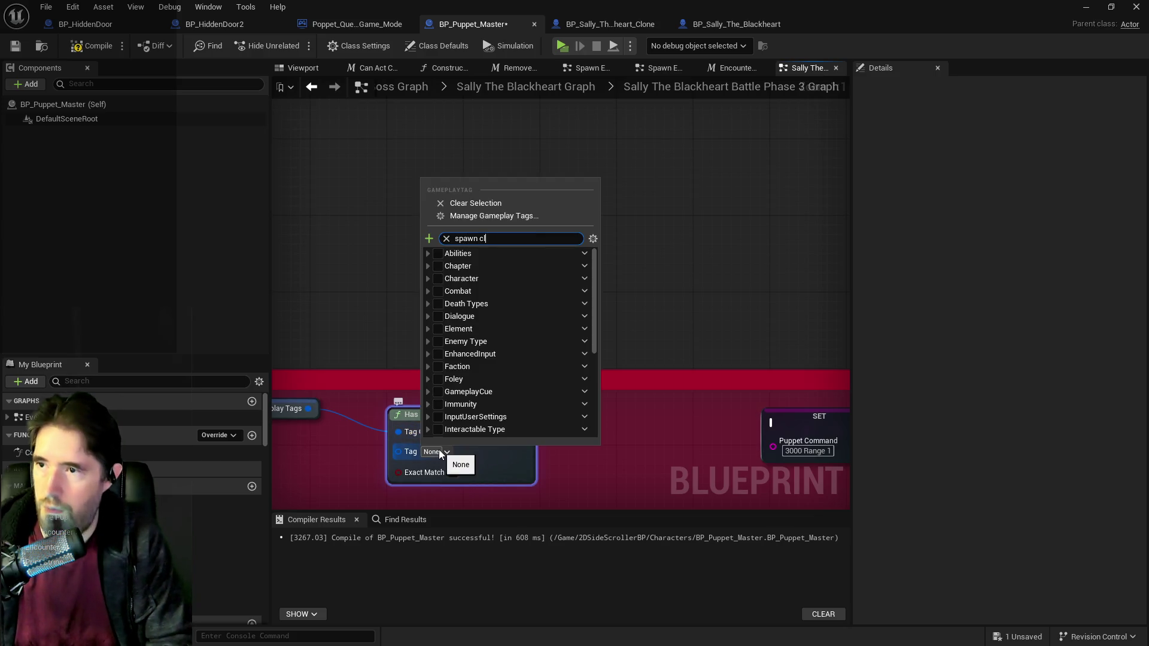
{"action": "type", "text": "o"}
{"action": "left_click", "coordinate": [449, 285]}
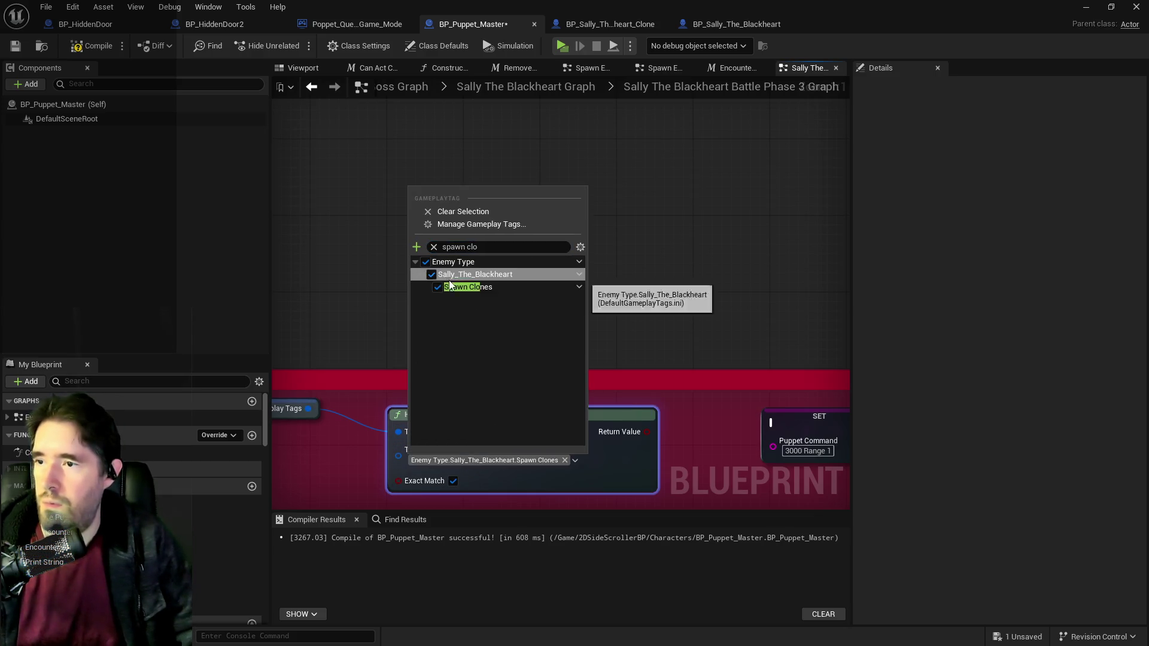
Step: Nudge the SET node right and review the Has Tag, Branch and Special Check logic
{"action": "left_click_drag", "start_coordinate": [724, 455], "coordinate": [547, 400]}
{"action": "left_click_drag", "start_coordinate": [652, 385], "coordinate": [727, 384]}
{"action": "scroll", "coordinate": [655, 408], "scroll_direction": "down", "scroll_amount": 2}
{"action": "mouse_move", "coordinate": [654, 408]}
{"action": "left_mouse_down"}
{"action": "mouse_move", "coordinate": [726, 267]}
{"action": "mouse_move", "coordinate": [621, 225]}
{"action": "left_mouse_up"}
{"action": "scroll", "coordinate": [638, 264], "scroll_direction": "up", "scroll_amount": 1}
{"action": "scroll", "coordinate": [638, 264], "scroll_direction": "down", "scroll_amount": 1}
{"action": "left_click_drag", "start_coordinate": [638, 264], "coordinate": [554, 325]}
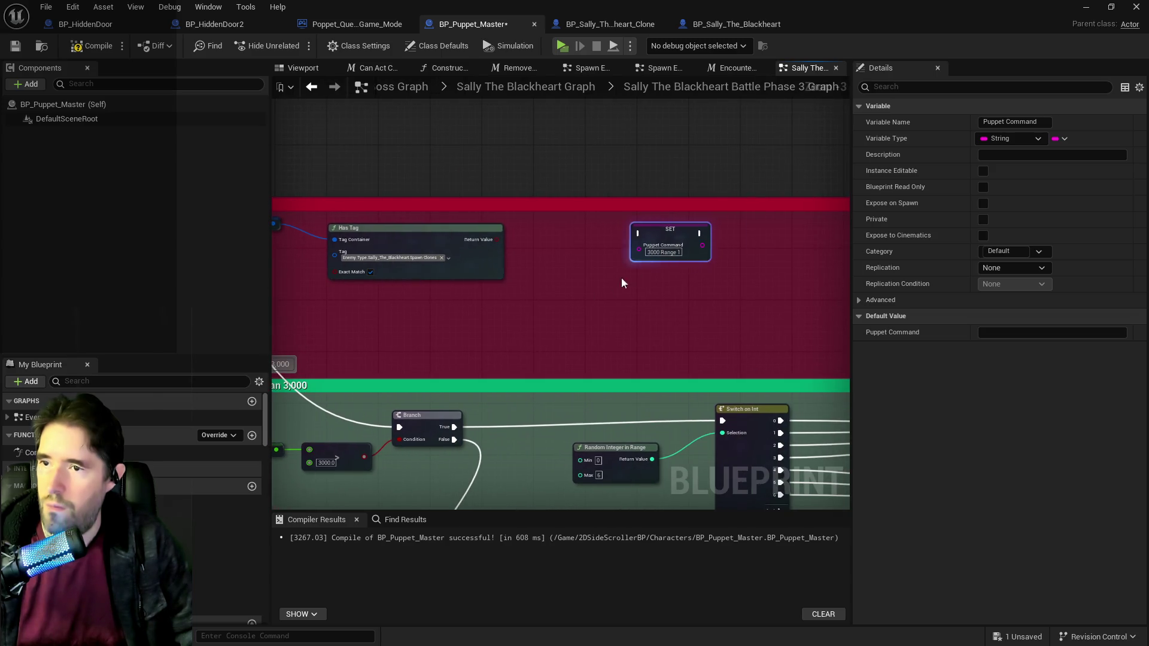
{"action": "left_click", "coordinate": [651, 252]}
{"action": "mouse_move", "coordinate": [608, 268]}
{"action": "left_mouse_down"}
{"action": "mouse_move", "coordinate": [735, 261]}
{"action": "mouse_move", "coordinate": [649, 246]}
{"action": "mouse_move", "coordinate": [498, 185]}
{"action": "mouse_move", "coordinate": [272, 155]}
{"action": "left_mouse_up"}
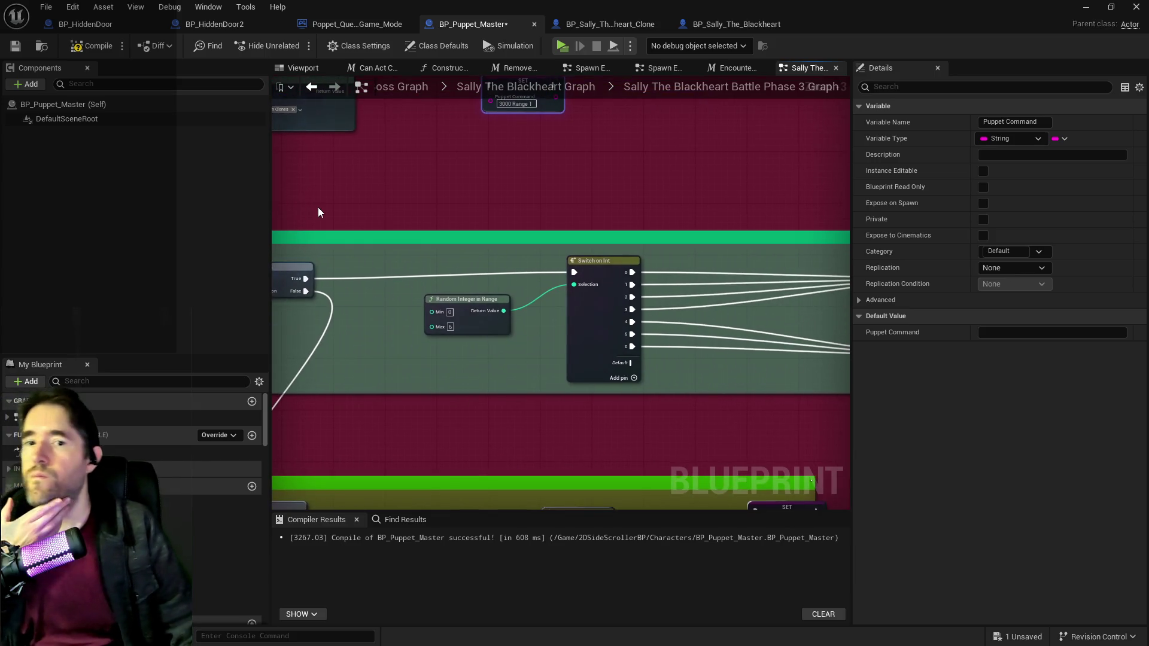
{"action": "mouse_move", "coordinate": [318, 207]}
{"action": "left_mouse_down"}
{"action": "mouse_move", "coordinate": [311, 301]}
{"action": "mouse_move", "coordinate": [429, 288]}
{"action": "mouse_move", "coordinate": [618, 303]}
{"action": "left_mouse_up"}
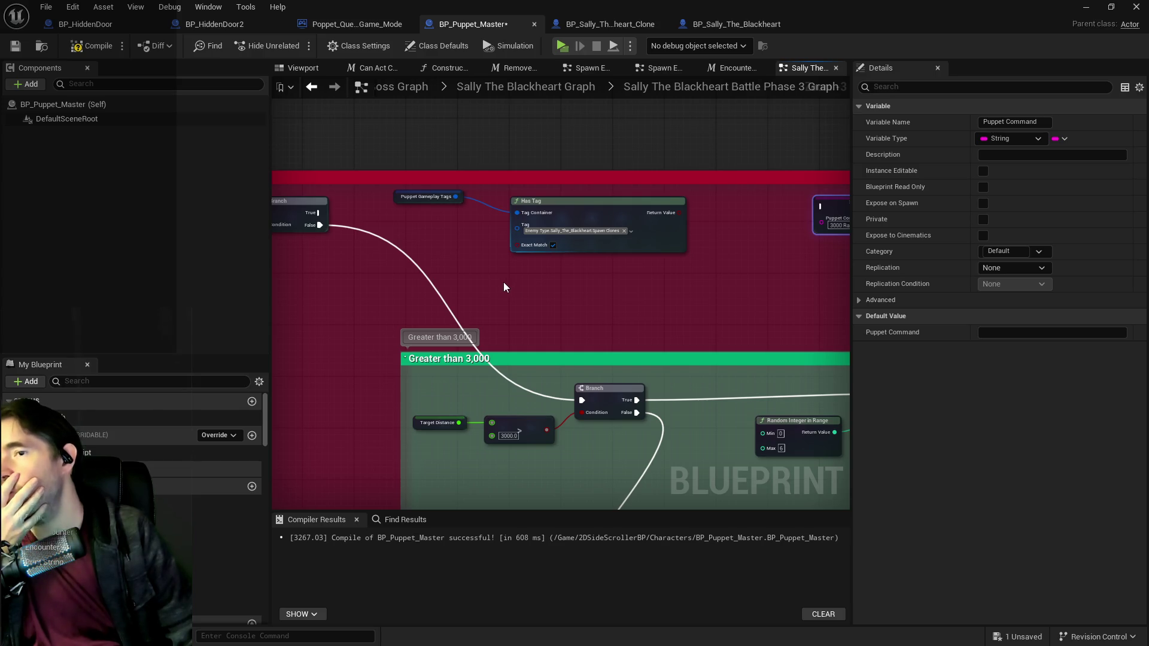
{"action": "mouse_move", "coordinate": [504, 287]}
{"action": "left_mouse_down"}
{"action": "mouse_move", "coordinate": [716, 294]}
{"action": "mouse_move", "coordinate": [354, 301]}
{"action": "left_mouse_up"}
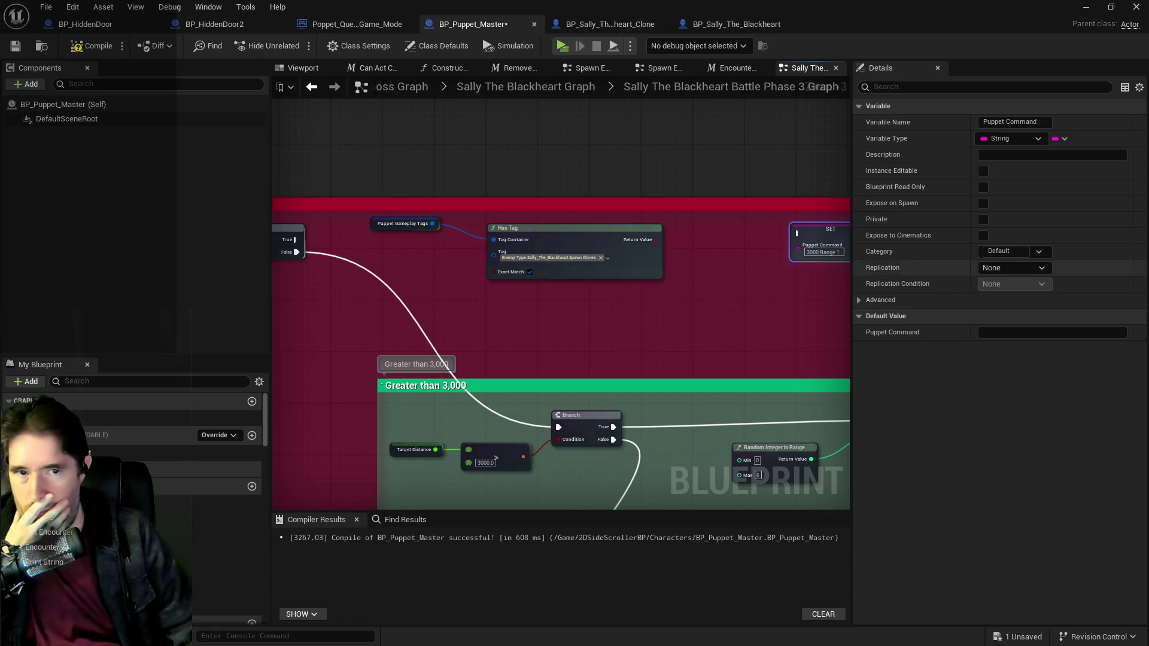
Step: Add a Ghastly Mirror sub-tag to Sally_The_Blackheart in the tag manager, then close it
{"action": "left_click", "coordinate": [608, 258]}
{"action": "left_click", "coordinate": [1084, 110]}
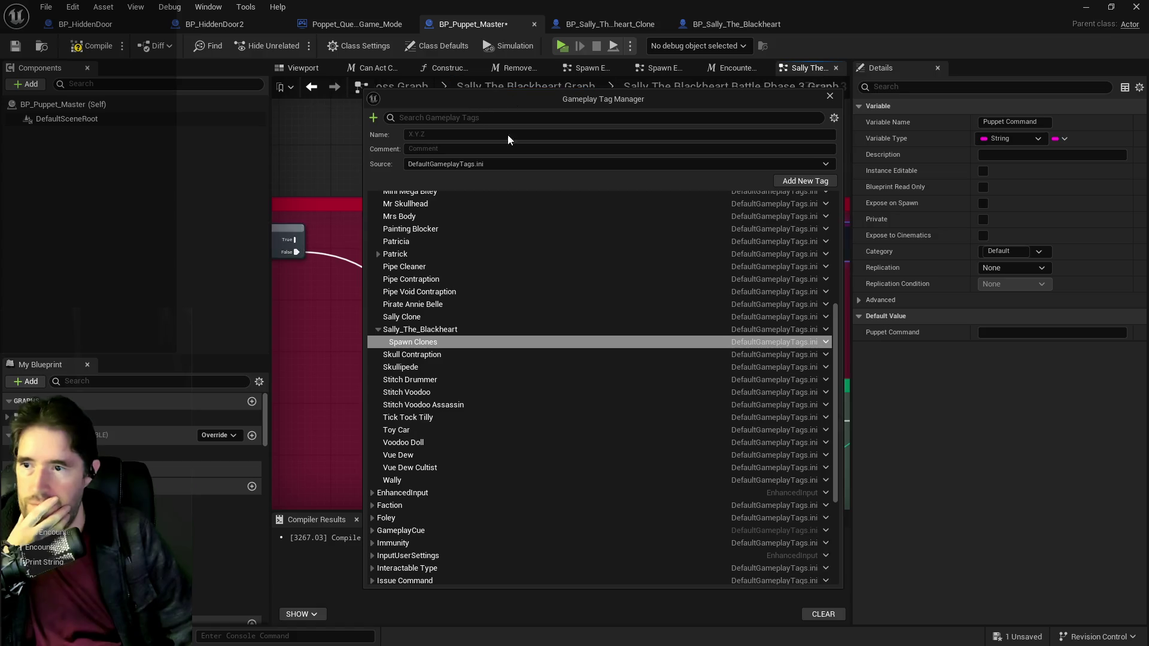
{"action": "left_click", "coordinate": [416, 329]}
{"action": "right_click", "coordinate": [419, 330]}
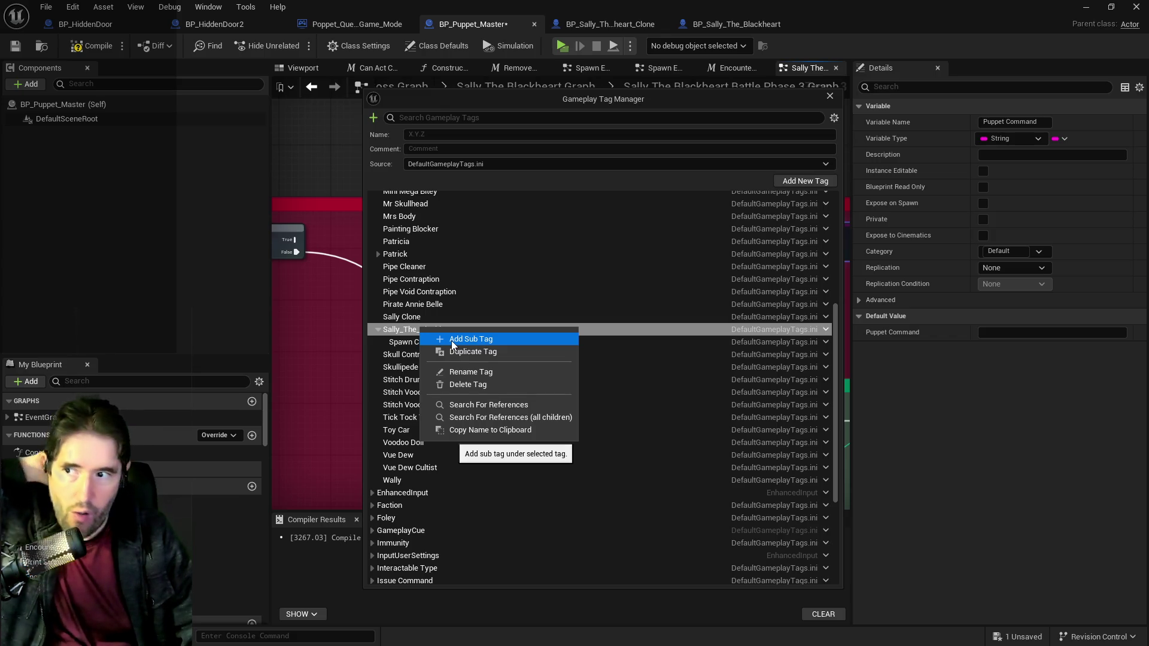
{"action": "left_click", "coordinate": [452, 342]}
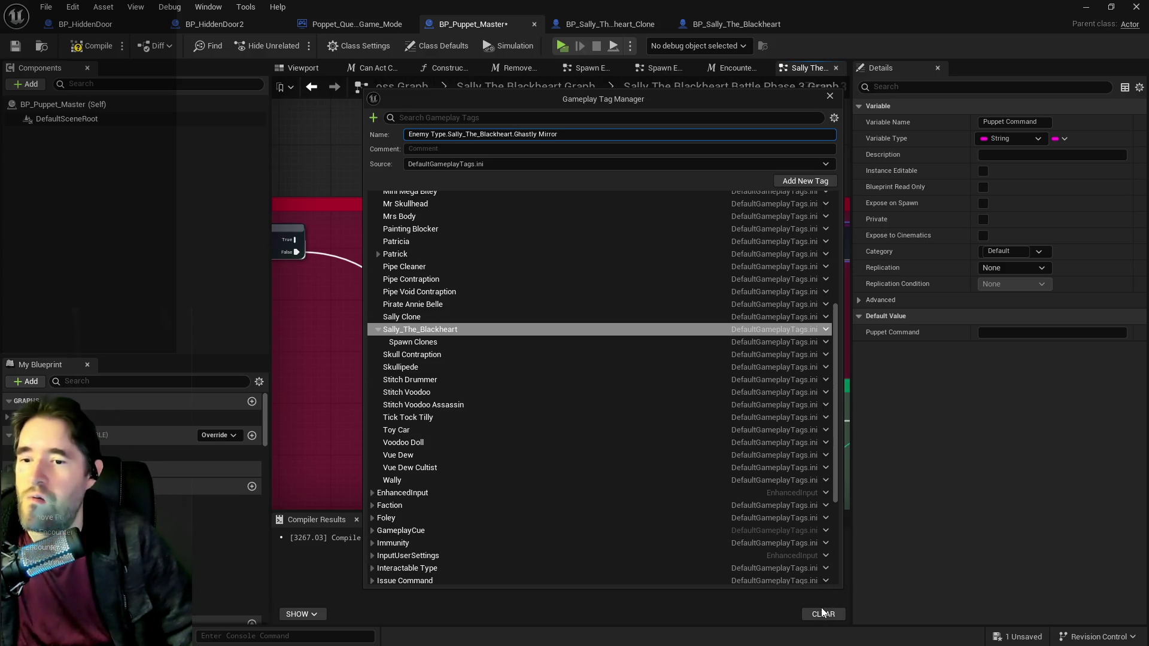
{"action": "left_click", "coordinate": [801, 181]}
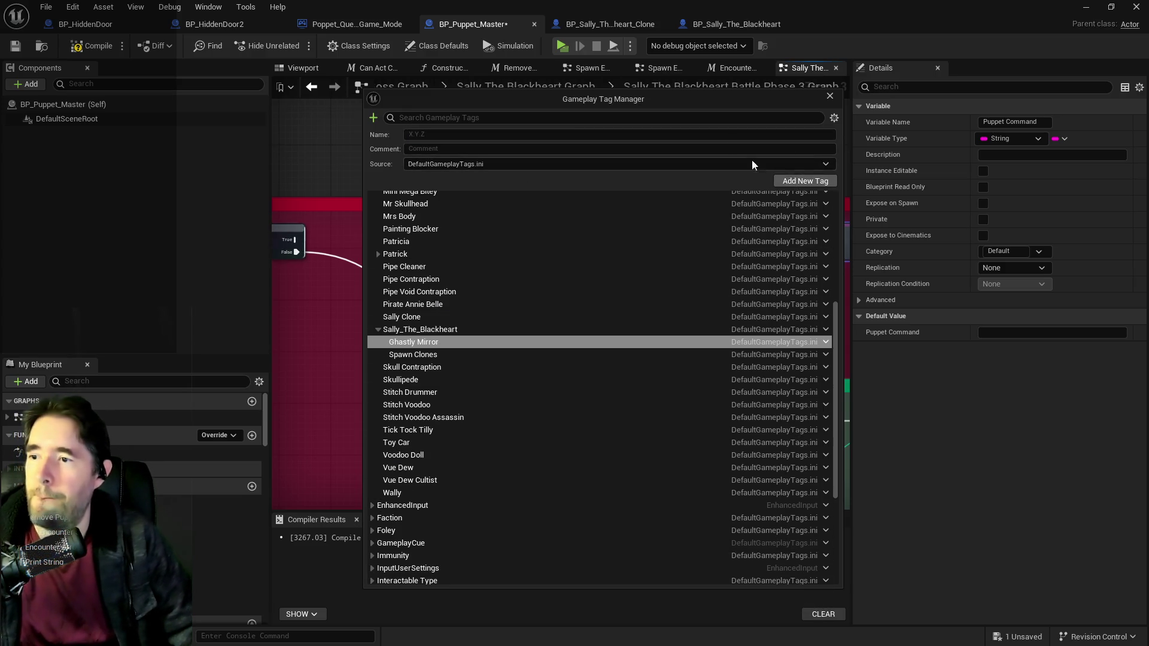
{"action": "left_click", "coordinate": [829, 96]}
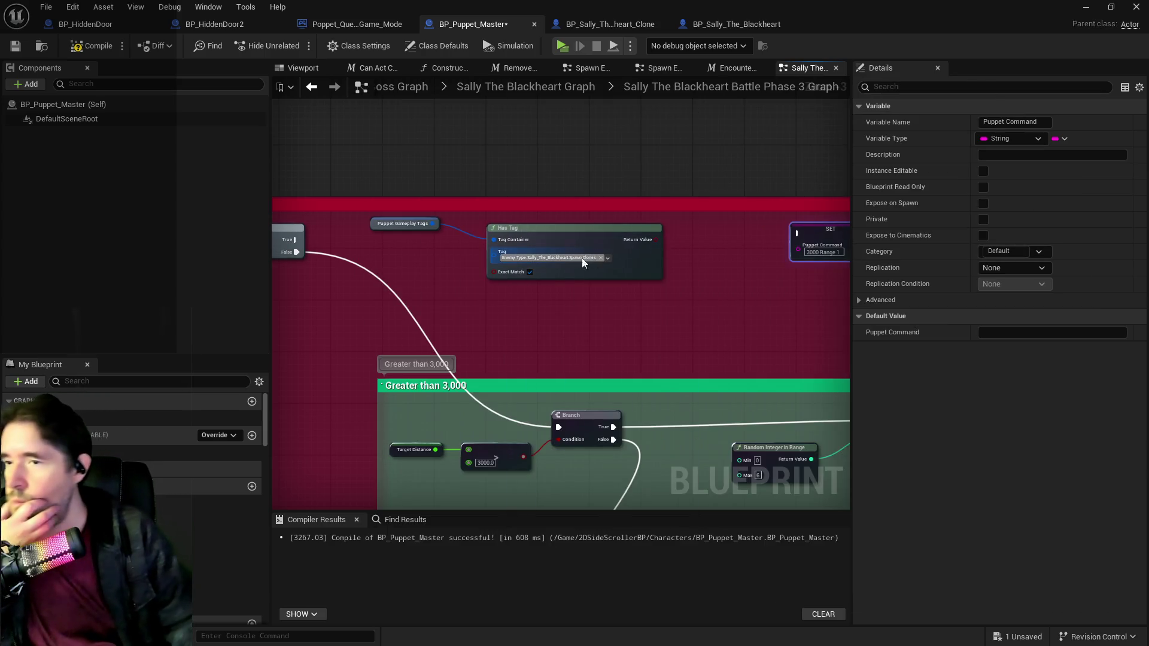
Step: Switch the Has Tag node to check Sally_The_Blackheart.Ghastly Mirror
{"action": "mouse_move", "coordinate": [461, 307]}
{"action": "left_mouse_down"}
{"action": "mouse_move", "coordinate": [743, 272]}
{"action": "mouse_move", "coordinate": [623, 237]}
{"action": "mouse_move", "coordinate": [502, 256]}
{"action": "mouse_move", "coordinate": [332, 257]}
{"action": "left_mouse_up"}
{"action": "mouse_move", "coordinate": [808, 187]}
{"action": "left_mouse_down"}
{"action": "mouse_move", "coordinate": [416, 88]}
{"action": "mouse_move", "coordinate": [494, 131]}
{"action": "mouse_move", "coordinate": [527, 124]}
{"action": "left_mouse_up"}
{"action": "left_click", "coordinate": [506, 254]}
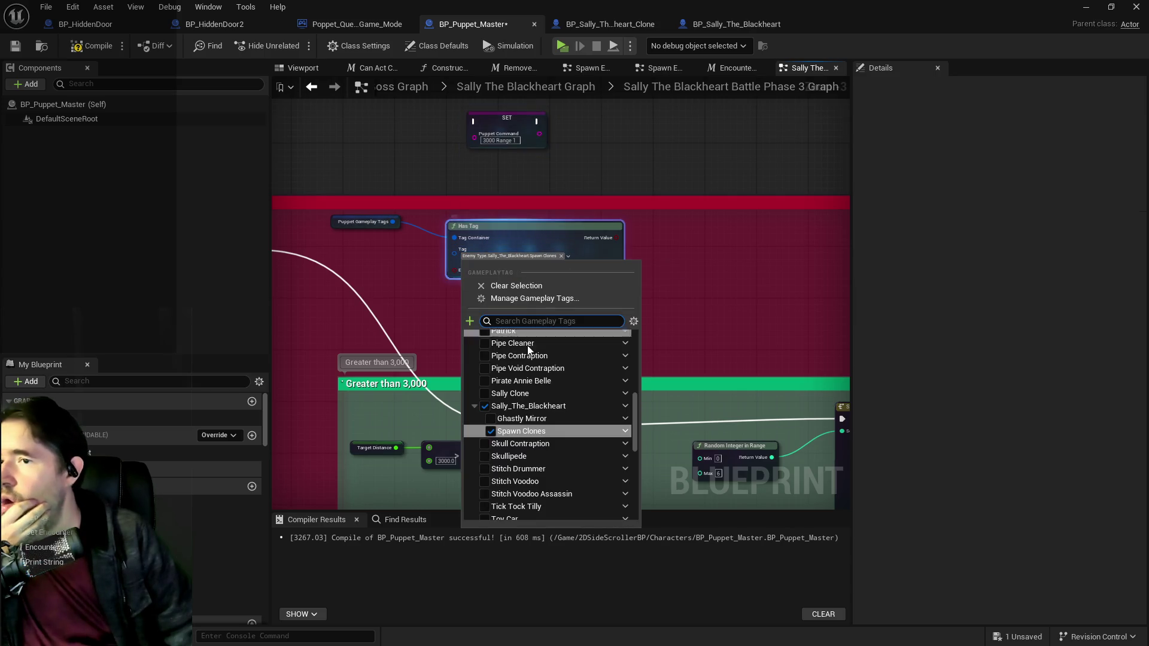
{"action": "left_click", "coordinate": [489, 419]}
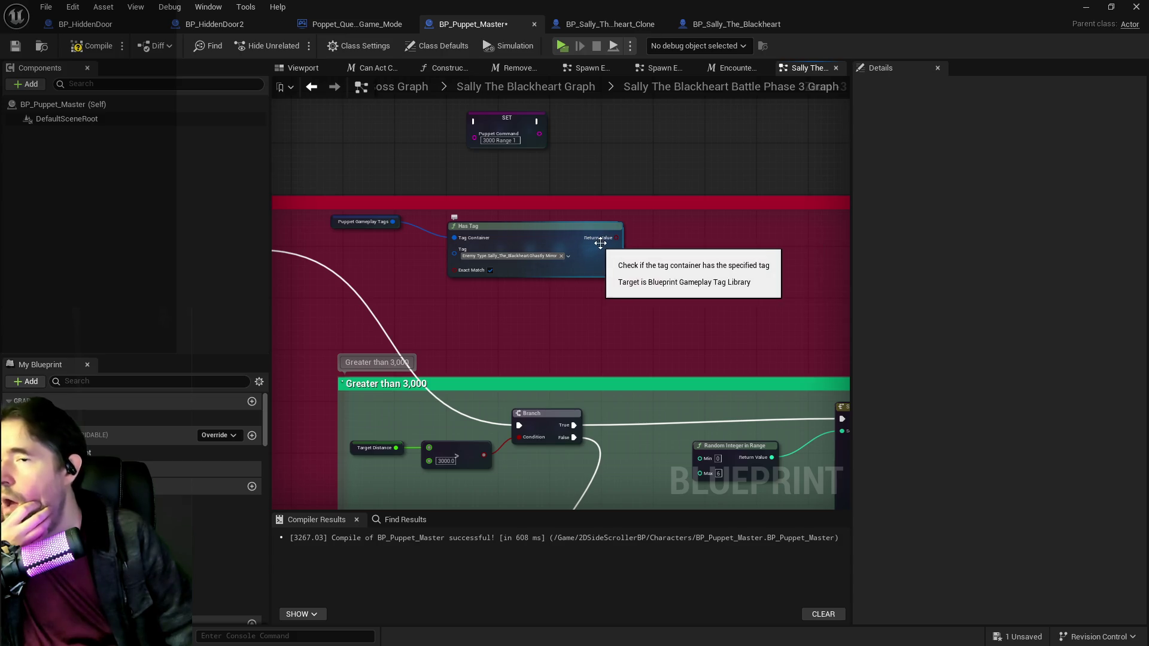
Step: Drive a new Branch from Has Tag's Return Value and reposition the SET Puppet Command node
{"action": "mouse_move", "coordinate": [616, 238]}
{"action": "left_mouse_down"}
{"action": "mouse_move", "coordinate": [660, 178]}
{"action": "mouse_move", "coordinate": [687, 195]}
{"action": "mouse_move", "coordinate": [534, 194]}
{"action": "mouse_move", "coordinate": [1015, 200]}
{"action": "mouse_move", "coordinate": [462, 193]}
{"action": "mouse_move", "coordinate": [461, 159]}
{"action": "mouse_move", "coordinate": [451, 159]}
{"action": "left_mouse_up"}
{"action": "key", "text": "b"}
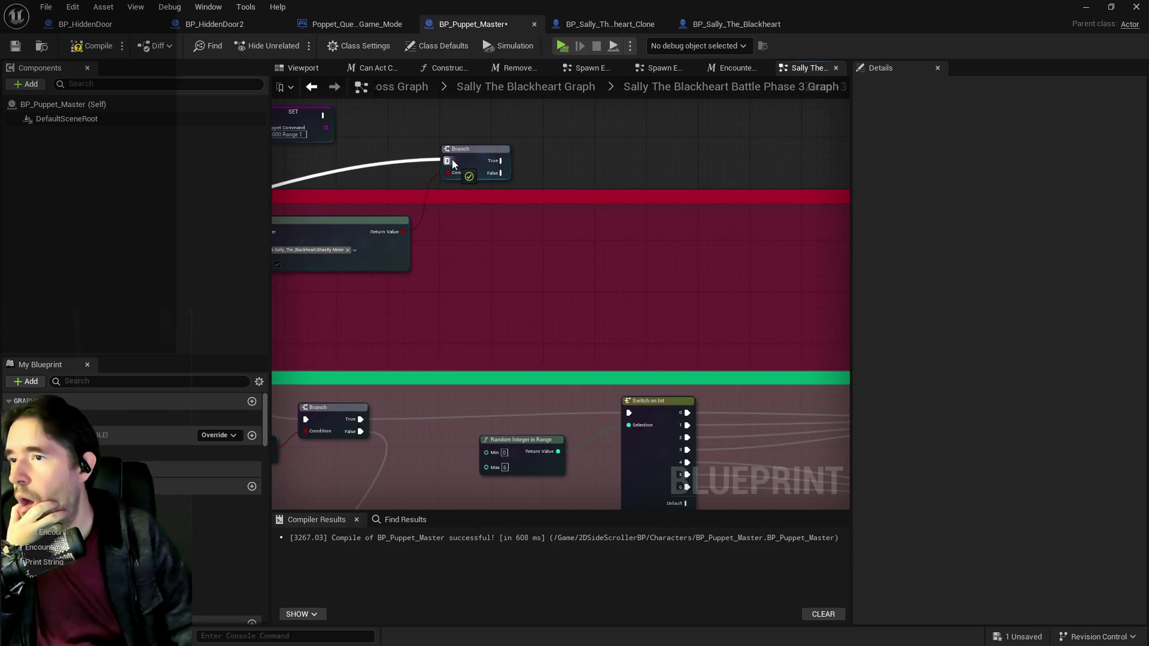
{"action": "mouse_move", "coordinate": [626, 164]}
{"action": "left_mouse_down"}
{"action": "mouse_move", "coordinate": [620, 189]}
{"action": "mouse_move", "coordinate": [573, 157]}
{"action": "left_mouse_up"}
{"action": "left_click_drag", "start_coordinate": [432, 141], "coordinate": [671, 231]}
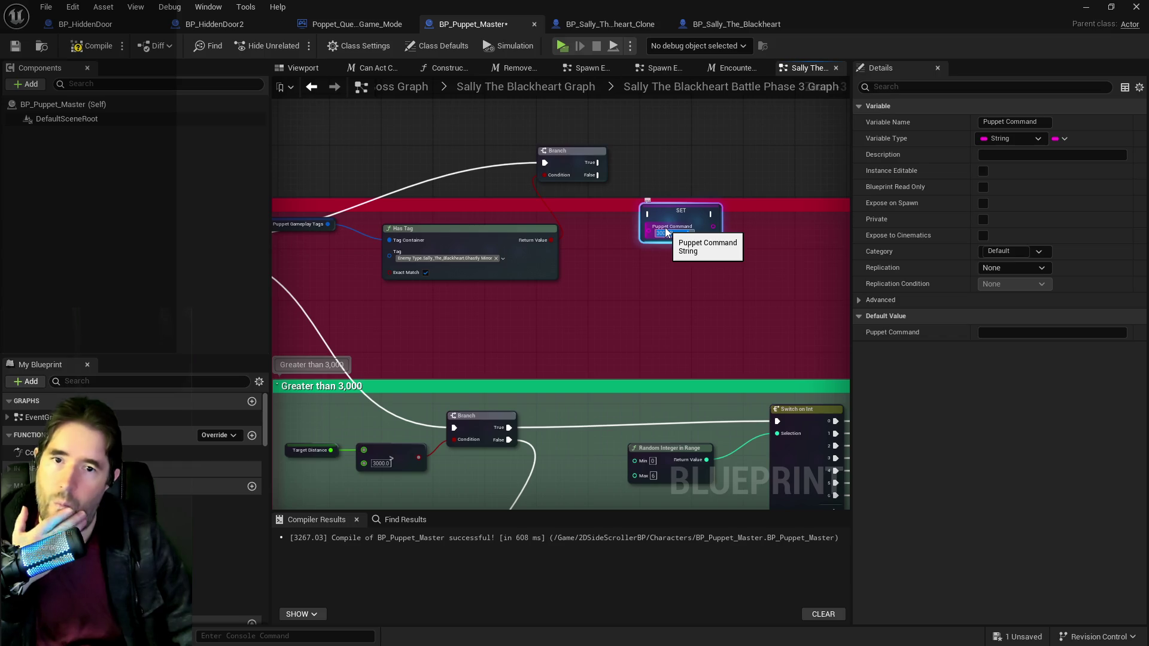
{"action": "left_click_drag", "start_coordinate": [562, 260], "coordinate": [717, 246]}
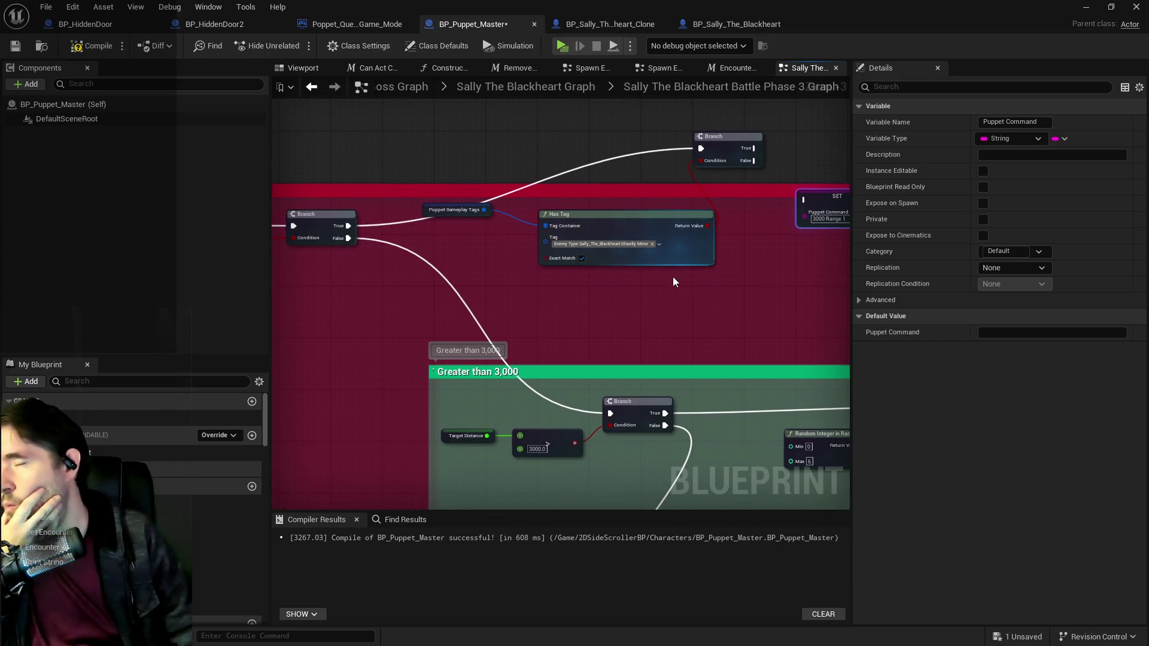
{"action": "left_click", "coordinate": [611, 25]}
Step: Search 'special' in My Blueprint and open the Special Check 2 function graph
{"action": "left_click", "coordinate": [84, 382]}
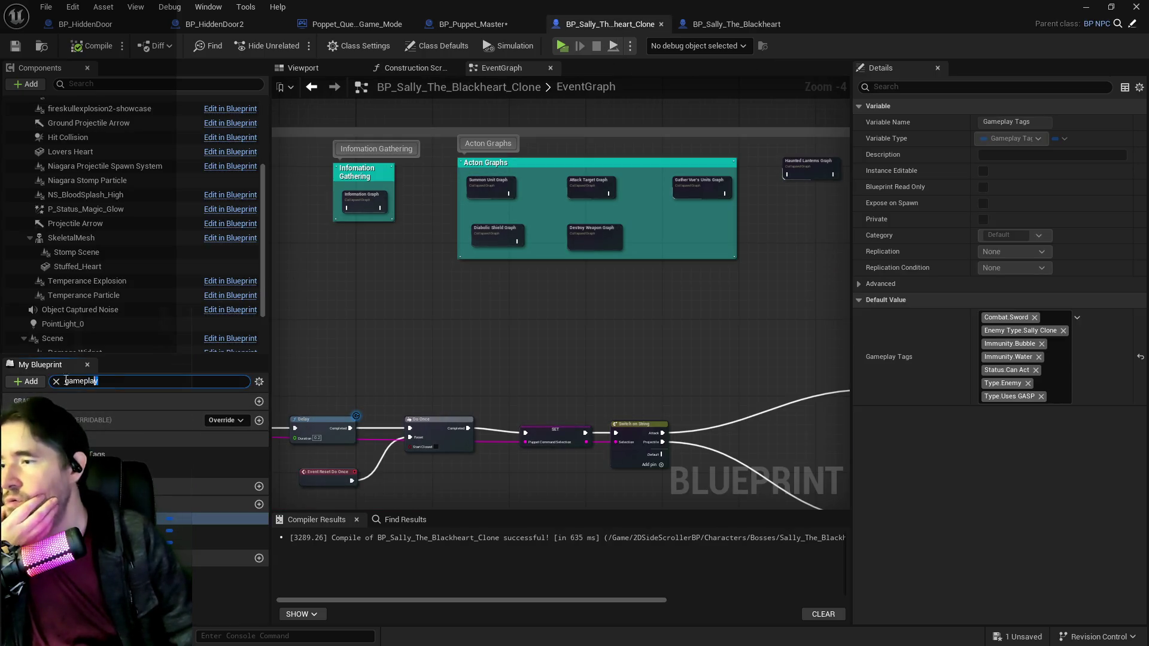
{"action": "type", "text": "special"}
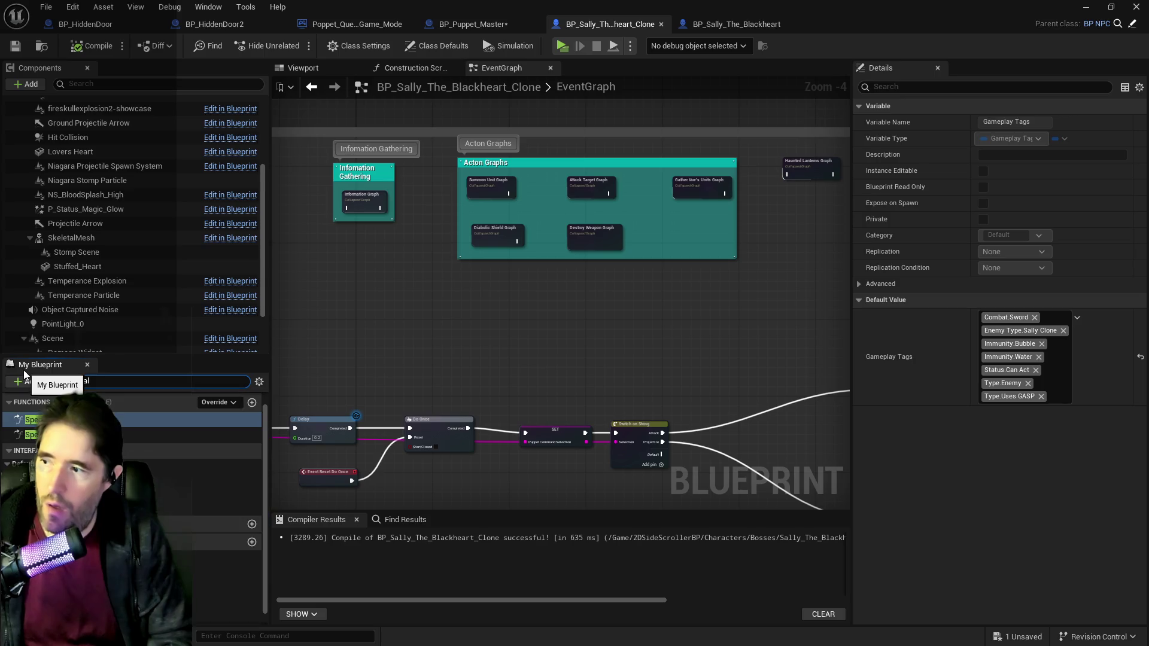
{"action": "double_click", "coordinate": [70, 420]}
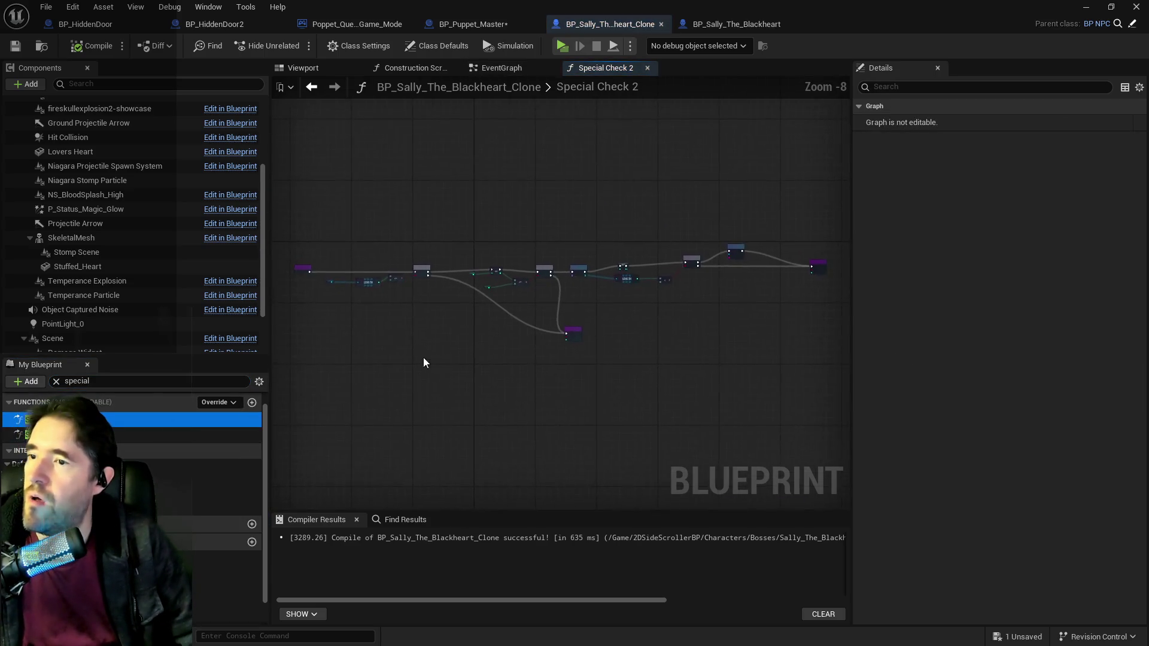
{"action": "scroll", "coordinate": [462, 303], "scroll_direction": "up", "scroll_amount": 5}
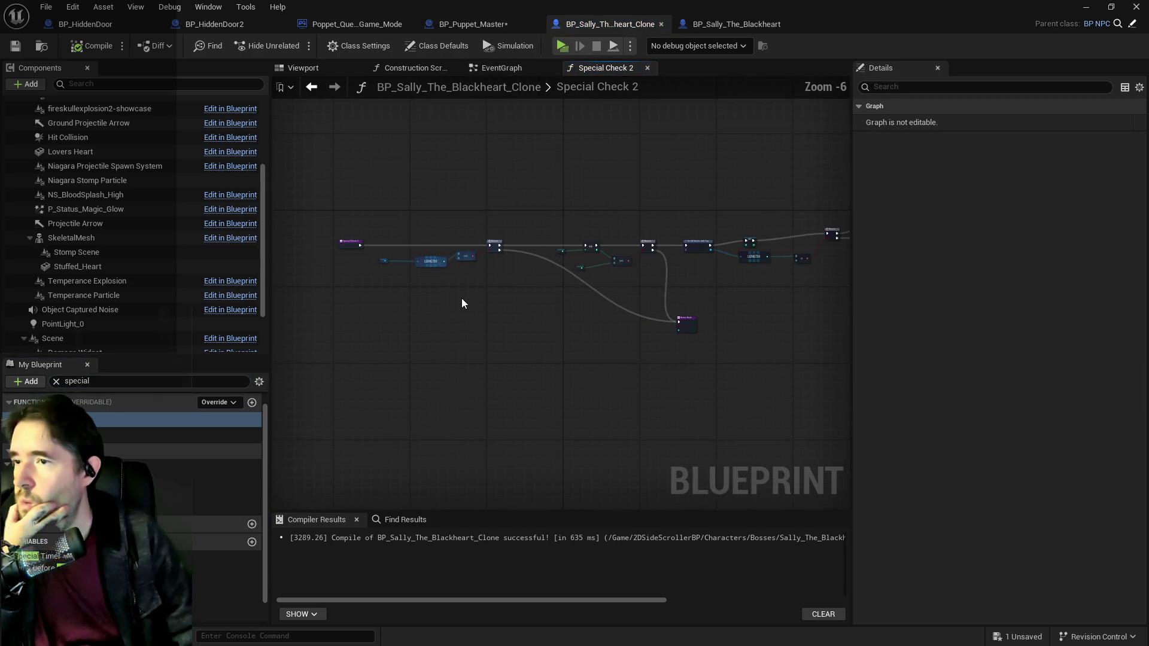
{"action": "scroll", "coordinate": [462, 306], "scroll_direction": "down", "scroll_amount": 1}
{"action": "mouse_move", "coordinate": [463, 307]}
{"action": "left_mouse_down"}
{"action": "mouse_move", "coordinate": [400, 298]}
{"action": "mouse_move", "coordinate": [433, 225]}
{"action": "left_mouse_up"}
{"action": "left_click_drag", "start_coordinate": [585, 259], "coordinate": [393, 248]}
{"action": "scroll", "coordinate": [477, 249], "scroll_direction": "up", "scroll_amount": 1}
{"action": "scroll", "coordinate": [476, 249], "scroll_direction": "down", "scroll_amount": 2}
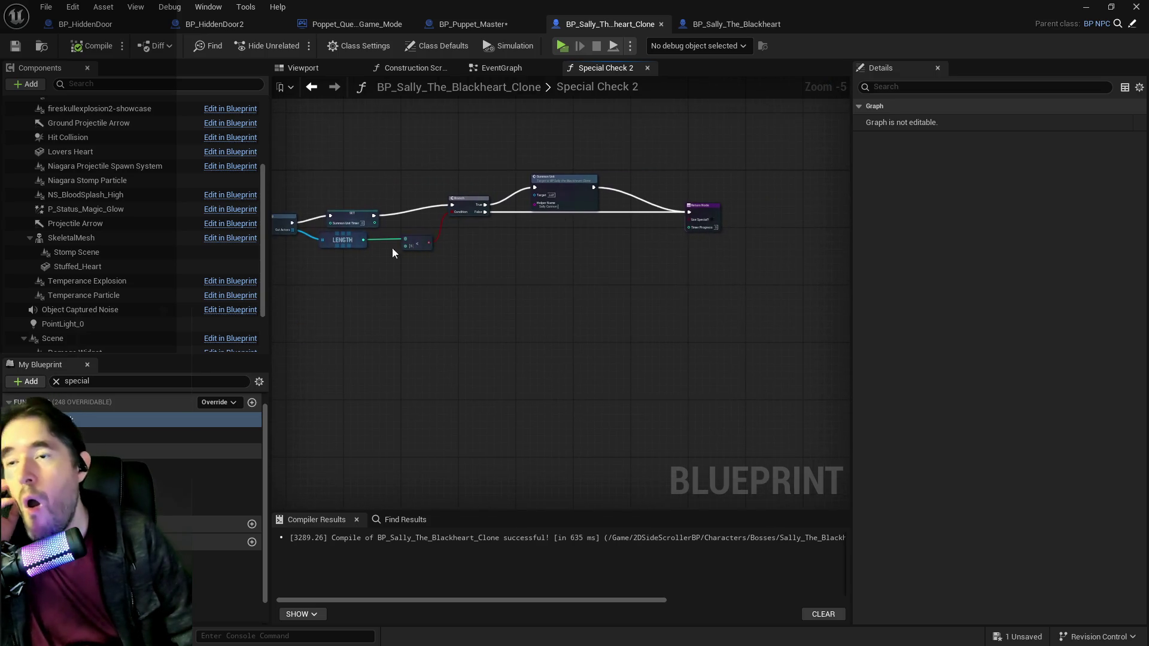
{"action": "scroll", "coordinate": [537, 243], "scroll_direction": "down", "scroll_amount": 3}
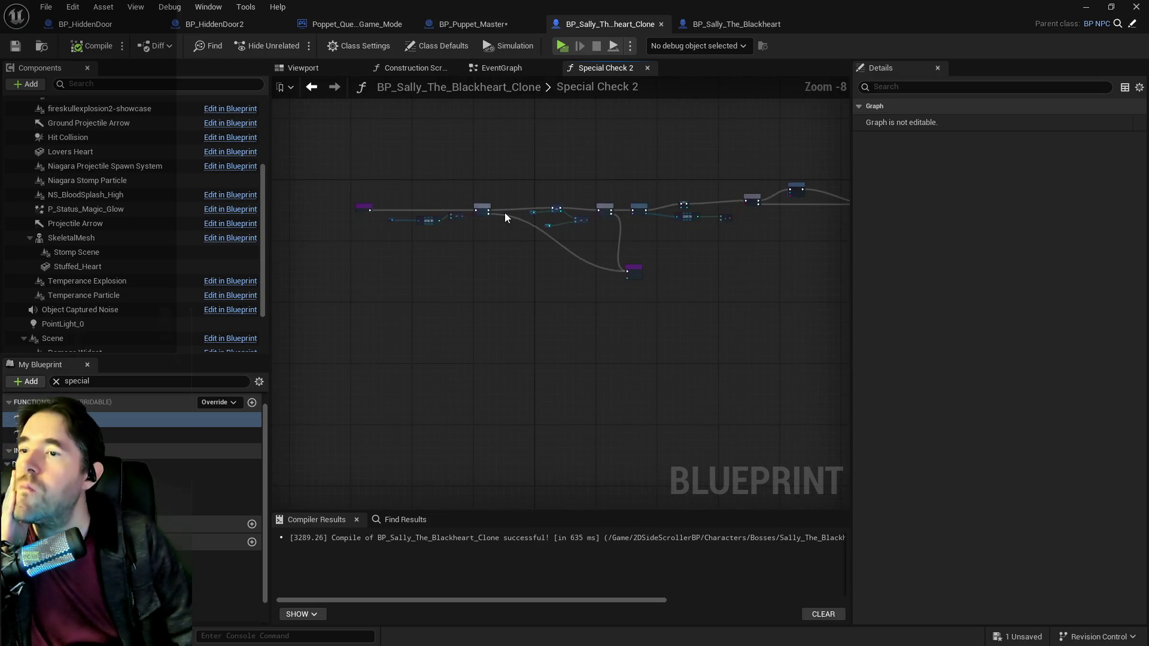
Step: Marquee-select every node in Special Check 2 and collapse the Functions list
{"action": "mouse_move", "coordinate": [385, 158]}
{"action": "left_mouse_down"}
{"action": "mouse_move", "coordinate": [847, 279]}
{"action": "mouse_move", "coordinate": [716, 303]}
{"action": "mouse_move", "coordinate": [742, 245]}
{"action": "left_mouse_up"}
{"action": "left_click_drag", "start_coordinate": [793, 295], "coordinate": [784, 299]}
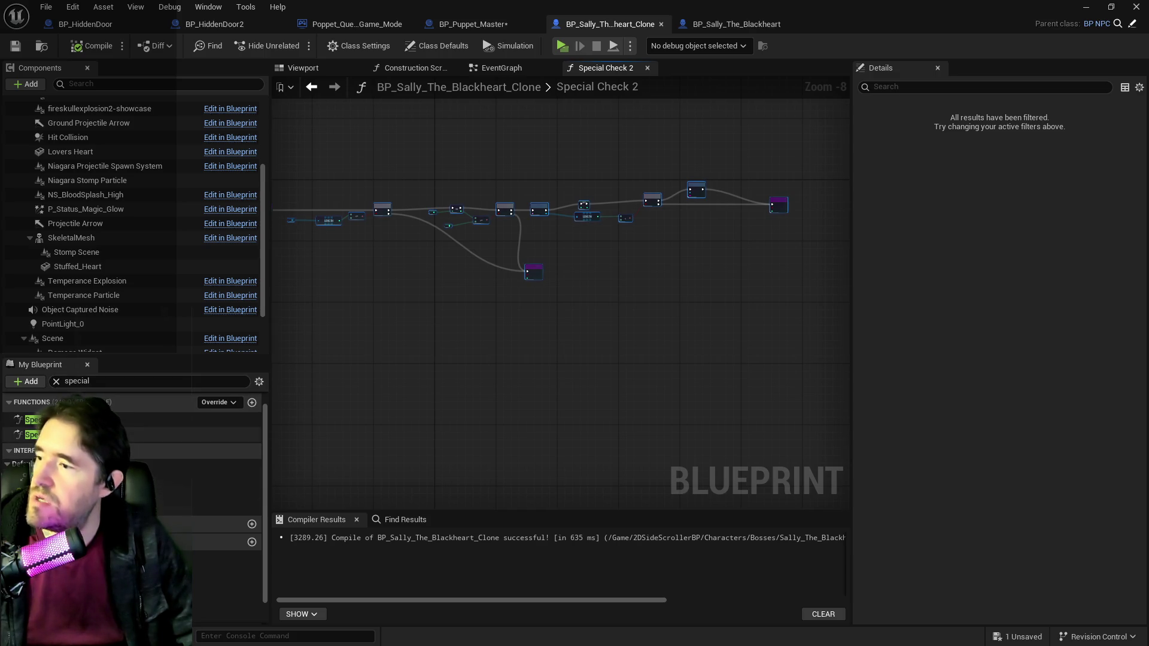
{"action": "left_click", "coordinate": [139, 403]}
{"action": "right_click", "coordinate": [140, 401]}
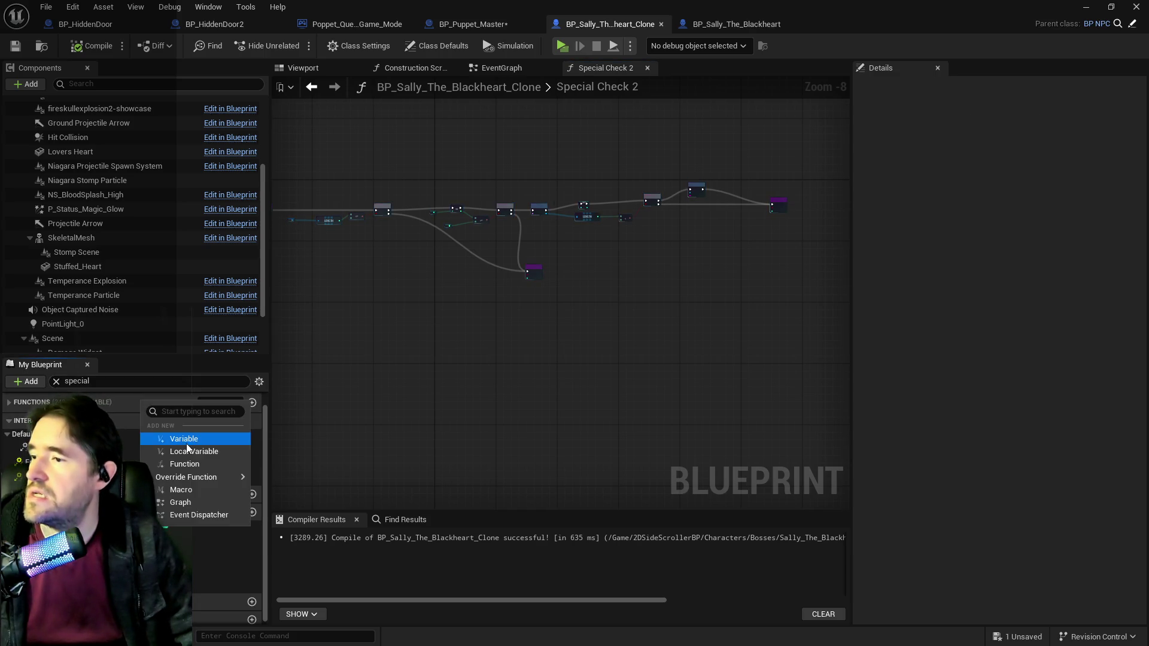
{"action": "left_click", "coordinate": [134, 405]}
Step: Create a new function, try naming it 'Special Check', and abandon the clashing name
{"action": "right_click", "coordinate": [135, 421]}
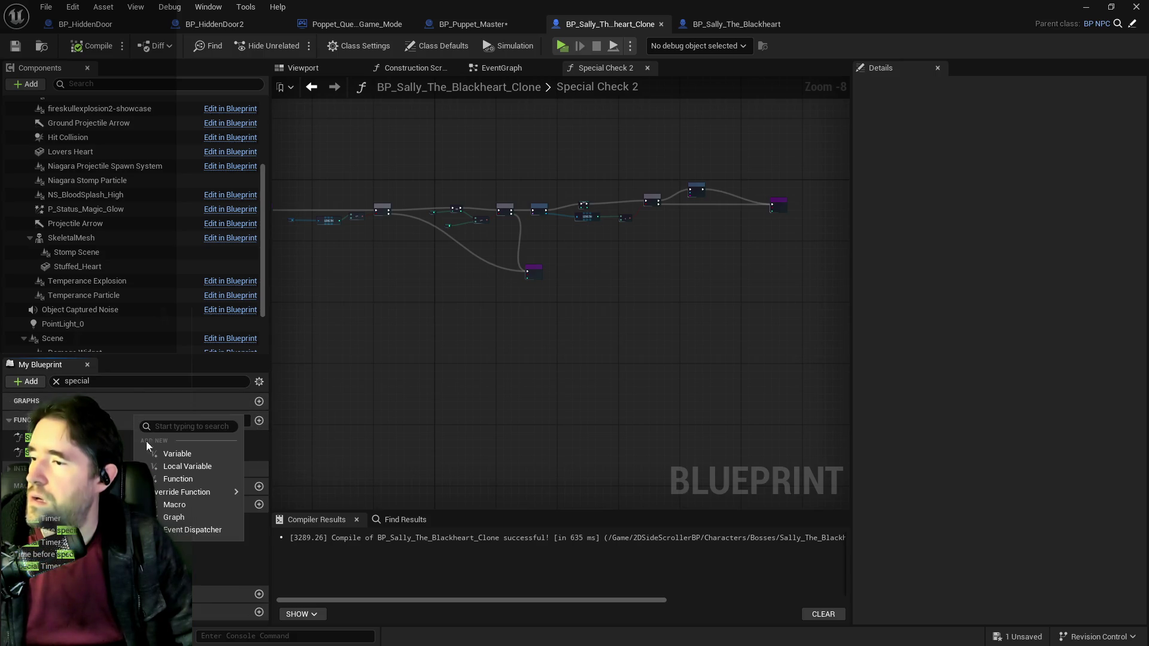
{"action": "left_click", "coordinate": [178, 479]}
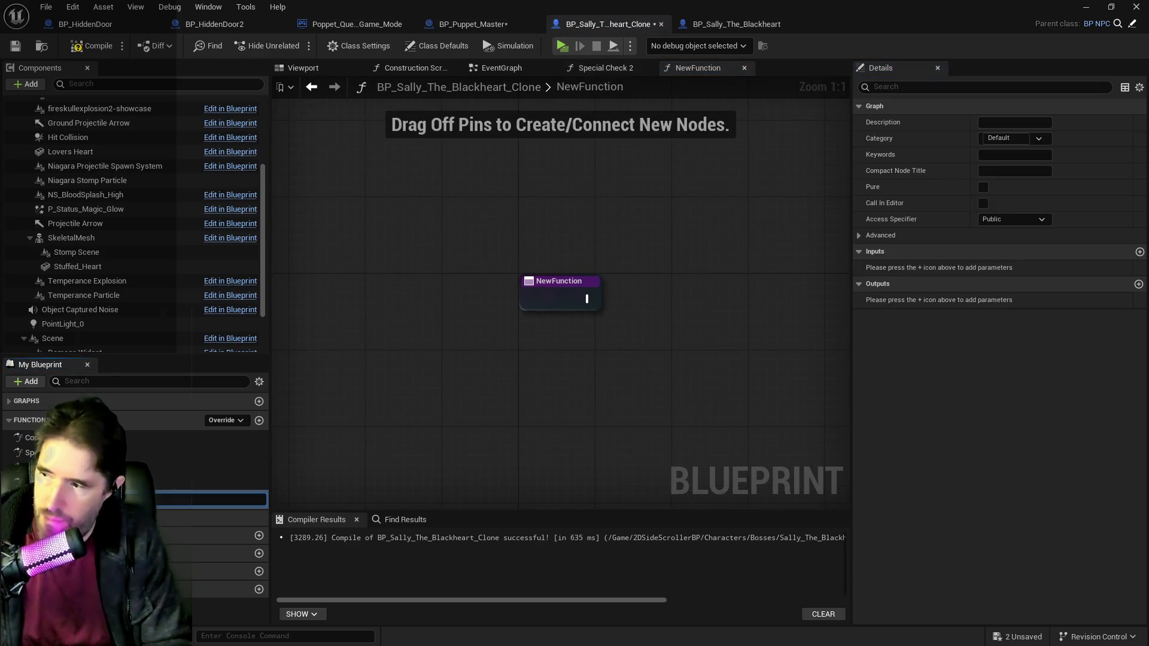
{"action": "type", "text": "Special Check"}
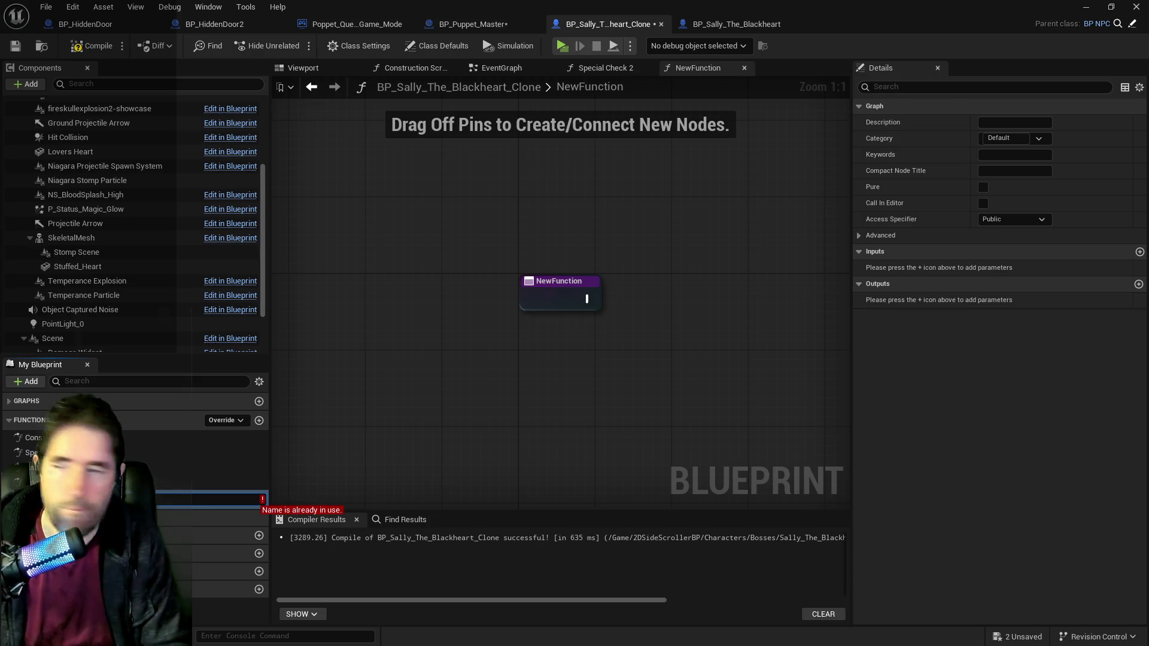
{"action": "left_click", "coordinate": [220, 471]}
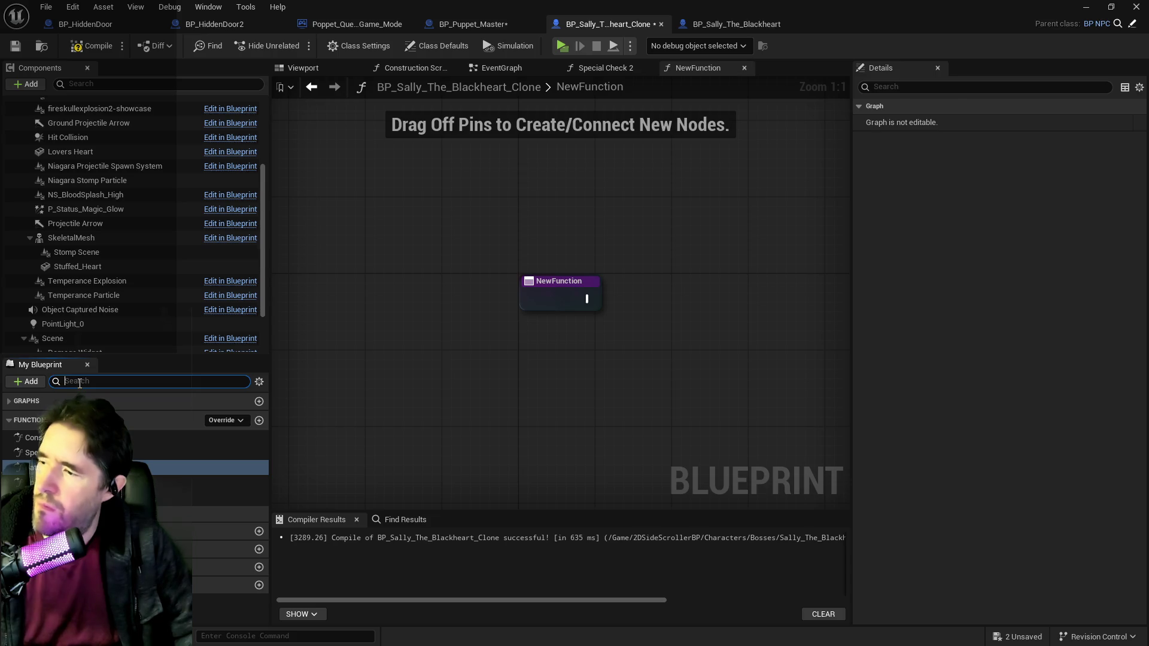
{"action": "type", "text": "special"}
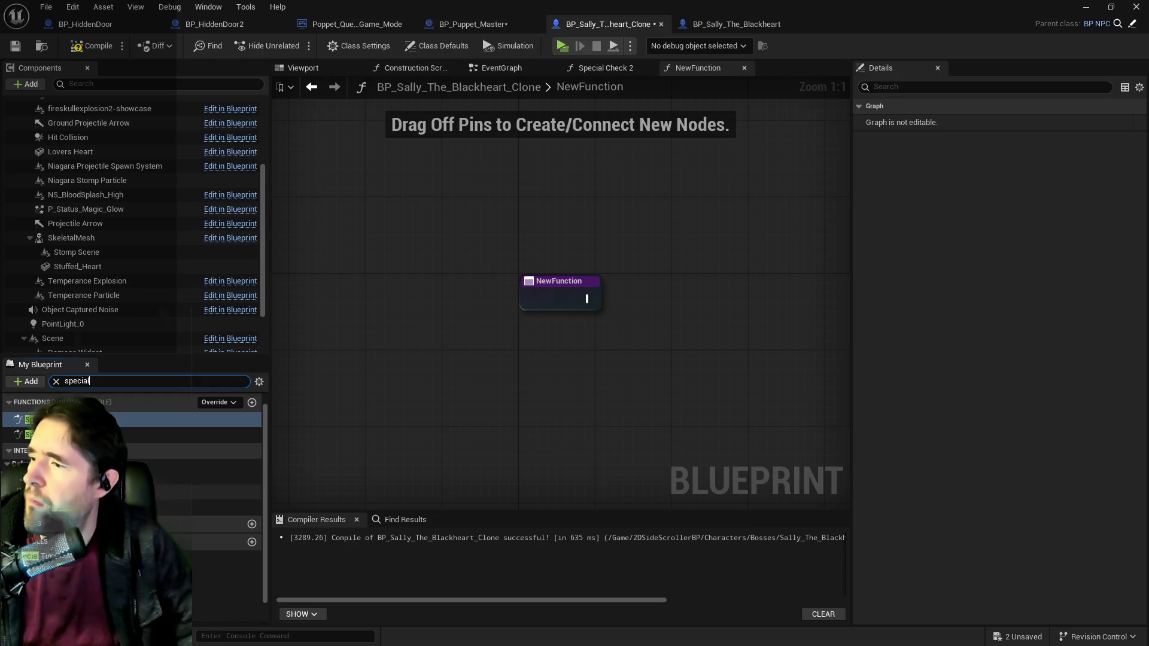
Step: Create the Special Check 3 function and move its Return Node far right
{"action": "key", "text": "ctrl+w"}
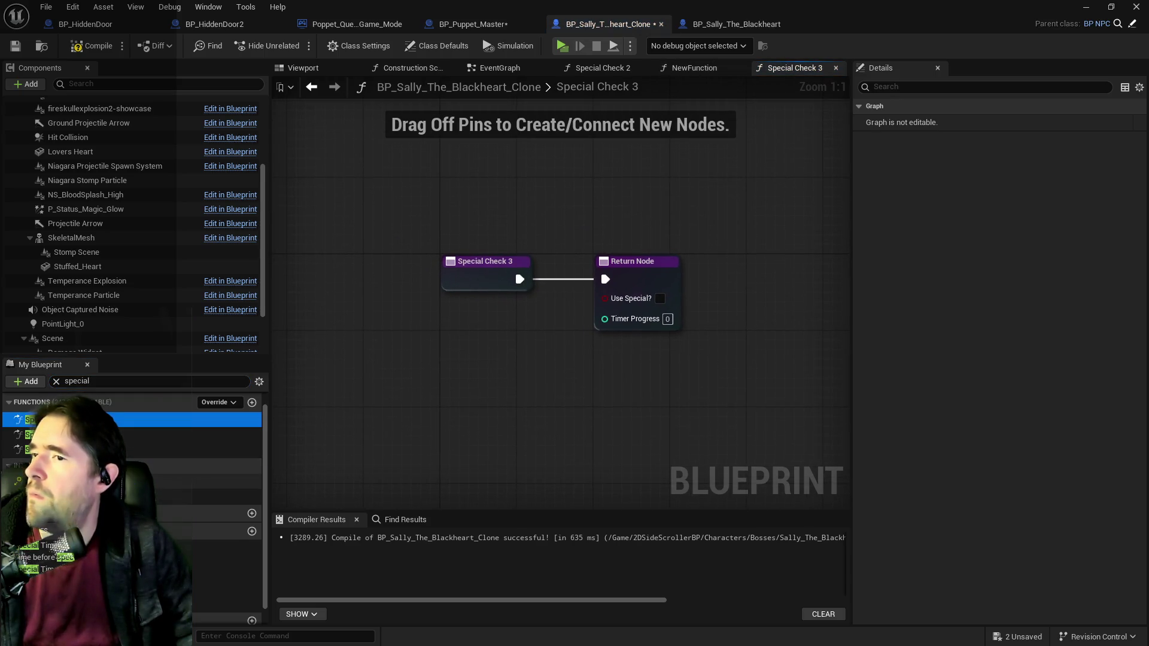
{"action": "left_click_drag", "start_coordinate": [628, 261], "coordinate": [828, 261]}
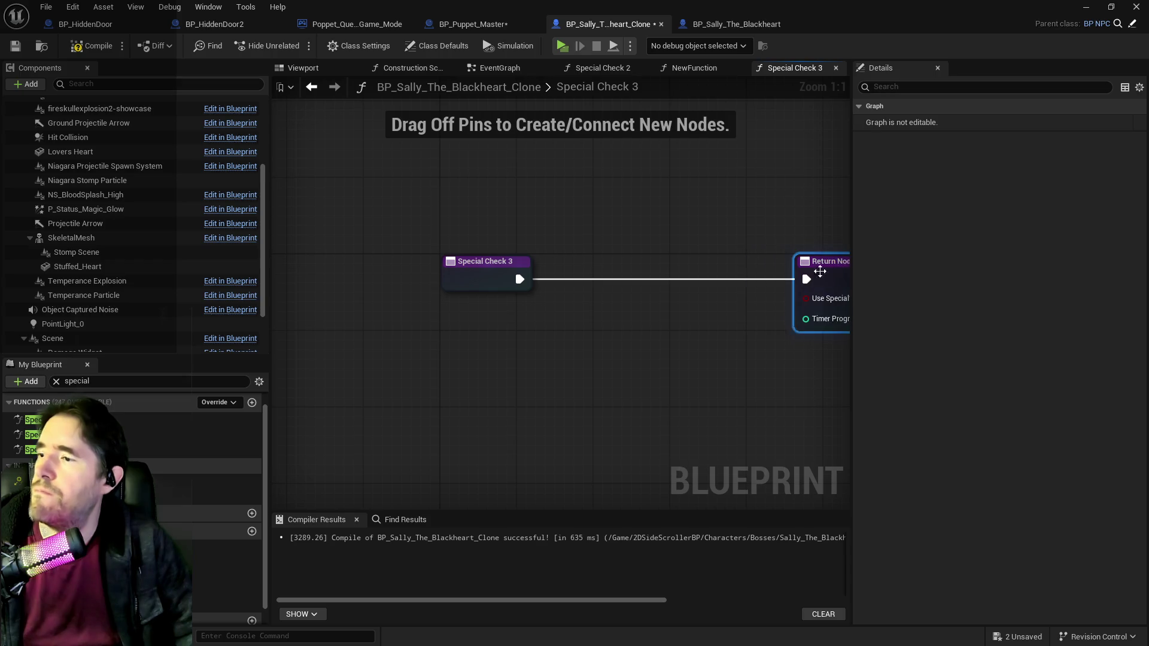
{"action": "scroll", "coordinate": [519, 380], "scroll_direction": "down", "scroll_amount": 6}
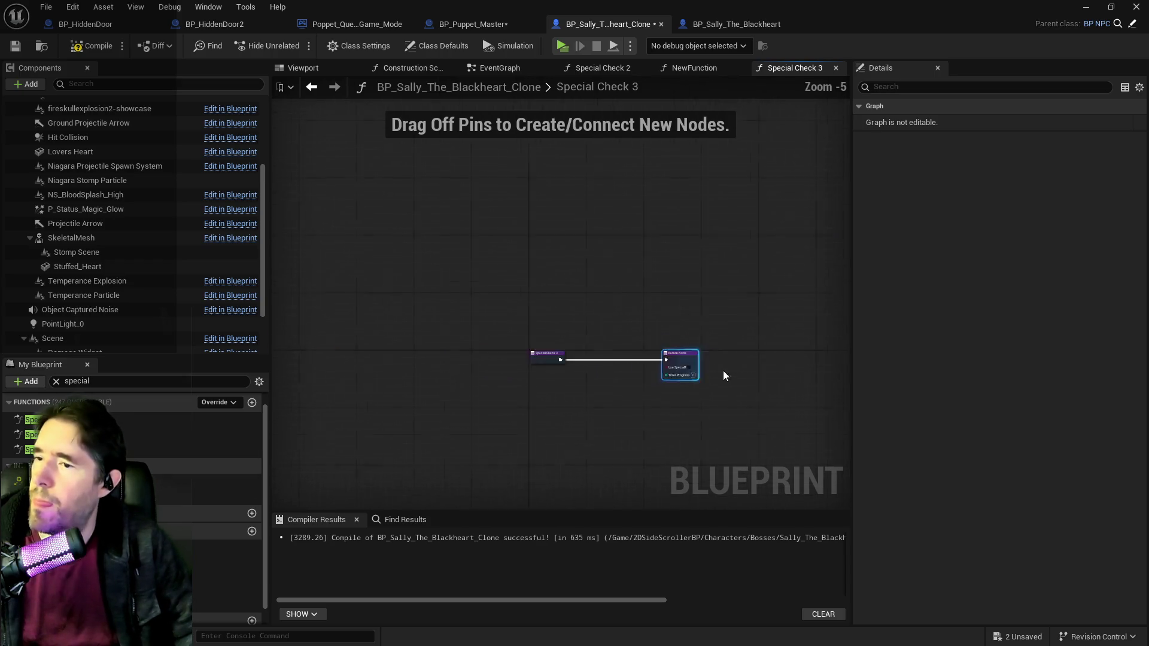
{"action": "left_click_drag", "start_coordinate": [690, 362], "coordinate": [822, 365]}
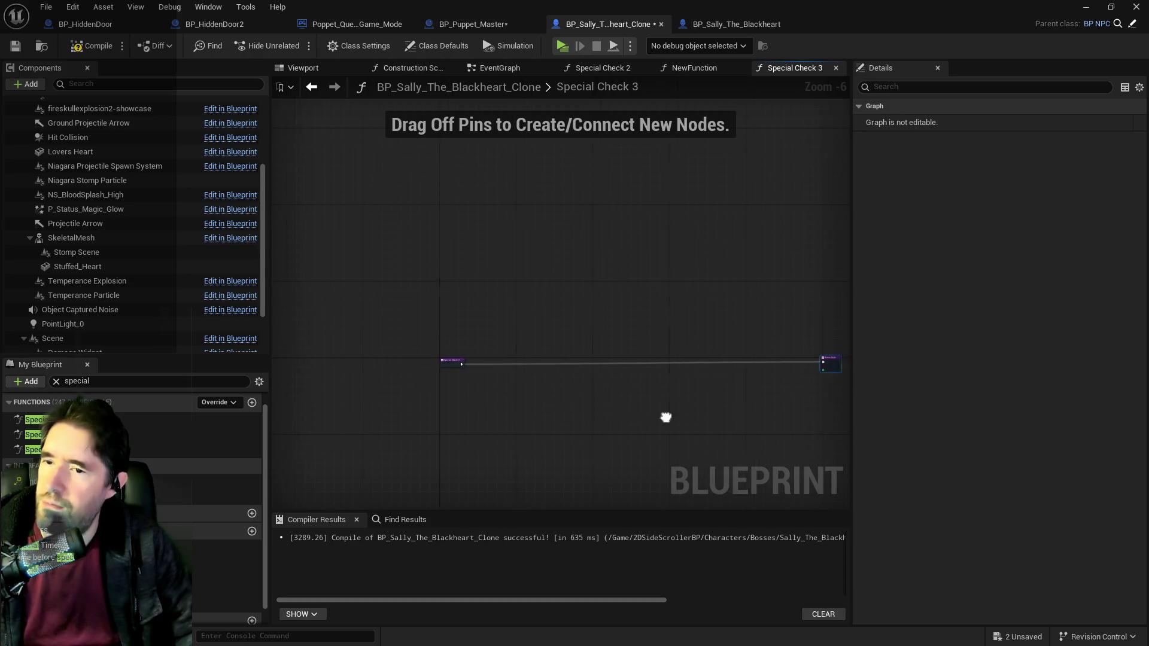
Step: Paste the copied Special Check 2 nodes and wire the entry exec into the Branch
{"action": "key", "text": "ctrl+v"}
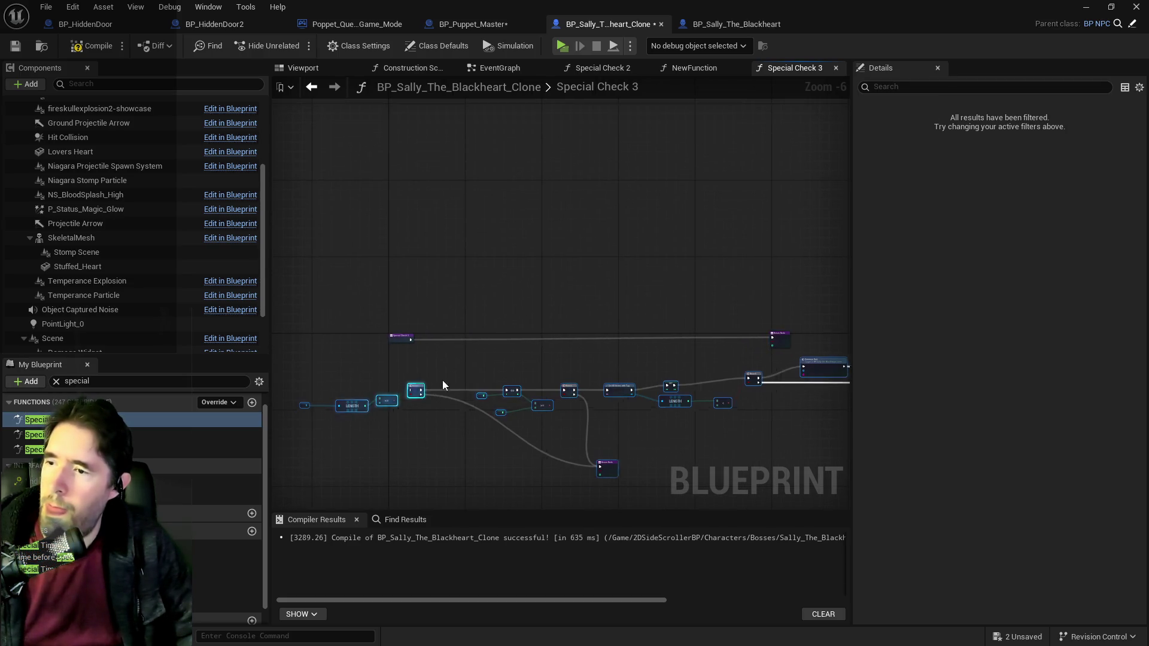
{"action": "scroll", "coordinate": [413, 338], "scroll_direction": "up", "scroll_amount": 5}
{"action": "mouse_move", "coordinate": [414, 356]}
{"action": "left_mouse_down"}
{"action": "mouse_move", "coordinate": [713, 466]}
{"action": "mouse_move", "coordinate": [741, 447]}
{"action": "mouse_move", "coordinate": [728, 448]}
{"action": "left_mouse_up"}
{"action": "scroll", "coordinate": [386, 417], "scroll_direction": "down", "scroll_amount": 1}
{"action": "left_click_drag", "start_coordinate": [601, 384], "coordinate": [429, 341]}
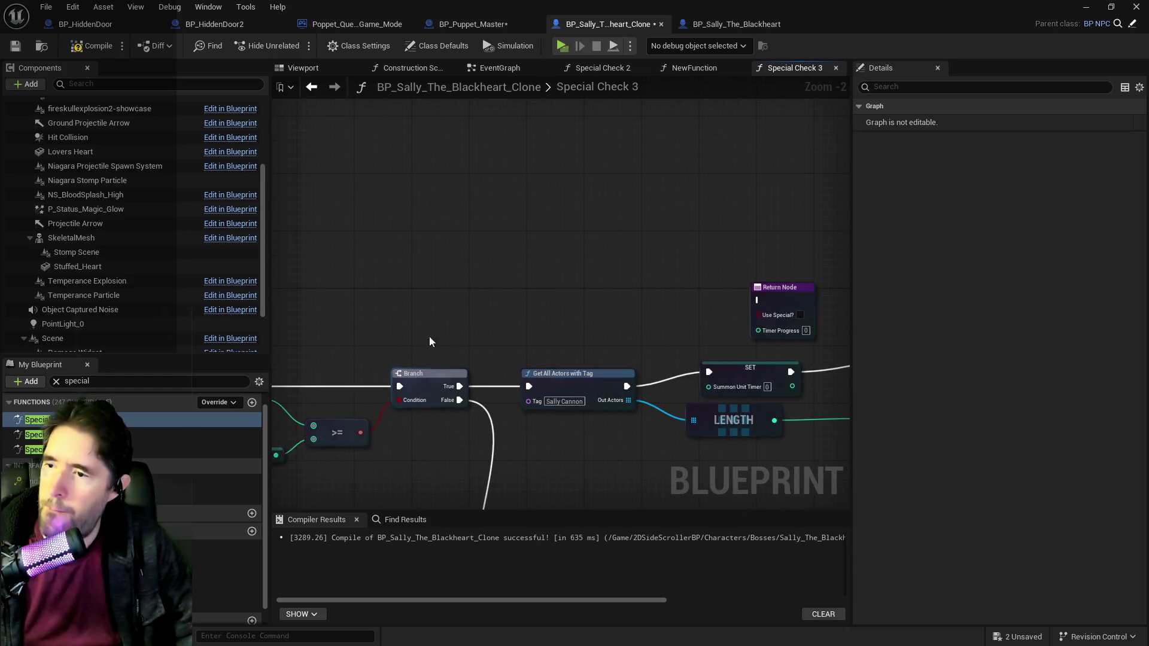
{"action": "left_click_drag", "start_coordinate": [453, 253], "coordinate": [922, 157]}
{"action": "scroll", "coordinate": [549, 276], "scroll_direction": "down", "scroll_amount": 3}
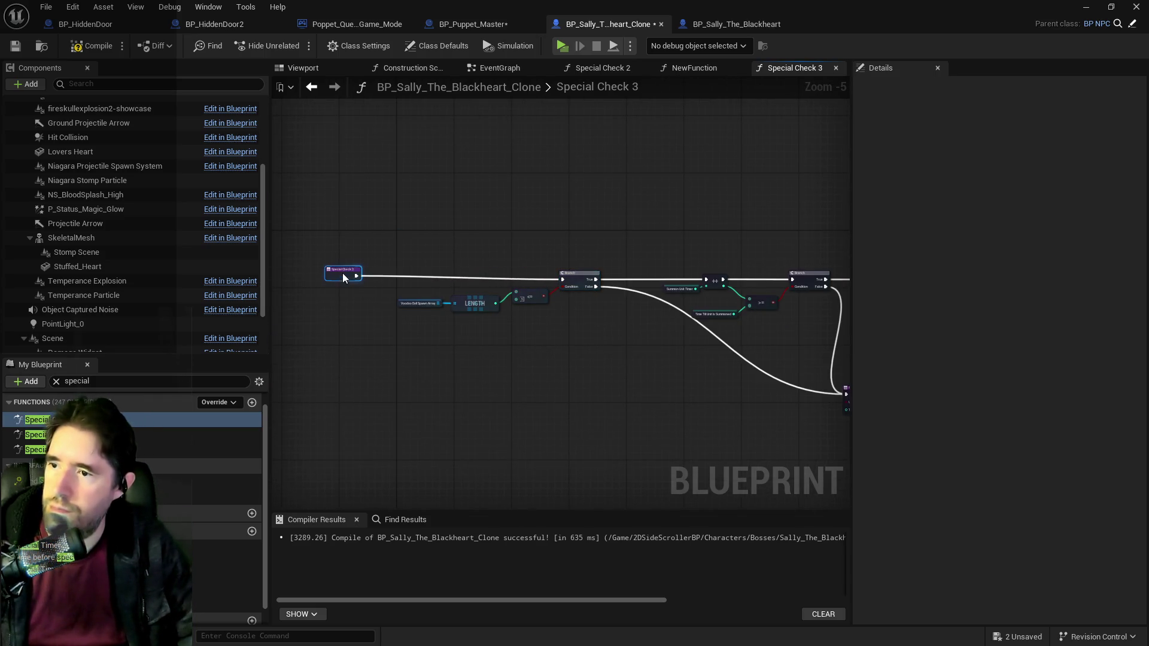
{"action": "scroll", "coordinate": [688, 296], "scroll_direction": "up", "scroll_amount": 4}
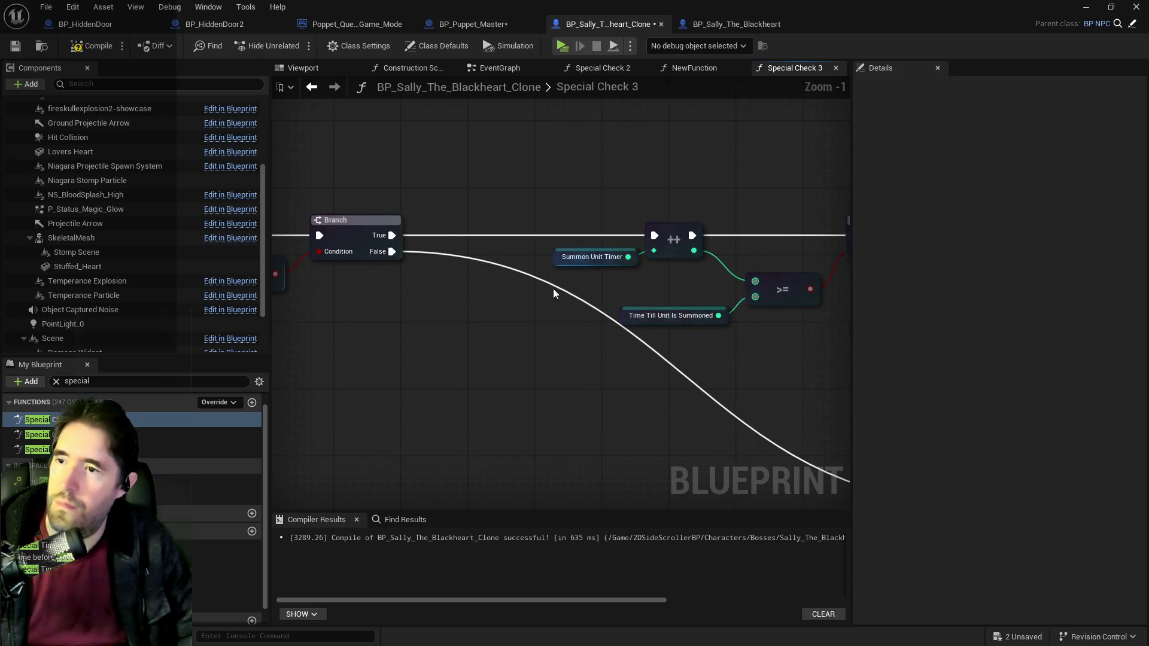
Step: Feed a Special Timer 3 getter into the ++ increment node
{"action": "right_click", "coordinate": [595, 281]}
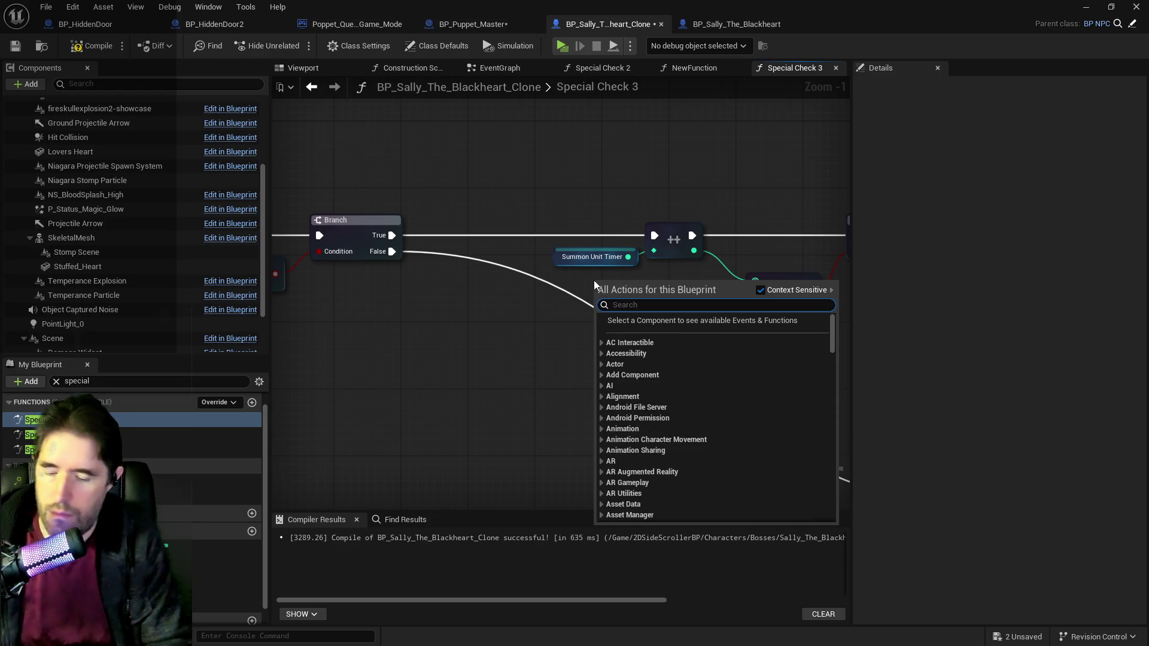
{"action": "type", "text": "special 3"}
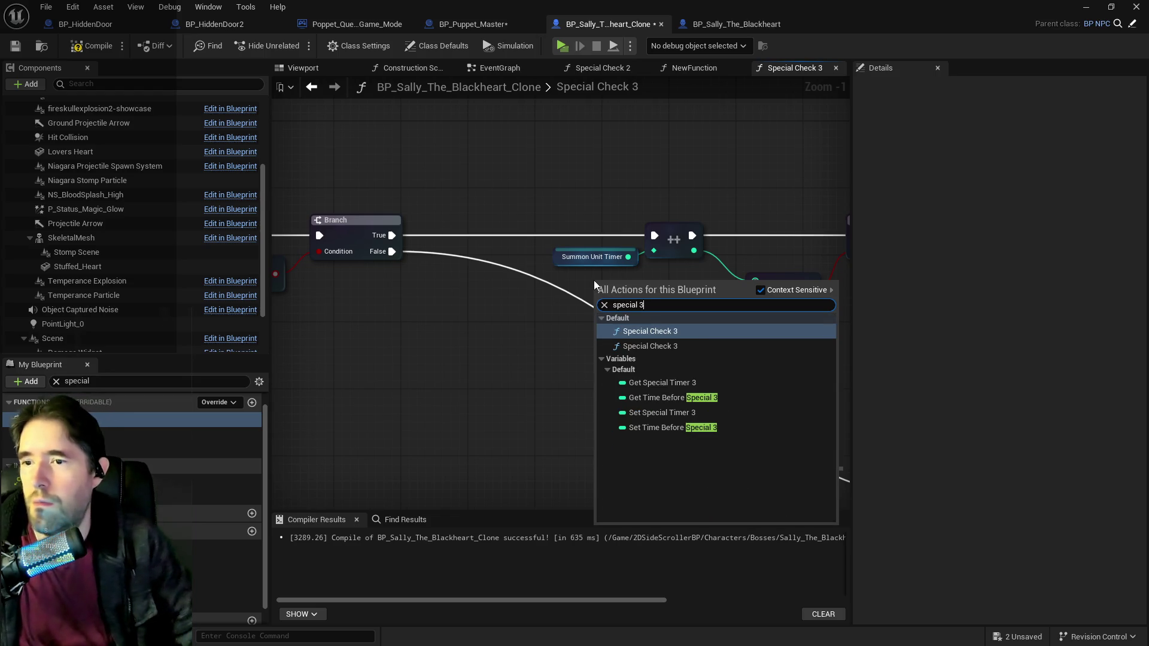
{"action": "left_click", "coordinate": [665, 383]}
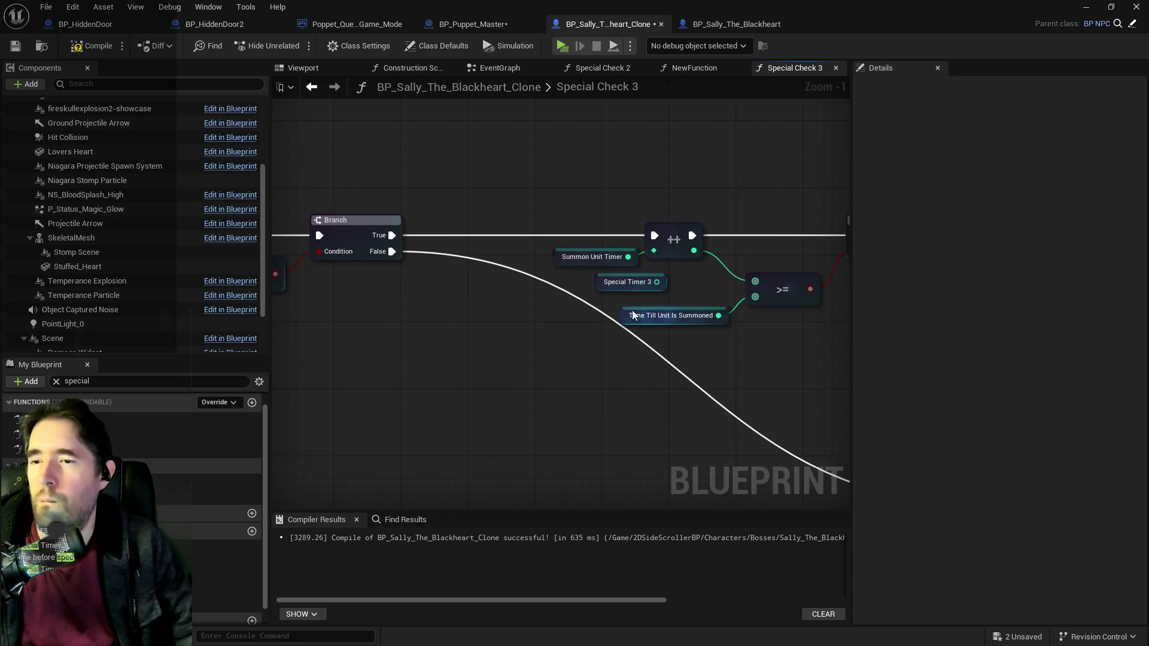
{"action": "left_click", "coordinate": [622, 282]}
{"action": "left_click_drag", "start_coordinate": [657, 282], "coordinate": [653, 250]}
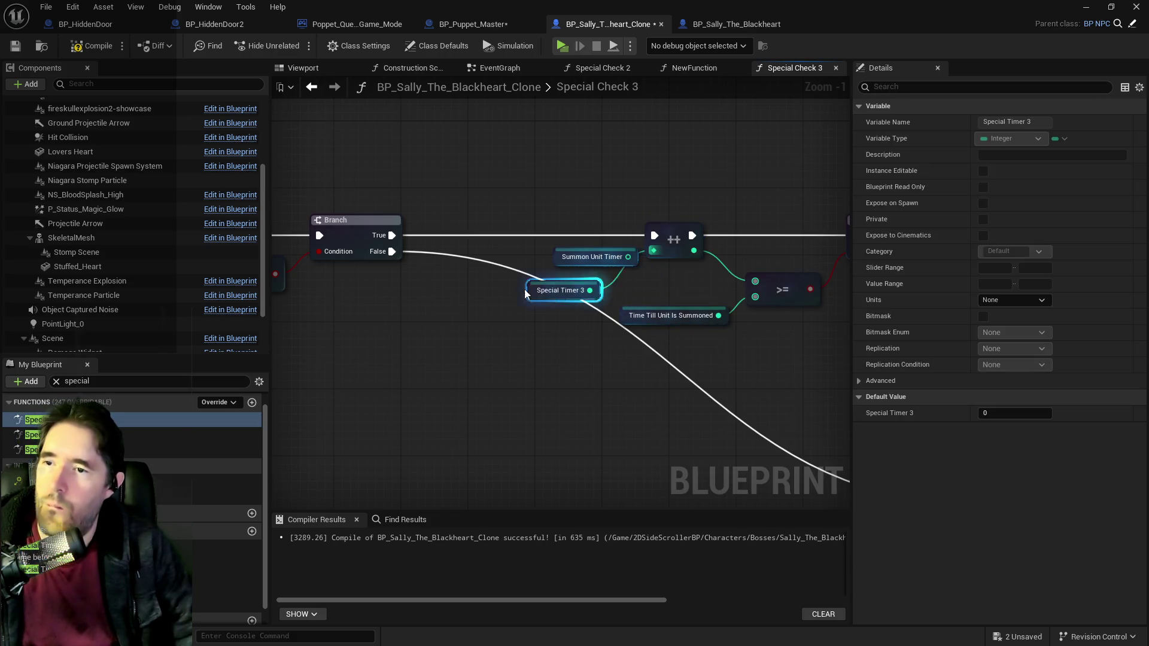
{"action": "left_click_drag", "start_coordinate": [526, 294], "coordinate": [518, 294]}
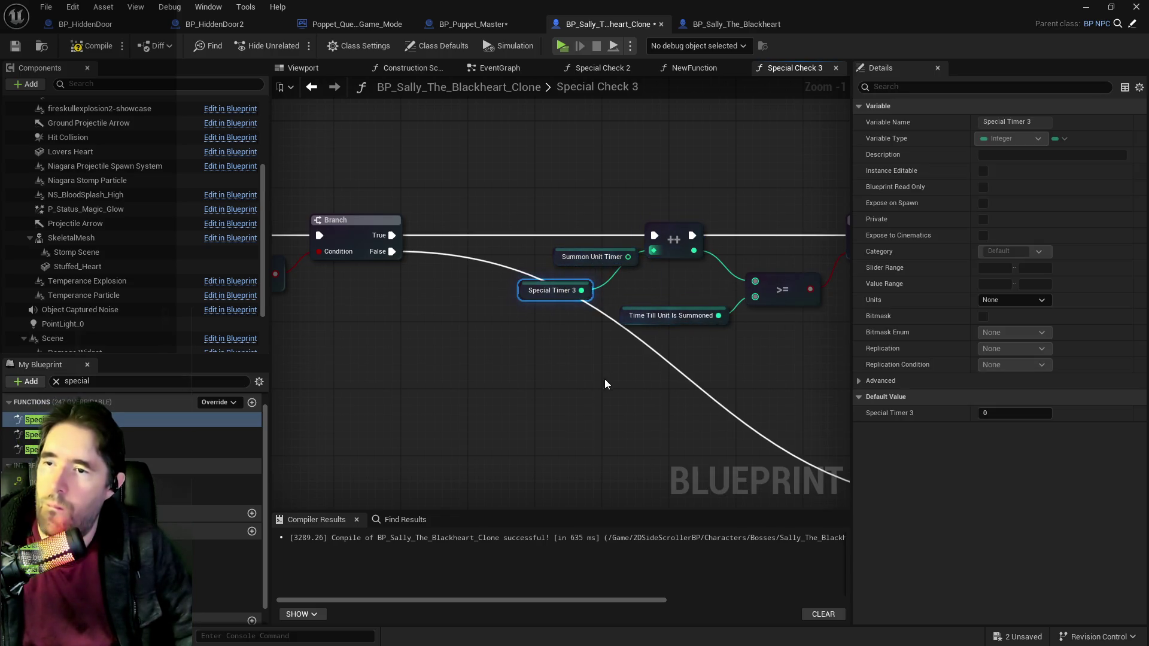
Step: Compare against a Time Before Special 3 getter and delete the Summon Unit Timer and Time Till Unit Is Summoned getters
{"action": "right_click", "coordinate": [678, 361]}
{"action": "type", "text": "special 3"}
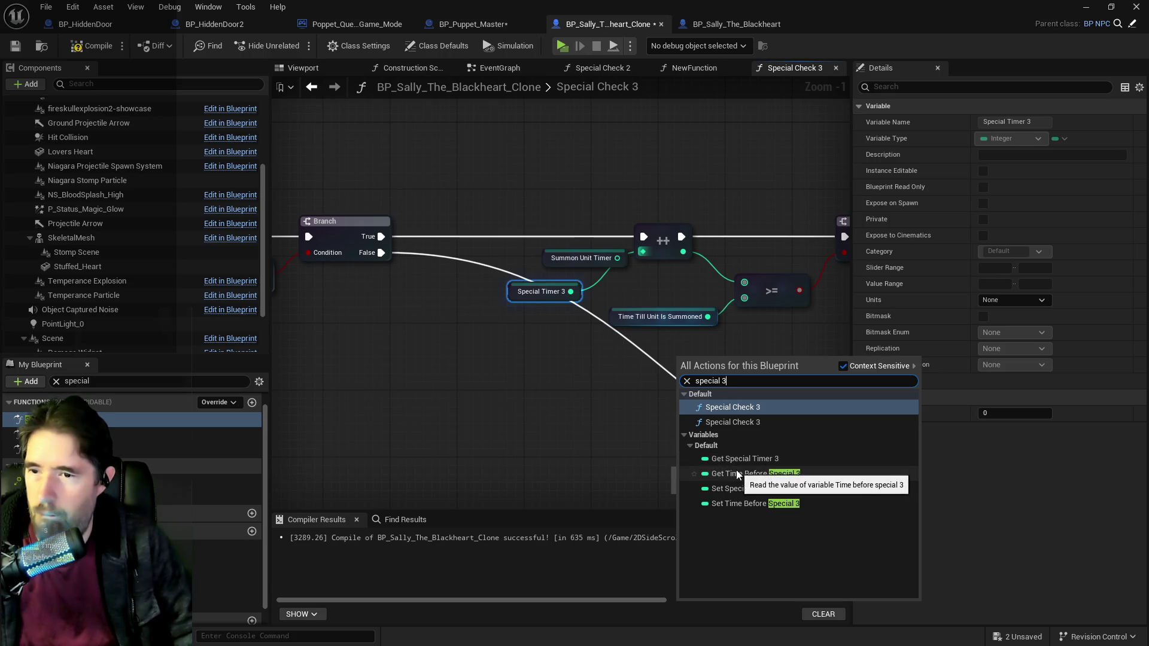
{"action": "left_click", "coordinate": [771, 476]}
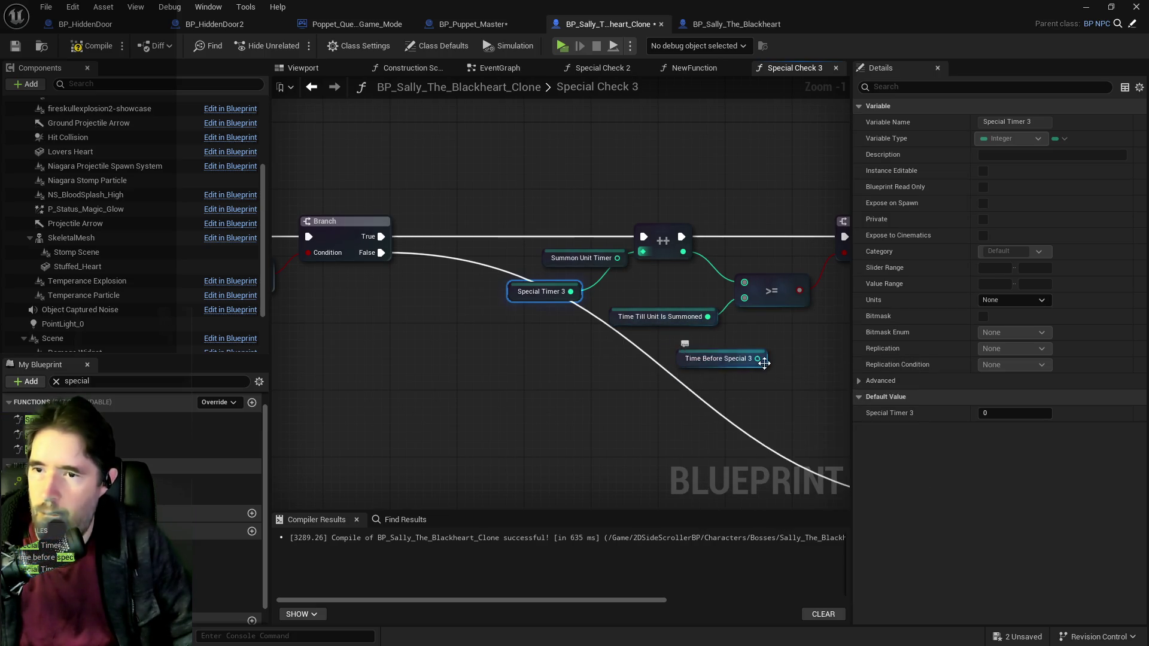
{"action": "mouse_move", "coordinate": [764, 362]}
{"action": "left_mouse_down"}
{"action": "mouse_move", "coordinate": [757, 320]}
{"action": "mouse_move", "coordinate": [714, 363]}
{"action": "mouse_move", "coordinate": [749, 303]}
{"action": "left_mouse_up"}
{"action": "left_click", "coordinate": [562, 259]}
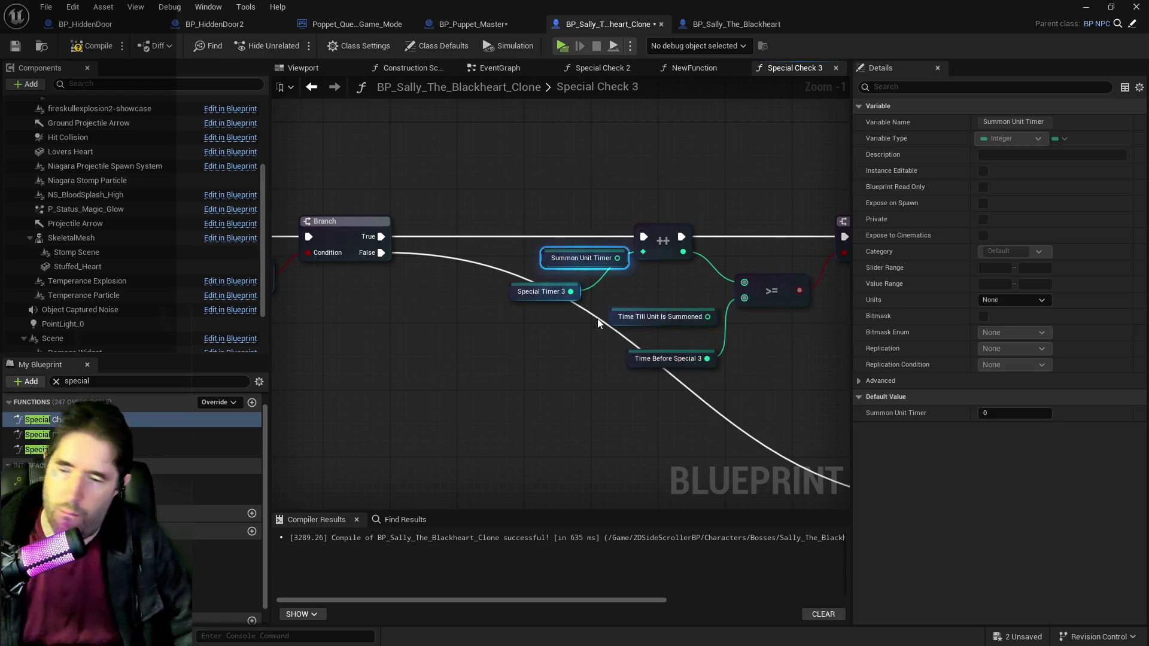
{"action": "key", "text": "Delete"}
{"action": "left_click", "coordinate": [659, 317]}
{"action": "key", "text": "Delete"}
{"action": "left_click_drag", "start_coordinate": [524, 298], "coordinate": [524, 275]}
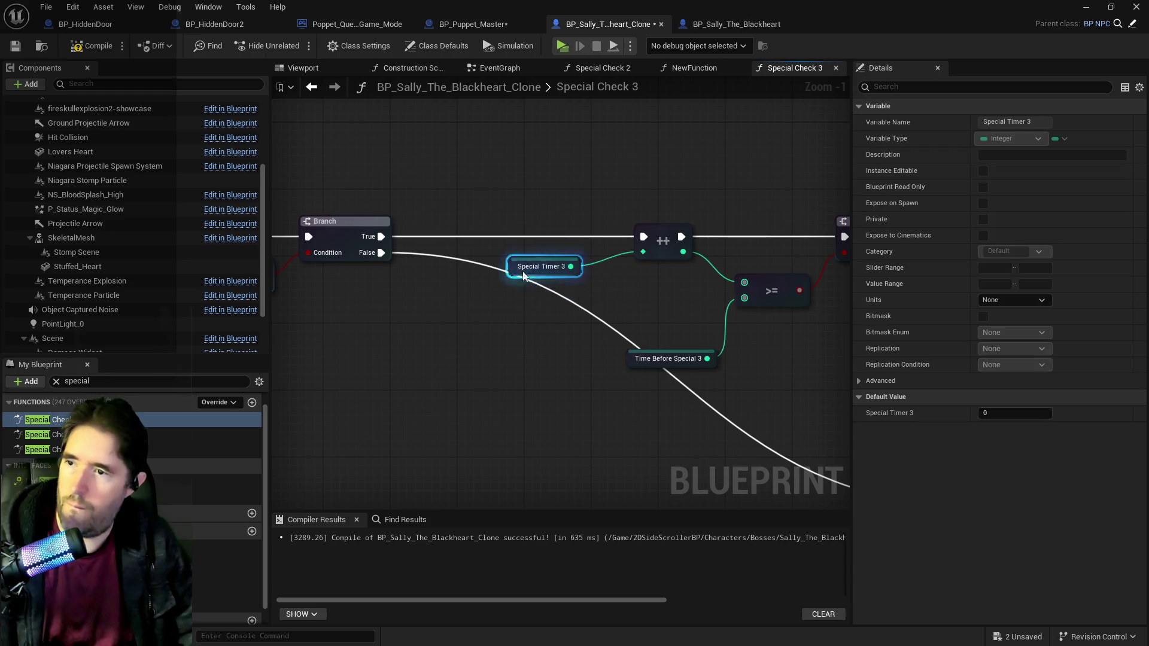
{"action": "left_click", "coordinate": [665, 358]}
{"action": "left_click_drag", "start_coordinate": [665, 359], "coordinate": [584, 300]}
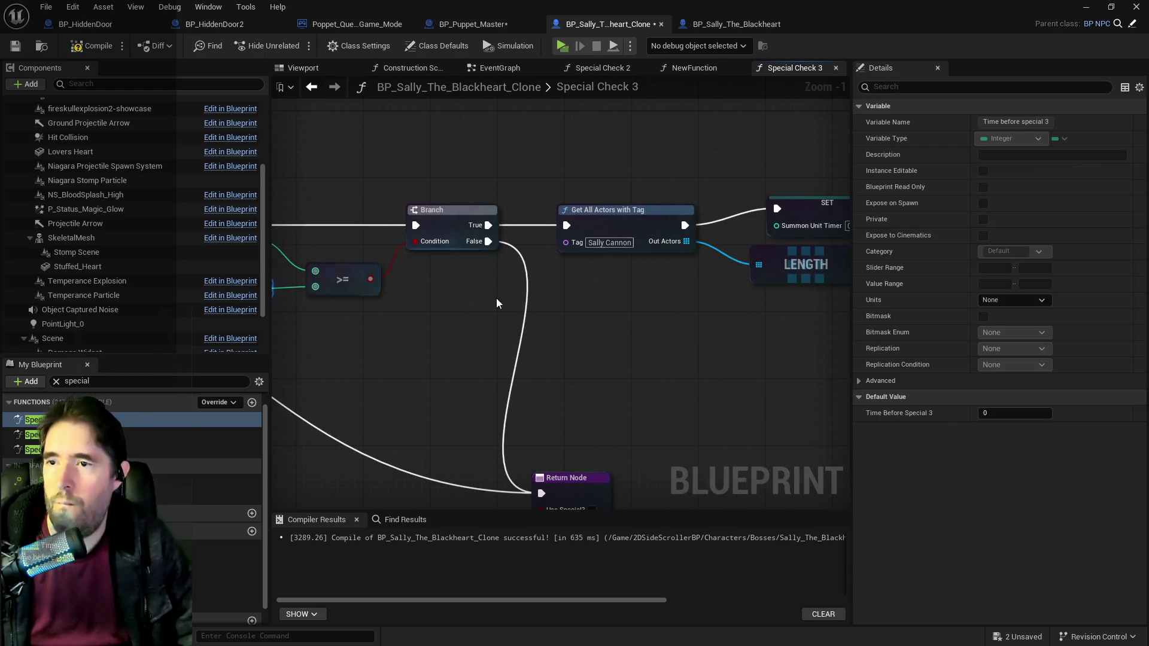
Step: Wire a SET Special Timer 3 between Get All Actors with Tag and Branch, deleting the old Summon Unit Timer setter
{"action": "right_click", "coordinate": [426, 216]}
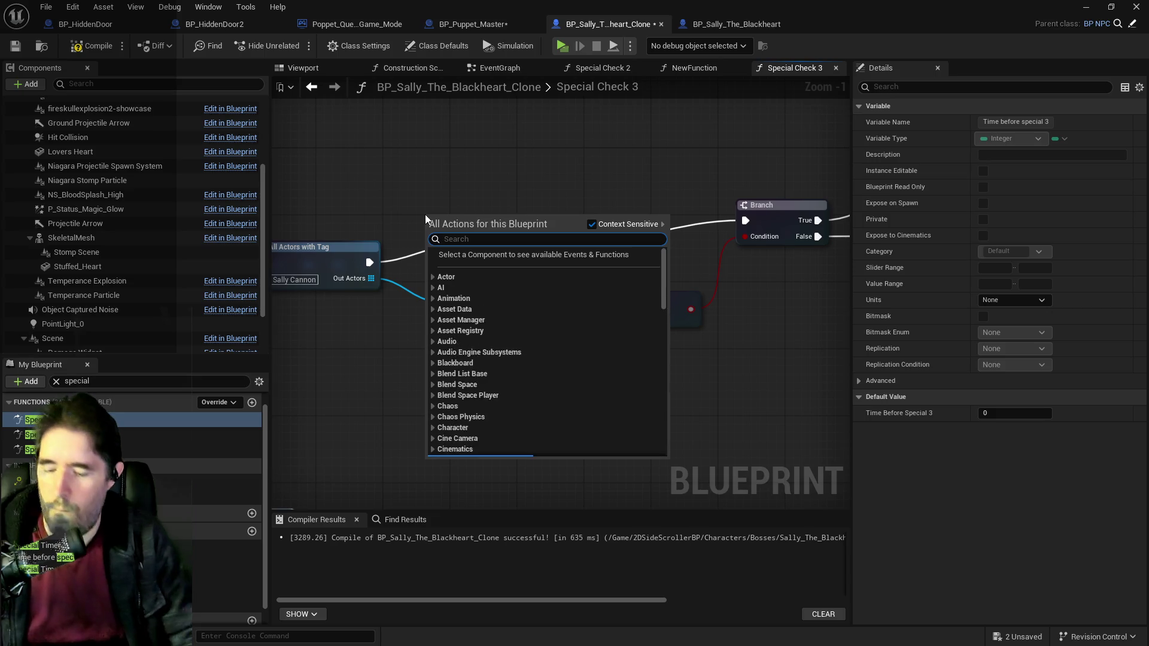
{"action": "type", "text": "set special"}
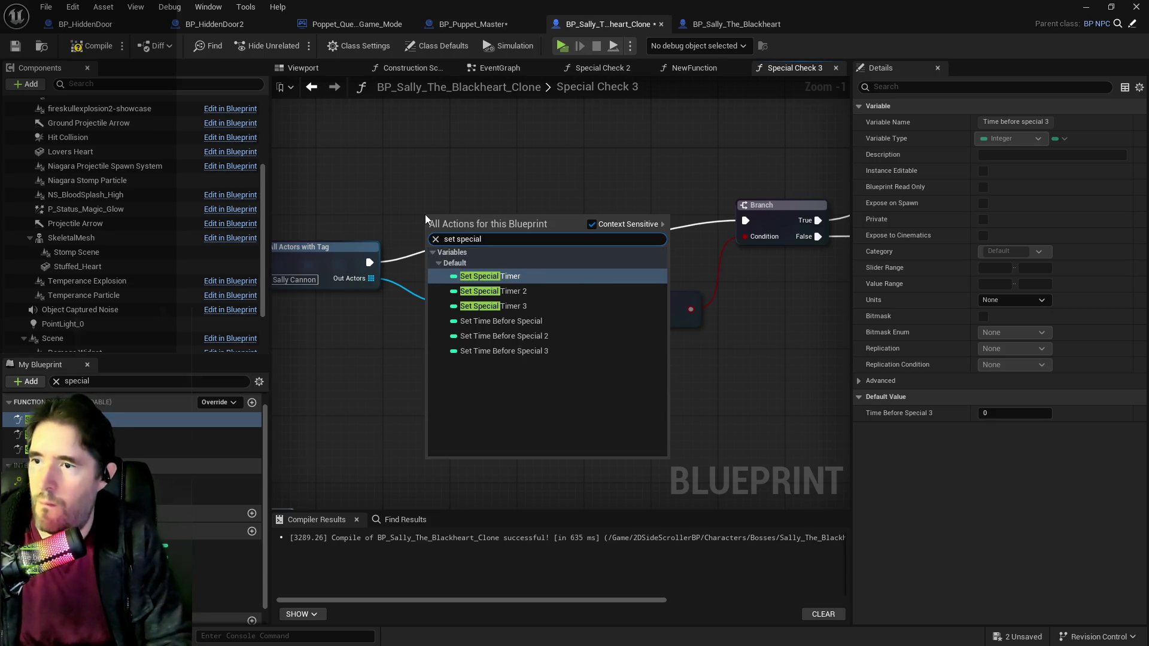
{"action": "left_click", "coordinate": [493, 306]}
{"action": "left_click_drag", "start_coordinate": [473, 224], "coordinate": [506, 182]}
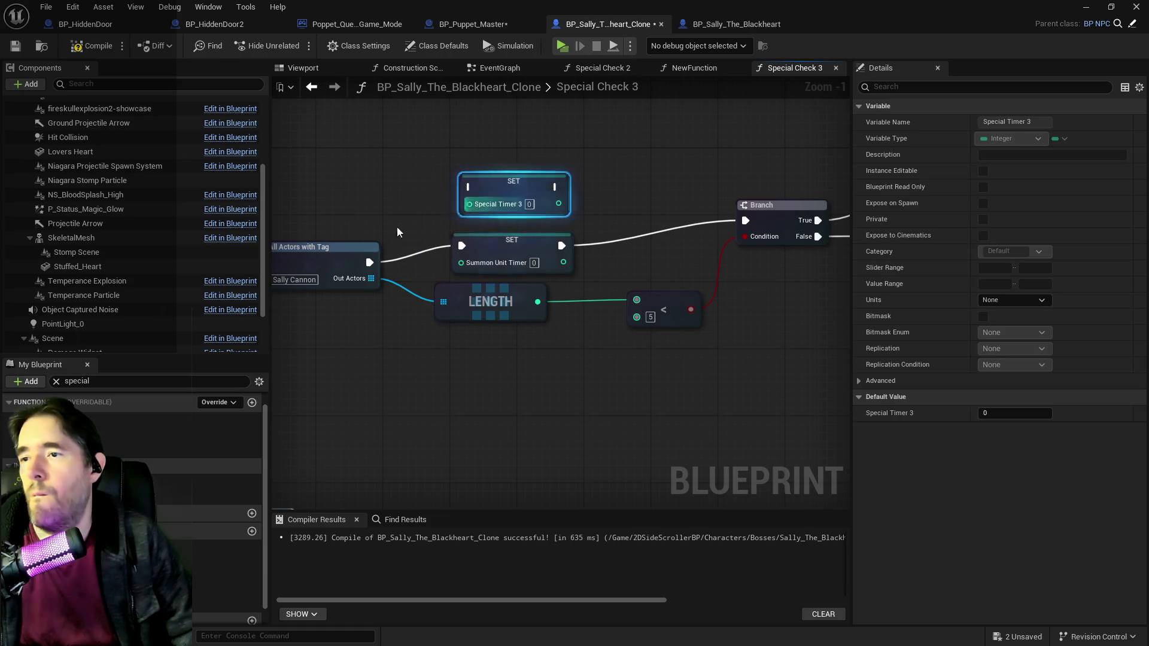
{"action": "left_click_drag", "start_coordinate": [366, 262], "coordinate": [470, 187]}
{"action": "left_click_drag", "start_coordinate": [554, 187], "coordinate": [737, 222]}
{"action": "left_click", "coordinate": [467, 264]}
{"action": "scroll", "coordinate": [467, 263], "scroll_direction": "down", "scroll_amount": 1}
{"action": "left_click", "coordinate": [497, 264]}
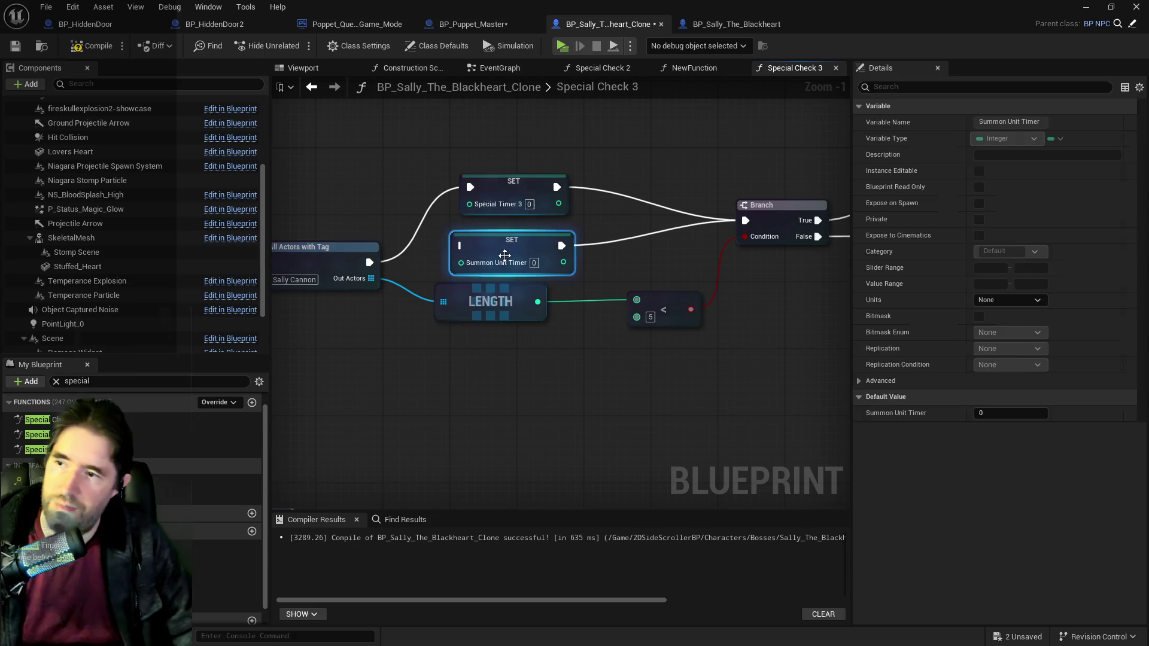
{"action": "key", "text": "Delete"}
{"action": "scroll", "coordinate": [383, 261], "scroll_direction": "down", "scroll_amount": 1}
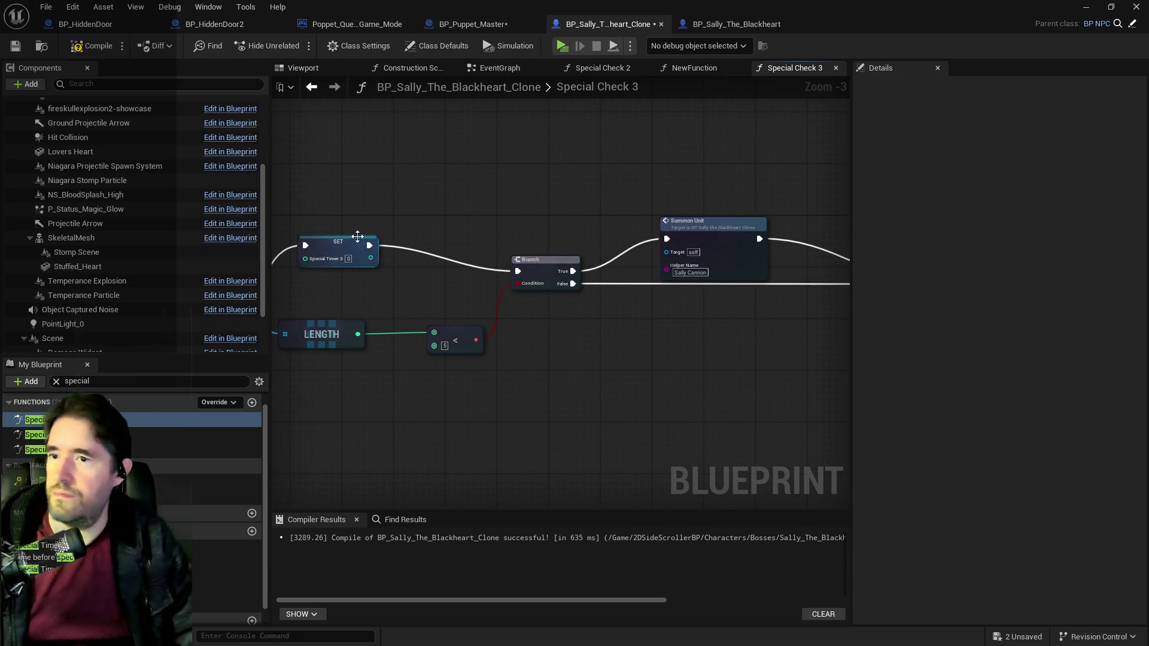
{"action": "left_click_drag", "start_coordinate": [357, 236], "coordinate": [325, 268]}
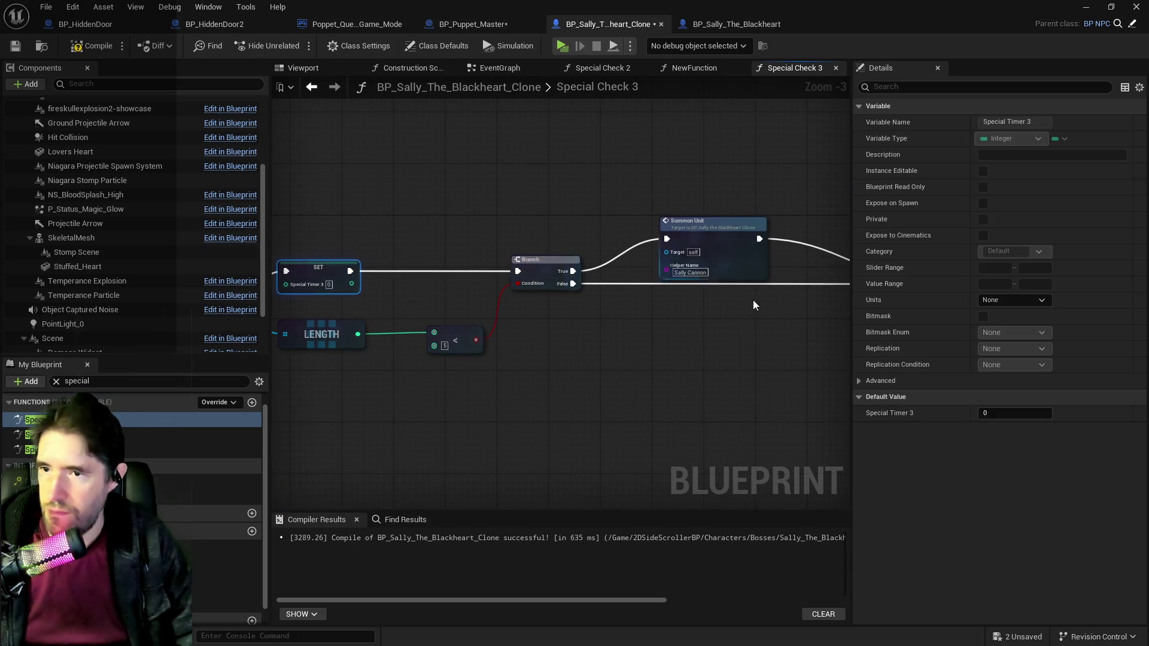
Step: Change Summon Unit's helper name to Sally Clone and move the Return Node right
{"action": "left_click", "coordinate": [690, 273]}
{"action": "type", "text": "lone"}
{"action": "key", "text": "Return"}
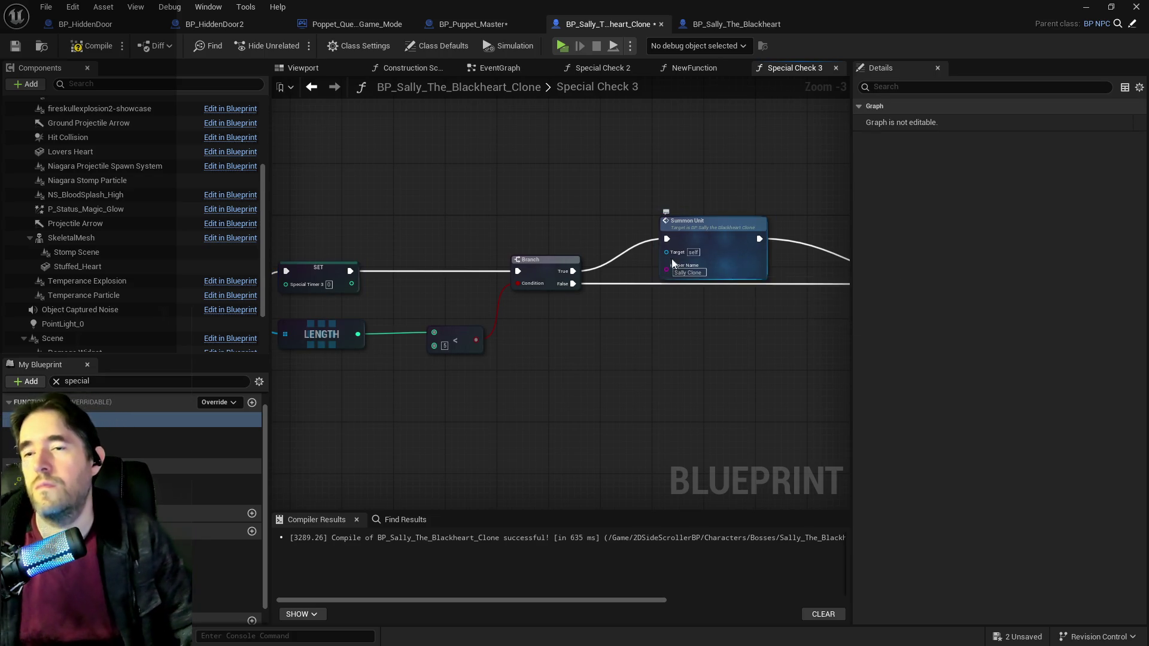
{"action": "left_click_drag", "start_coordinate": [707, 339], "coordinate": [555, 334]}
{"action": "scroll", "coordinate": [551, 331], "scroll_direction": "down", "scroll_amount": 2}
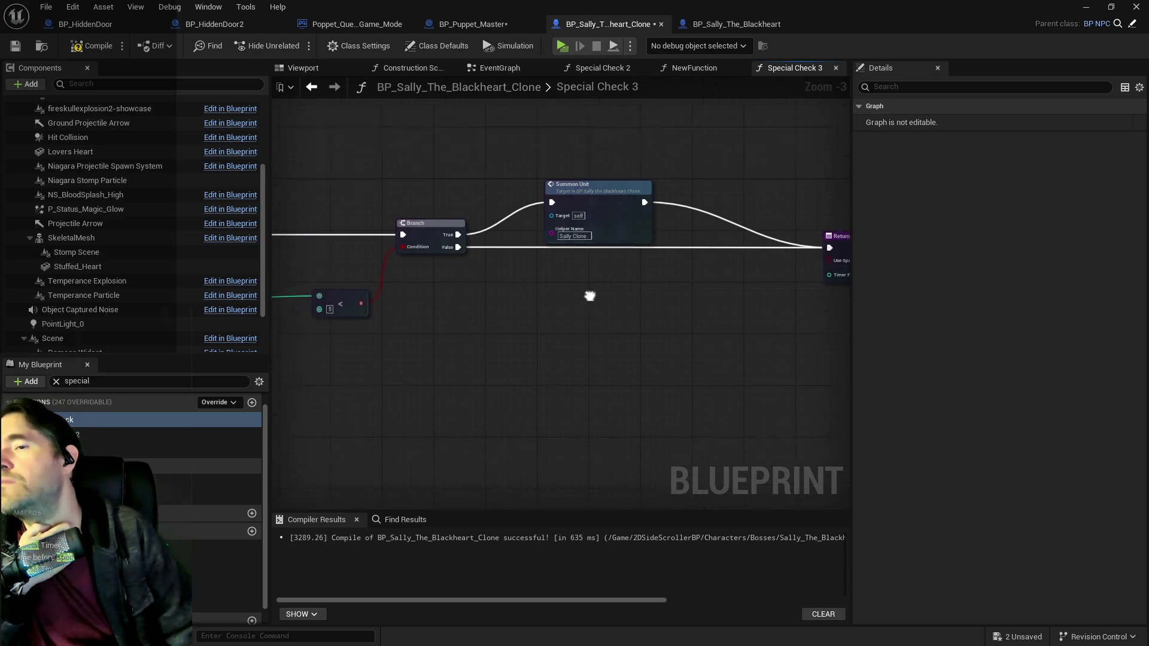
{"action": "left_click_drag", "start_coordinate": [559, 327], "coordinate": [583, 318]}
{"action": "left_click_drag", "start_coordinate": [404, 373], "coordinate": [435, 358]}
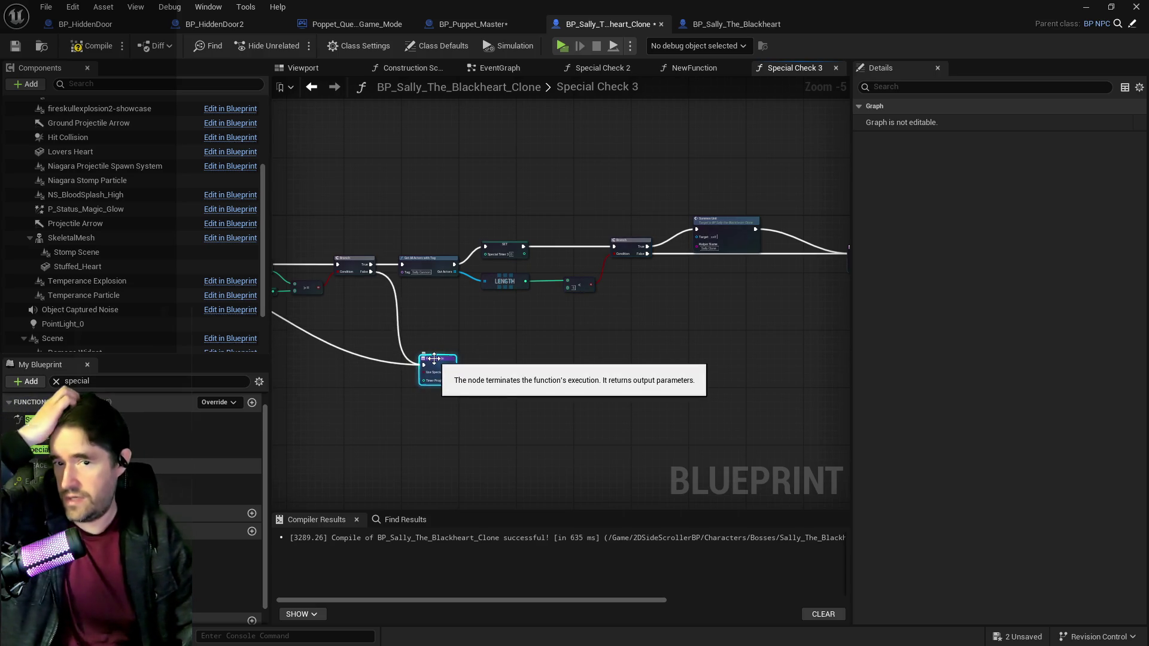
{"action": "scroll", "coordinate": [518, 351], "scroll_direction": "up", "scroll_amount": 3}
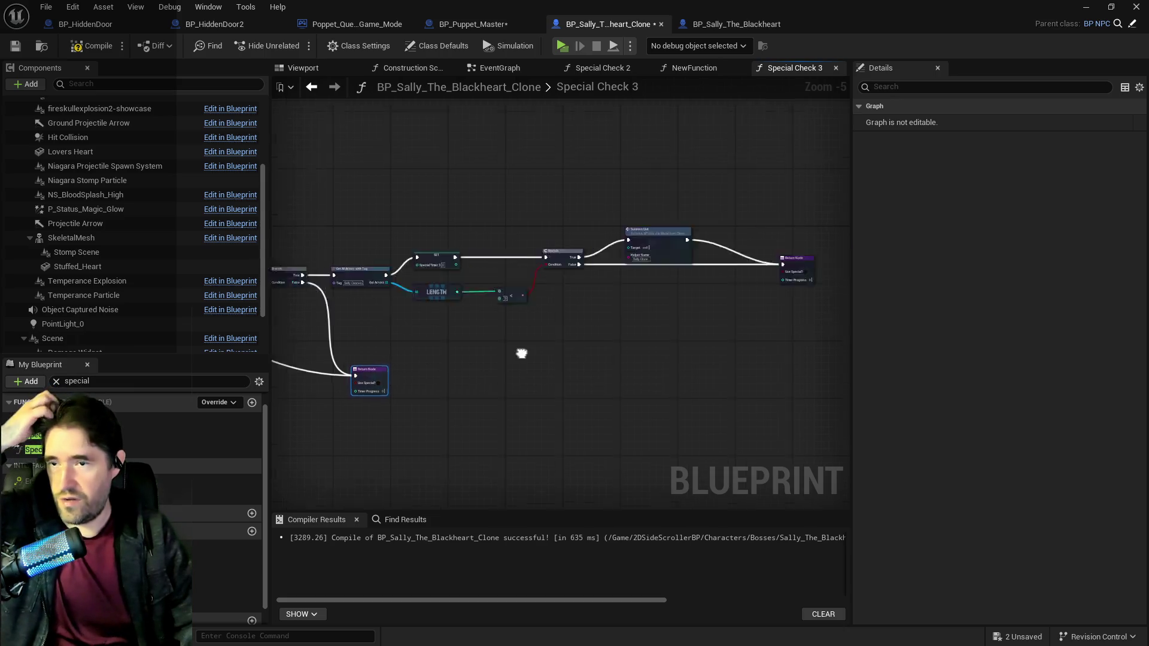
{"action": "left_click_drag", "start_coordinate": [700, 311], "coordinate": [771, 311]}
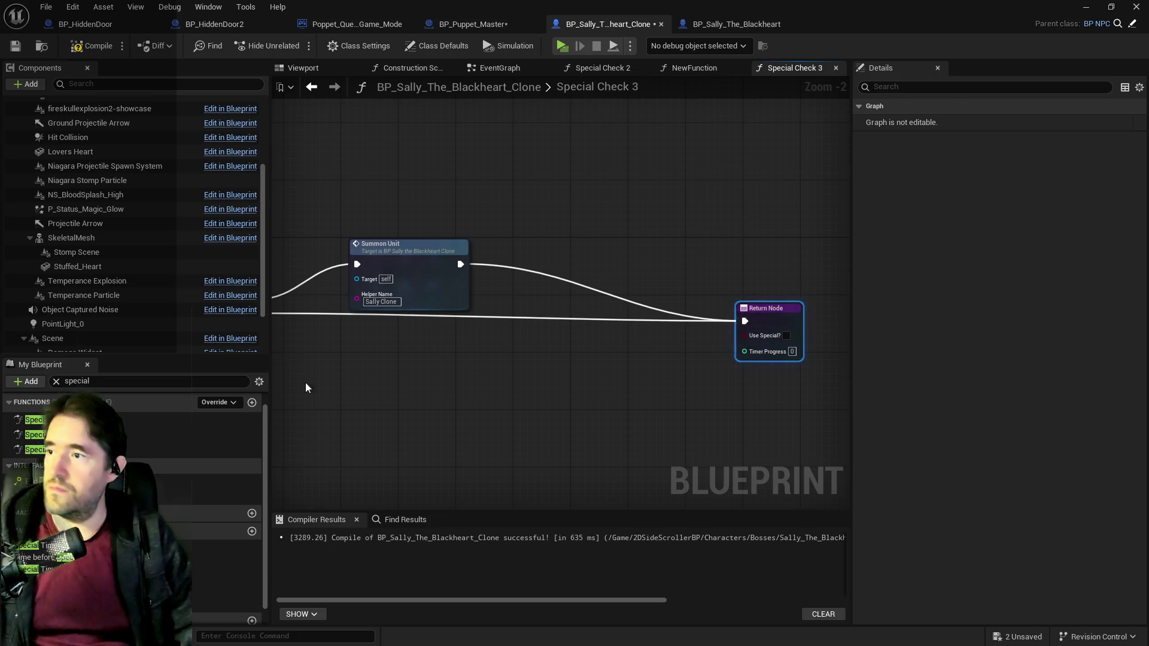
Step: Add a Get Gameplay Tags node beside Summon Unit in Special Check 3
{"action": "right_click", "coordinate": [533, 293]}
{"action": "type", "text": "get "}
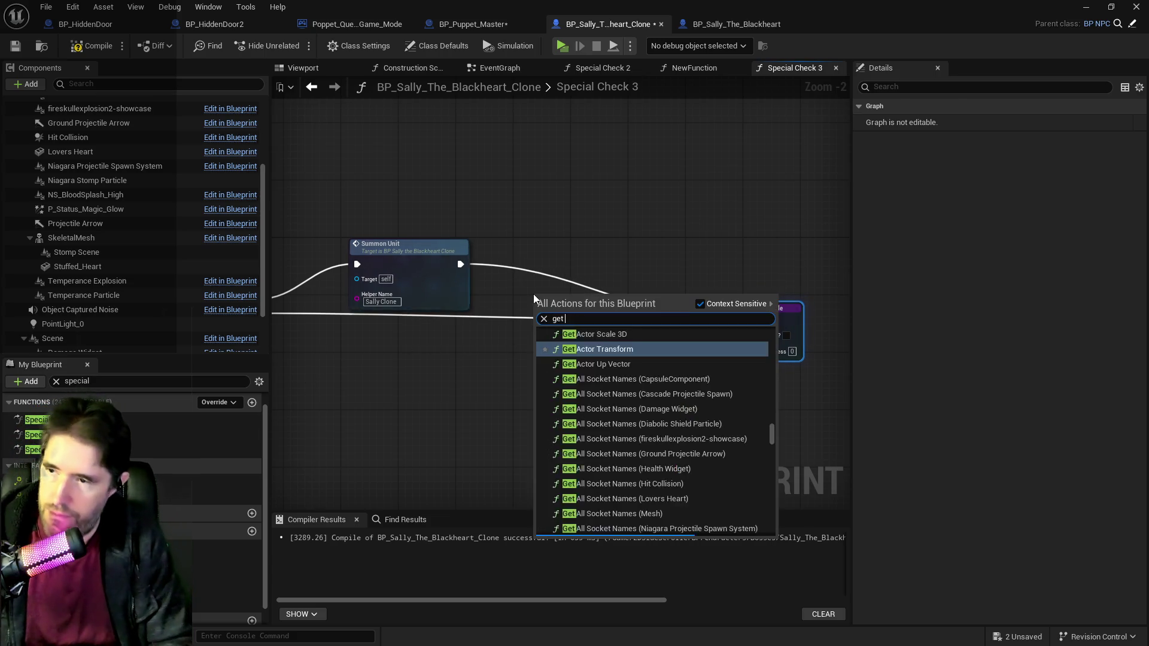
{"action": "type", "text": "gameplay tags"}
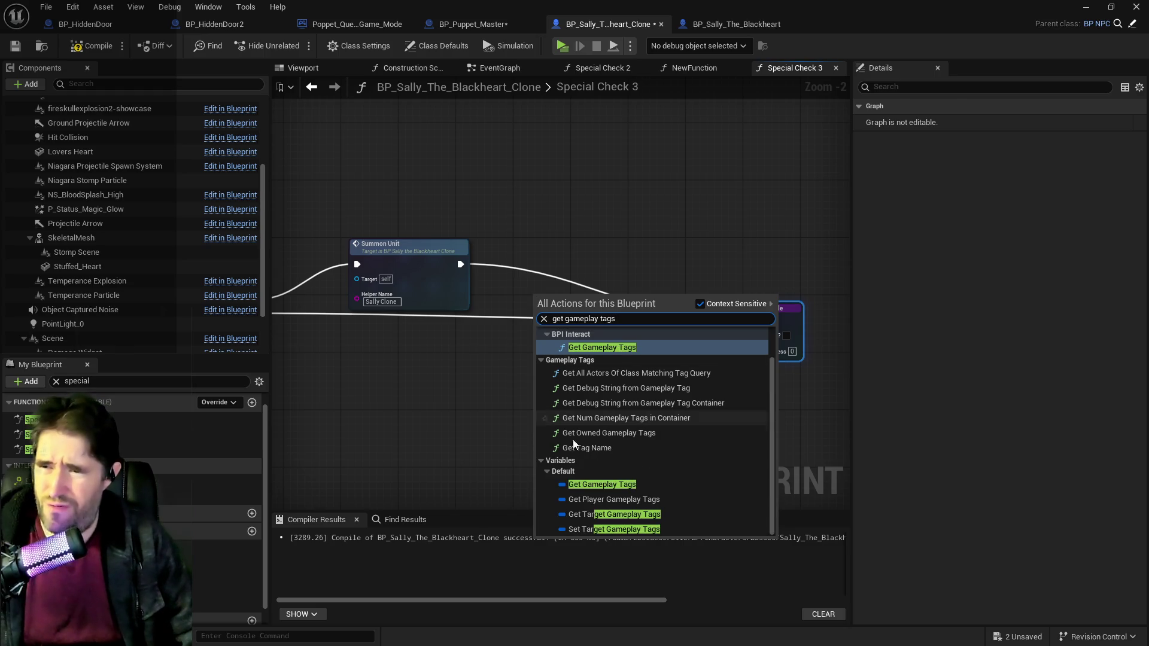
{"action": "left_click", "coordinate": [574, 486]}
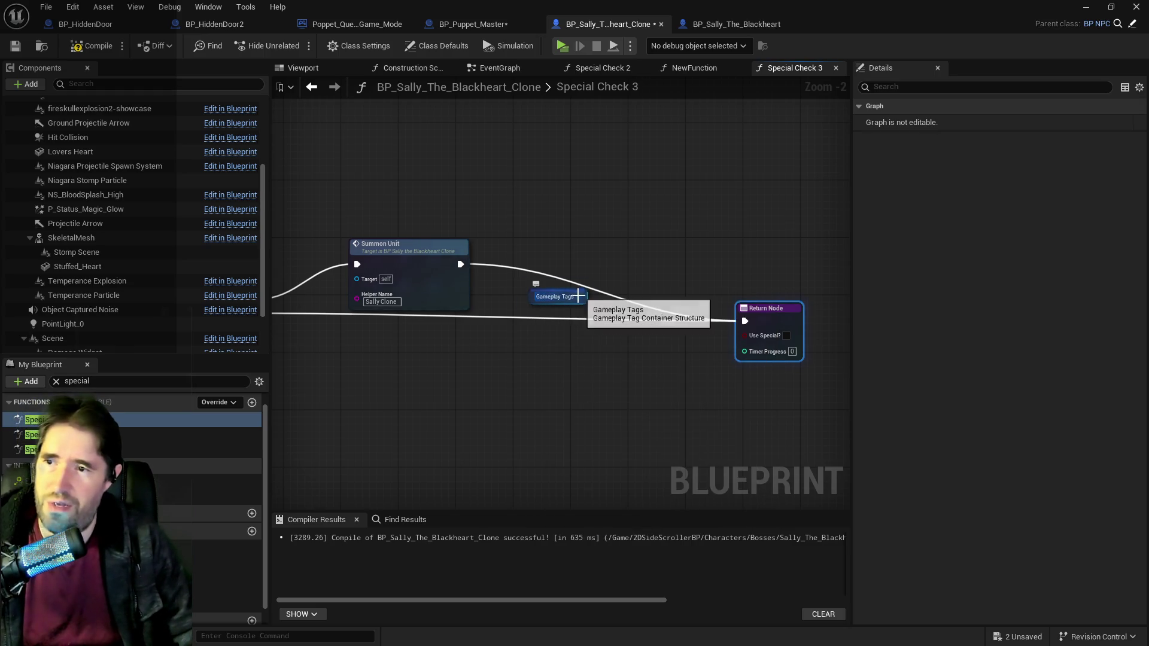
{"action": "scroll", "coordinate": [161, 505], "scroll_direction": "down", "scroll_amount": 1}
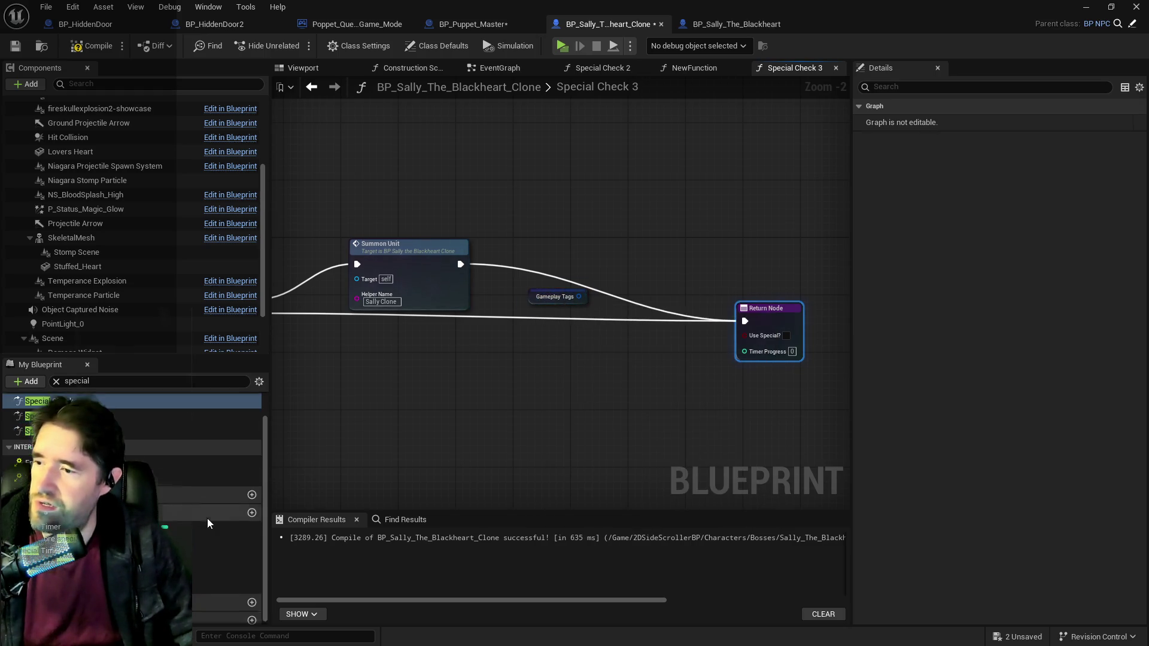
{"action": "left_click", "coordinate": [57, 382]}
Step: Add an Add Gameplay Tag node set to Enemy Type.Sally_The_Blackheart.Ghastly Mirror
{"action": "left_click_drag", "start_coordinate": [581, 297], "coordinate": [629, 282]}
{"action": "type", "text": "add tag"}
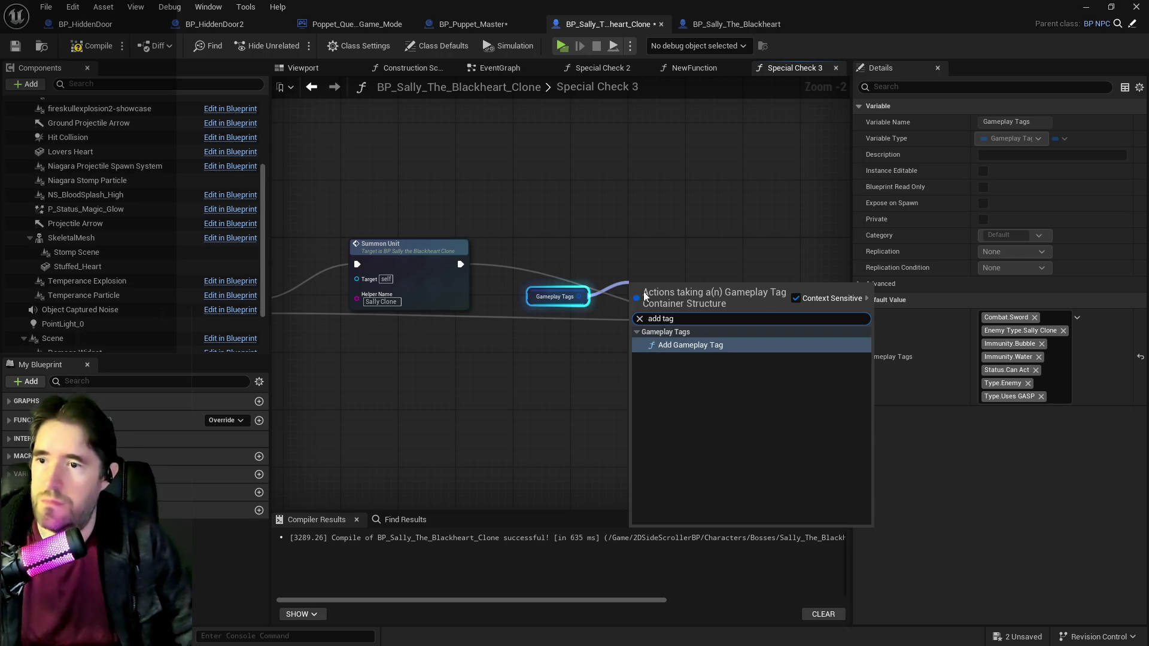
{"action": "left_click", "coordinate": [693, 346]}
{"action": "left_click_drag", "start_coordinate": [664, 309], "coordinate": [649, 289]}
{"action": "left_click", "coordinate": [648, 293]}
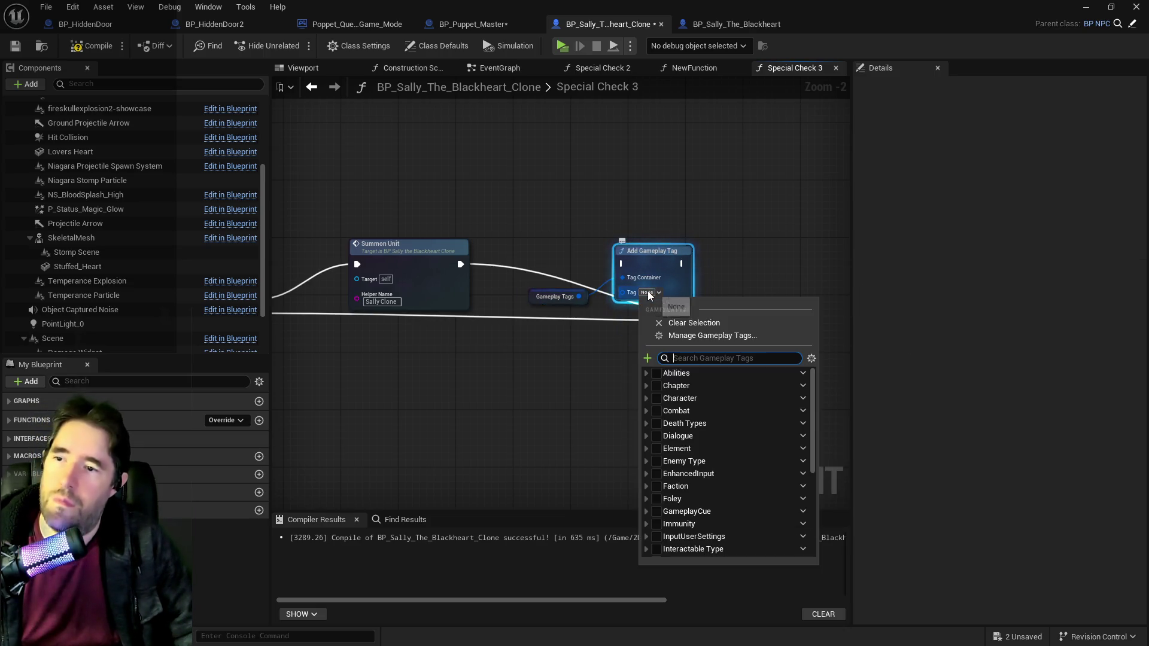
{"action": "type", "text": "ghastp"}
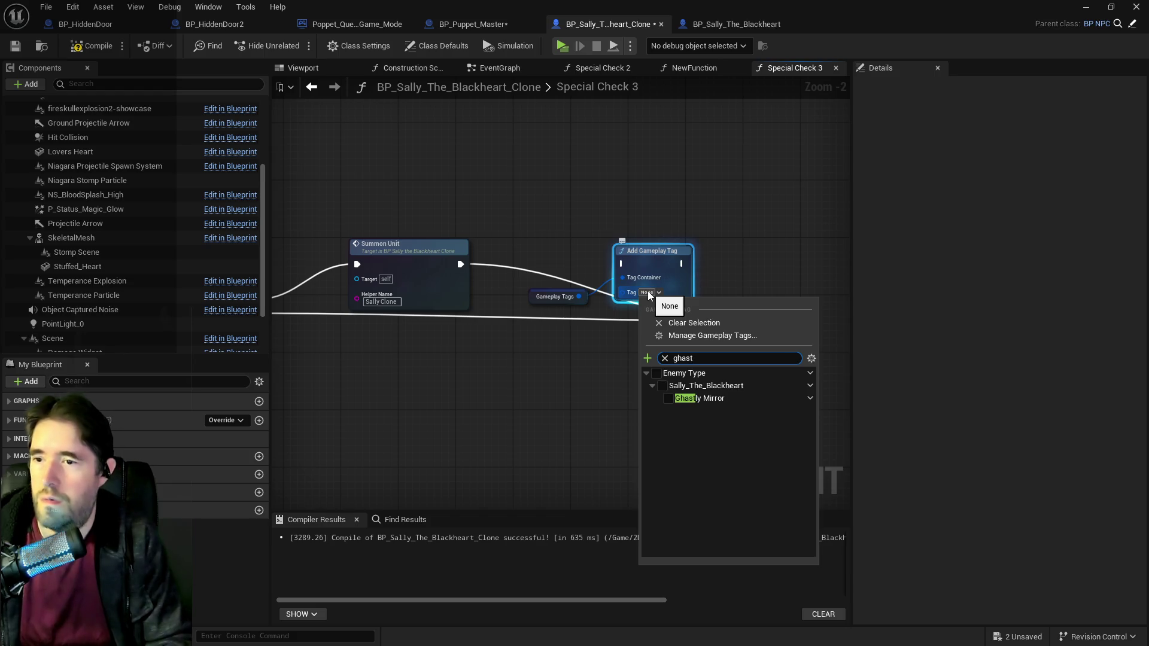
{"action": "left_click", "coordinate": [668, 398]}
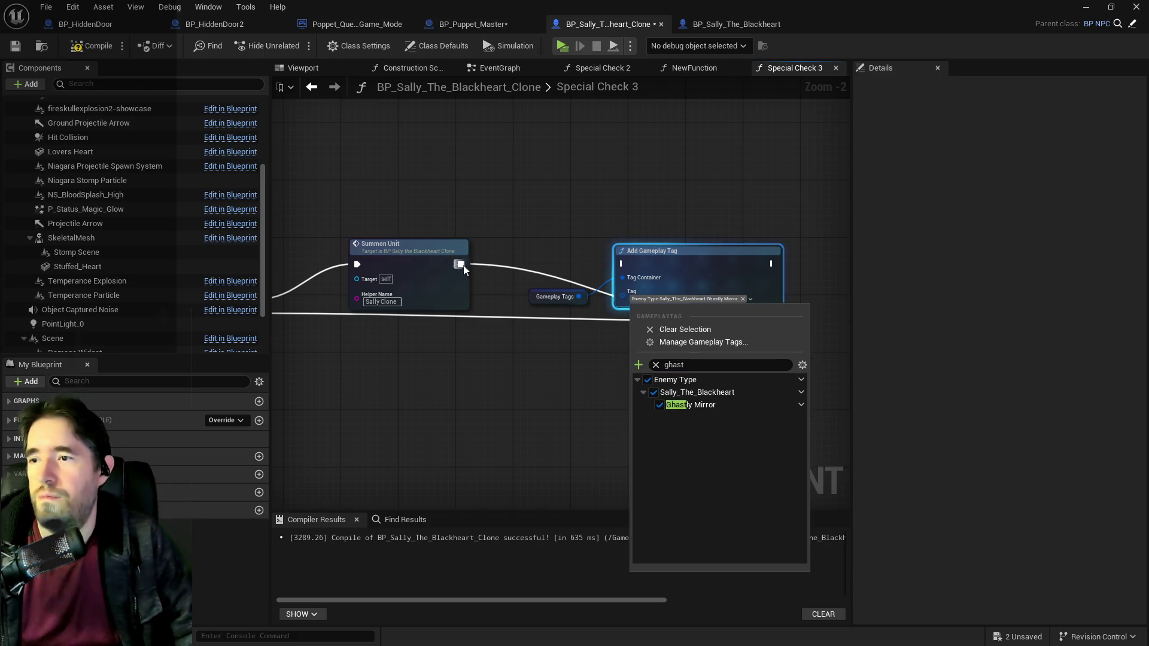
Step: Wire Summon Unit through Add Gameplay Tag into the Return Node and tidy the layout
{"action": "left_click_drag", "start_coordinate": [464, 270], "coordinate": [594, 269]}
{"action": "left_click_drag", "start_coordinate": [754, 312], "coordinate": [805, 326]}
{"action": "mouse_move", "coordinate": [701, 264]}
{"action": "left_mouse_down"}
{"action": "mouse_move", "coordinate": [770, 308]}
{"action": "mouse_move", "coordinate": [706, 246]}
{"action": "mouse_move", "coordinate": [714, 277]}
{"action": "mouse_move", "coordinate": [703, 259]}
{"action": "mouse_move", "coordinate": [774, 322]}
{"action": "left_mouse_up"}
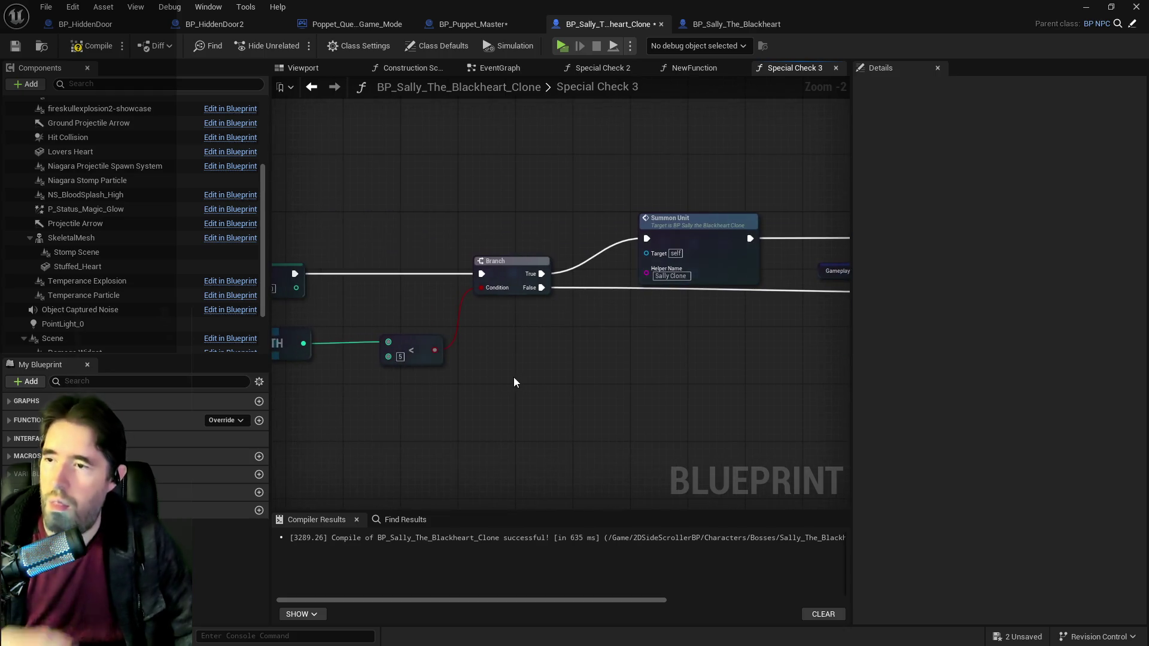
{"action": "scroll", "coordinate": [512, 378], "scroll_direction": "down", "scroll_amount": 1}
{"action": "scroll", "coordinate": [526, 313], "scroll_direction": "up", "scroll_amount": 1}
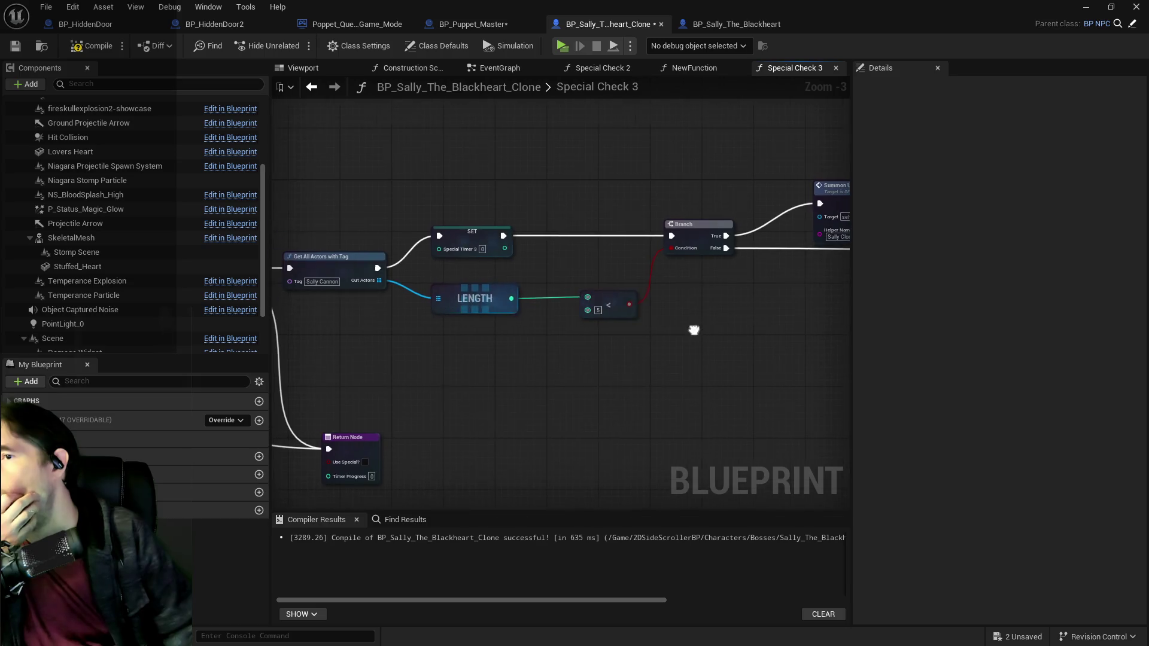
{"action": "scroll", "coordinate": [693, 329], "scroll_direction": "down", "scroll_amount": 1}
{"action": "left_click", "coordinate": [685, 300]}
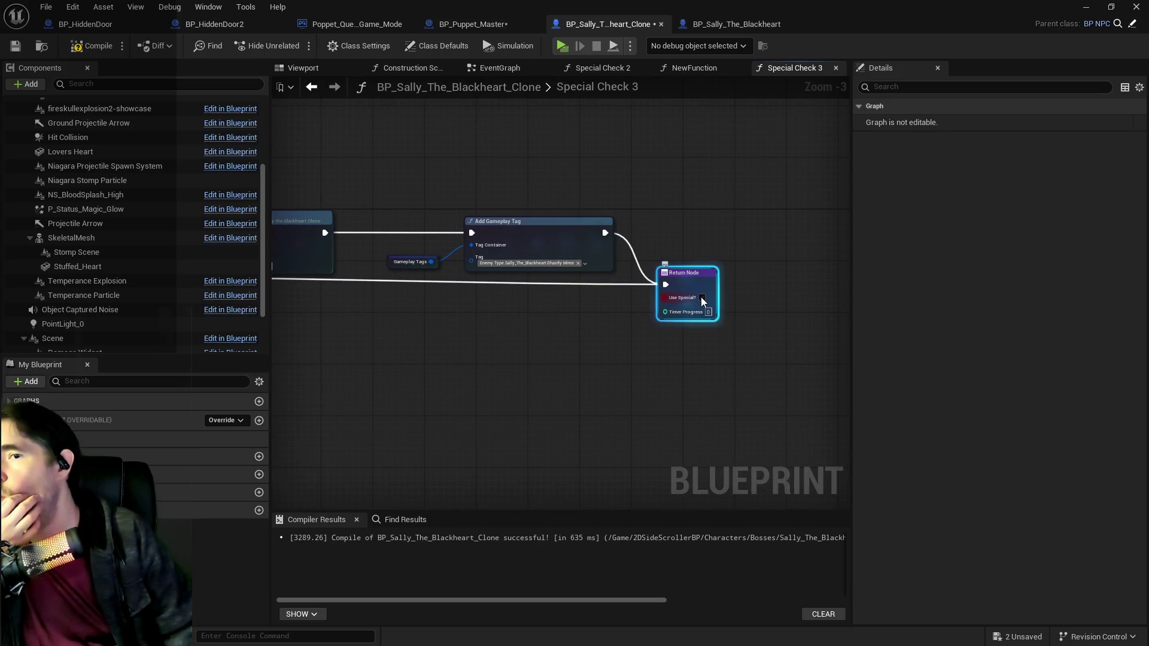
{"action": "scroll", "coordinate": [526, 349], "scroll_direction": "down", "scroll_amount": 2}
{"action": "scroll", "coordinate": [601, 315], "scroll_direction": "up", "scroll_amount": 1}
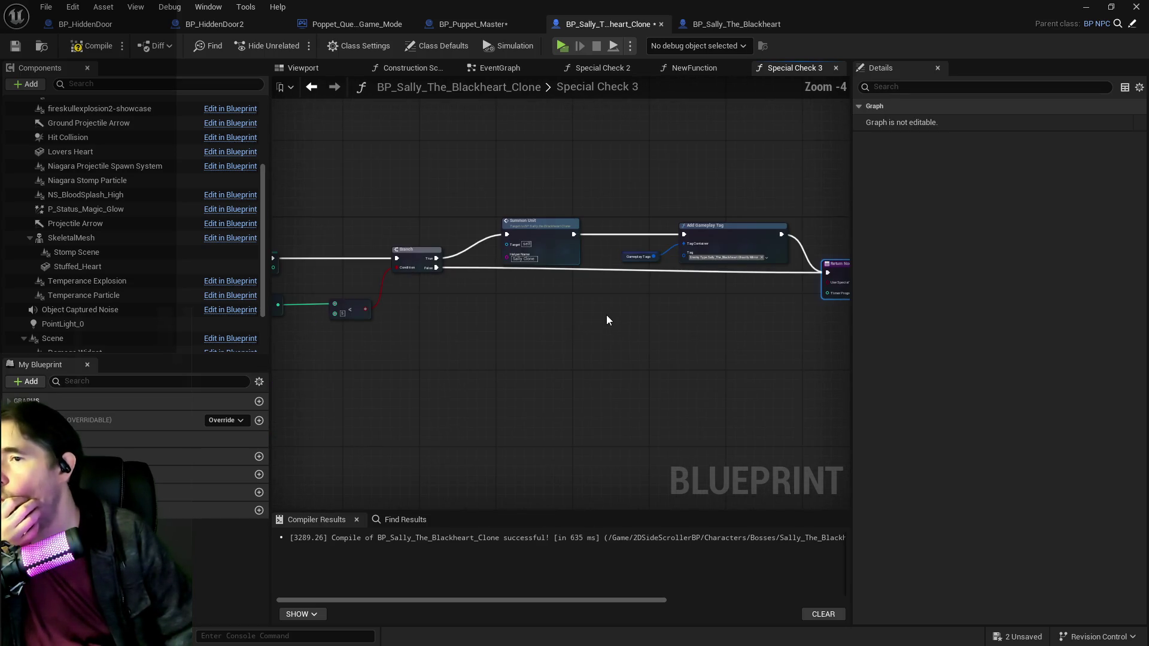
{"action": "mouse_move", "coordinate": [546, 328]}
{"action": "left_mouse_down"}
{"action": "mouse_move", "coordinate": [730, 320]}
{"action": "mouse_move", "coordinate": [539, 326]}
{"action": "mouse_move", "coordinate": [323, 311]}
{"action": "mouse_move", "coordinate": [659, 246]}
{"action": "mouse_move", "coordinate": [705, 252]}
{"action": "mouse_move", "coordinate": [449, 272]}
{"action": "mouse_move", "coordinate": [385, 303]}
{"action": "mouse_move", "coordinate": [546, 290]}
{"action": "mouse_move", "coordinate": [338, 289]}
{"action": "mouse_move", "coordinate": [521, 305]}
{"action": "mouse_move", "coordinate": [849, 295]}
{"action": "mouse_move", "coordinate": [580, 261]}
{"action": "mouse_move", "coordinate": [549, 285]}
{"action": "mouse_move", "coordinate": [593, 279]}
{"action": "mouse_move", "coordinate": [447, 236]}
{"action": "mouse_move", "coordinate": [307, 252]}
{"action": "left_mouse_up"}
Step: Change the Time Before Special 3 variable's default value from 30 to 15
{"action": "mouse_move", "coordinate": [819, 264]}
{"action": "left_mouse_down"}
{"action": "mouse_move", "coordinate": [536, 251]}
{"action": "mouse_move", "coordinate": [577, 297]}
{"action": "left_mouse_up"}
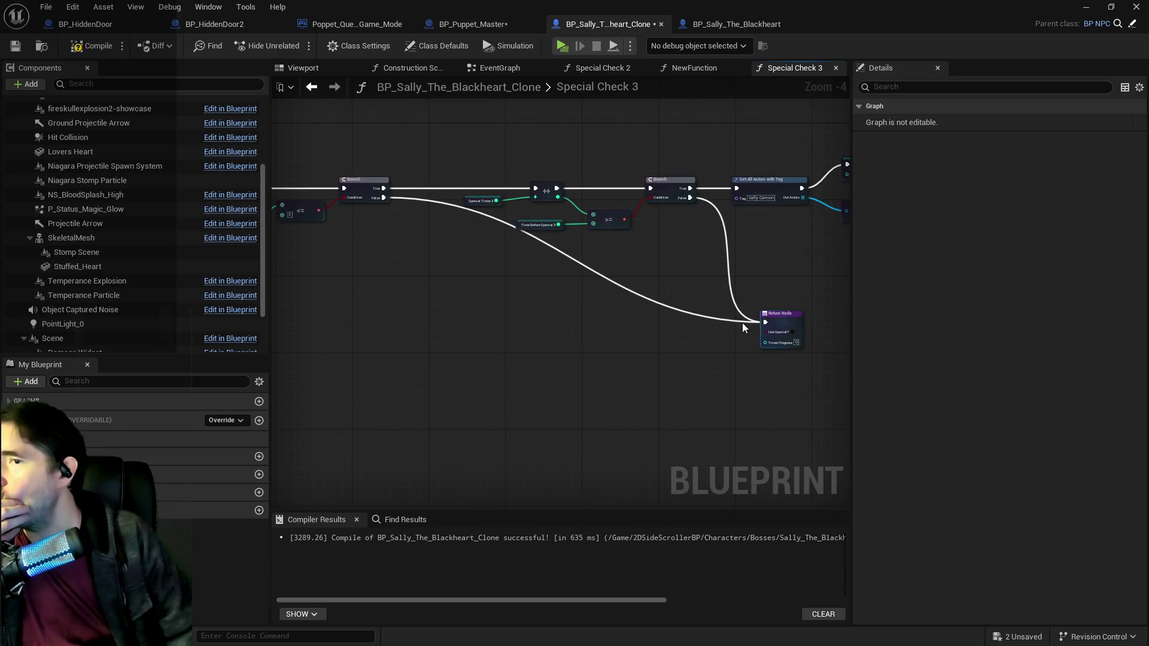
{"action": "left_click_drag", "start_coordinate": [771, 315], "coordinate": [766, 287]}
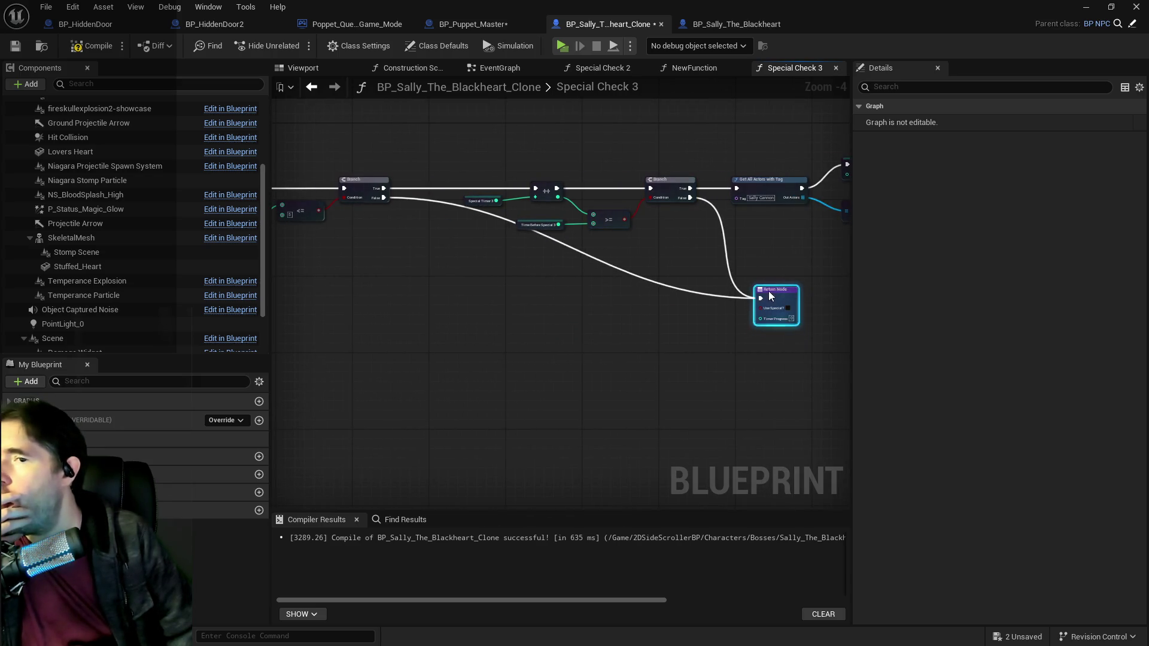
{"action": "left_click", "coordinate": [517, 226]}
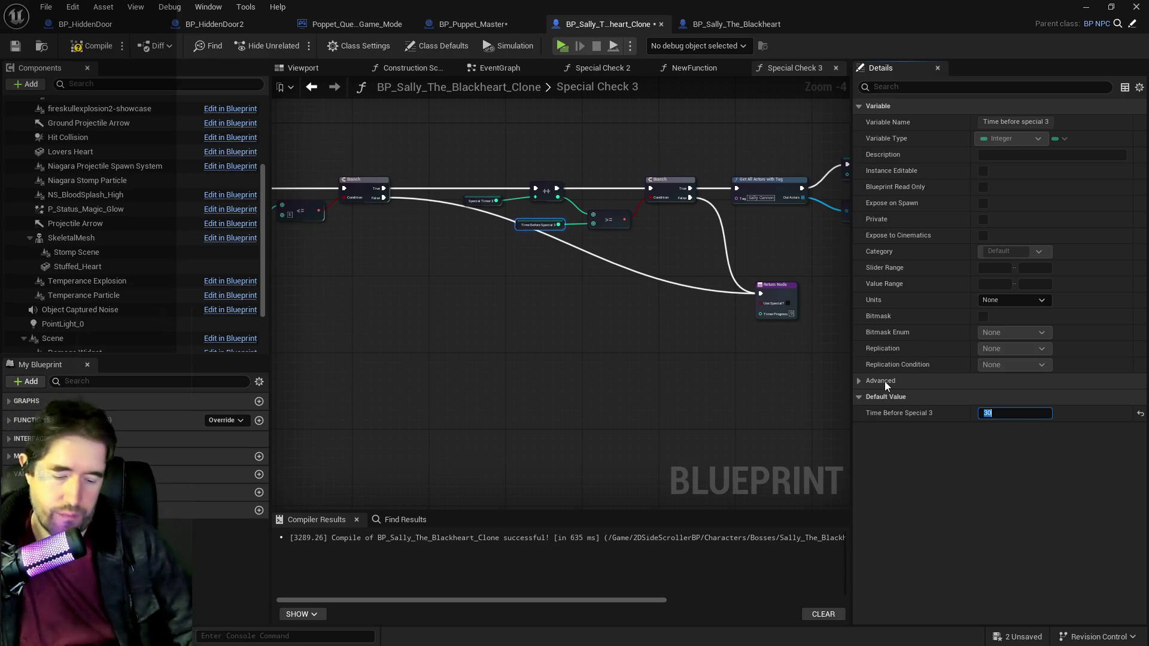
{"action": "type", "text": "15"}
{"action": "key", "text": "Return"}
{"action": "mouse_move", "coordinate": [568, 353]}
{"action": "left_mouse_down"}
{"action": "mouse_move", "coordinate": [405, 326]}
{"action": "mouse_move", "coordinate": [324, 268]}
{"action": "mouse_move", "coordinate": [693, 267]}
{"action": "mouse_move", "coordinate": [308, 281]}
{"action": "mouse_move", "coordinate": [440, 264]}
{"action": "mouse_move", "coordinate": [547, 336]}
{"action": "mouse_move", "coordinate": [537, 365]}
{"action": "left_mouse_up"}
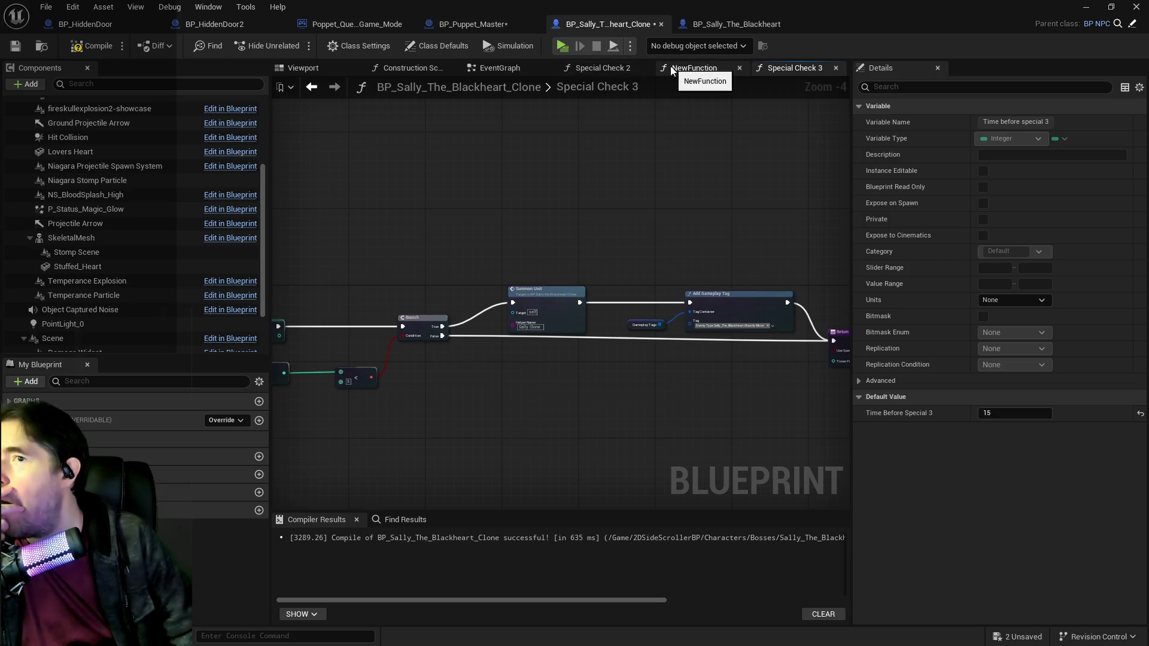
Step: Switch to the clone's EventGraph and survey it down to the Teleport to Location nodes
{"action": "left_click", "coordinate": [500, 67]}
{"action": "scroll", "coordinate": [449, 339], "scroll_direction": "down", "scroll_amount": 2}
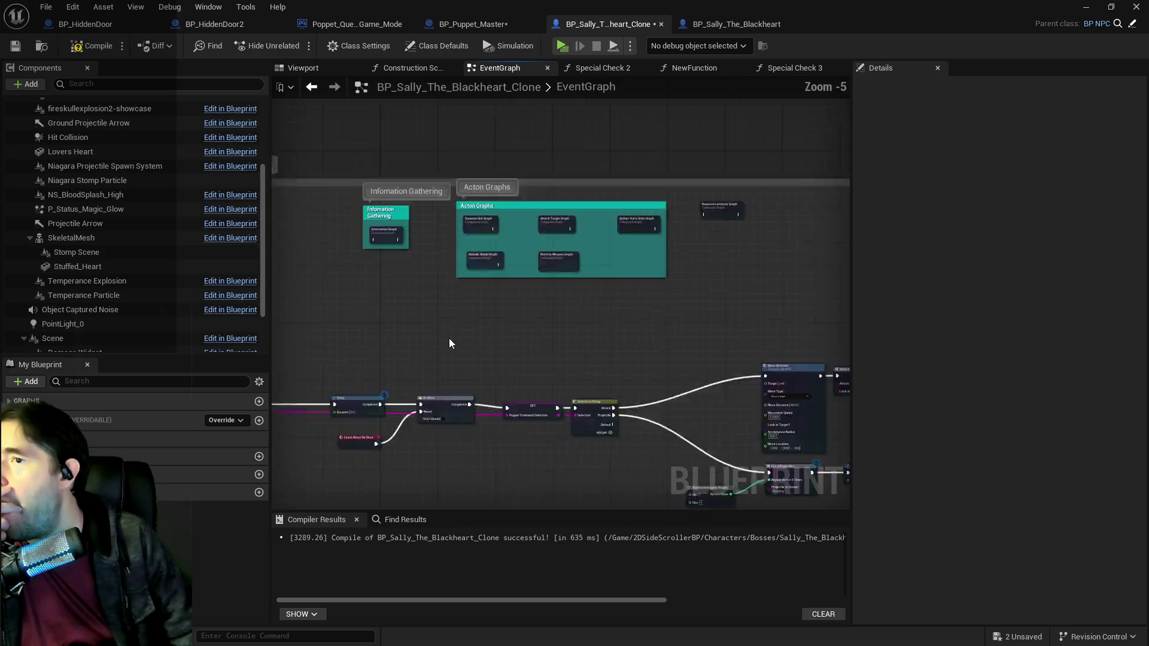
{"action": "scroll", "coordinate": [449, 311], "scroll_direction": "up", "scroll_amount": 5}
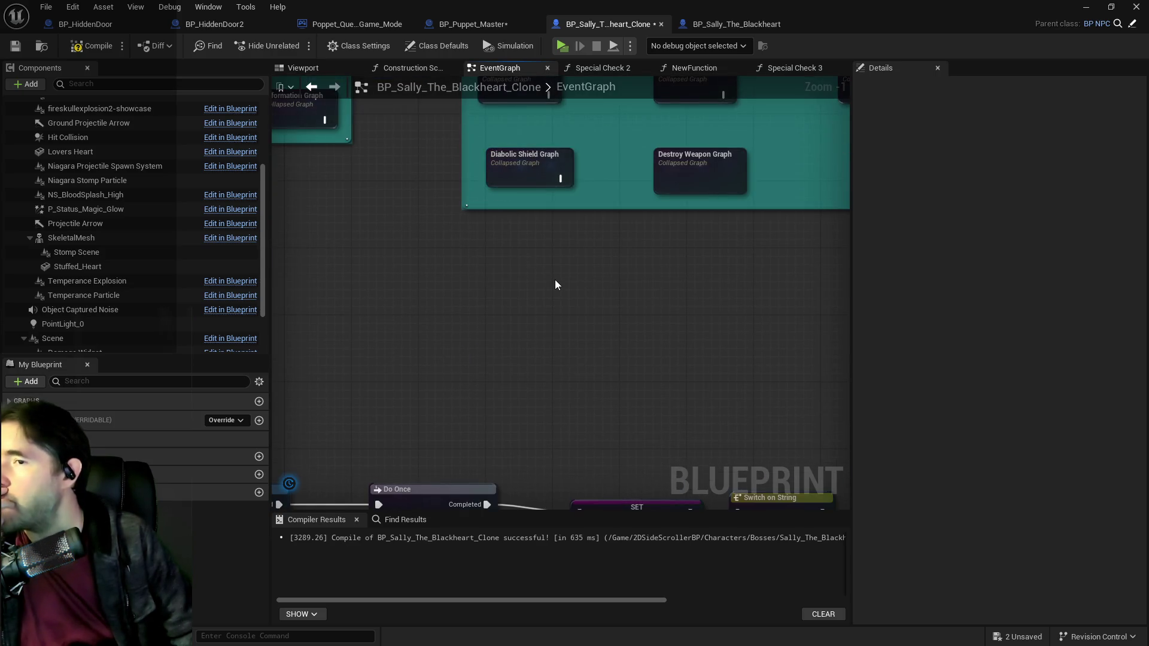
{"action": "right_click", "coordinate": [555, 279]}
{"action": "scroll", "coordinate": [550, 281], "scroll_direction": "down", "scroll_amount": 5}
{"action": "mouse_move", "coordinate": [512, 296]}
{"action": "left_mouse_down"}
{"action": "mouse_move", "coordinate": [355, 282]}
{"action": "mouse_move", "coordinate": [595, 184]}
{"action": "mouse_move", "coordinate": [397, 218]}
{"action": "left_mouse_up"}
{"action": "scroll", "coordinate": [683, 179], "scroll_direction": "up", "scroll_amount": 4}
{"action": "left_click_drag", "start_coordinate": [545, 257], "coordinate": [368, 257]}
Step: Select the three teleport nodes, review the Switch on Int chain, then compile and save
{"action": "left_click_drag", "start_coordinate": [734, 319], "coordinate": [733, 318]}
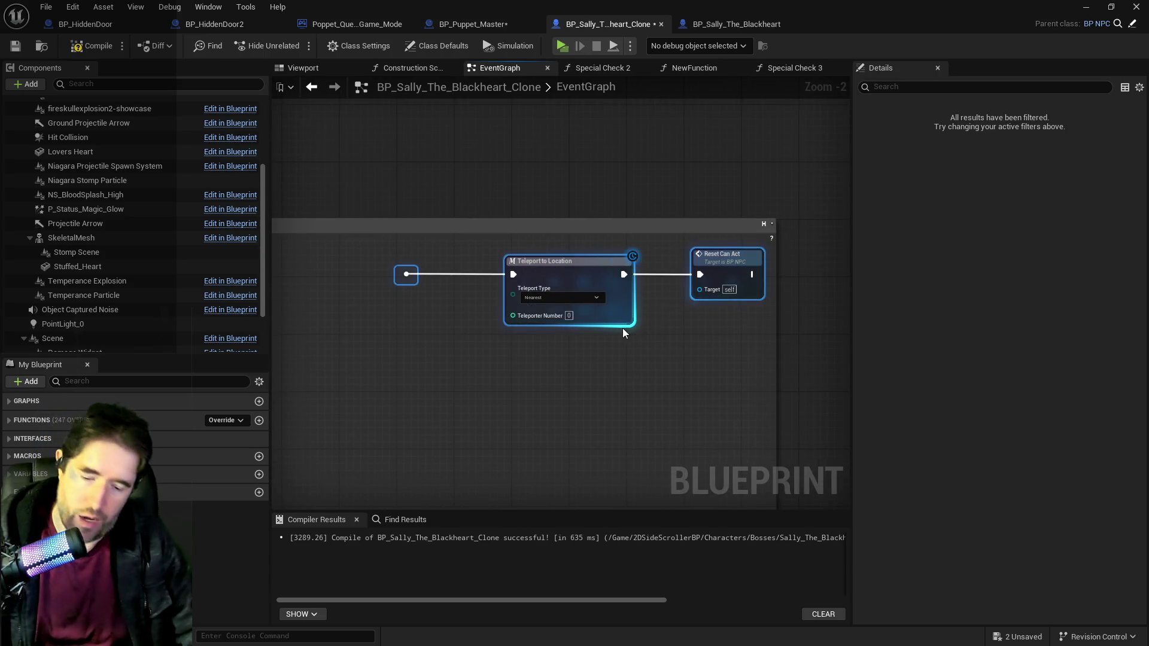
{"action": "scroll", "coordinate": [622, 328], "scroll_direction": "down", "scroll_amount": 3}
{"action": "mouse_move", "coordinate": [507, 360]}
{"action": "left_mouse_down"}
{"action": "mouse_move", "coordinate": [705, 311]}
{"action": "mouse_move", "coordinate": [746, 242]}
{"action": "mouse_move", "coordinate": [590, 410]}
{"action": "mouse_move", "coordinate": [695, 141]}
{"action": "mouse_move", "coordinate": [600, 144]}
{"action": "left_mouse_up"}
{"action": "scroll", "coordinate": [705, 310], "scroll_direction": "down", "scroll_amount": 2}
{"action": "scroll", "coordinate": [746, 242], "scroll_direction": "up", "scroll_amount": 2}
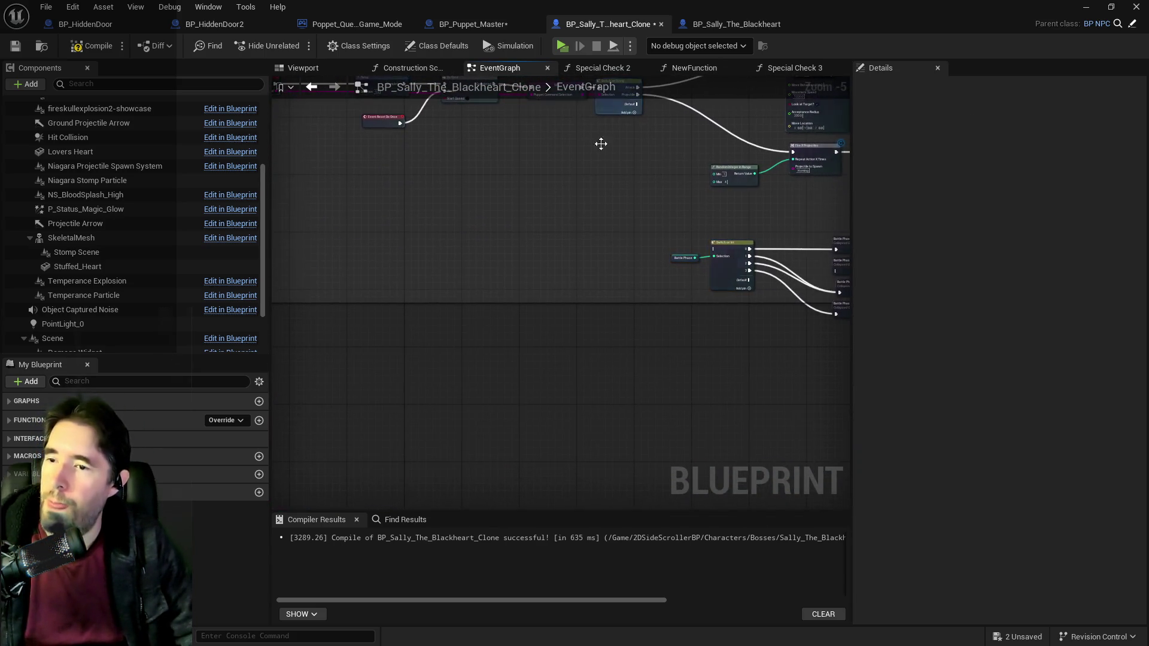
{"action": "mouse_move", "coordinate": [457, 354]}
{"action": "left_mouse_down"}
{"action": "mouse_move", "coordinate": [421, 413]}
{"action": "mouse_move", "coordinate": [439, 467]}
{"action": "mouse_move", "coordinate": [290, 469]}
{"action": "left_mouse_up"}
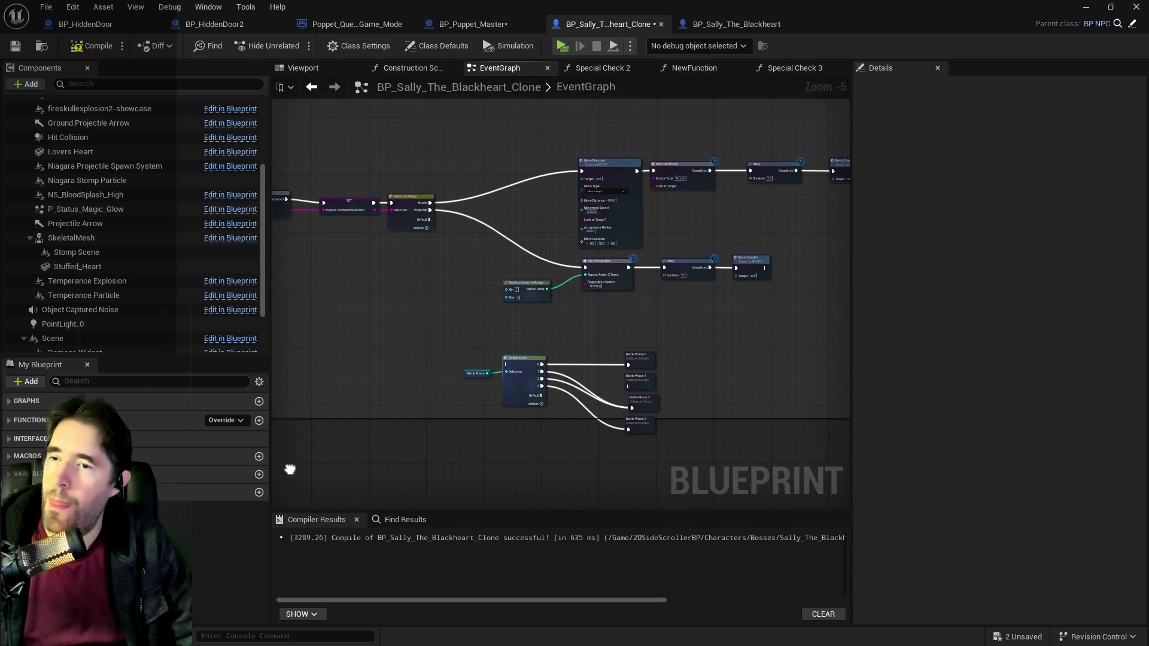
{"action": "left_click", "coordinate": [92, 48]}
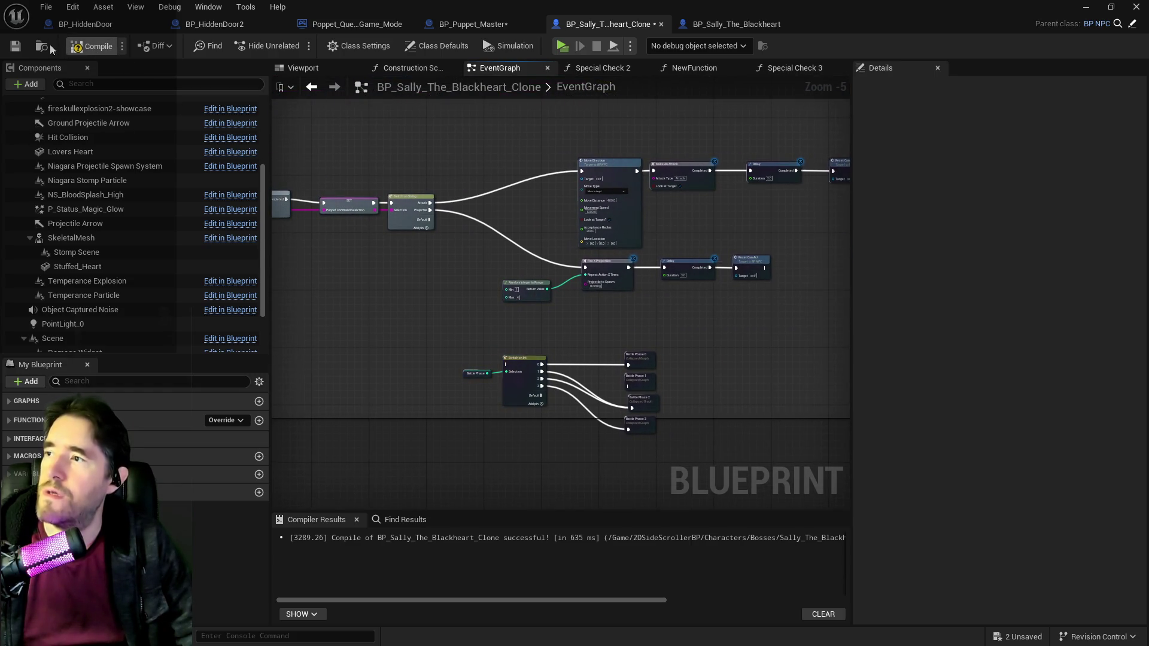
{"action": "left_click", "coordinate": [15, 46]}
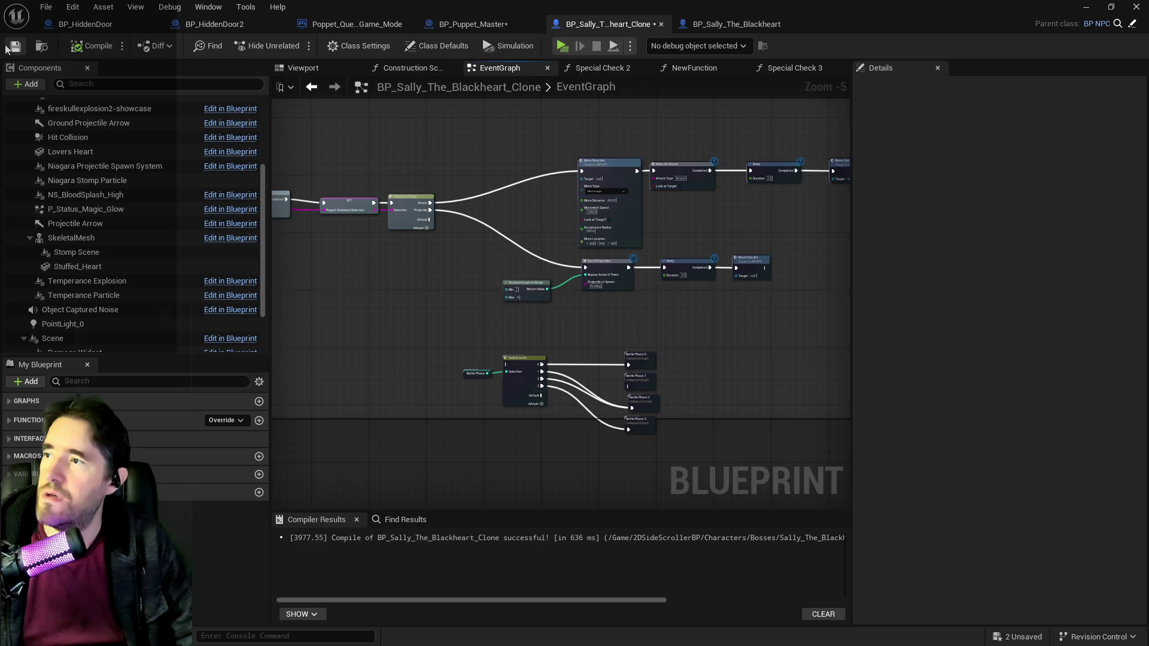
Step: Remove the whole node chain from the clone's Special Check 3 function
{"action": "left_click", "coordinate": [785, 68]}
{"action": "scroll", "coordinate": [628, 293], "scroll_direction": "down", "scroll_amount": 3}
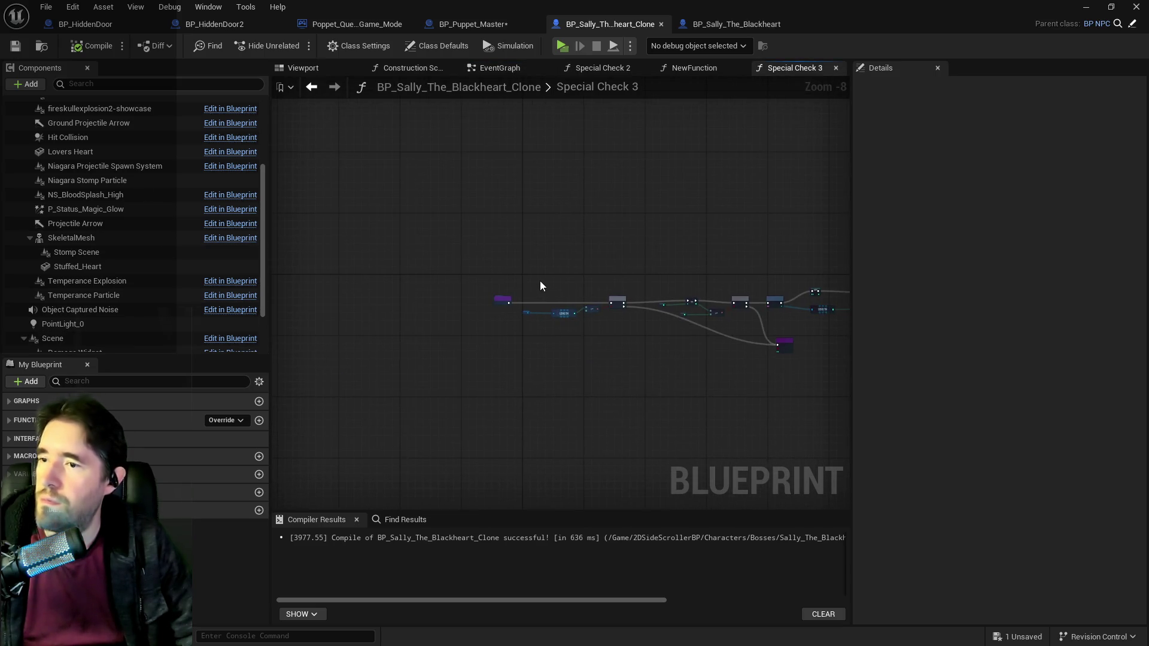
{"action": "mouse_move", "coordinate": [529, 281]}
{"action": "left_mouse_down"}
{"action": "mouse_move", "coordinate": [983, 399]}
{"action": "mouse_move", "coordinate": [561, 350]}
{"action": "left_mouse_up"}
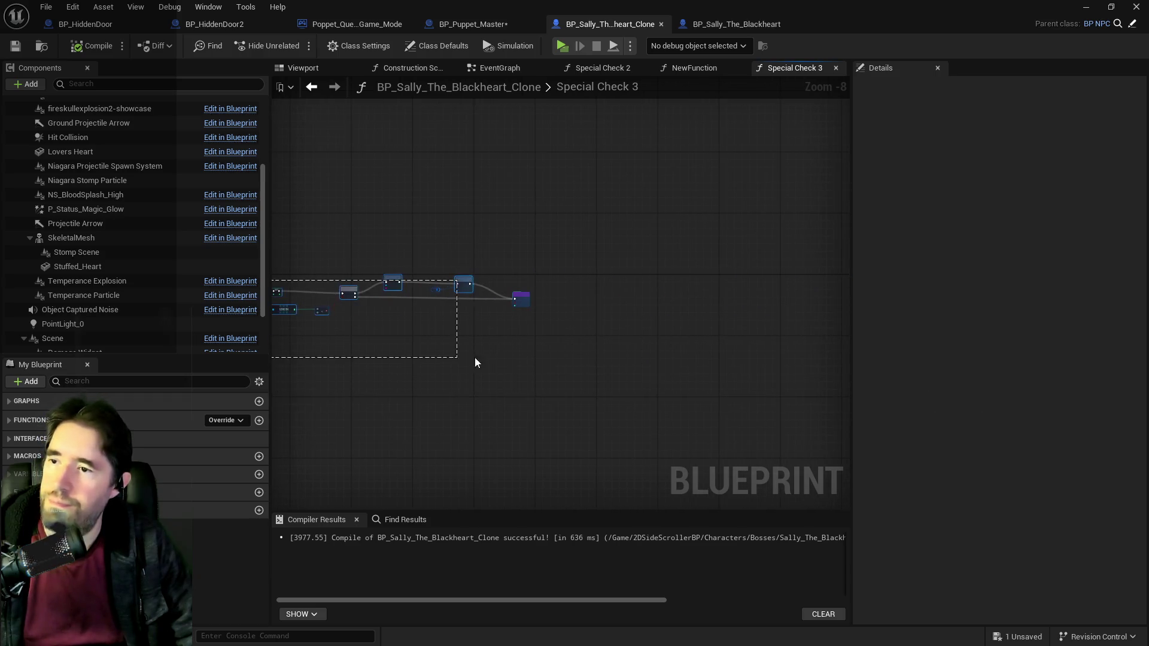
{"action": "left_click_drag", "start_coordinate": [476, 363], "coordinate": [486, 354]}
{"action": "key", "text": "Home"}
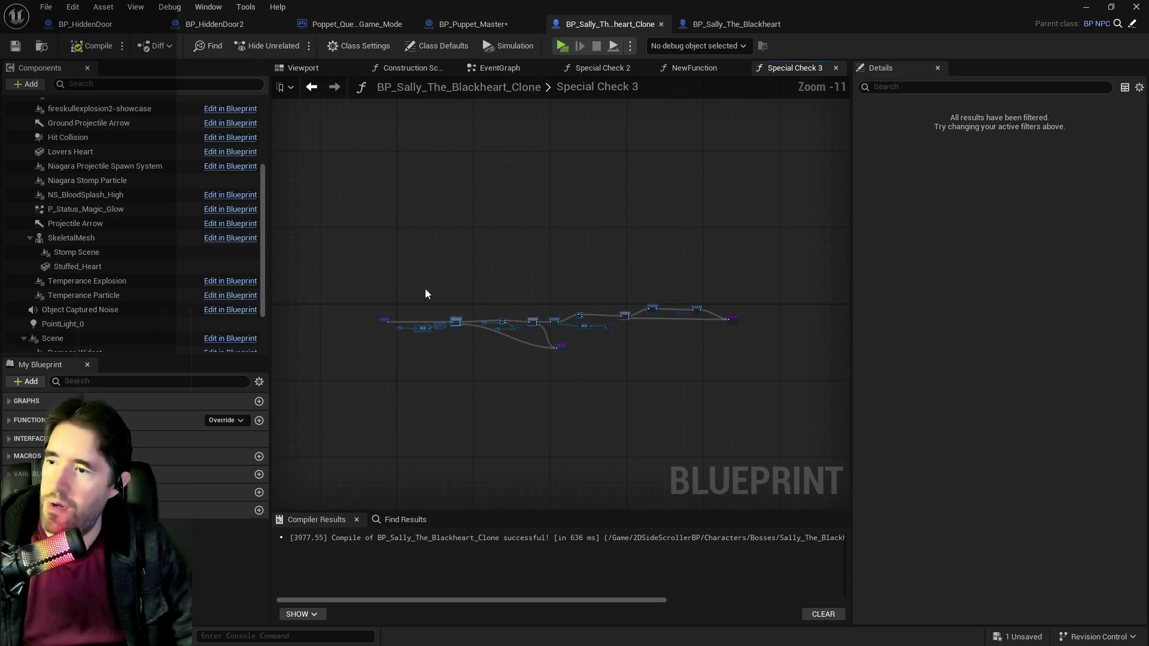
{"action": "mouse_move", "coordinate": [655, 358]}
{"action": "left_mouse_down"}
{"action": "mouse_move", "coordinate": [821, 383]}
{"action": "mouse_move", "coordinate": [743, 383]}
{"action": "left_mouse_up"}
{"action": "key", "text": "Delete"}
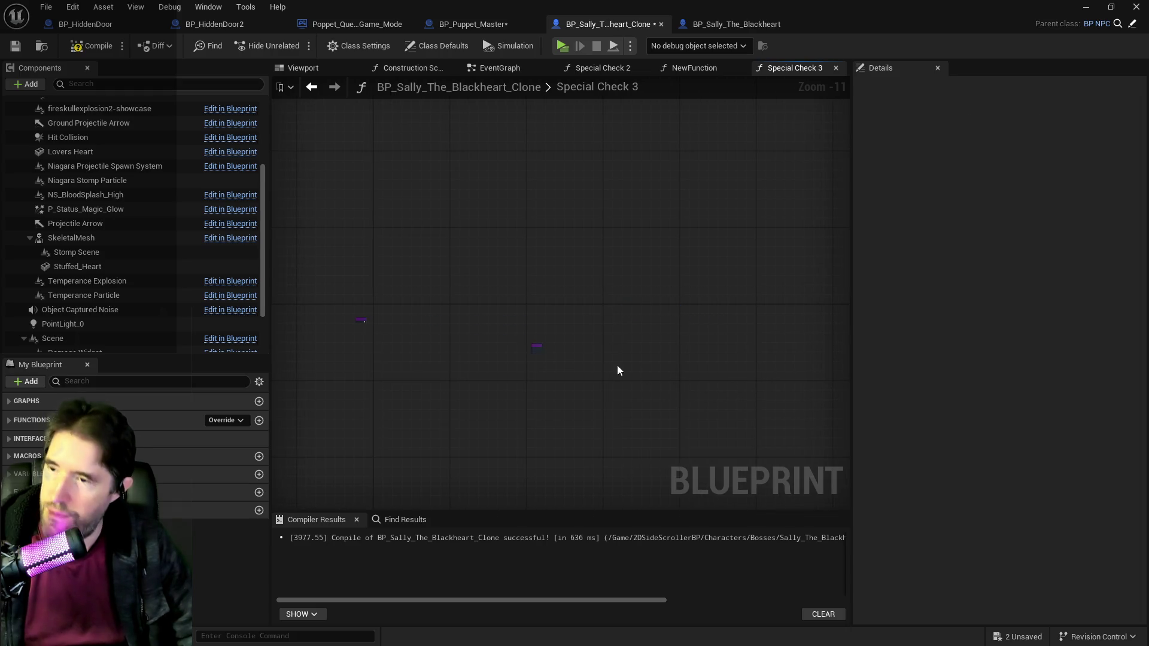
Step: Save the clone and bring up the original BP_Sally_The_Blackheart blueprint
{"action": "left_click", "coordinate": [14, 46]}
{"action": "left_click", "coordinate": [470, 27]}
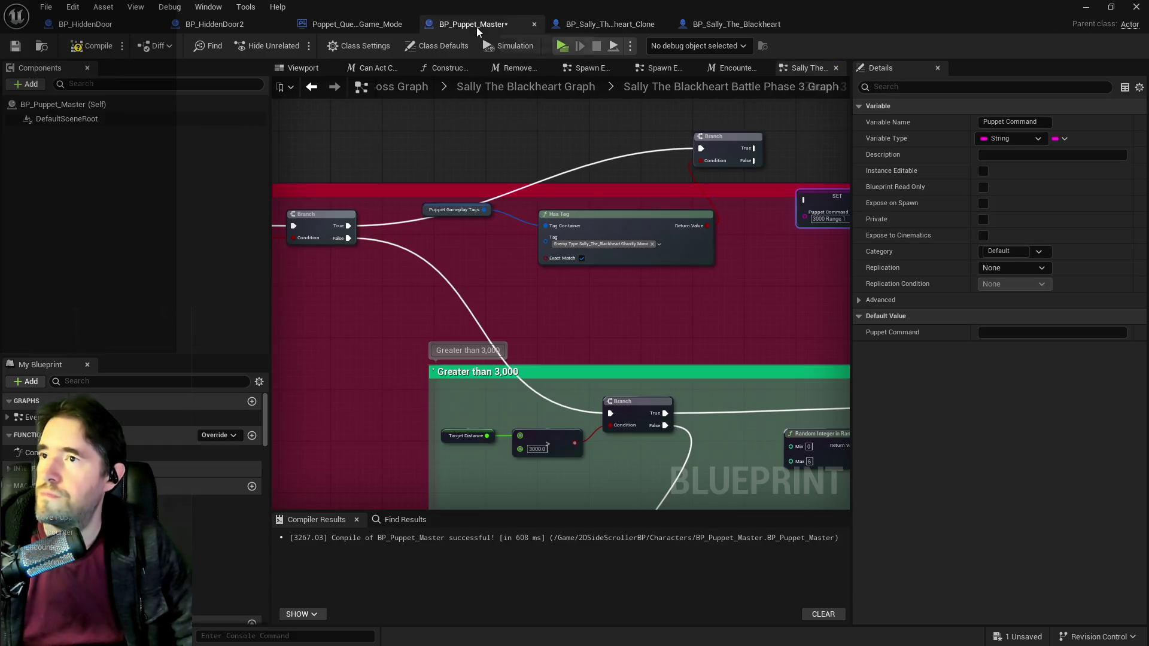
{"action": "left_click", "coordinate": [724, 25]}
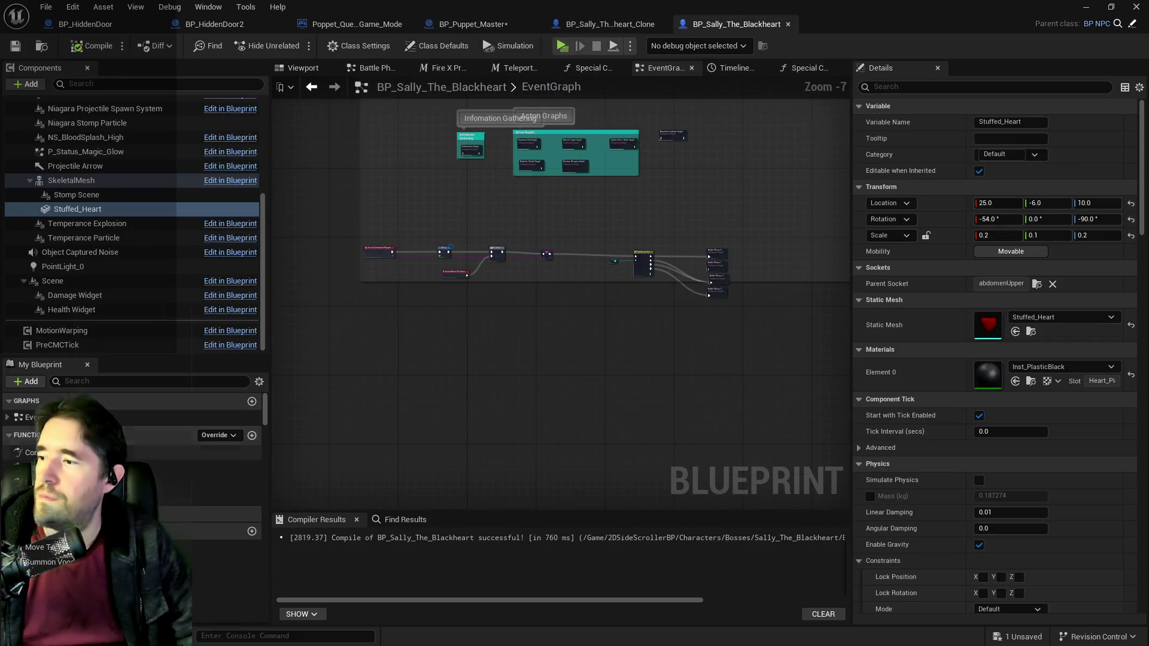
Step: Find Special Check 3 with a 'special' search and open it in the original Sally
{"action": "type", "text": "special"}
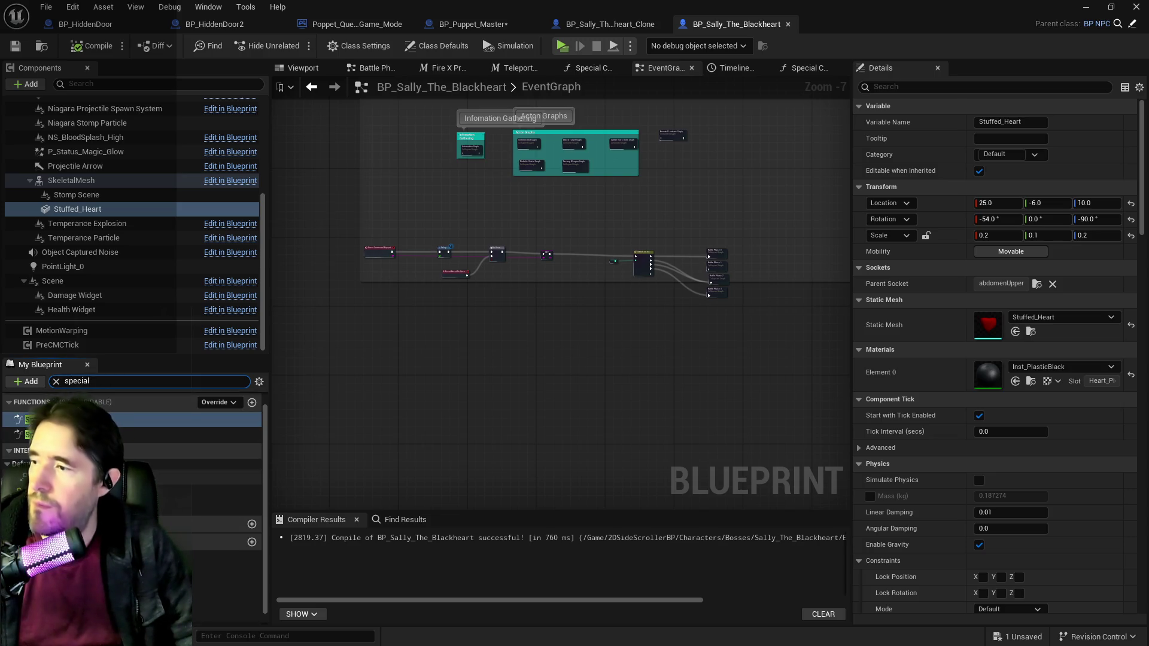
{"action": "double_click", "coordinate": [60, 420]}
{"action": "scroll", "coordinate": [514, 268], "scroll_direction": "down", "scroll_amount": 3}
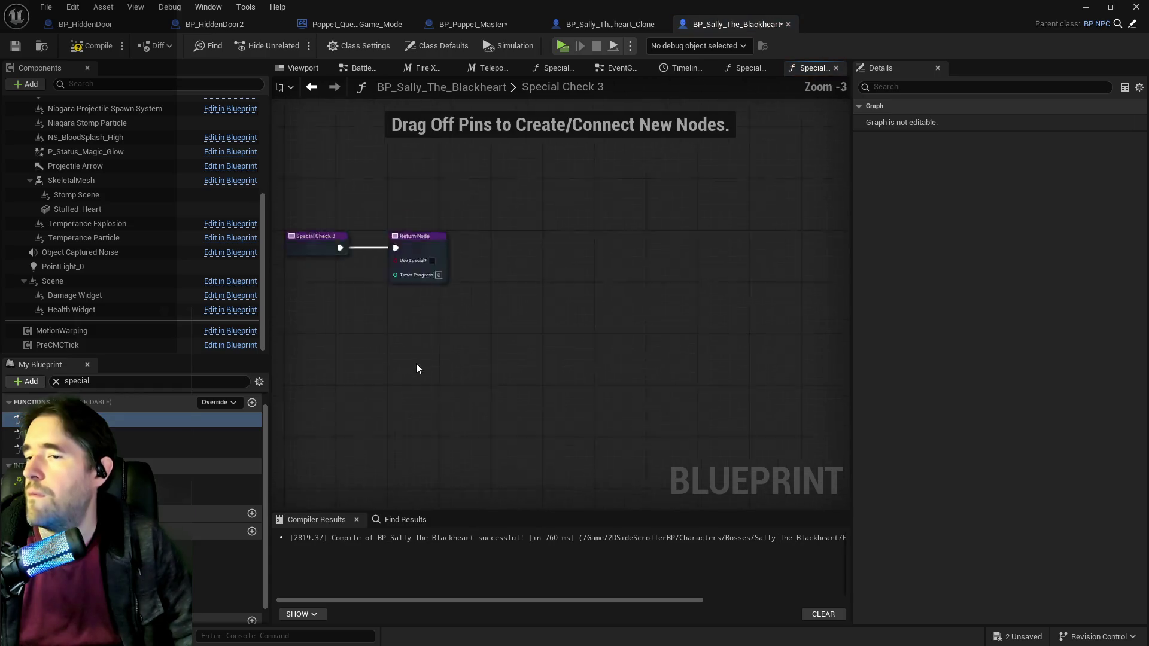
{"action": "scroll", "coordinate": [434, 372], "scroll_direction": "down", "scroll_amount": 4}
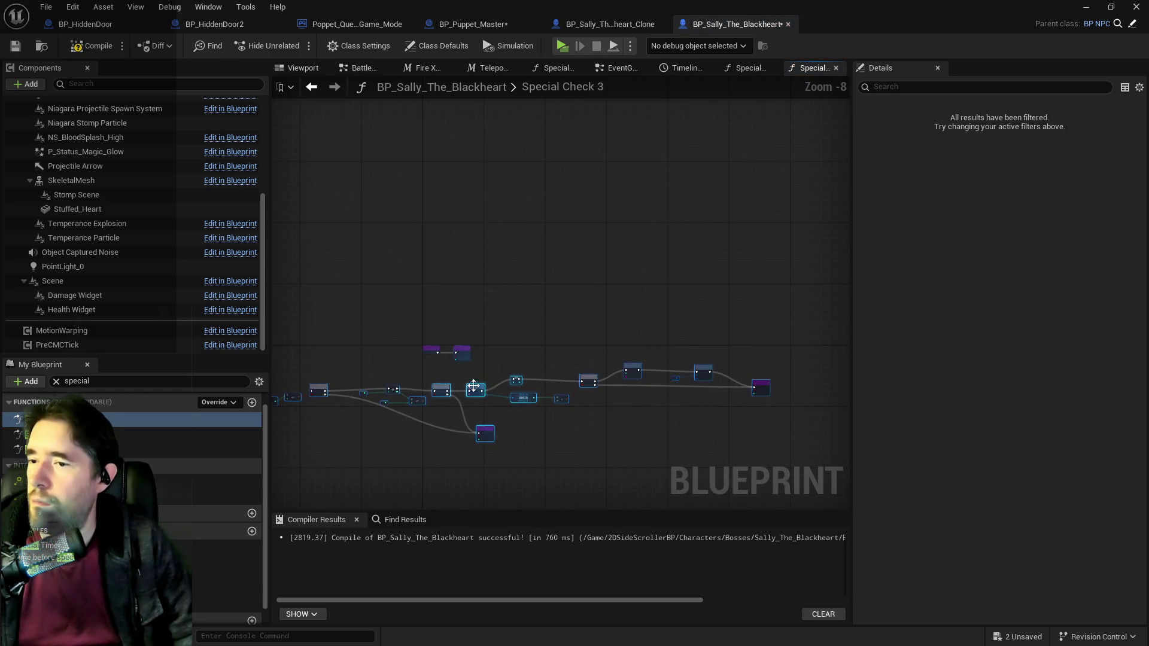
{"action": "scroll", "coordinate": [423, 376], "scroll_direction": "up", "scroll_amount": 2}
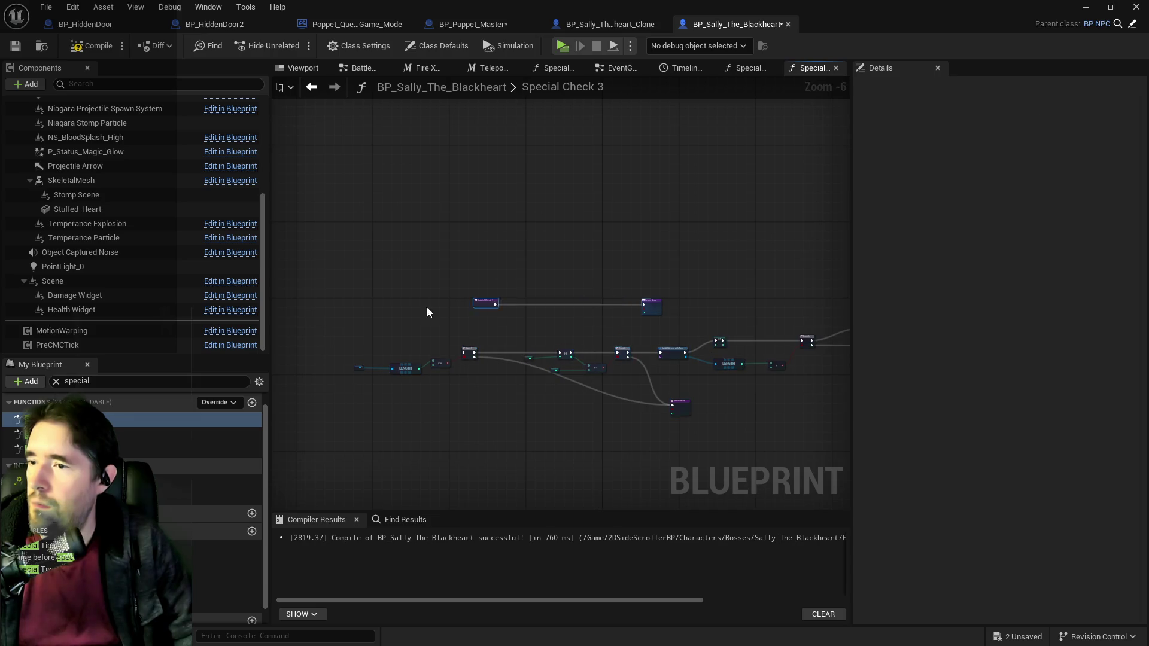
{"action": "scroll", "coordinate": [390, 348], "scroll_direction": "up", "scroll_amount": 2}
Step: Connect the entry to the Branch, delete the redundant Return Node, and compile
{"action": "mouse_move", "coordinate": [393, 345]}
{"action": "left_mouse_down"}
{"action": "mouse_move", "coordinate": [523, 358]}
{"action": "mouse_move", "coordinate": [527, 246]}
{"action": "left_mouse_up"}
{"action": "mouse_move", "coordinate": [501, 115]}
{"action": "left_mouse_down"}
{"action": "mouse_move", "coordinate": [574, 323]}
{"action": "mouse_move", "coordinate": [550, 329]}
{"action": "left_mouse_up"}
{"action": "key", "text": "Delete"}
{"action": "scroll", "coordinate": [538, 323], "scroll_direction": "down", "scroll_amount": 1}
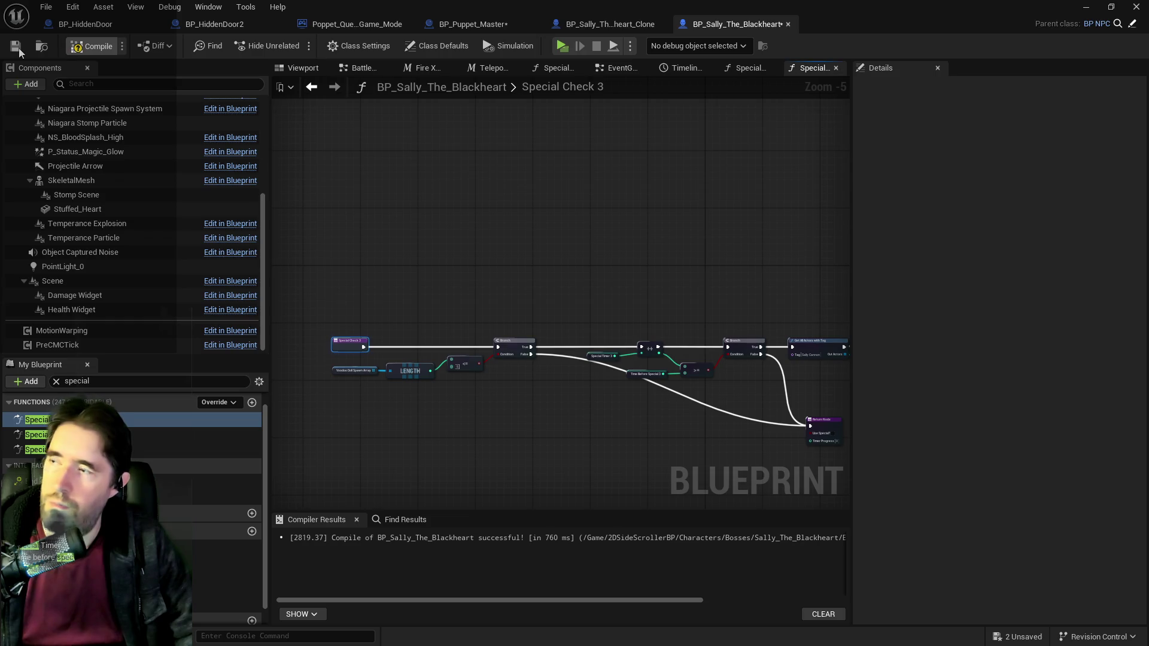
{"action": "key", "text": "F7"}
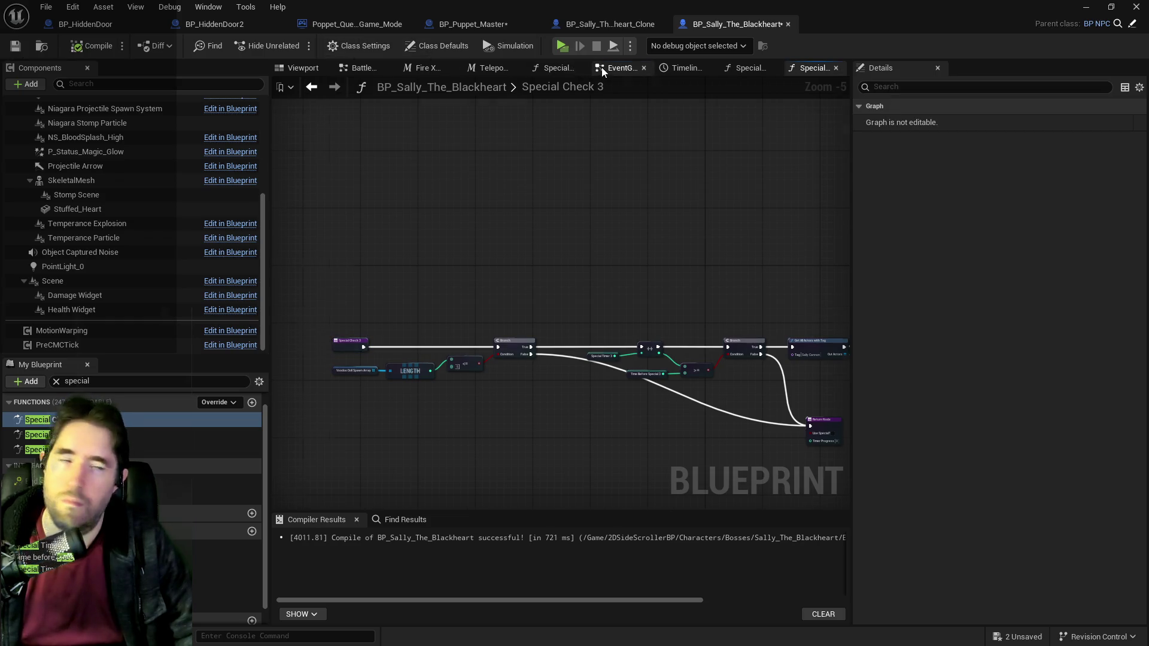
Step: Tidy the EventGraph, moving the bottom node row and Haunted Lanterns Graph into the Action Graphs comment
{"action": "left_click", "coordinate": [616, 68]}
{"action": "mouse_move", "coordinate": [367, 202]}
{"action": "left_mouse_down"}
{"action": "mouse_move", "coordinate": [267, 347]}
{"action": "mouse_move", "coordinate": [371, 259]}
{"action": "left_mouse_up"}
{"action": "left_click_drag", "start_coordinate": [724, 350], "coordinate": [724, 349]}
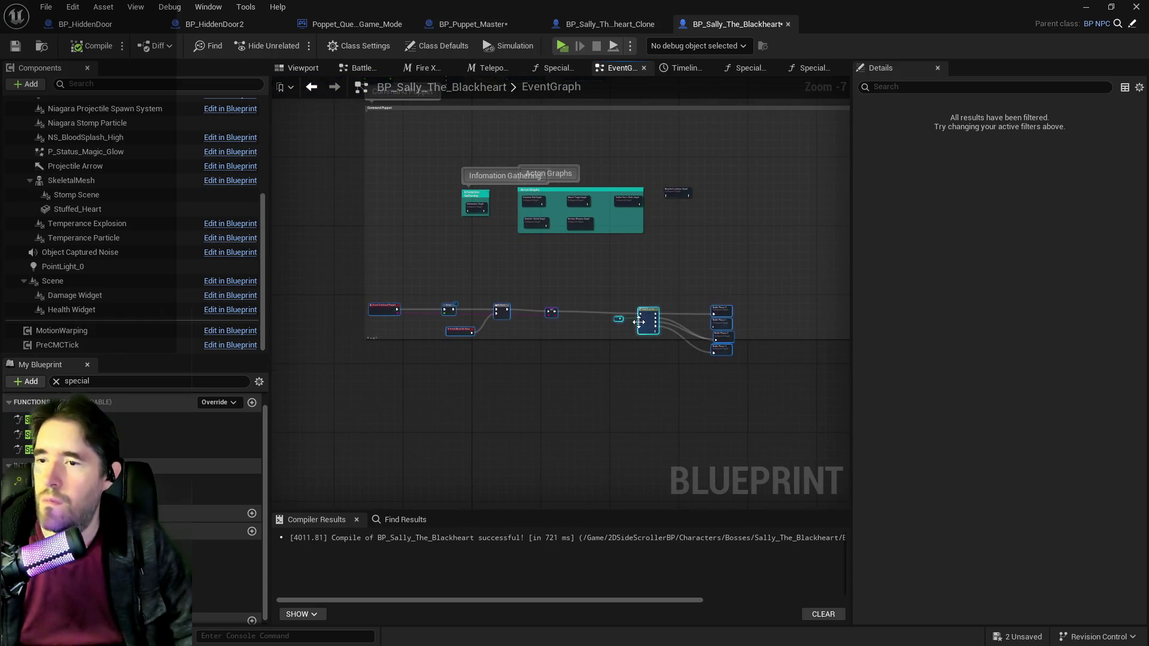
{"action": "mouse_move", "coordinate": [650, 322]}
{"action": "left_mouse_down"}
{"action": "mouse_move", "coordinate": [672, 289]}
{"action": "mouse_move", "coordinate": [729, 292]}
{"action": "left_mouse_up"}
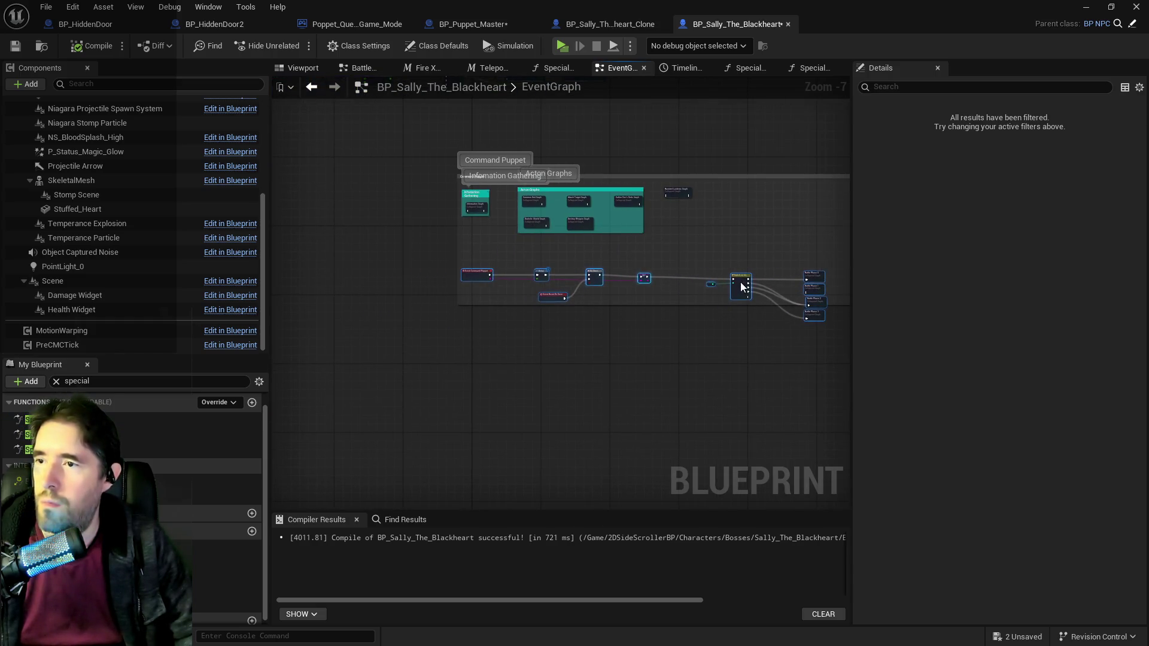
{"action": "scroll", "coordinate": [553, 221], "scroll_direction": "up", "scroll_amount": 2}
{"action": "scroll", "coordinate": [553, 222], "scroll_direction": "up", "scroll_amount": 2}
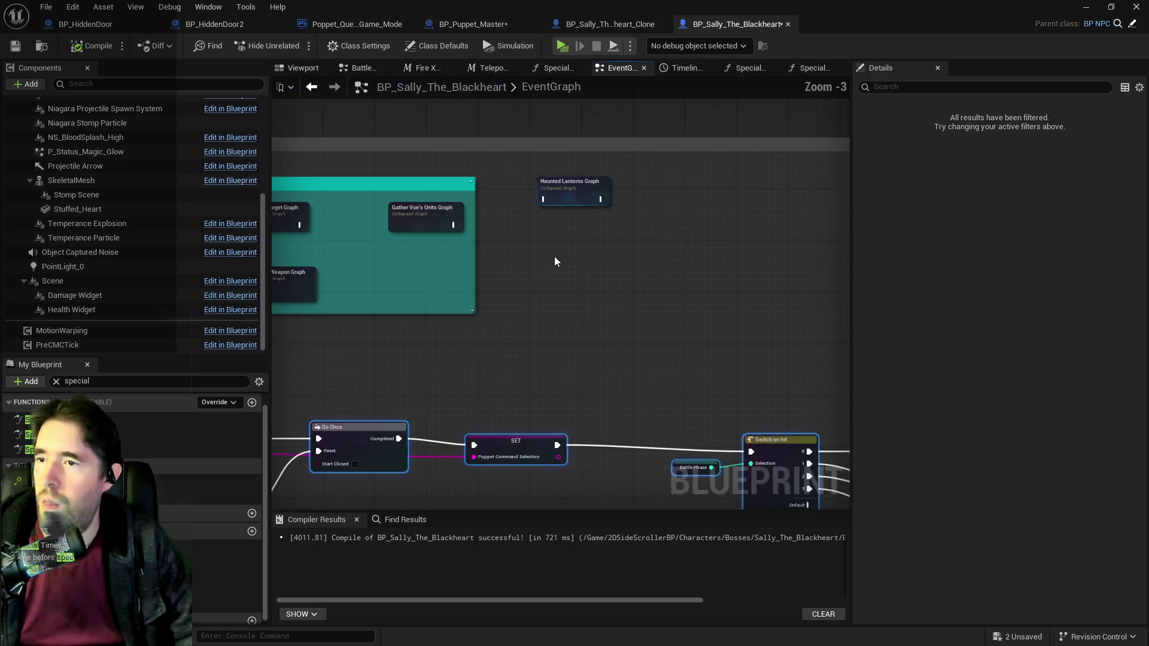
{"action": "mouse_move", "coordinate": [583, 188]}
{"action": "left_mouse_down"}
{"action": "mouse_move", "coordinate": [456, 280]}
{"action": "mouse_move", "coordinate": [437, 275]}
{"action": "left_mouse_up"}
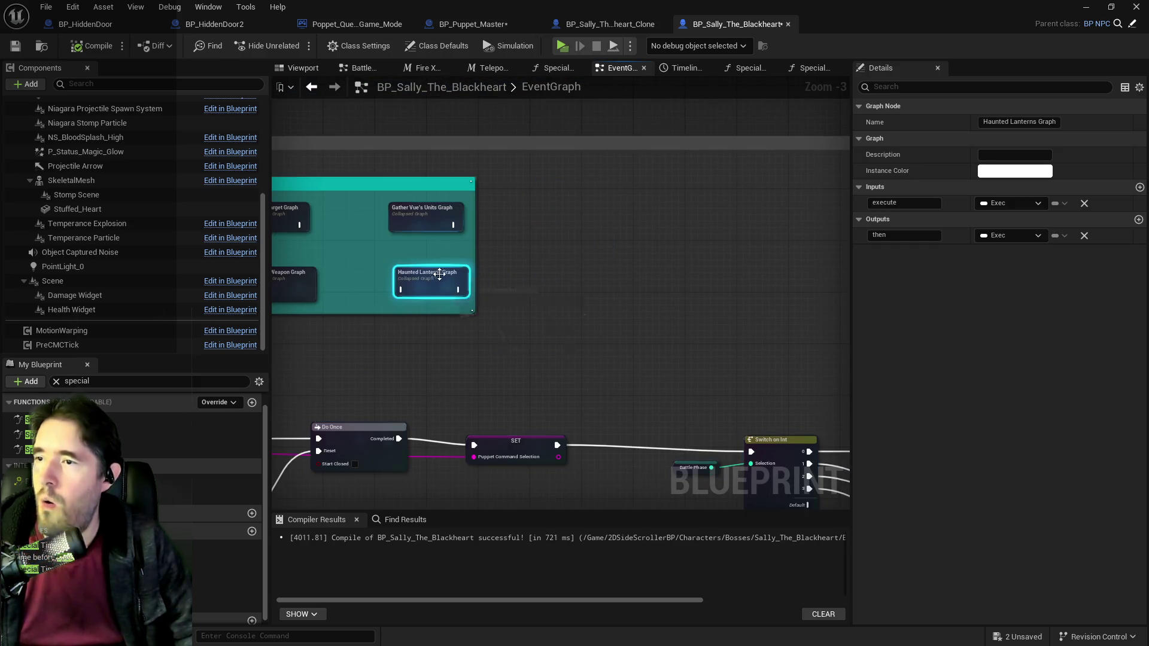
{"action": "left_click_drag", "start_coordinate": [590, 219], "coordinate": [576, 220]}
{"action": "mouse_move", "coordinate": [496, 243]}
{"action": "left_mouse_down"}
{"action": "mouse_move", "coordinate": [619, 255]}
{"action": "mouse_move", "coordinate": [460, 212]}
{"action": "left_mouse_up"}
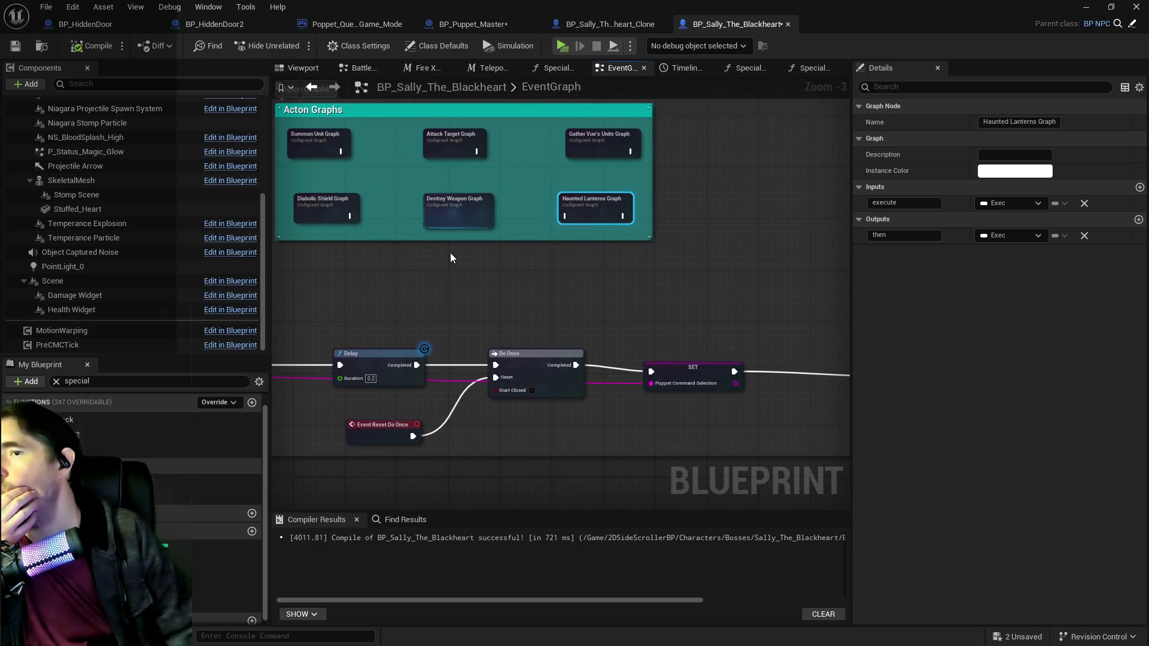
Step: Inspect the Destroy Weapon Graph collapsed graph, then return to the EventGraph
{"action": "double_click", "coordinate": [477, 219]}
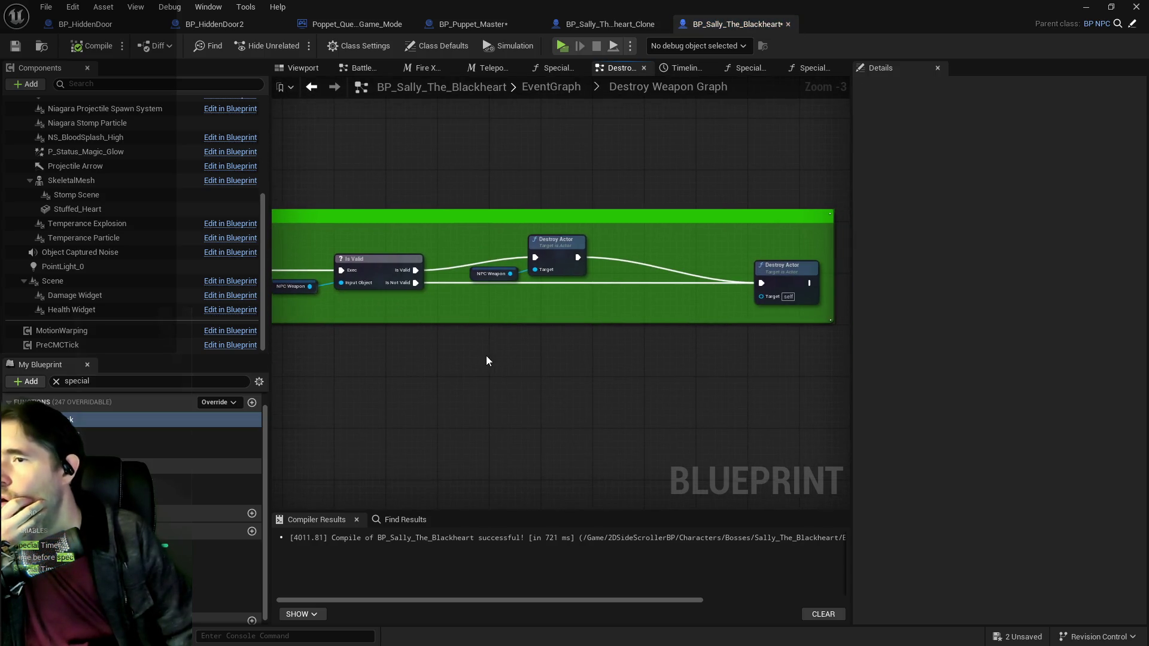
{"action": "left_click", "coordinate": [556, 90]}
{"action": "mouse_move", "coordinate": [558, 106]}
{"action": "left_mouse_down"}
{"action": "mouse_move", "coordinate": [675, 295]}
{"action": "mouse_move", "coordinate": [502, 303]}
{"action": "mouse_move", "coordinate": [495, 249]}
{"action": "left_mouse_up"}
{"action": "scroll", "coordinate": [649, 240], "scroll_direction": "up", "scroll_amount": 3}
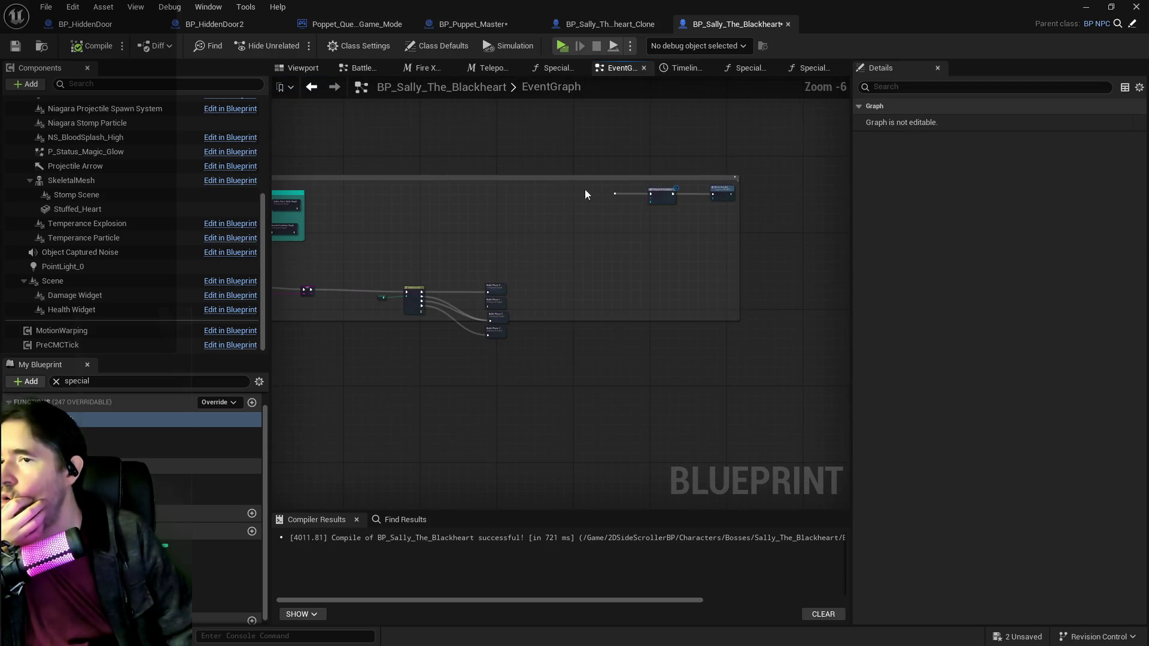
Step: Select and review the Command Puppet comment group, then deselect it
{"action": "left_click_drag", "start_coordinate": [723, 221], "coordinate": [707, 221]}
{"action": "scroll", "coordinate": [654, 223], "scroll_direction": "down", "scroll_amount": 3}
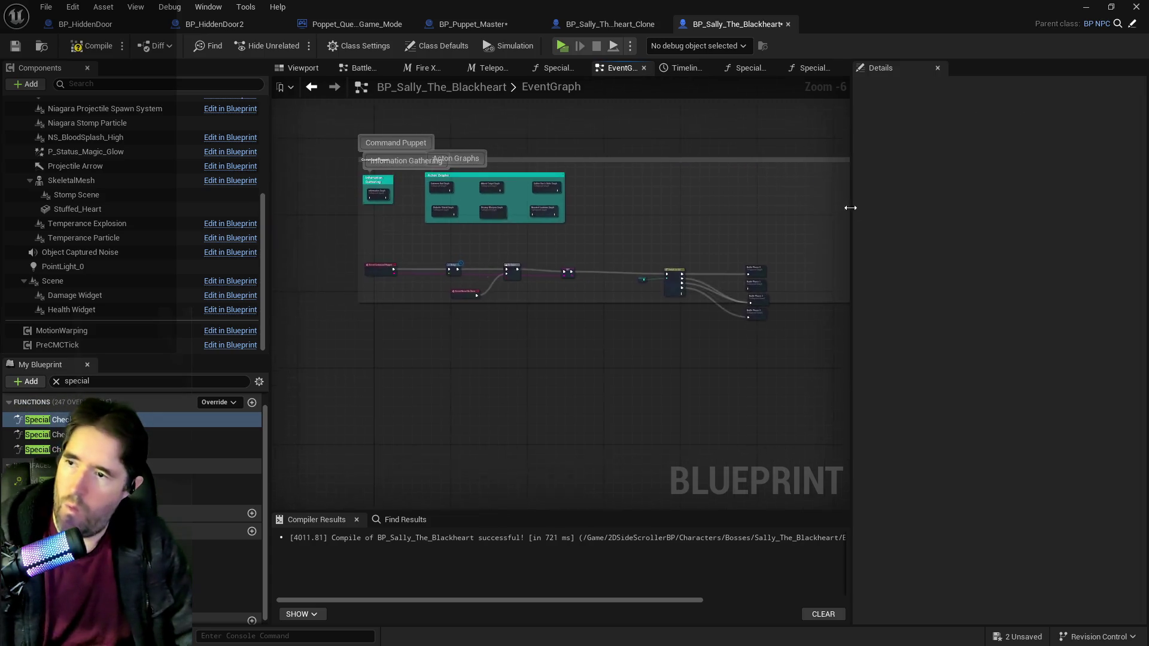
{"action": "left_click_drag", "start_coordinate": [500, 159], "coordinate": [752, 295]}
{"action": "scroll", "coordinate": [549, 277], "scroll_direction": "up", "scroll_amount": 6}
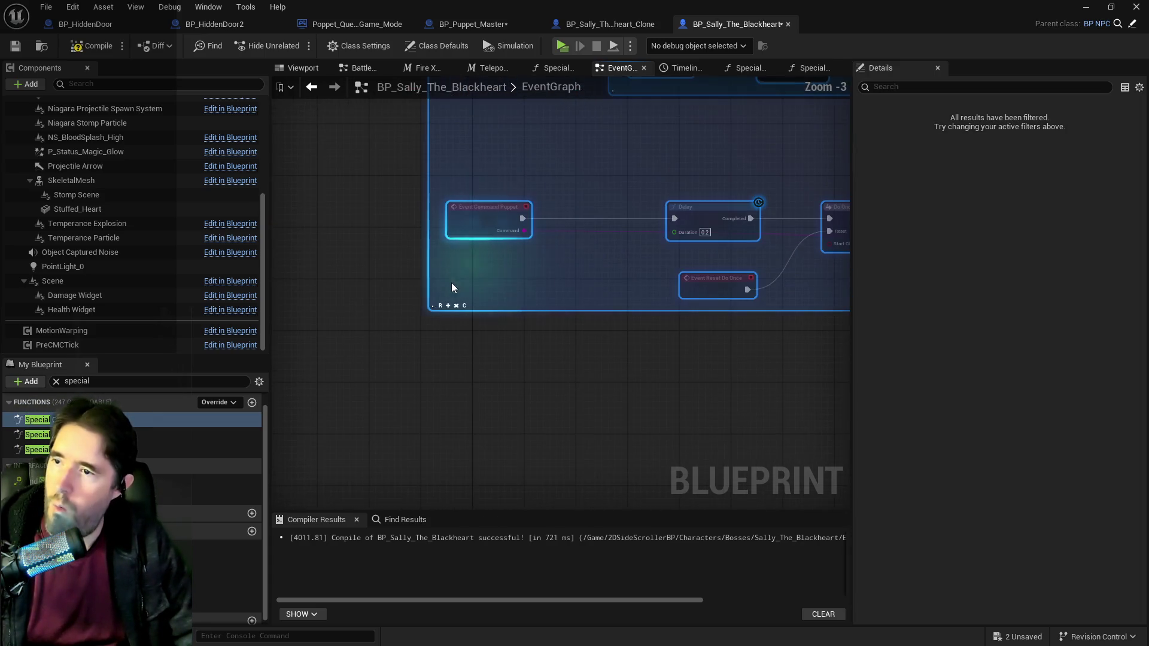
{"action": "left_click", "coordinate": [587, 319]}
{"action": "scroll", "coordinate": [555, 346], "scroll_direction": "down", "scroll_amount": 4}
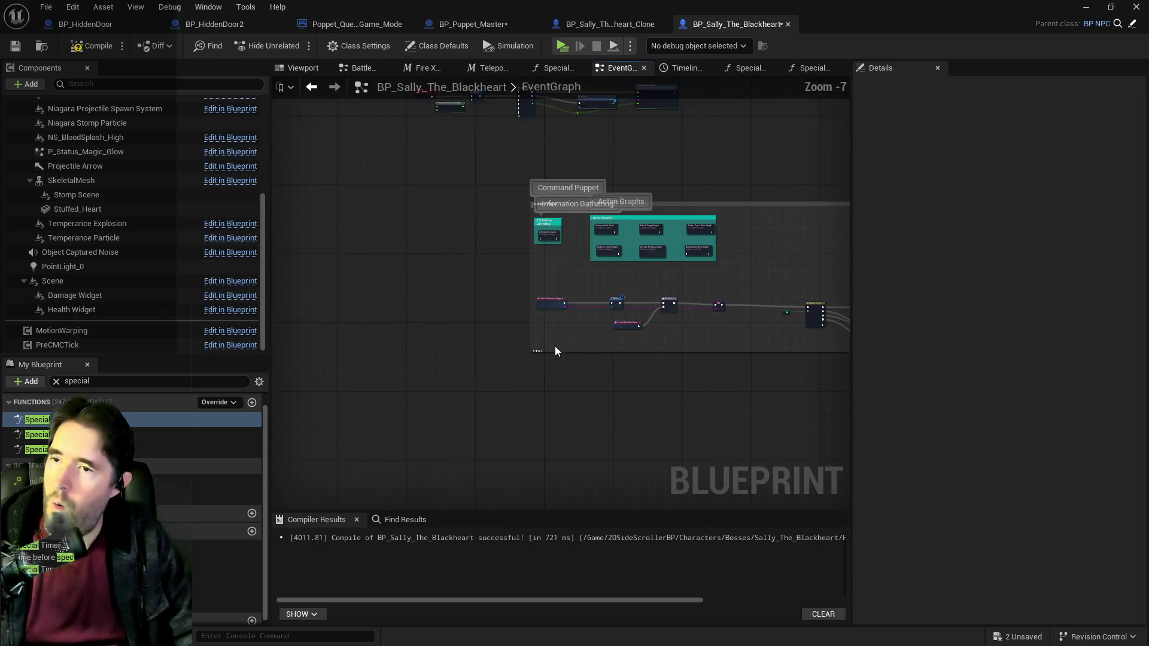
Step: Place a Custom Event node in the EventGraph and name it Ghastly Mirror
{"action": "right_click", "coordinate": [395, 344]}
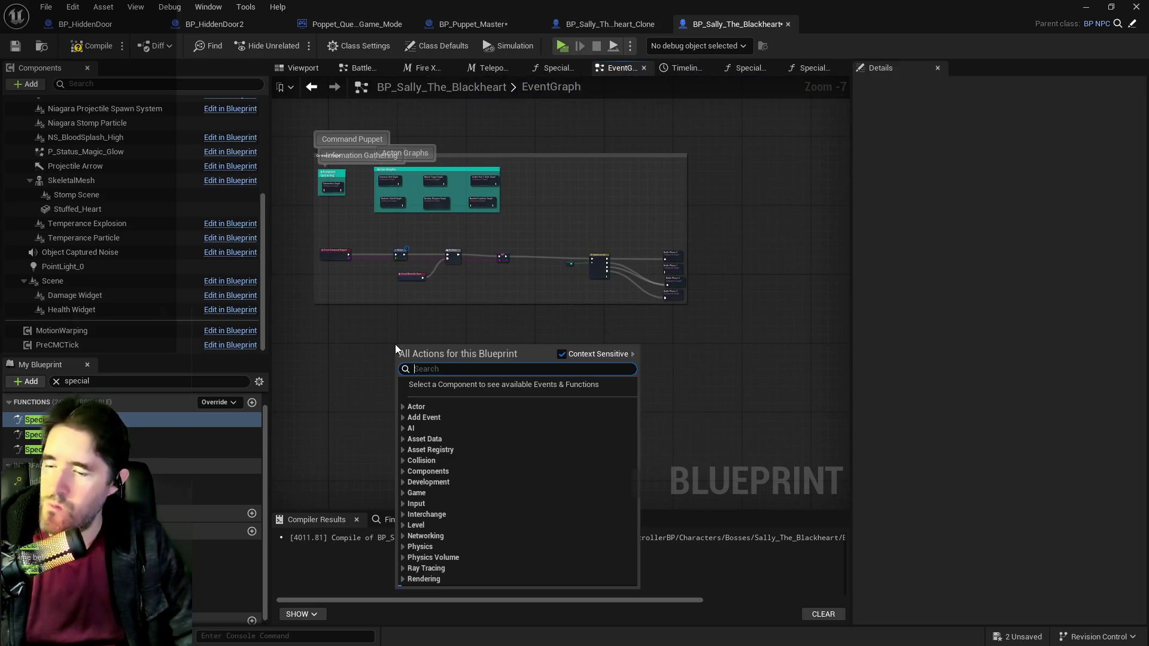
{"action": "type", "text": "custom e"}
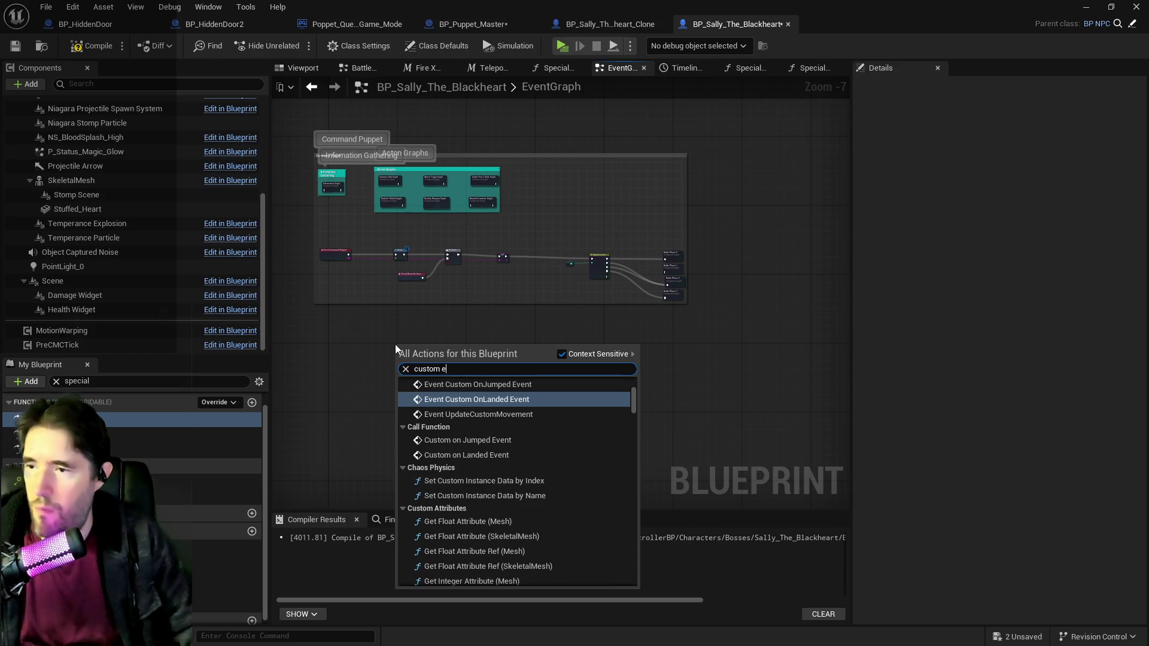
{"action": "type", "text": "vent"}
{"action": "key", "text": "Return"}
{"action": "scroll", "coordinate": [395, 383], "scroll_direction": "up", "scroll_amount": 5}
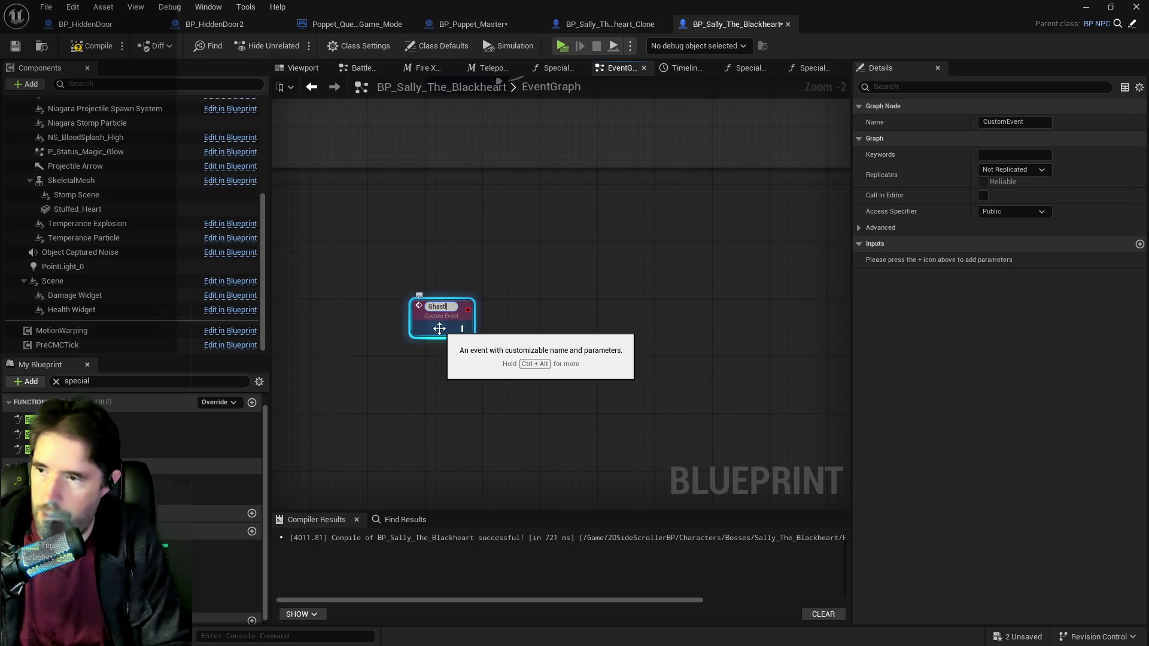
{"action": "type", "text": "Ghastly Mirro"}
{"action": "key", "text": "Return"}
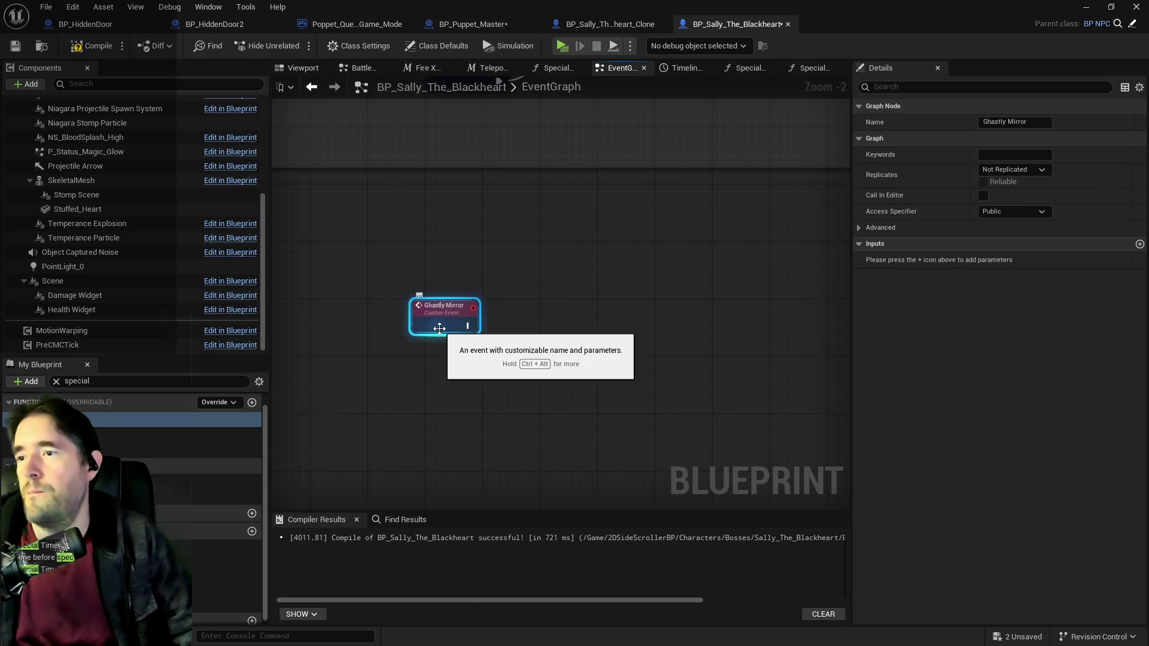
{"action": "scroll", "coordinate": [353, 311], "scroll_direction": "down", "scroll_amount": 3}
{"action": "scroll", "coordinate": [378, 317], "scroll_direction": "up", "scroll_amount": 2}
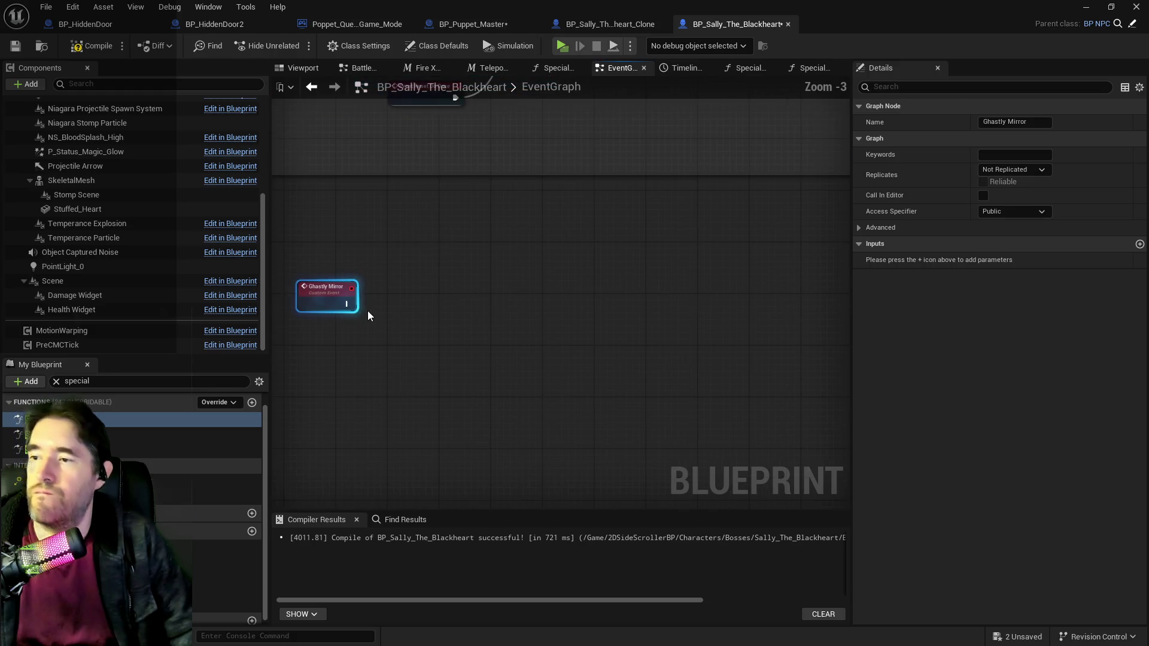
{"action": "left_click", "coordinate": [755, 68]}
Step: Place a Ghastly Mirror call node in the Special Check 2 graph
{"action": "scroll", "coordinate": [599, 257], "scroll_direction": "down", "scroll_amount": 2}
{"action": "left_click_drag", "start_coordinate": [684, 256], "coordinate": [418, 296]}
{"action": "mouse_move", "coordinate": [494, 310]}
{"action": "left_mouse_down"}
{"action": "mouse_move", "coordinate": [763, 286]}
{"action": "mouse_move", "coordinate": [452, 352]}
{"action": "left_mouse_up"}
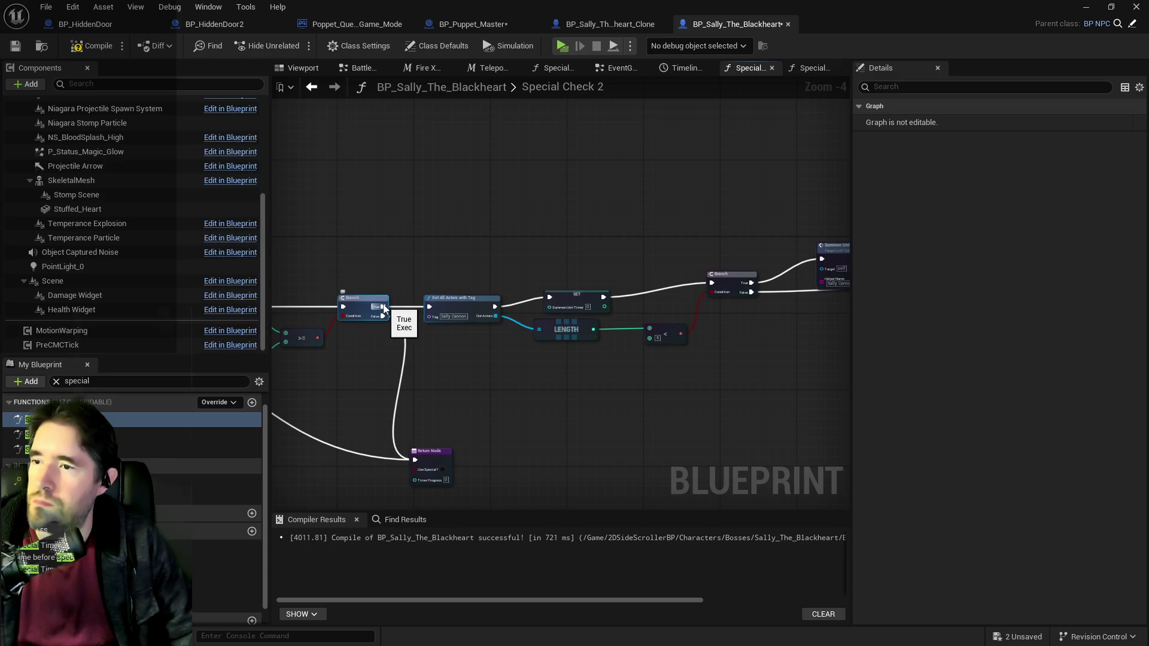
{"action": "mouse_move", "coordinate": [384, 309]}
{"action": "left_mouse_down"}
{"action": "mouse_move", "coordinate": [754, 287]}
{"action": "mouse_move", "coordinate": [599, 289]}
{"action": "mouse_move", "coordinate": [614, 288]}
{"action": "left_mouse_up"}
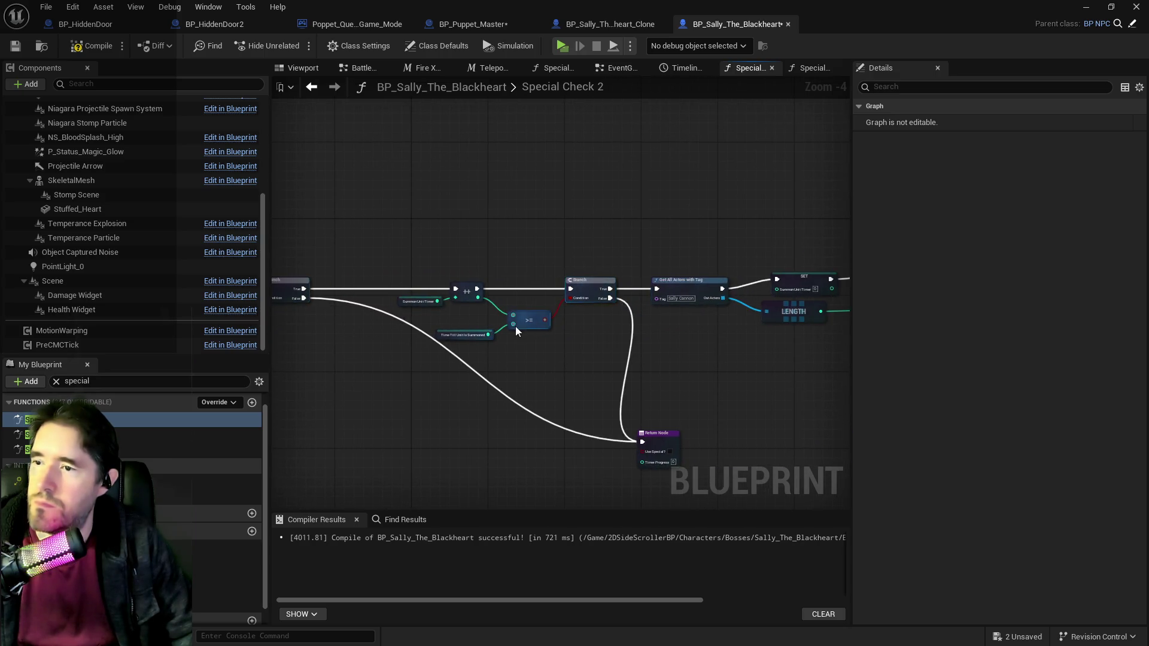
{"action": "mouse_move", "coordinate": [634, 326]}
{"action": "left_mouse_down"}
{"action": "mouse_move", "coordinate": [418, 342]}
{"action": "mouse_move", "coordinate": [335, 307]}
{"action": "mouse_move", "coordinate": [314, 279]}
{"action": "left_mouse_up"}
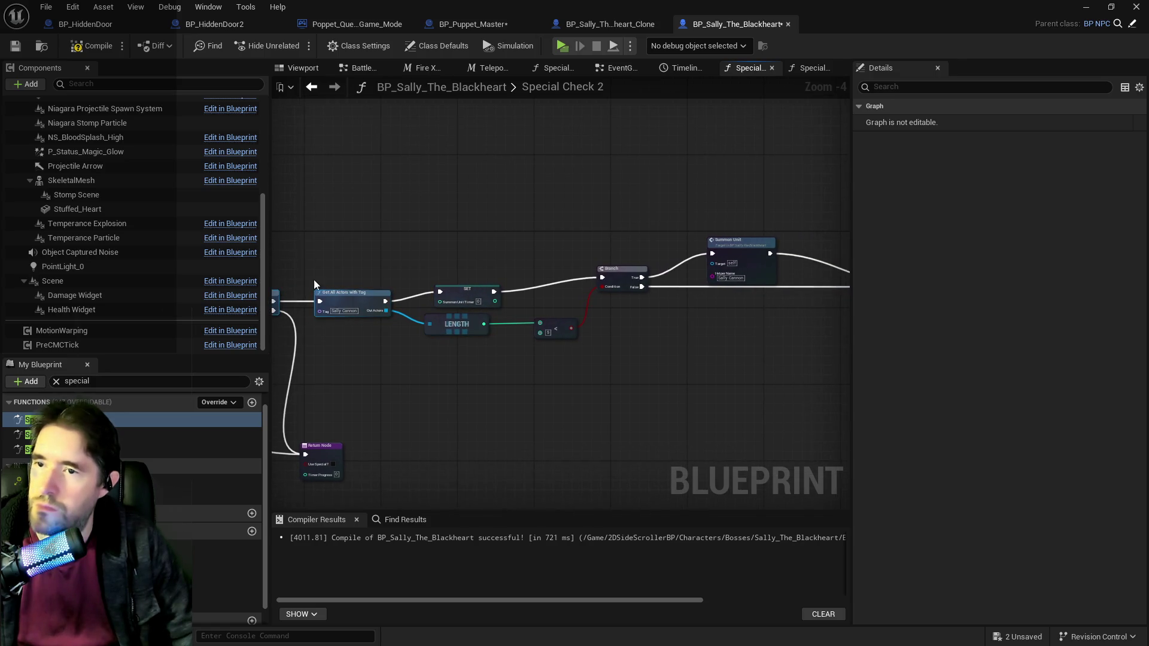
{"action": "right_click", "coordinate": [348, 228]}
{"action": "type", "text": "ghastly"}
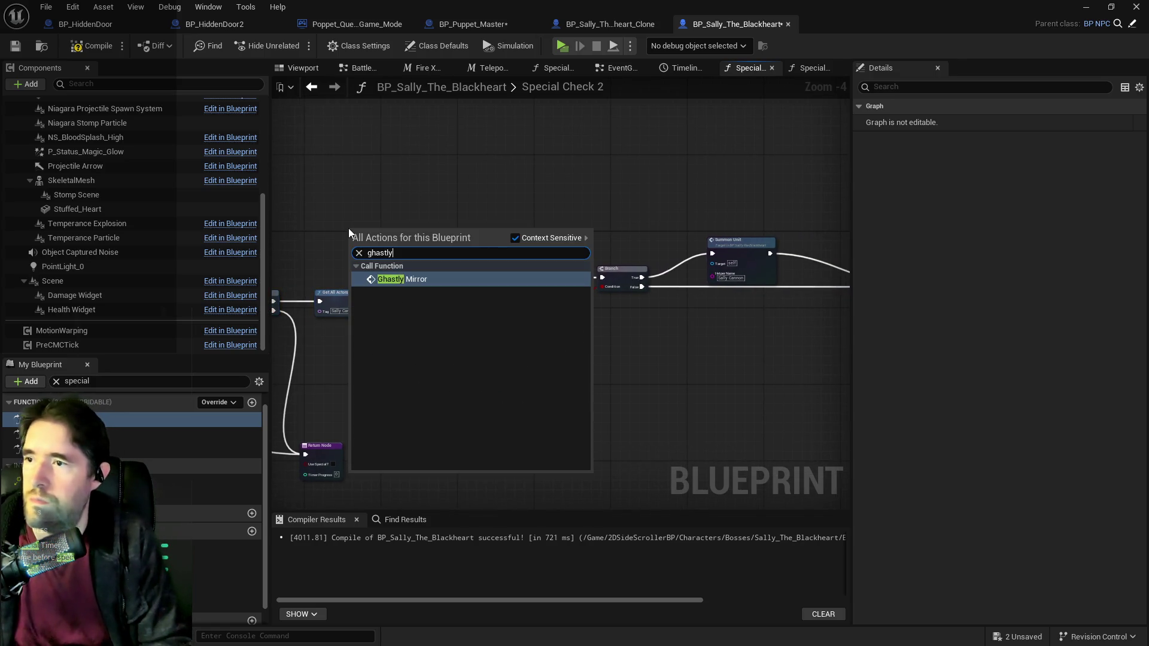
{"action": "left_click", "coordinate": [392, 279]}
Step: Wire the Branch's True output into Ghastly Mirror and its output into the Return Node
{"action": "left_click_drag", "start_coordinate": [400, 284], "coordinate": [510, 277]}
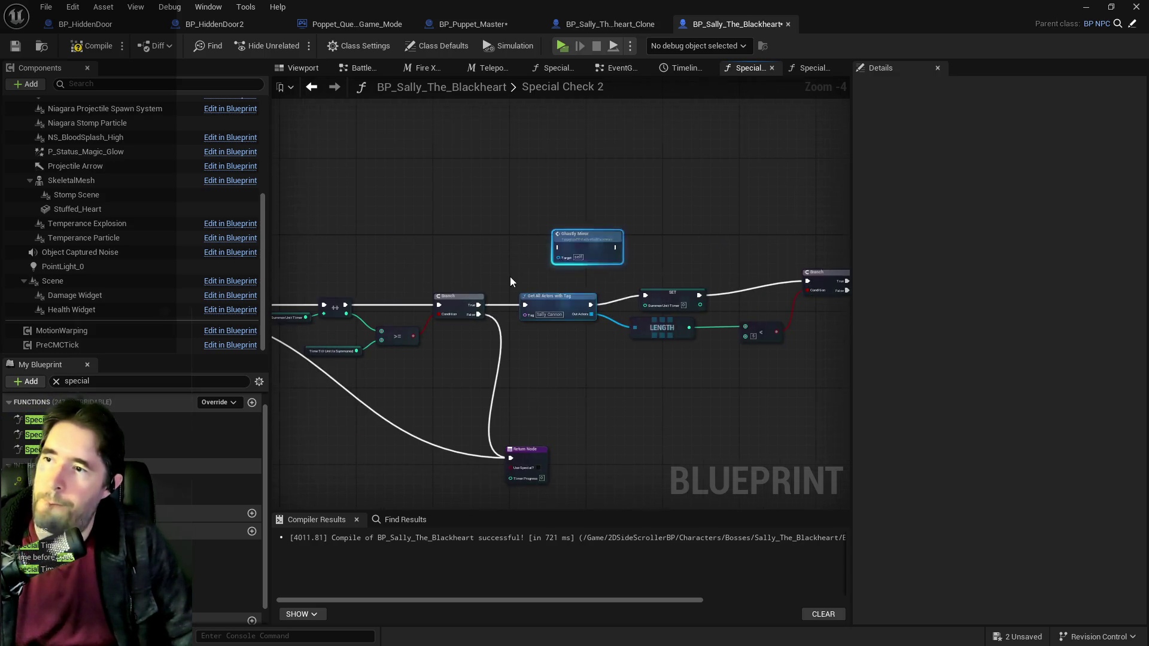
{"action": "left_click", "coordinate": [475, 300]}
{"action": "left_click_drag", "start_coordinate": [566, 247], "coordinate": [567, 246]}
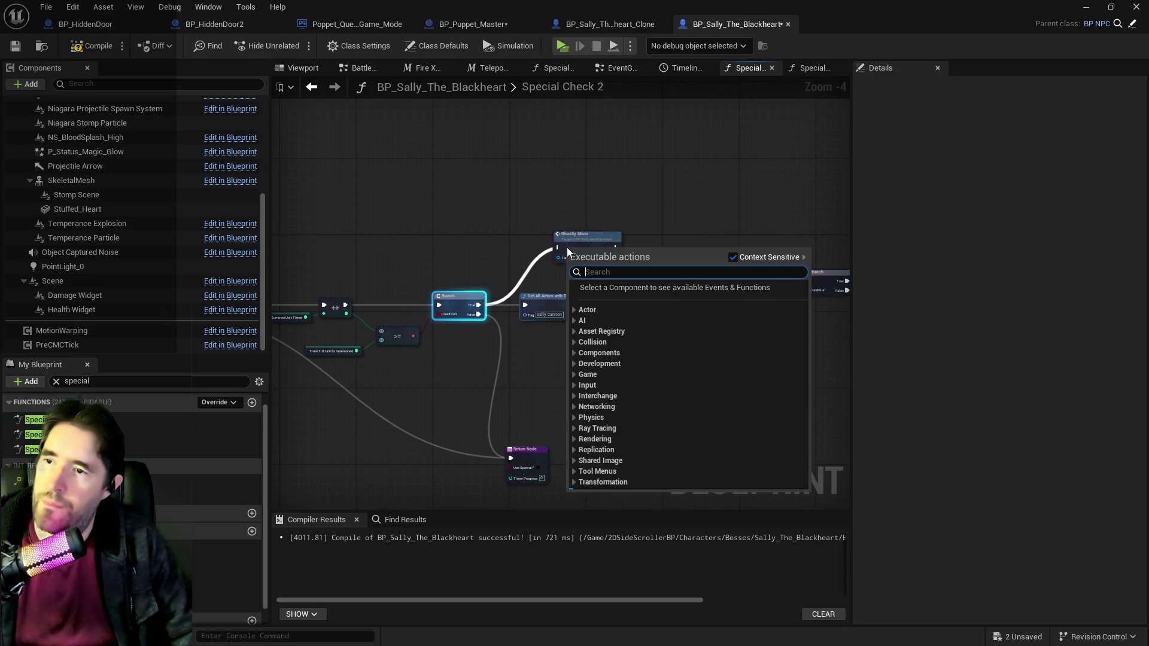
{"action": "key", "text": "Escape"}
{"action": "mouse_move", "coordinate": [478, 305]}
{"action": "left_mouse_down"}
{"action": "mouse_move", "coordinate": [517, 255]}
{"action": "mouse_move", "coordinate": [560, 247]}
{"action": "left_mouse_up"}
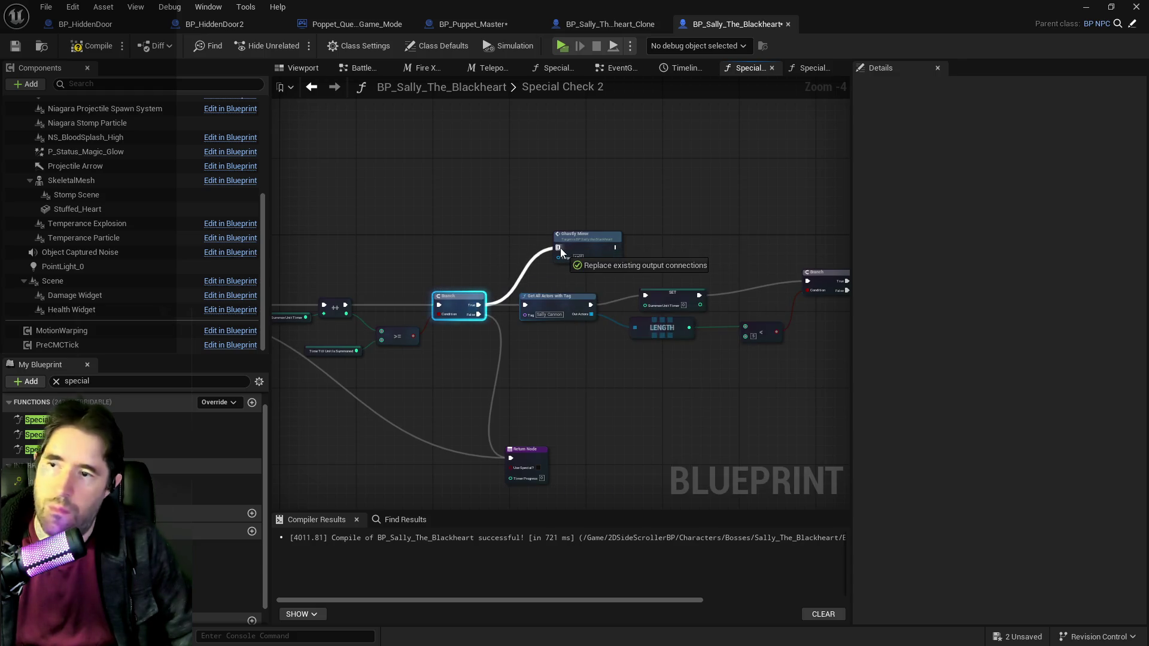
{"action": "scroll", "coordinate": [455, 244], "scroll_direction": "down", "scroll_amount": 1}
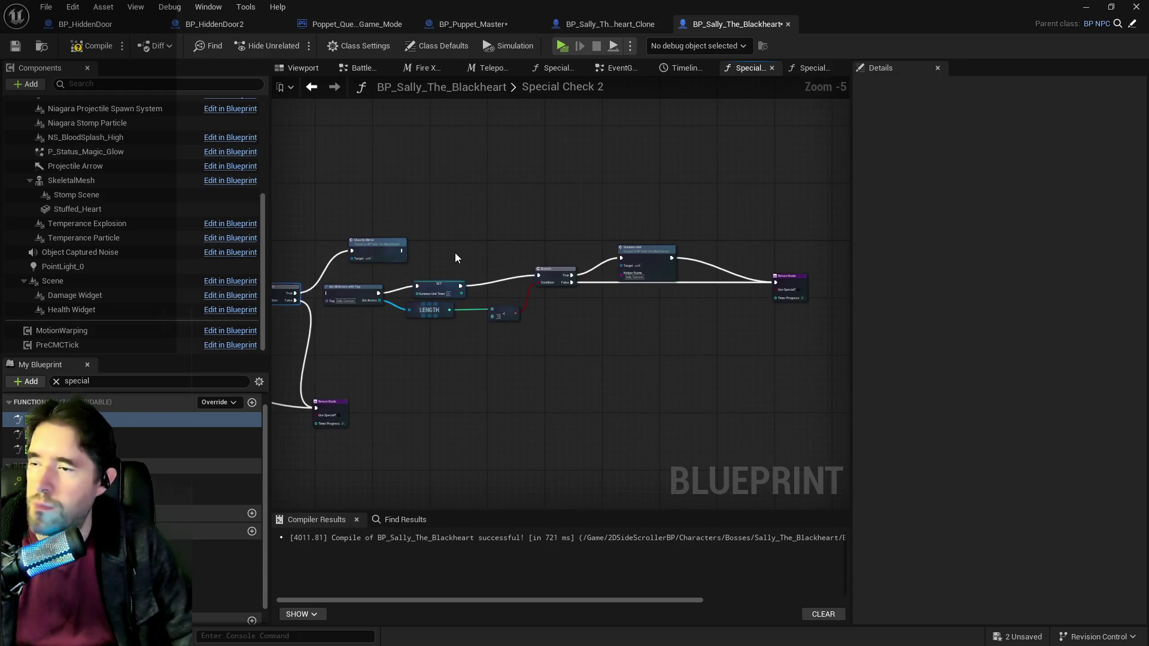
{"action": "mouse_move", "coordinate": [402, 252]}
{"action": "left_mouse_down"}
{"action": "mouse_move", "coordinate": [516, 235]}
{"action": "mouse_move", "coordinate": [725, 258]}
{"action": "mouse_move", "coordinate": [777, 283]}
{"action": "left_mouse_up"}
{"action": "left_click", "coordinate": [477, 271]}
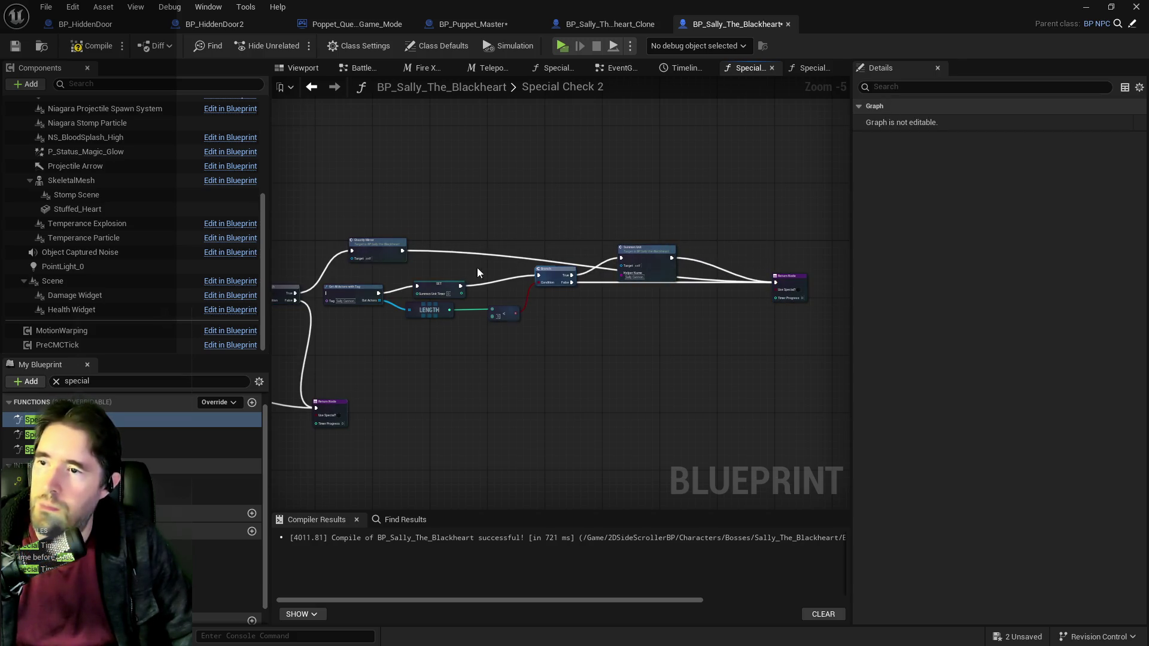
Step: Move the Summon Unit nodes aside and straighten the Ghastly Mirror and Return Node wiring
{"action": "left_click_drag", "start_coordinate": [652, 339], "coordinate": [652, 339]}
{"action": "mouse_move", "coordinate": [641, 260]}
{"action": "left_mouse_down"}
{"action": "mouse_move", "coordinate": [667, 318]}
{"action": "mouse_move", "coordinate": [735, 368]}
{"action": "left_mouse_up"}
{"action": "left_click_drag", "start_coordinate": [371, 239], "coordinate": [375, 284]}
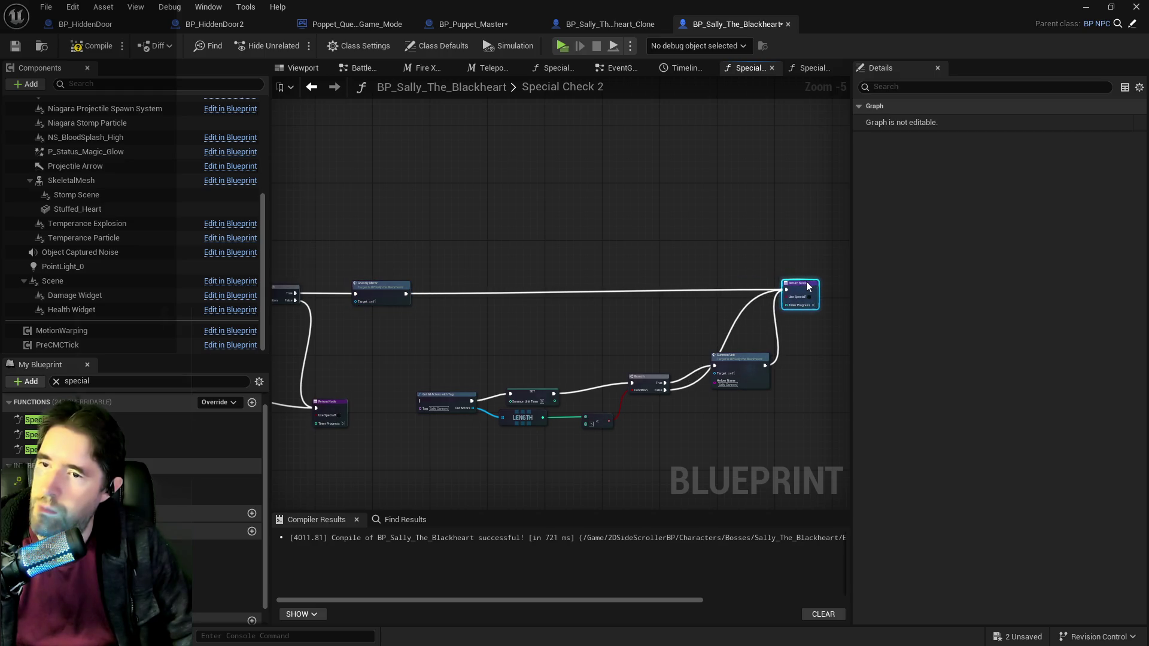
{"action": "mouse_move", "coordinate": [753, 286]}
{"action": "left_mouse_down"}
{"action": "mouse_move", "coordinate": [686, 284]}
{"action": "mouse_move", "coordinate": [633, 302]}
{"action": "left_mouse_up"}
{"action": "mouse_move", "coordinate": [497, 309]}
{"action": "left_mouse_down"}
{"action": "mouse_move", "coordinate": [662, 292]}
{"action": "mouse_move", "coordinate": [600, 325]}
{"action": "mouse_move", "coordinate": [542, 283]}
{"action": "left_mouse_up"}
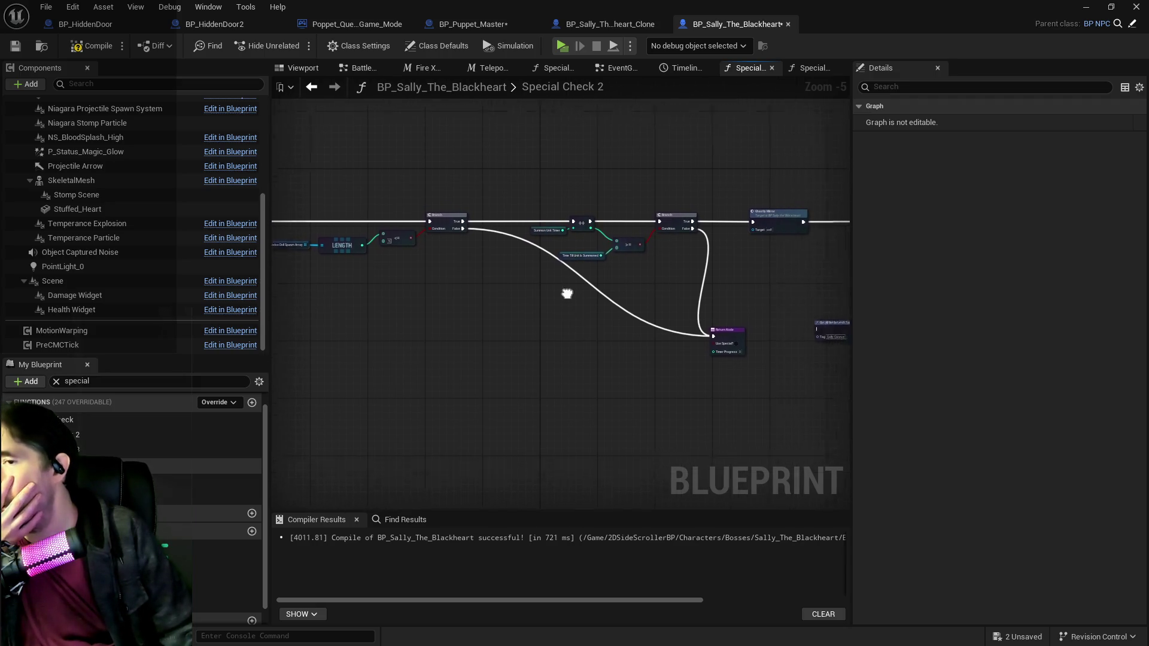
{"action": "left_click_drag", "start_coordinate": [702, 312], "coordinate": [727, 352]}
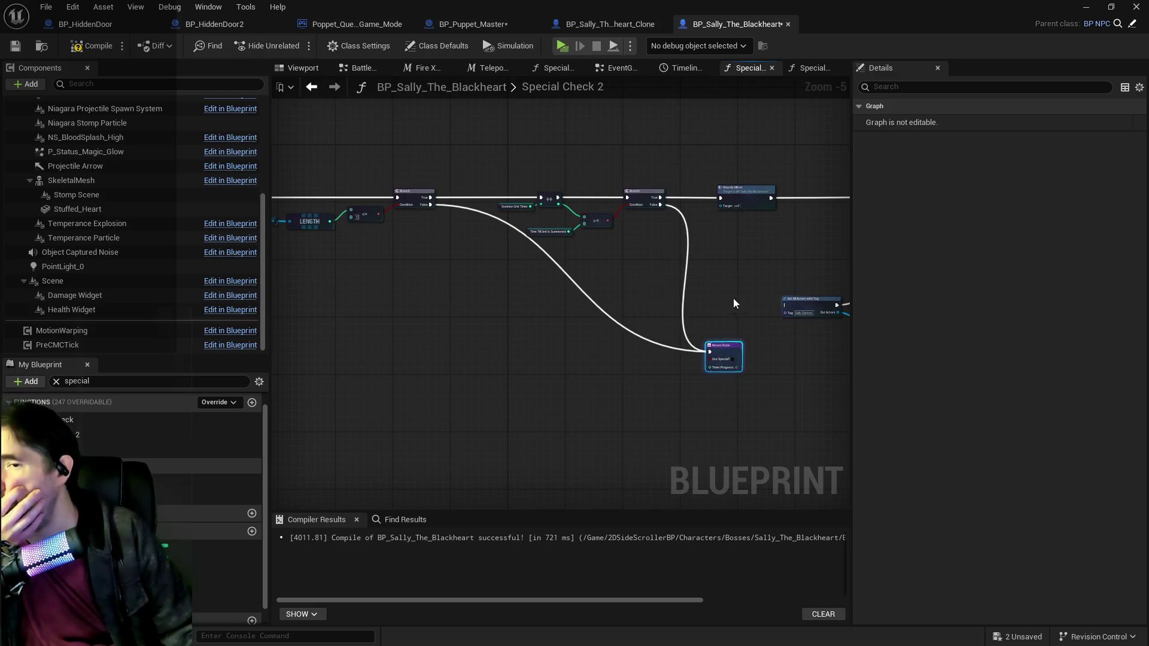
{"action": "left_click_drag", "start_coordinate": [734, 298], "coordinate": [657, 322]}
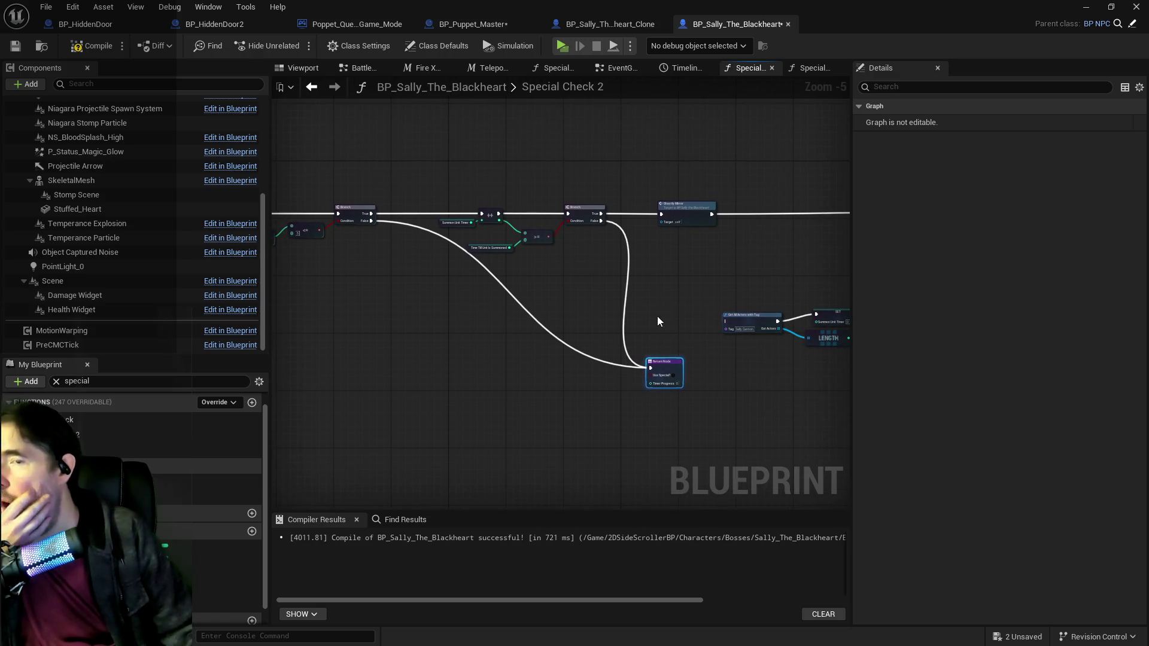
Step: Try adding a Get Gameplay Tags node, then delete it
{"action": "right_click", "coordinate": [591, 294]}
{"action": "type", "text": "actor has"}
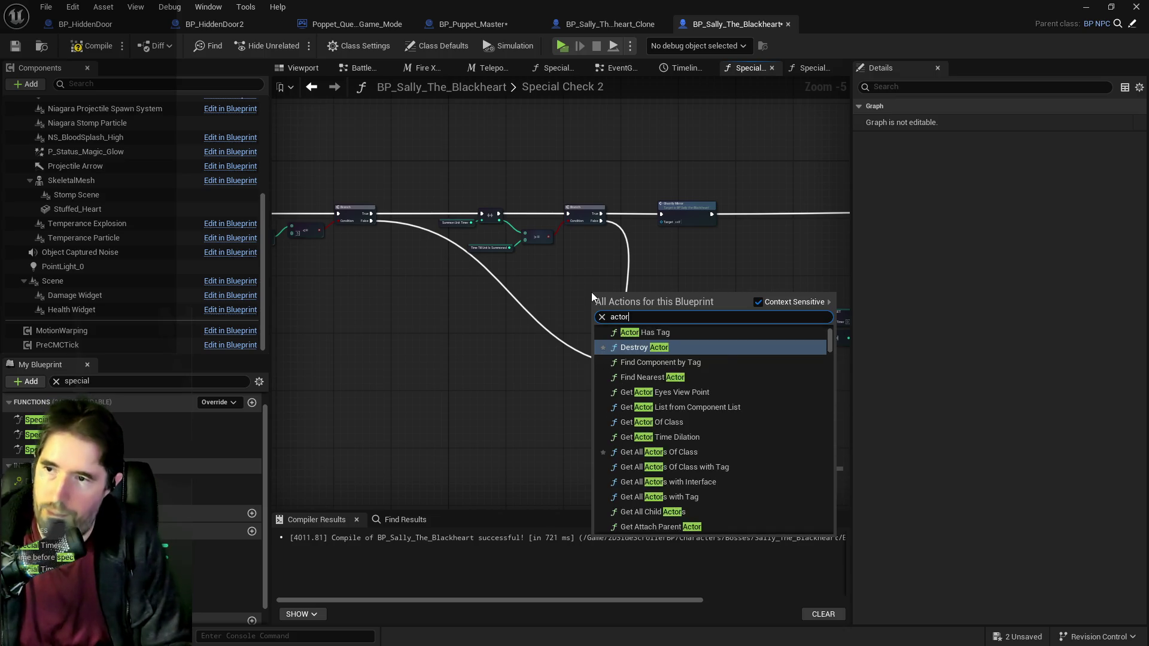
{"action": "key", "text": "Escape"}
{"action": "right_click", "coordinate": [585, 287]}
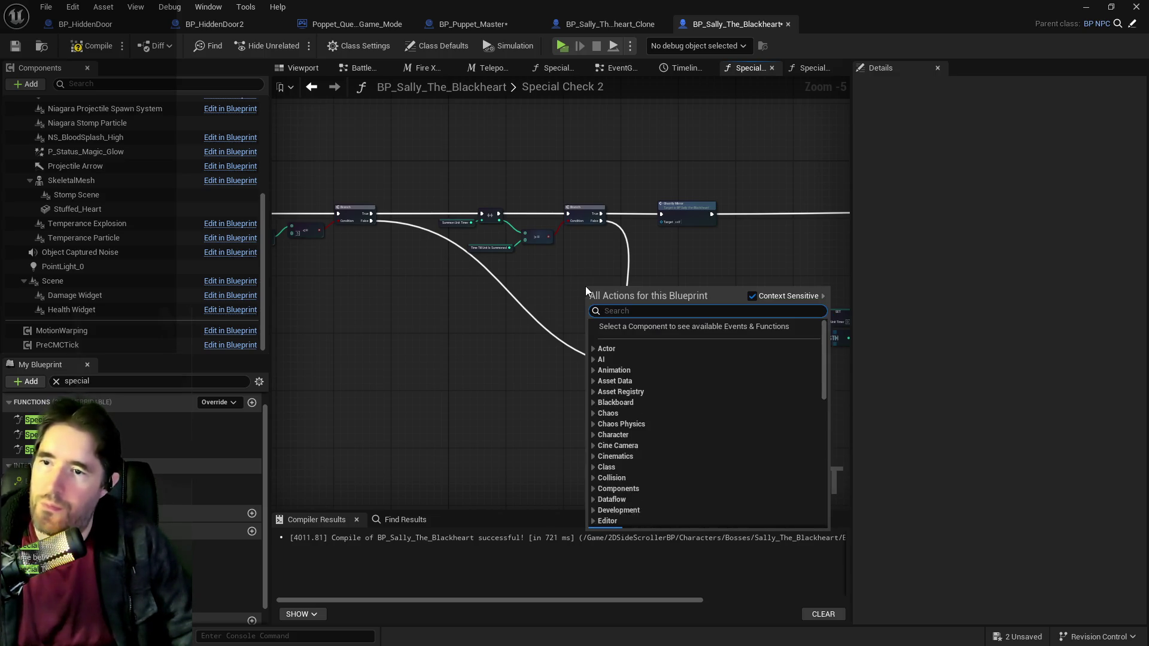
{"action": "type", "text": "get gameplay t"}
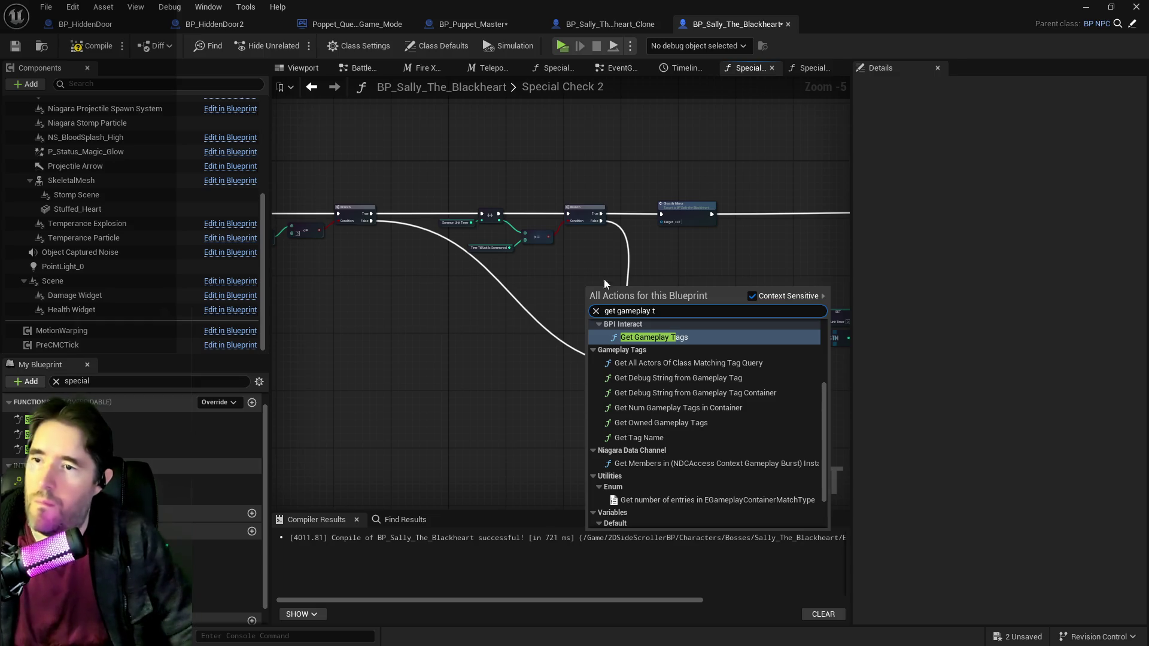
{"action": "left_click", "coordinate": [687, 328]}
{"action": "scroll", "coordinate": [634, 296], "scroll_direction": "up", "scroll_amount": 4}
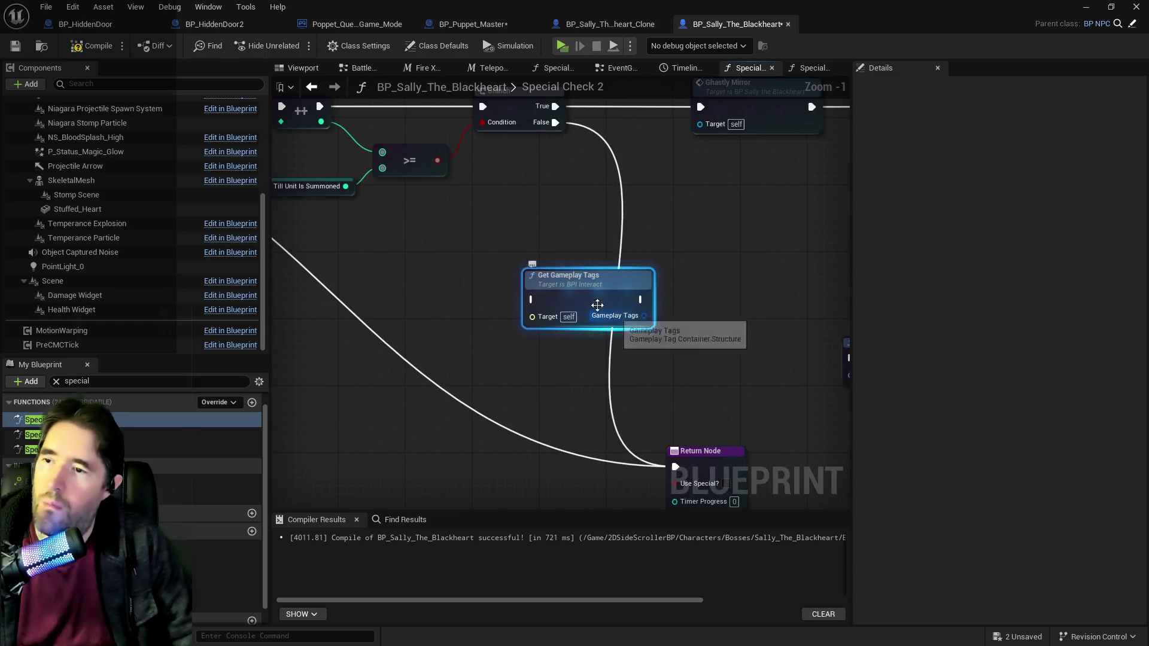
{"action": "key", "text": "Delete"}
Step: Add a Gameplay Tags variable getter feeding a Has Tag check
{"action": "right_click", "coordinate": [559, 297]}
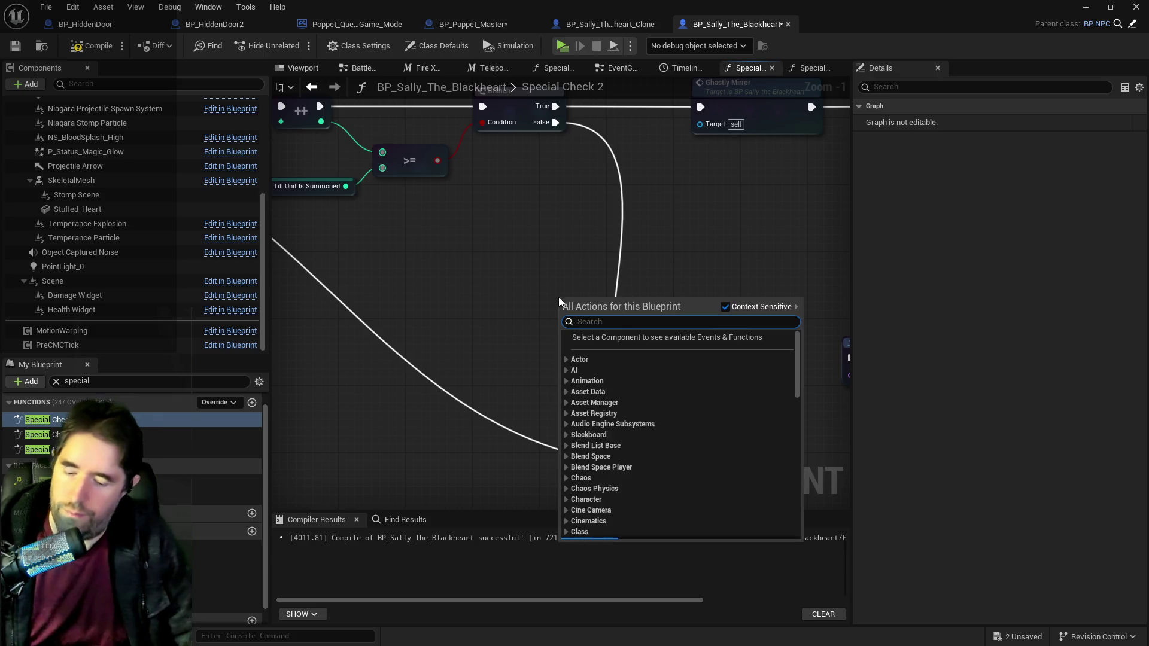
{"action": "type", "text": "get gameplay tag"}
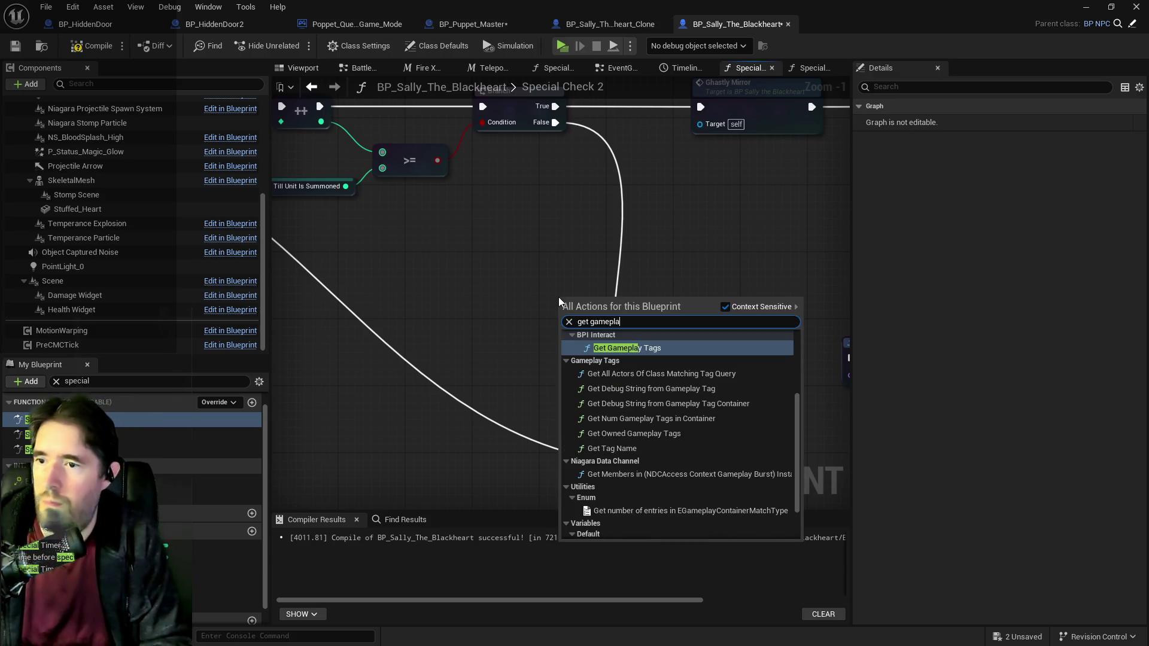
{"action": "left_click", "coordinate": [623, 486]}
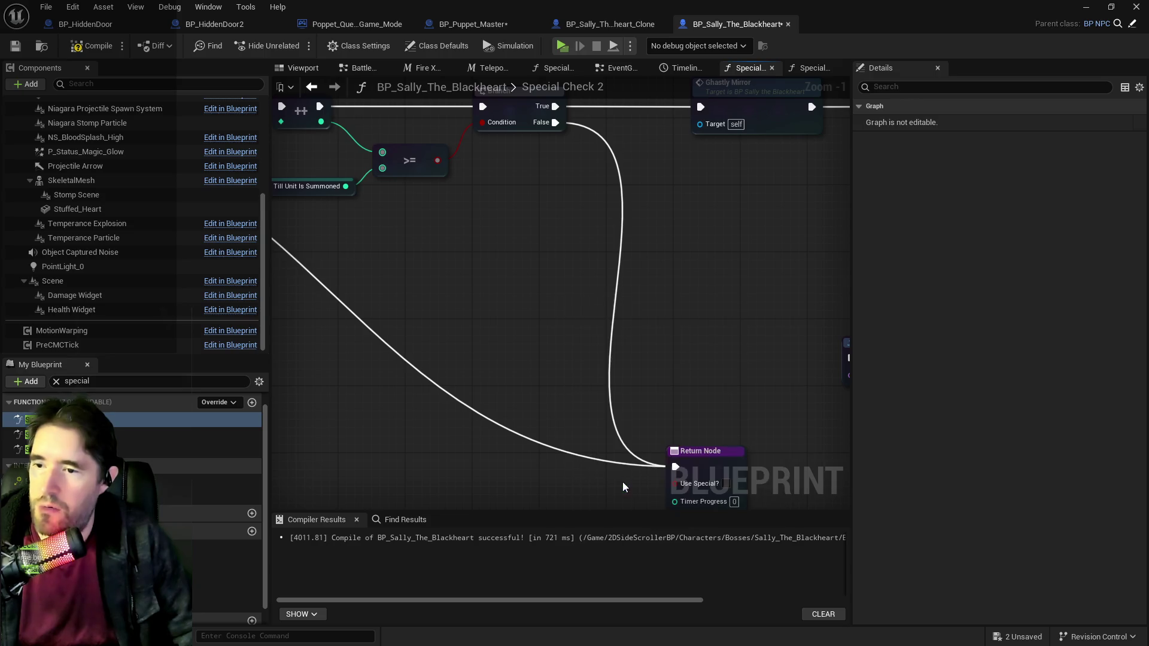
{"action": "left_click_drag", "start_coordinate": [619, 304], "coordinate": [674, 289]}
{"action": "type", "text": "has t"}
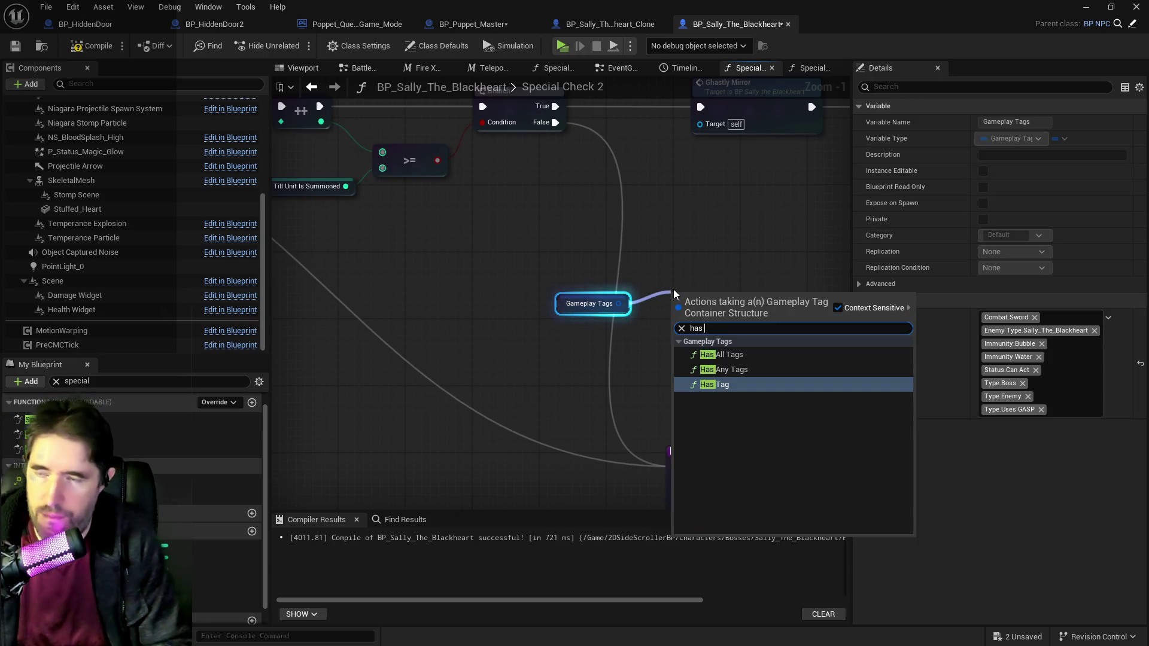
{"action": "left_click", "coordinate": [698, 387]}
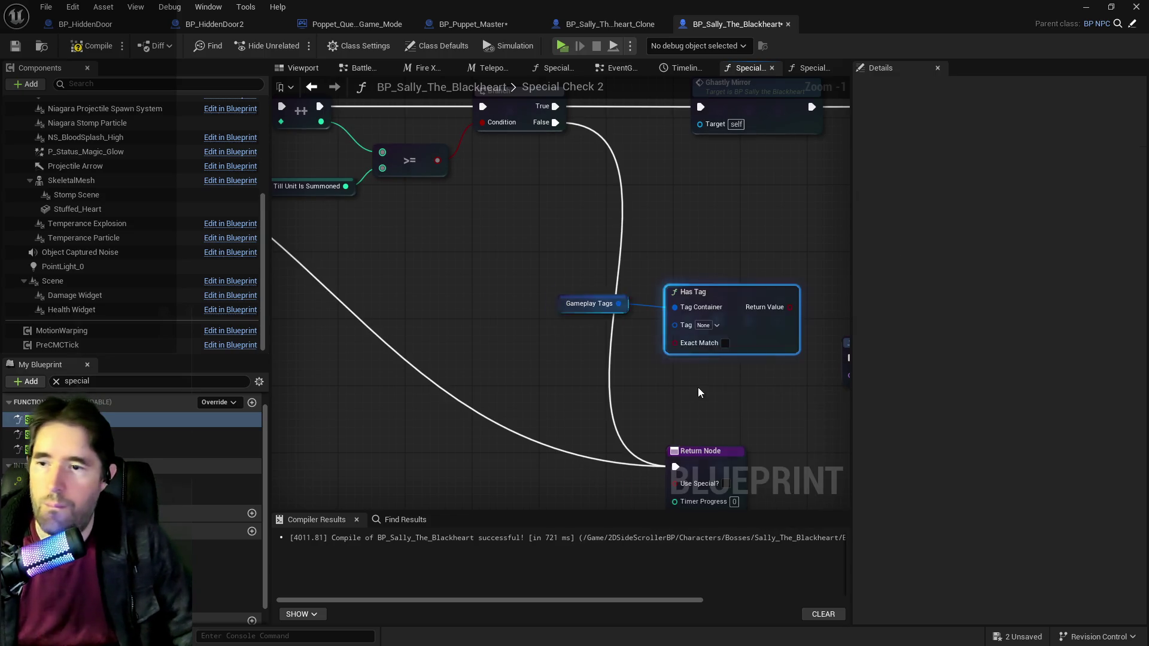
Step: Set the Has Tag node's tag to Ghastly Mirror
{"action": "left_click", "coordinate": [710, 328]}
{"action": "type", "text": "ghastly"}
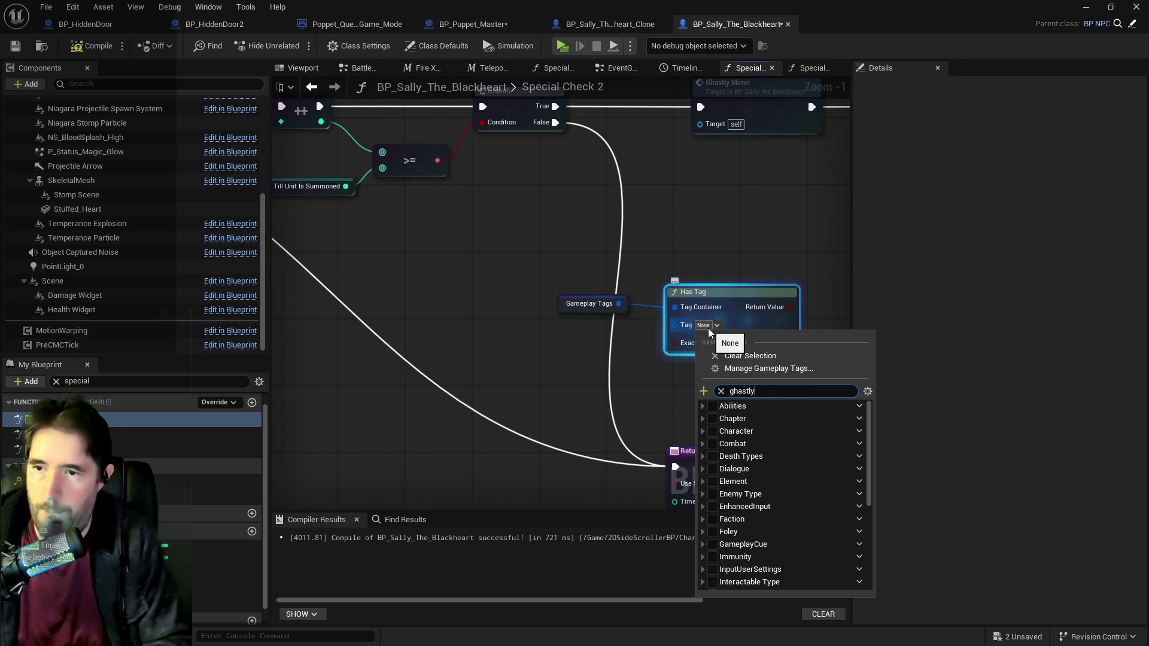
{"action": "left_click", "coordinate": [723, 429]}
{"action": "left_click", "coordinate": [602, 271]}
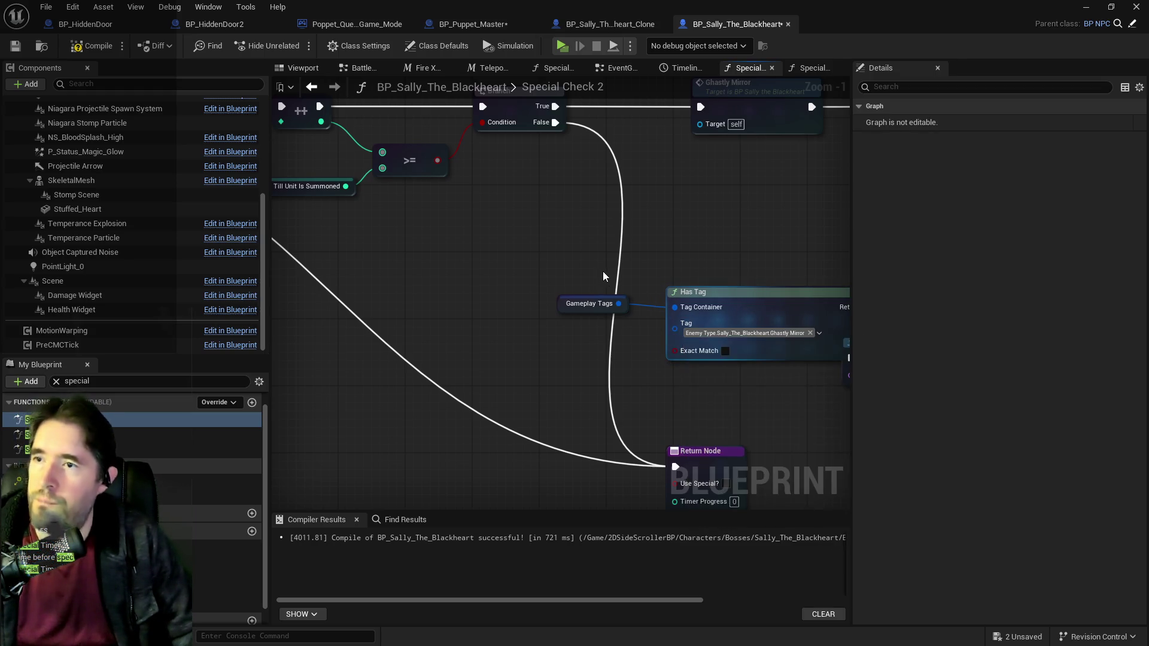
{"action": "left_click_drag", "start_coordinate": [594, 184], "coordinate": [479, 146]}
Step: Add a Branch on the Has Tag result and route the first Branch's False into it
{"action": "left_click_drag", "start_coordinate": [769, 268], "coordinate": [770, 174]}
{"action": "left_click", "coordinate": [799, 231]}
{"action": "left_click_drag", "start_coordinate": [379, 167], "coordinate": [717, 276]}
{"action": "mouse_move", "coordinate": [435, 303]}
{"action": "left_mouse_down"}
{"action": "mouse_move", "coordinate": [527, 359]}
{"action": "mouse_move", "coordinate": [425, 335]}
{"action": "left_mouse_up"}
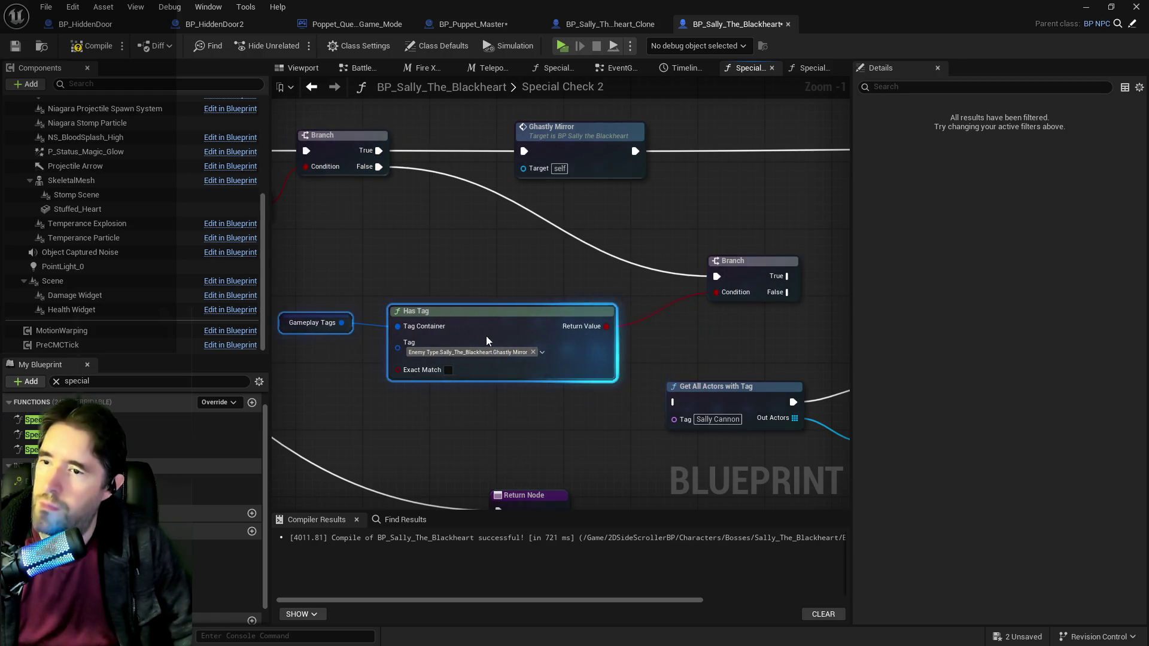
{"action": "scroll", "coordinate": [386, 305], "scroll_direction": "down", "scroll_amount": 2}
{"action": "scroll", "coordinate": [479, 318], "scroll_direction": "down", "scroll_amount": 2}
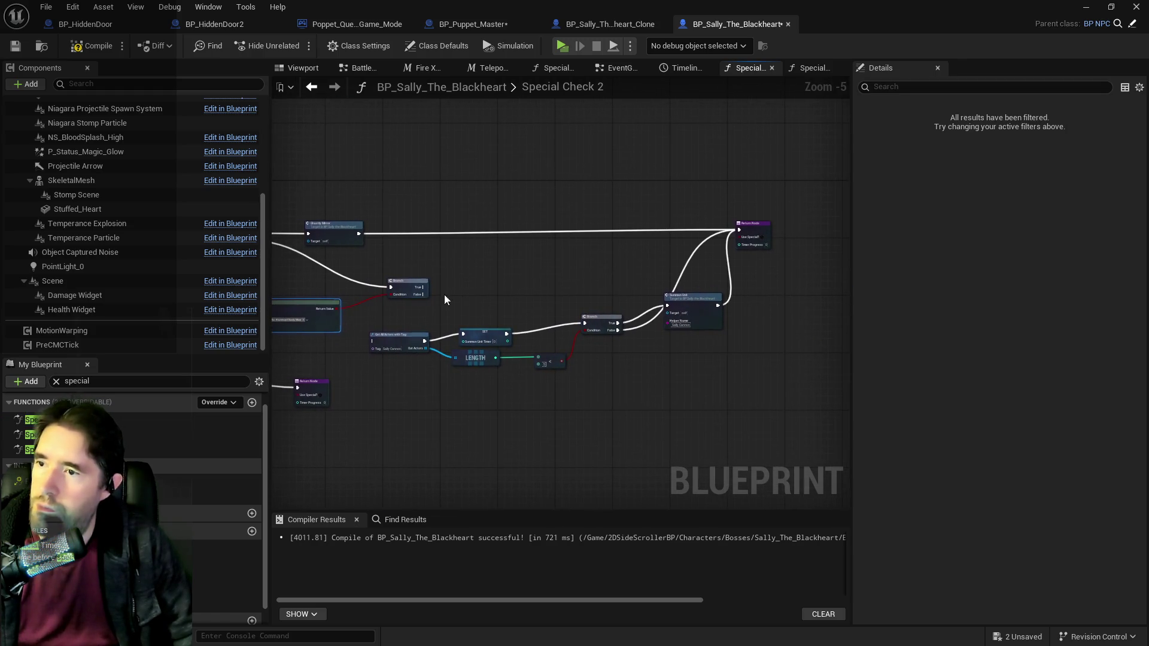
Step: Wire the new Branch's False to the Return Node and delete the cannon-counting nodes
{"action": "scroll", "coordinate": [444, 294], "scroll_direction": "up", "scroll_amount": 2}
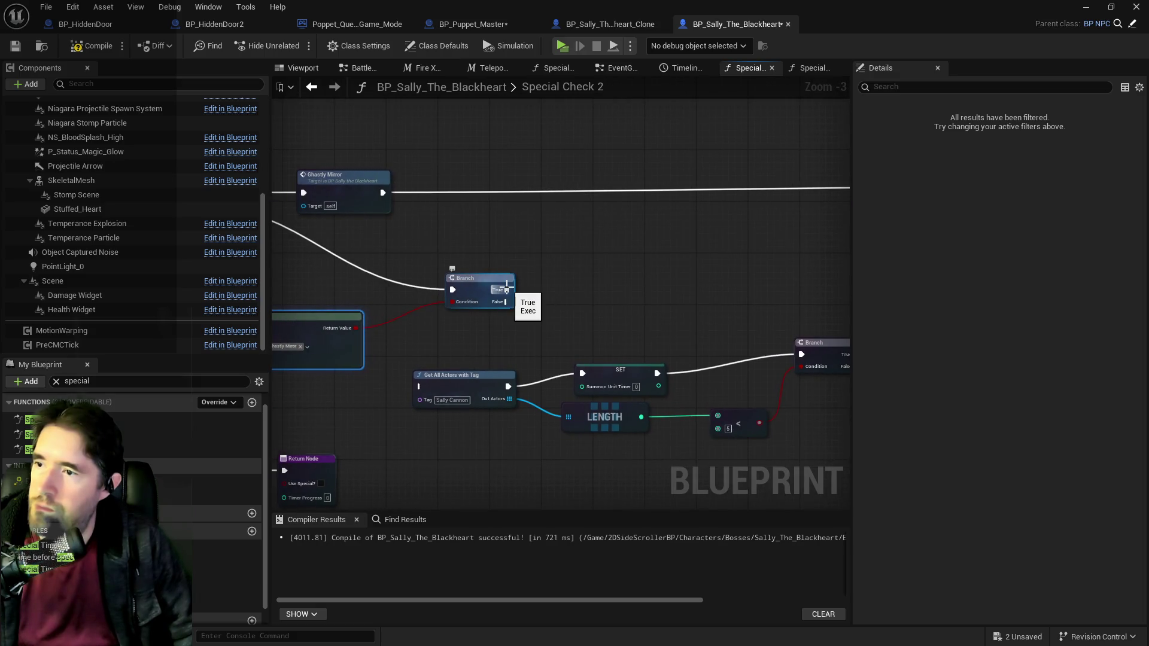
{"action": "mouse_move", "coordinate": [546, 287]}
{"action": "left_mouse_down"}
{"action": "mouse_move", "coordinate": [480, 273]}
{"action": "mouse_move", "coordinate": [756, 213]}
{"action": "mouse_move", "coordinate": [744, 172]}
{"action": "mouse_move", "coordinate": [774, 189]}
{"action": "mouse_move", "coordinate": [351, 371]}
{"action": "mouse_move", "coordinate": [512, 349]}
{"action": "left_mouse_up"}
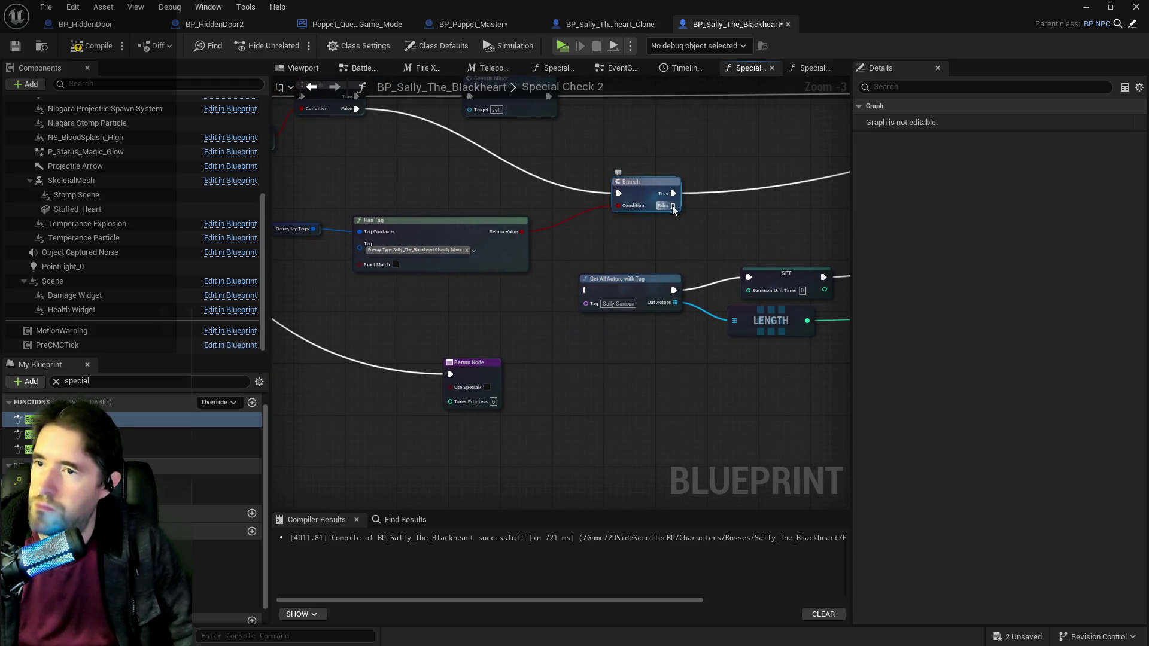
{"action": "mouse_move", "coordinate": [673, 207]}
{"action": "left_mouse_down"}
{"action": "mouse_move", "coordinate": [386, 359]}
{"action": "mouse_move", "coordinate": [647, 402]}
{"action": "mouse_move", "coordinate": [686, 395]}
{"action": "left_mouse_up"}
{"action": "scroll", "coordinate": [421, 322], "scroll_direction": "down", "scroll_amount": 3}
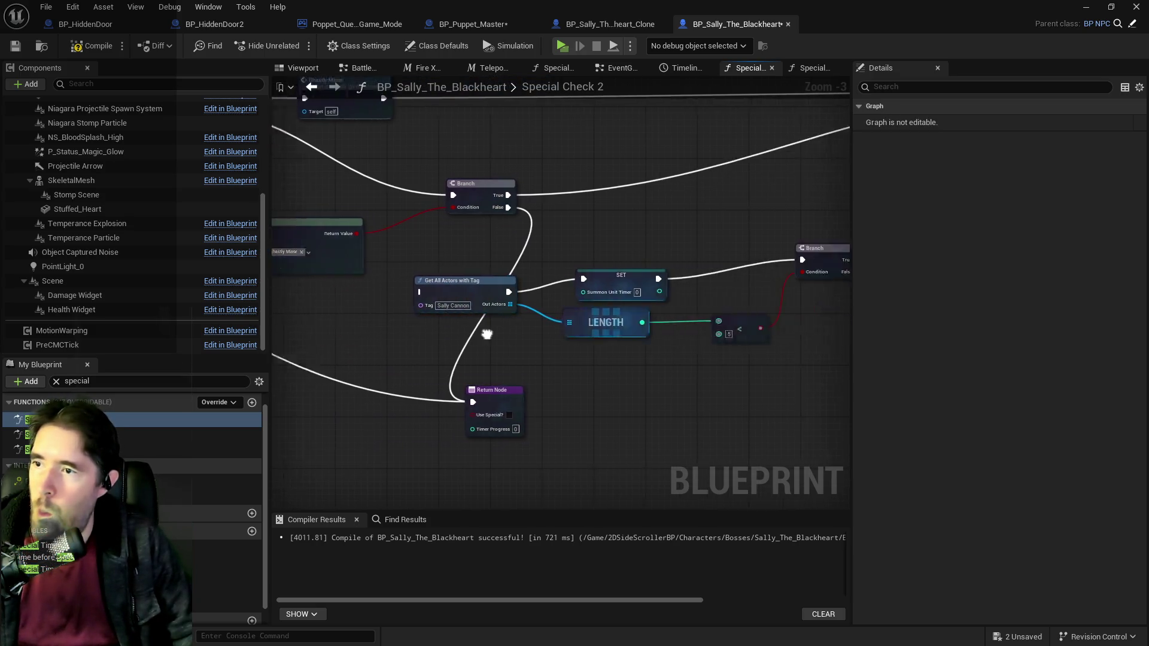
{"action": "left_click_drag", "start_coordinate": [607, 345], "coordinate": [623, 339]}
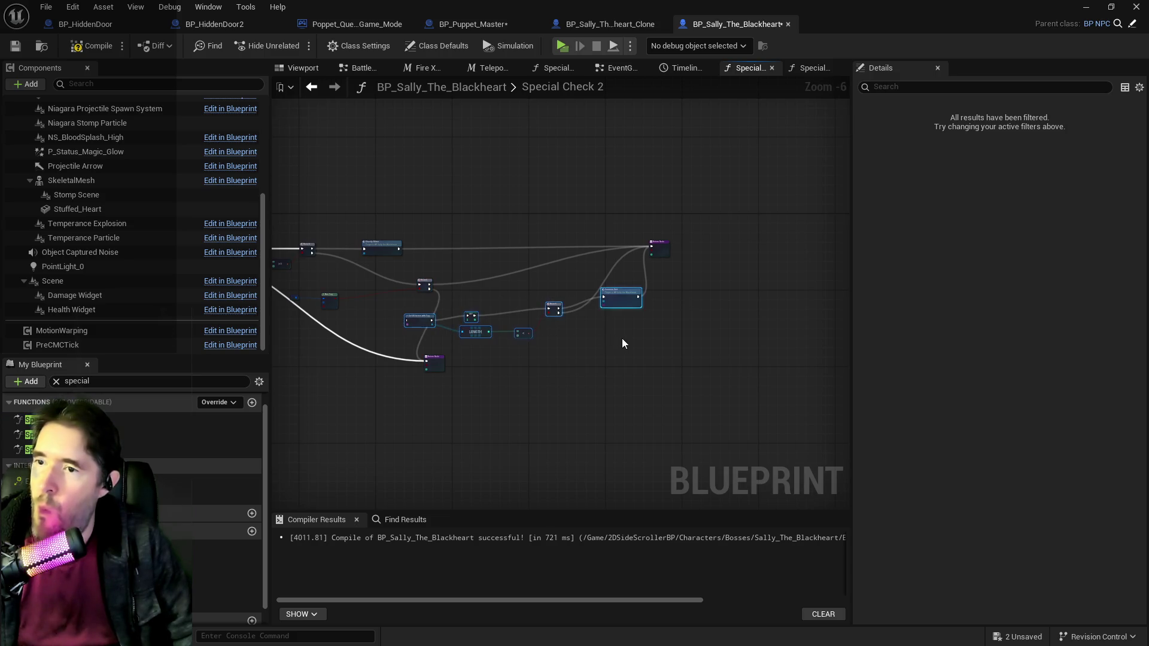
{"action": "key", "text": "Delete"}
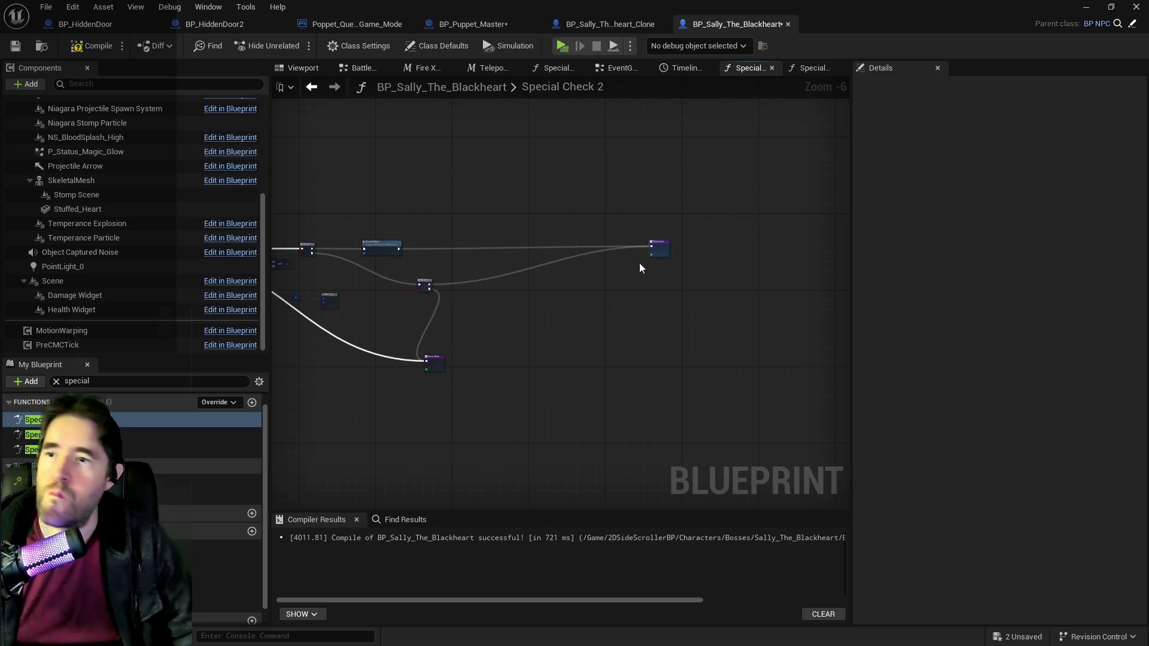
Step: Tidy the graph, compile and save the Sally blueprint, then open Special Check 3
{"action": "left_click_drag", "start_coordinate": [668, 250], "coordinate": [611, 255]}
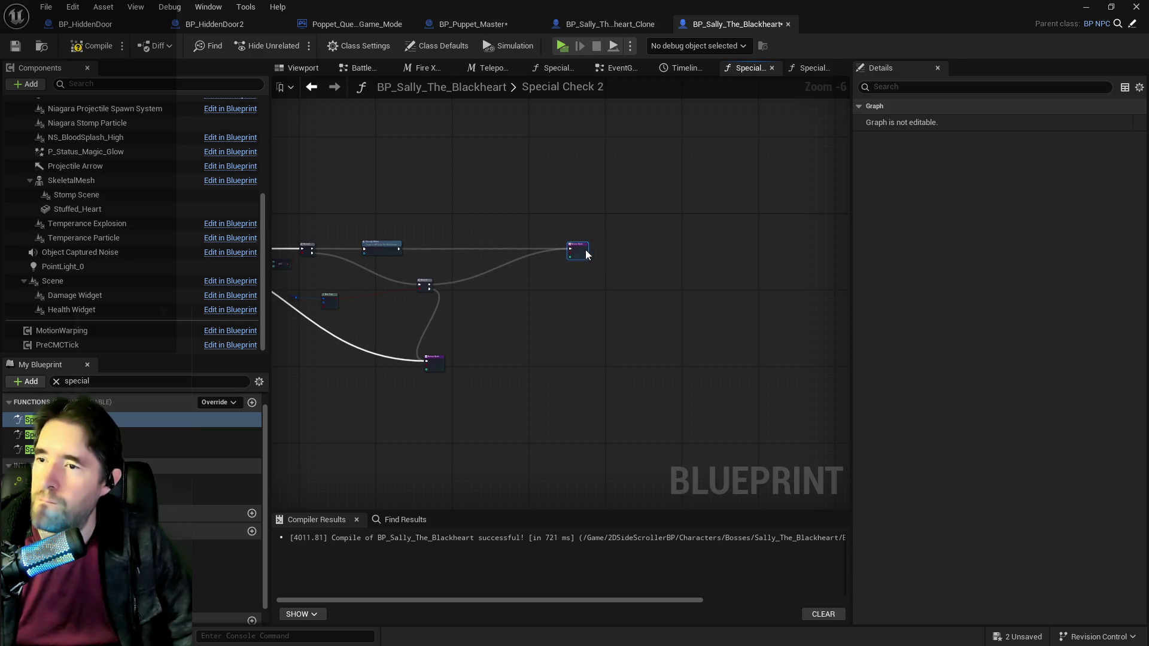
{"action": "key", "text": "Home"}
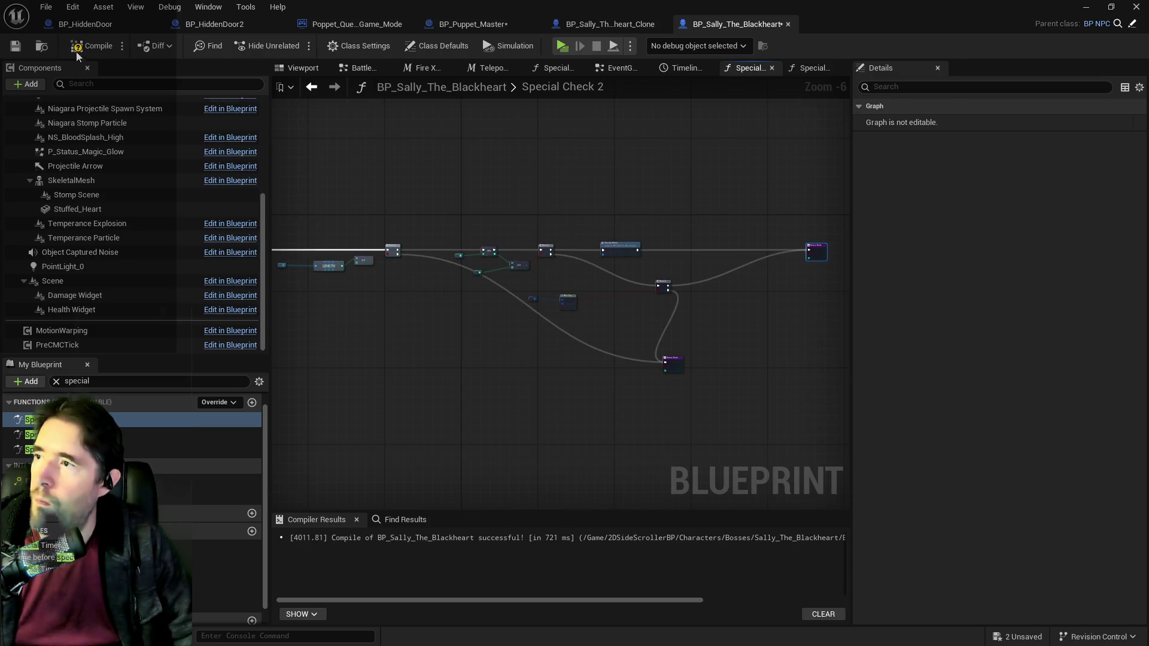
{"action": "left_click", "coordinate": [77, 52]}
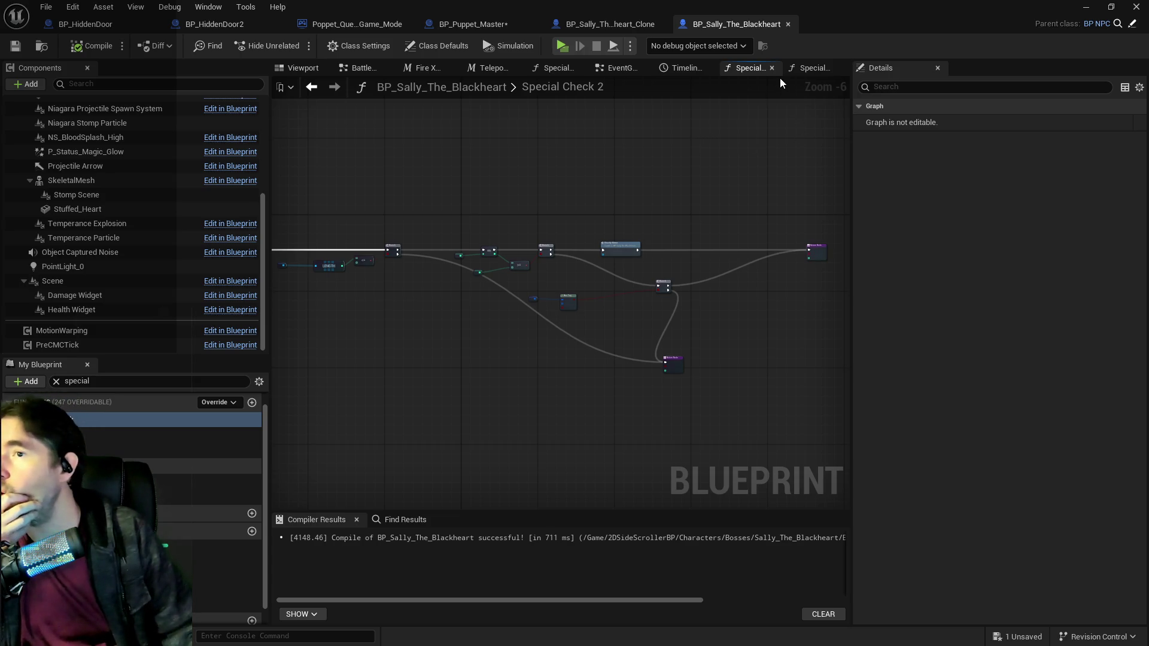
{"action": "left_click", "coordinate": [807, 69]}
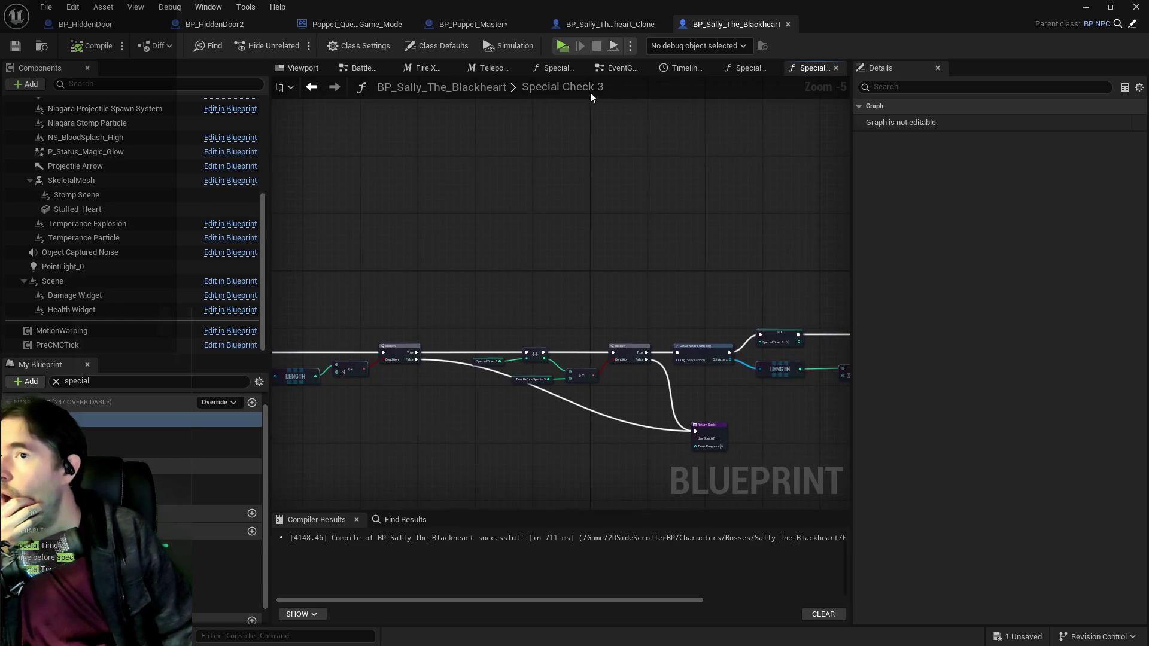
Step: Paste the Get All Actors/SET/LENGTH/</Branch chain into the EventGraph beside the Ghastly Mirror event
{"action": "left_click", "coordinate": [617, 69]}
{"action": "scroll", "coordinate": [534, 262], "scroll_direction": "up", "scroll_amount": 4}
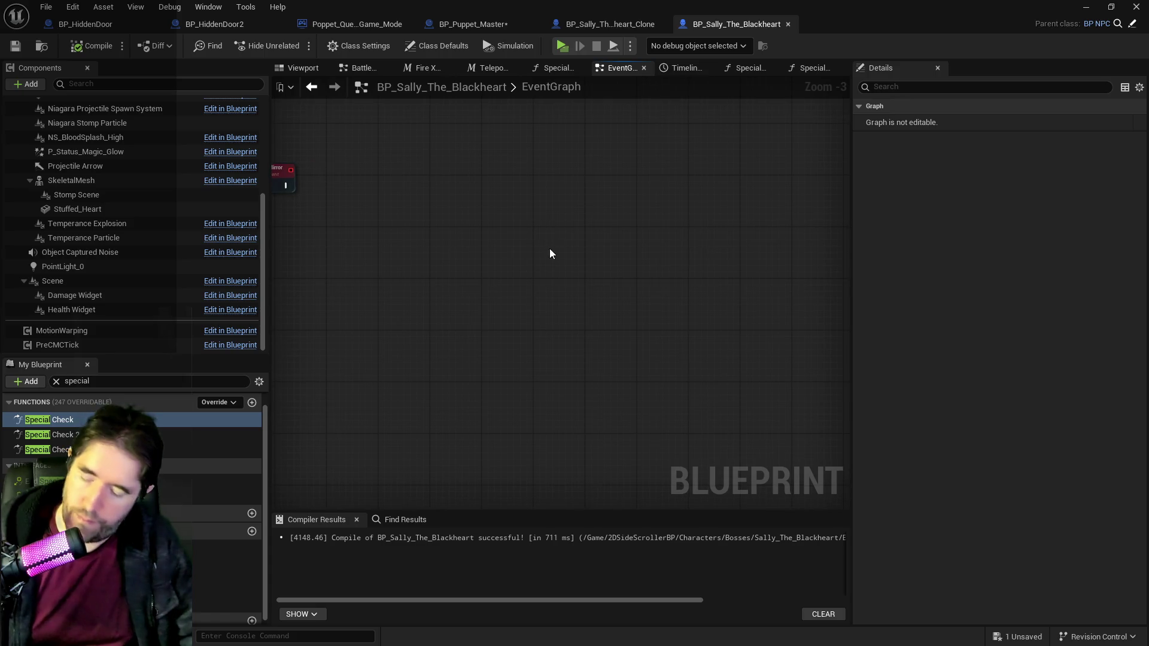
{"action": "key", "text": "ctrl+v"}
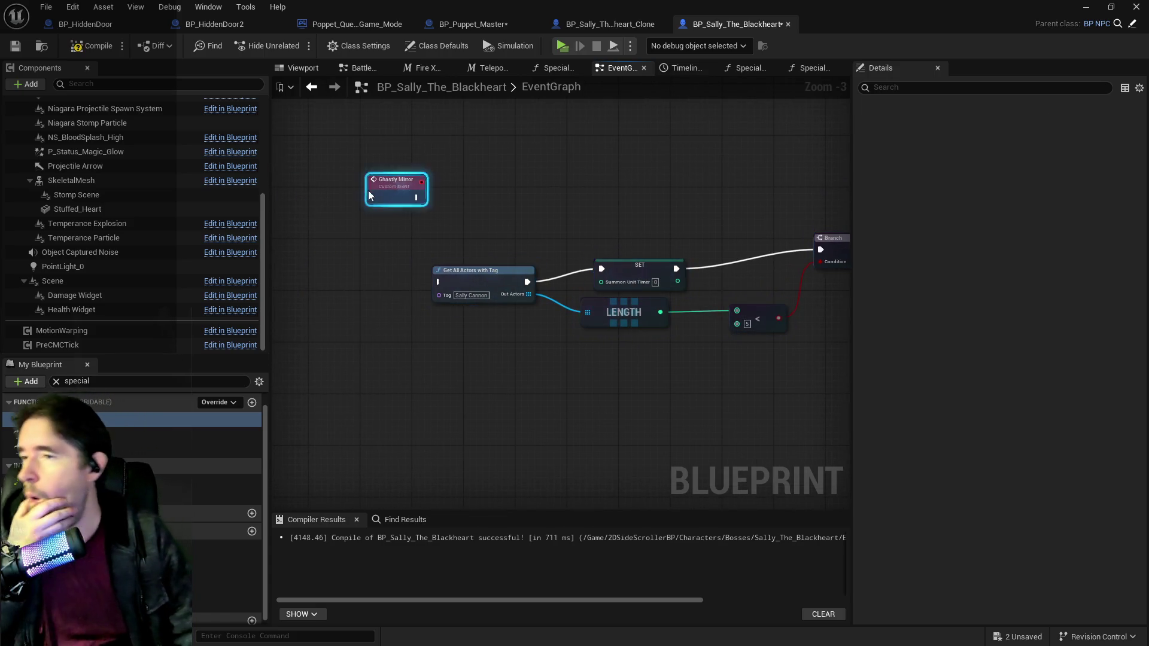
{"action": "left_click_drag", "start_coordinate": [404, 190], "coordinate": [350, 178]}
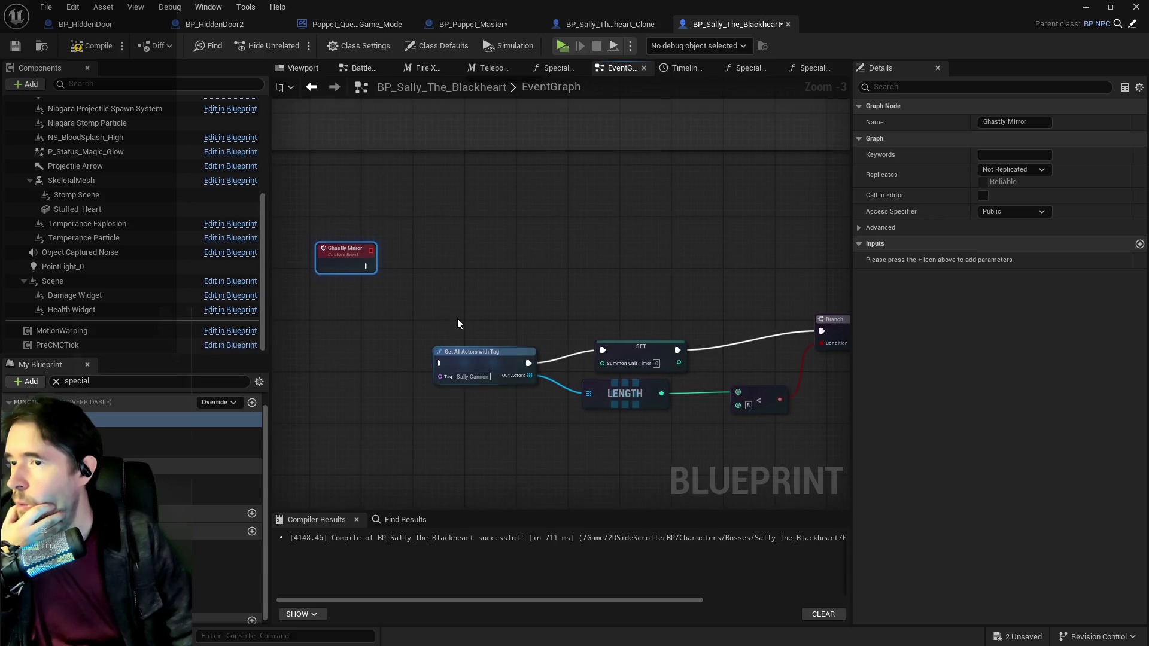
{"action": "scroll", "coordinate": [385, 281], "scroll_direction": "down", "scroll_amount": 2}
{"action": "left_click_drag", "start_coordinate": [385, 282], "coordinate": [352, 284]}
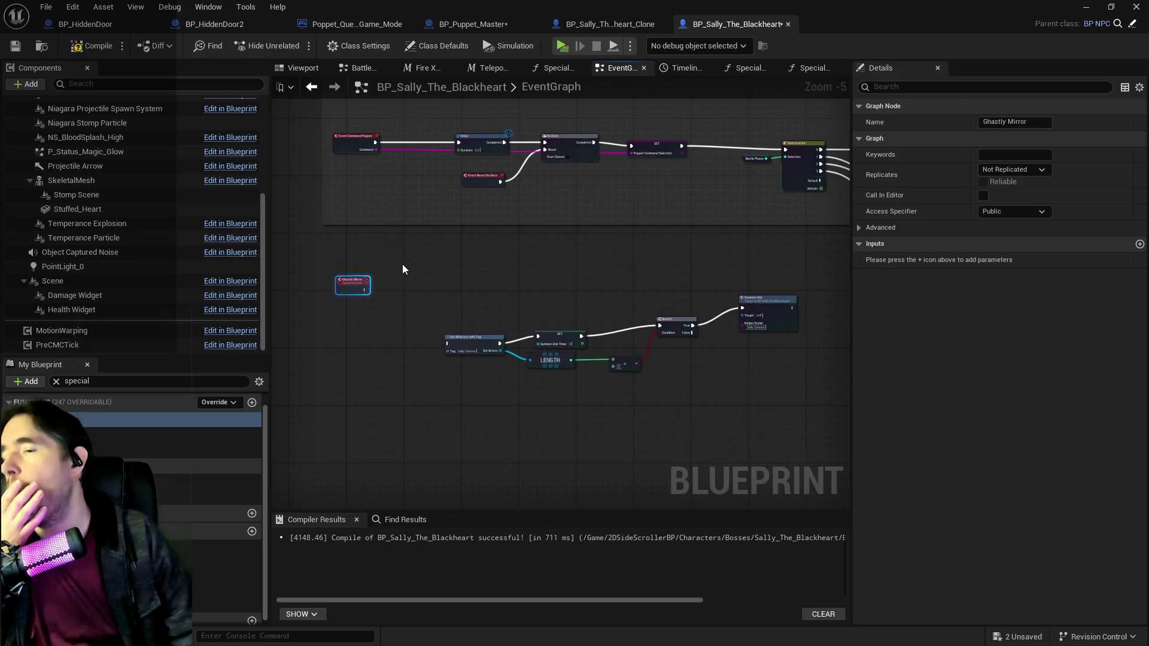
{"action": "scroll", "coordinate": [402, 264], "scroll_direction": "up", "scroll_amount": 2}
{"action": "scroll", "coordinate": [402, 264], "scroll_direction": "down", "scroll_amount": 1}
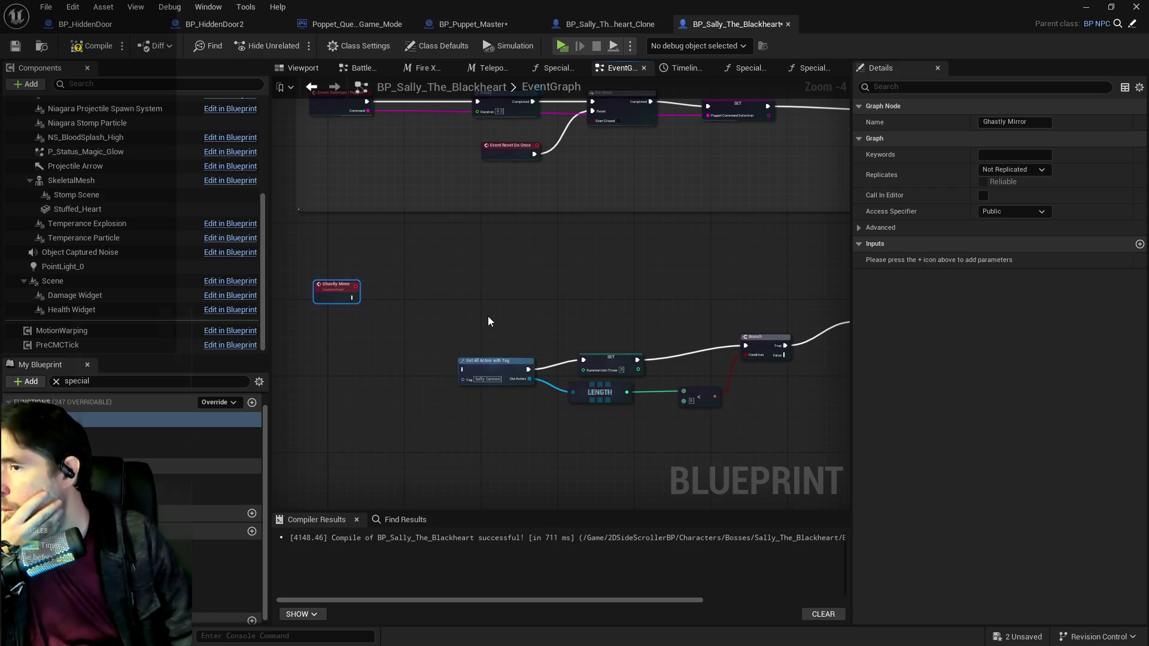
{"action": "scroll", "coordinate": [488, 322], "scroll_direction": "down", "scroll_amount": 1}
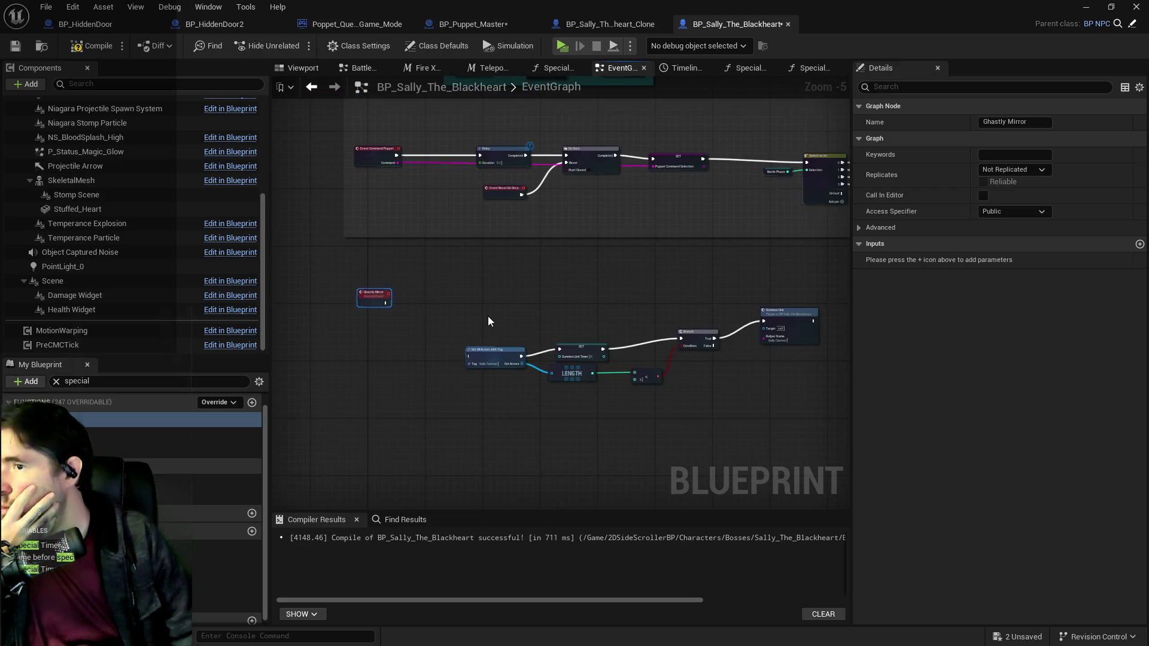
{"action": "left_click", "coordinate": [490, 28]}
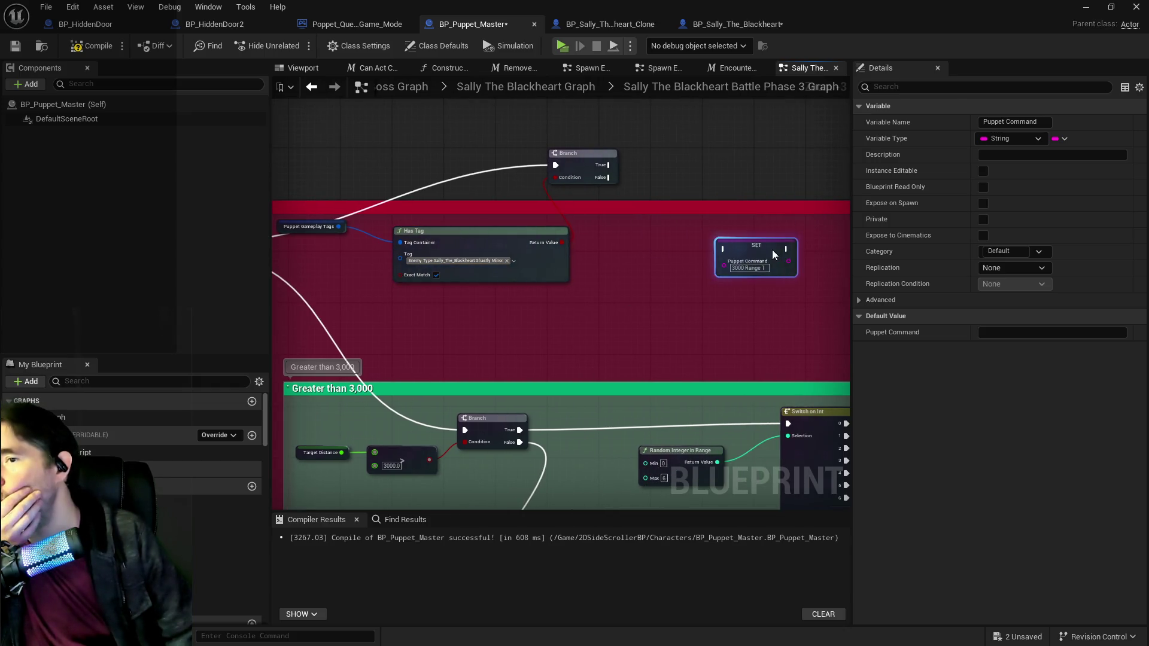
Step: Arrange the Puppet Command SET node beside Switch on Int and Random Integer in Range
{"action": "mouse_move", "coordinate": [394, 269]}
{"action": "left_mouse_down"}
{"action": "mouse_move", "coordinate": [394, 237]}
{"action": "mouse_move", "coordinate": [689, 244]}
{"action": "mouse_move", "coordinate": [511, 256]}
{"action": "mouse_move", "coordinate": [551, 263]}
{"action": "mouse_move", "coordinate": [313, 310]}
{"action": "left_mouse_up"}
{"action": "left_click_drag", "start_coordinate": [637, 265], "coordinate": [636, 238]}
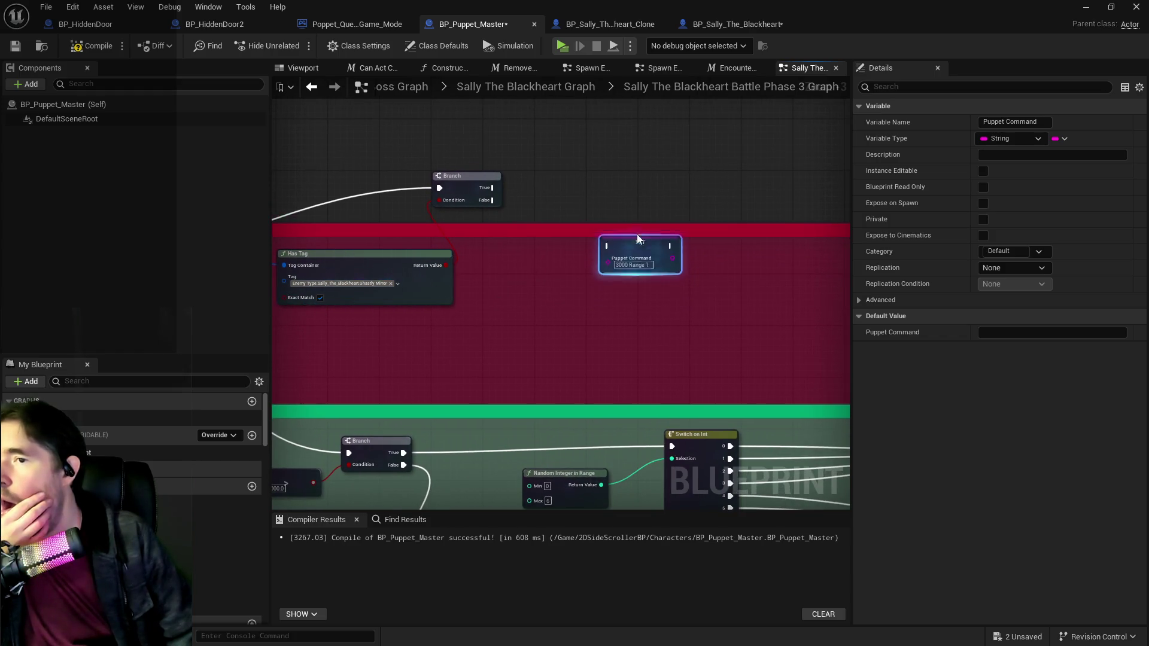
{"action": "left_click_drag", "start_coordinate": [661, 185], "coordinate": [652, 198]}
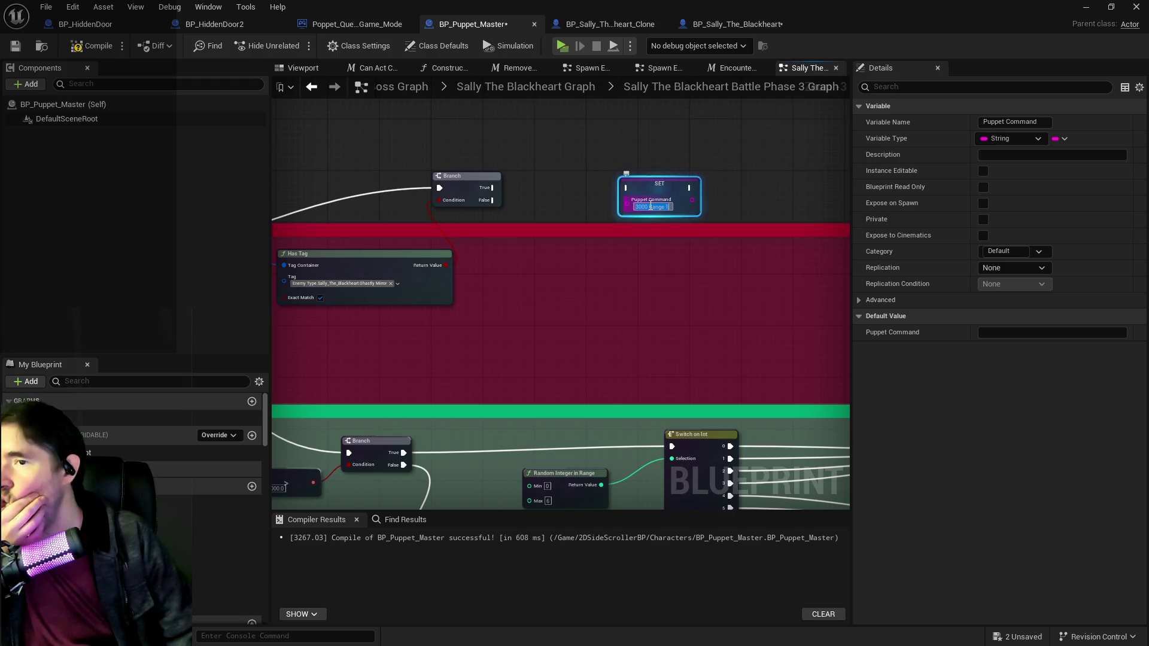
{"action": "scroll", "coordinate": [649, 293], "scroll_direction": "down", "scroll_amount": 5}
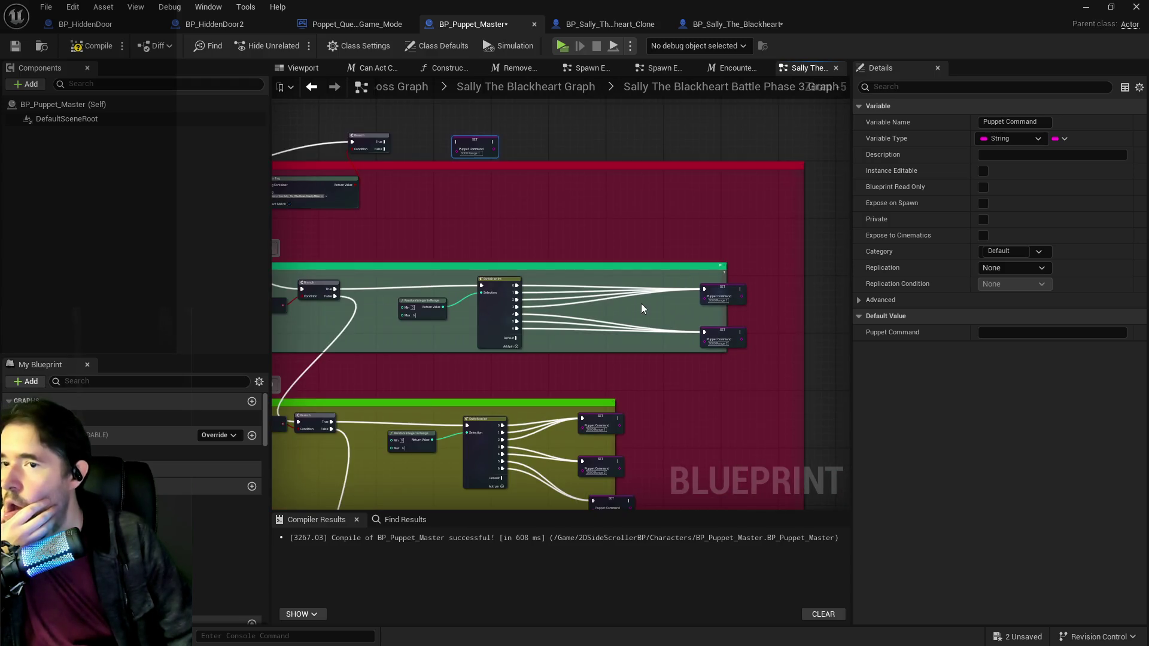
{"action": "scroll", "coordinate": [637, 301], "scroll_direction": "up", "scroll_amount": 1}
{"action": "left_click_drag", "start_coordinate": [641, 302], "coordinate": [686, 358]}
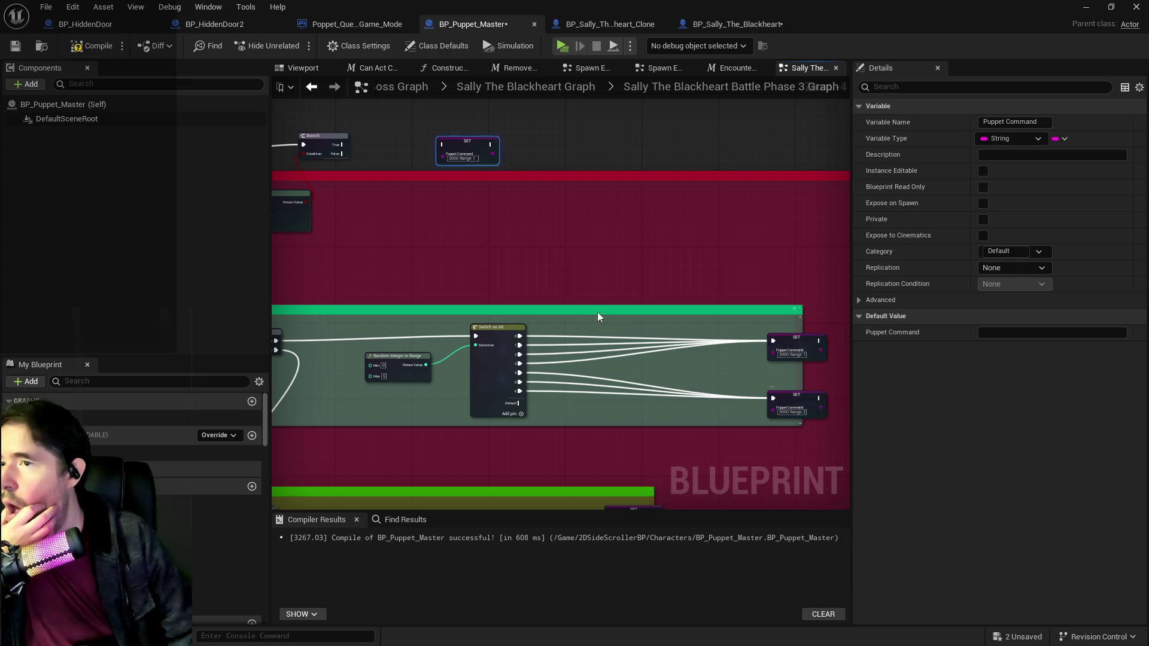
{"action": "left_click_drag", "start_coordinate": [566, 284], "coordinate": [686, 354]}
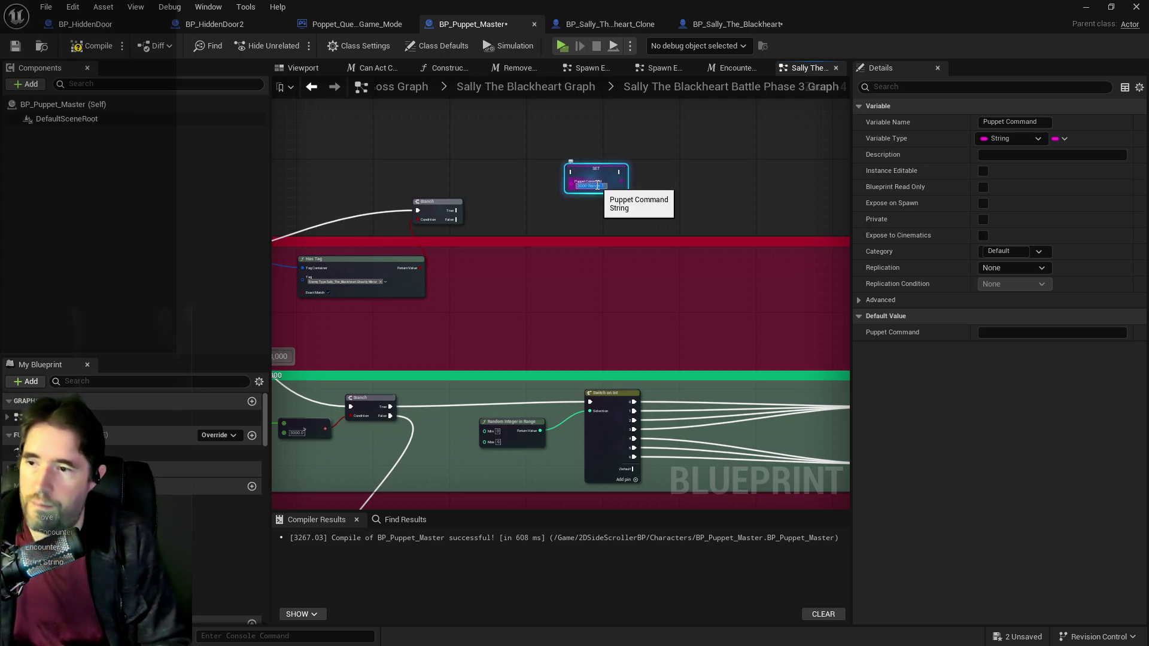
{"action": "left_click", "coordinate": [600, 437]}
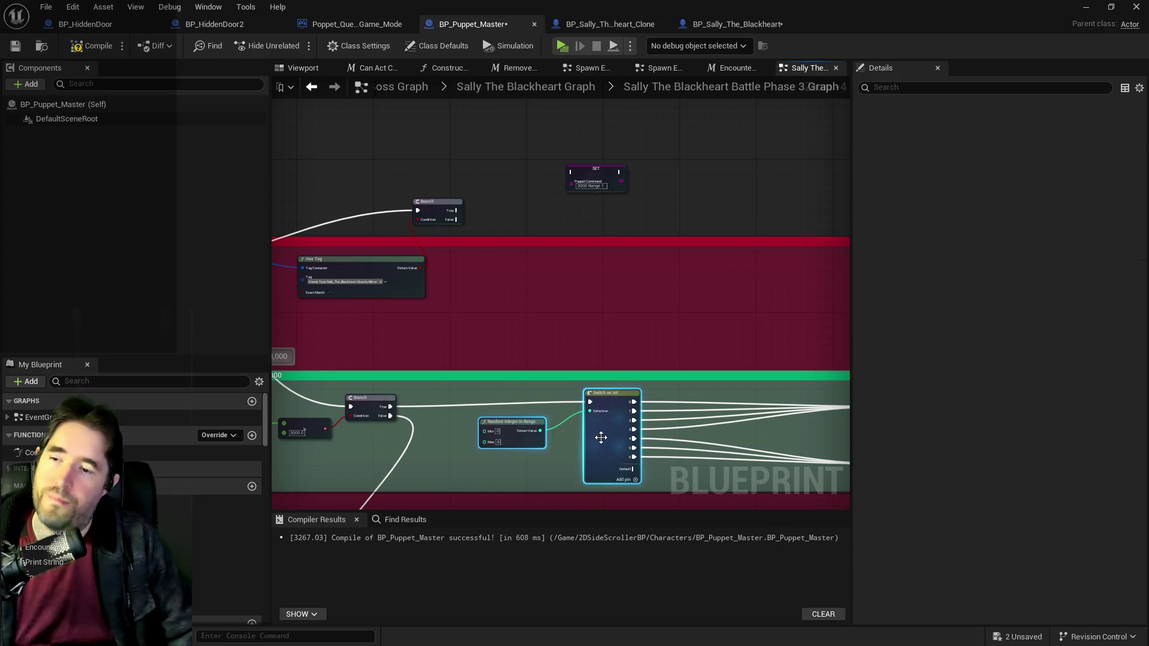
{"action": "mouse_move", "coordinate": [601, 436]}
{"action": "left_mouse_down"}
{"action": "mouse_move", "coordinate": [565, 431]}
{"action": "mouse_move", "coordinate": [471, 266]}
{"action": "left_mouse_up"}
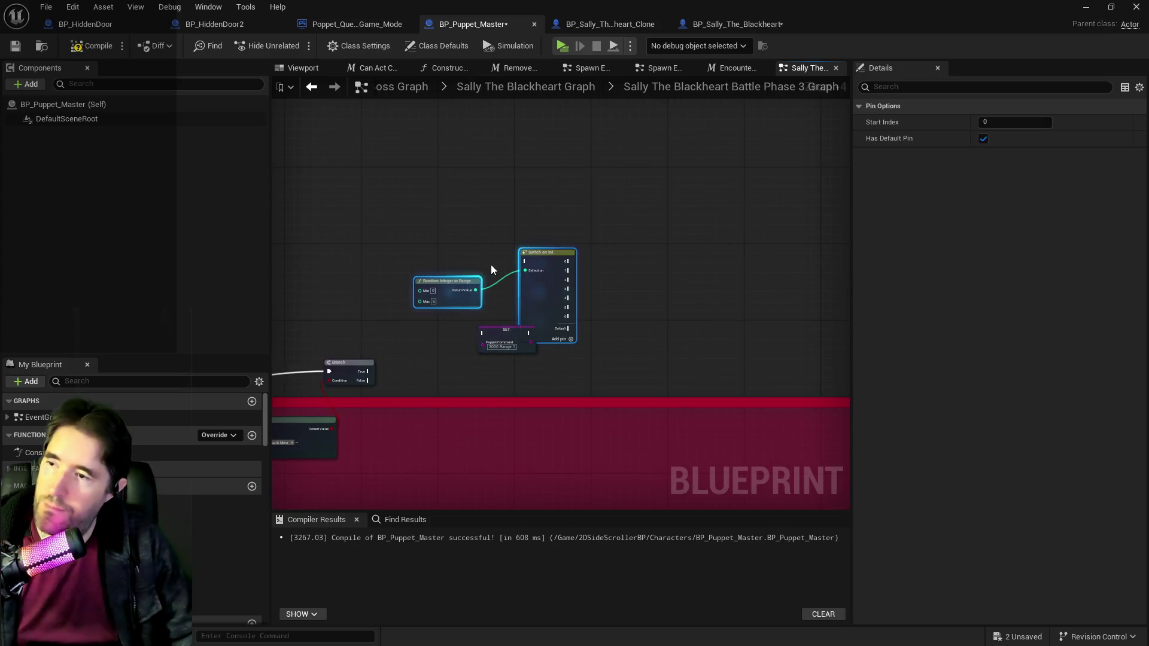
{"action": "left_click_drag", "start_coordinate": [499, 337], "coordinate": [475, 342]}
Step: Change the SET node's Puppet Command text to Ghastly Mirror
{"action": "left_click", "coordinate": [454, 348]}
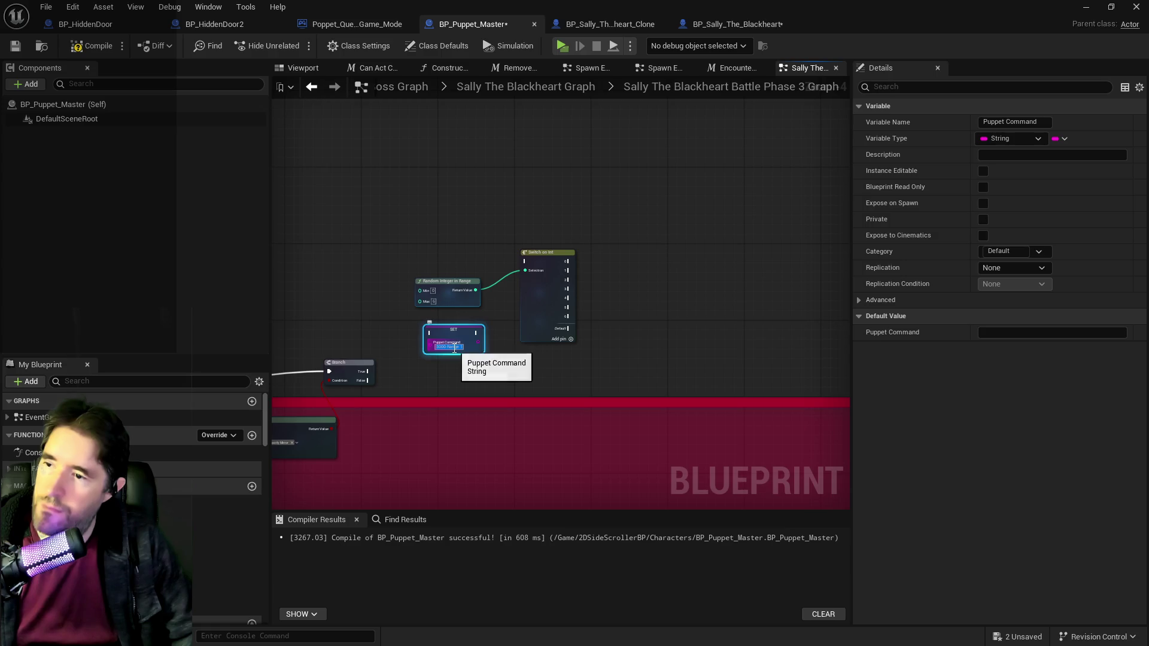
{"action": "type", "text": "Ghastly"}
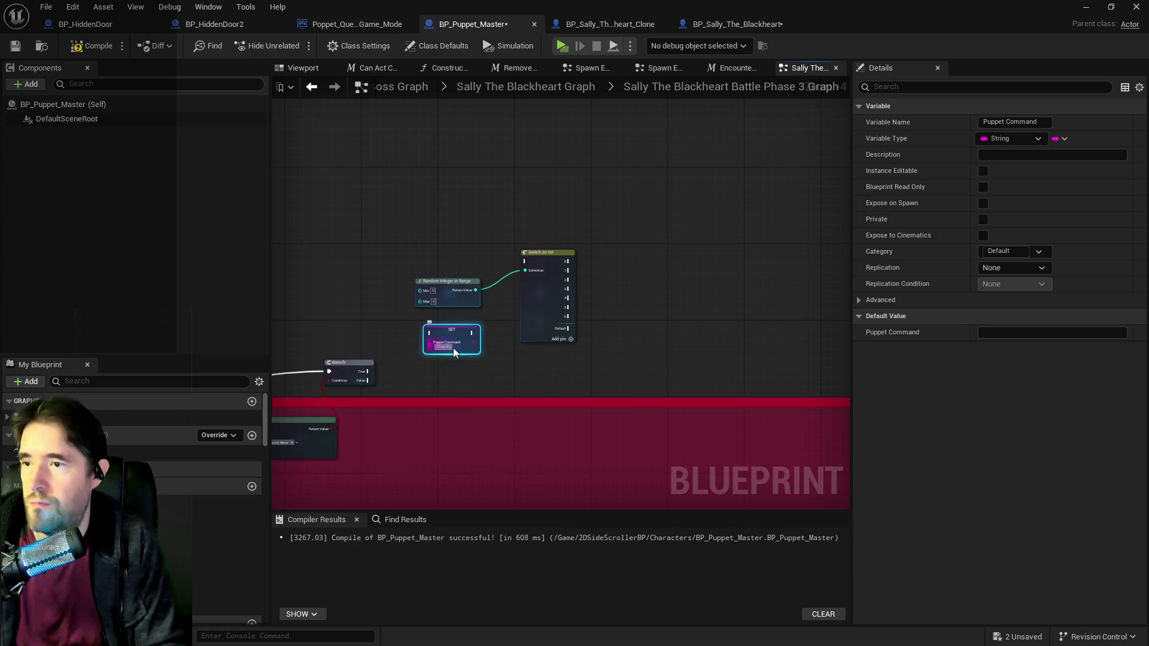
{"action": "type", "text": " Mirror Attack 1"}
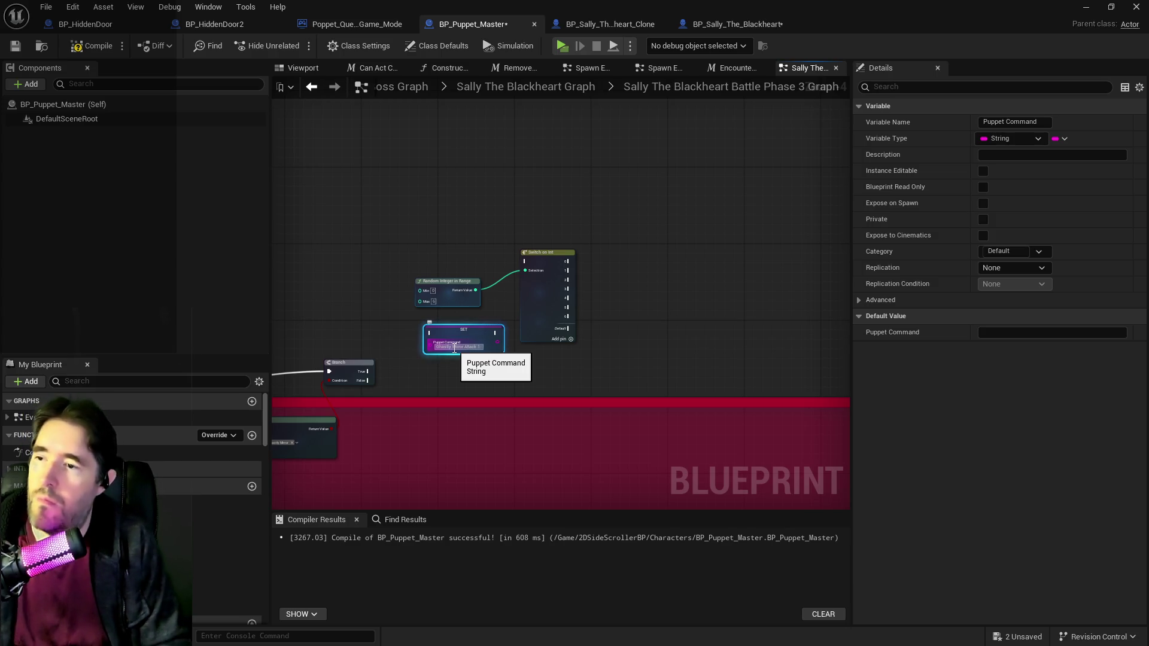
{"action": "left_click_drag", "start_coordinate": [473, 326], "coordinate": [454, 224]}
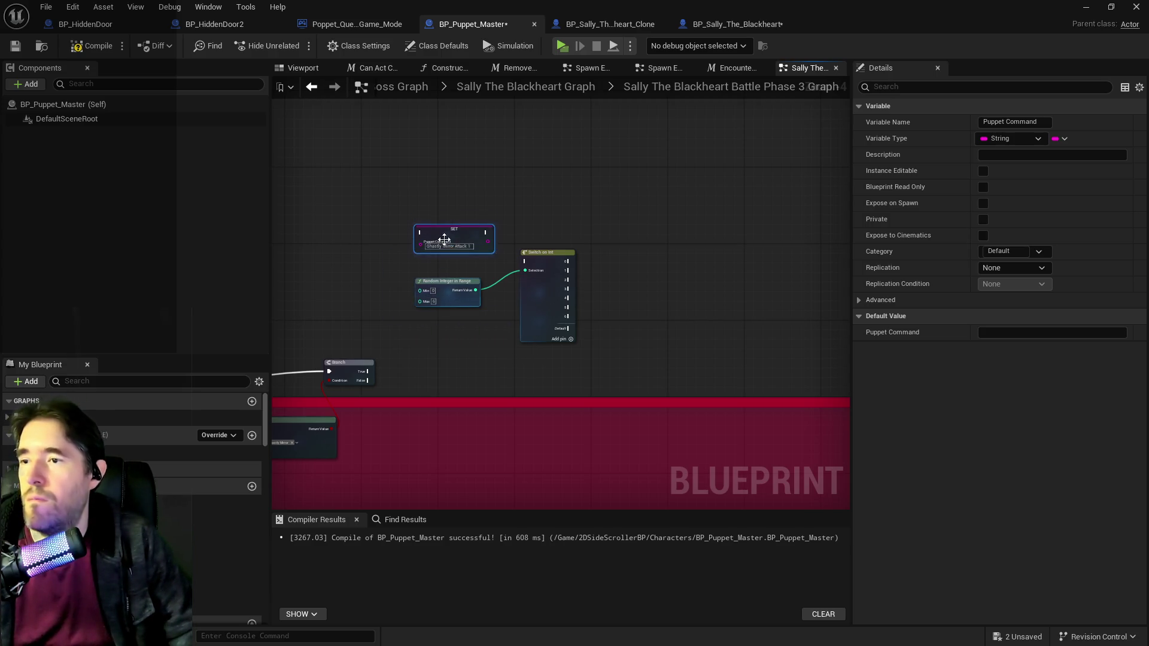
Step: Wire Branch True into the SET node and move the switch and Random Integer beside it
{"action": "scroll", "coordinate": [413, 275], "scroll_direction": "up", "scroll_amount": 3}
{"action": "left_click", "coordinate": [305, 446]}
{"action": "mouse_move", "coordinate": [332, 453]}
{"action": "left_mouse_down"}
{"action": "mouse_move", "coordinate": [390, 227]}
{"action": "mouse_move", "coordinate": [422, 211]}
{"action": "left_mouse_up"}
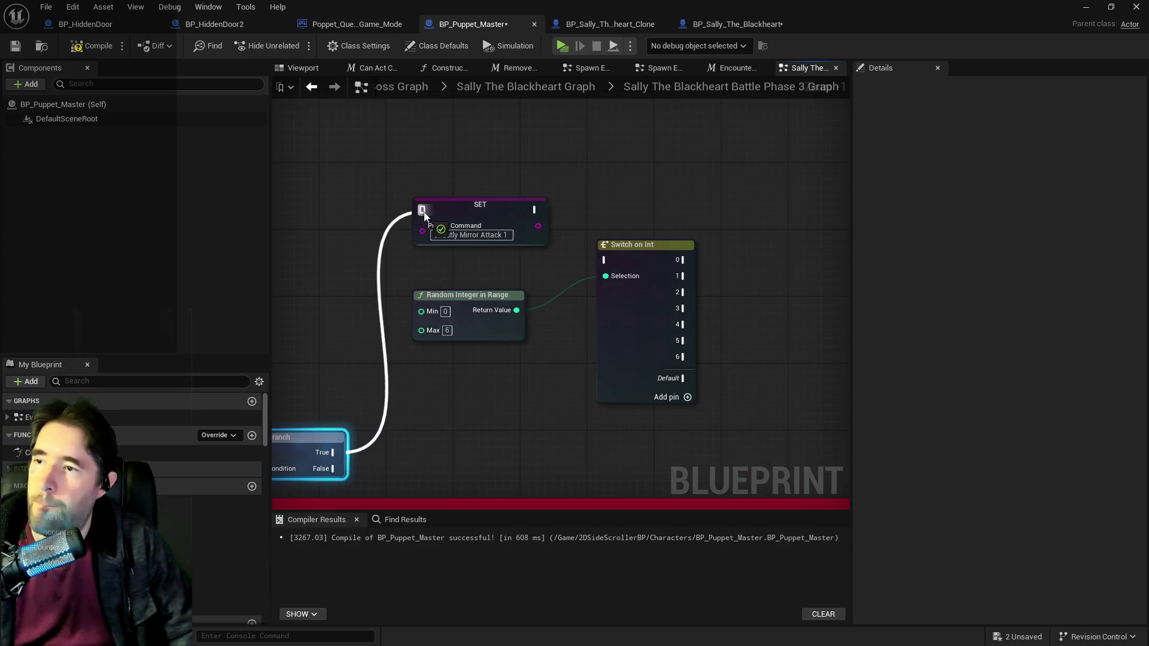
{"action": "left_click_drag", "start_coordinate": [534, 210], "coordinate": [611, 264]}
{"action": "left_click_drag", "start_coordinate": [631, 339], "coordinate": [740, 289]}
{"action": "mouse_move", "coordinate": [487, 302]}
{"action": "left_mouse_down"}
{"action": "mouse_move", "coordinate": [632, 302]}
{"action": "mouse_move", "coordinate": [645, 252]}
{"action": "left_mouse_up"}
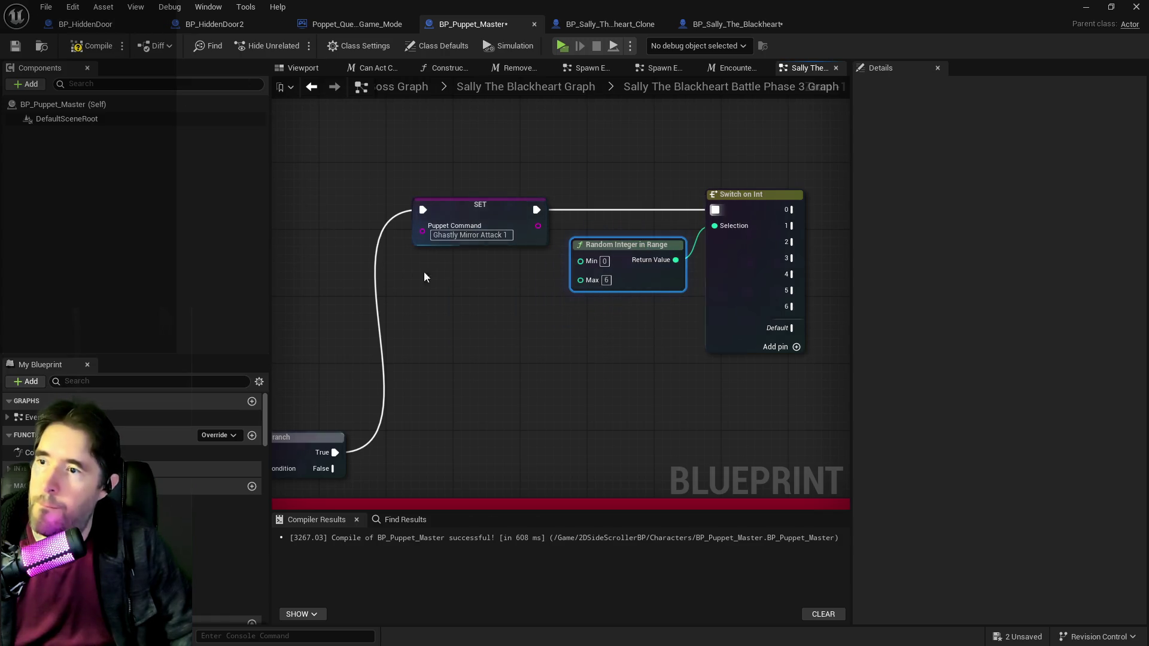
{"action": "mouse_move", "coordinate": [335, 452]}
{"action": "left_mouse_down"}
{"action": "mouse_move", "coordinate": [403, 380]}
{"action": "mouse_move", "coordinate": [525, 299]}
{"action": "mouse_move", "coordinate": [392, 346]}
{"action": "left_mouse_up"}
Step: Add a new Switch on Int with outputs 0 and 1, set random Max to 1, delete the old switch
{"action": "mouse_move", "coordinate": [676, 261]}
{"action": "left_mouse_down"}
{"action": "mouse_move", "coordinate": [649, 346]}
{"action": "mouse_move", "coordinate": [666, 352]}
{"action": "left_mouse_up"}
{"action": "type", "text": "switch"}
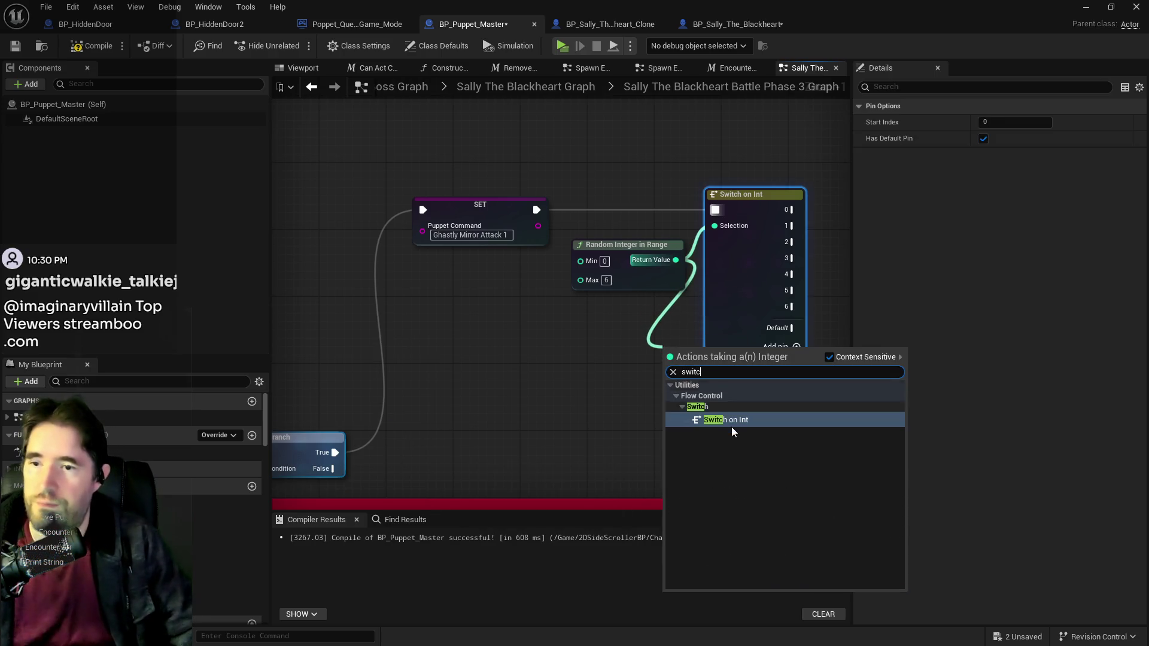
{"action": "left_click", "coordinate": [730, 426]}
{"action": "left_click", "coordinate": [737, 395]}
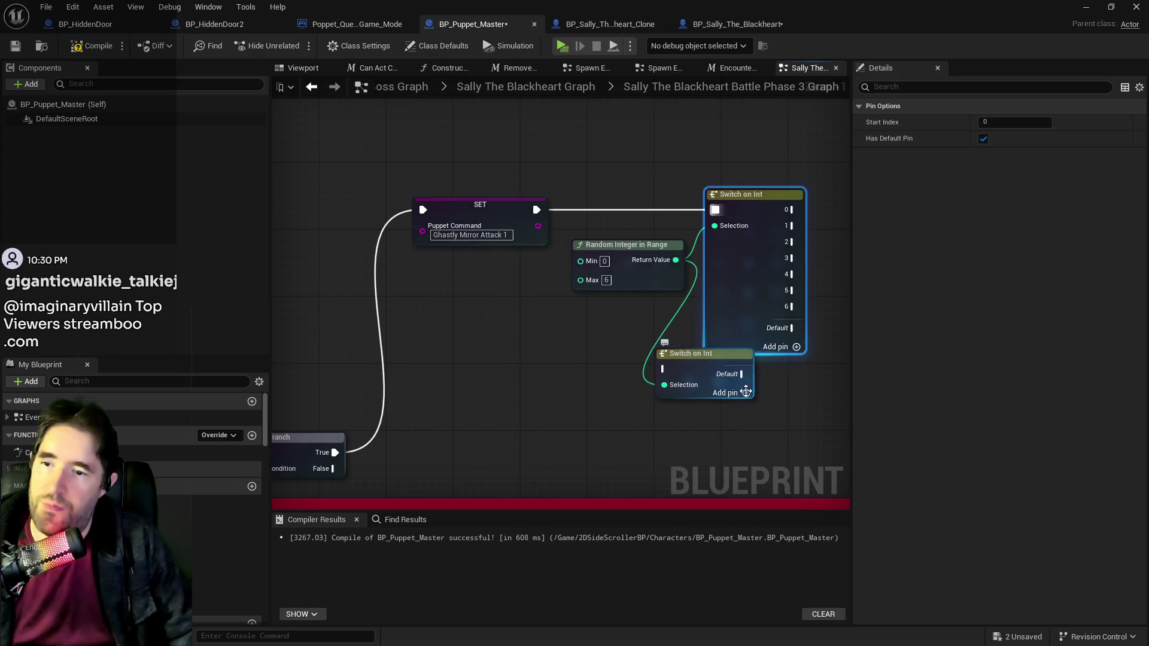
{"action": "left_click", "coordinate": [739, 410]}
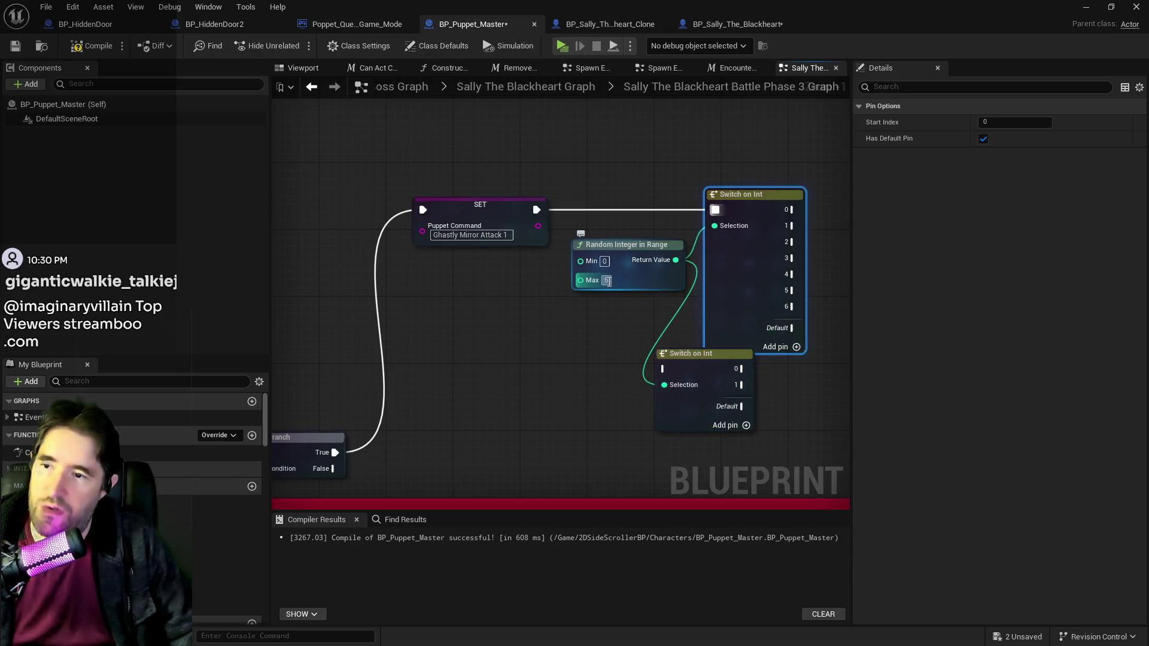
{"action": "type", "text": "1"}
{"action": "left_click", "coordinate": [592, 314]}
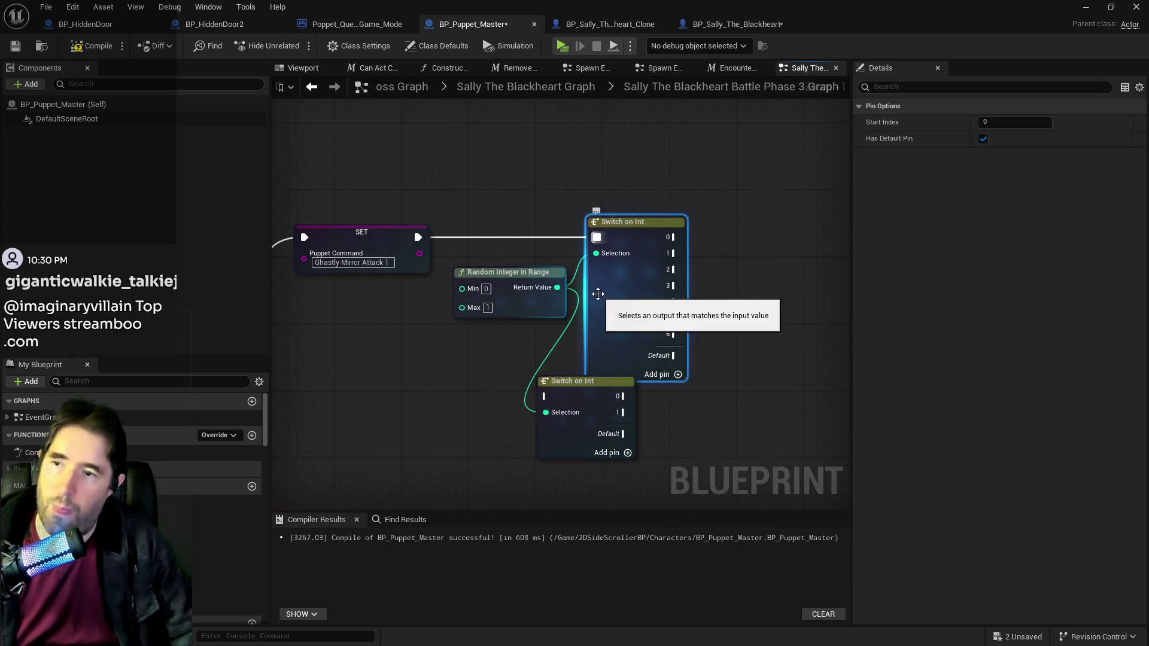
{"action": "key", "text": "Delete"}
{"action": "left_click_drag", "start_coordinate": [572, 383], "coordinate": [668, 225]}
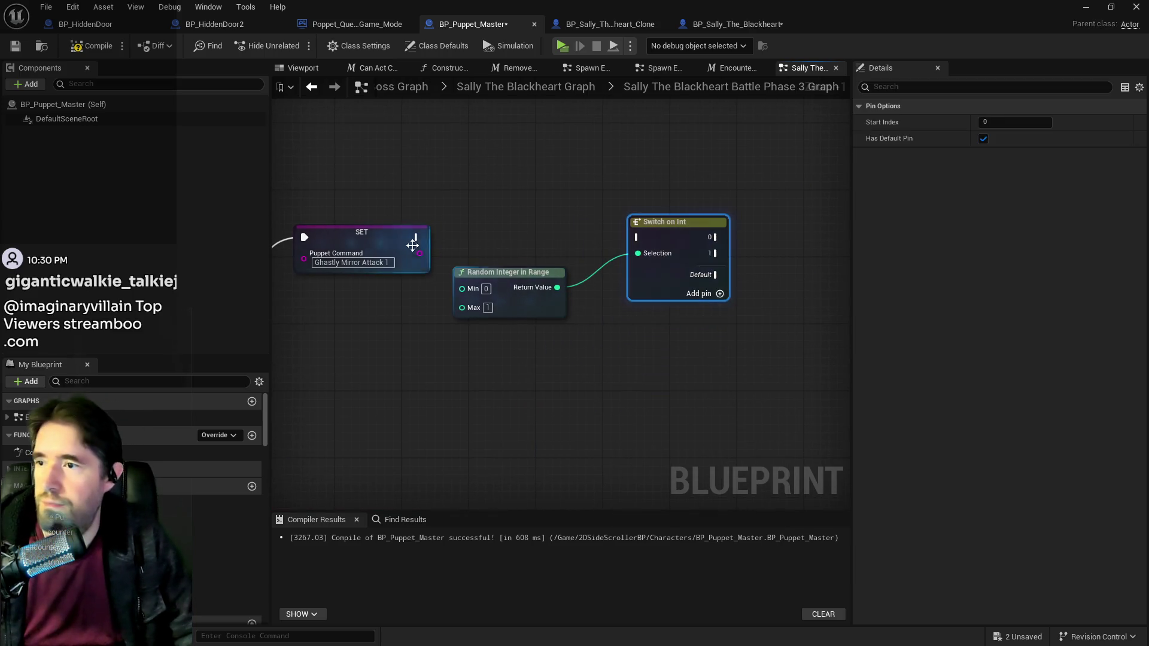
Step: Route Branch True toward the switch and rearrange the Has Tag and Branch nodes
{"action": "mouse_move", "coordinate": [402, 473]}
{"action": "left_mouse_down"}
{"action": "mouse_move", "coordinate": [565, 367]}
{"action": "mouse_move", "coordinate": [820, 231]}
{"action": "left_mouse_up"}
{"action": "left_click_drag", "start_coordinate": [631, 339], "coordinate": [684, 235]}
{"action": "scroll", "coordinate": [700, 279], "scroll_direction": "down", "scroll_amount": 1}
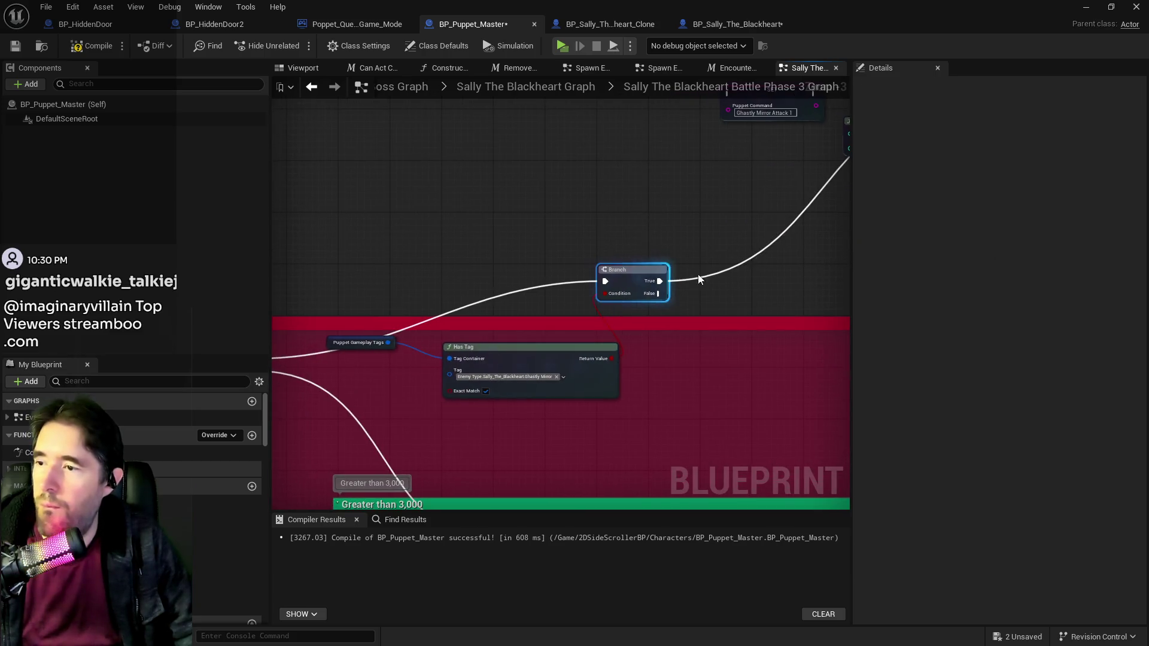
{"action": "mouse_move", "coordinate": [675, 358]}
{"action": "left_mouse_down"}
{"action": "mouse_move", "coordinate": [744, 325]}
{"action": "mouse_move", "coordinate": [599, 227]}
{"action": "mouse_move", "coordinate": [617, 199]}
{"action": "mouse_move", "coordinate": [638, 203]}
{"action": "mouse_move", "coordinate": [567, 157]}
{"action": "left_mouse_up"}
{"action": "left_click", "coordinate": [350, 264]}
{"action": "mouse_move", "coordinate": [298, 249]}
{"action": "left_mouse_down"}
{"action": "mouse_move", "coordinate": [486, 304]}
{"action": "mouse_move", "coordinate": [573, 288]}
{"action": "left_mouse_up"}
{"action": "left_click_drag", "start_coordinate": [578, 146], "coordinate": [689, 139]}
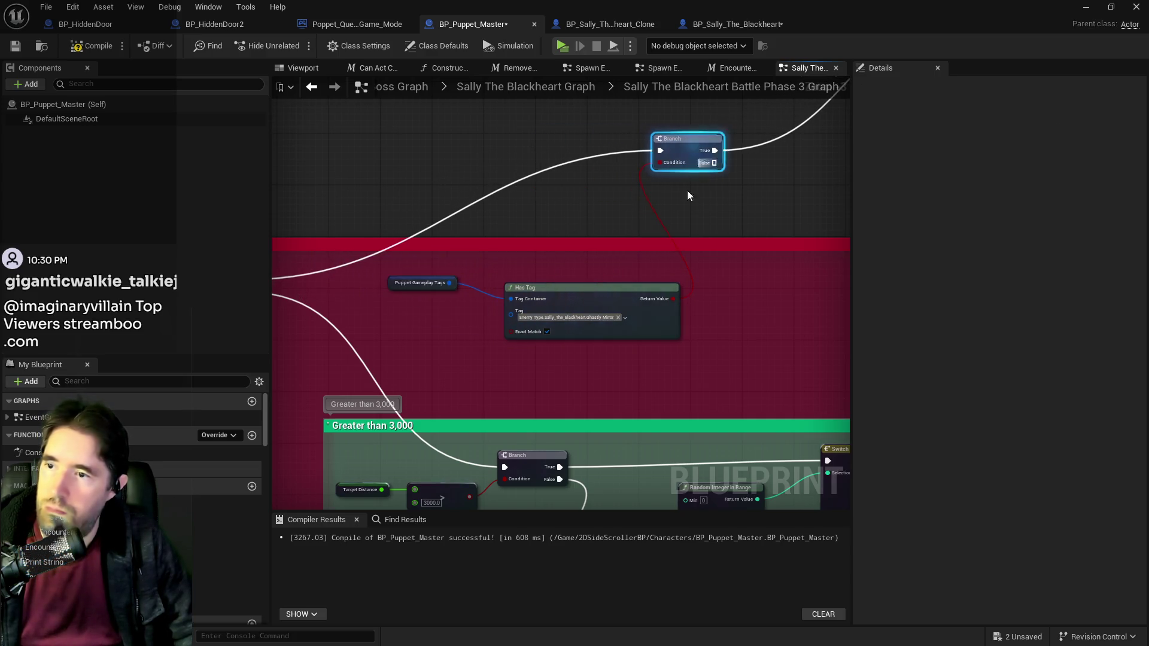
{"action": "scroll", "coordinate": [622, 268], "scroll_direction": "down", "scroll_amount": 2}
{"action": "left_click_drag", "start_coordinate": [623, 273], "coordinate": [526, 269]}
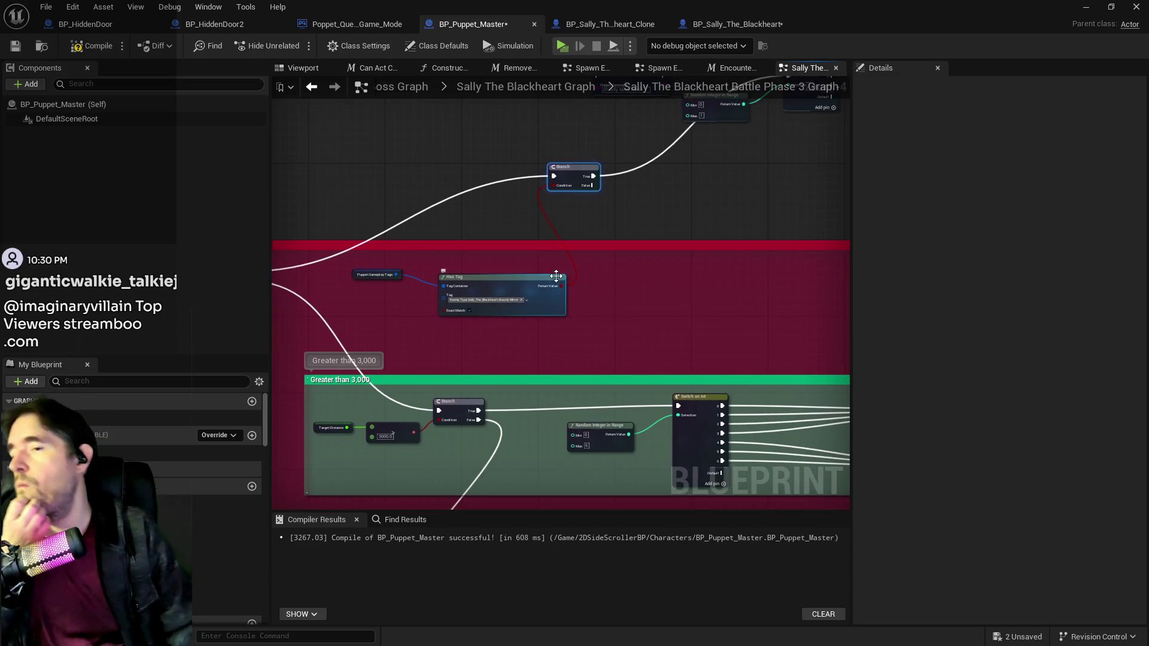
{"action": "left_click", "coordinate": [484, 269]}
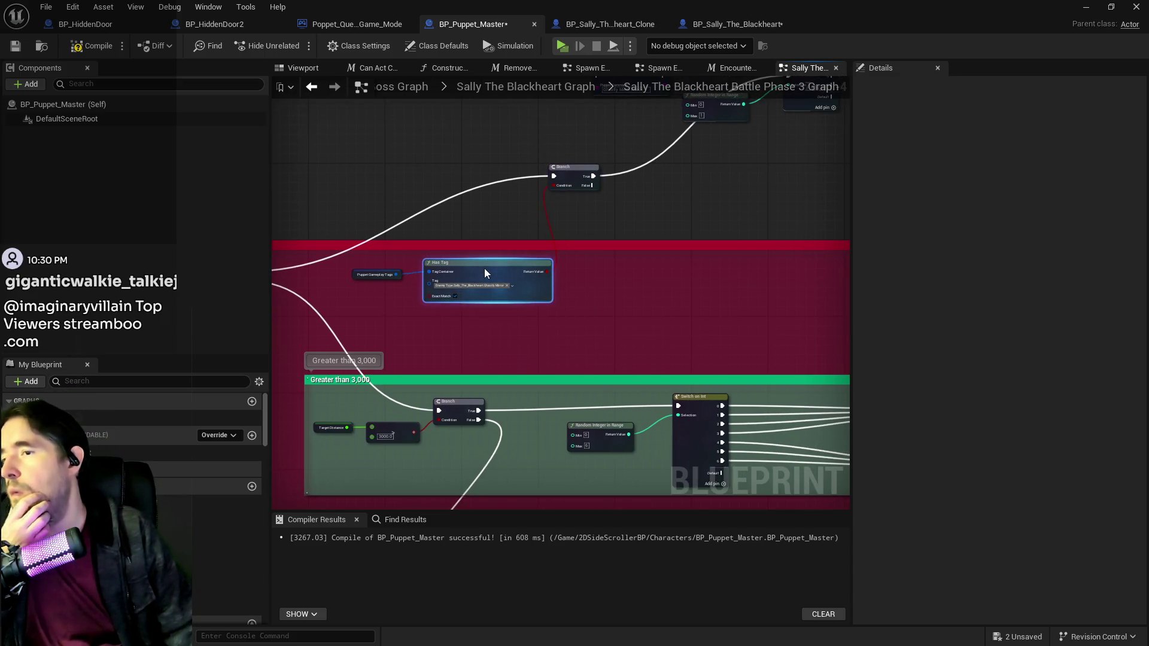
{"action": "left_click_drag", "start_coordinate": [484, 273], "coordinate": [654, 258]}
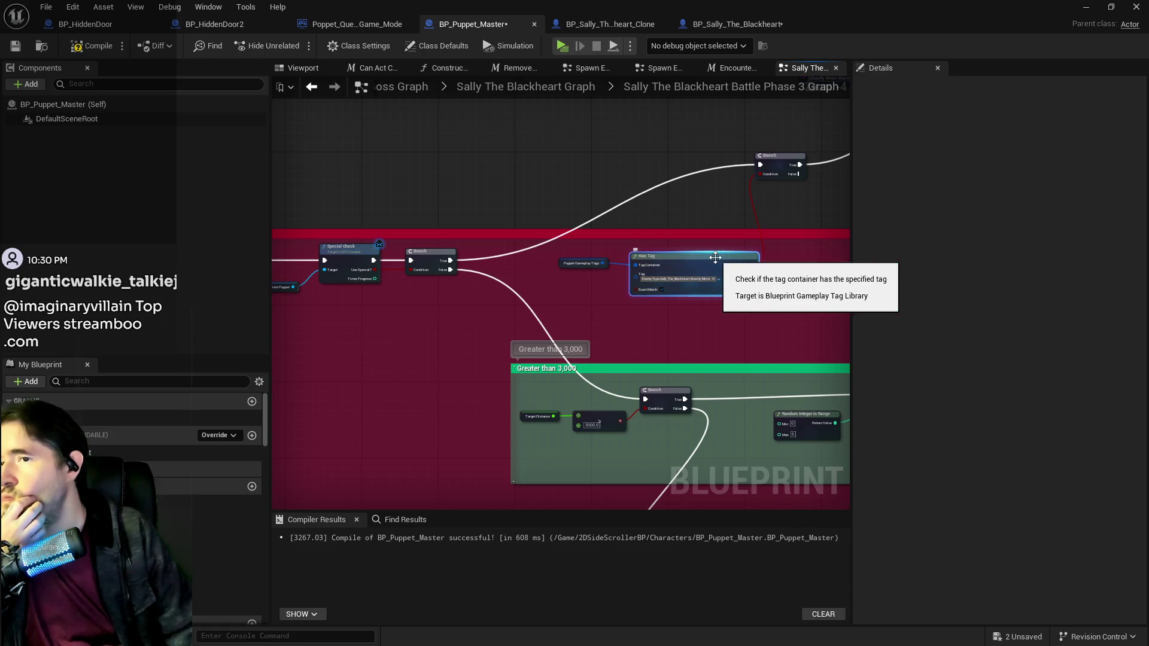
{"action": "mouse_move", "coordinate": [709, 213]}
{"action": "left_mouse_down"}
{"action": "mouse_move", "coordinate": [385, 351]}
{"action": "mouse_move", "coordinate": [727, 290]}
{"action": "left_mouse_up"}
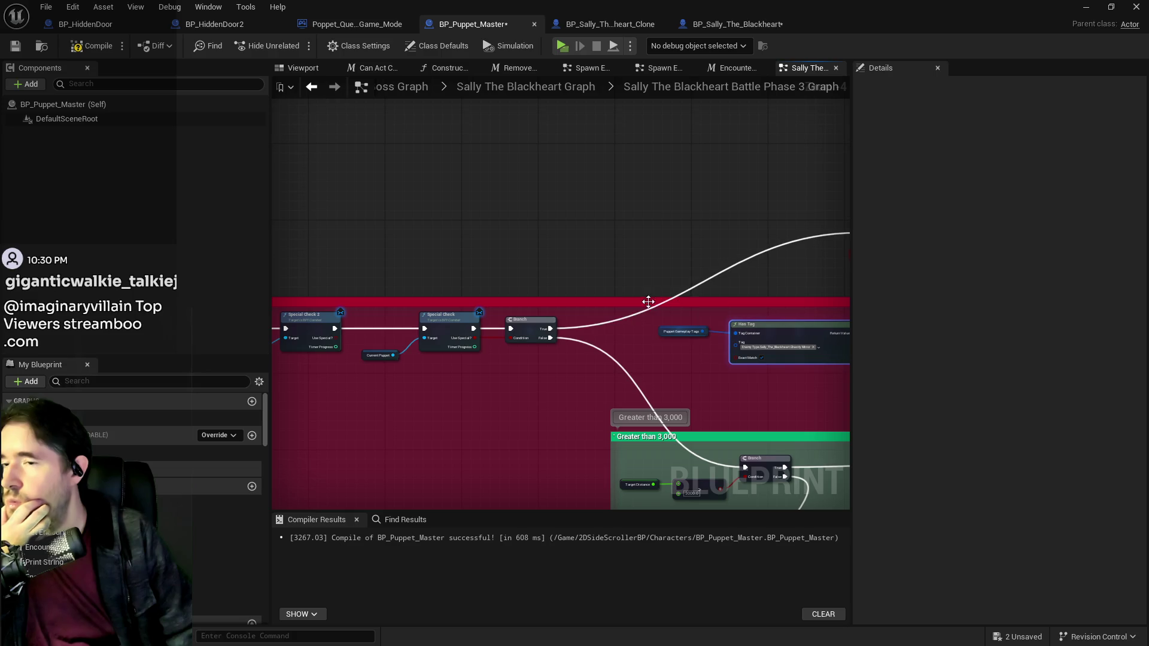
Step: Connect Branch True directly to Switch on Int and delete the unused Branch and Has Tag nodes
{"action": "mouse_move", "coordinate": [551, 328]}
{"action": "left_mouse_down"}
{"action": "mouse_move", "coordinate": [969, 165]}
{"action": "mouse_move", "coordinate": [535, 190]}
{"action": "mouse_move", "coordinate": [687, 139]}
{"action": "left_mouse_up"}
{"action": "left_click_drag", "start_coordinate": [272, 199], "coordinate": [508, 193]}
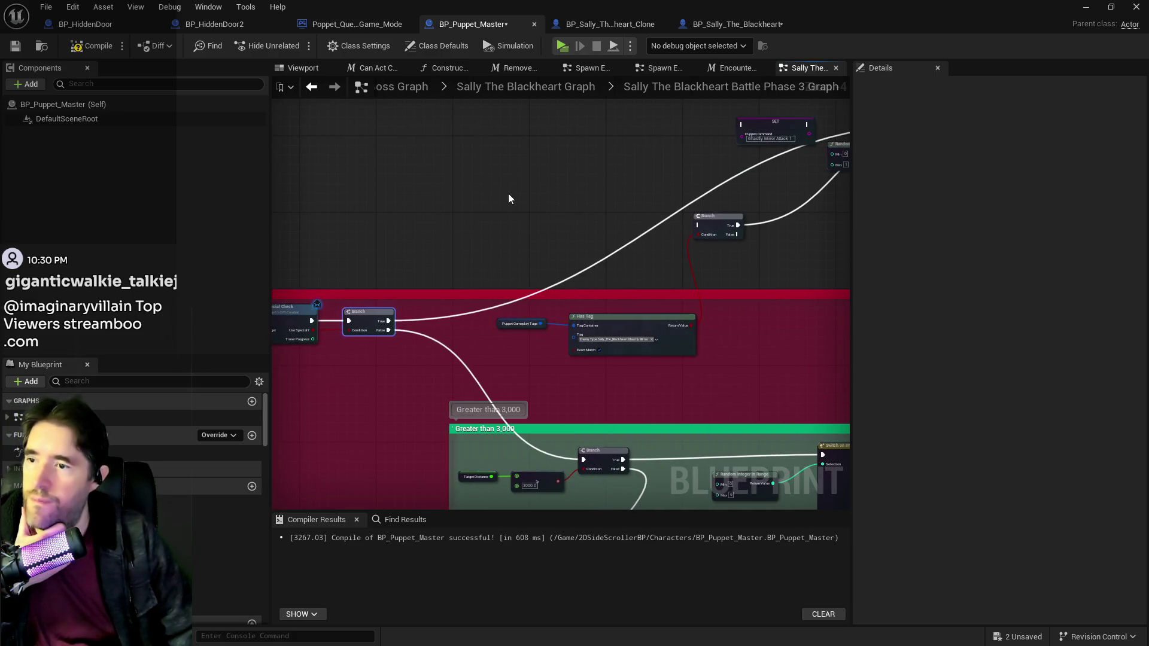
{"action": "mouse_move", "coordinate": [631, 296]}
{"action": "left_mouse_down"}
{"action": "mouse_move", "coordinate": [696, 333]}
{"action": "mouse_move", "coordinate": [739, 308]}
{"action": "left_mouse_up"}
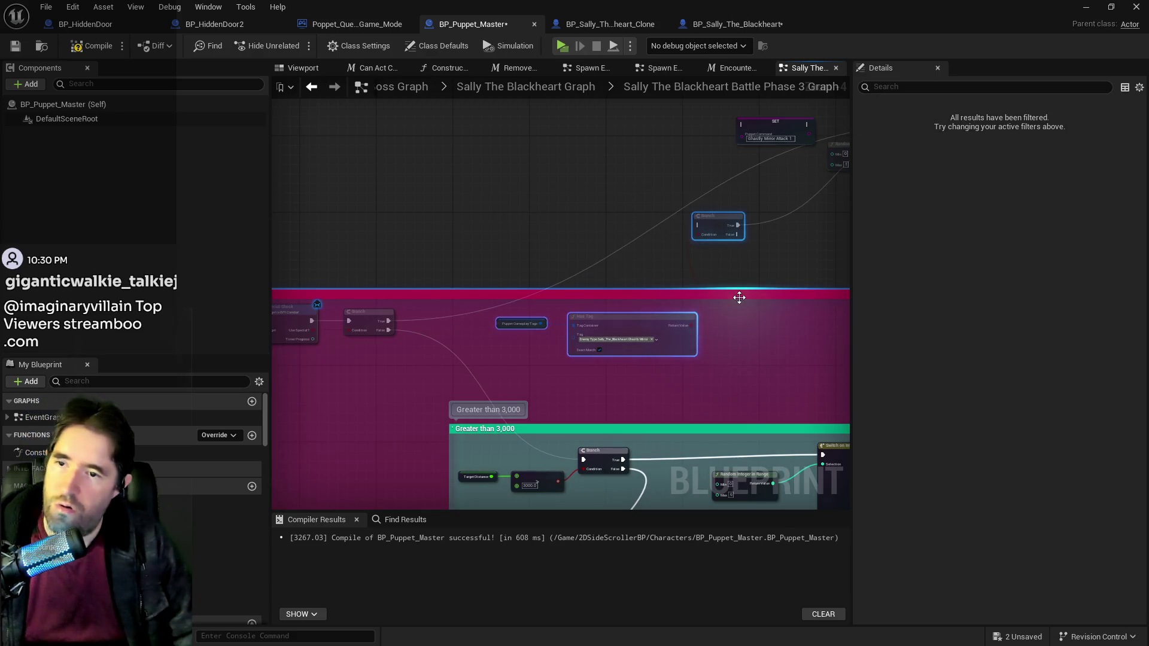
{"action": "key", "text": "Delete"}
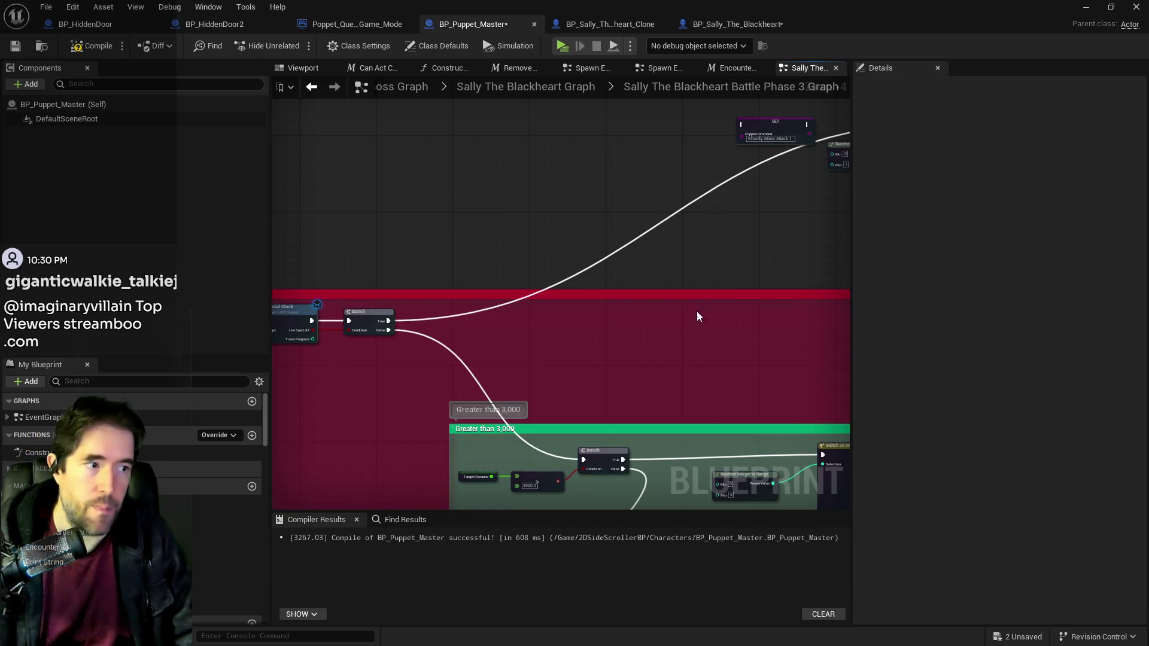
{"action": "scroll", "coordinate": [531, 239], "scroll_direction": "down", "scroll_amount": 4}
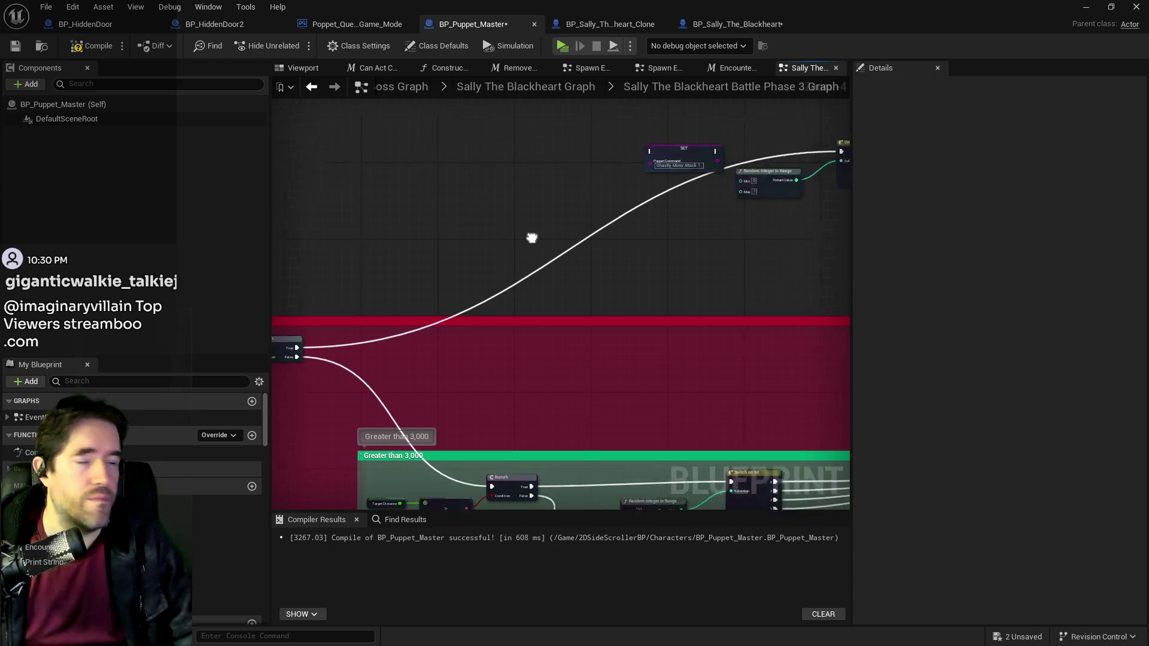
{"action": "scroll", "coordinate": [488, 169], "scroll_direction": "up", "scroll_amount": 2}
Step: Wire switch output 0 to the Ghastly Mirror Attack 1 SET and shift the nodes left
{"action": "left_click_drag", "start_coordinate": [556, 217], "coordinate": [791, 196]}
{"action": "scroll", "coordinate": [598, 209], "scroll_direction": "up", "scroll_amount": 2}
{"action": "left_click_drag", "start_coordinate": [580, 210], "coordinate": [641, 203]}
{"action": "scroll", "coordinate": [567, 233], "scroll_direction": "down", "scroll_amount": 2}
{"action": "left_click_drag", "start_coordinate": [436, 211], "coordinate": [684, 265]}
{"action": "mouse_move", "coordinate": [521, 227]}
{"action": "left_mouse_down"}
{"action": "mouse_move", "coordinate": [356, 246]}
{"action": "mouse_move", "coordinate": [503, 210]}
{"action": "mouse_move", "coordinate": [572, 210]}
{"action": "mouse_move", "coordinate": [528, 204]}
{"action": "left_mouse_up"}
Step: Duplicate the SET node and change its command to Ghastly Mirror Attack 2
{"action": "left_click", "coordinate": [626, 206]}
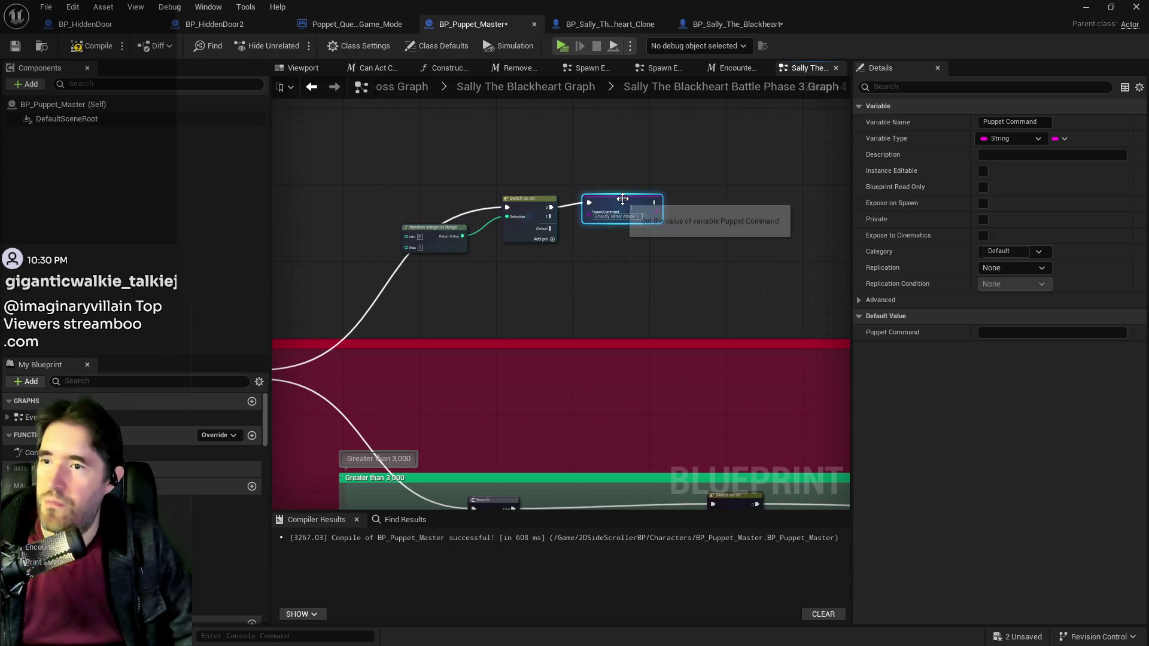
{"action": "left_click_drag", "start_coordinate": [626, 206], "coordinate": [645, 205]}
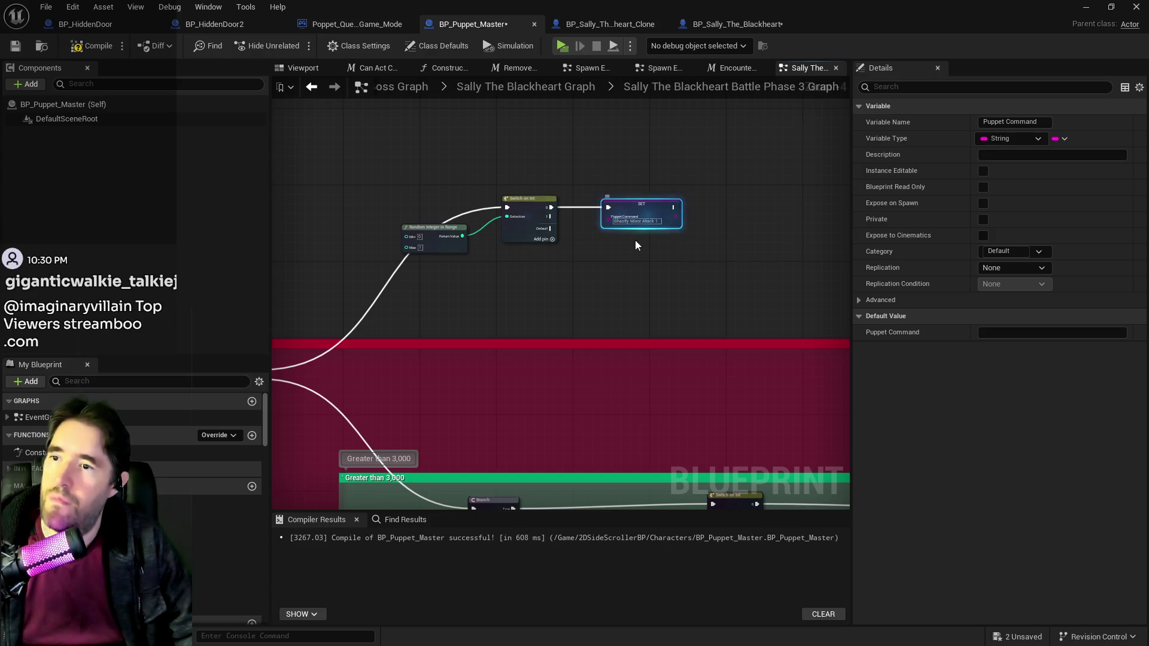
{"action": "key", "text": "ctrl+v"}
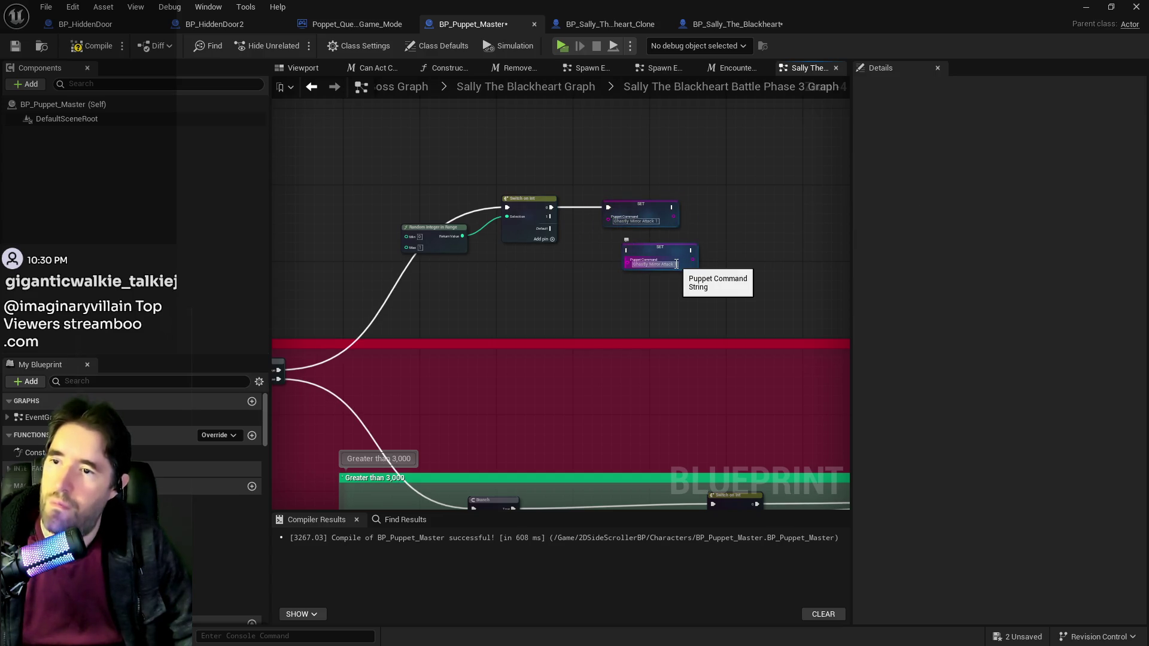
{"action": "scroll", "coordinate": [674, 263], "scroll_direction": "up", "scroll_amount": 3}
{"action": "left_click", "coordinate": [651, 266]}
{"action": "left_click", "coordinate": [651, 265]}
{"action": "key", "text": "BackSpace"}
{"action": "type", "text": "2"}
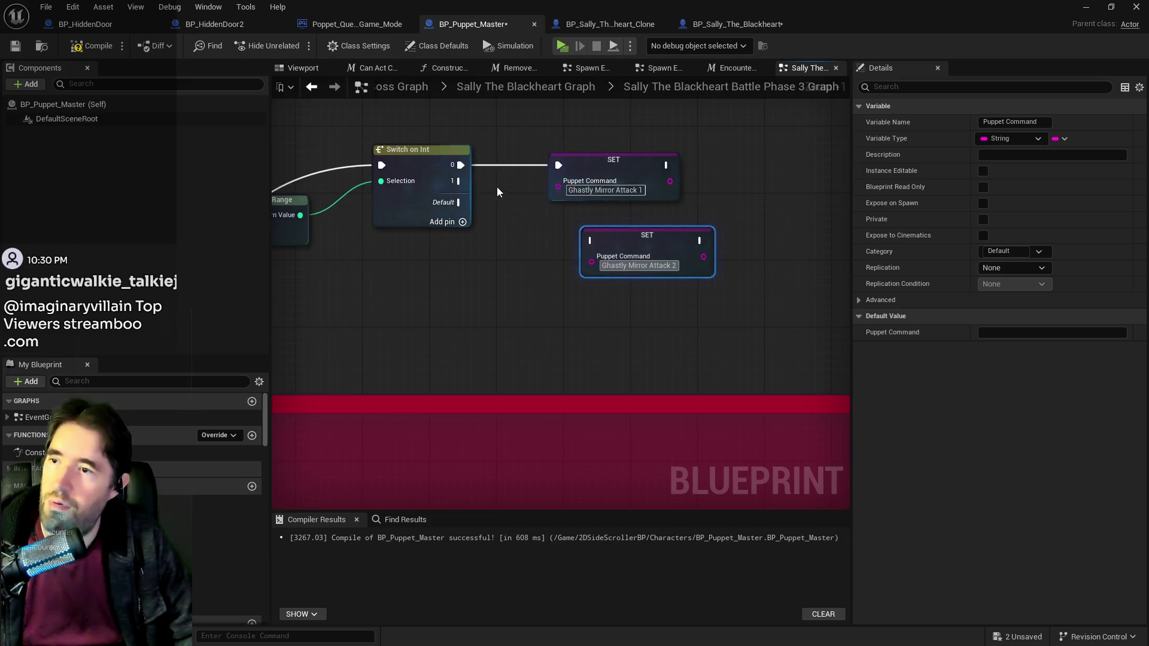
Step: Wire switch output 1 to the Attack 2 SET and save the Puppet Master blueprint
{"action": "left_click_drag", "start_coordinate": [459, 181], "coordinate": [597, 238]}
{"action": "left_click", "coordinate": [614, 227]}
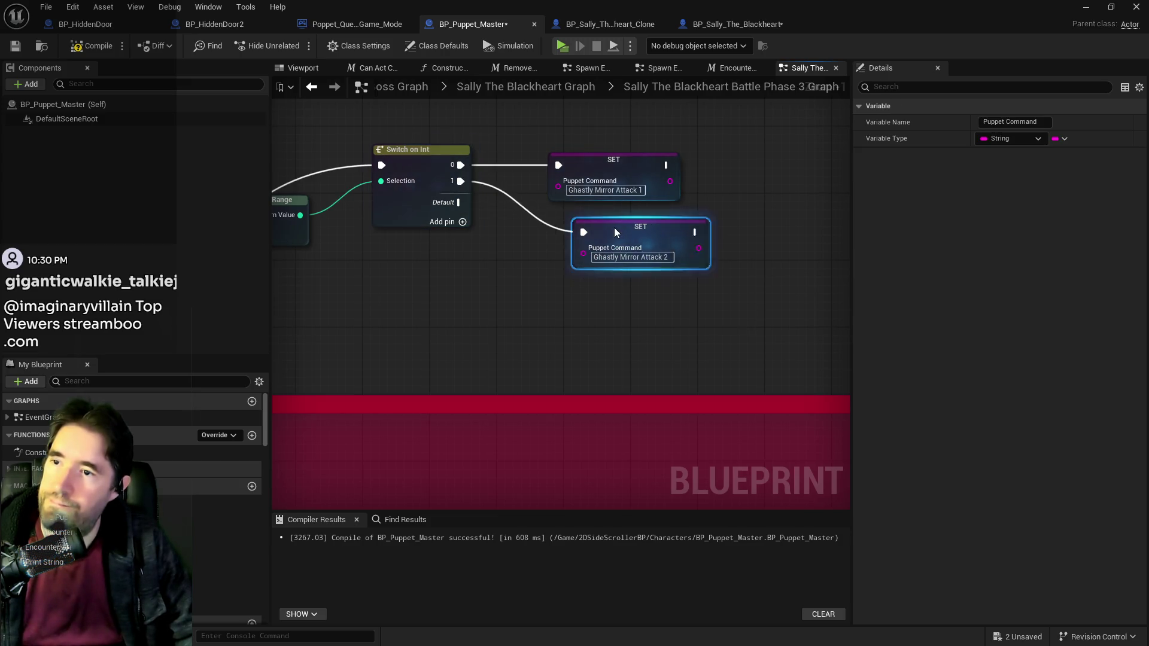
{"action": "scroll", "coordinate": [500, 256], "scroll_direction": "down", "scroll_amount": 3}
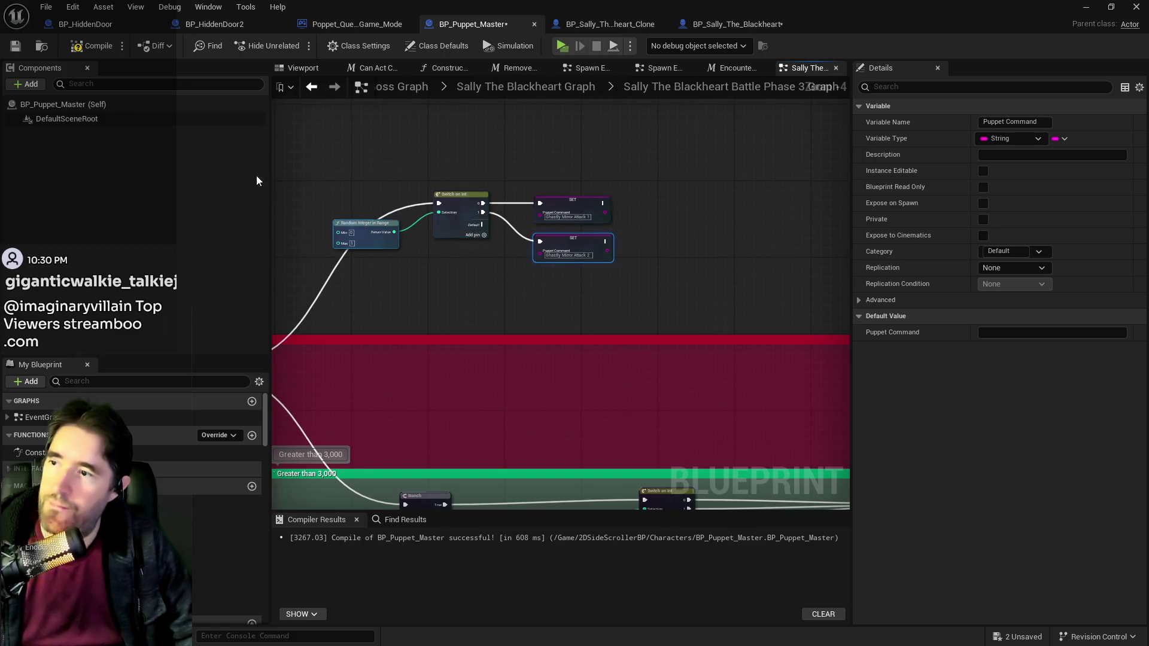
{"action": "left_click", "coordinate": [19, 53]}
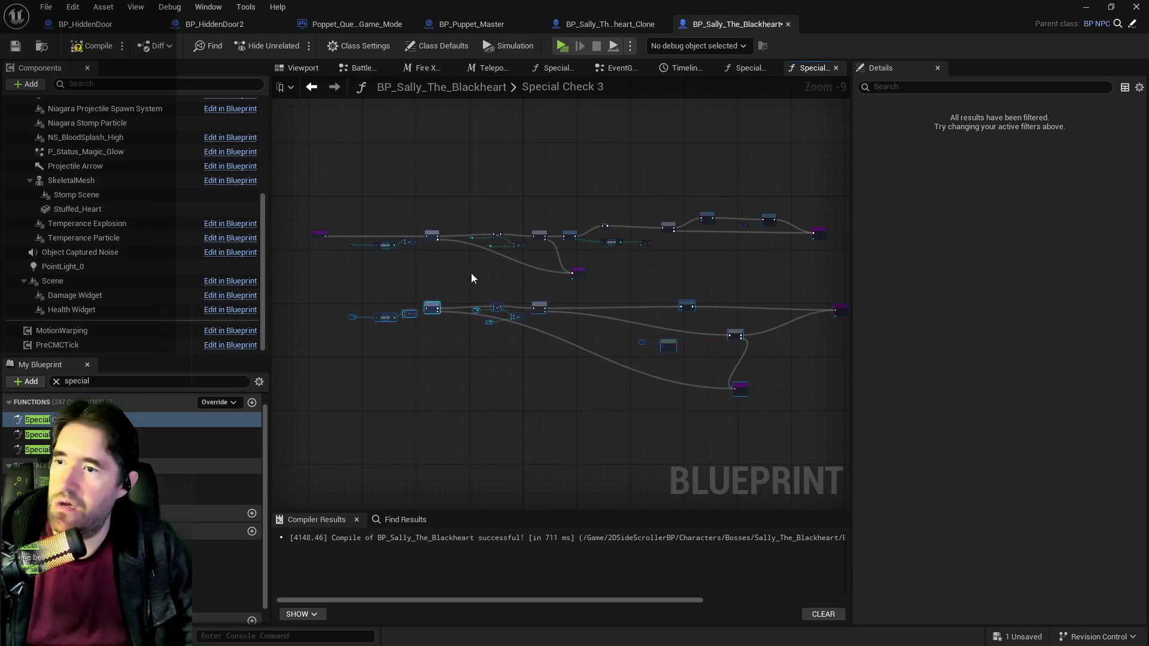
Step: Reroute Special Check 3's flow to the lower Branch, delete the unused upper row, and save
{"action": "scroll", "coordinate": [422, 250], "scroll_direction": "up", "scroll_amount": 4}
{"action": "mouse_move", "coordinate": [550, 240]}
{"action": "left_mouse_down"}
{"action": "mouse_move", "coordinate": [564, 277]}
{"action": "mouse_move", "coordinate": [756, 396]}
{"action": "left_mouse_up"}
{"action": "scroll", "coordinate": [763, 375], "scroll_direction": "down", "scroll_amount": 2}
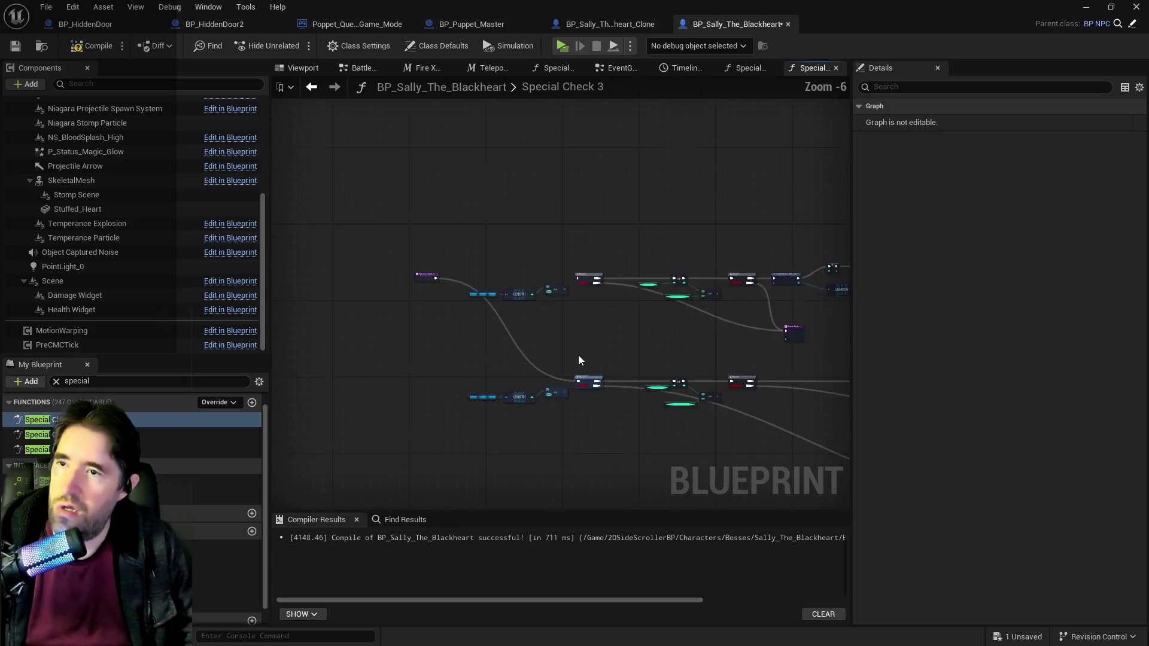
{"action": "mouse_move", "coordinate": [483, 250]}
{"action": "left_mouse_down"}
{"action": "mouse_move", "coordinate": [818, 319]}
{"action": "mouse_move", "coordinate": [769, 340]}
{"action": "mouse_move", "coordinate": [681, 338]}
{"action": "left_mouse_up"}
{"action": "key", "text": "Delete"}
{"action": "scroll", "coordinate": [753, 296], "scroll_direction": "down", "scroll_amount": 2}
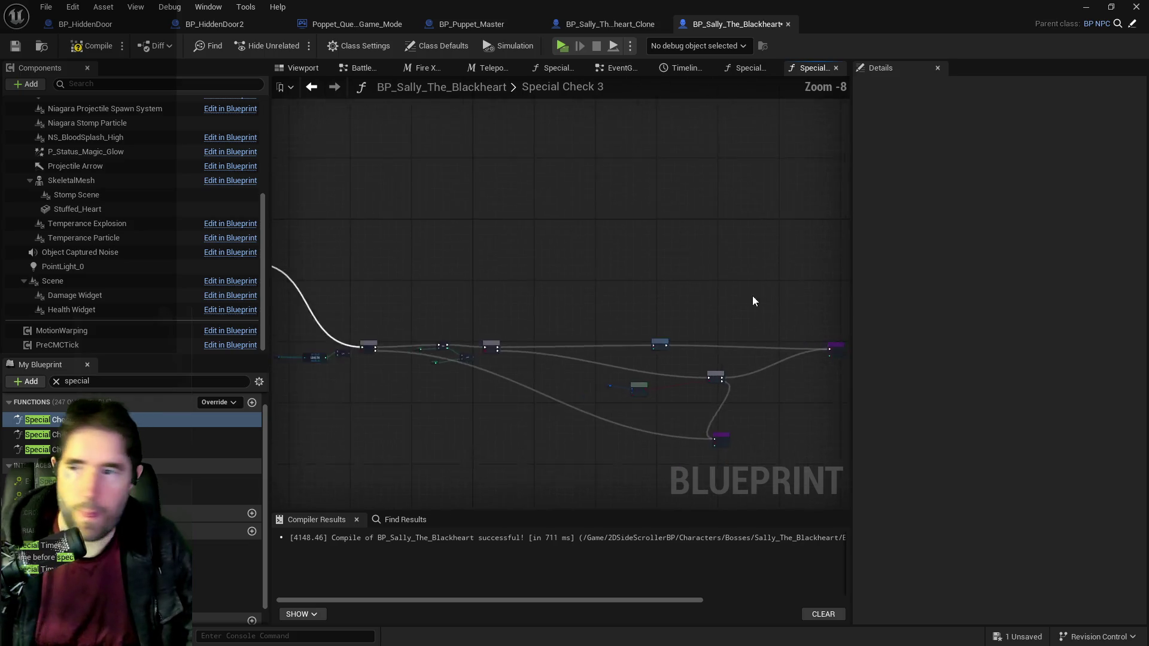
{"action": "mouse_move", "coordinate": [331, 316]}
{"action": "left_mouse_down"}
{"action": "mouse_move", "coordinate": [464, 362]}
{"action": "mouse_move", "coordinate": [827, 430]}
{"action": "left_mouse_up"}
{"action": "mouse_move", "coordinate": [828, 346]}
{"action": "left_mouse_down"}
{"action": "mouse_move", "coordinate": [835, 276]}
{"action": "mouse_move", "coordinate": [794, 284]}
{"action": "mouse_move", "coordinate": [767, 264]}
{"action": "left_mouse_up"}
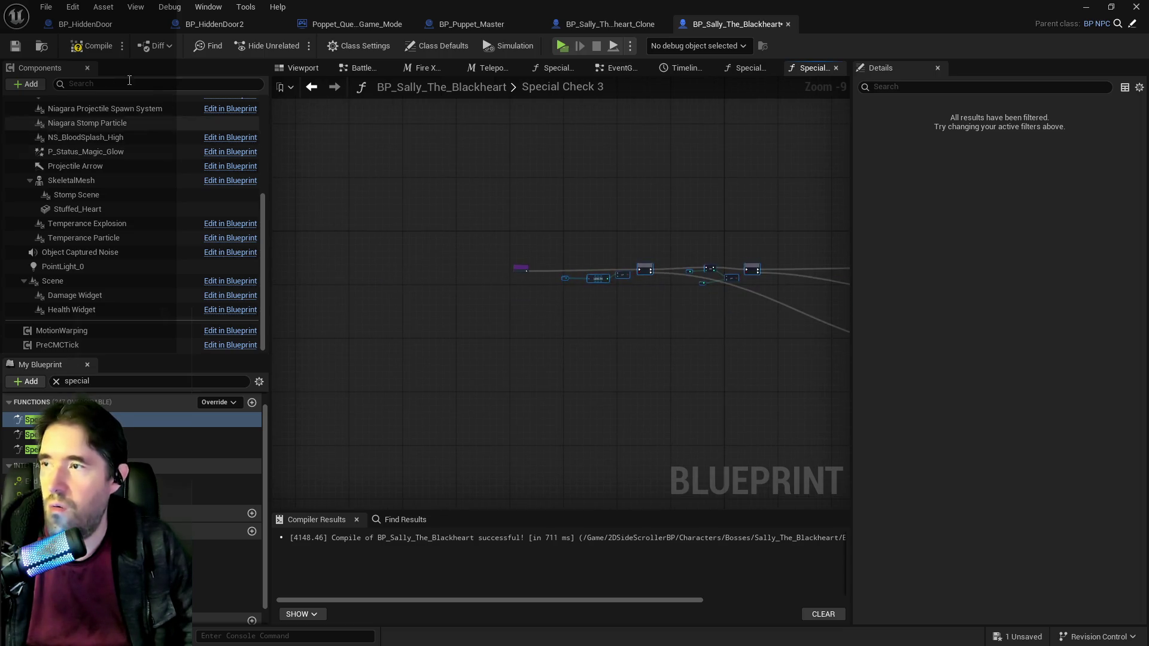
{"action": "left_click", "coordinate": [15, 46]}
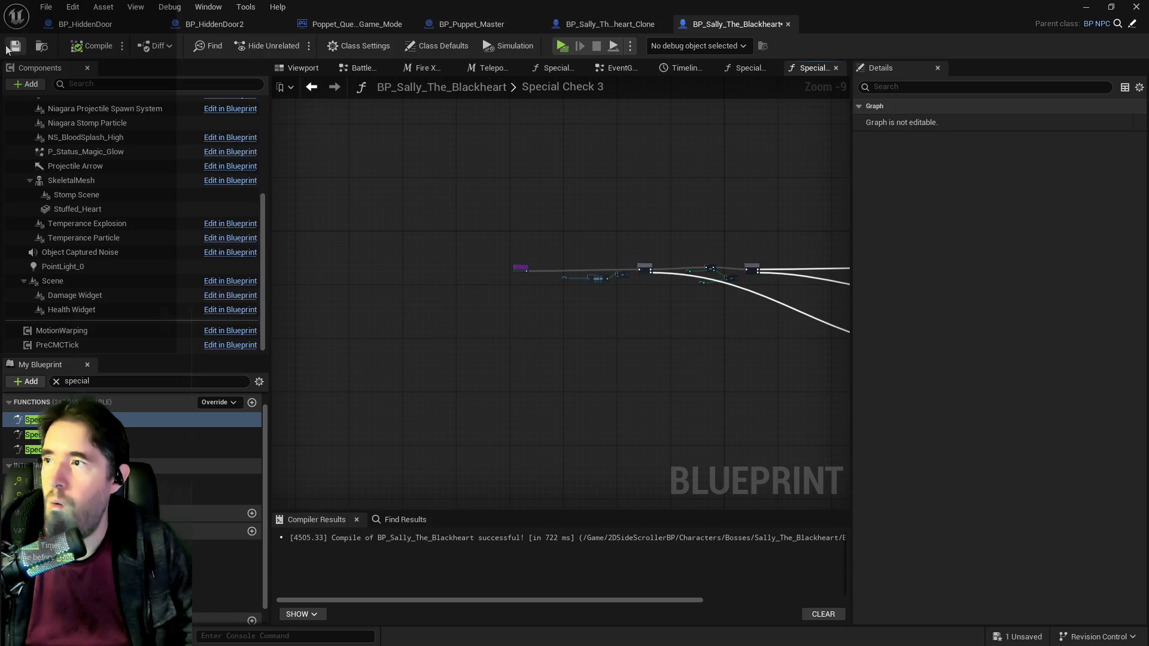
Step: Review the Special Check 2 graph, moving its entry node up
{"action": "left_click", "coordinate": [748, 70]}
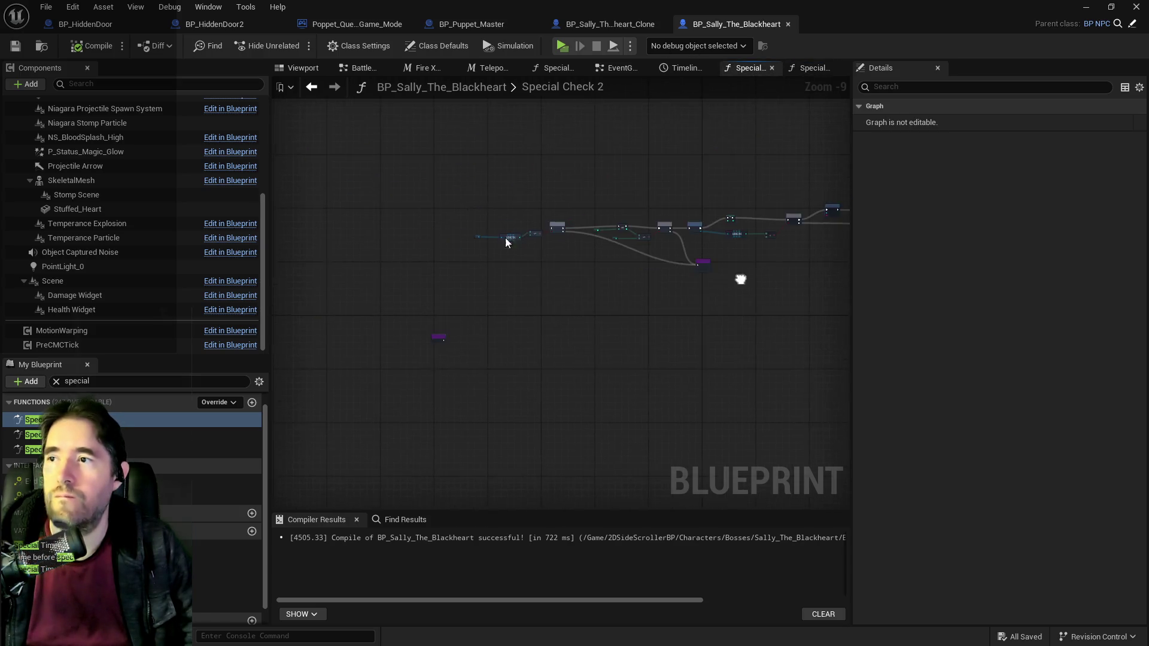
{"action": "scroll", "coordinate": [506, 238], "scroll_direction": "up", "scroll_amount": 2}
{"action": "scroll", "coordinate": [419, 389], "scroll_direction": "up", "scroll_amount": 2}
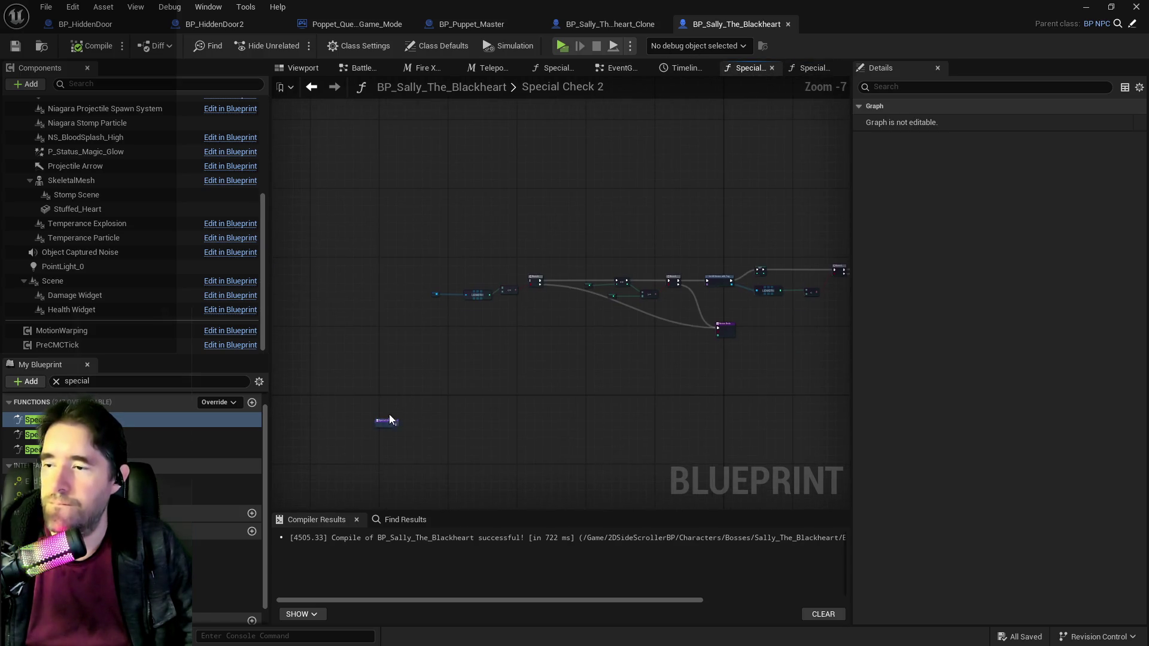
{"action": "mouse_move", "coordinate": [386, 422]}
{"action": "left_mouse_down"}
{"action": "mouse_move", "coordinate": [391, 288]}
{"action": "mouse_move", "coordinate": [792, 295]}
{"action": "left_mouse_up"}
{"action": "scroll", "coordinate": [405, 280], "scroll_direction": "up", "scroll_amount": 2}
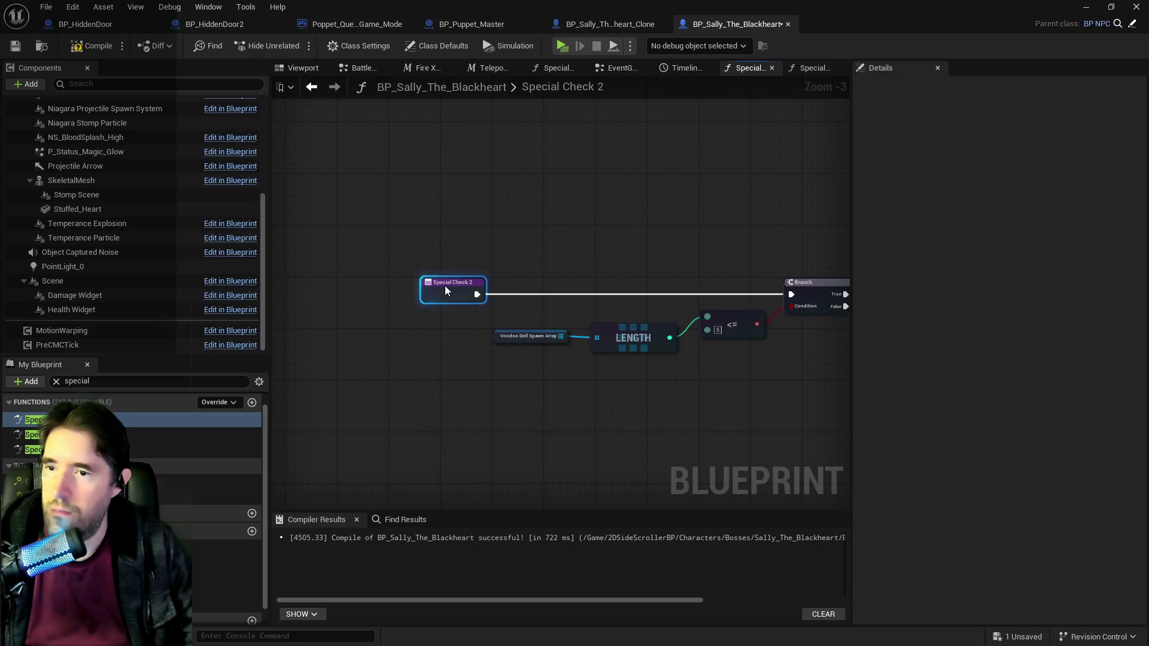
{"action": "mouse_move", "coordinate": [445, 286]}
{"action": "left_mouse_down"}
{"action": "mouse_move", "coordinate": [508, 317]}
{"action": "mouse_move", "coordinate": [576, 373]}
{"action": "mouse_move", "coordinate": [688, 378]}
{"action": "left_mouse_up"}
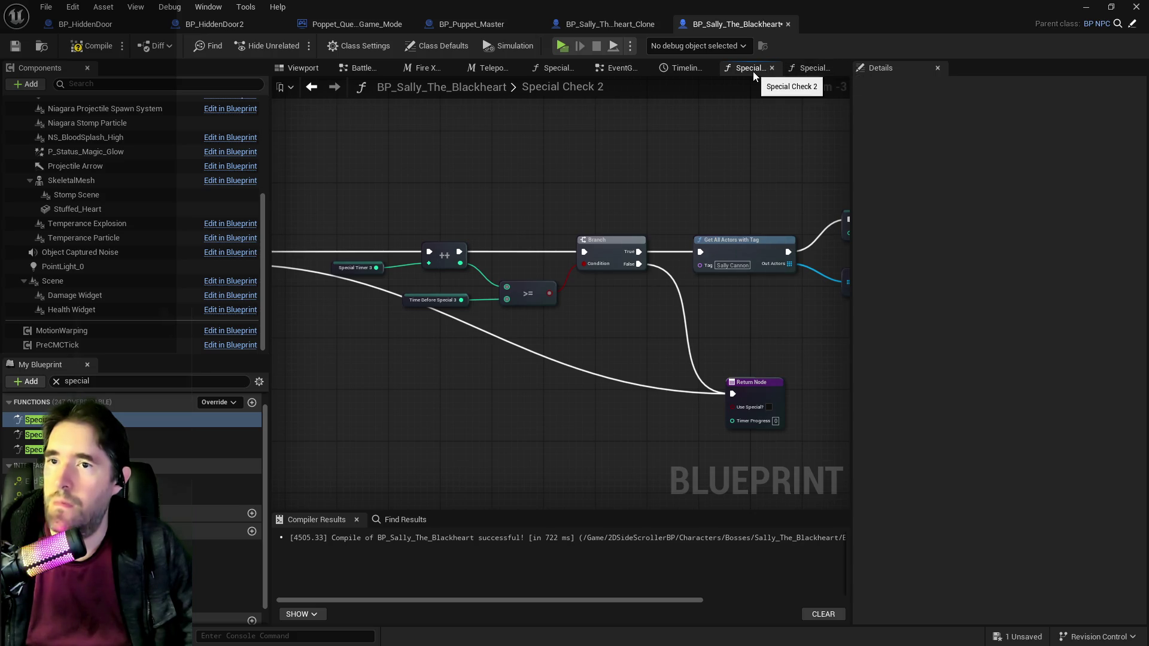
Step: Copy the Summon Unit Timer and Time Till Unit Is Summoned nodes from Special Check 3
{"action": "left_click", "coordinate": [816, 70]}
{"action": "scroll", "coordinate": [736, 263], "scroll_direction": "up", "scroll_amount": 4}
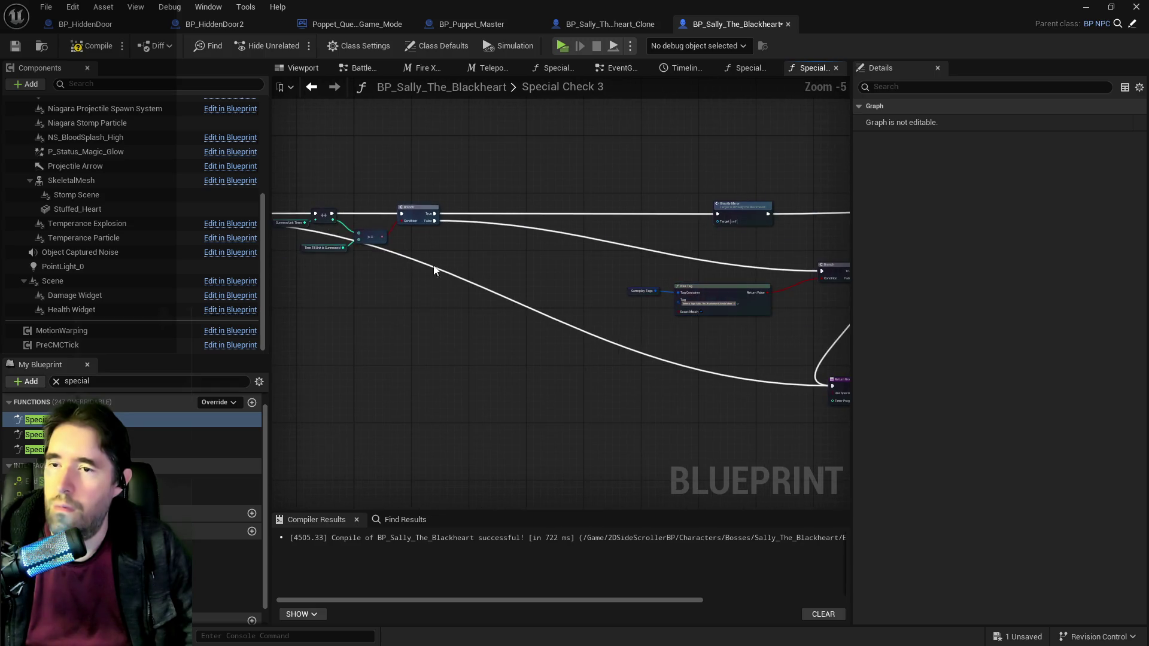
{"action": "scroll", "coordinate": [591, 293], "scroll_direction": "down", "scroll_amount": 1}
{"action": "scroll", "coordinate": [461, 246], "scroll_direction": "up", "scroll_amount": 3}
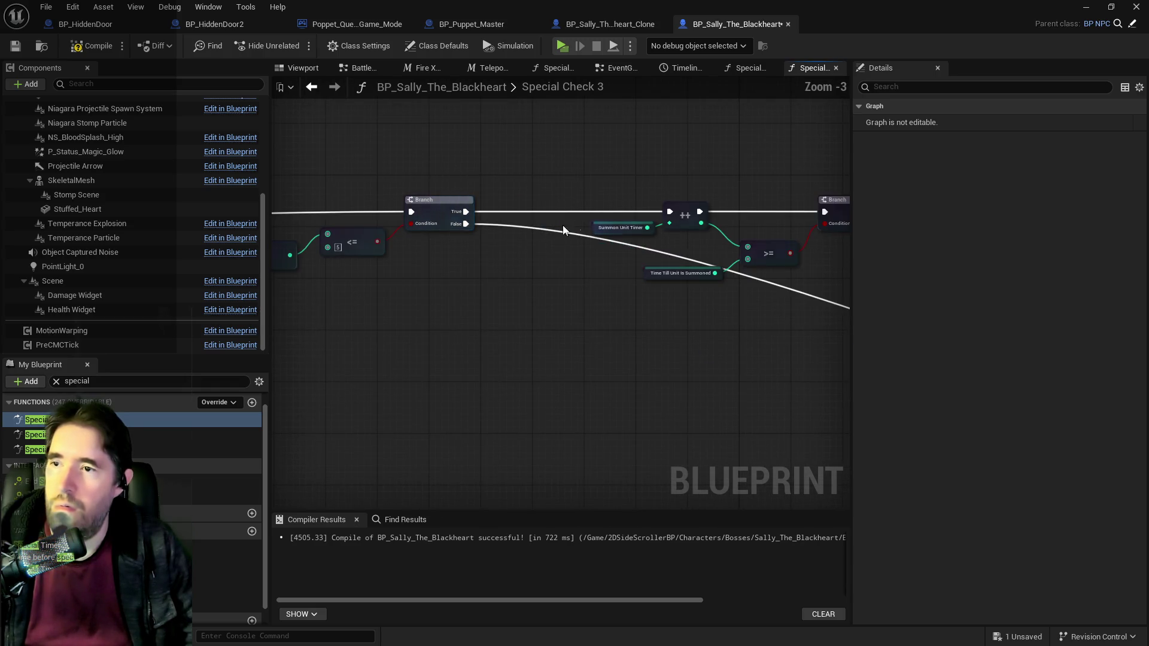
{"action": "left_click_drag", "start_coordinate": [563, 225], "coordinate": [649, 288]}
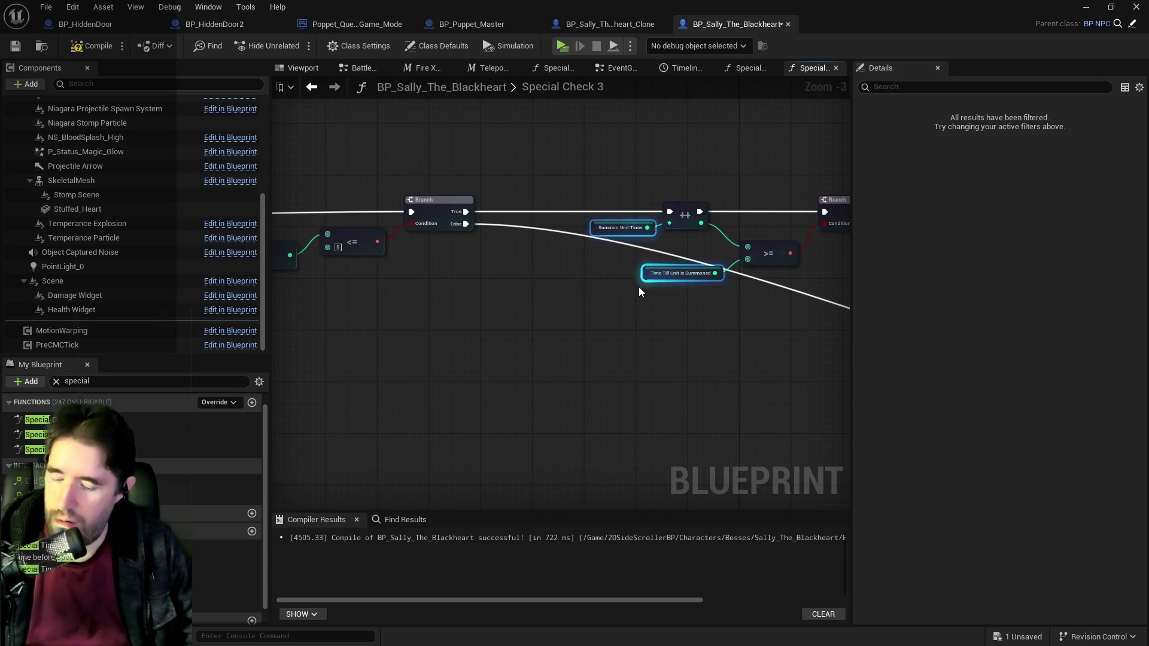
{"action": "left_click", "coordinate": [746, 68]}
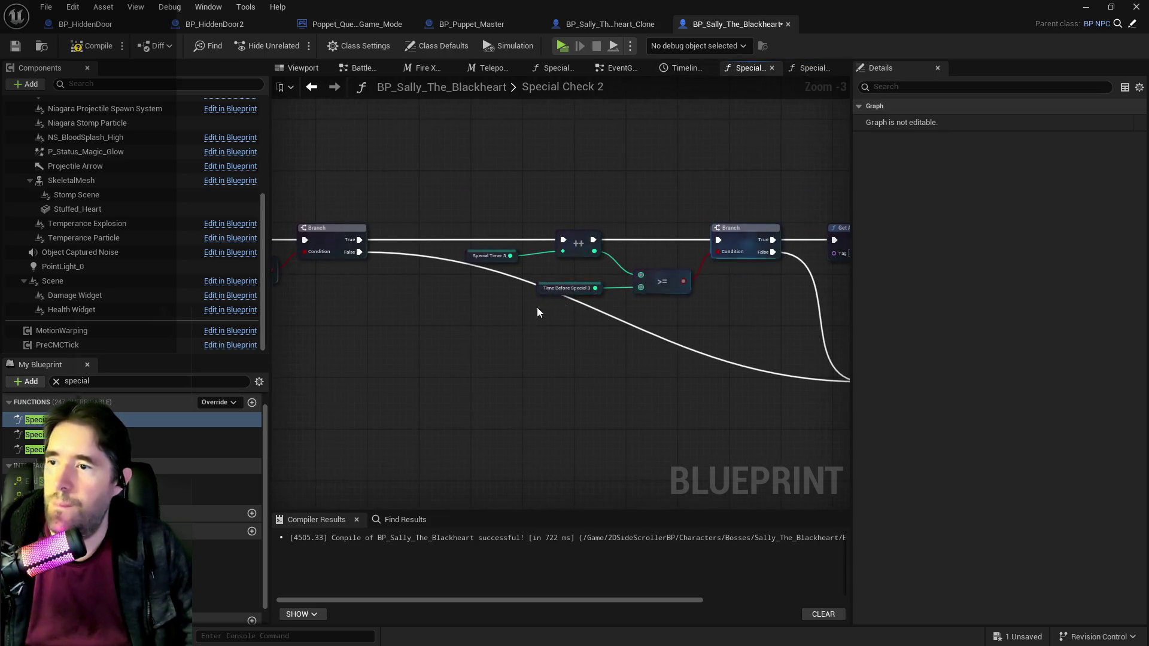
Step: In Special Check 2, wire Summon Unit Timer and Time Till Unit Is Summoned into ++ and >=, removing the old getters
{"action": "key", "text": "ctrl+v"}
{"action": "left_click_drag", "start_coordinate": [489, 307], "coordinate": [563, 252]}
{"action": "left_click_drag", "start_coordinate": [556, 352], "coordinate": [644, 292]}
{"action": "left_click", "coordinate": [476, 255]}
{"action": "left_click", "coordinate": [566, 287], "text": "ctrl"}
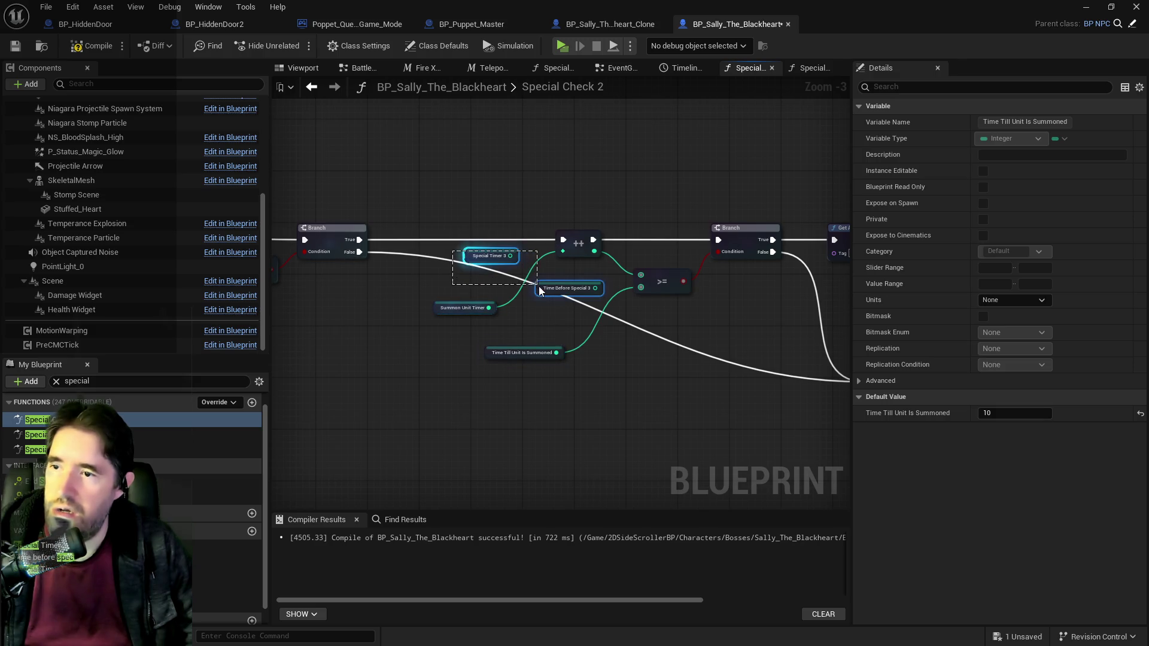
{"action": "key", "text": "Delete"}
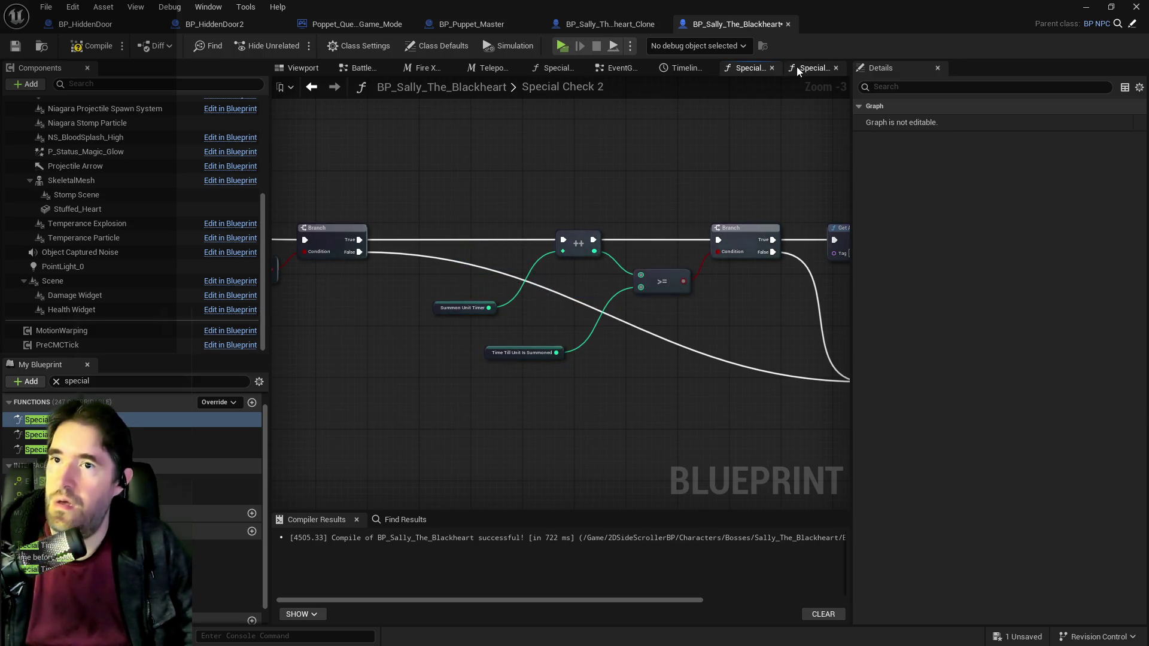
Step: In Special Check 3, wire Special Timer 3 into ++ and Time Before Special 3 into >=
{"action": "left_click", "coordinate": [798, 67]}
{"action": "key", "text": "ctrl+v"}
{"action": "left_click", "coordinate": [585, 246]}
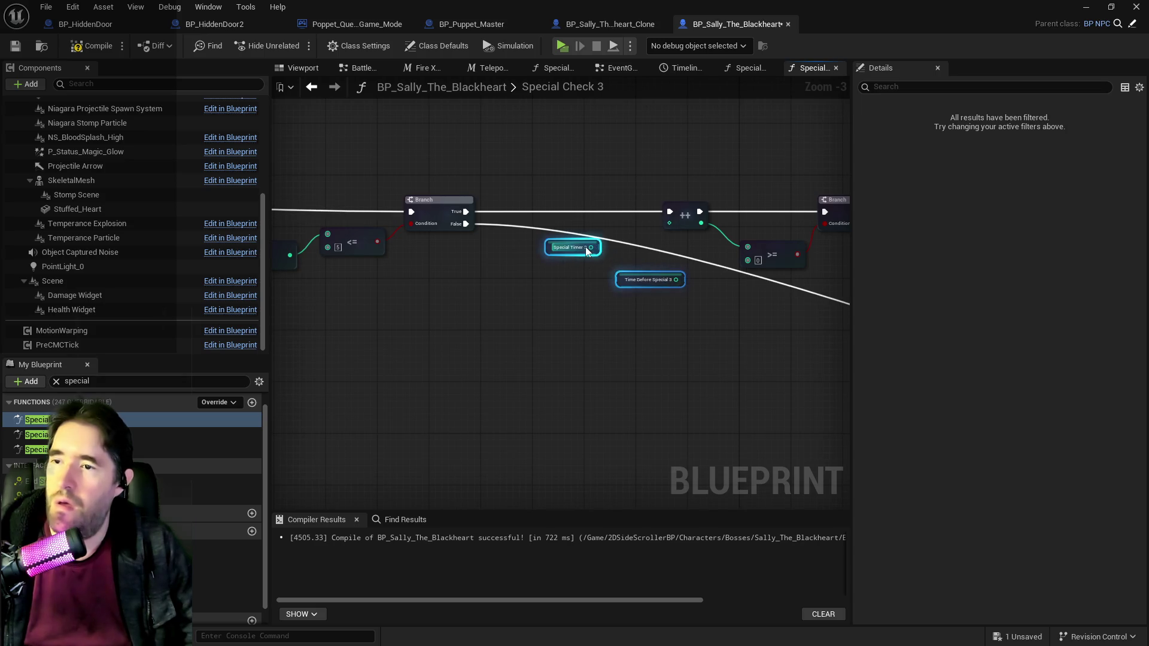
{"action": "left_click_drag", "start_coordinate": [591, 247], "coordinate": [669, 224]}
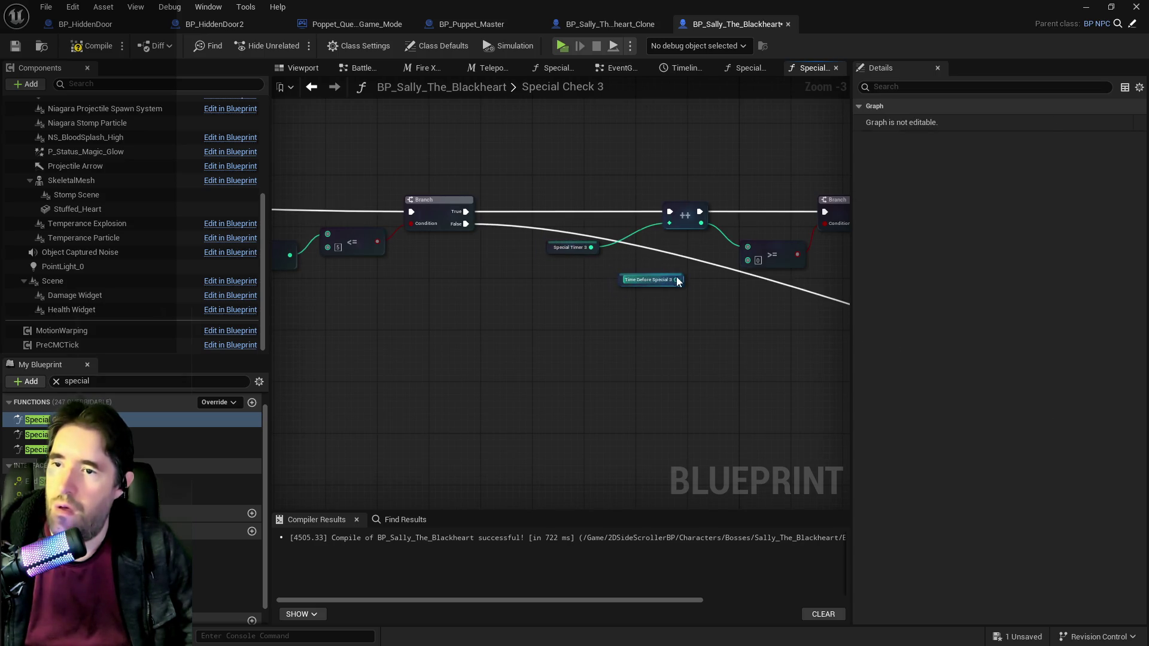
{"action": "left_click", "coordinate": [675, 279]}
{"action": "mouse_move", "coordinate": [676, 280]}
{"action": "left_mouse_down"}
{"action": "mouse_move", "coordinate": [742, 253]}
{"action": "mouse_move", "coordinate": [750, 263]}
{"action": "mouse_move", "coordinate": [444, 282]}
{"action": "left_mouse_up"}
Step: Check the SET Special Timer 3 nodes in Special Check 2 and Special Check 3
{"action": "left_click", "coordinate": [764, 73]}
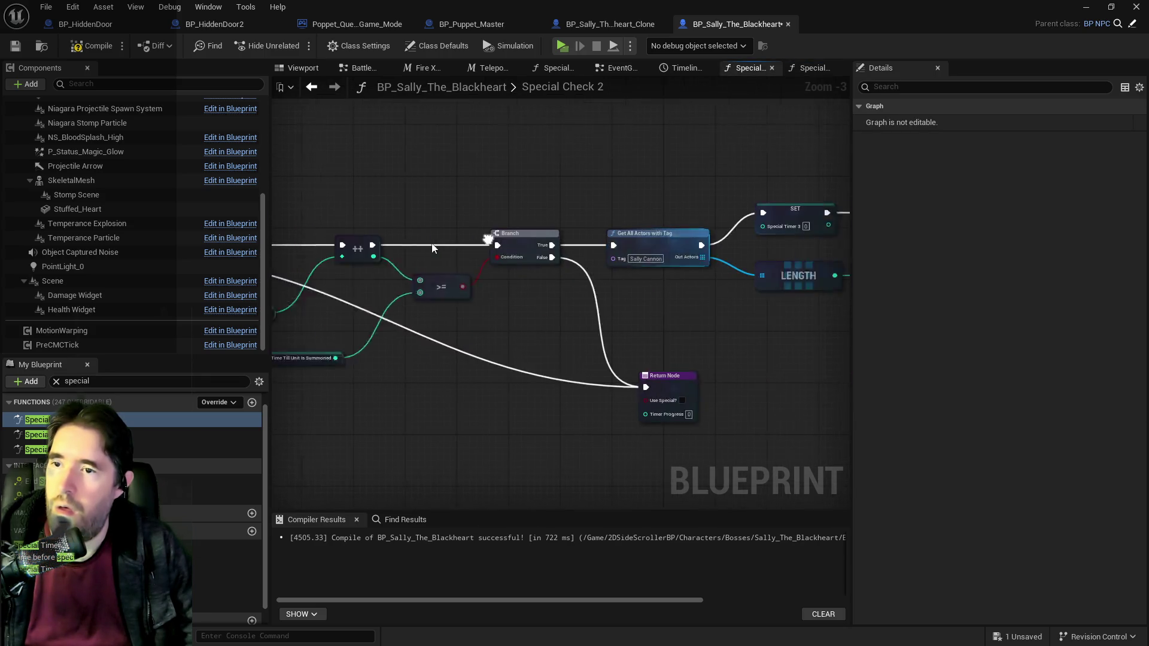
{"action": "left_click_drag", "start_coordinate": [644, 254], "coordinate": [292, 254]}
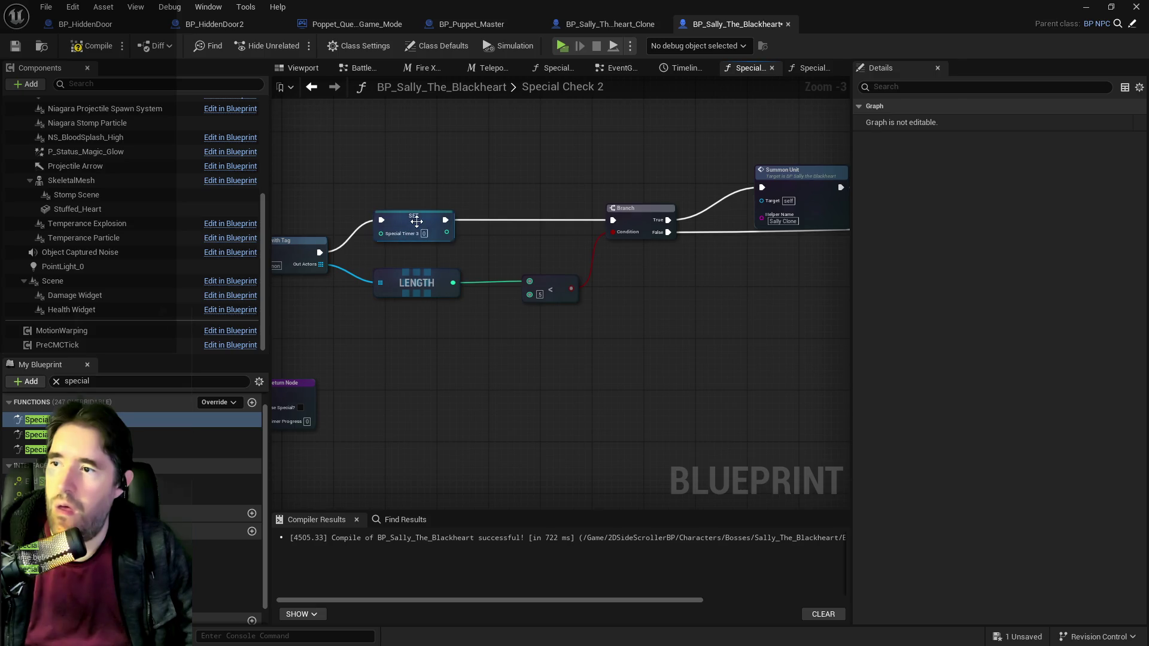
{"action": "left_click", "coordinate": [415, 223]}
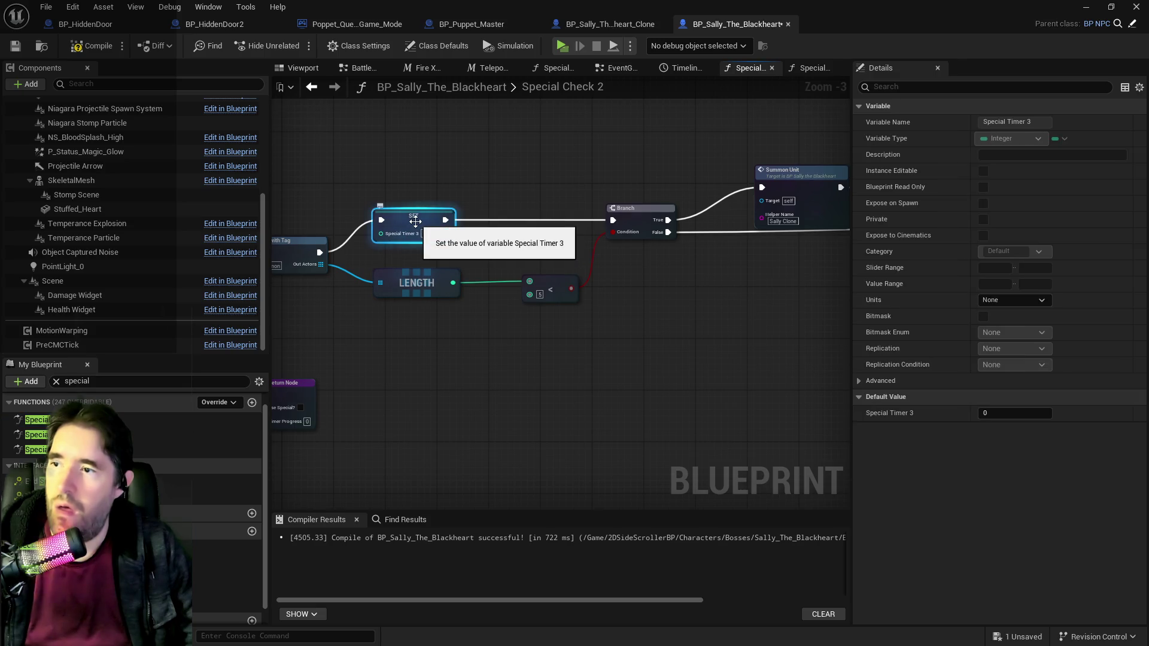
{"action": "left_click", "coordinate": [812, 70]}
{"action": "mouse_move", "coordinate": [572, 252]}
{"action": "left_mouse_down"}
{"action": "mouse_move", "coordinate": [352, 254]}
{"action": "mouse_move", "coordinate": [667, 221]}
{"action": "mouse_move", "coordinate": [499, 220]}
{"action": "left_mouse_up"}
{"action": "left_click", "coordinate": [681, 224]}
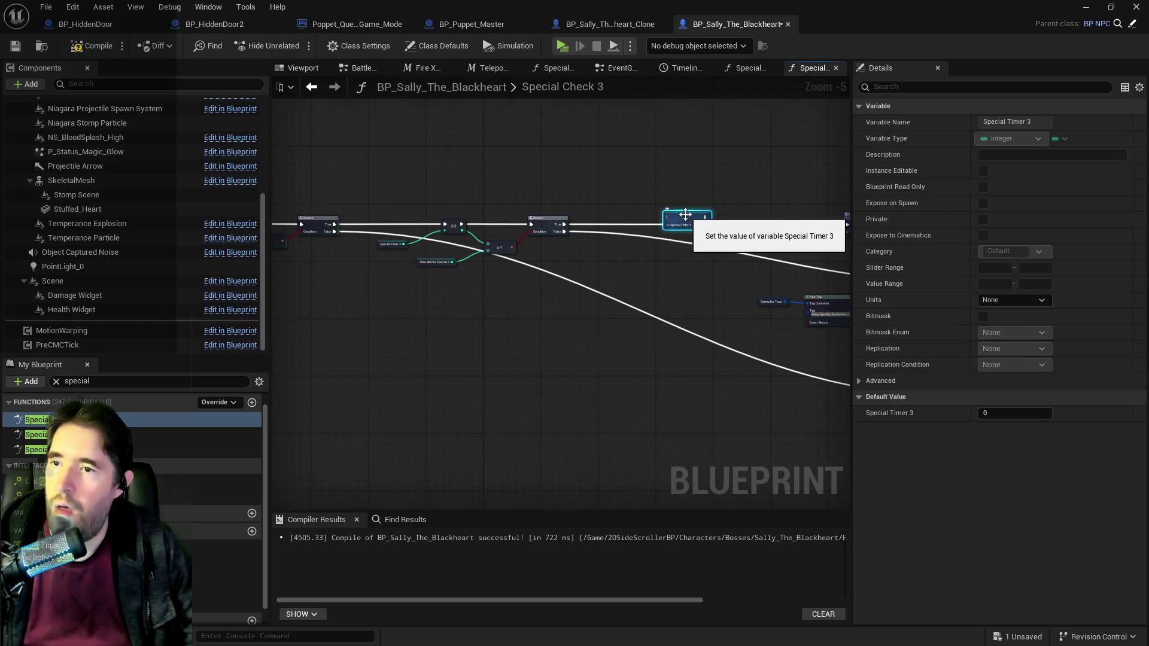
{"action": "scroll", "coordinate": [659, 237], "scroll_direction": "up", "scroll_amount": 2}
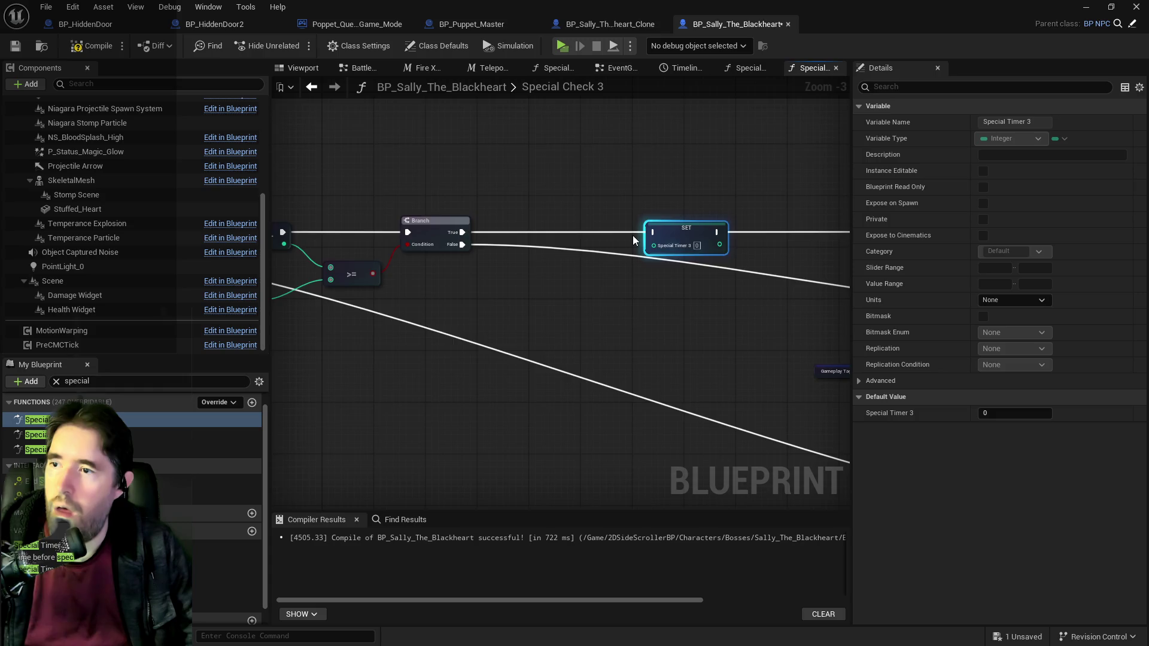
{"action": "scroll", "coordinate": [633, 235], "scroll_direction": "down", "scroll_amount": 2}
{"action": "mouse_move", "coordinate": [633, 236]}
{"action": "left_mouse_down"}
{"action": "mouse_move", "coordinate": [595, 250]}
{"action": "mouse_move", "coordinate": [455, 245]}
{"action": "mouse_move", "coordinate": [664, 269]}
{"action": "mouse_move", "coordinate": [595, 280]}
{"action": "mouse_move", "coordinate": [482, 264]}
{"action": "mouse_move", "coordinate": [676, 296]}
{"action": "left_mouse_up"}
Step: Move the Special Check 3 Return Node further to the right
{"action": "mouse_move", "coordinate": [341, 259]}
{"action": "left_mouse_down"}
{"action": "mouse_move", "coordinate": [469, 289]}
{"action": "mouse_move", "coordinate": [560, 251]}
{"action": "left_mouse_up"}
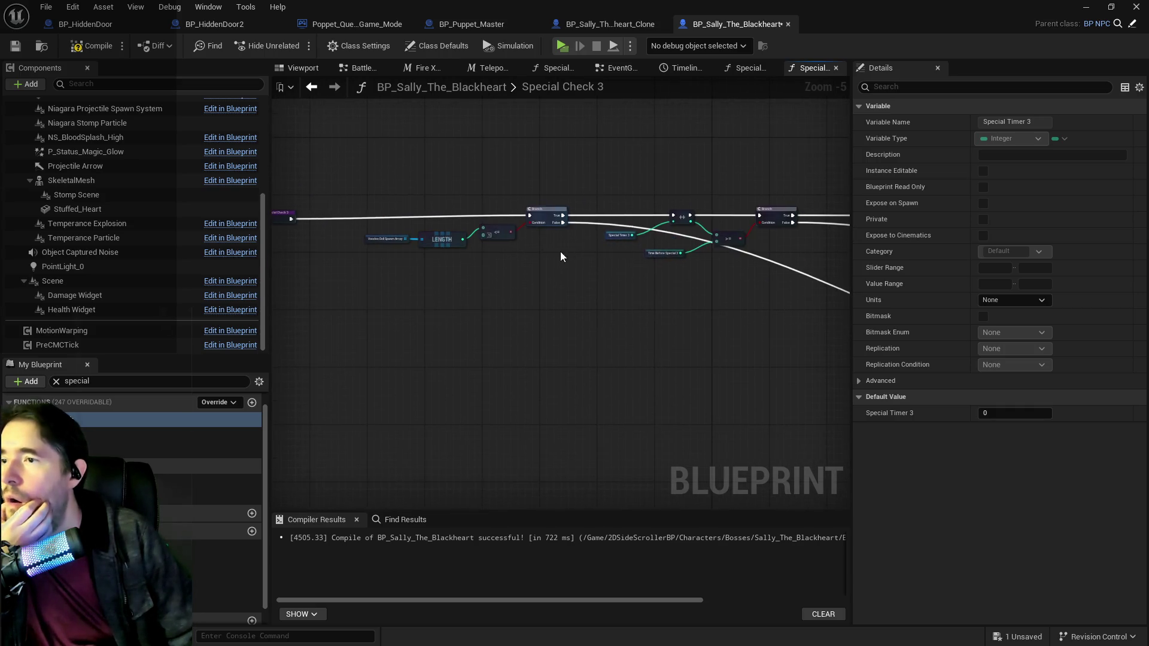
{"action": "scroll", "coordinate": [530, 249], "scroll_direction": "up", "scroll_amount": 1}
{"action": "scroll", "coordinate": [609, 268], "scroll_direction": "up", "scroll_amount": 1}
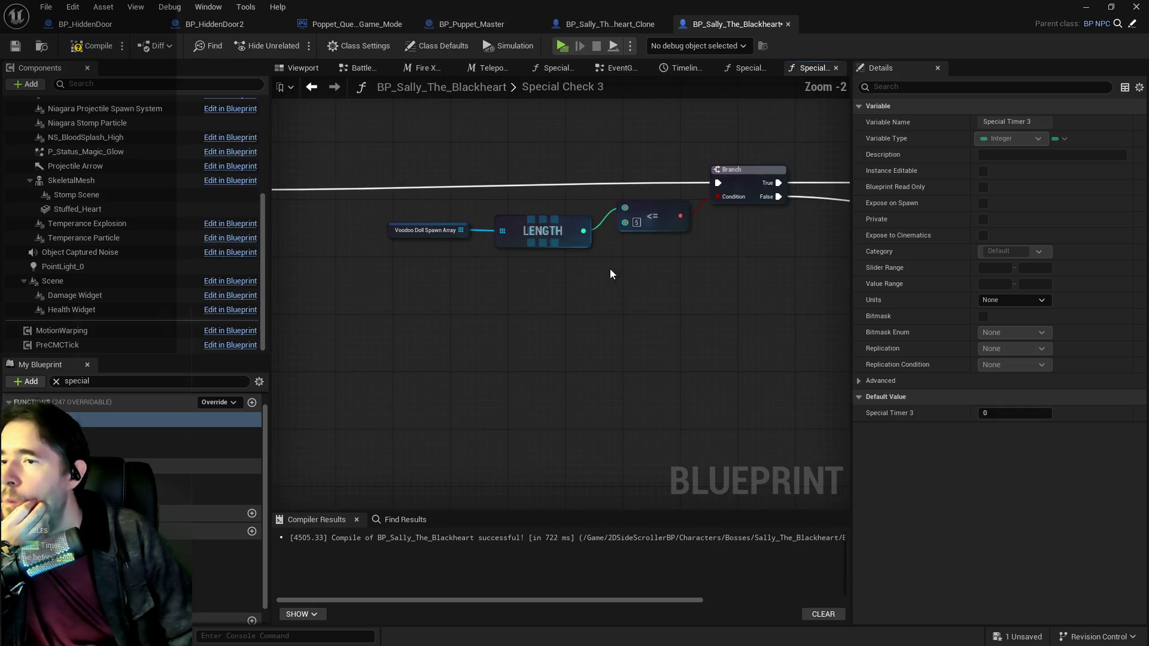
{"action": "scroll", "coordinate": [594, 272], "scroll_direction": "down", "scroll_amount": 1}
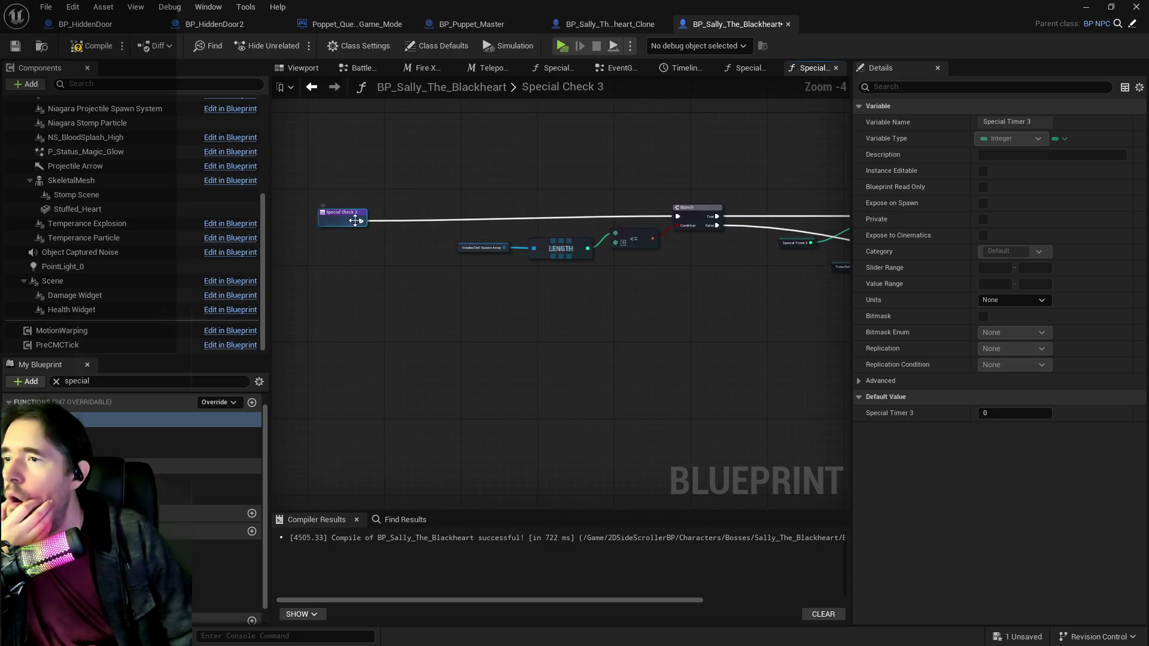
{"action": "mouse_move", "coordinate": [361, 221]}
{"action": "left_mouse_down"}
{"action": "mouse_move", "coordinate": [759, 214]}
{"action": "mouse_move", "coordinate": [563, 237]}
{"action": "mouse_move", "coordinate": [570, 243]}
{"action": "mouse_move", "coordinate": [654, 223]}
{"action": "mouse_move", "coordinate": [519, 228]}
{"action": "left_mouse_up"}
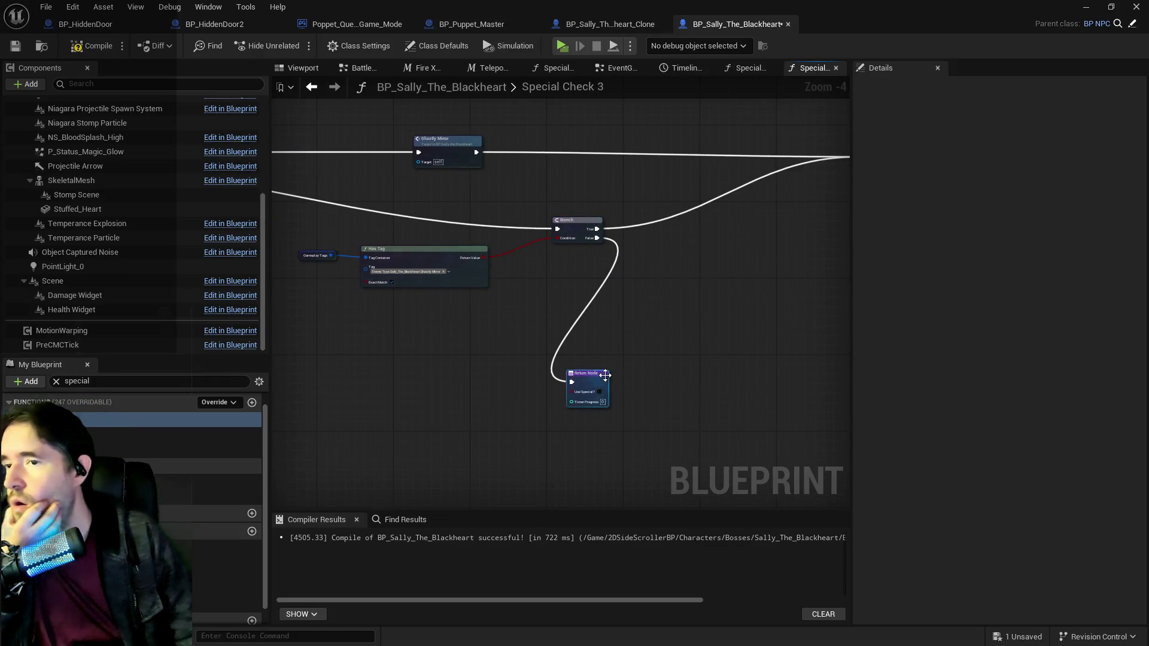
{"action": "mouse_move", "coordinate": [587, 377]}
{"action": "left_mouse_down"}
{"action": "mouse_move", "coordinate": [715, 365]}
{"action": "mouse_move", "coordinate": [779, 323]}
{"action": "left_mouse_up"}
Step: Review the Branch, SET Special Timer 3 and Ghastly Mirror nodes along the True path
{"action": "mouse_move", "coordinate": [319, 210]}
{"action": "left_mouse_down"}
{"action": "mouse_move", "coordinate": [608, 274]}
{"action": "mouse_move", "coordinate": [523, 224]}
{"action": "mouse_move", "coordinate": [577, 210]}
{"action": "mouse_move", "coordinate": [462, 211]}
{"action": "left_mouse_up"}
{"action": "scroll", "coordinate": [523, 223], "scroll_direction": "up", "scroll_amount": 1}
{"action": "left_click", "coordinate": [462, 210]}
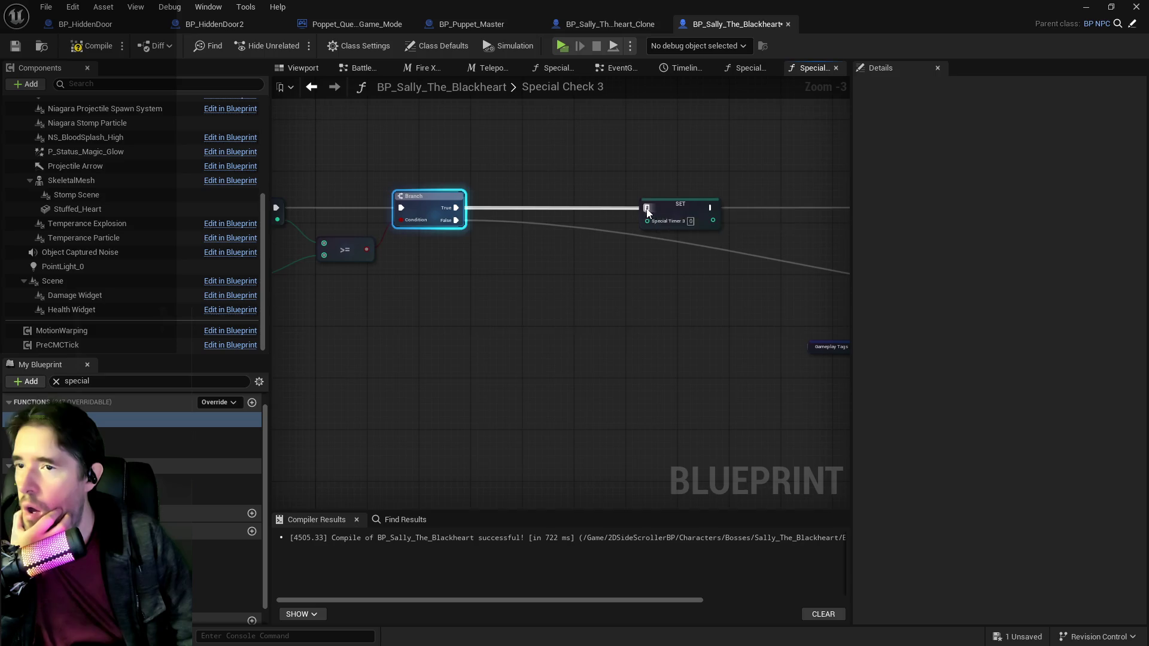
{"action": "left_click_drag", "start_coordinate": [648, 213], "coordinate": [364, 222]}
{"action": "left_click", "coordinate": [428, 212]}
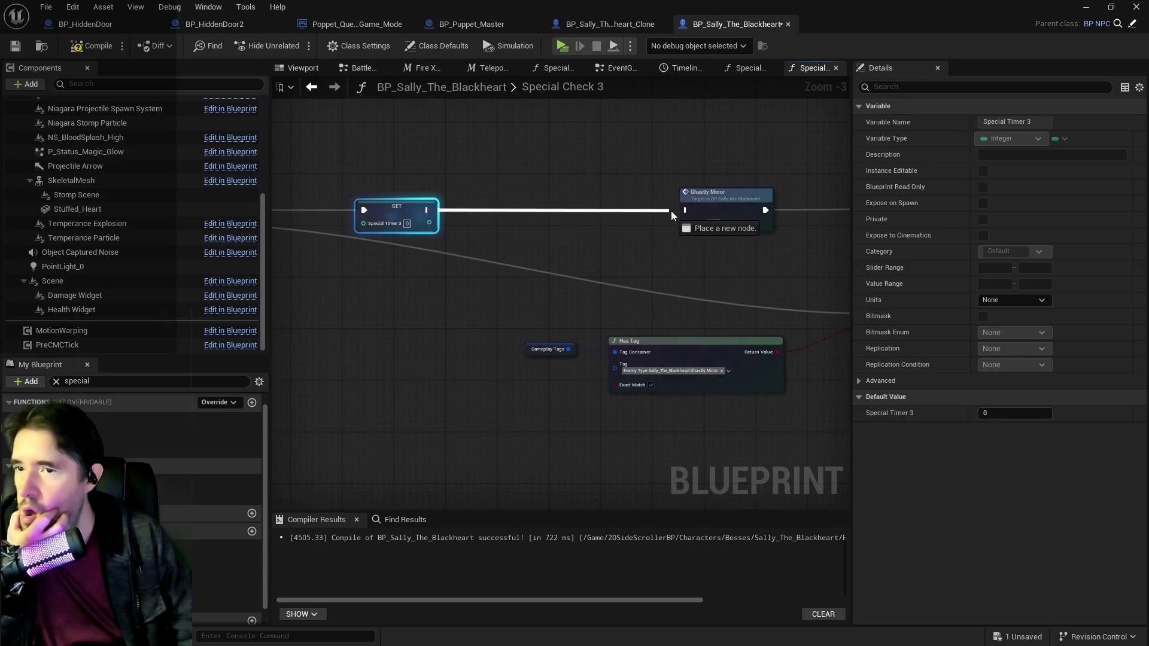
{"action": "scroll", "coordinate": [689, 209], "scroll_direction": "down", "scroll_amount": 1}
{"action": "left_click_drag", "start_coordinate": [690, 209], "coordinate": [425, 213]}
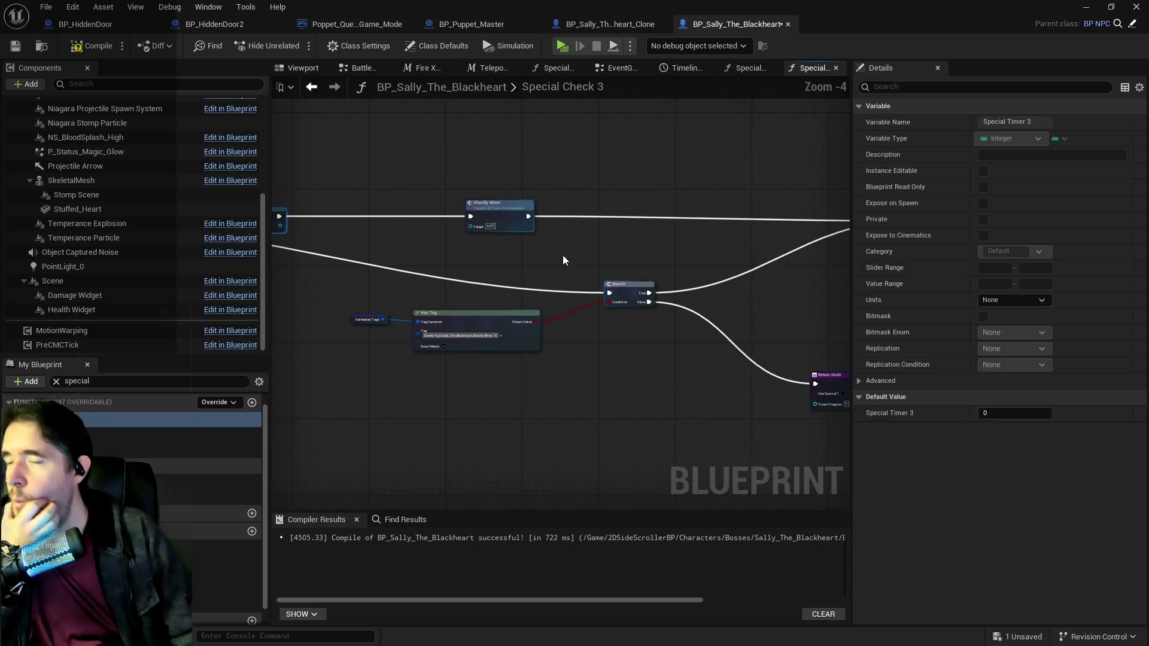
{"action": "scroll", "coordinate": [561, 254], "scroll_direction": "up", "scroll_amount": 1}
{"action": "scroll", "coordinate": [551, 259], "scroll_direction": "up", "scroll_amount": 1}
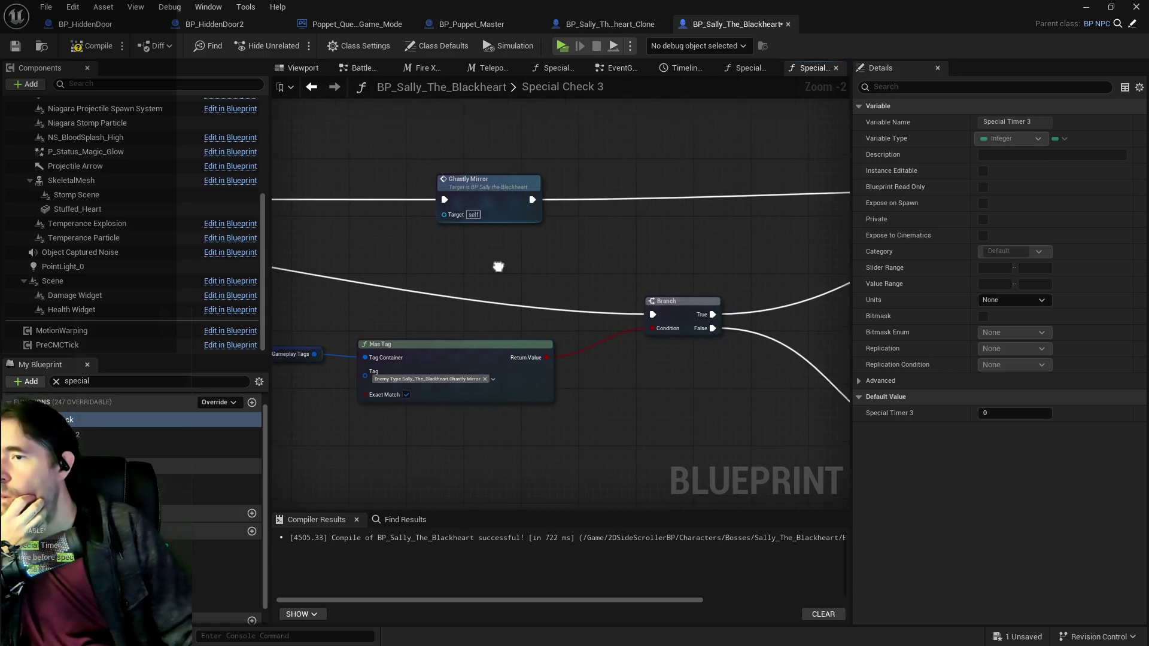
{"action": "mouse_move", "coordinate": [499, 267]}
{"action": "left_mouse_down"}
{"action": "mouse_move", "coordinate": [629, 272]}
{"action": "mouse_move", "coordinate": [582, 261]}
{"action": "mouse_move", "coordinate": [594, 264]}
{"action": "left_mouse_up"}
Step: Add an Add Gameplay Tag node from a copied Gameplay Tags getter, inserted between SET and Ghastly Mirror
{"action": "right_click", "coordinate": [520, 260]}
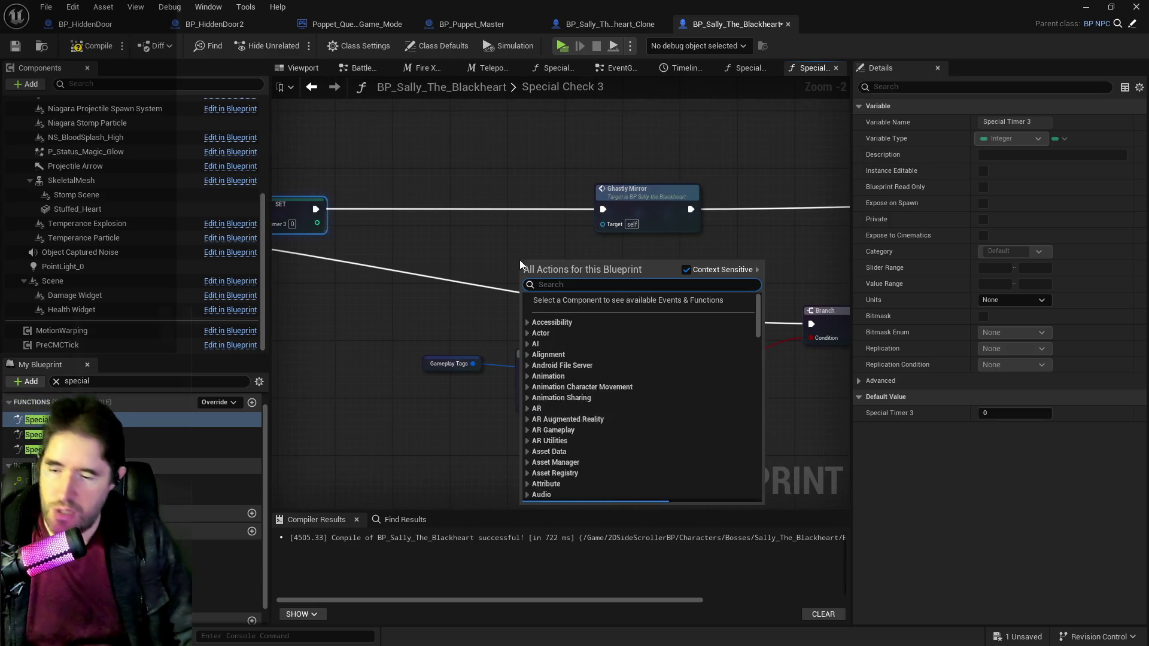
{"action": "left_click", "coordinate": [425, 366]}
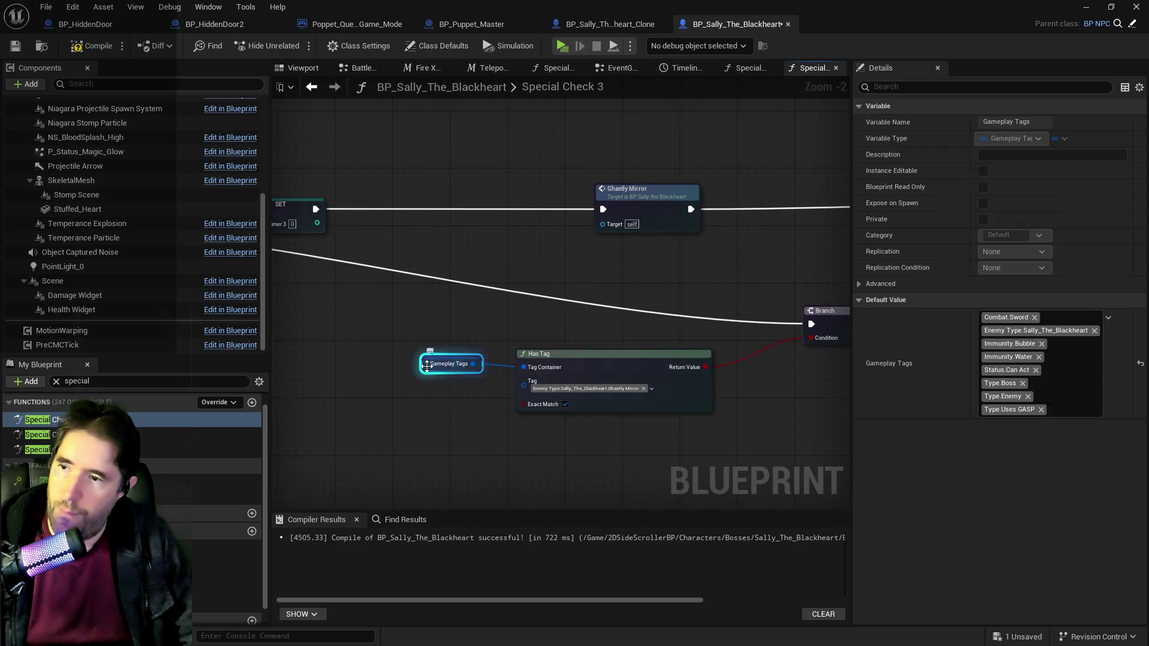
{"action": "key", "text": "ctrl+c"}
{"action": "key", "text": "ctrl+v"}
{"action": "left_click_drag", "start_coordinate": [473, 241], "coordinate": [501, 236]}
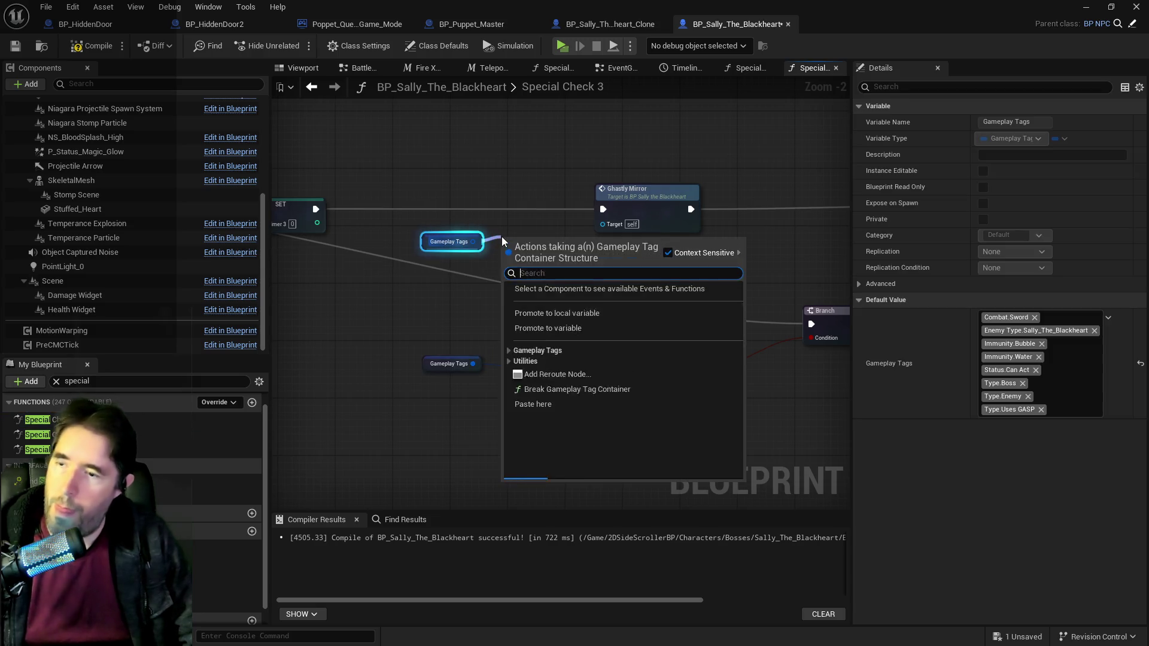
{"action": "type", "text": "add gameplay"}
{"action": "key", "text": "Return"}
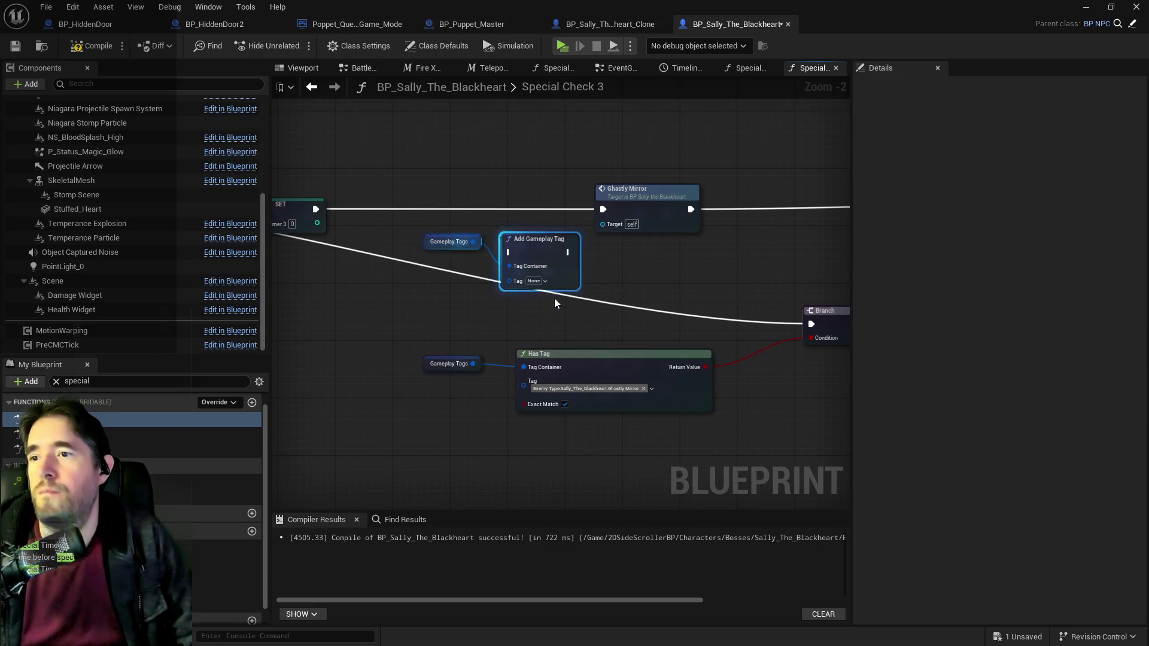
{"action": "left_click_drag", "start_coordinate": [545, 247], "coordinate": [550, 204]}
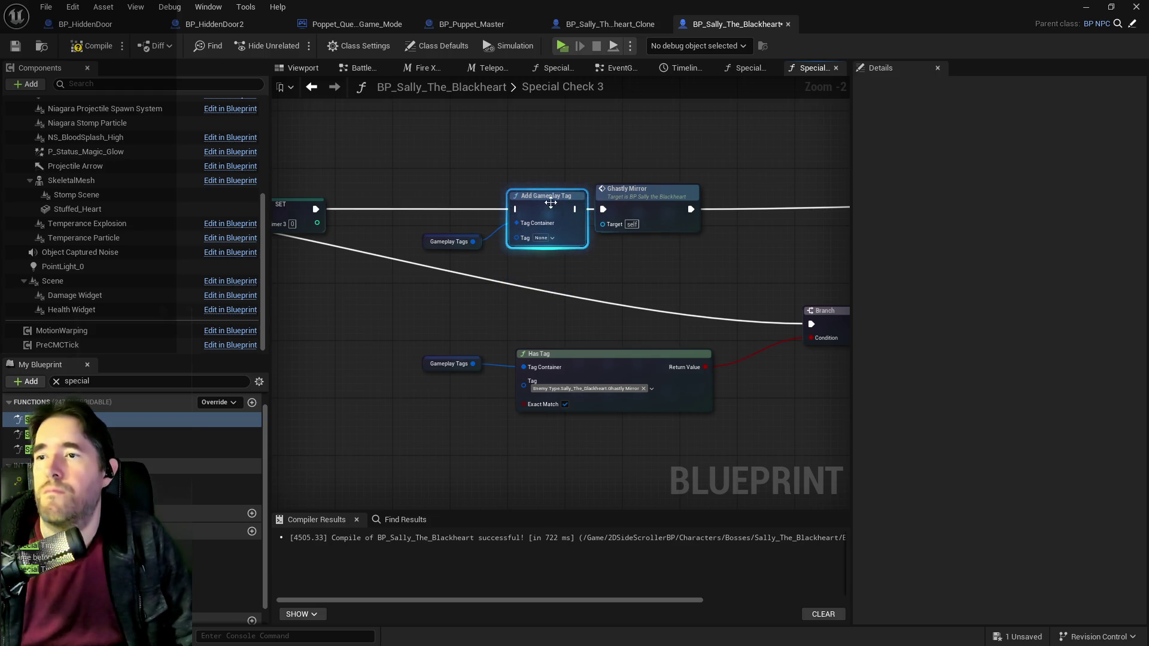
Step: Review the Branch and both return paths of Special Check 3
{"action": "scroll", "coordinate": [626, 257], "scroll_direction": "down", "scroll_amount": 1}
{"action": "mouse_move", "coordinate": [627, 257]}
{"action": "left_mouse_down"}
{"action": "mouse_move", "coordinate": [424, 243]}
{"action": "mouse_move", "coordinate": [374, 284]}
{"action": "mouse_move", "coordinate": [730, 300]}
{"action": "mouse_move", "coordinate": [846, 288]}
{"action": "mouse_move", "coordinate": [995, 324]}
{"action": "left_mouse_up"}
{"action": "left_click_drag", "start_coordinate": [818, 326], "coordinate": [846, 333]}
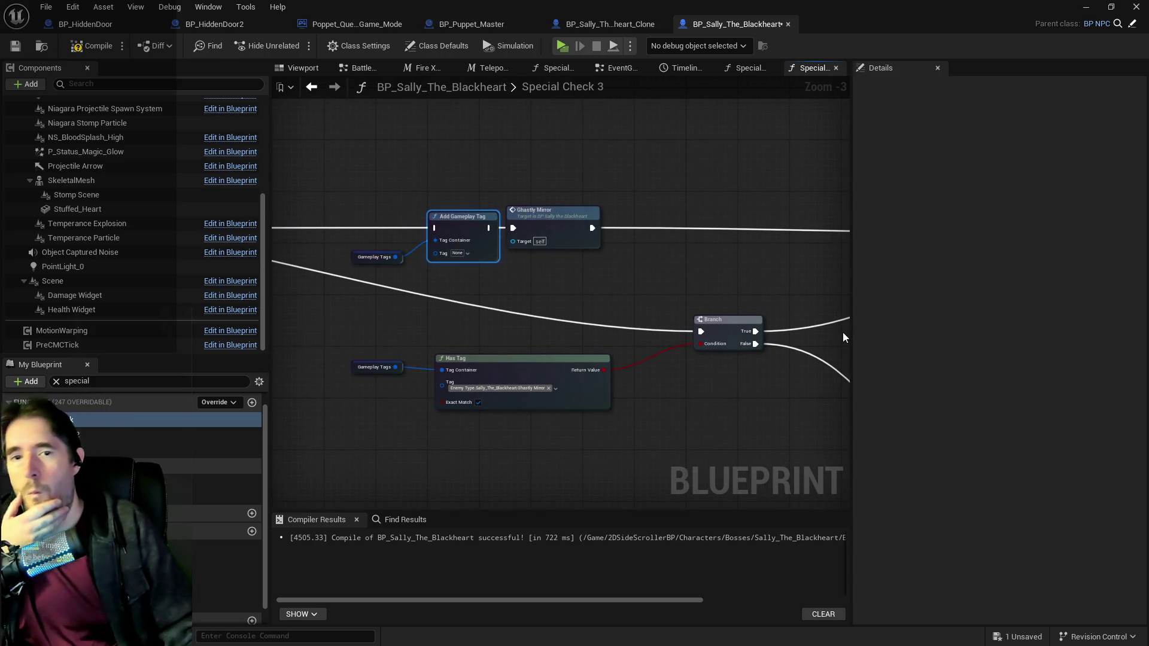
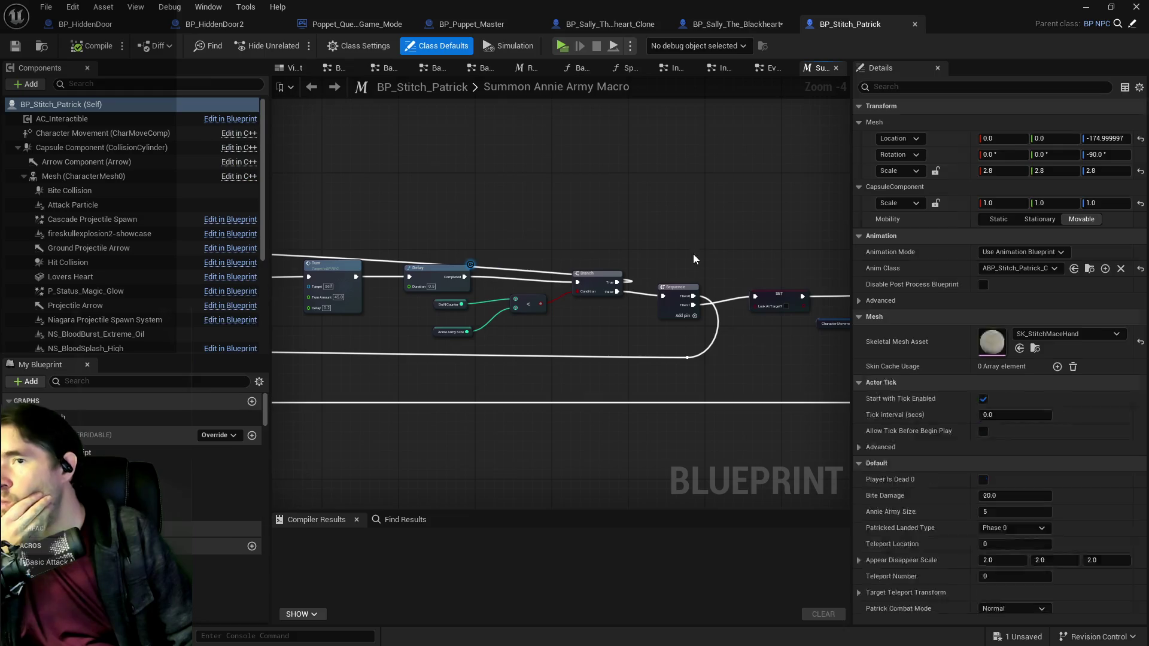
Step: In BP_Stitch_Patrick's EventGraph, open the Battle Phase 3 collapsed graph beside the Switch on Int node
{"action": "left_click", "coordinate": [770, 68]}
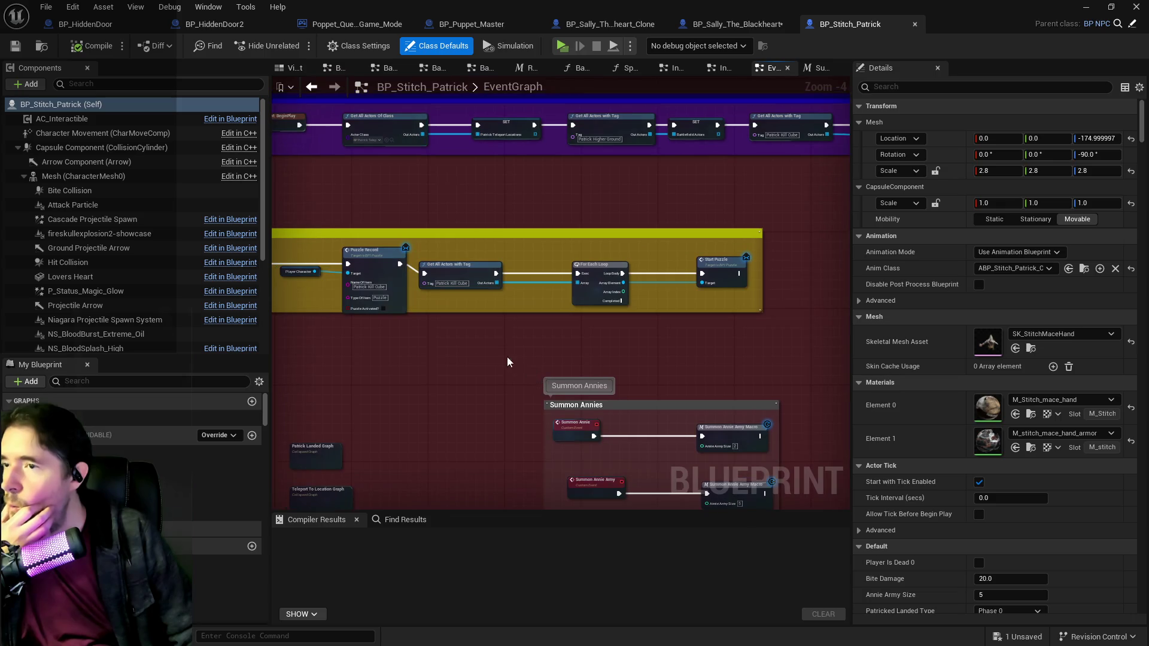
{"action": "left_click_drag", "start_coordinate": [653, 326], "coordinate": [430, 270]}
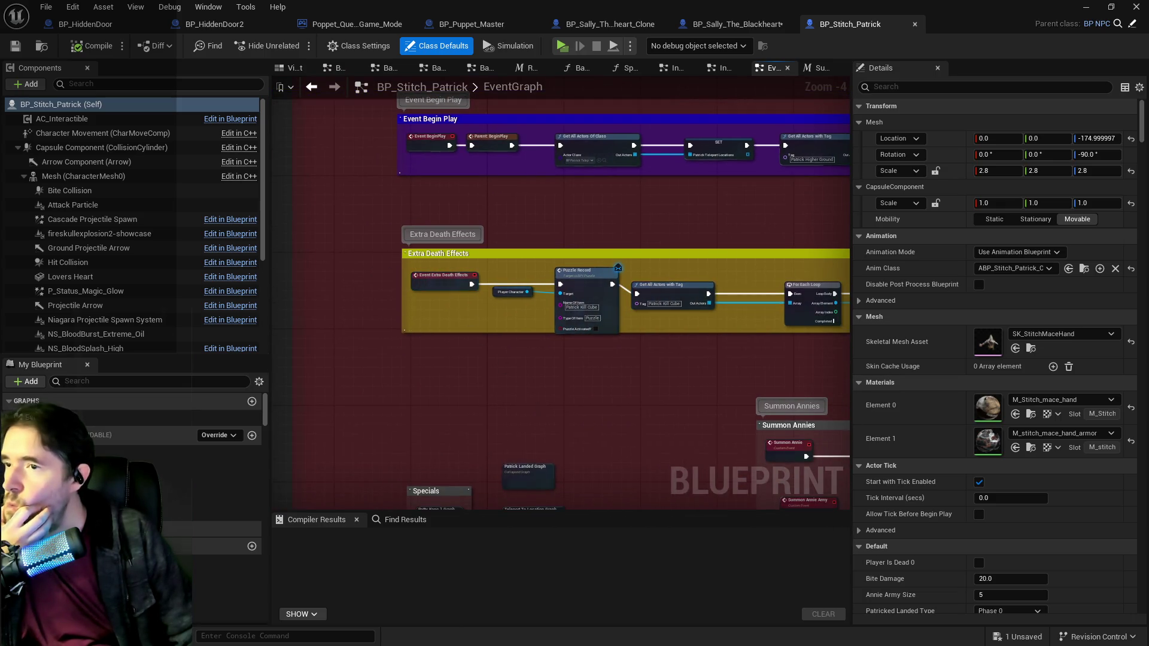
{"action": "scroll", "coordinate": [493, 300], "scroll_direction": "down", "scroll_amount": 2}
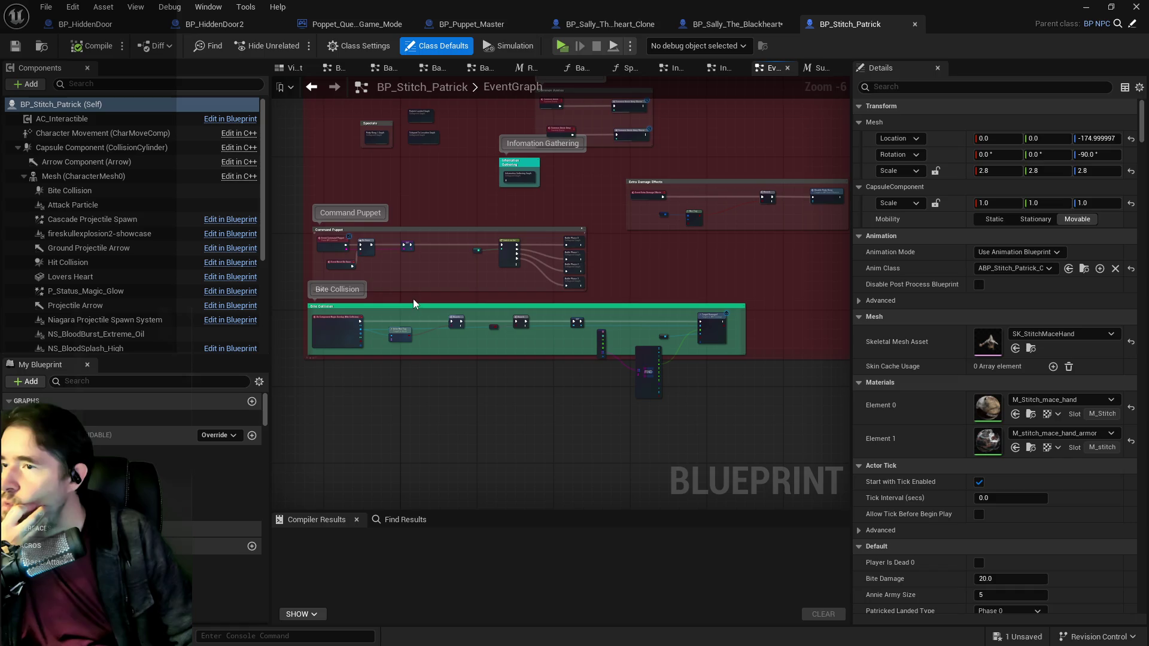
{"action": "scroll", "coordinate": [537, 251], "scroll_direction": "up", "scroll_amount": 3}
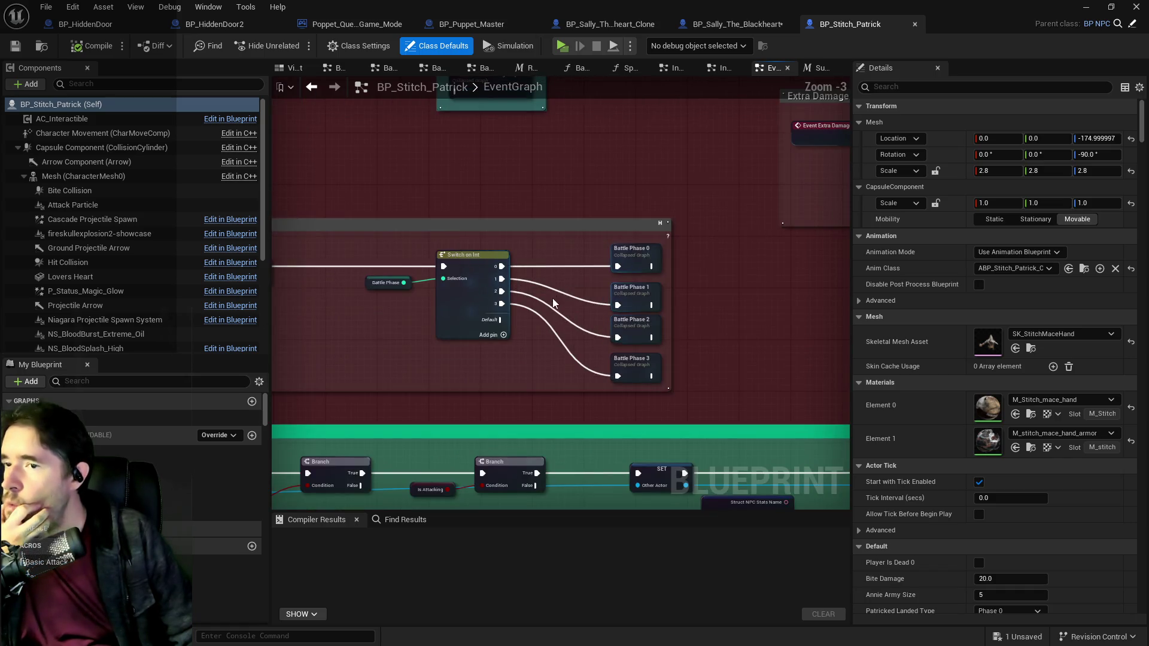
{"action": "mouse_move", "coordinate": [552, 298]}
{"action": "left_mouse_down"}
{"action": "mouse_move", "coordinate": [455, 281]}
{"action": "mouse_move", "coordinate": [465, 281]}
{"action": "mouse_move", "coordinate": [269, 311]}
{"action": "mouse_move", "coordinate": [250, 329]}
{"action": "mouse_move", "coordinate": [621, 286]}
{"action": "mouse_move", "coordinate": [602, 356]}
{"action": "mouse_move", "coordinate": [644, 323]}
{"action": "left_mouse_up"}
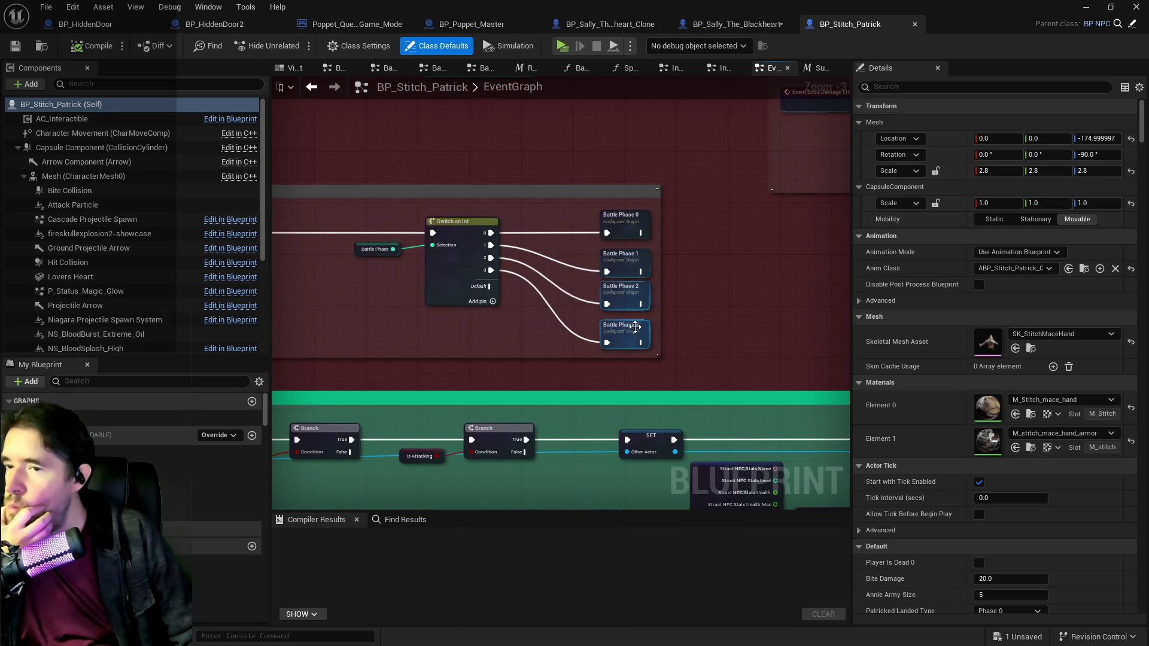
{"action": "double_click", "coordinate": [635, 326]}
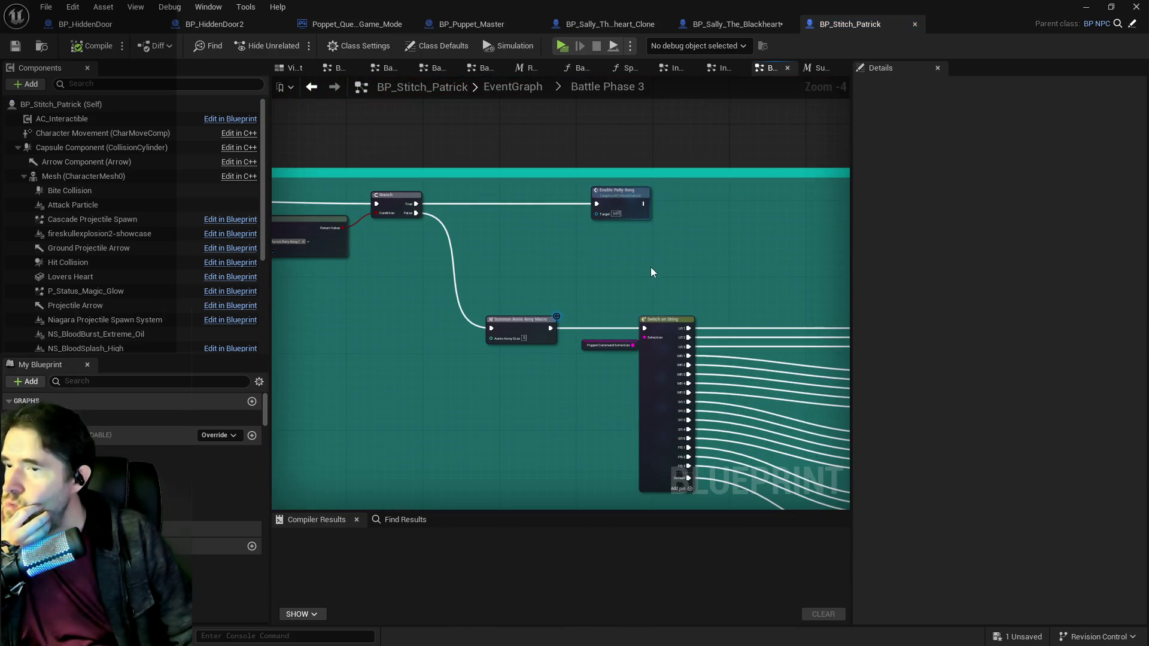
Step: Open the Patty Kong 1 Graph and inspect the Patty Kong Active Switch, SET and Delay logic
{"action": "left_click_drag", "start_coordinate": [652, 267], "coordinate": [834, 278]}
{"action": "mouse_move", "coordinate": [774, 239]}
{"action": "left_mouse_down"}
{"action": "mouse_move", "coordinate": [642, 220]}
{"action": "mouse_move", "coordinate": [548, 237]}
{"action": "left_mouse_up"}
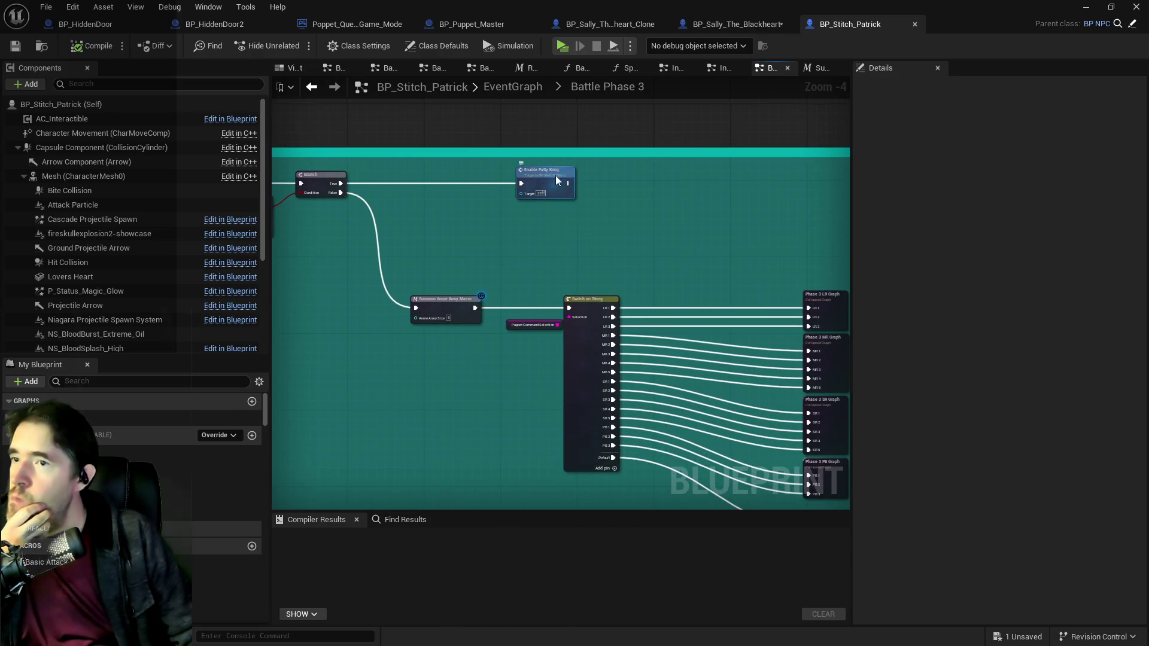
{"action": "double_click", "coordinate": [557, 180]}
{"action": "scroll", "coordinate": [610, 250], "scroll_direction": "down", "scroll_amount": 4}
{"action": "mouse_move", "coordinate": [648, 278]}
{"action": "left_mouse_down"}
{"action": "mouse_move", "coordinate": [466, 262]}
{"action": "mouse_move", "coordinate": [529, 249]}
{"action": "left_mouse_up"}
{"action": "scroll", "coordinate": [592, 294], "scroll_direction": "up", "scroll_amount": 2}
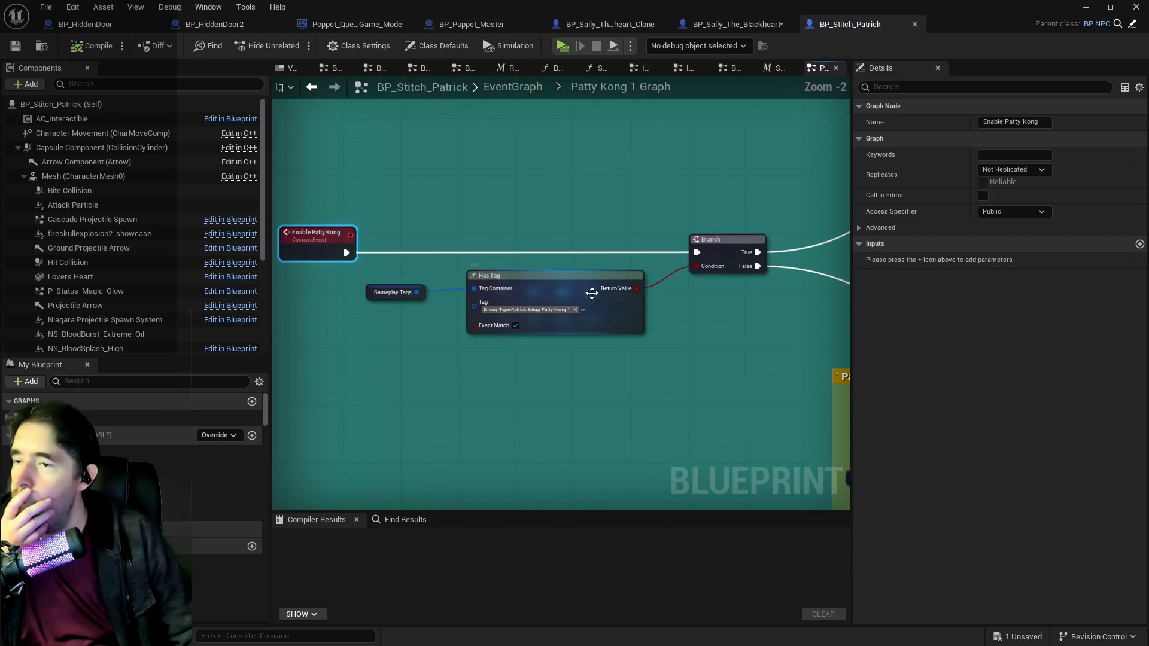
{"action": "left_click_drag", "start_coordinate": [687, 322], "coordinate": [540, 284]}
{"action": "scroll", "coordinate": [658, 251], "scroll_direction": "down", "scroll_amount": 2}
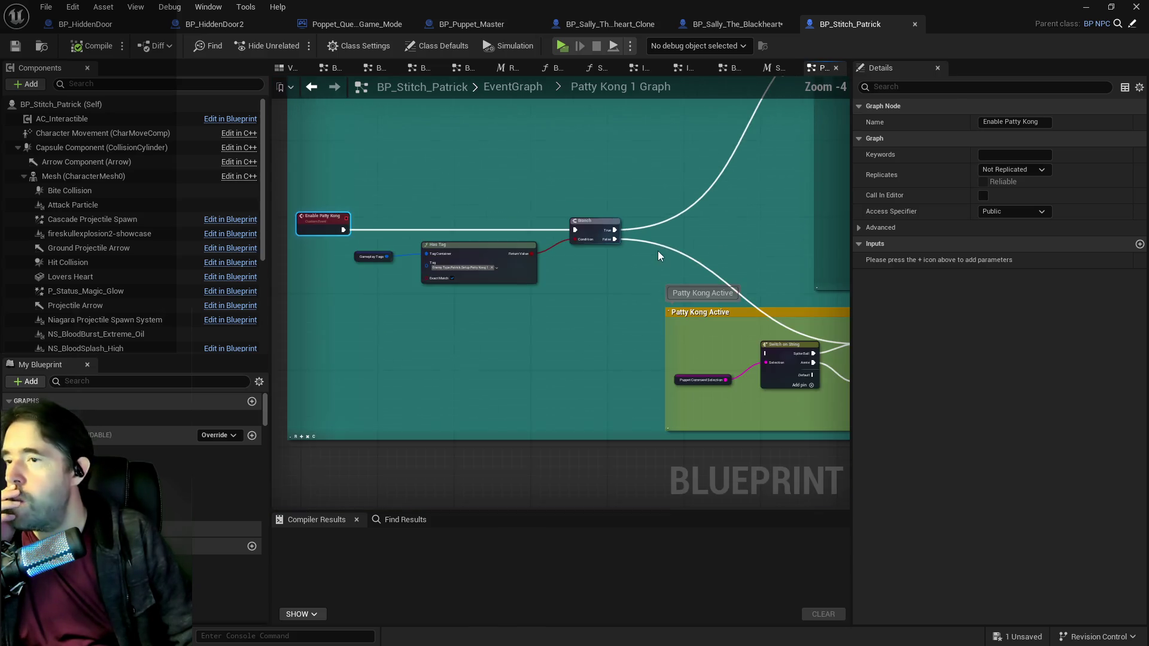
{"action": "mouse_move", "coordinate": [659, 256]}
{"action": "left_mouse_down"}
{"action": "mouse_move", "coordinate": [508, 313]}
{"action": "mouse_move", "coordinate": [605, 321]}
{"action": "mouse_move", "coordinate": [734, 143]}
{"action": "mouse_move", "coordinate": [503, 325]}
{"action": "mouse_move", "coordinate": [621, 179]}
{"action": "left_mouse_up"}
{"action": "scroll", "coordinate": [574, 306], "scroll_direction": "up", "scroll_amount": 2}
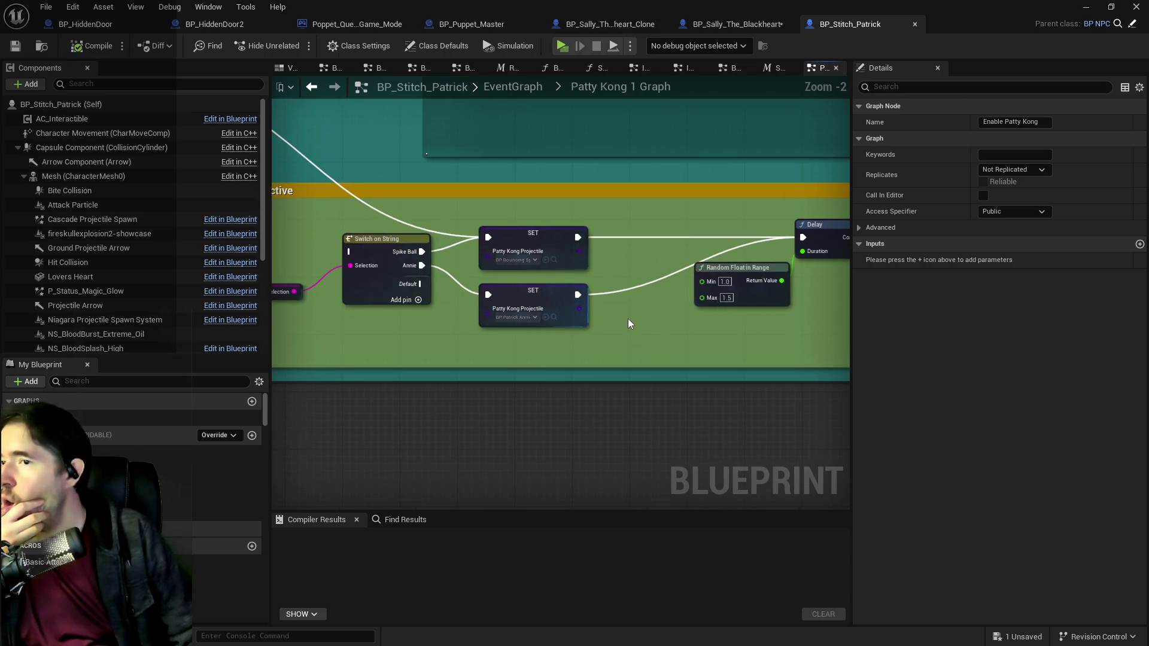
{"action": "mouse_move", "coordinate": [644, 291]}
{"action": "left_mouse_down"}
{"action": "mouse_move", "coordinate": [462, 282]}
{"action": "mouse_move", "coordinate": [599, 303]}
{"action": "mouse_move", "coordinate": [359, 299]}
{"action": "mouse_move", "coordinate": [625, 298]}
{"action": "mouse_move", "coordinate": [463, 297]}
{"action": "left_mouse_up"}
Step: Review the Kill Cube Timer And Activation group and the Enable Patty Kong event
{"action": "scroll", "coordinate": [599, 303], "scroll_direction": "down", "scroll_amount": 1}
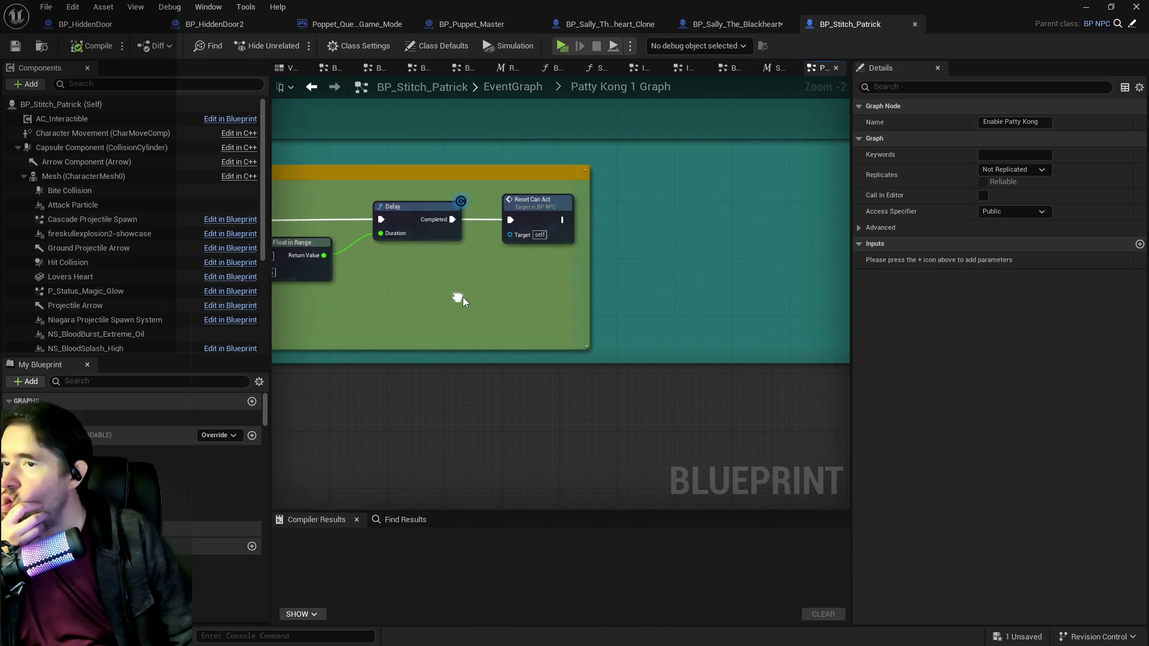
{"action": "scroll", "coordinate": [468, 301], "scroll_direction": "down", "scroll_amount": 1}
{"action": "scroll", "coordinate": [468, 301], "scroll_direction": "down", "scroll_amount": 1}
{"action": "mouse_move", "coordinate": [585, 341]}
{"action": "left_mouse_down"}
{"action": "mouse_move", "coordinate": [752, 289]}
{"action": "mouse_move", "coordinate": [563, 266]}
{"action": "left_mouse_up"}
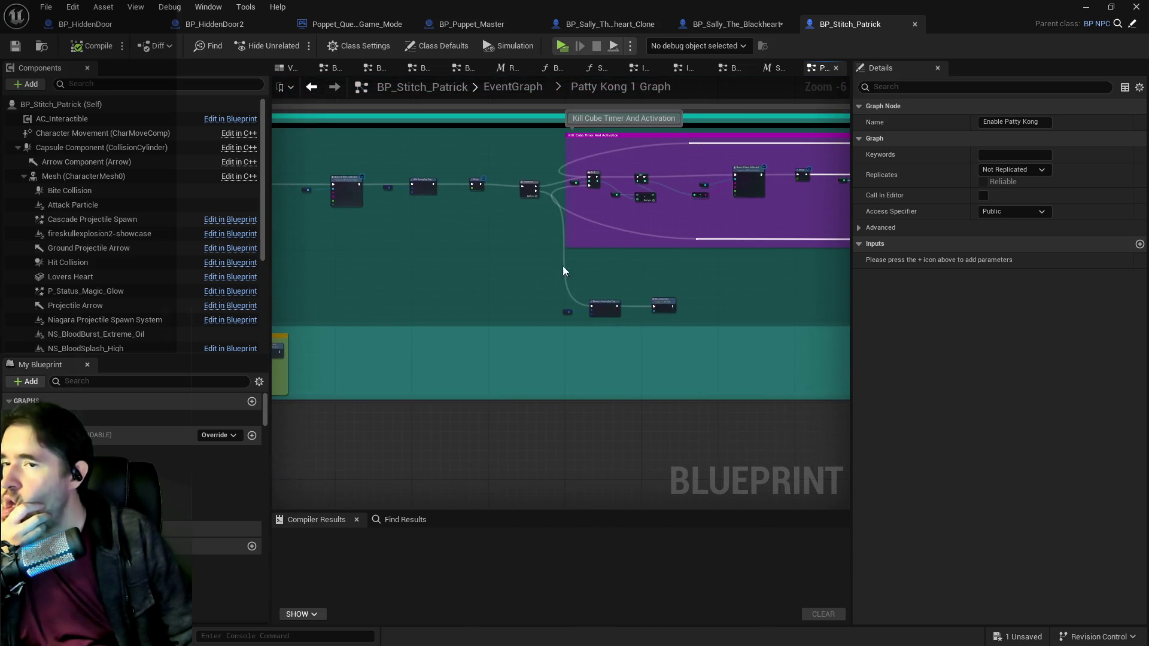
{"action": "scroll", "coordinate": [454, 235], "scroll_direction": "down", "scroll_amount": 1}
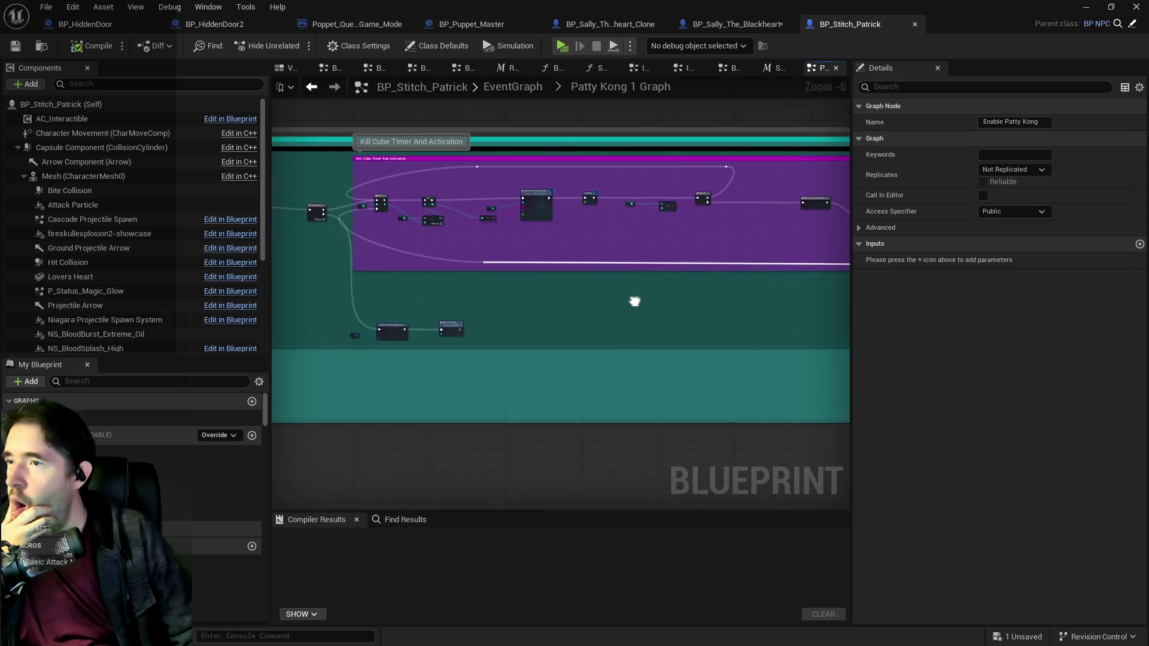
{"action": "scroll", "coordinate": [745, 325], "scroll_direction": "up", "scroll_amount": 1}
{"action": "scroll", "coordinate": [675, 292], "scroll_direction": "up", "scroll_amount": 1}
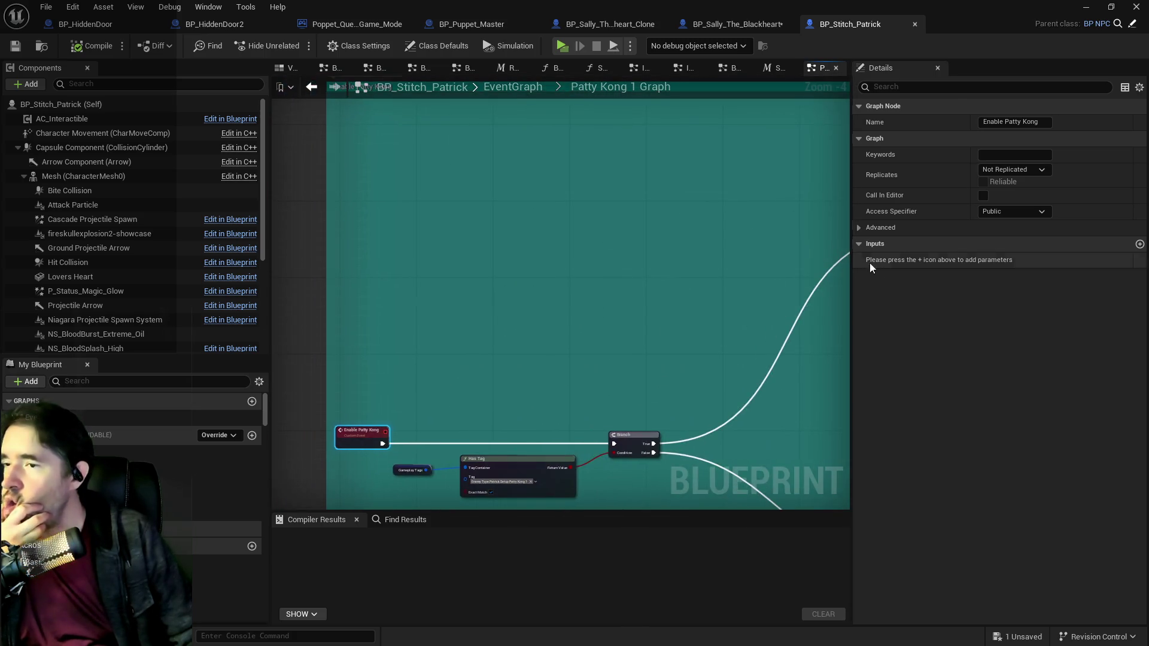
{"action": "mouse_move", "coordinate": [618, 368]}
{"action": "left_mouse_down"}
{"action": "mouse_move", "coordinate": [462, 306]}
{"action": "mouse_move", "coordinate": [584, 359]}
{"action": "left_mouse_up"}
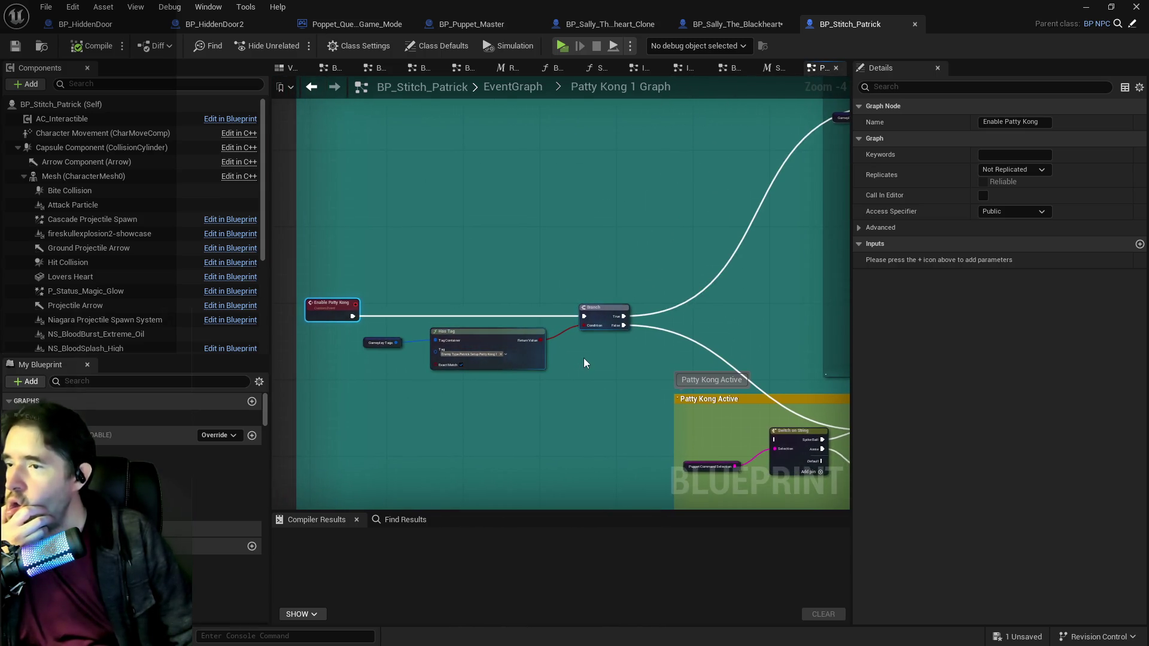
Step: Close the Summon Annie Army Macro graph and view Battle Phase 3's Has Tag branch
{"action": "left_click", "coordinate": [769, 70]}
{"action": "middle_click", "coordinate": [776, 71]}
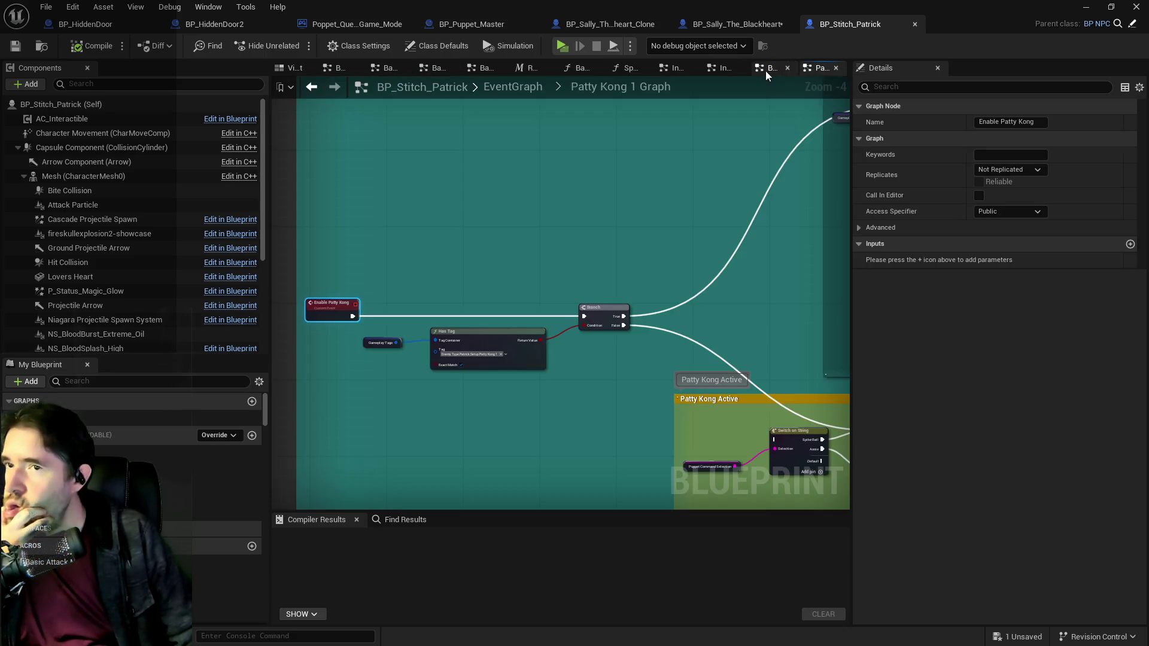
{"action": "left_click", "coordinate": [767, 70]}
{"action": "left_click_drag", "start_coordinate": [632, 177], "coordinate": [852, 237]}
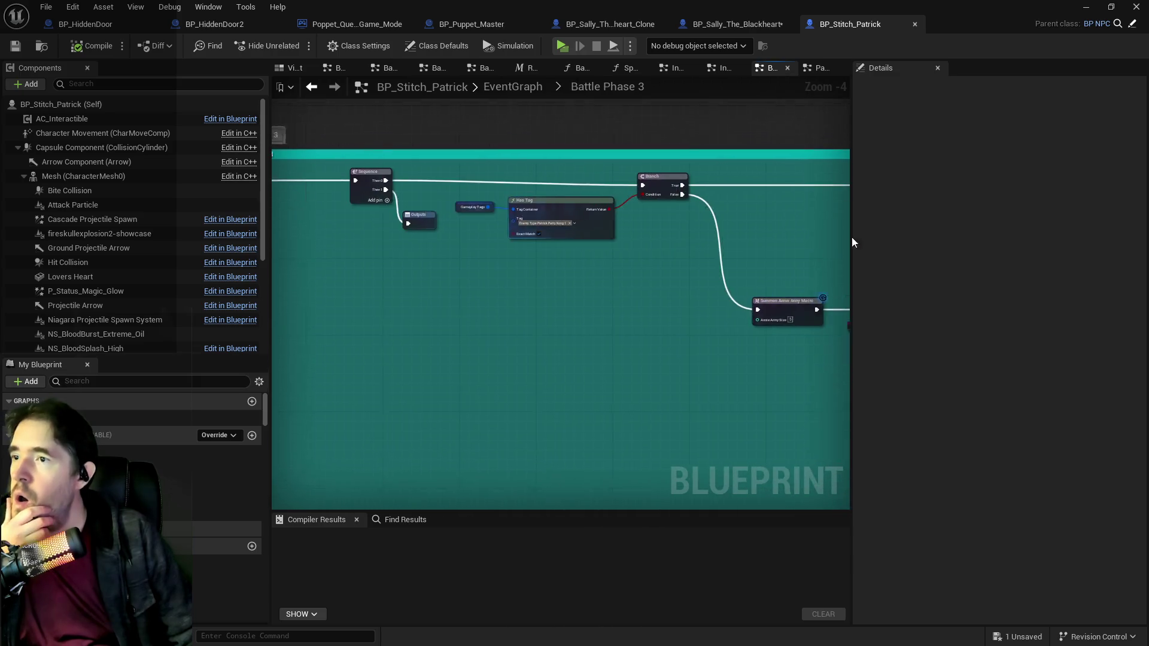
{"action": "scroll", "coordinate": [672, 211], "scroll_direction": "up", "scroll_amount": 2}
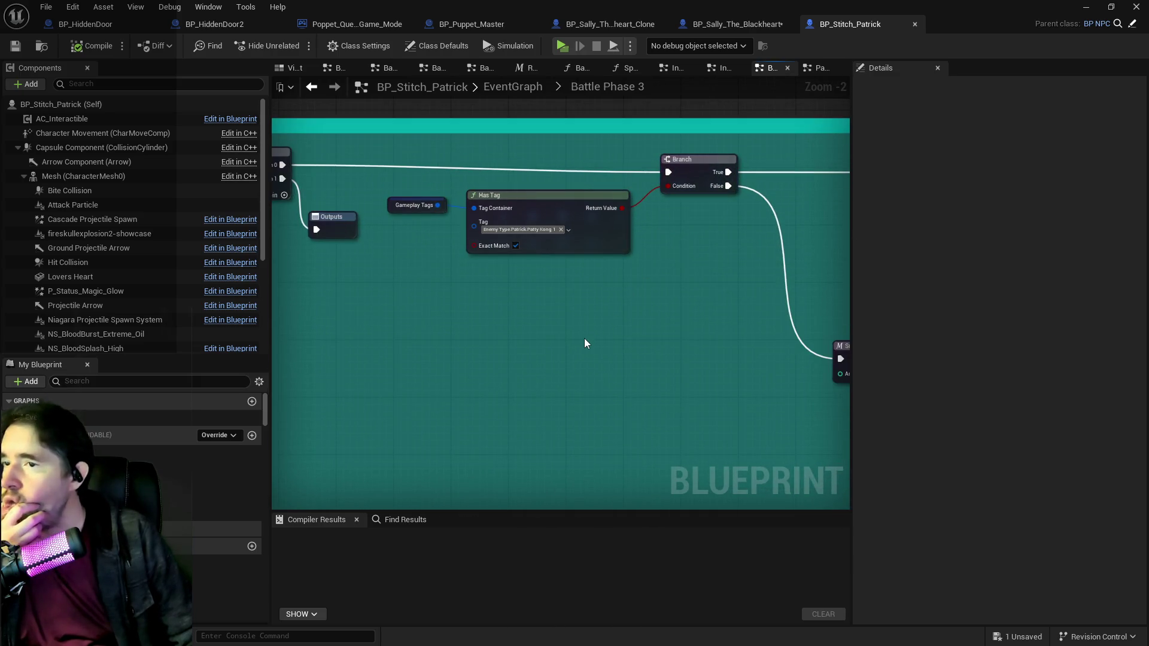
{"action": "left_click_drag", "start_coordinate": [580, 327], "coordinate": [304, 315]}
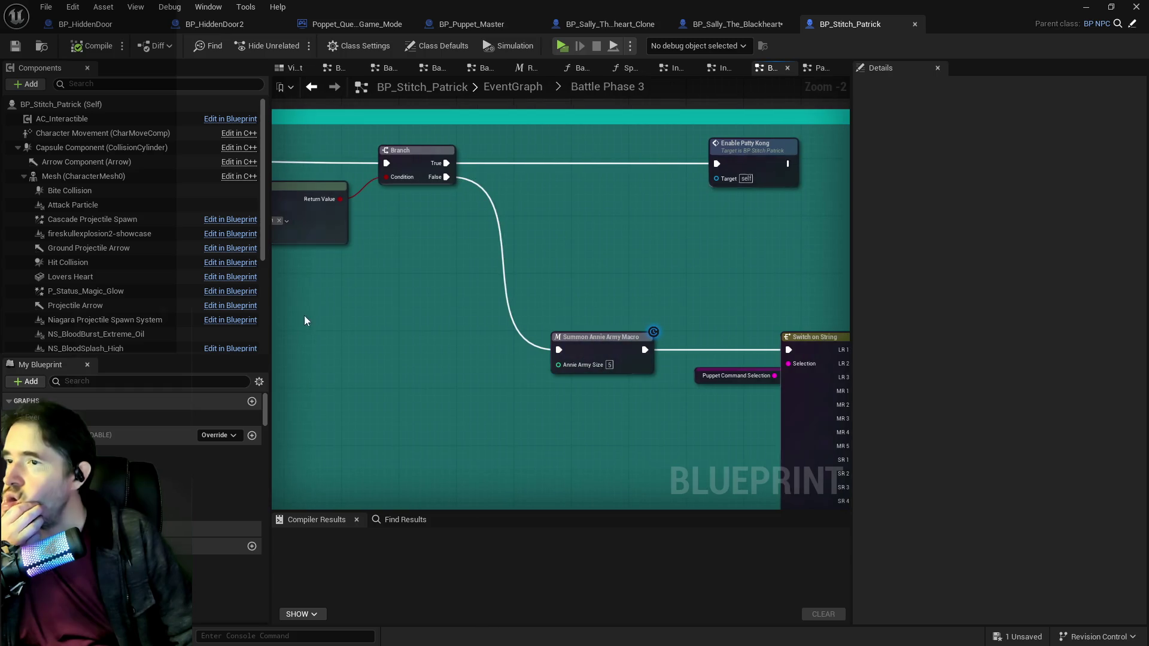
{"action": "left_click_drag", "start_coordinate": [443, 249], "coordinate": [590, 233]}
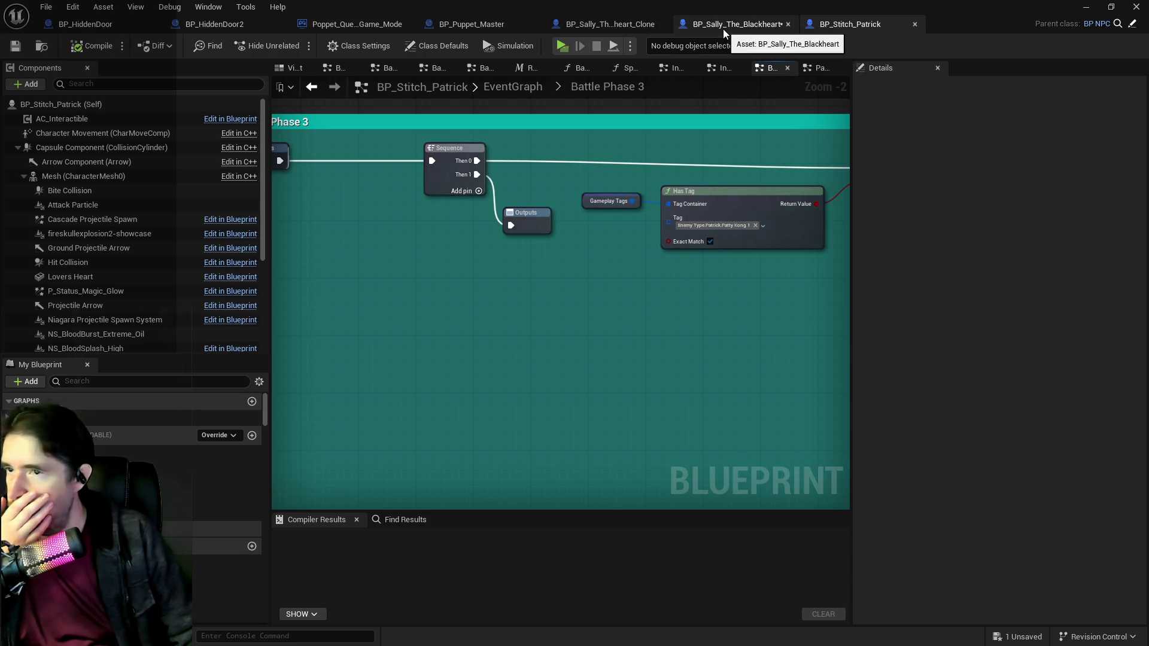
Step: In BP_Puppet_Master, step back up to the Control Puppets Graph
{"action": "left_click", "coordinate": [450, 24]}
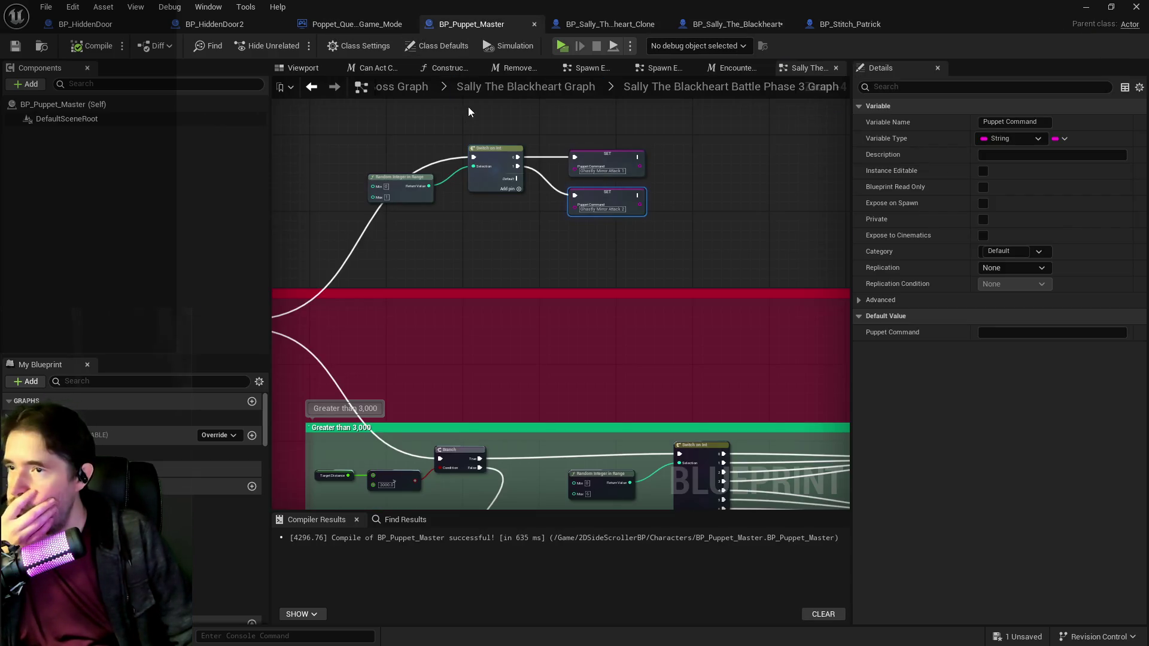
{"action": "left_click", "coordinate": [423, 88]}
{"action": "left_click", "coordinate": [472, 87]}
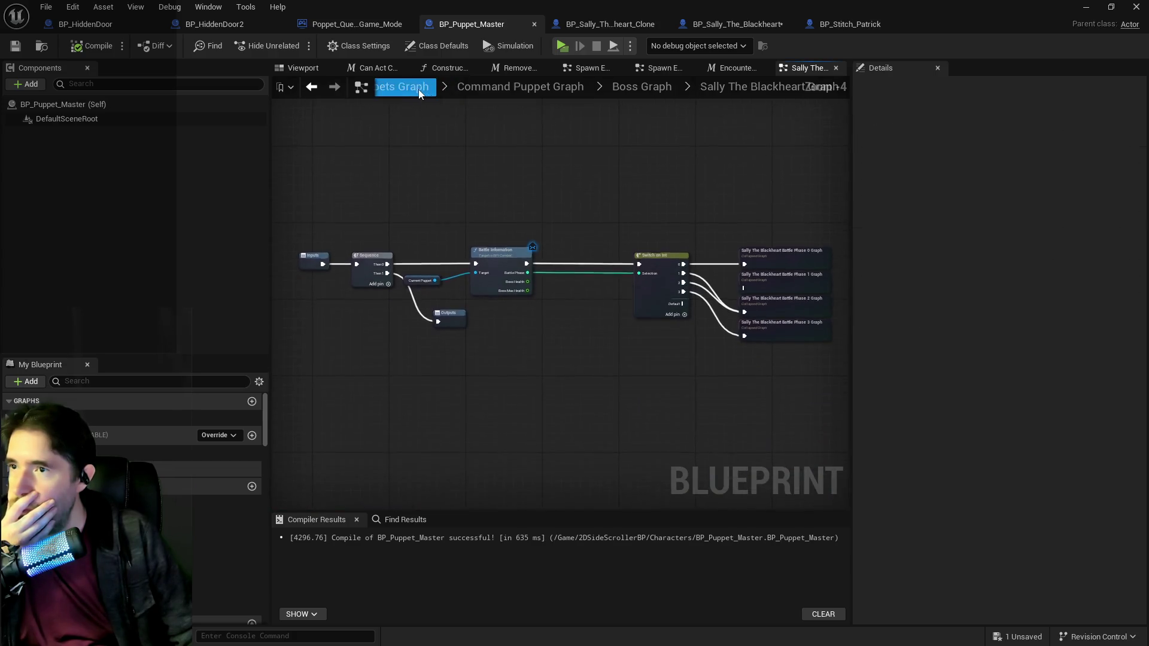
{"action": "left_click", "coordinate": [419, 88]}
Step: Drill down through the Command Puppet, Boss and Patrick graphs into Patrick Battle Phase 3
{"action": "scroll", "coordinate": [731, 270], "scroll_direction": "up", "scroll_amount": 5}
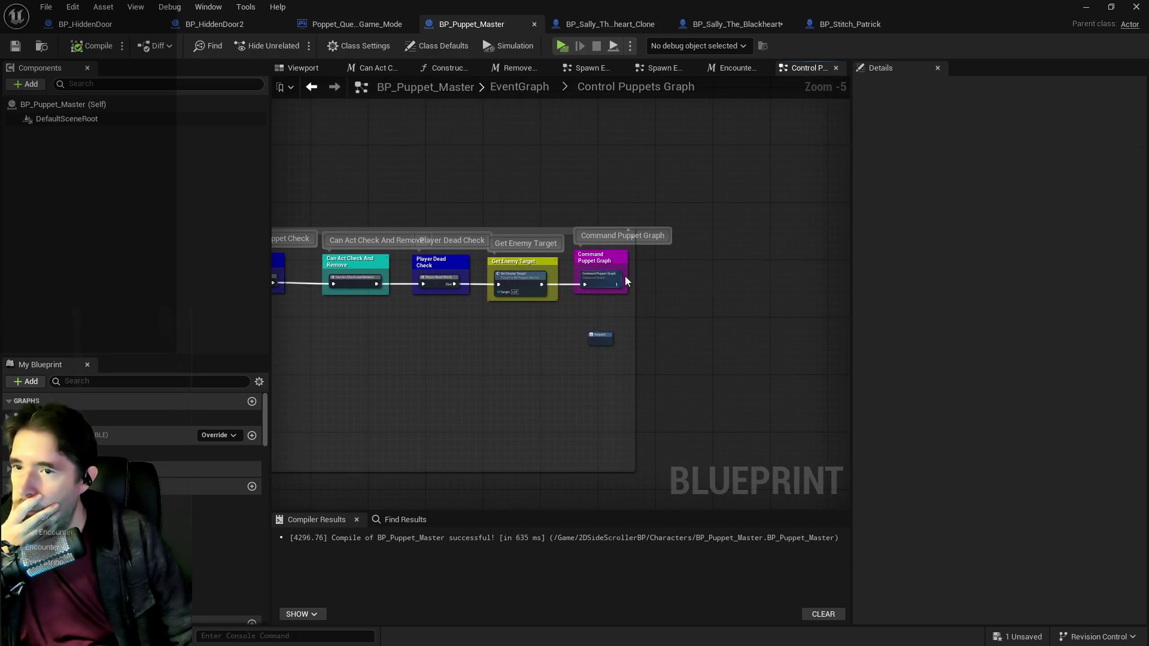
{"action": "double_click", "coordinate": [625, 276]}
{"action": "scroll", "coordinate": [626, 282], "scroll_direction": "up", "scroll_amount": 5}
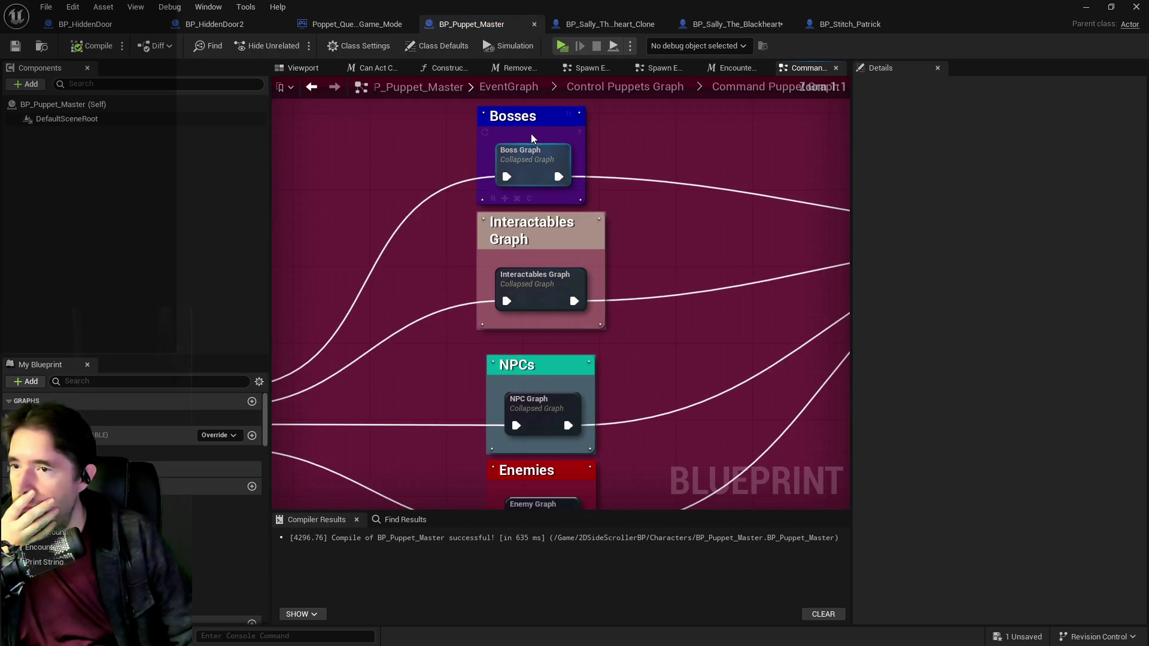
{"action": "double_click", "coordinate": [532, 144]}
{"action": "scroll", "coordinate": [698, 304], "scroll_direction": "up", "scroll_amount": 5}
{"action": "scroll", "coordinate": [731, 184], "scroll_direction": "down", "scroll_amount": 2}
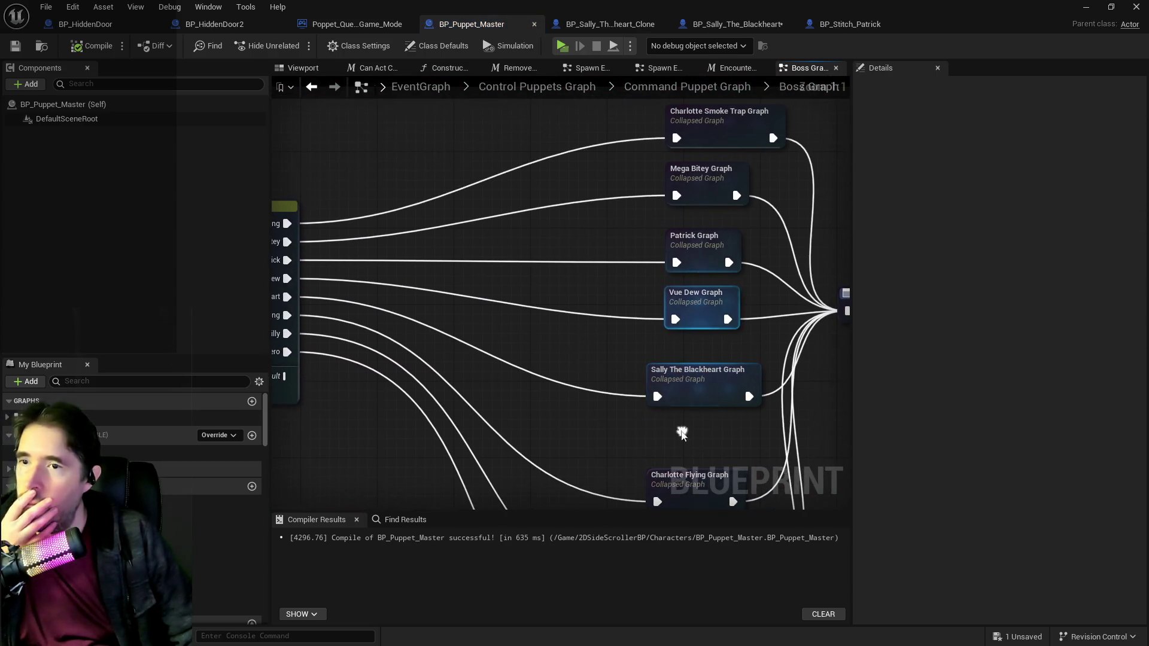
{"action": "double_click", "coordinate": [694, 254]}
{"action": "scroll", "coordinate": [695, 294], "scroll_direction": "up", "scroll_amount": 7}
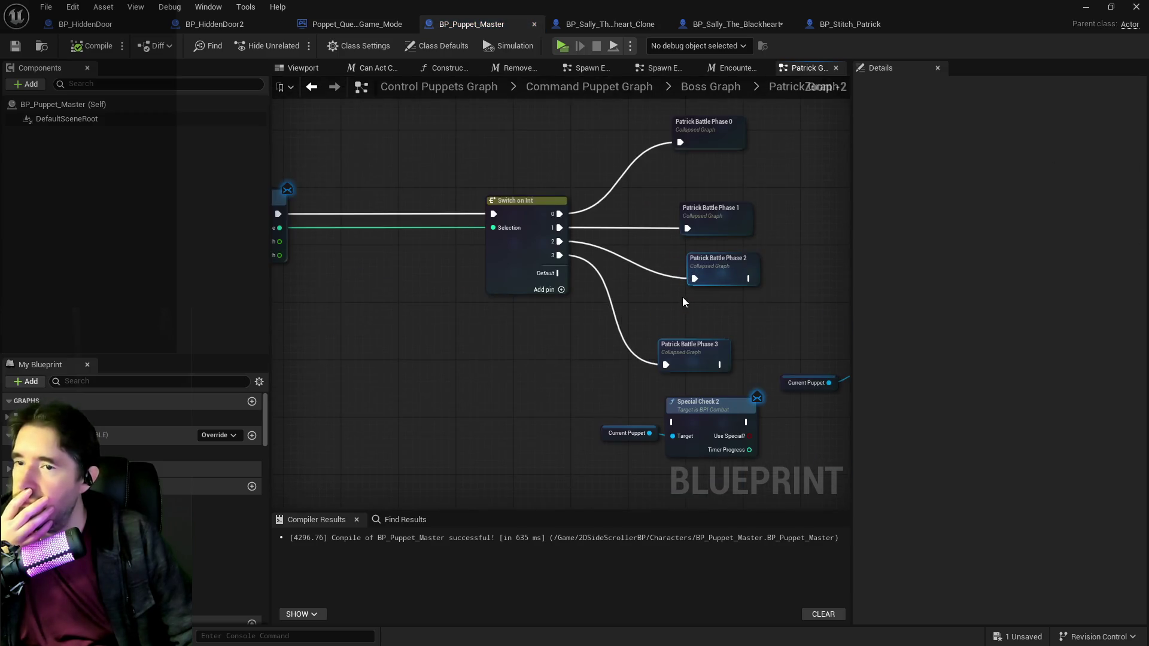
{"action": "double_click", "coordinate": [591, 338]}
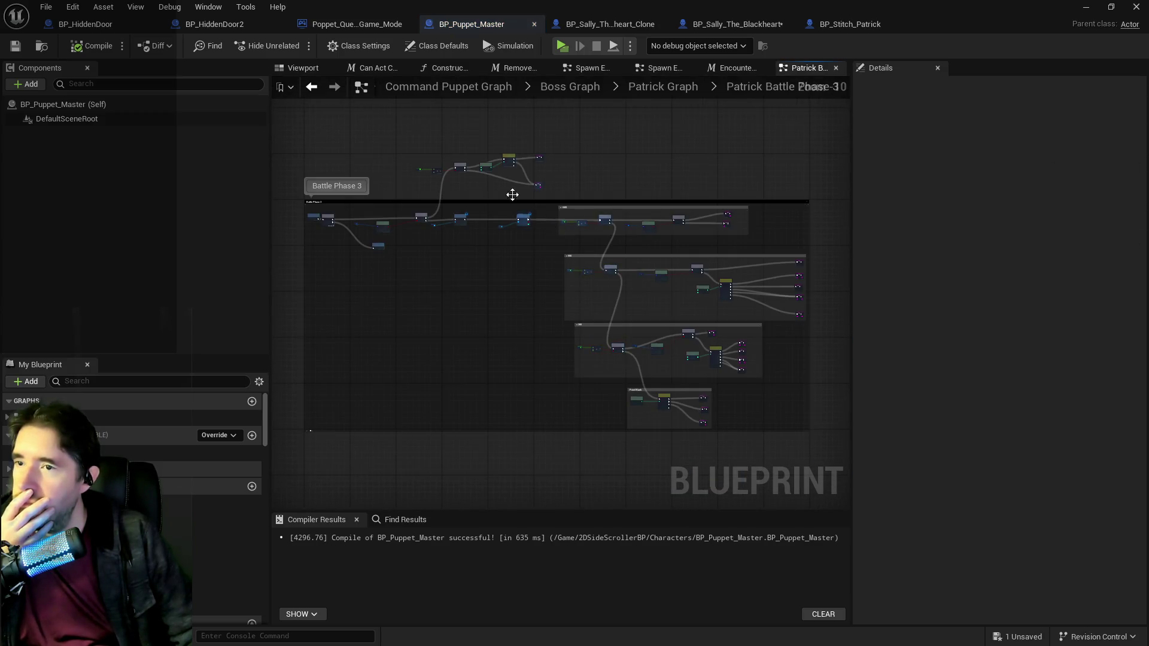
Step: Inspect Patrick Battle Phase 3's Has Tag, Branch and Outputs chain, then return to BP_Stitch_Patrick
{"action": "scroll", "coordinate": [503, 204], "scroll_direction": "up", "scroll_amount": 5}
{"action": "scroll", "coordinate": [511, 228], "scroll_direction": "down", "scroll_amount": 2}
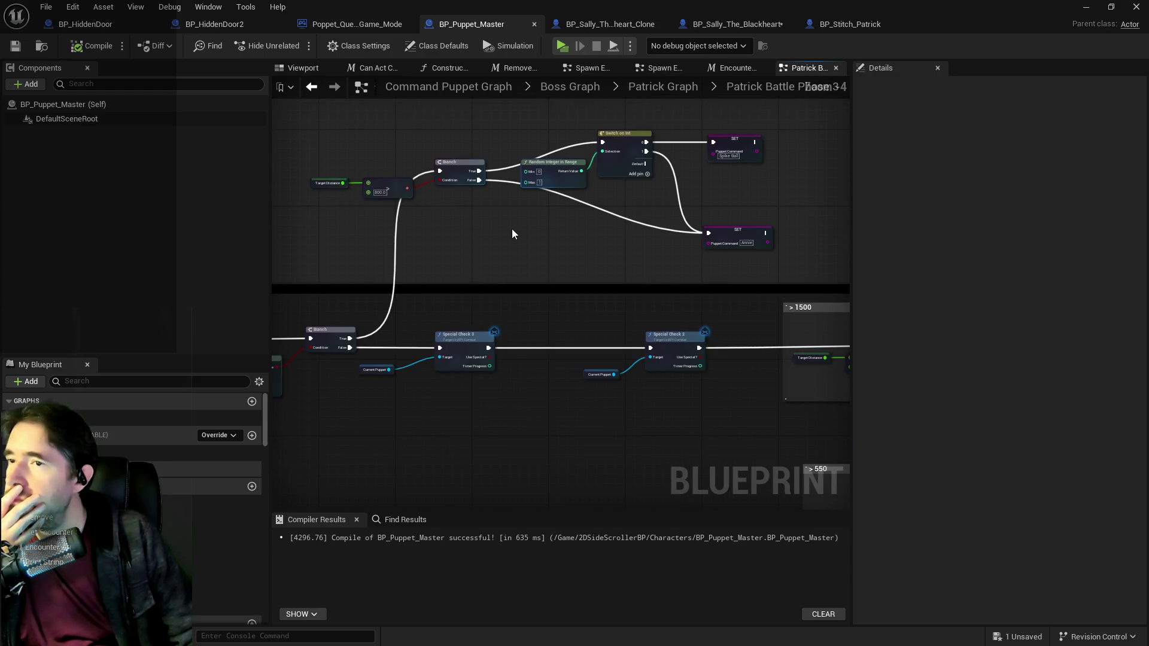
{"action": "scroll", "coordinate": [730, 171], "scroll_direction": "up", "scroll_amount": 2}
{"action": "scroll", "coordinate": [562, 330], "scroll_direction": "up", "scroll_amount": 1}
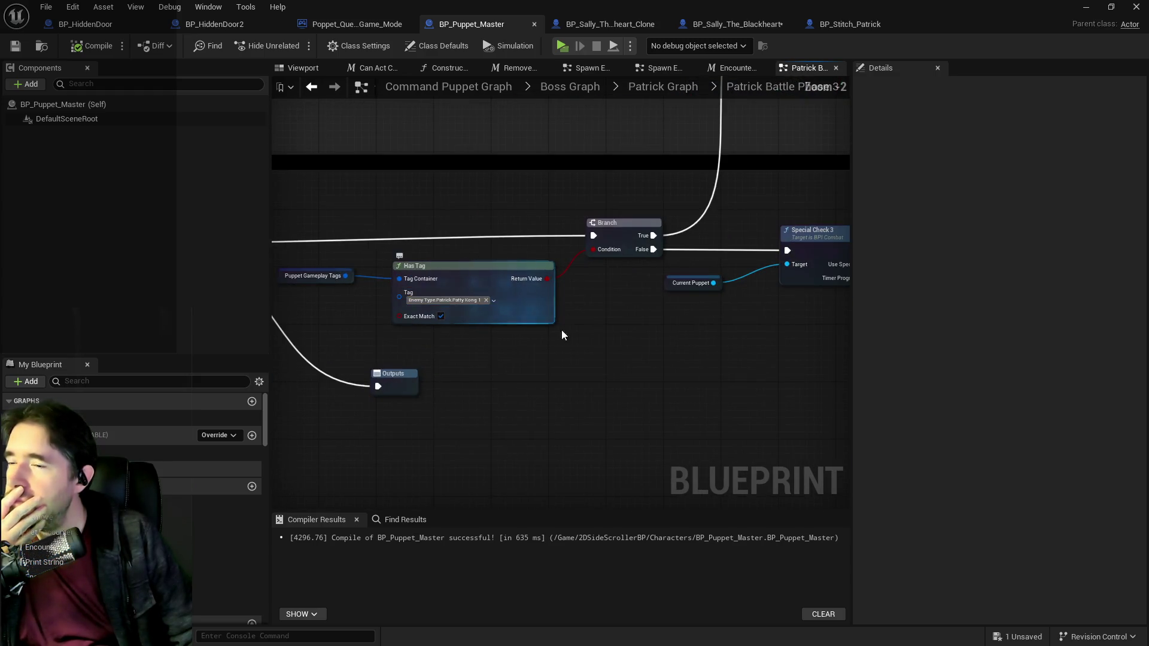
{"action": "mouse_move", "coordinate": [601, 331]}
{"action": "left_mouse_down"}
{"action": "mouse_move", "coordinate": [654, 323]}
{"action": "mouse_move", "coordinate": [632, 279]}
{"action": "mouse_move", "coordinate": [585, 329]}
{"action": "mouse_move", "coordinate": [428, 326]}
{"action": "left_mouse_up"}
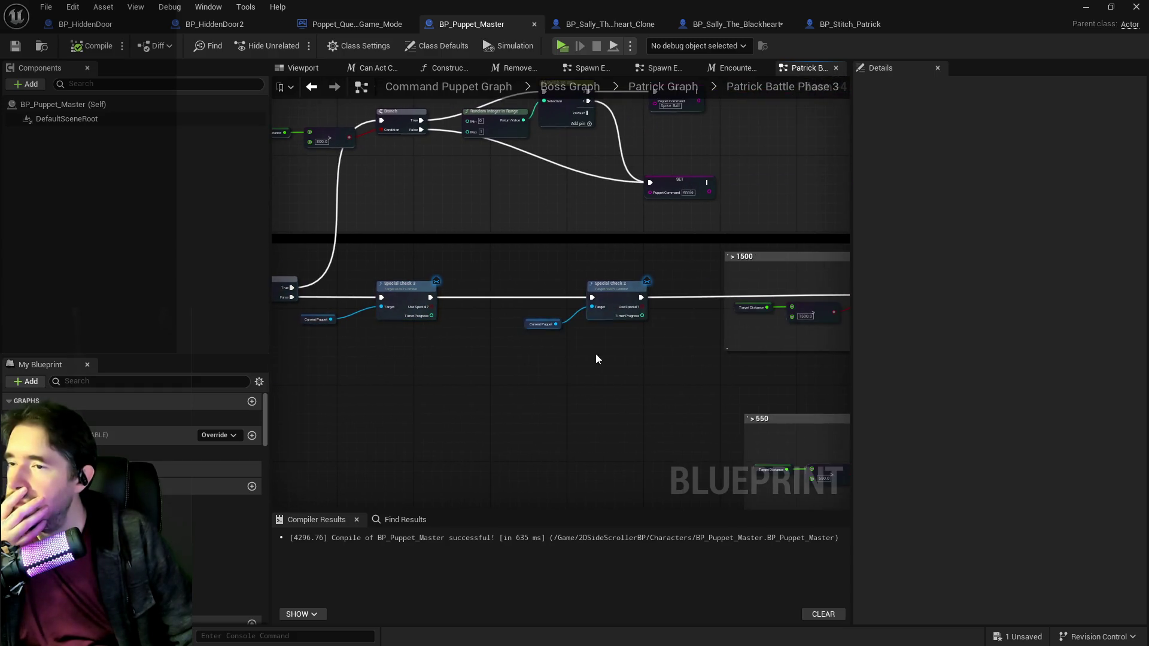
{"action": "mouse_move", "coordinate": [577, 364]}
{"action": "left_mouse_down"}
{"action": "mouse_move", "coordinate": [390, 329]}
{"action": "mouse_move", "coordinate": [854, 345]}
{"action": "left_mouse_up"}
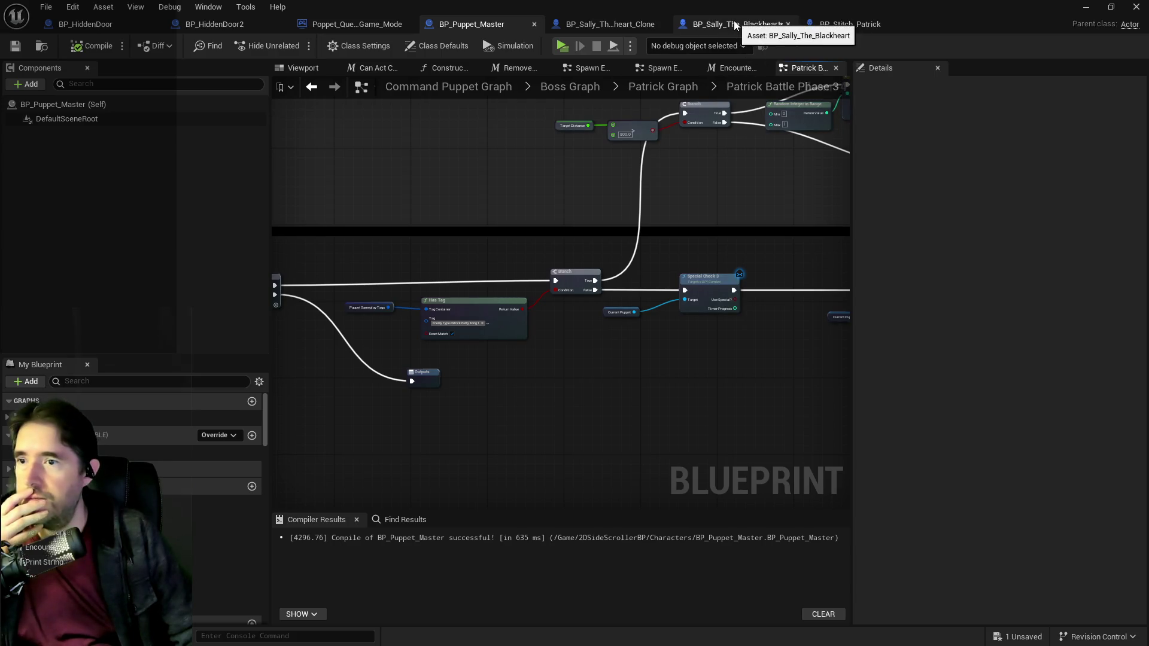
{"action": "mouse_move", "coordinate": [571, 221]}
{"action": "left_mouse_down"}
{"action": "mouse_move", "coordinate": [767, 193]}
{"action": "mouse_move", "coordinate": [411, 233]}
{"action": "left_mouse_up"}
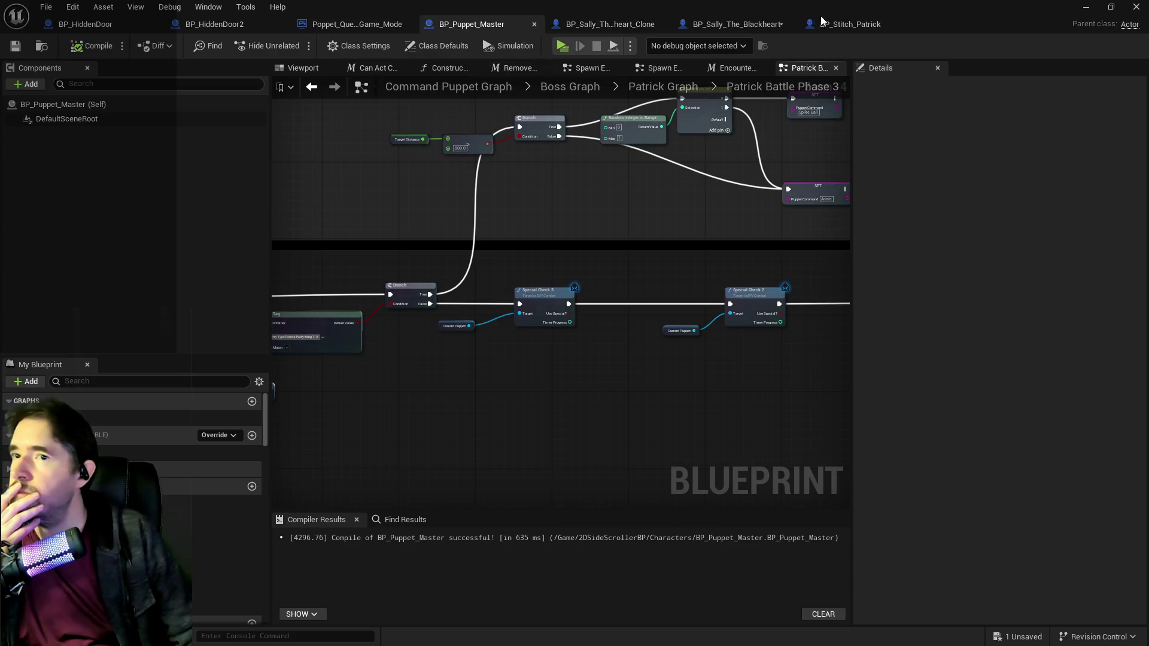
{"action": "double_click", "coordinate": [755, 290]}
Step: Open the Special Check 3 function and survey its counter, Branch, SET, tag and Return nodes
{"action": "double_click", "coordinate": [215, 512]}
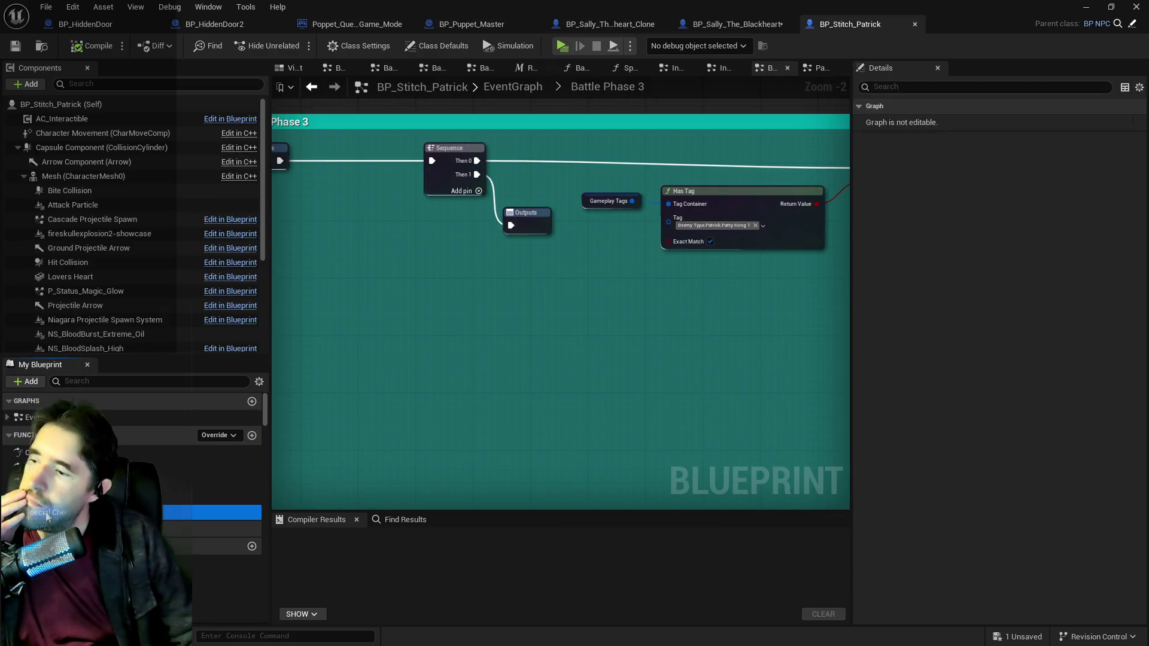
{"action": "left_click_drag", "start_coordinate": [526, 339], "coordinate": [340, 339]}
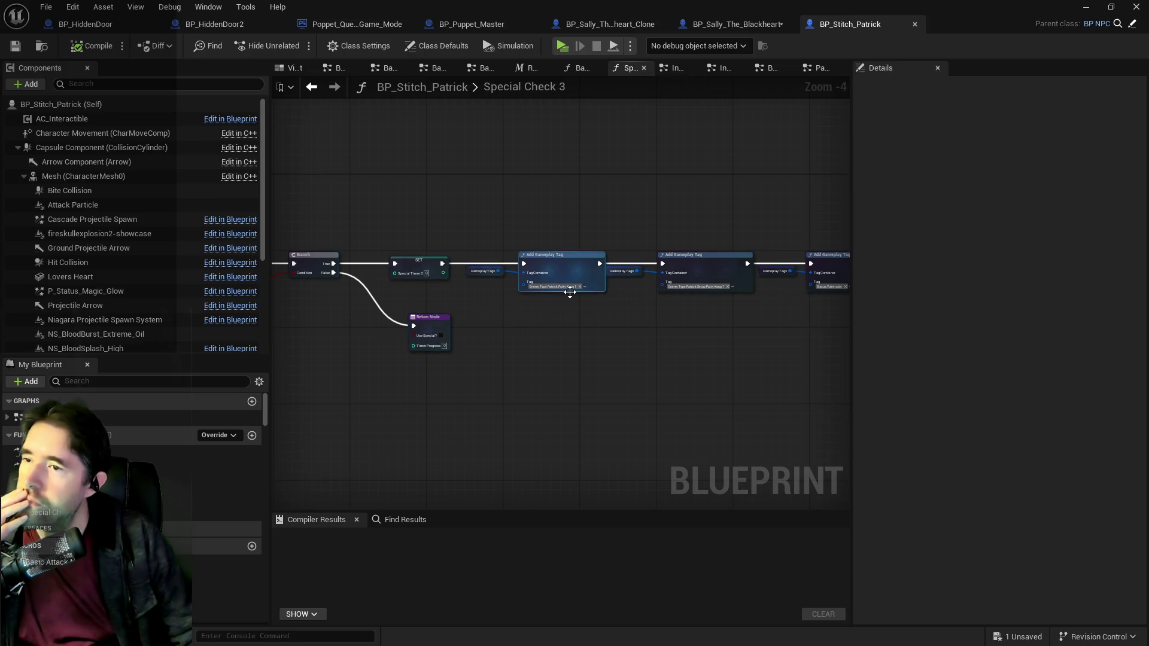
{"action": "scroll", "coordinate": [595, 329], "scroll_direction": "up", "scroll_amount": 2}
{"action": "mouse_move", "coordinate": [595, 329]}
{"action": "left_mouse_down"}
{"action": "mouse_move", "coordinate": [408, 336]}
{"action": "mouse_move", "coordinate": [513, 333]}
{"action": "left_mouse_up"}
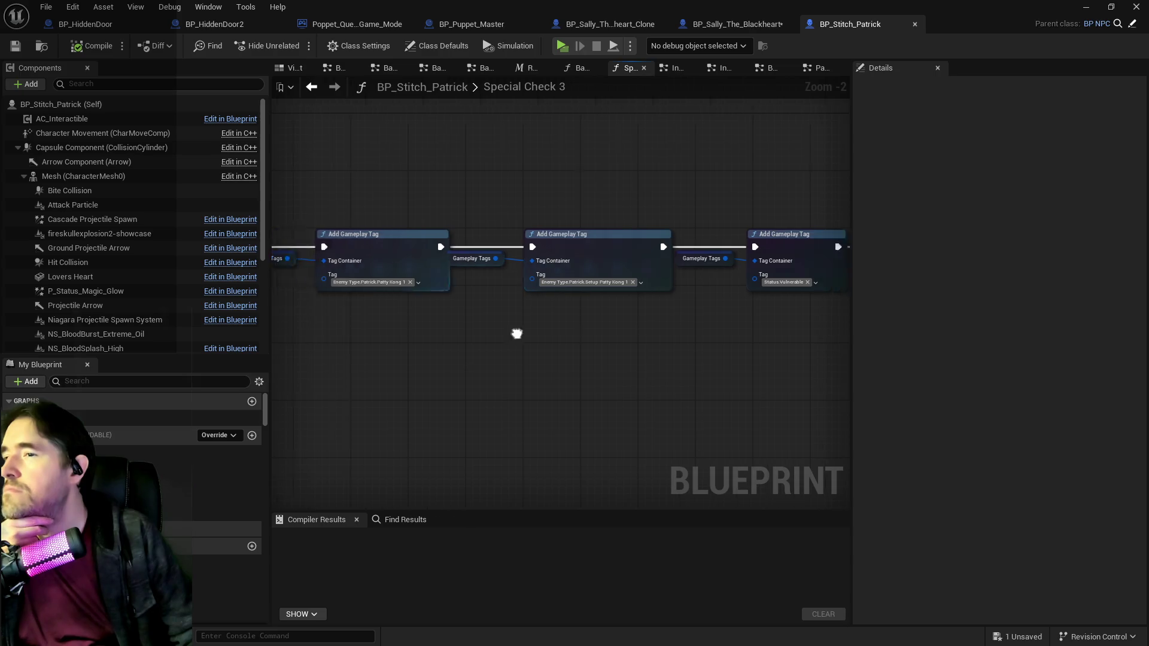
{"action": "scroll", "coordinate": [570, 297], "scroll_direction": "up", "scroll_amount": 2}
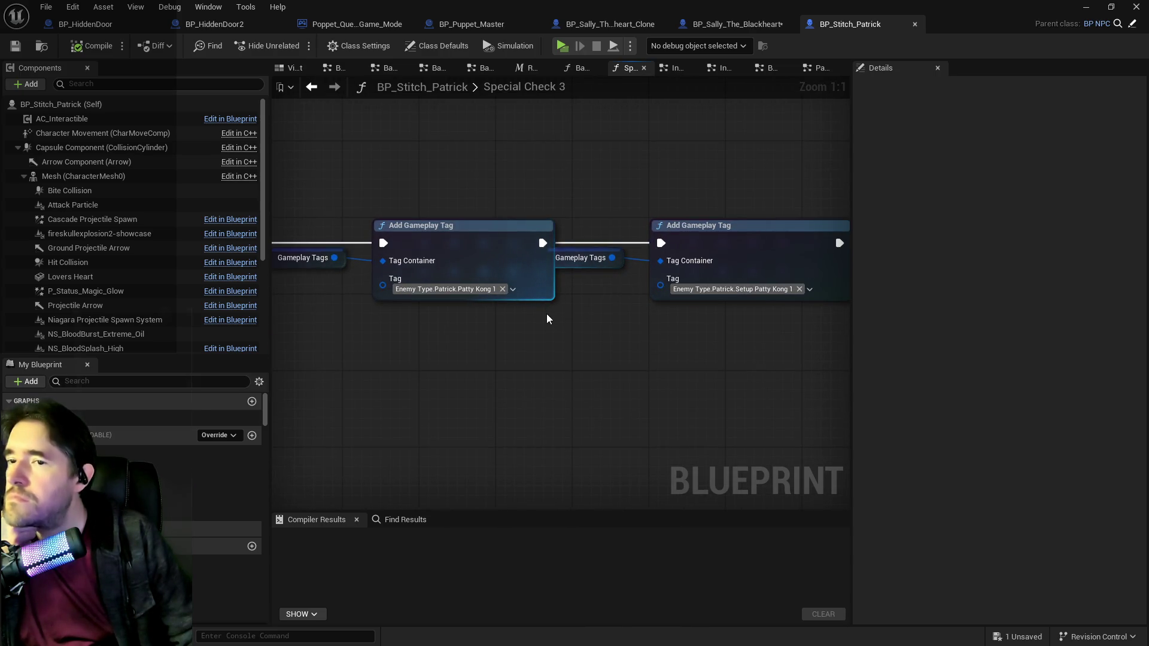
{"action": "left_click_drag", "start_coordinate": [660, 341], "coordinate": [361, 315]}
{"action": "scroll", "coordinate": [362, 315], "scroll_direction": "down", "scroll_amount": 2}
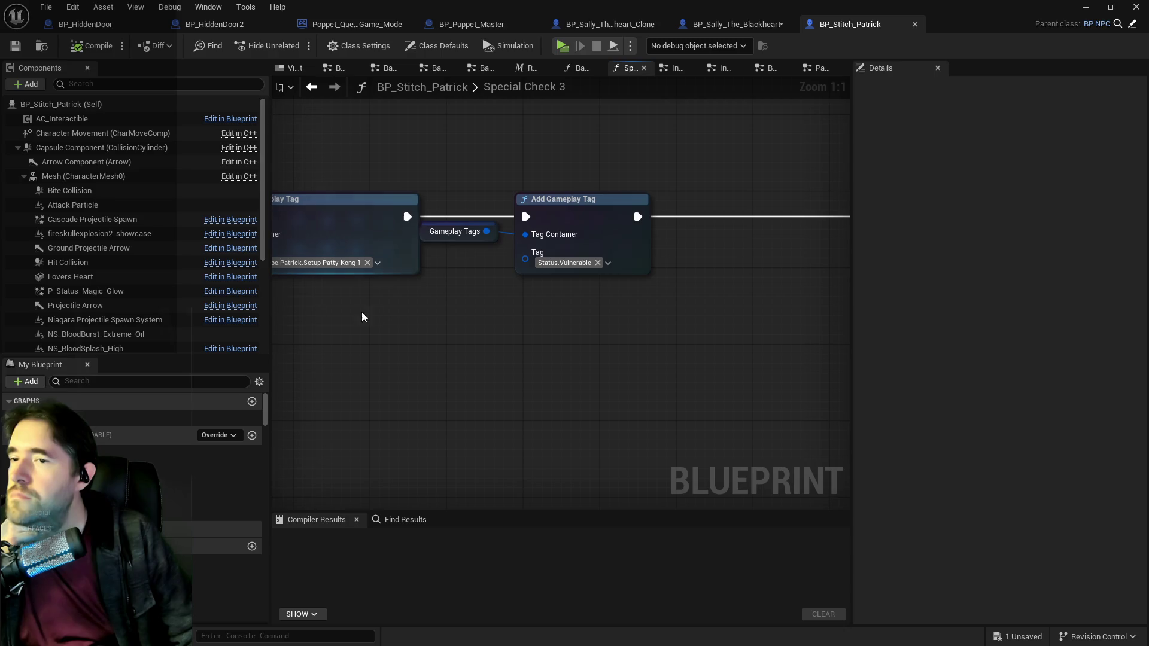
{"action": "mouse_move", "coordinate": [518, 345]}
{"action": "left_mouse_down"}
{"action": "mouse_move", "coordinate": [307, 324]}
{"action": "mouse_move", "coordinate": [394, 406]}
{"action": "mouse_move", "coordinate": [501, 292]}
{"action": "mouse_move", "coordinate": [639, 302]}
{"action": "mouse_move", "coordinate": [387, 295]}
{"action": "mouse_move", "coordinate": [514, 304]}
{"action": "left_mouse_up"}
Step: Box-select the Branch, SET, Add Gameplay Tag and Return node chain
{"action": "scroll", "coordinate": [489, 302], "scroll_direction": "down", "scroll_amount": 1}
{"action": "scroll", "coordinate": [388, 295], "scroll_direction": "down", "scroll_amount": 1}
{"action": "scroll", "coordinate": [615, 268], "scroll_direction": "up", "scroll_amount": 1}
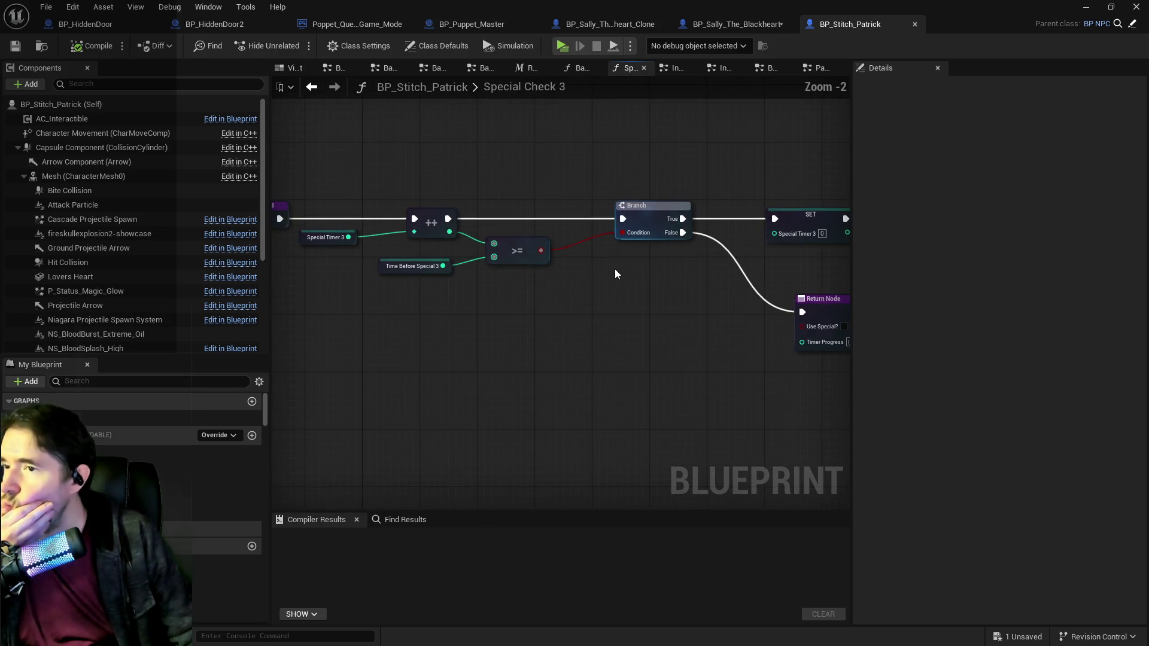
{"action": "scroll", "coordinate": [616, 268], "scroll_direction": "up", "scroll_amount": 1}
{"action": "left_click_drag", "start_coordinate": [616, 268], "coordinate": [269, 259]}
{"action": "left_click_drag", "start_coordinate": [567, 264], "coordinate": [380, 254]}
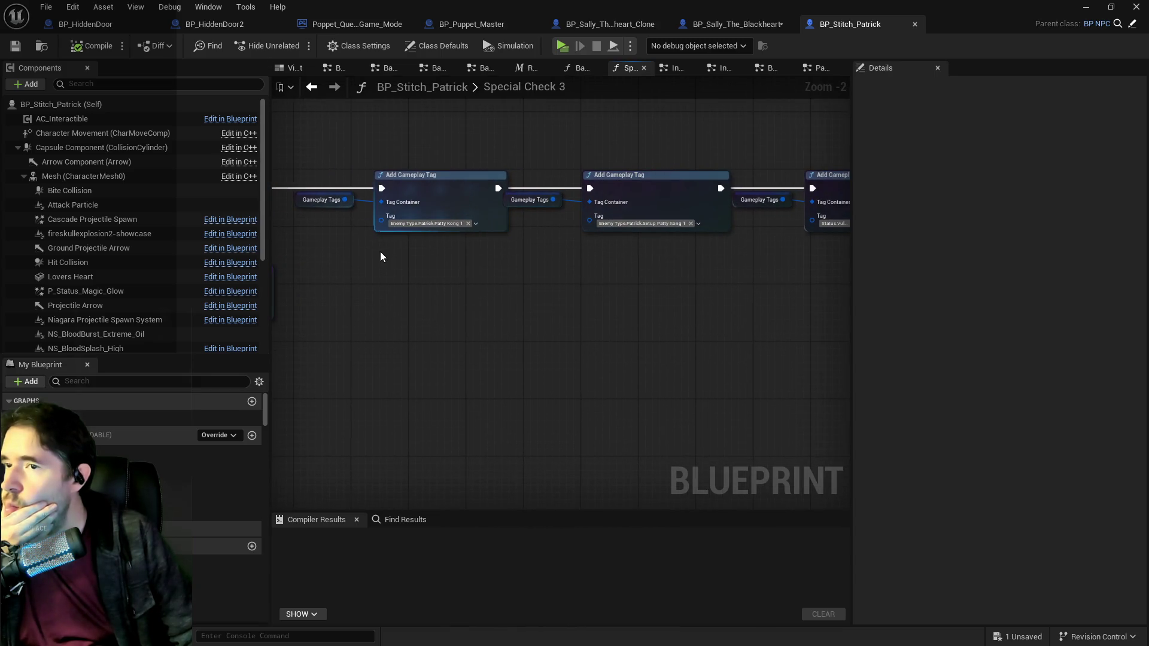
{"action": "scroll", "coordinate": [455, 264], "scroll_direction": "down", "scroll_amount": 1}
{"action": "scroll", "coordinate": [454, 264], "scroll_direction": "down", "scroll_amount": 1}
{"action": "mouse_move", "coordinate": [455, 264]}
{"action": "left_mouse_down"}
{"action": "mouse_move", "coordinate": [344, 295]}
{"action": "mouse_move", "coordinate": [774, 277]}
{"action": "left_mouse_up"}
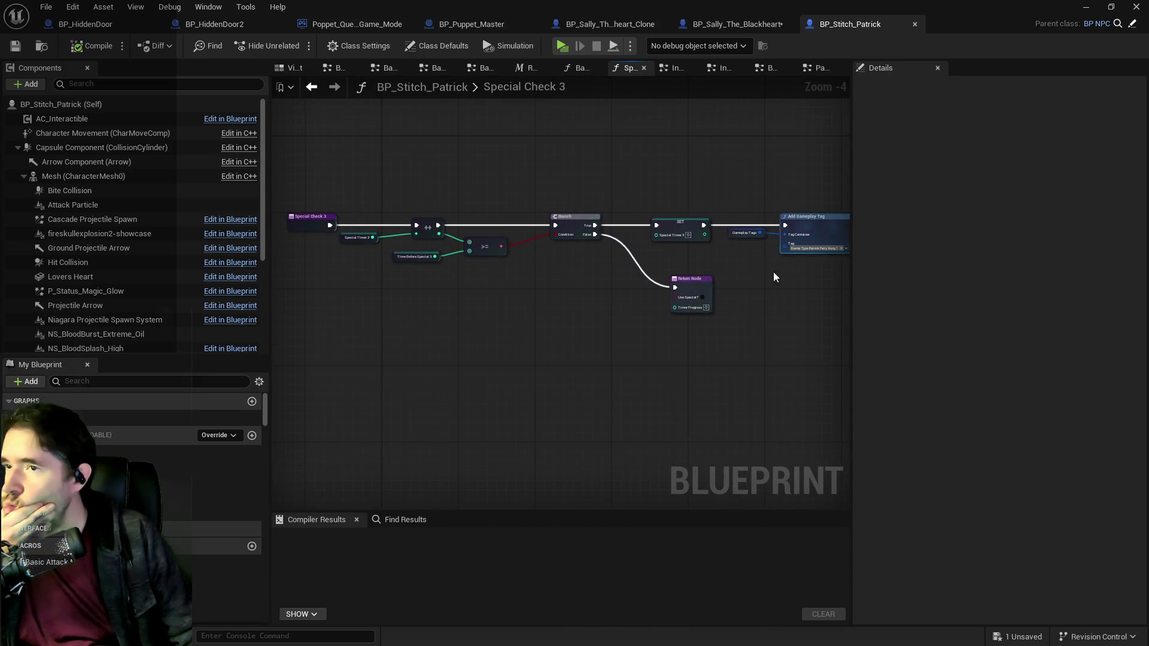
{"action": "scroll", "coordinate": [355, 174], "scroll_direction": "up", "scroll_amount": 2}
{"action": "mouse_move", "coordinate": [354, 195]}
{"action": "left_mouse_down"}
{"action": "mouse_move", "coordinate": [491, 263]}
{"action": "mouse_move", "coordinate": [974, 383]}
{"action": "mouse_move", "coordinate": [796, 372]}
{"action": "mouse_move", "coordinate": [756, 353]}
{"action": "mouse_move", "coordinate": [684, 347]}
{"action": "mouse_move", "coordinate": [742, 361]}
{"action": "left_mouse_up"}
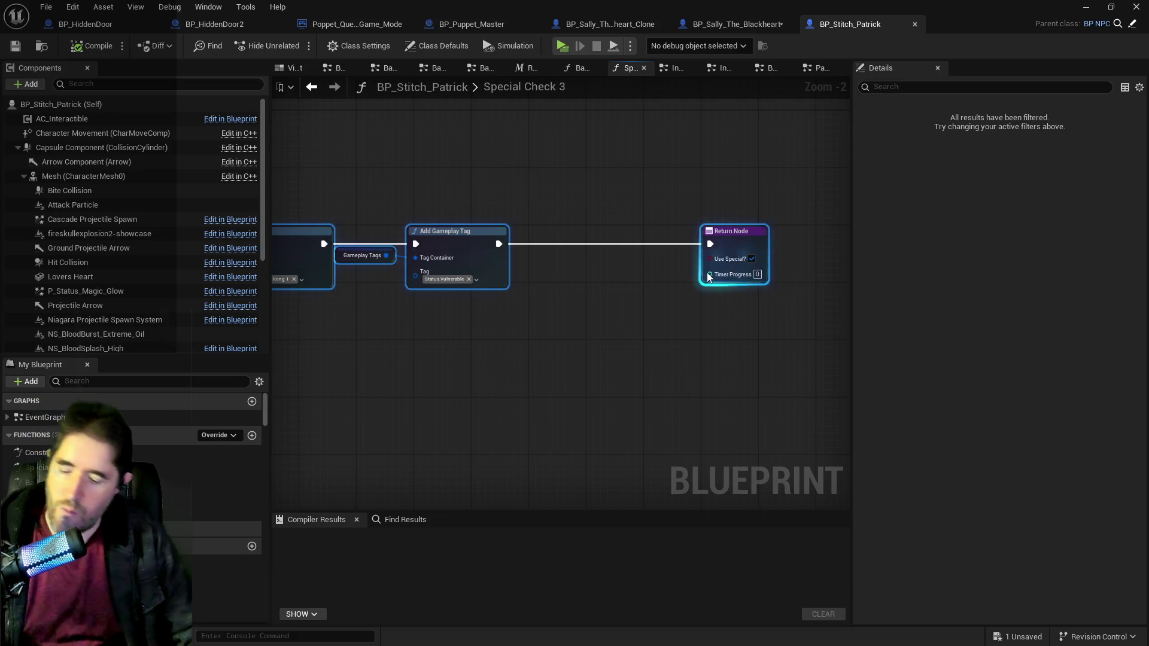
Step: Paste the copied node chain into BP_Sally_The_Blackheart's Special Check 3
{"action": "left_click", "coordinate": [666, 21]}
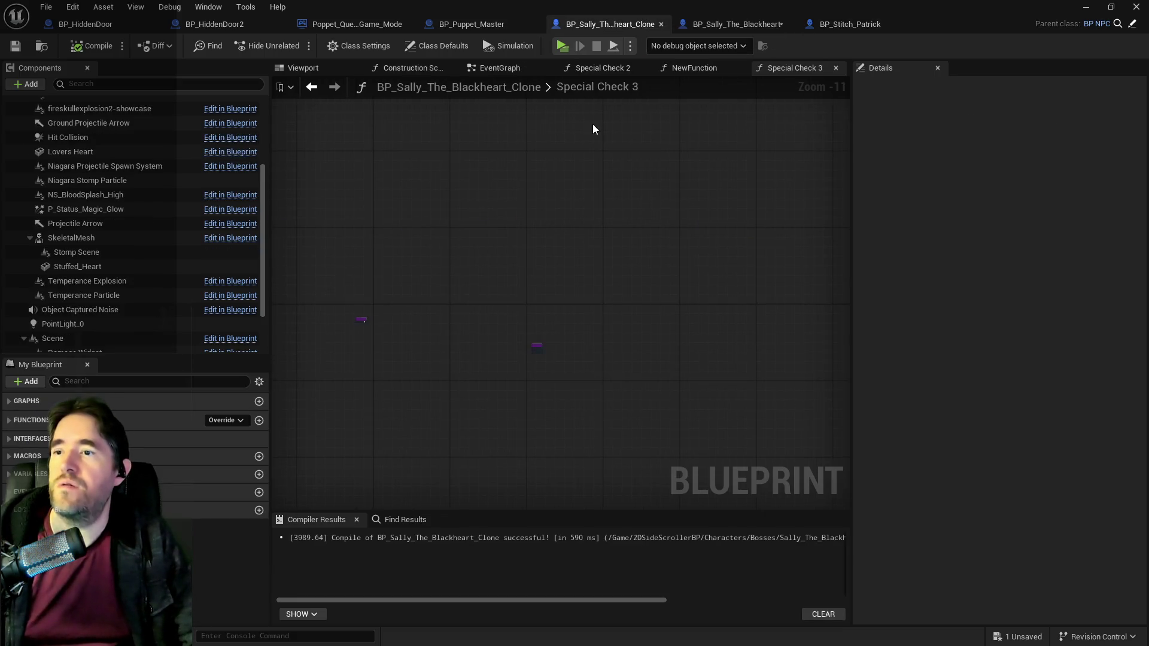
{"action": "left_click", "coordinate": [723, 23]}
{"action": "scroll", "coordinate": [612, 326], "scroll_direction": "down", "scroll_amount": 4}
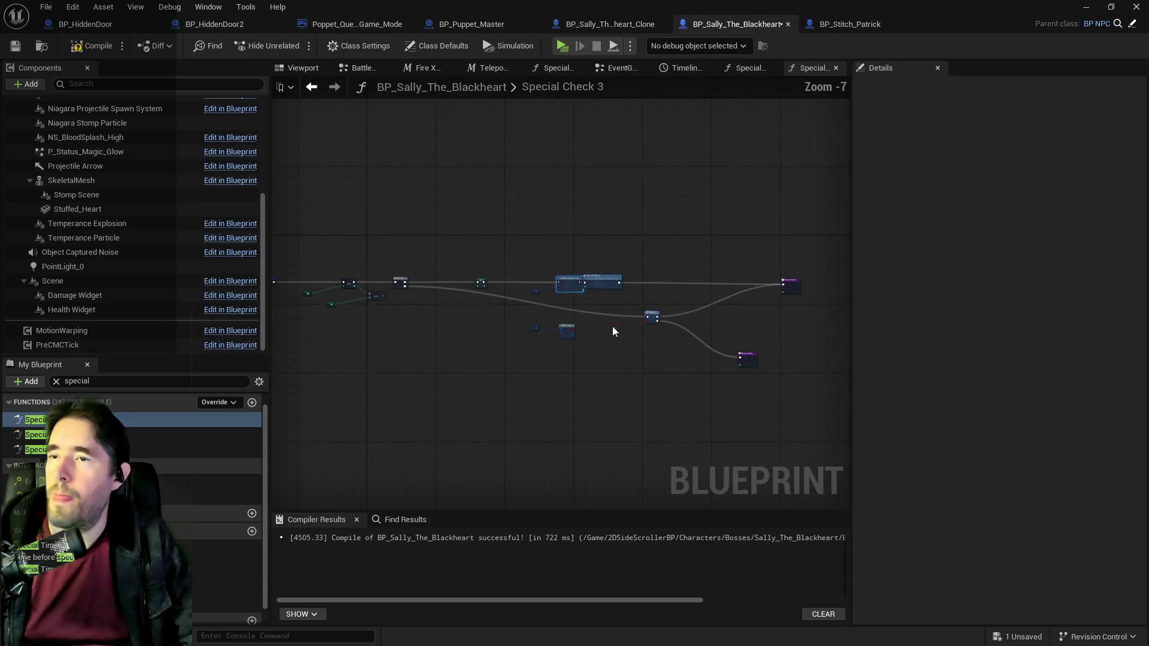
{"action": "scroll", "coordinate": [464, 269], "scroll_direction": "up", "scroll_amount": 2}
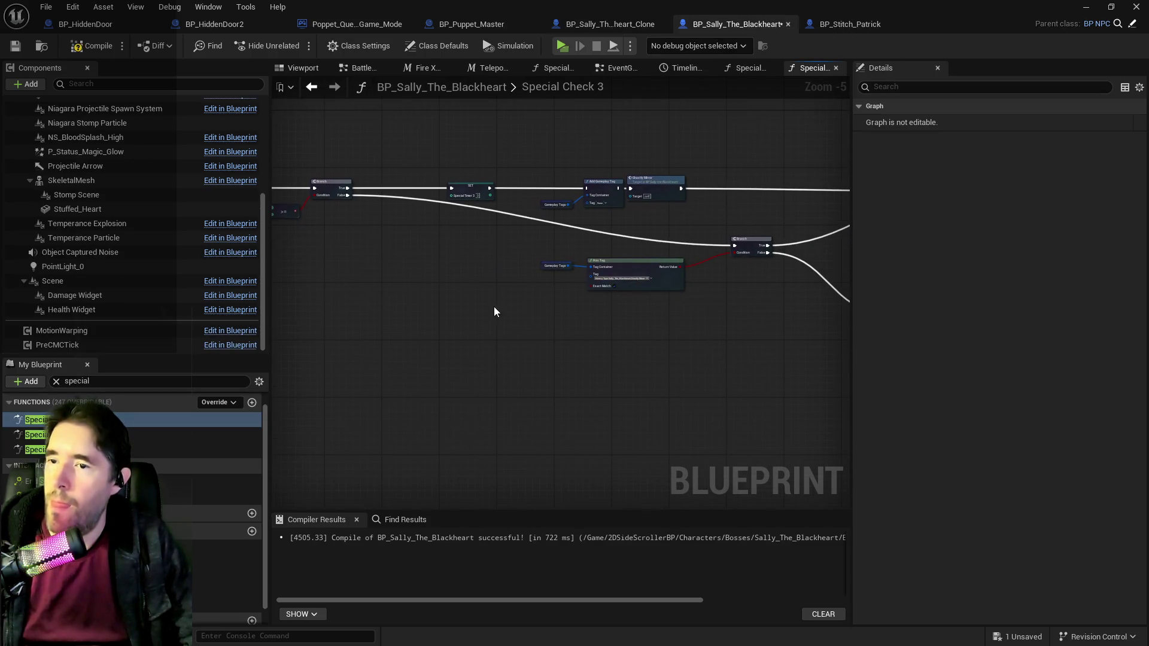
{"action": "scroll", "coordinate": [577, 300], "scroll_direction": "up", "scroll_amount": 1}
{"action": "key", "text": "ctrl+v"}
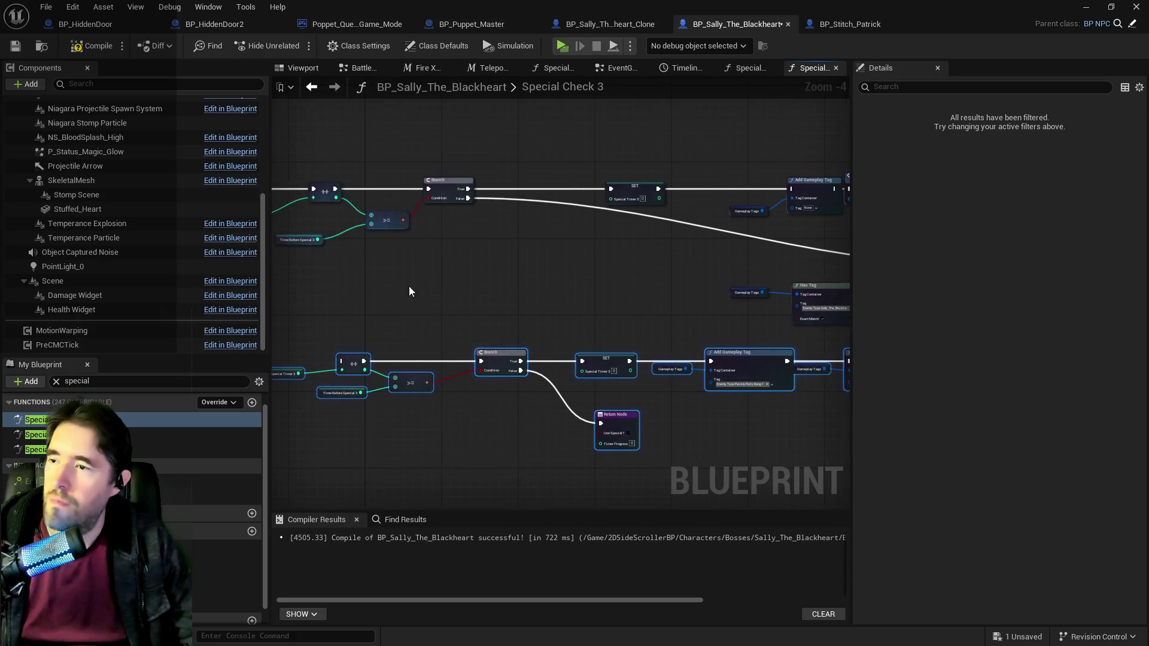
Step: Wire the function entry to the pasted counter node and separate the stacked Return nodes
{"action": "mouse_move", "coordinate": [301, 175]}
{"action": "left_mouse_down"}
{"action": "mouse_move", "coordinate": [346, 236]}
{"action": "mouse_move", "coordinate": [491, 345]}
{"action": "left_mouse_up"}
{"action": "left_click_drag", "start_coordinate": [350, 224], "coordinate": [710, 243]}
{"action": "left_click_drag", "start_coordinate": [640, 281], "coordinate": [659, 202]}
{"action": "mouse_move", "coordinate": [315, 356]}
{"action": "left_mouse_down"}
{"action": "mouse_move", "coordinate": [555, 249]}
{"action": "mouse_move", "coordinate": [594, 327]}
{"action": "left_mouse_up"}
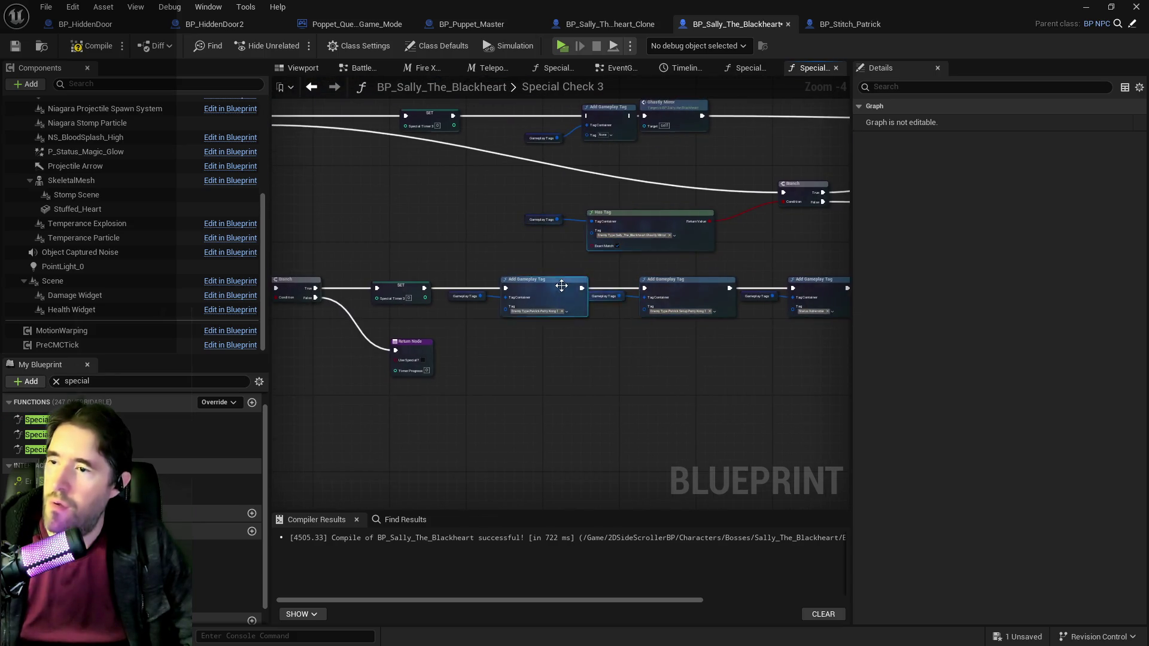
{"action": "scroll", "coordinate": [391, 282], "scroll_direction": "up", "scroll_amount": 4}
{"action": "left_click_drag", "start_coordinate": [352, 323], "coordinate": [672, 288]}
{"action": "left_click", "coordinate": [419, 263]}
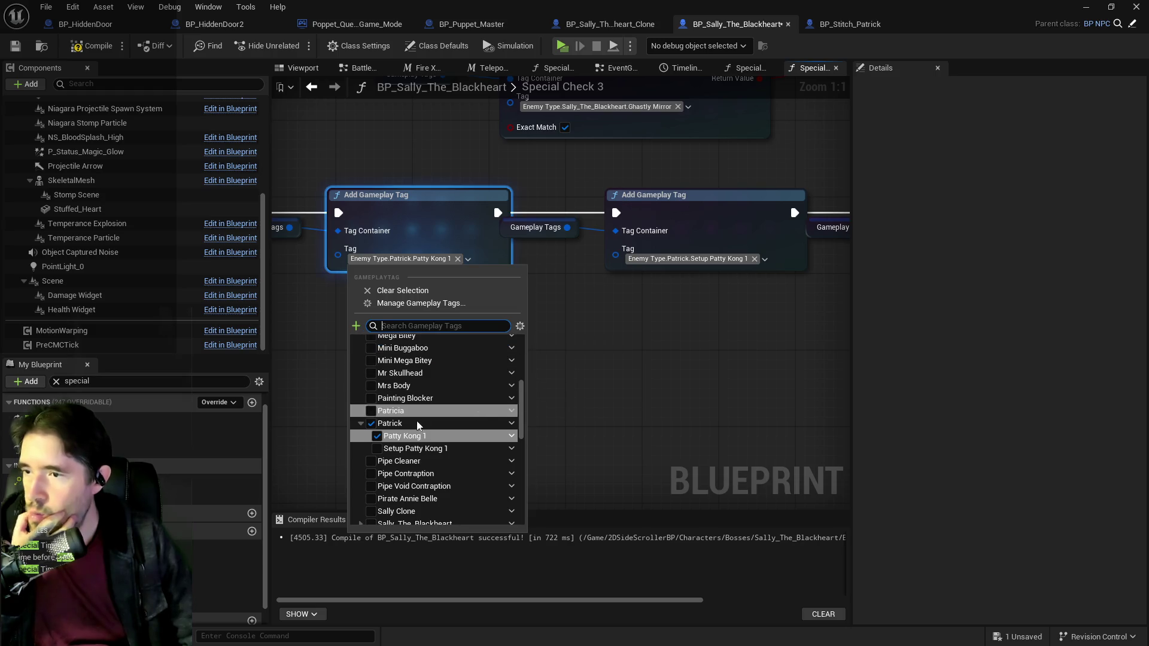
Step: In the gameplay tag manager, delete Sally_The_Blackheart's Spawn Clones tag
{"action": "left_click", "coordinate": [411, 306]}
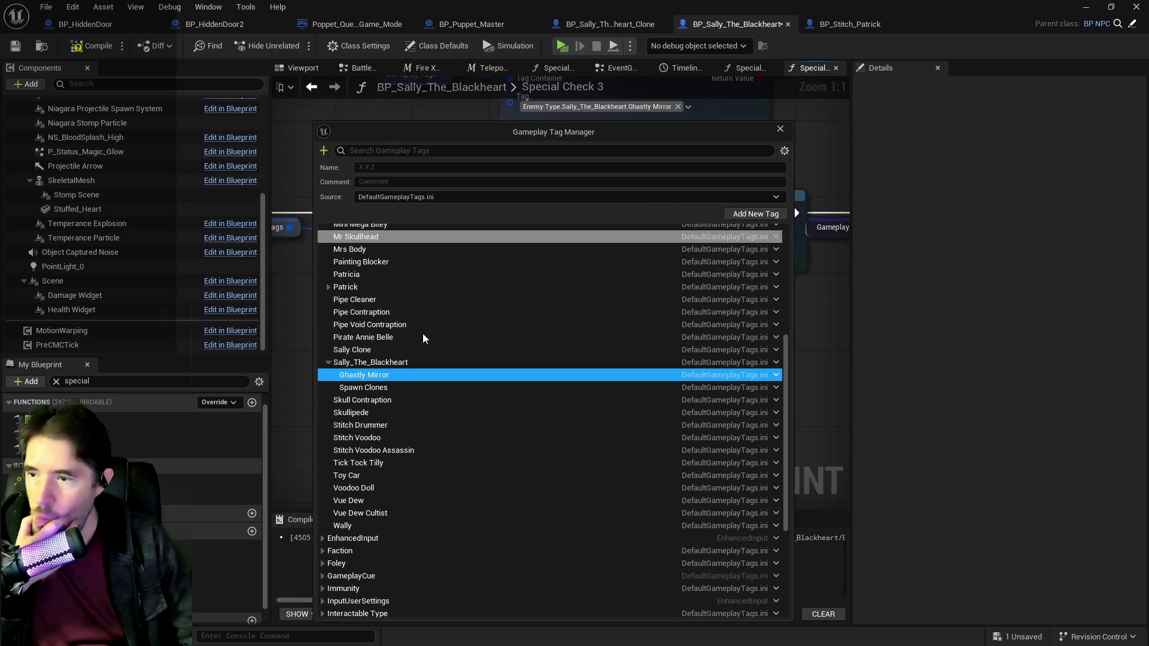
{"action": "right_click", "coordinate": [360, 363]}
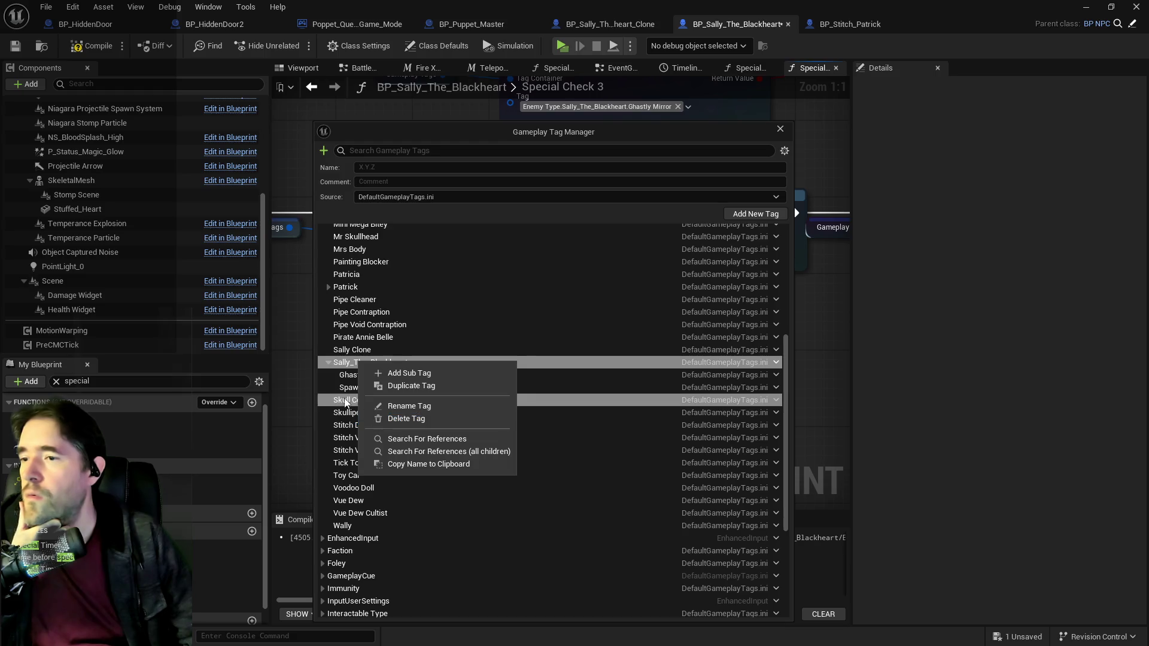
{"action": "left_click", "coordinate": [354, 389]}
{"action": "right_click", "coordinate": [355, 391]}
{"action": "left_click", "coordinate": [391, 446]}
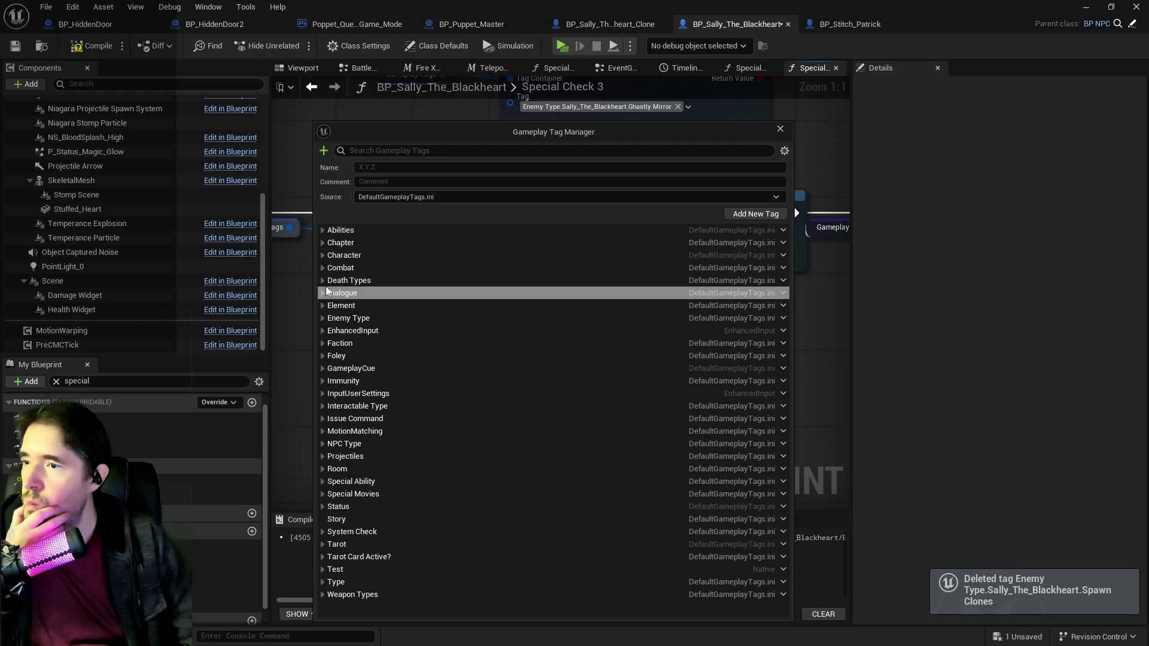
Step: Add a Setup Ghastly Mirror sub-tag under Enemy Type.Sally_The_Blackheart
{"action": "left_click", "coordinate": [322, 318]}
{"action": "scroll", "coordinate": [387, 575], "scroll_direction": "down", "scroll_amount": 5}
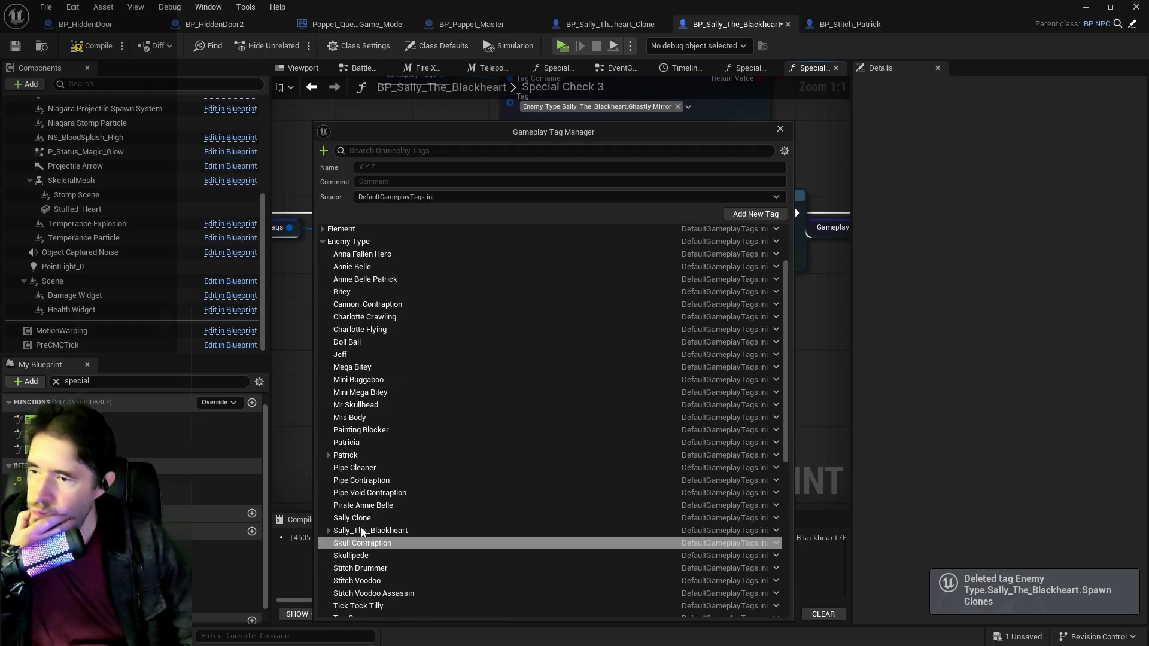
{"action": "right_click", "coordinate": [359, 532]}
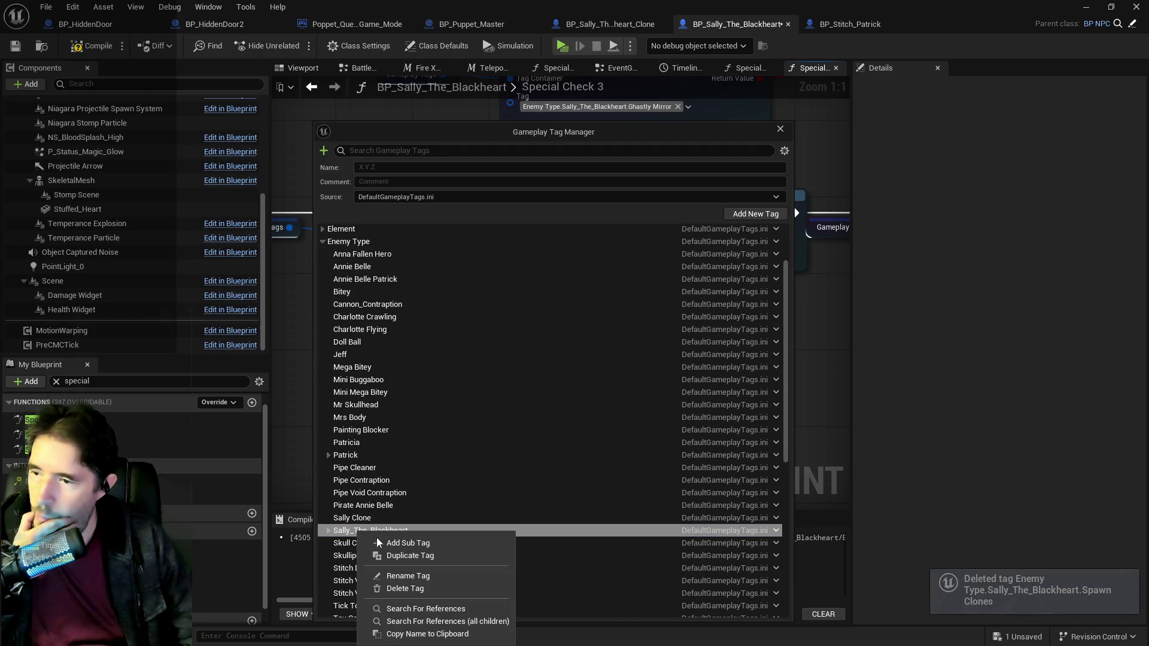
{"action": "left_click", "coordinate": [379, 543]}
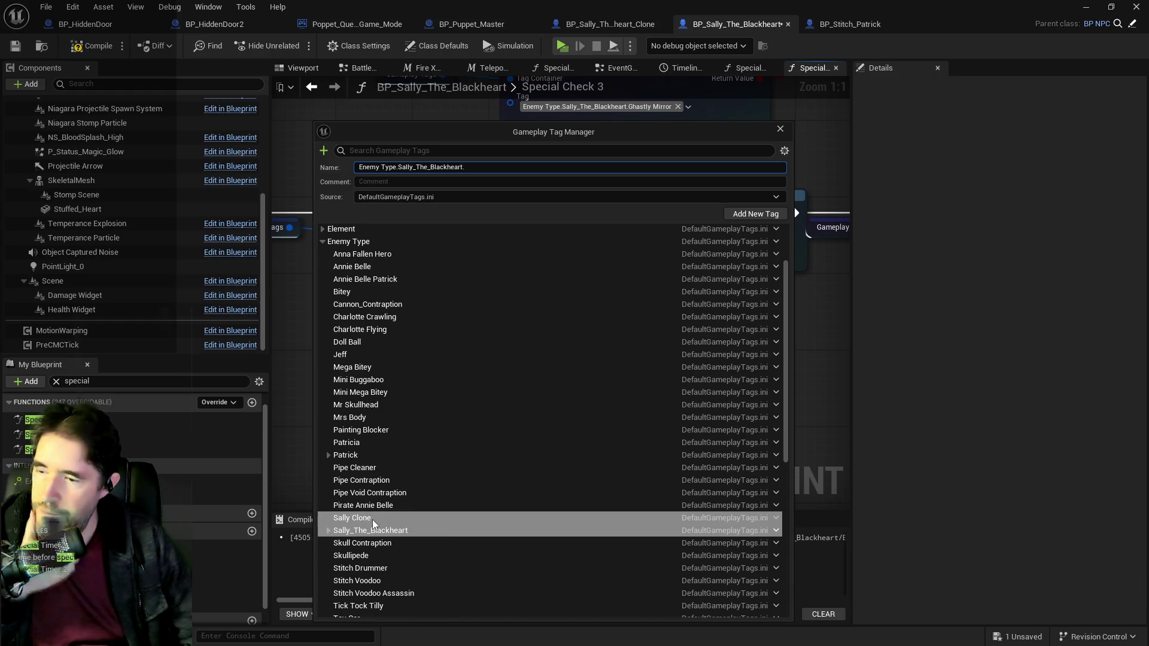
{"action": "type", "text": "Setup"}
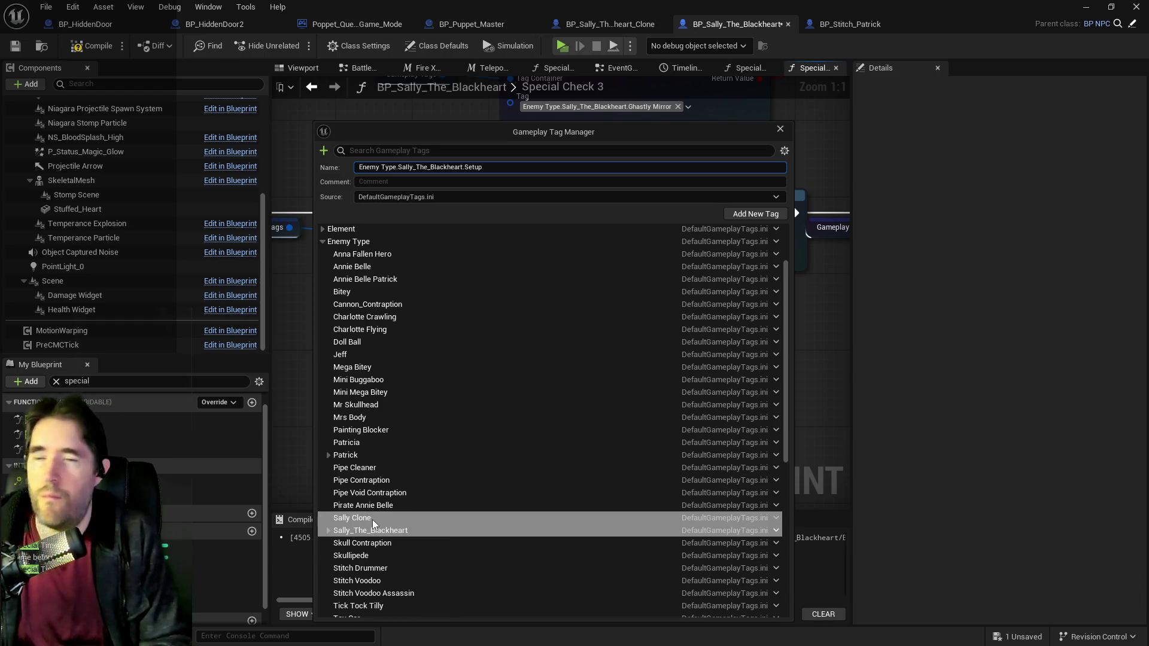
{"action": "type", "text": " Ghastly Mirror"}
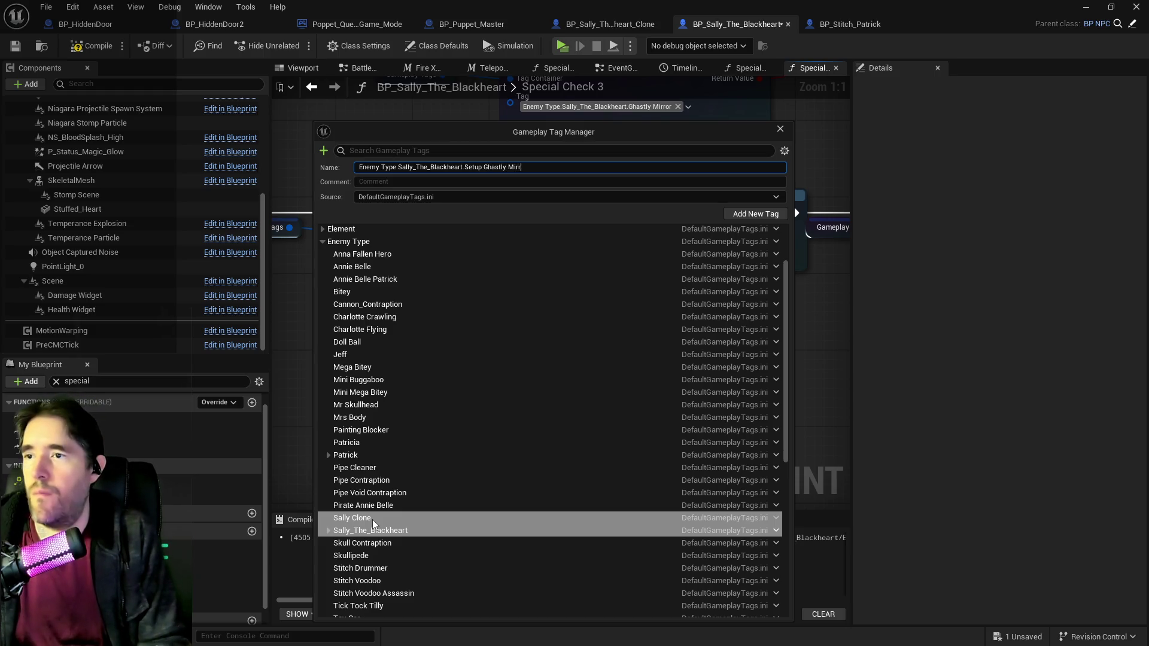
{"action": "left_click", "coordinate": [752, 215]}
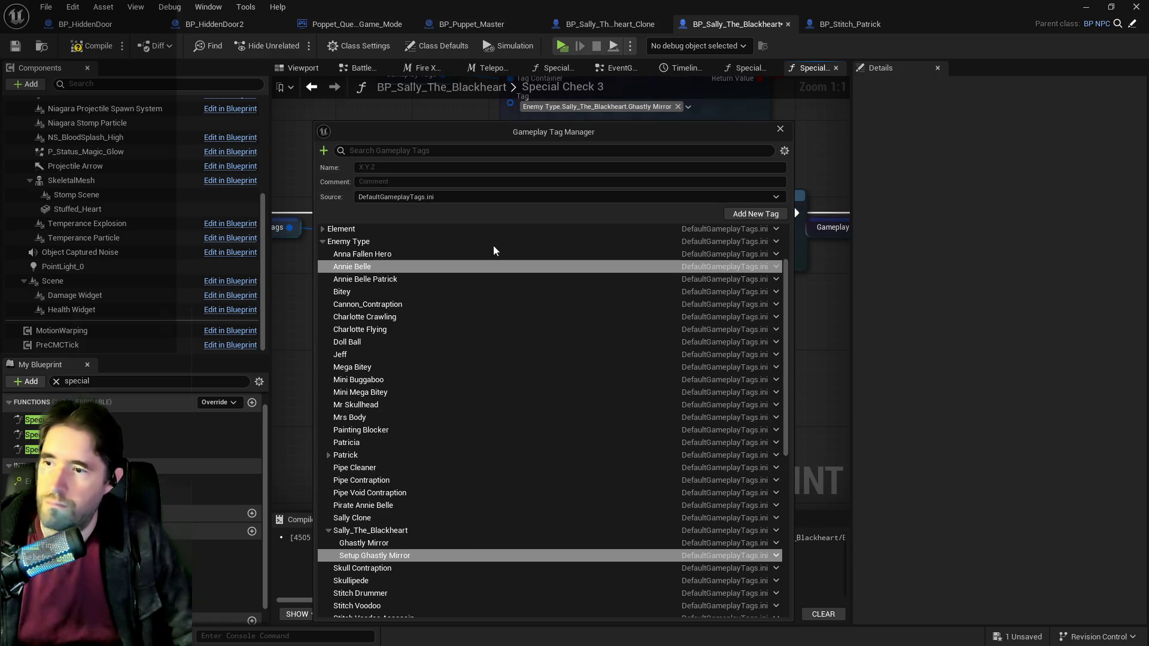
{"action": "left_click", "coordinate": [781, 128]}
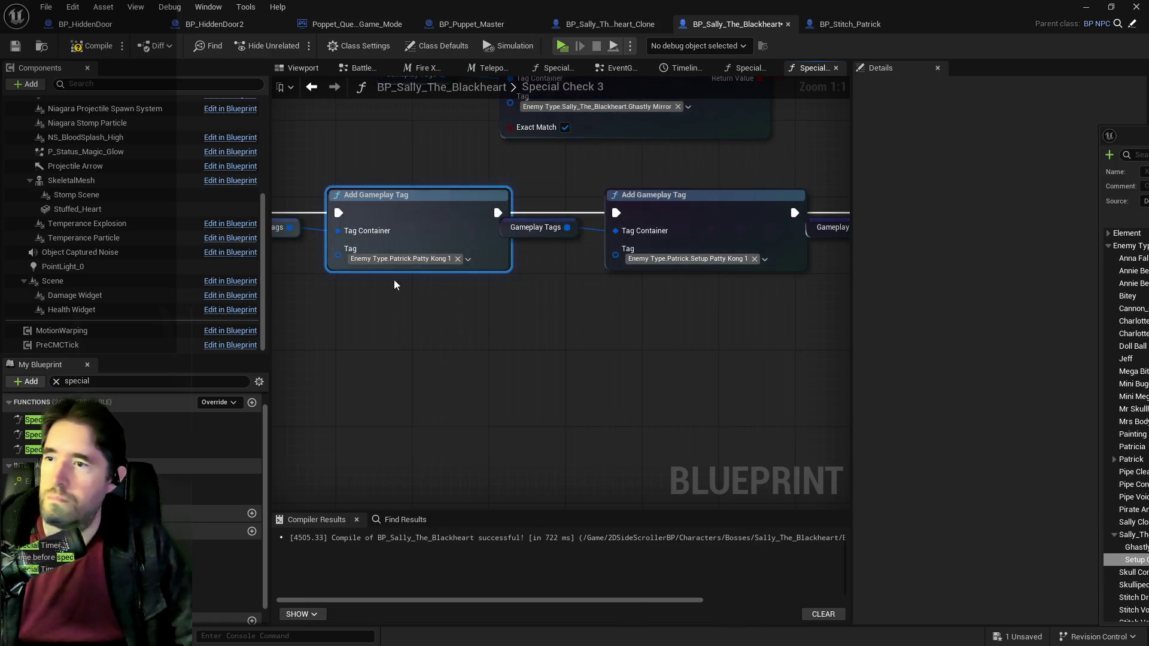
Step: Set the first Add Gameplay Tag node's tag to Sally_The_Blackheart.Ghastly Mirror
{"action": "left_click", "coordinate": [413, 259]}
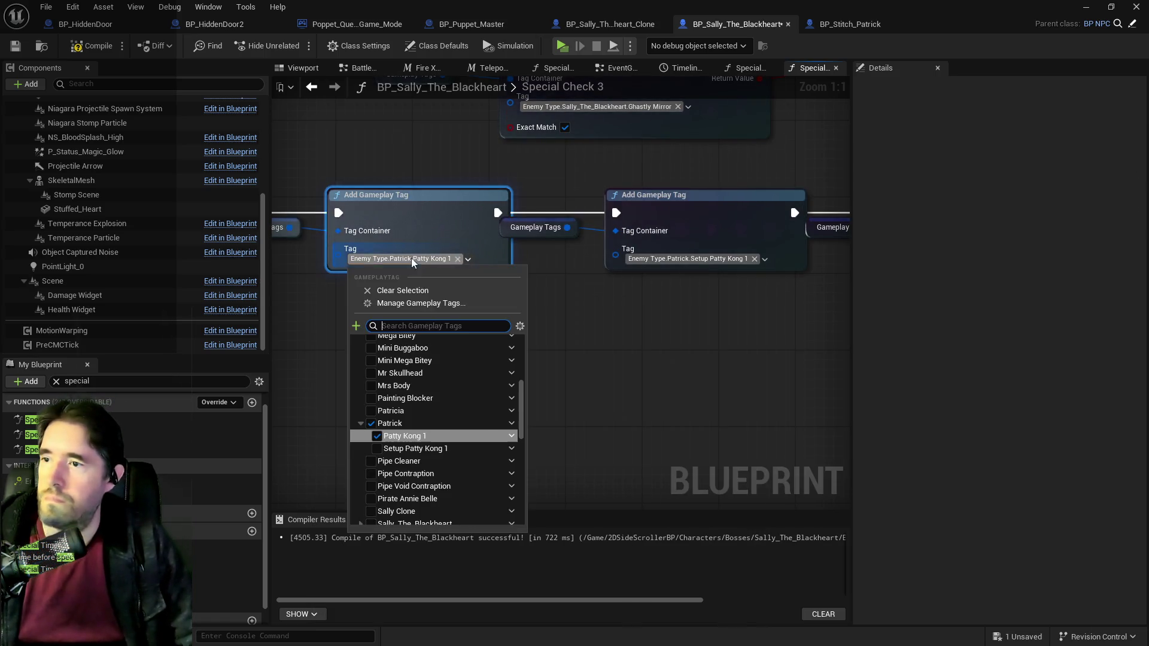
{"action": "scroll", "coordinate": [369, 429], "scroll_direction": "down", "scroll_amount": 2}
{"action": "scroll", "coordinate": [369, 428], "scroll_direction": "down", "scroll_amount": 1}
{"action": "left_click", "coordinate": [371, 448]}
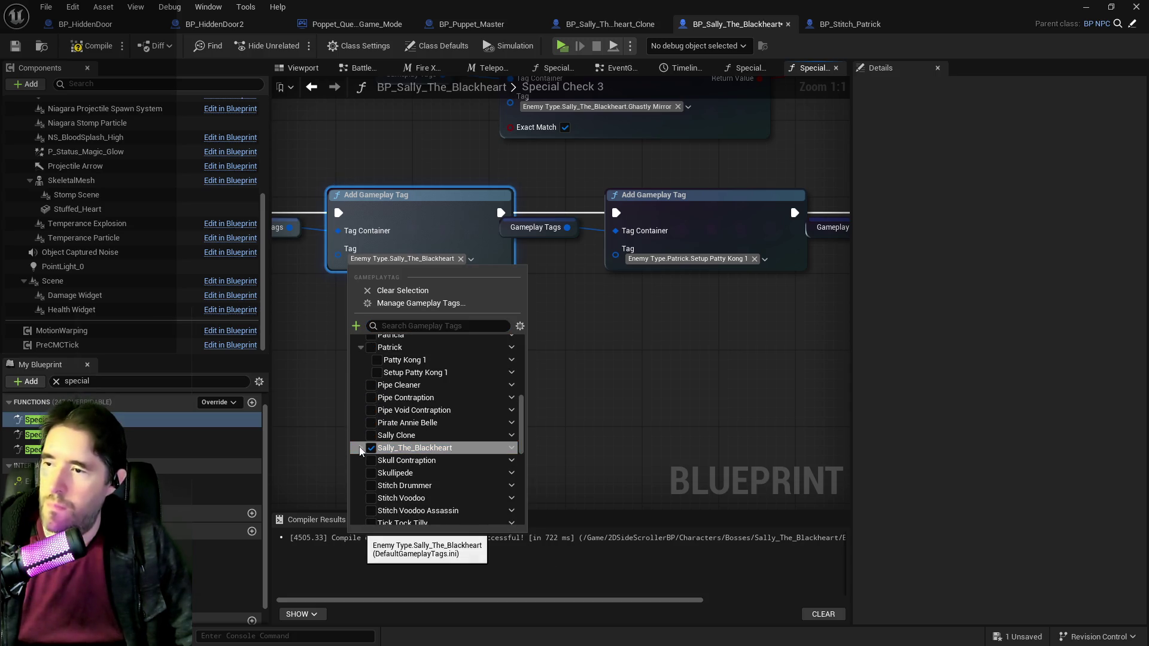
{"action": "left_click", "coordinate": [377, 461]}
{"action": "left_click", "coordinate": [677, 382]}
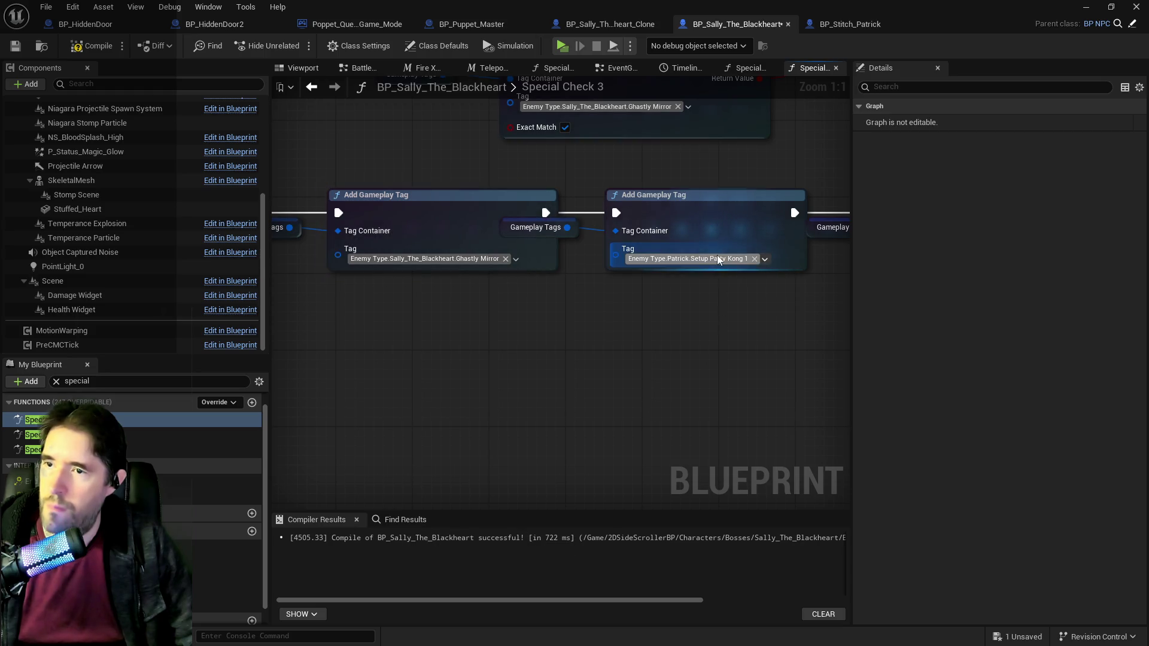
Step: Replace the second node's Setup Patty Kong 1 tag with Sally's Setup Ghastly Mirror
{"action": "left_click", "coordinate": [738, 258]}
{"action": "left_click", "coordinate": [654, 437]}
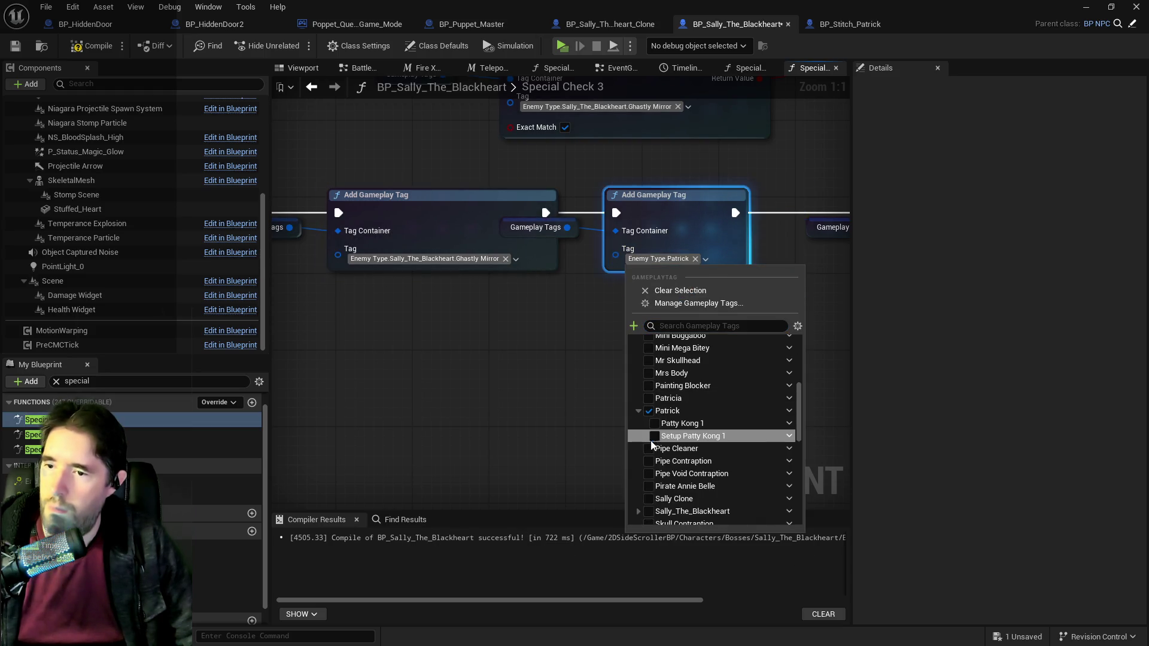
{"action": "scroll", "coordinate": [643, 427], "scroll_direction": "down", "scroll_amount": 1}
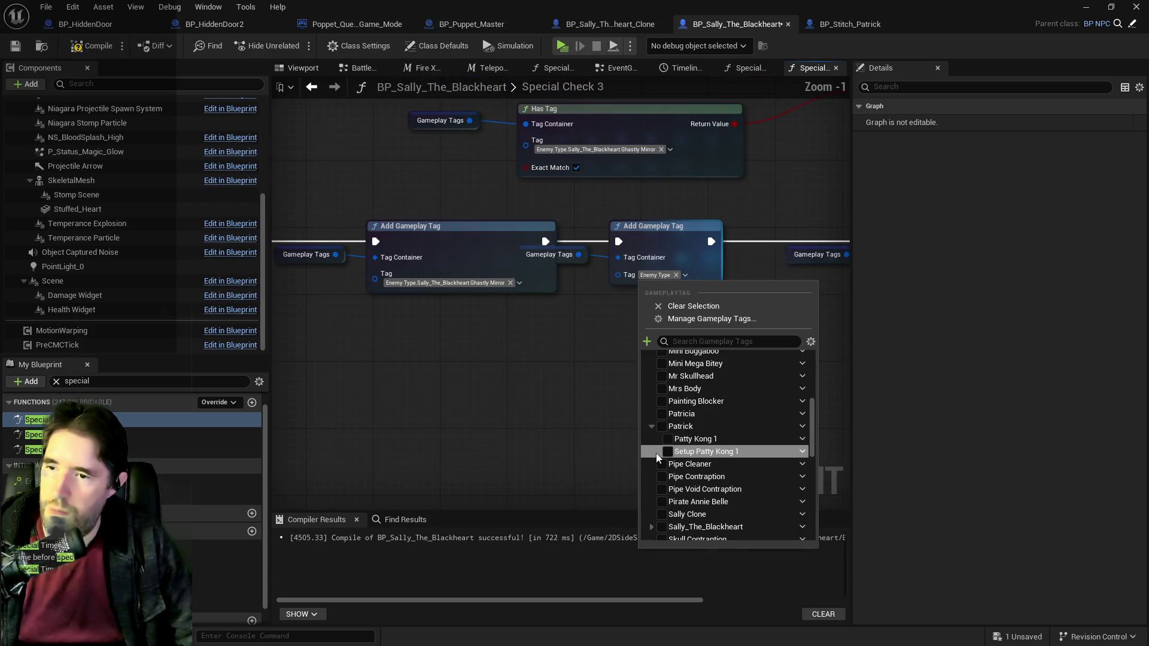
{"action": "scroll", "coordinate": [684, 477], "scroll_direction": "down", "scroll_amount": 1}
{"action": "scroll", "coordinate": [684, 478], "scroll_direction": "down", "scroll_amount": 3}
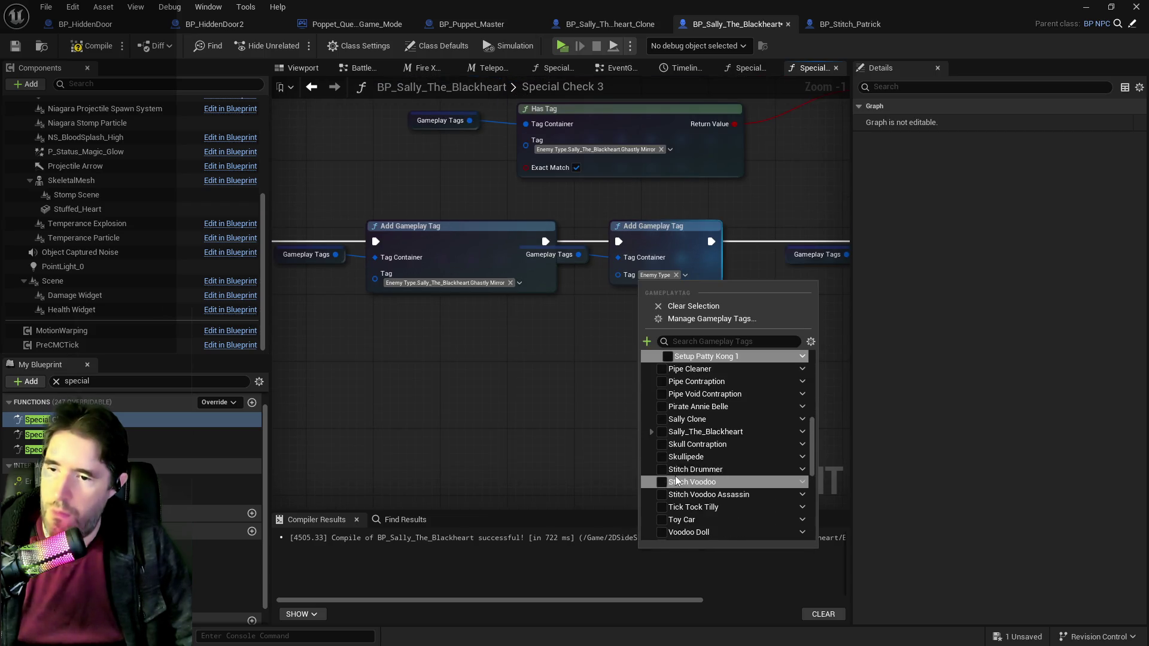
{"action": "left_click", "coordinate": [651, 432]}
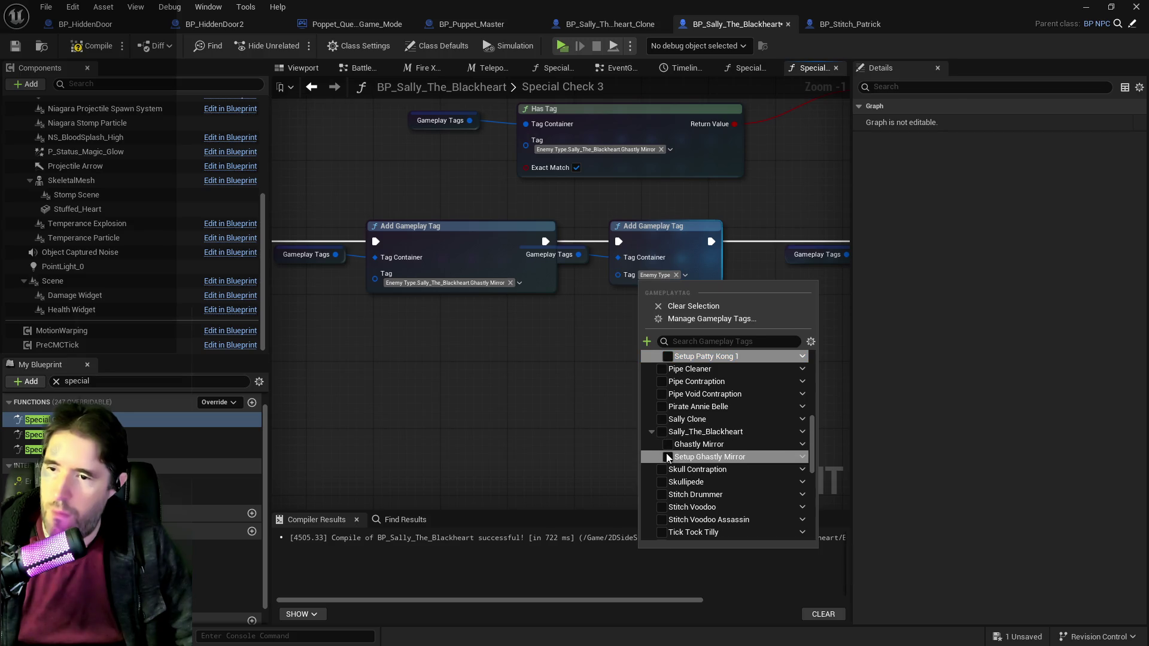
{"action": "left_click", "coordinate": [666, 457]}
{"action": "left_click", "coordinate": [436, 278]}
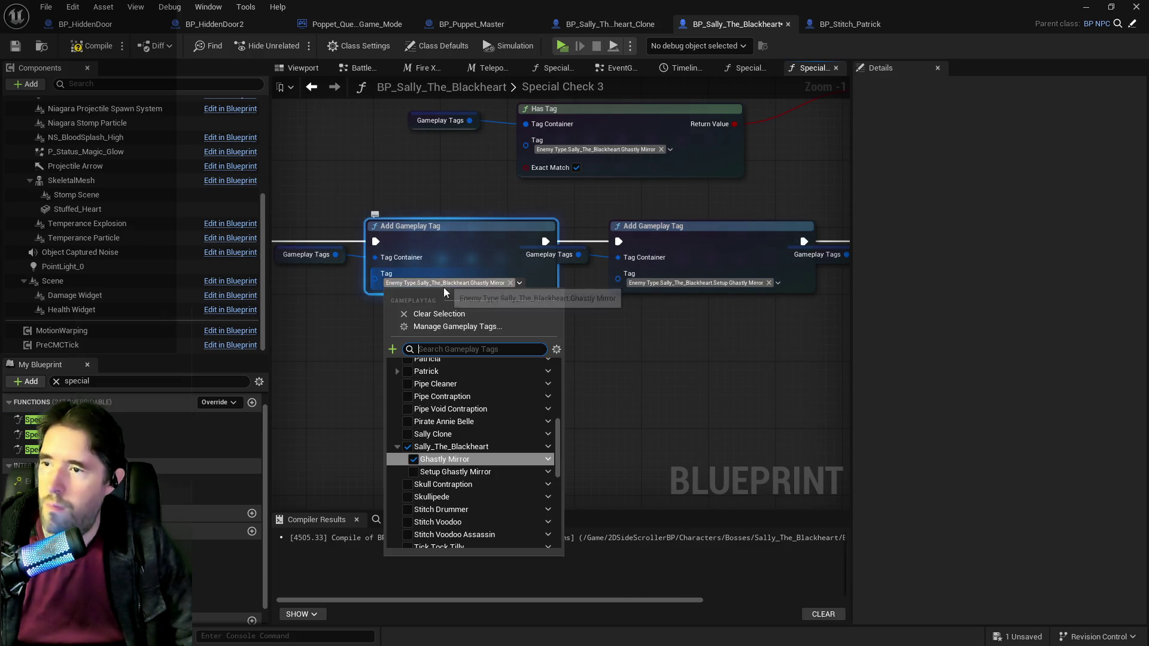
{"action": "scroll", "coordinate": [467, 425], "scroll_direction": "up", "scroll_amount": 3}
{"action": "left_click", "coordinate": [737, 409]}
Step: Space out the Status.Vulnerable and second Add Gameplay Tag nodes by shifting them right
{"action": "left_click_drag", "start_coordinate": [737, 408], "coordinate": [362, 408]}
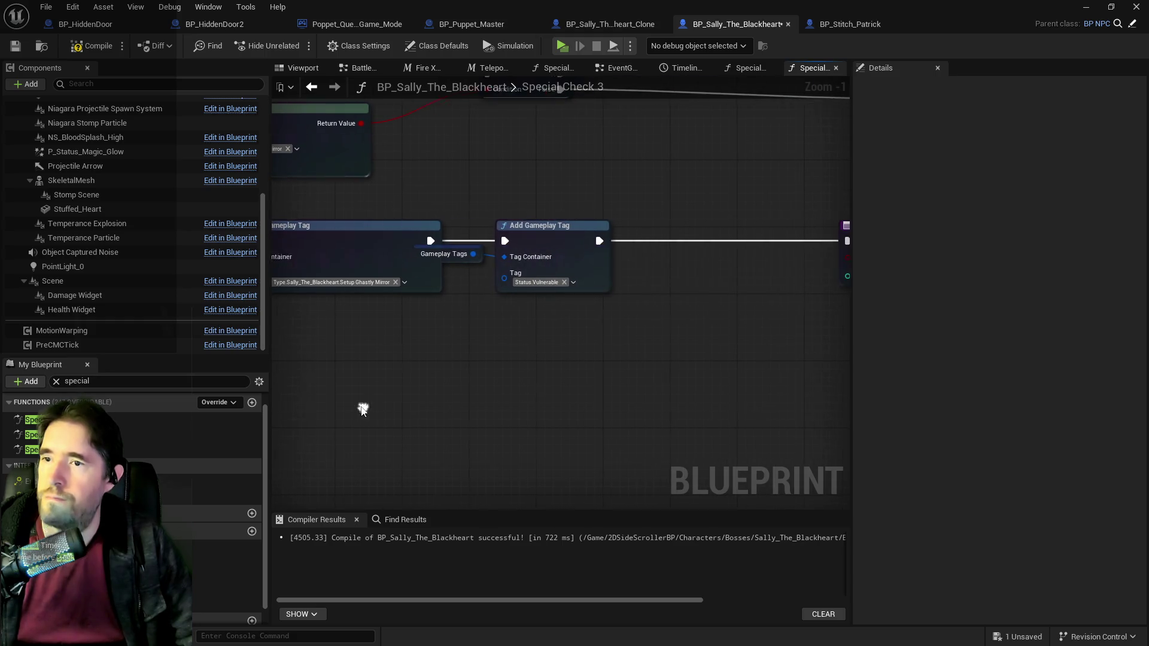
{"action": "left_click", "coordinate": [559, 263]}
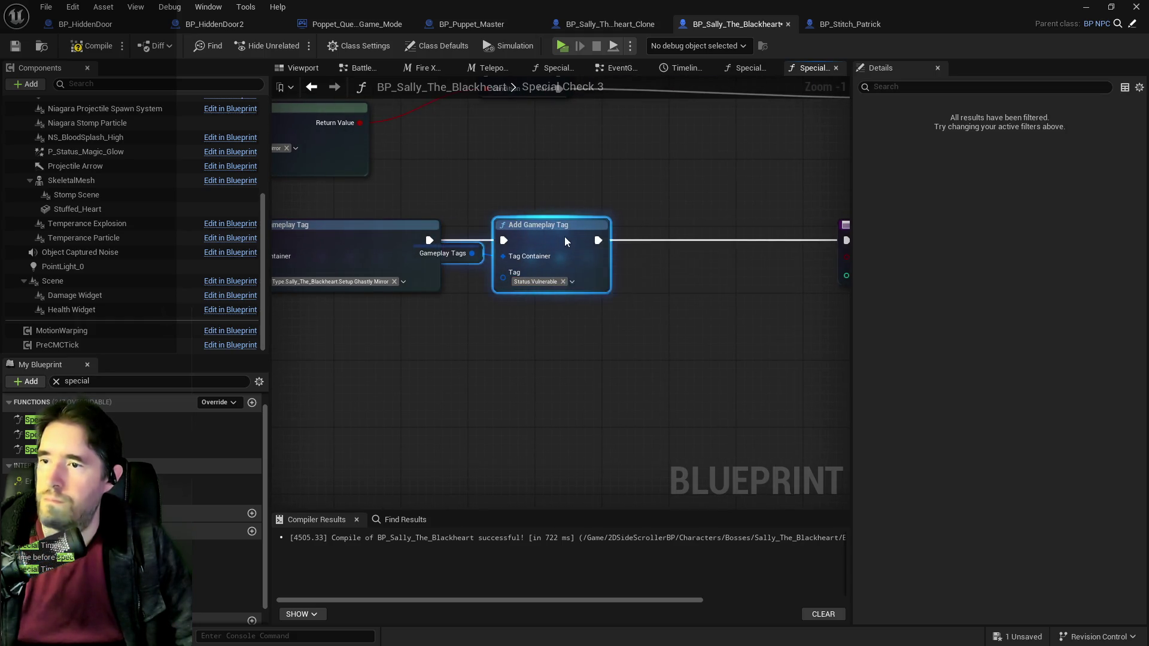
{"action": "left_click_drag", "start_coordinate": [565, 236], "coordinate": [631, 236]}
{"action": "left_click_drag", "start_coordinate": [287, 359], "coordinate": [625, 368]}
{"action": "left_click_drag", "start_coordinate": [367, 253], "coordinate": [546, 252]}
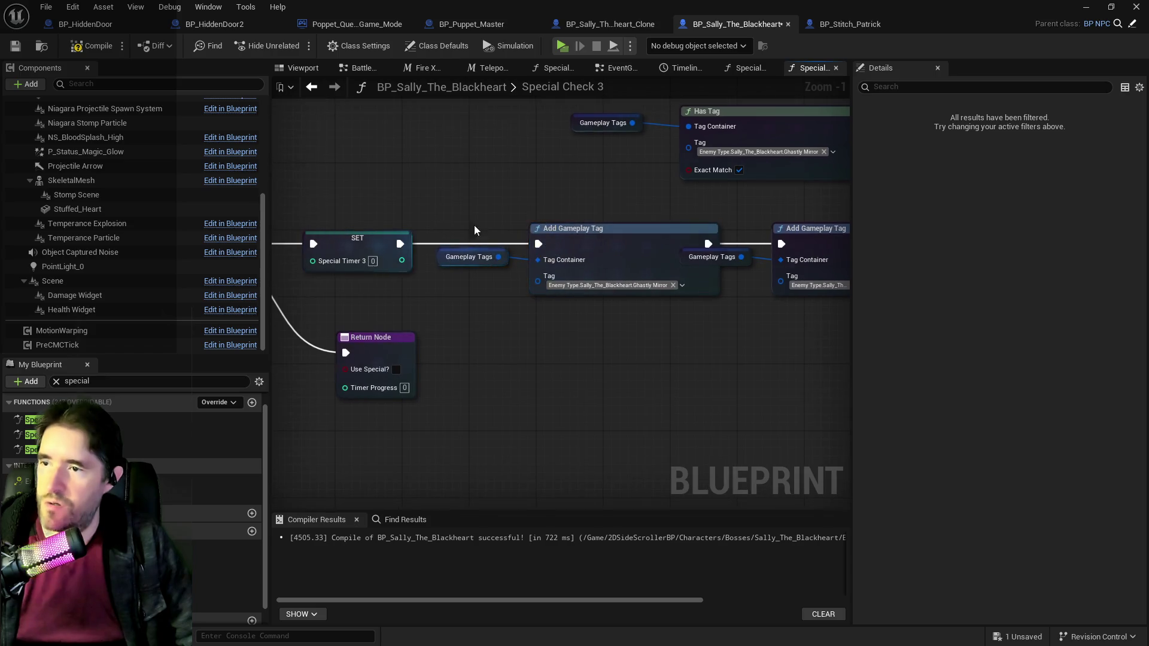
{"action": "left_click_drag", "start_coordinate": [714, 234], "coordinate": [416, 244]}
{"action": "left_click_drag", "start_coordinate": [562, 259], "coordinate": [601, 259]}
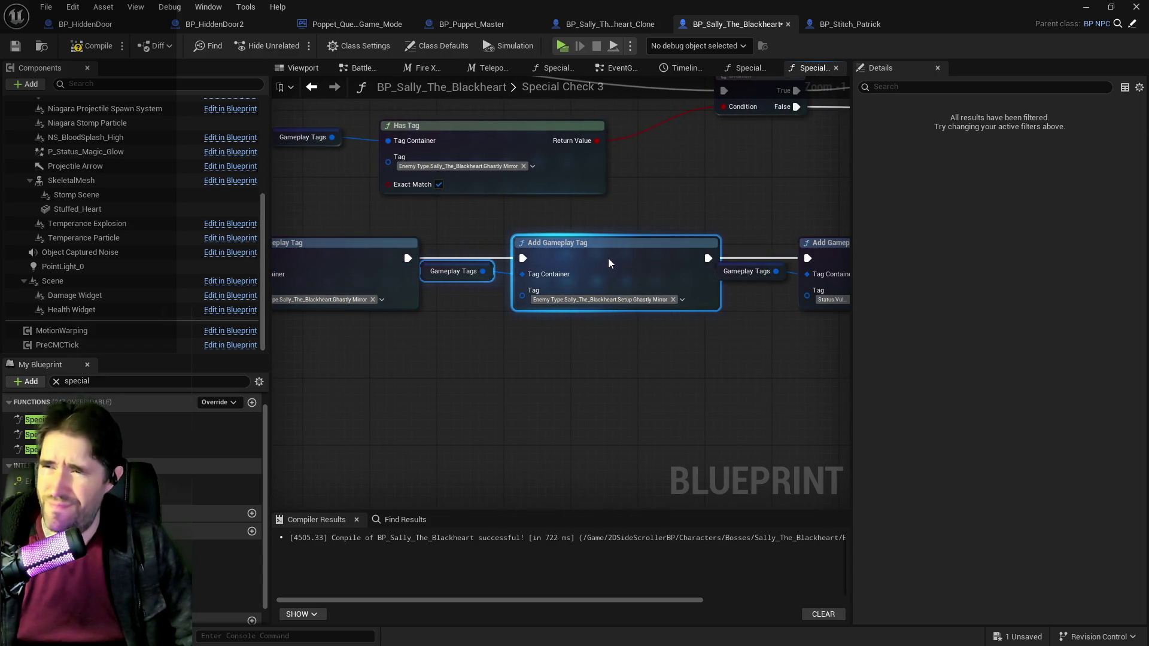
{"action": "left_click_drag", "start_coordinate": [746, 238], "coordinate": [555, 261]}
{"action": "left_click", "coordinate": [658, 266]}
{"action": "left_click_drag", "start_coordinate": [659, 267], "coordinate": [690, 266]}
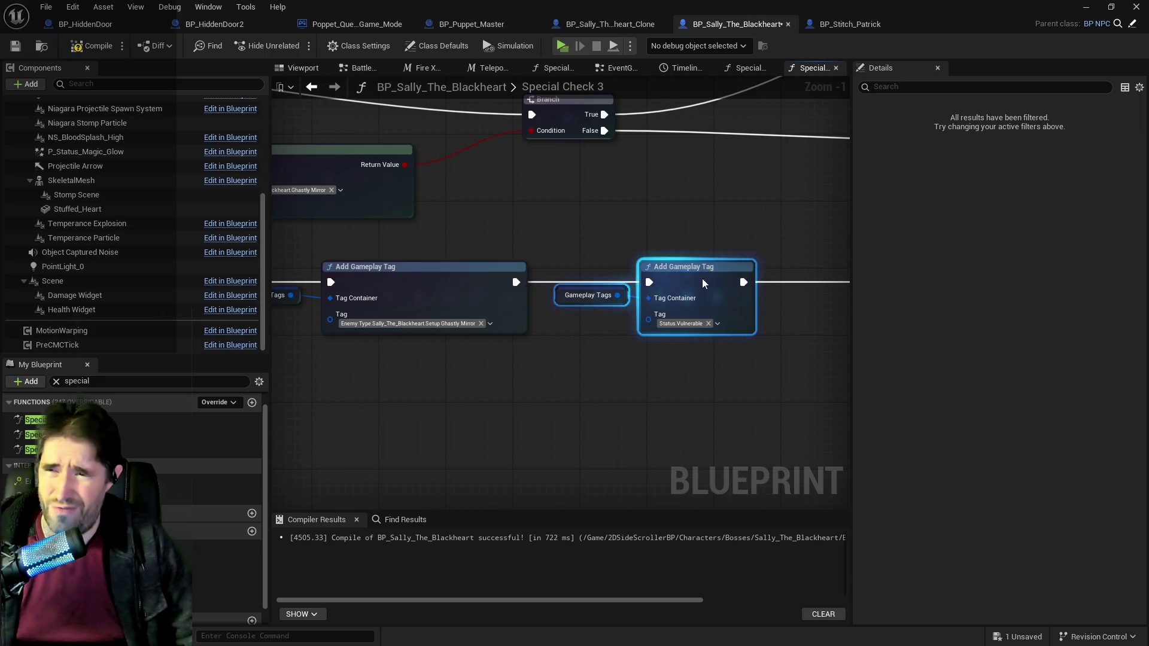
{"action": "left_click_drag", "start_coordinate": [560, 296], "coordinate": [590, 296]}
Step: Nudge the middle tag node and its Gameplay Tags right, then save the Sally blueprint
{"action": "left_click_drag", "start_coordinate": [294, 289], "coordinate": [422, 300]}
{"action": "left_click", "coordinate": [422, 299]}
{"action": "left_click", "coordinate": [544, 297], "text": "shift"}
{"action": "left_click_drag", "start_coordinate": [544, 296], "coordinate": [561, 297]}
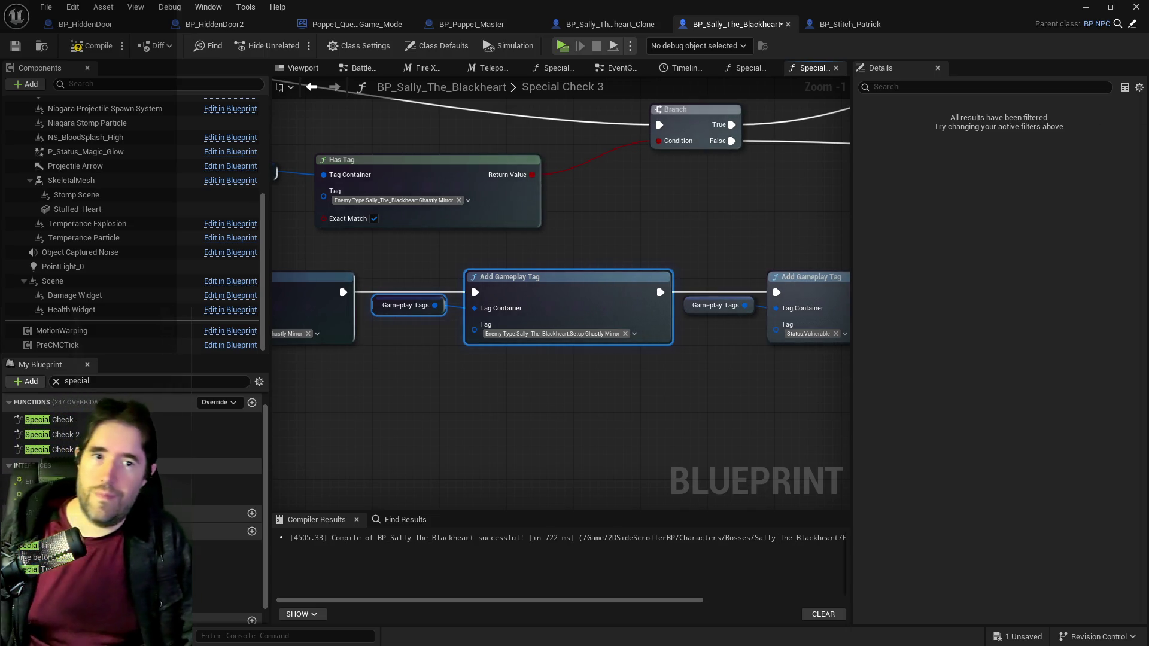
{"action": "left_click_drag", "start_coordinate": [473, 192], "coordinate": [289, 198]}
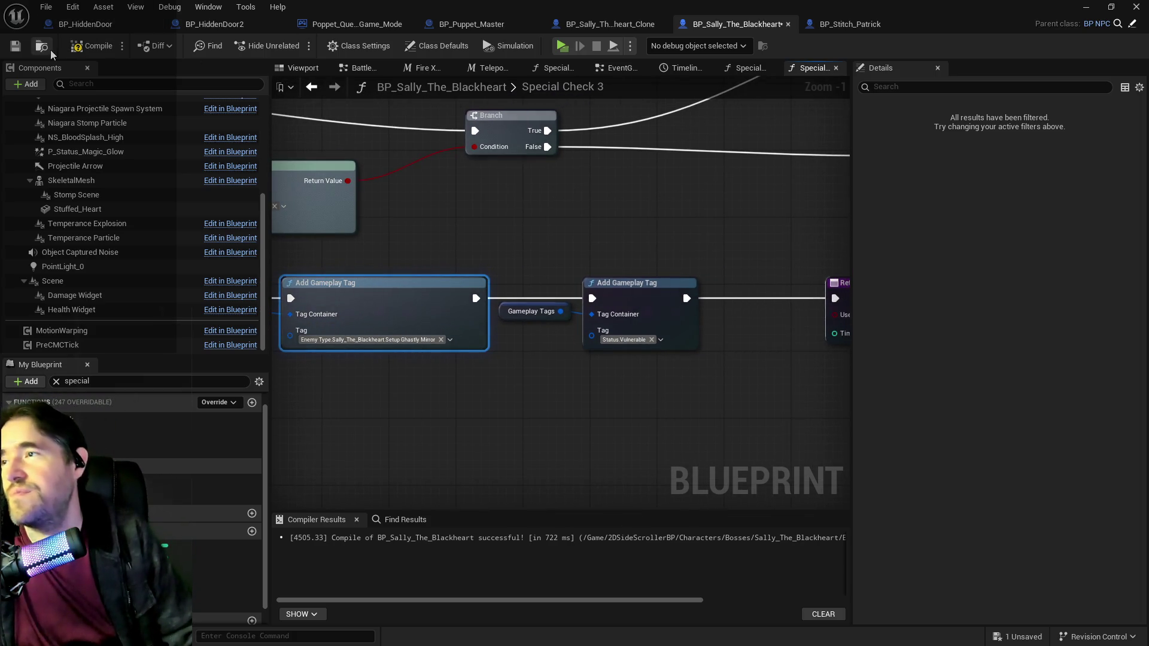
{"action": "left_click", "coordinate": [18, 48]}
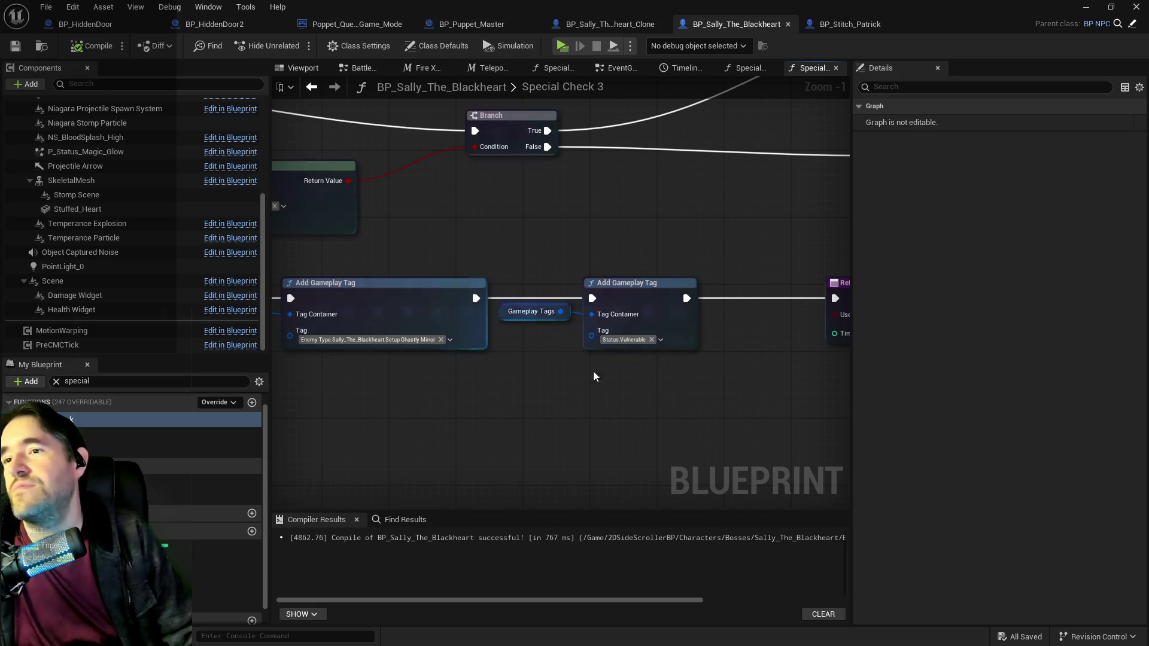
Step: Delete the leftover unused nodes from Special Check 3
{"action": "scroll", "coordinate": [593, 371], "scroll_direction": "down", "scroll_amount": 2}
{"action": "scroll", "coordinate": [524, 354], "scroll_direction": "down", "scroll_amount": 2}
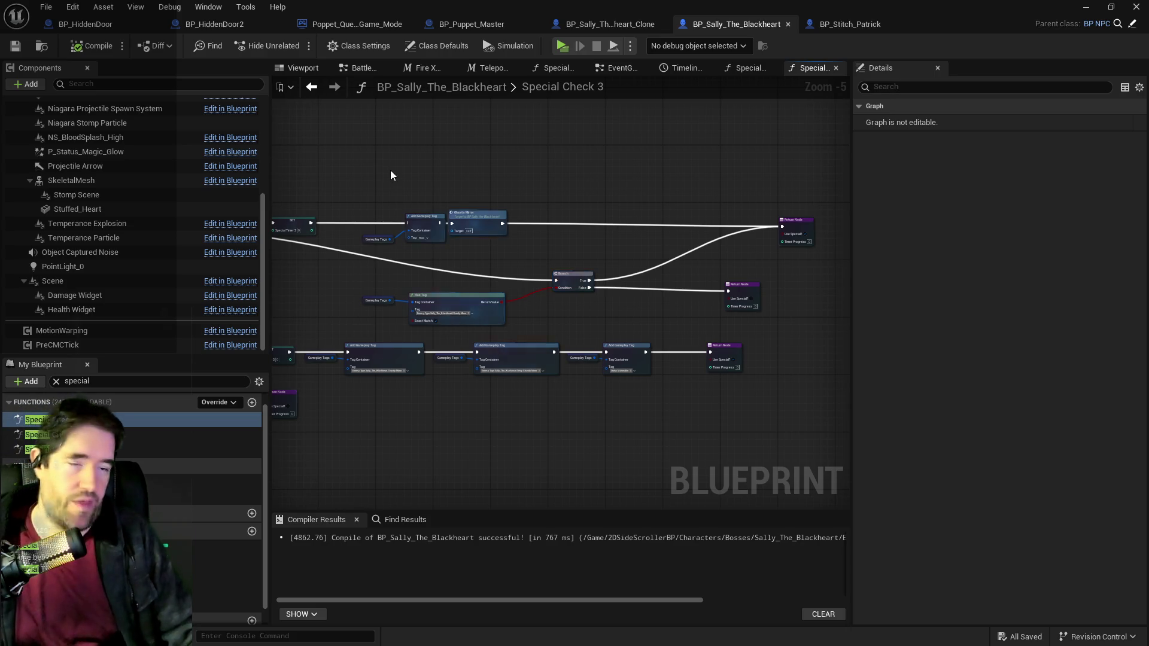
{"action": "mouse_move", "coordinate": [390, 170]}
{"action": "left_mouse_down"}
{"action": "mouse_move", "coordinate": [560, 216]}
{"action": "mouse_move", "coordinate": [523, 238]}
{"action": "mouse_move", "coordinate": [880, 247]}
{"action": "mouse_move", "coordinate": [659, 261]}
{"action": "left_mouse_up"}
{"action": "scroll", "coordinate": [519, 227], "scroll_direction": "down", "scroll_amount": 3}
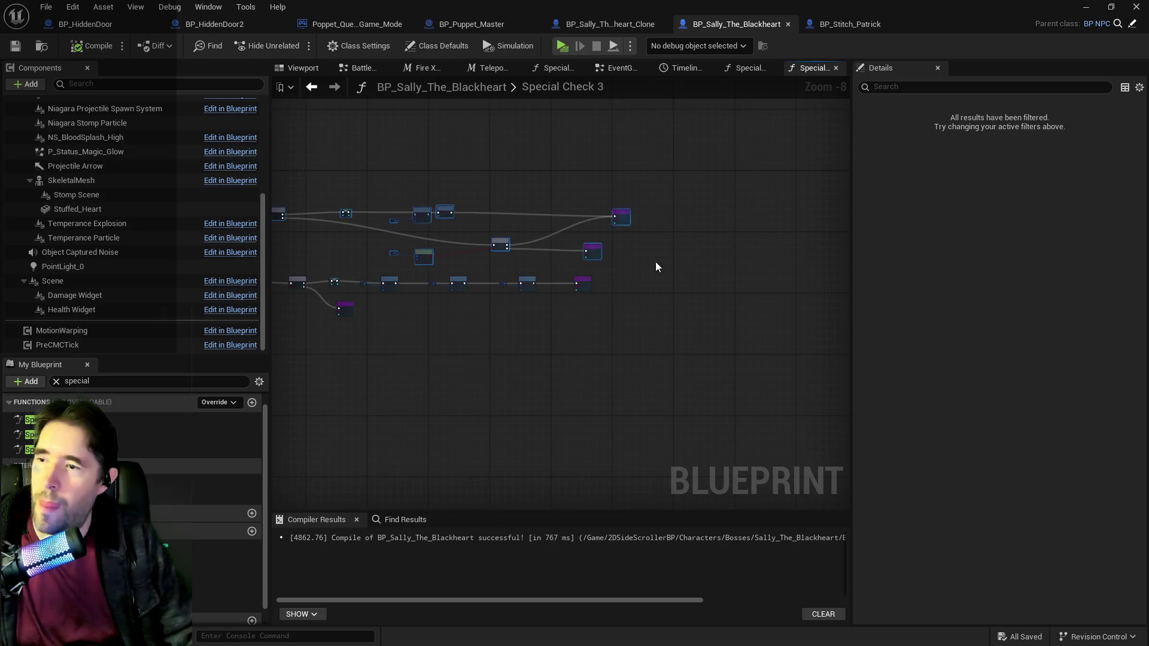
{"action": "key", "text": "Delete"}
Step: Align the remaining node row with the first node, then compile and save
{"action": "left_click_drag", "start_coordinate": [390, 230], "coordinate": [545, 189]}
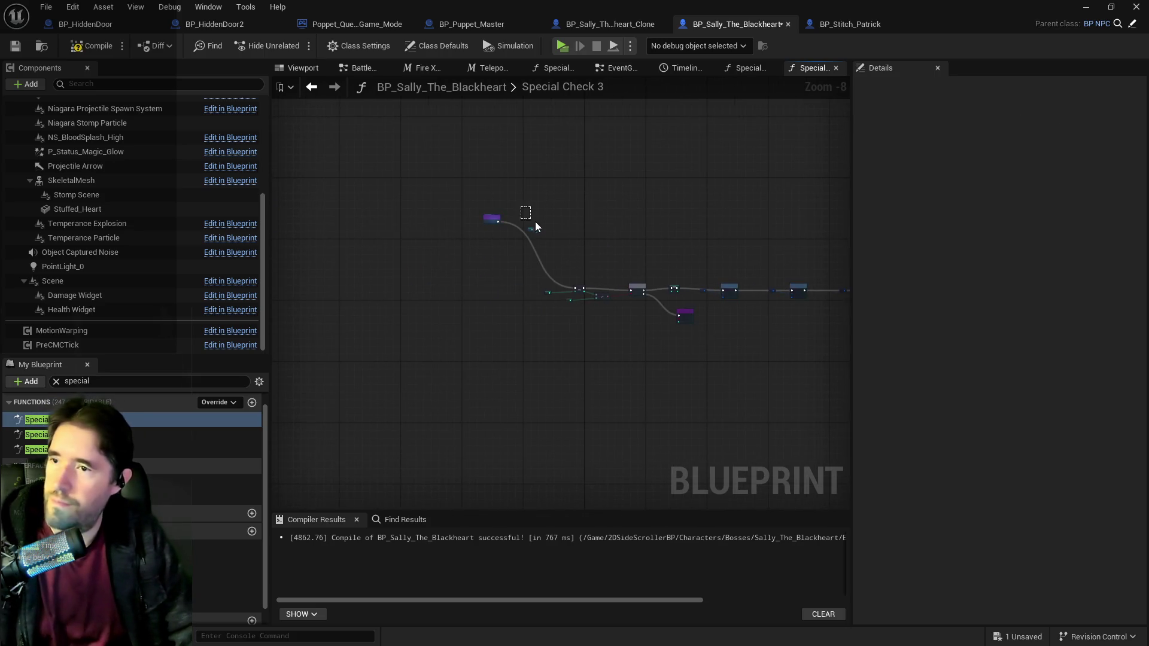
{"action": "mouse_move", "coordinate": [568, 237]}
{"action": "left_mouse_down"}
{"action": "mouse_move", "coordinate": [570, 267]}
{"action": "mouse_move", "coordinate": [865, 354]}
{"action": "mouse_move", "coordinate": [695, 319]}
{"action": "left_mouse_up"}
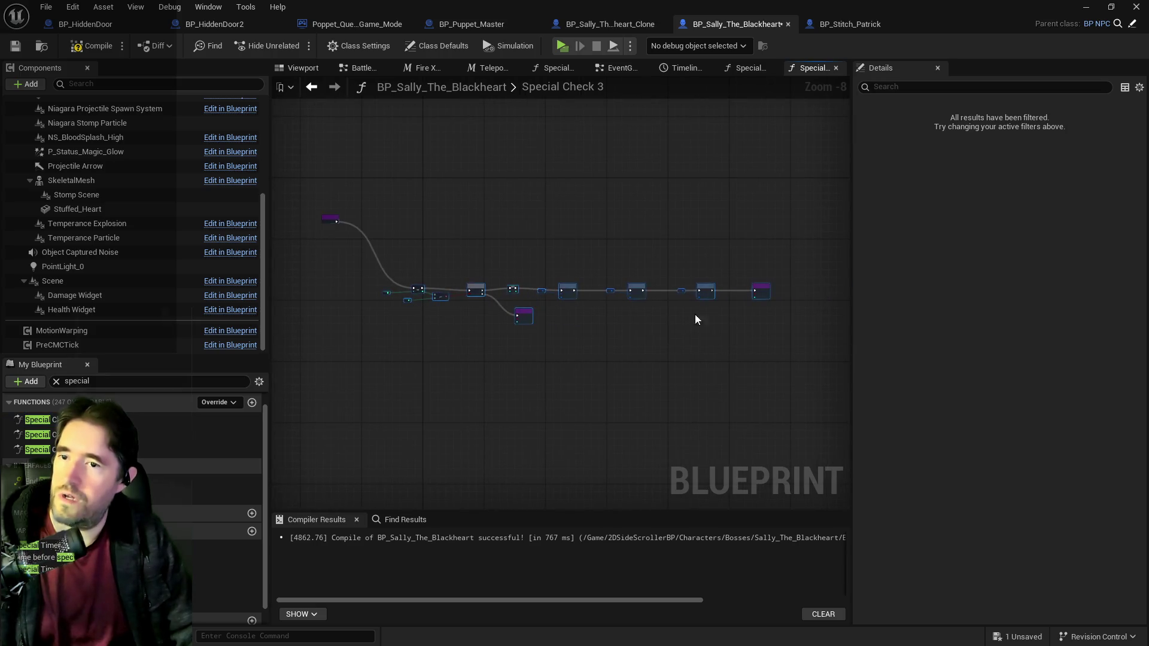
{"action": "mouse_move", "coordinate": [636, 293]}
{"action": "left_mouse_down"}
{"action": "mouse_move", "coordinate": [636, 225]}
{"action": "mouse_move", "coordinate": [626, 226]}
{"action": "left_mouse_up"}
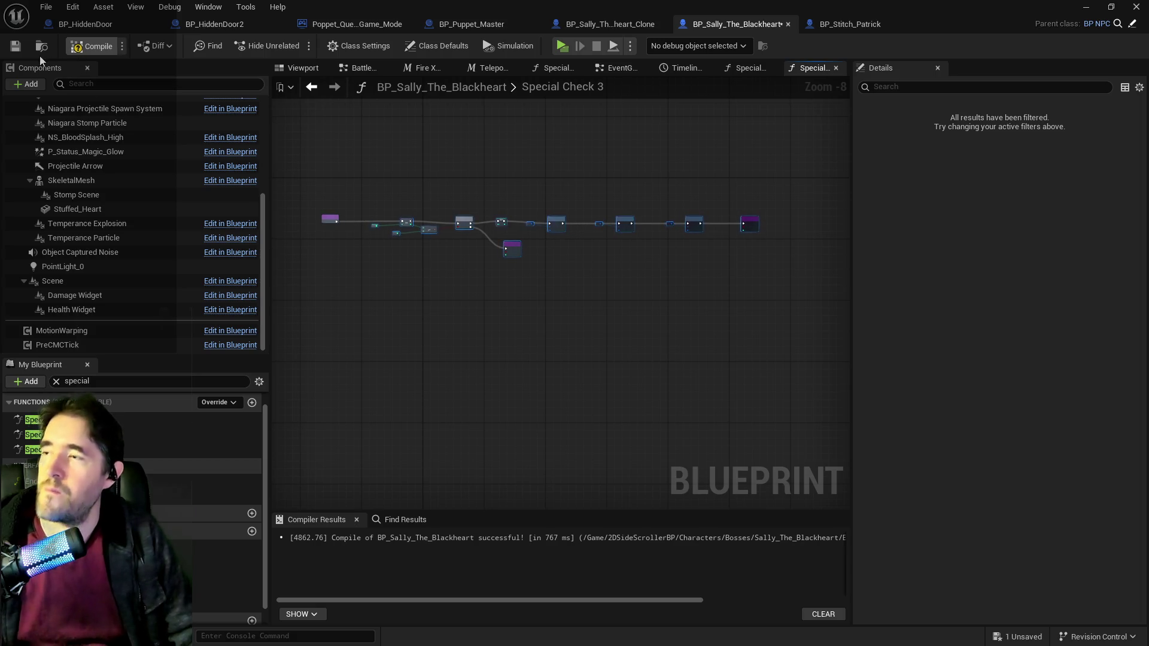
{"action": "left_click", "coordinate": [15, 45]}
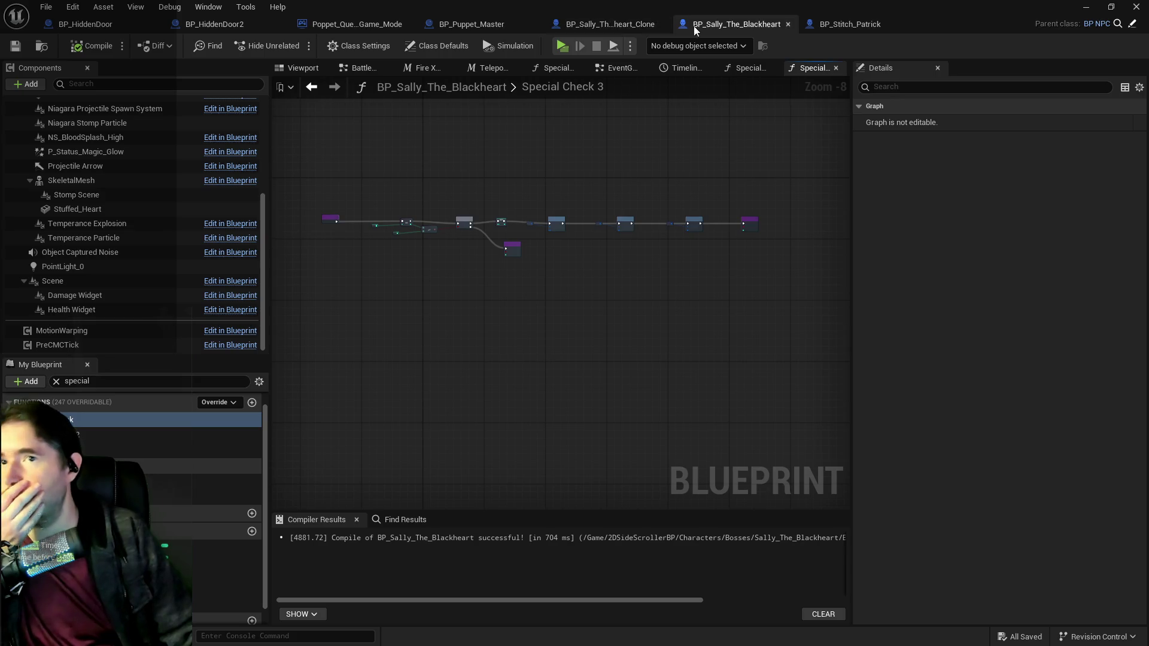
{"action": "left_click", "coordinate": [821, 26]}
{"action": "left_click", "coordinate": [775, 68]}
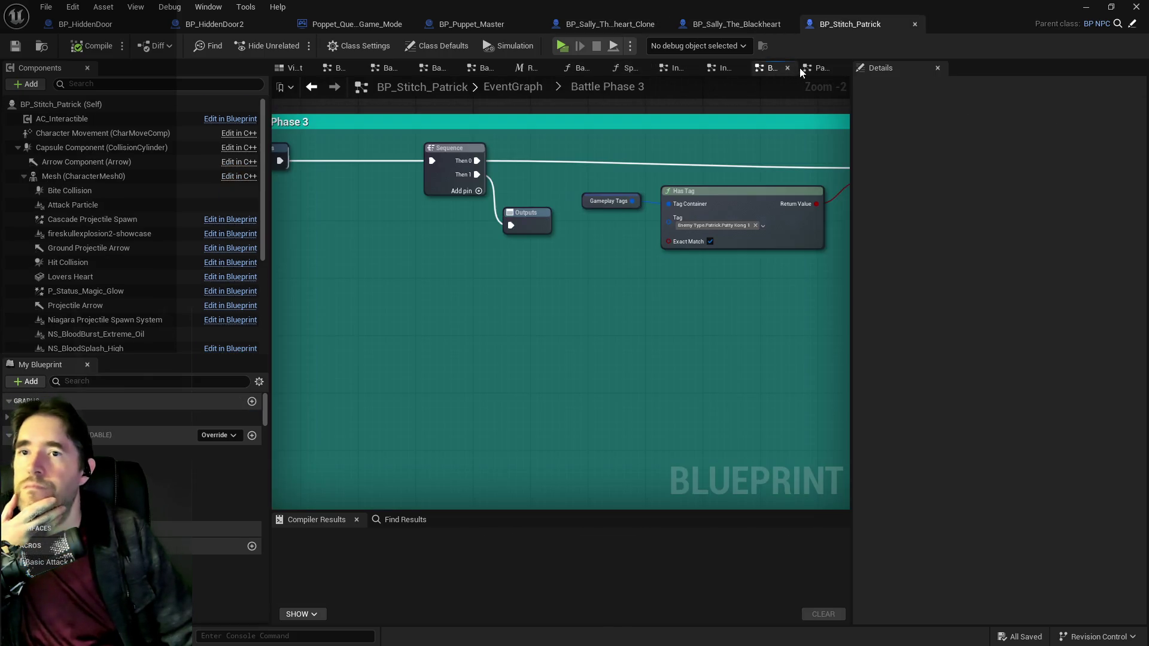
{"action": "scroll", "coordinate": [584, 205], "scroll_direction": "down", "scroll_amount": 4}
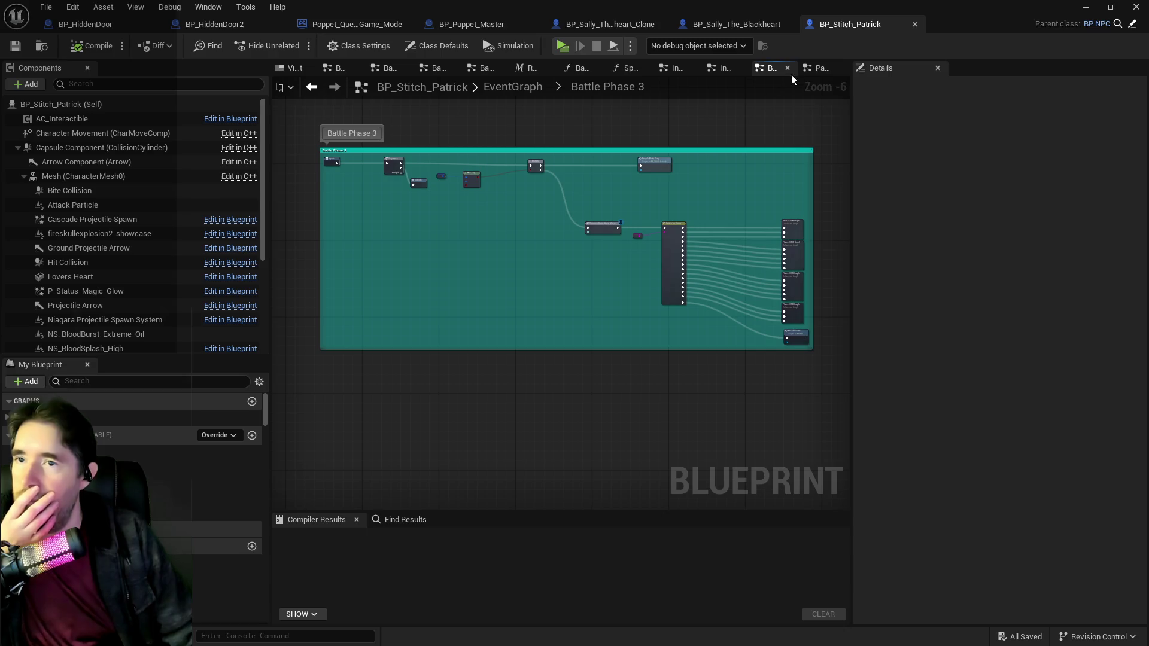
{"action": "scroll", "coordinate": [554, 184], "scroll_direction": "up", "scroll_amount": 3}
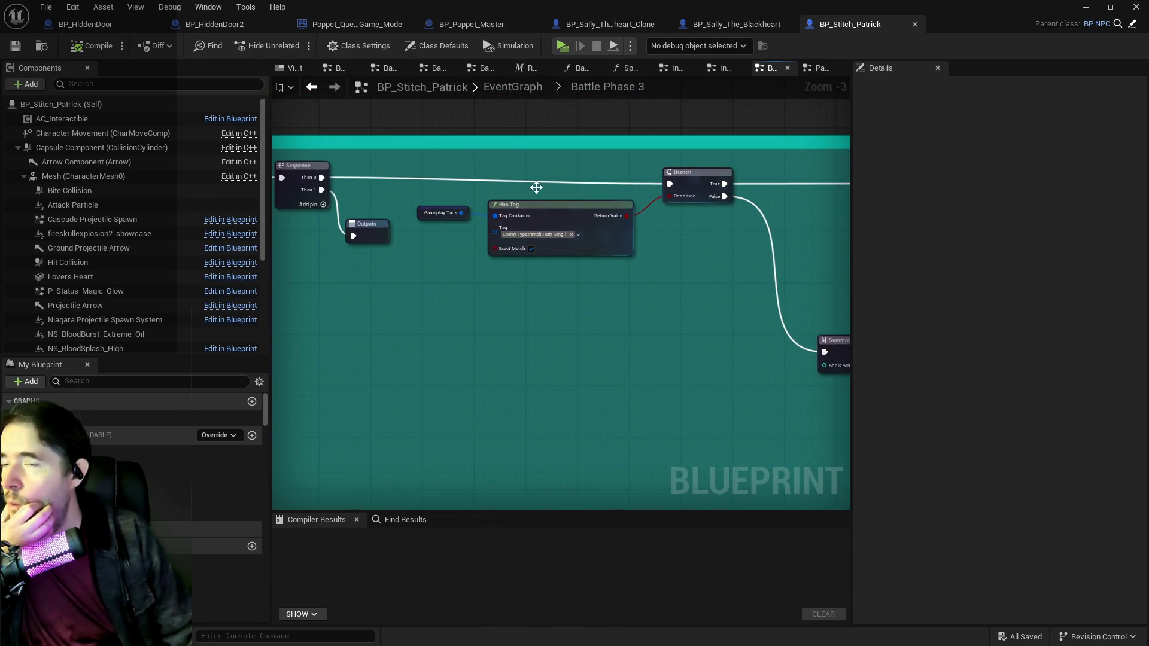
{"action": "scroll", "coordinate": [416, 167], "scroll_direction": "down", "scroll_amount": 1}
{"action": "mouse_move", "coordinate": [404, 169]}
{"action": "left_mouse_down"}
{"action": "mouse_move", "coordinate": [502, 201]}
{"action": "mouse_move", "coordinate": [723, 226]}
{"action": "left_mouse_up"}
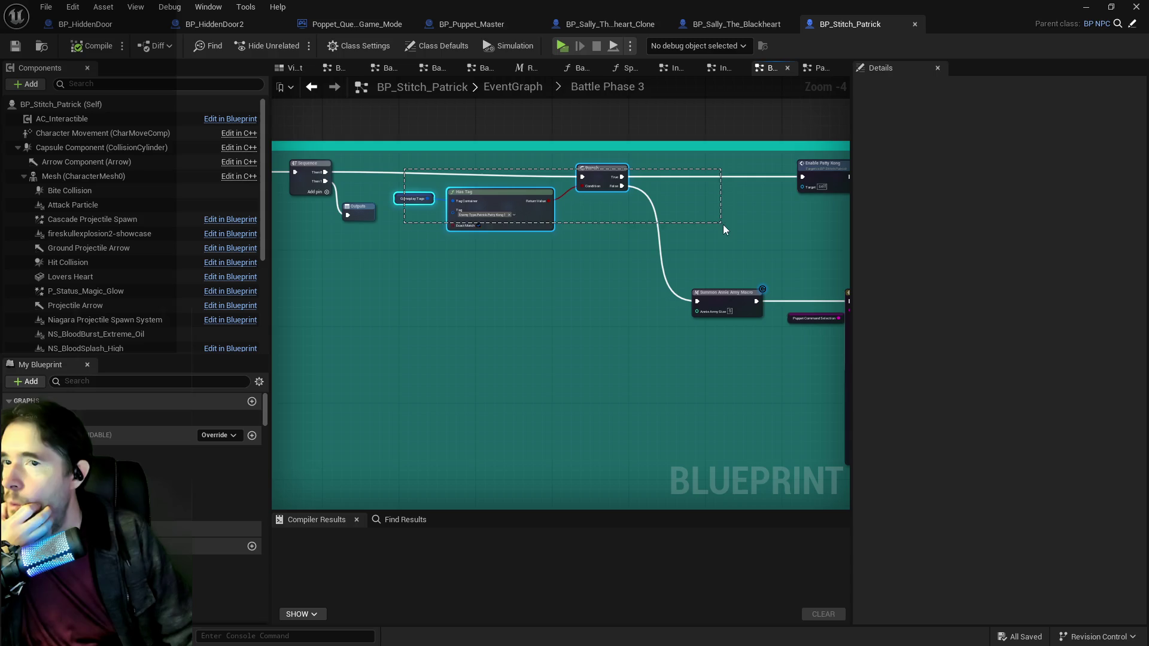
{"action": "left_click_drag", "start_coordinate": [823, 242], "coordinate": [824, 243]}
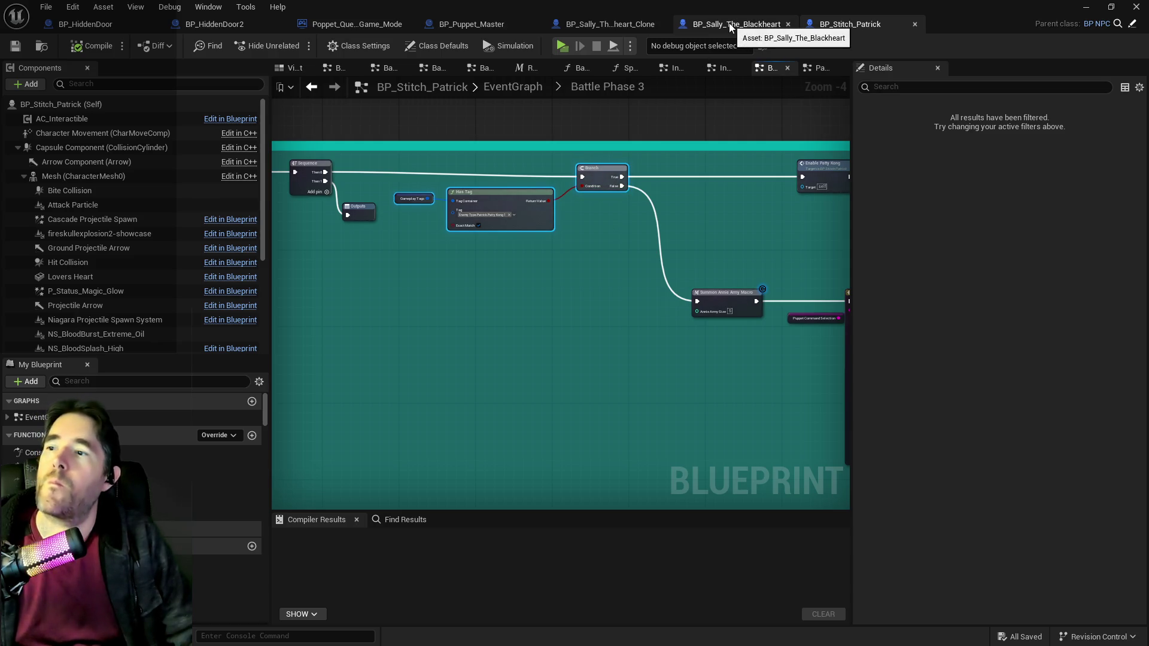
{"action": "left_click_drag", "start_coordinate": [546, 219], "coordinate": [747, 237]}
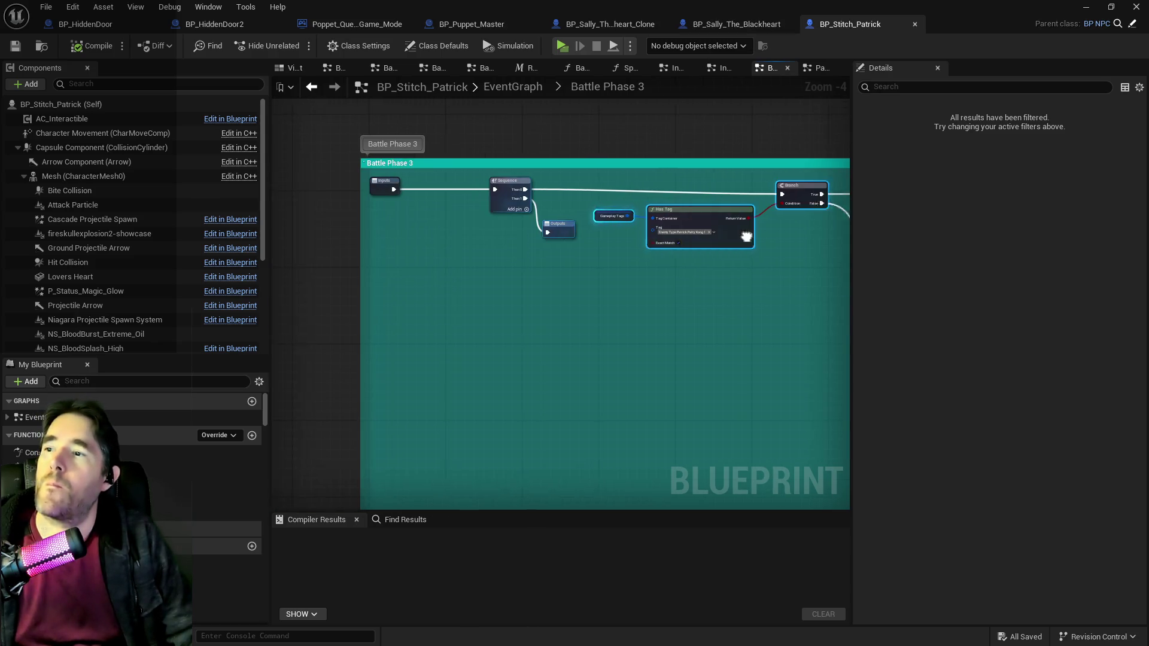
{"action": "left_click", "coordinate": [746, 27]}
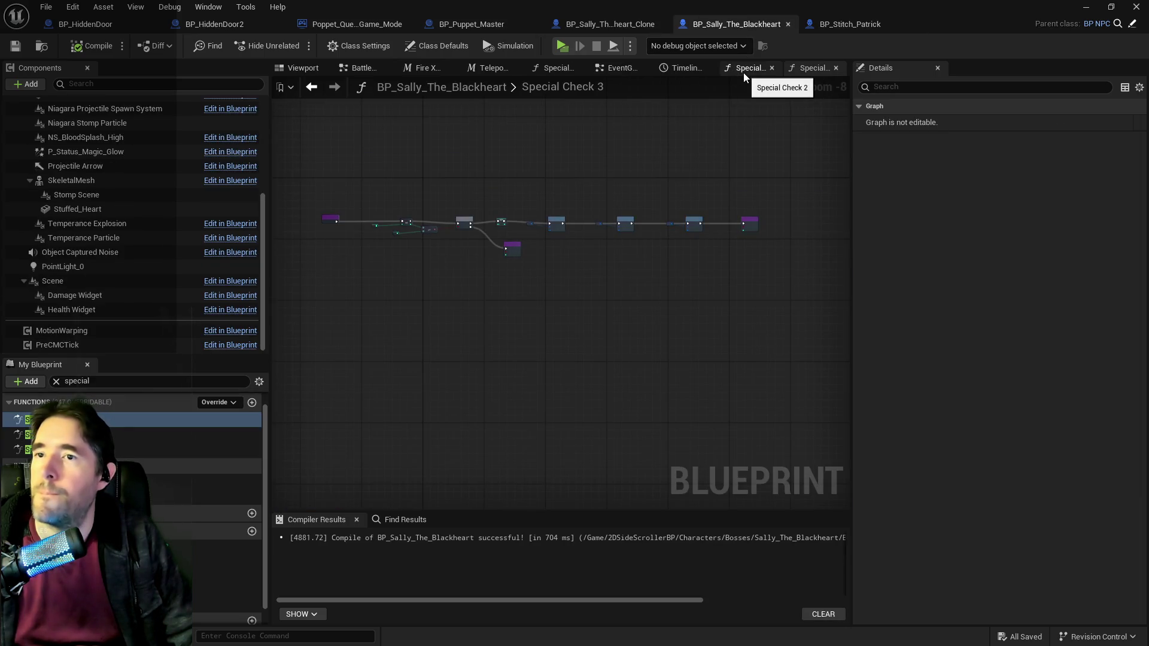
Step: In Sally's Battle Phase 3 graph, paste Has Tag, Branch and Gameplay Tags nodes checking the Ghastly Mirror tag
{"action": "left_click", "coordinate": [602, 70]}
{"action": "scroll", "coordinate": [591, 281], "scroll_direction": "down", "scroll_amount": 3}
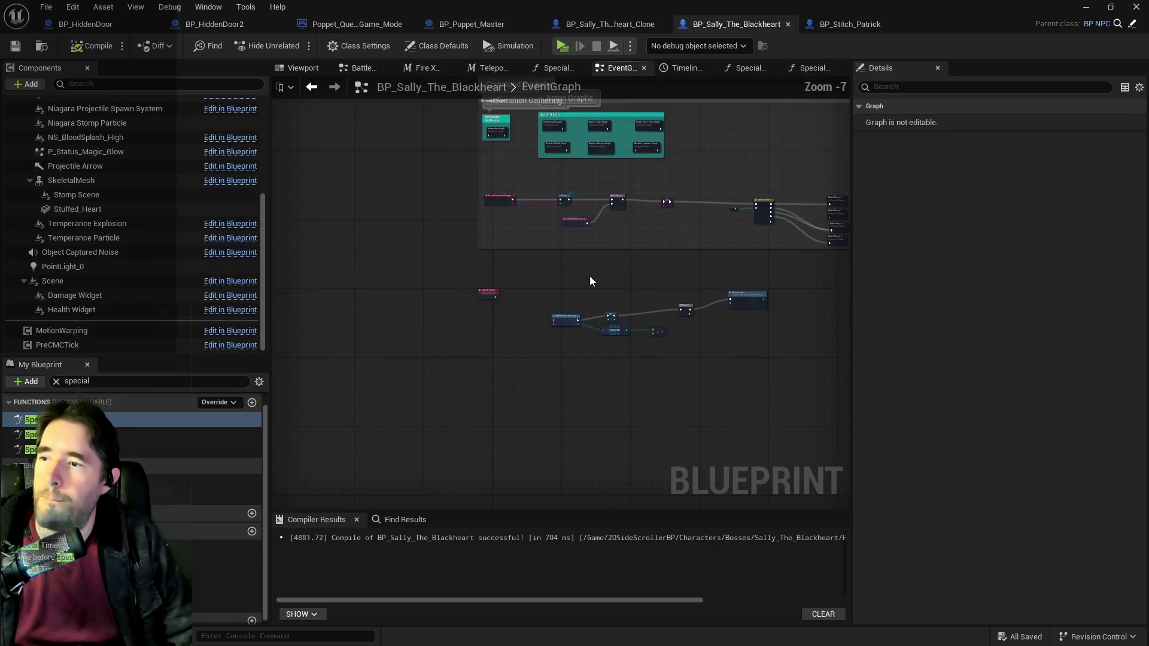
{"action": "scroll", "coordinate": [553, 200], "scroll_direction": "up", "scroll_amount": 3}
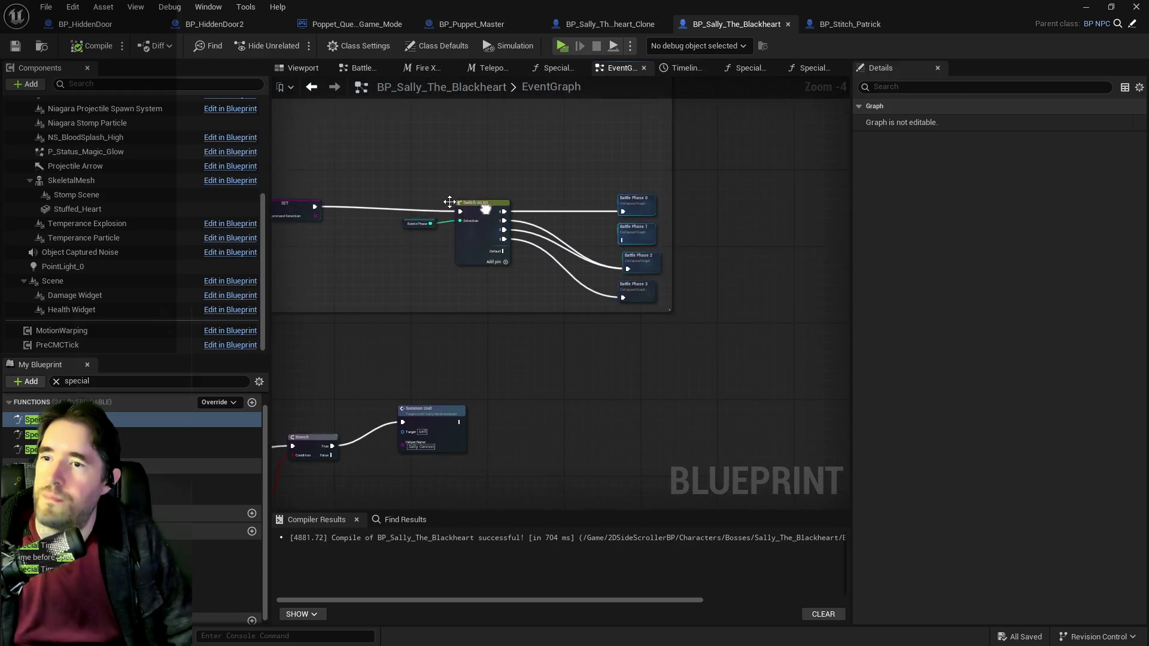
{"action": "double_click", "coordinate": [599, 294]}
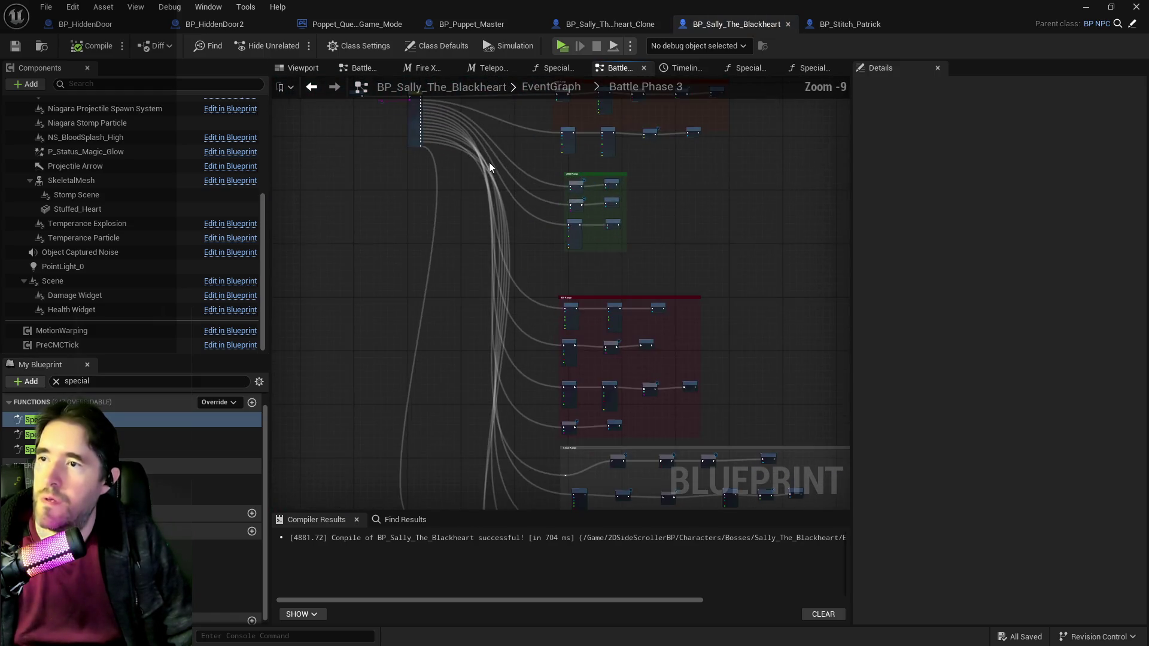
{"action": "scroll", "coordinate": [468, 300], "scroll_direction": "up", "scroll_amount": 4}
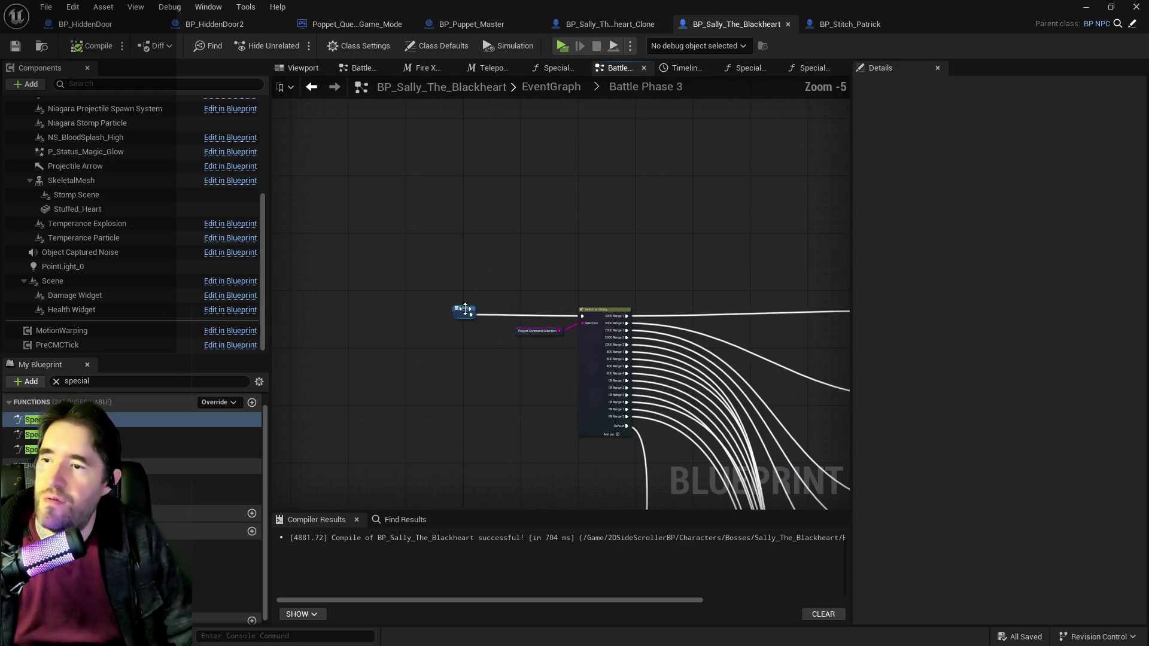
{"action": "left_click_drag", "start_coordinate": [465, 310], "coordinate": [285, 310]}
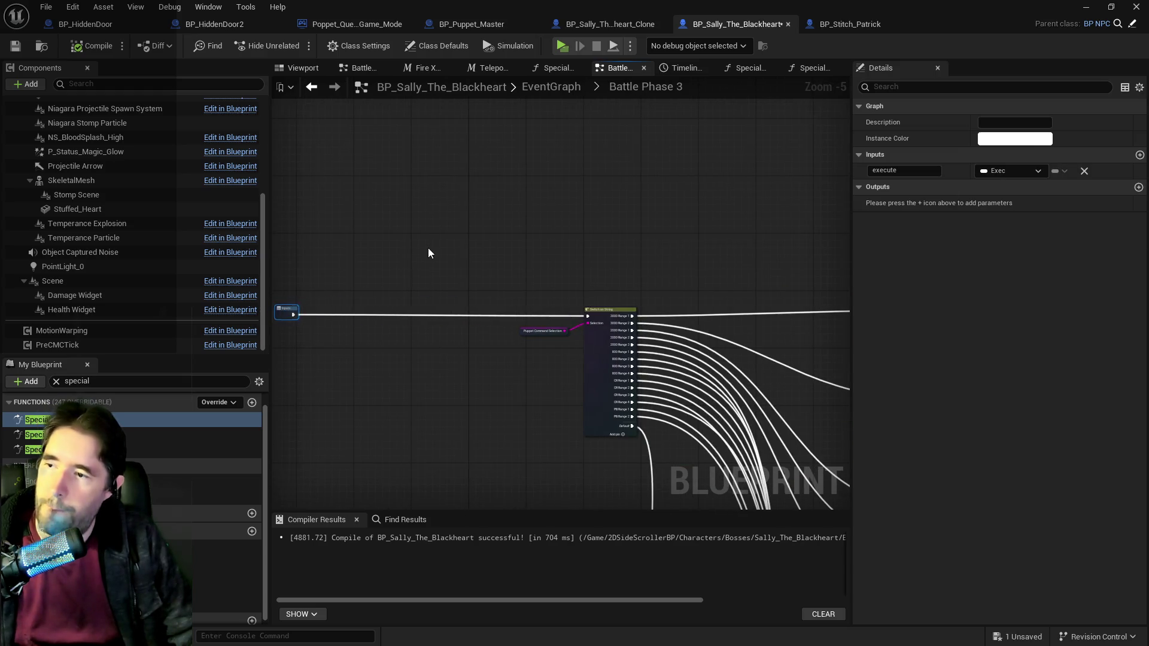
{"action": "key", "text": "ctrl+v"}
{"action": "scroll", "coordinate": [413, 275], "scroll_direction": "up", "scroll_amount": 3}
{"action": "left_click", "coordinate": [444, 321]}
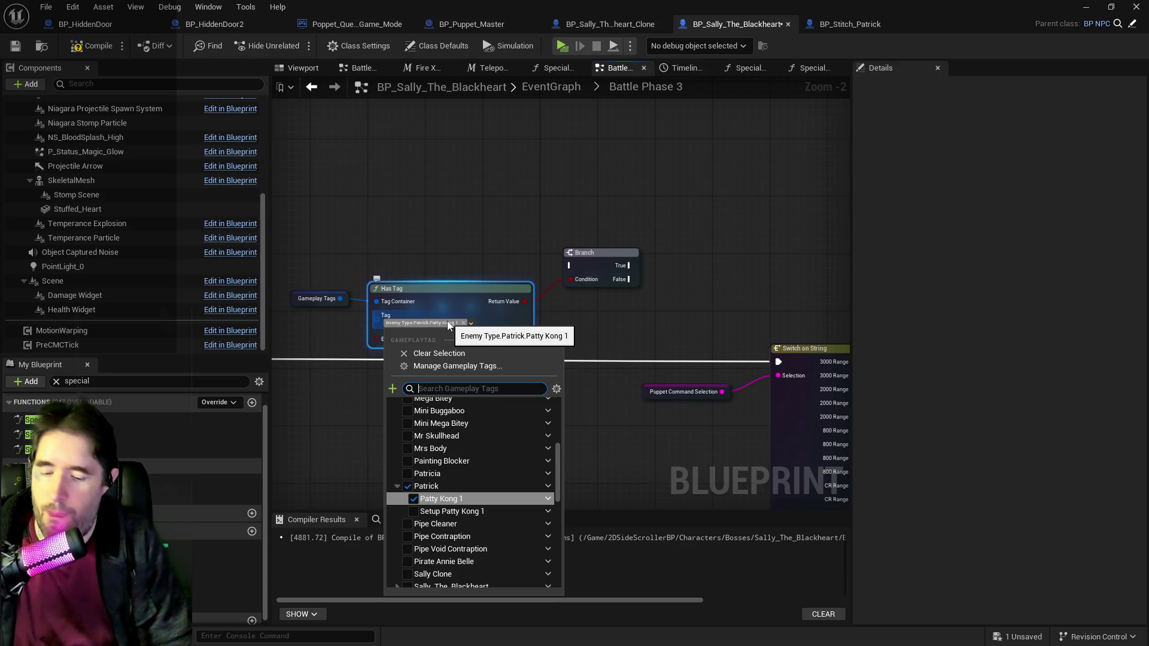
{"action": "type", "text": "ghastly m"}
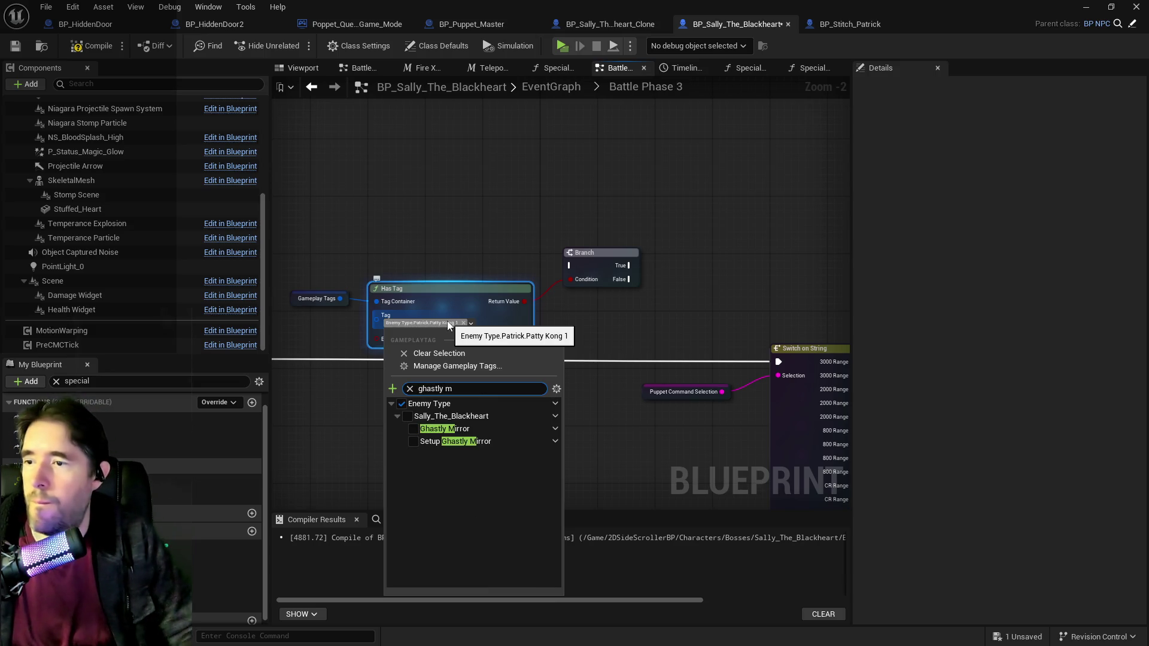
{"action": "left_click", "coordinate": [412, 430]}
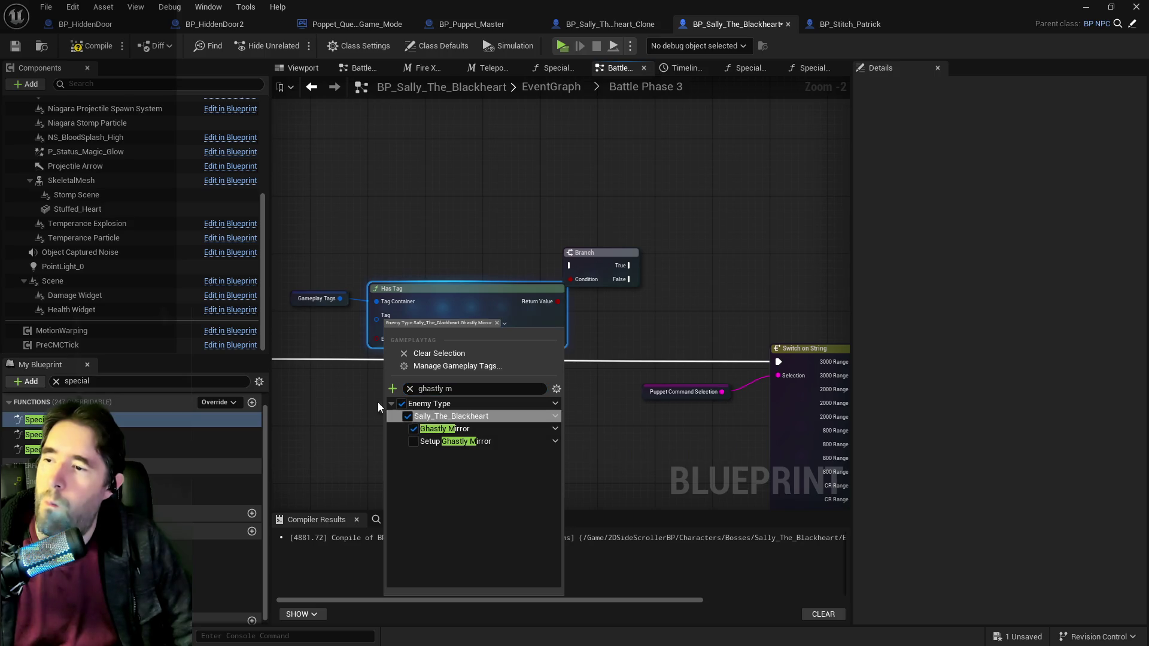
Step: Wire the input node into the Branch and Branch False into Switch on String, then tidy the nodes
{"action": "left_click_drag", "start_coordinate": [559, 316], "coordinate": [655, 311]}
{"action": "left_click", "coordinate": [290, 346]}
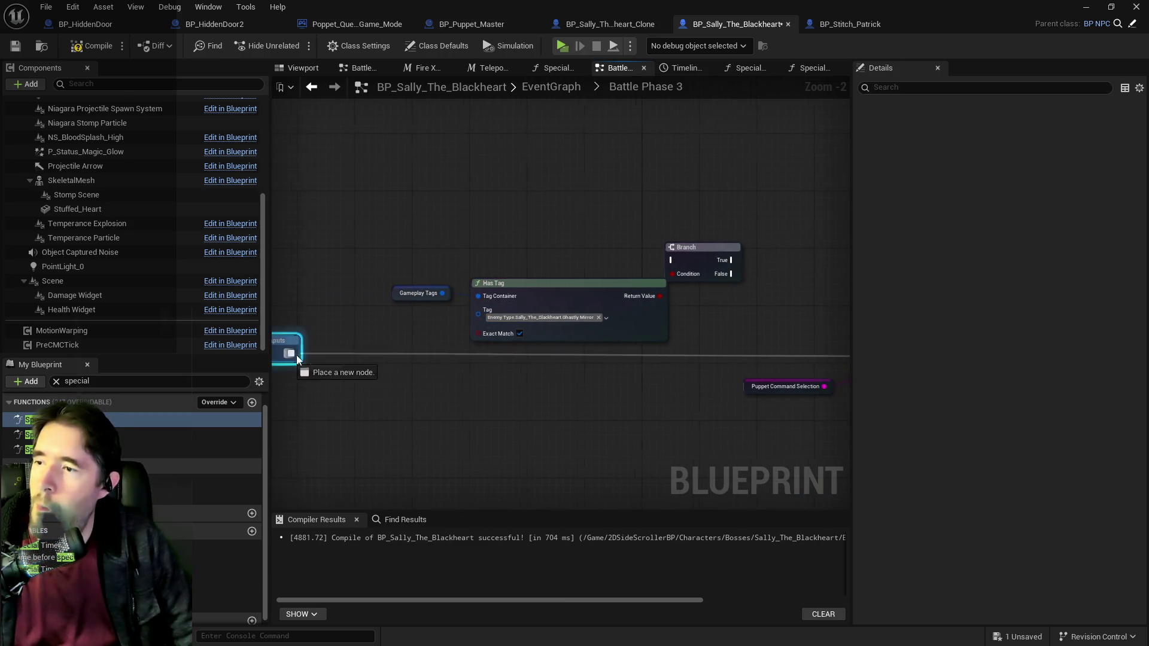
{"action": "mouse_move", "coordinate": [296, 353]}
{"action": "left_mouse_down"}
{"action": "mouse_move", "coordinate": [619, 267]}
{"action": "mouse_move", "coordinate": [679, 265]}
{"action": "left_mouse_up"}
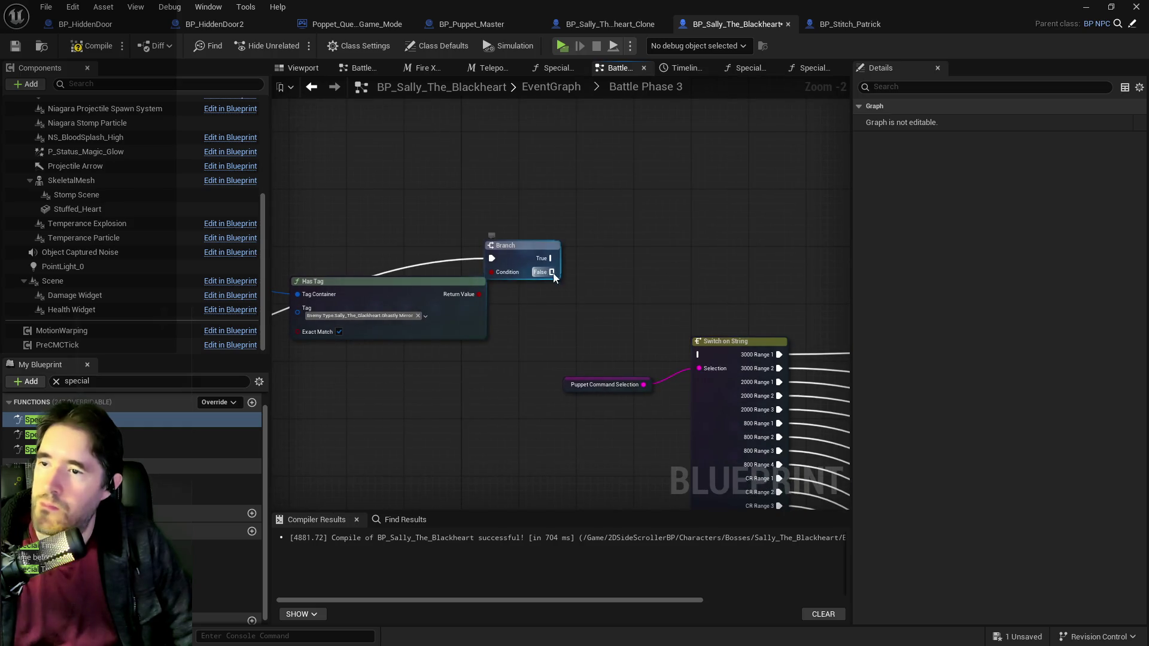
{"action": "left_click_drag", "start_coordinate": [553, 272], "coordinate": [696, 351]}
{"action": "left_click_drag", "start_coordinate": [436, 209], "coordinate": [798, 337]}
{"action": "mouse_move", "coordinate": [350, 314]}
{"action": "left_mouse_down"}
{"action": "mouse_move", "coordinate": [343, 234]}
{"action": "mouse_move", "coordinate": [697, 281]}
{"action": "mouse_move", "coordinate": [669, 250]}
{"action": "left_mouse_up"}
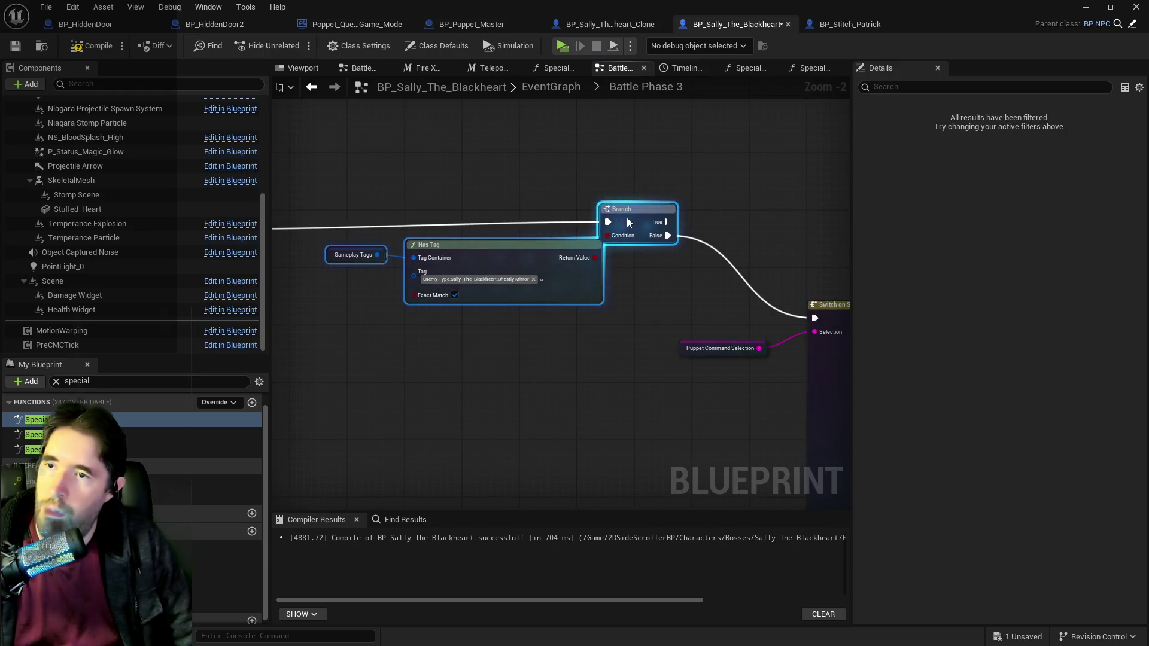
{"action": "left_click_drag", "start_coordinate": [628, 219], "coordinate": [521, 225]}
Step: Go back to Sally's main EventGraph and frame the Ghastly Mirror Get All Actors With Tag nodes
{"action": "left_click", "coordinate": [562, 86]}
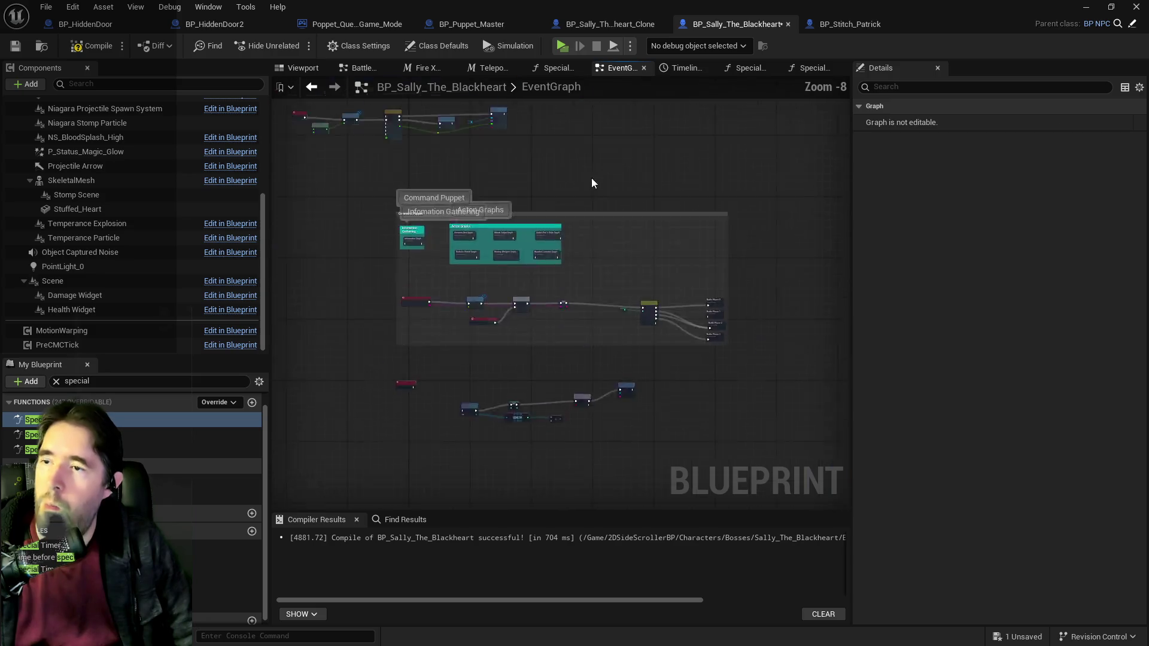
{"action": "scroll", "coordinate": [612, 324], "scroll_direction": "up", "scroll_amount": 4}
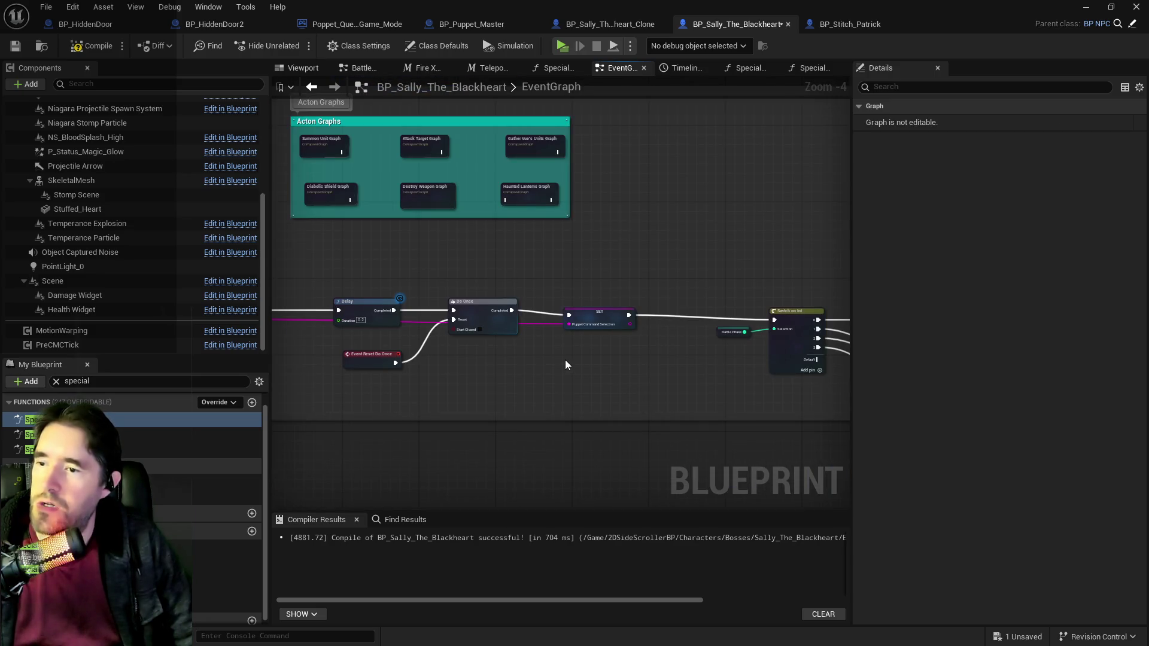
{"action": "mouse_move", "coordinate": [565, 360]}
{"action": "left_mouse_down"}
{"action": "mouse_move", "coordinate": [524, 299]}
{"action": "mouse_move", "coordinate": [638, 261]}
{"action": "left_mouse_up"}
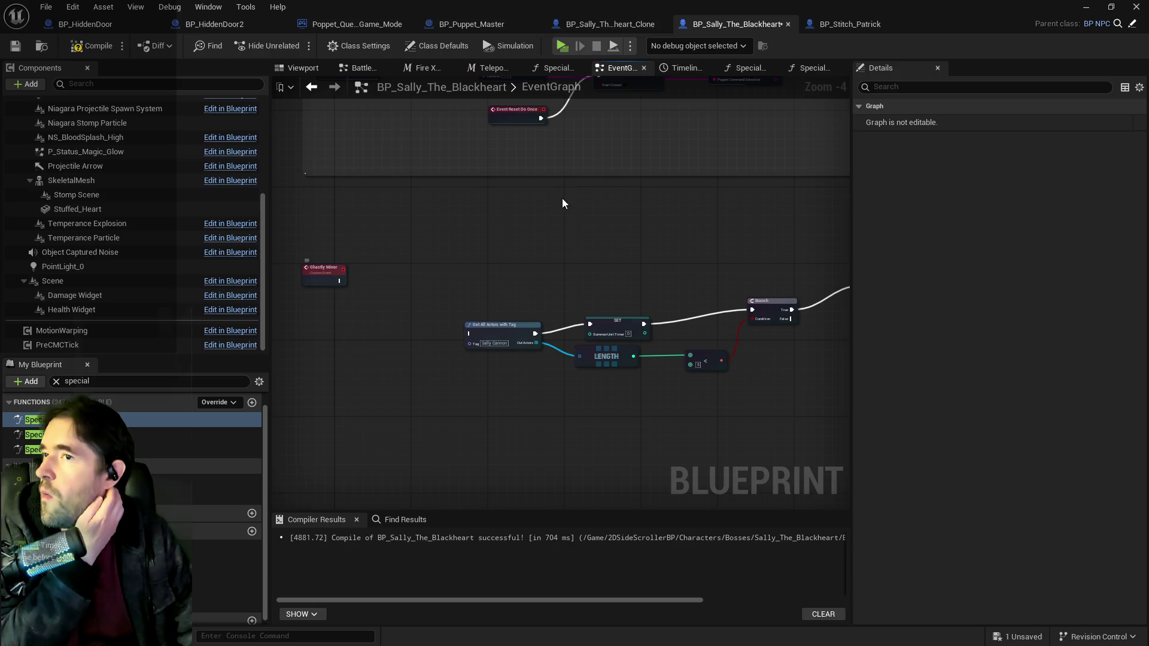
Step: Review Stitch Patrick's Battle Phase 3 graph around the Branch and Summon Annie Army Macro
{"action": "left_click", "coordinate": [824, 28]}
{"action": "scroll", "coordinate": [541, 279], "scroll_direction": "down", "scroll_amount": 3}
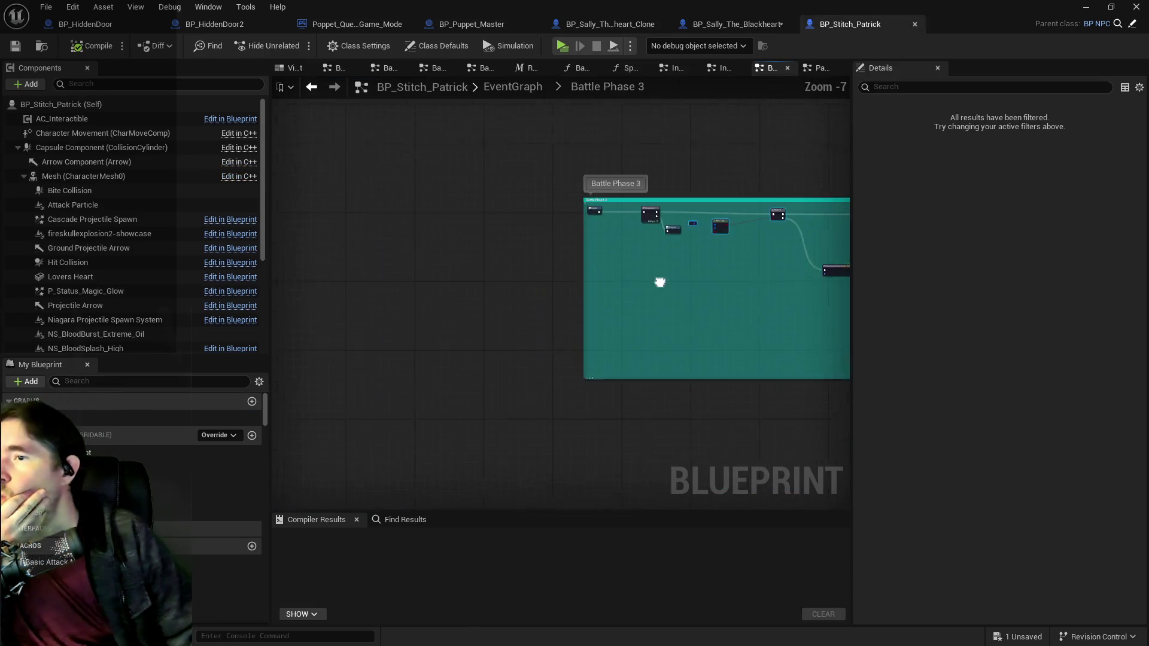
{"action": "scroll", "coordinate": [552, 260], "scroll_direction": "up", "scroll_amount": 3}
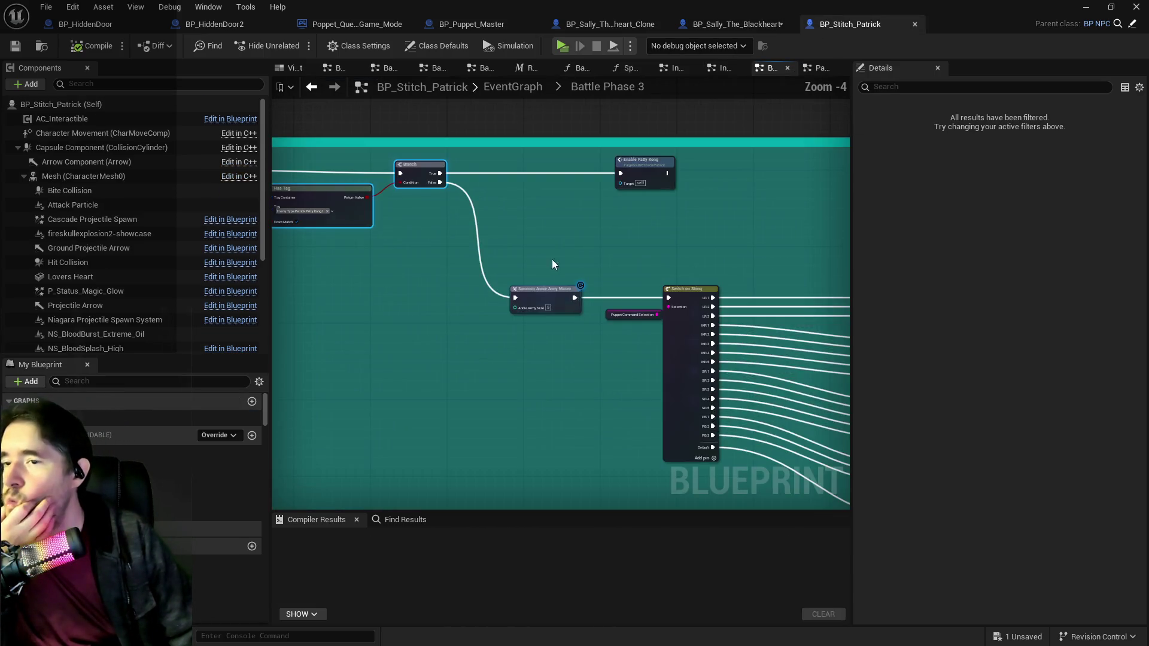
{"action": "scroll", "coordinate": [581, 323], "scroll_direction": "up", "scroll_amount": 1}
{"action": "scroll", "coordinate": [610, 271], "scroll_direction": "down", "scroll_amount": 1}
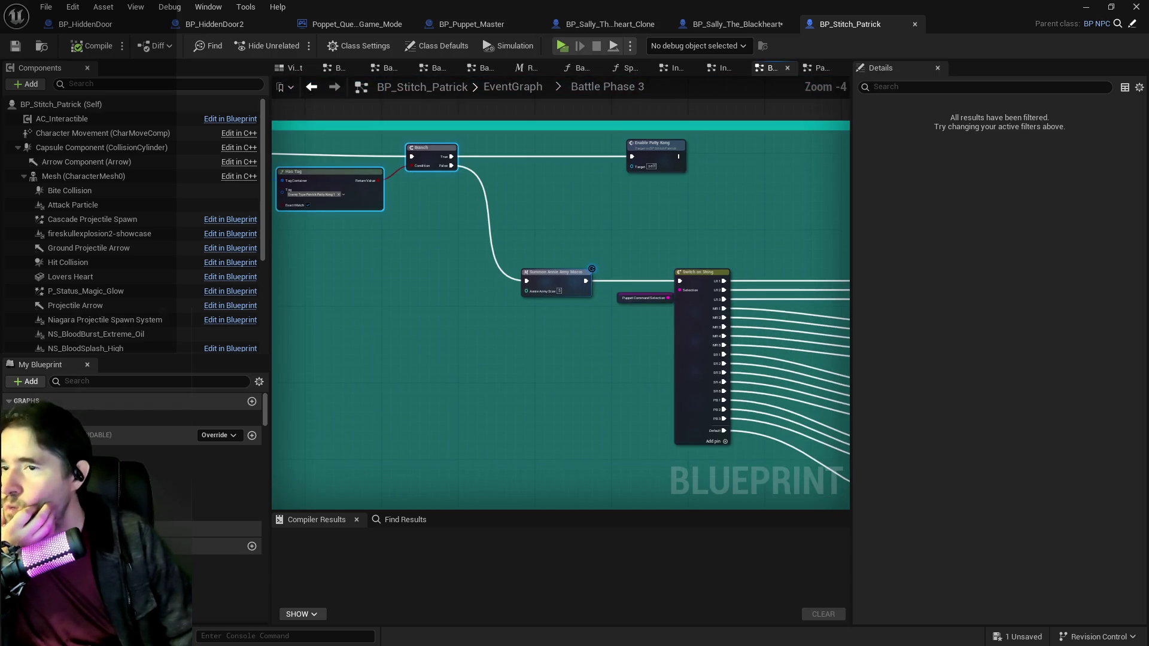
{"action": "left_click_drag", "start_coordinate": [514, 255], "coordinate": [530, 284]}
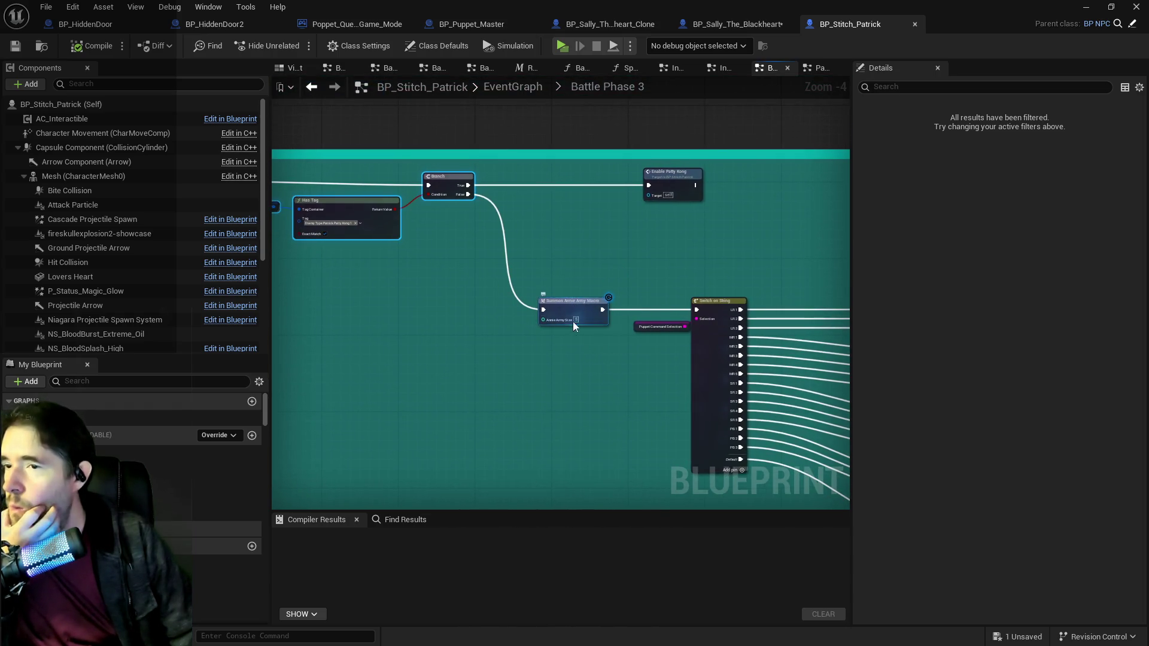
{"action": "scroll", "coordinate": [508, 334], "scroll_direction": "up", "scroll_amount": 2}
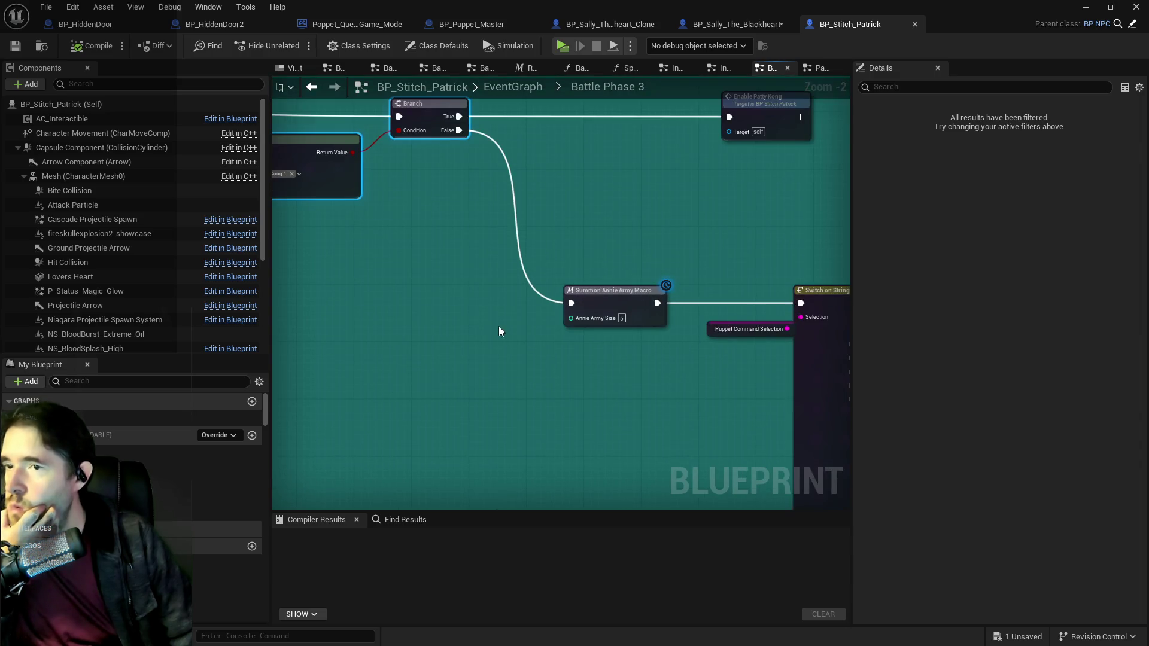
{"action": "mouse_move", "coordinate": [498, 325]}
{"action": "left_mouse_down"}
{"action": "mouse_move", "coordinate": [631, 350]}
{"action": "mouse_move", "coordinate": [603, 328]}
{"action": "mouse_move", "coordinate": [673, 221]}
{"action": "mouse_move", "coordinate": [363, 226]}
{"action": "left_mouse_up"}
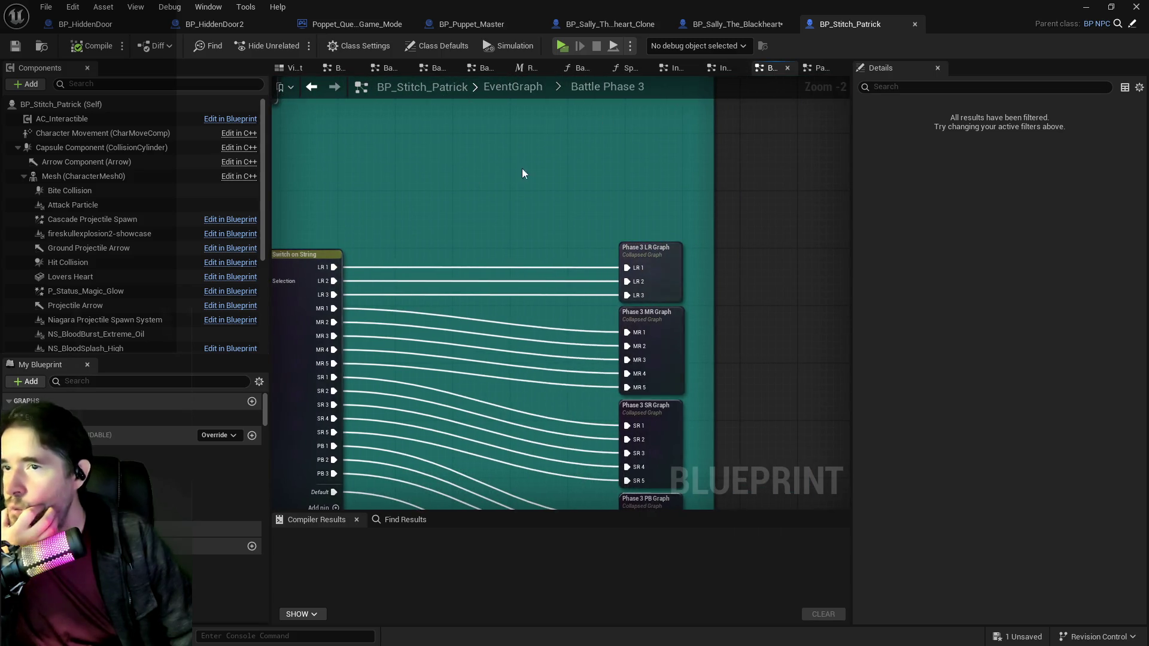
{"action": "mouse_move", "coordinate": [522, 173]}
{"action": "left_mouse_down"}
{"action": "mouse_move", "coordinate": [828, 277]}
{"action": "mouse_move", "coordinate": [748, 269]}
{"action": "mouse_move", "coordinate": [775, 268]}
{"action": "mouse_move", "coordinate": [712, 300]}
{"action": "mouse_move", "coordinate": [500, 295]}
{"action": "left_mouse_up"}
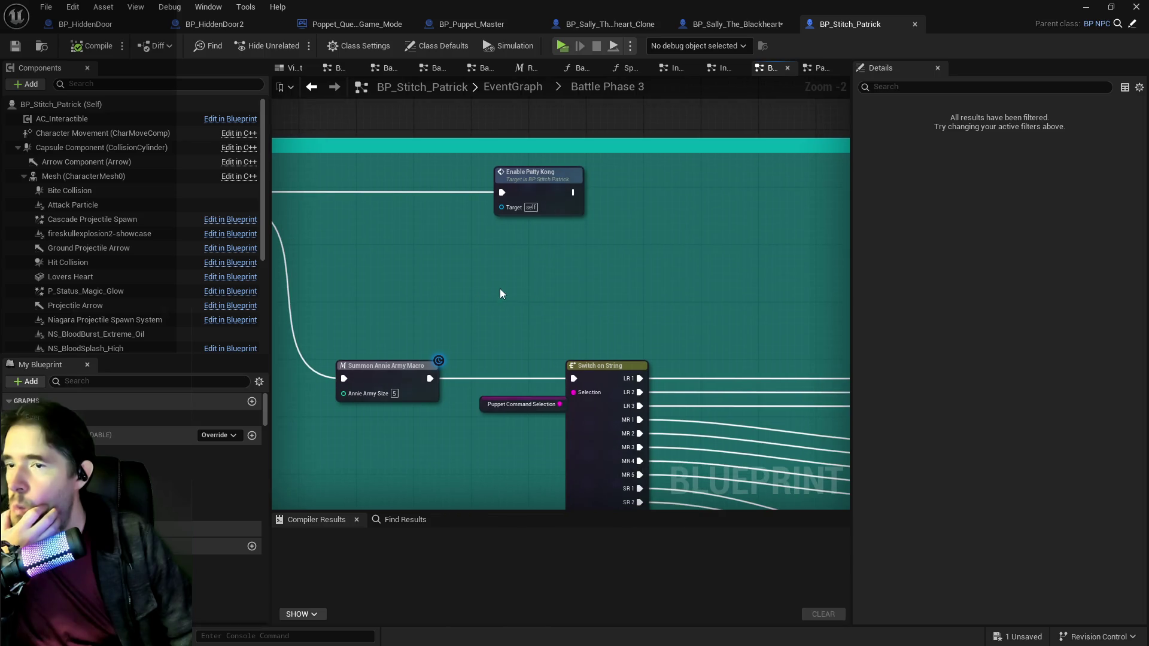
Step: Go up to Stitch Patrick's main EventGraph and frame the Extra Damage Effects group
{"action": "left_click", "coordinate": [749, 27]}
{"action": "left_click", "coordinate": [832, 25]}
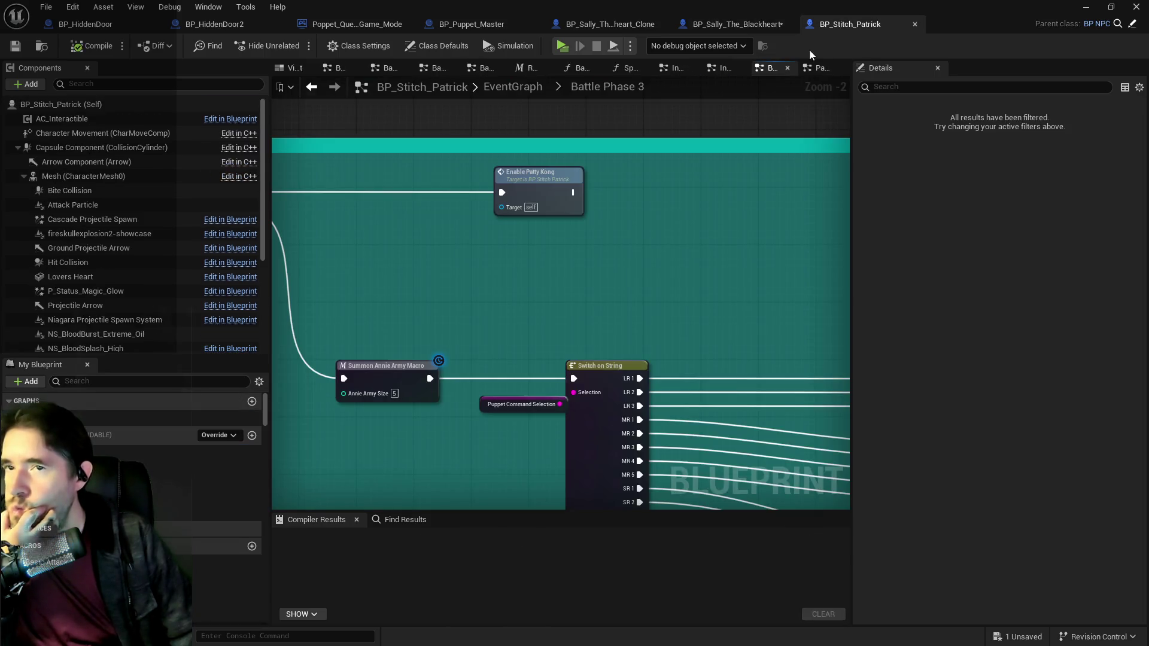
{"action": "left_click", "coordinate": [497, 91]}
{"action": "scroll", "coordinate": [452, 239], "scroll_direction": "up", "scroll_amount": 3}
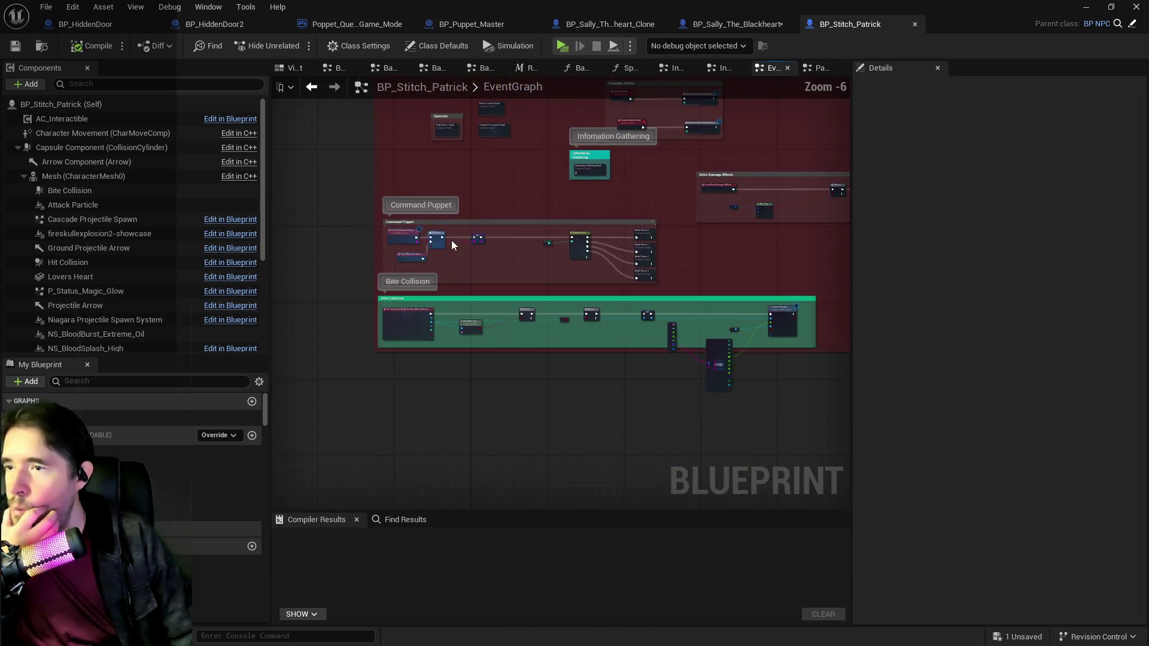
{"action": "left_click_drag", "start_coordinate": [722, 185], "coordinate": [671, 281]}
{"action": "scroll", "coordinate": [521, 150], "scroll_direction": "up", "scroll_amount": 4}
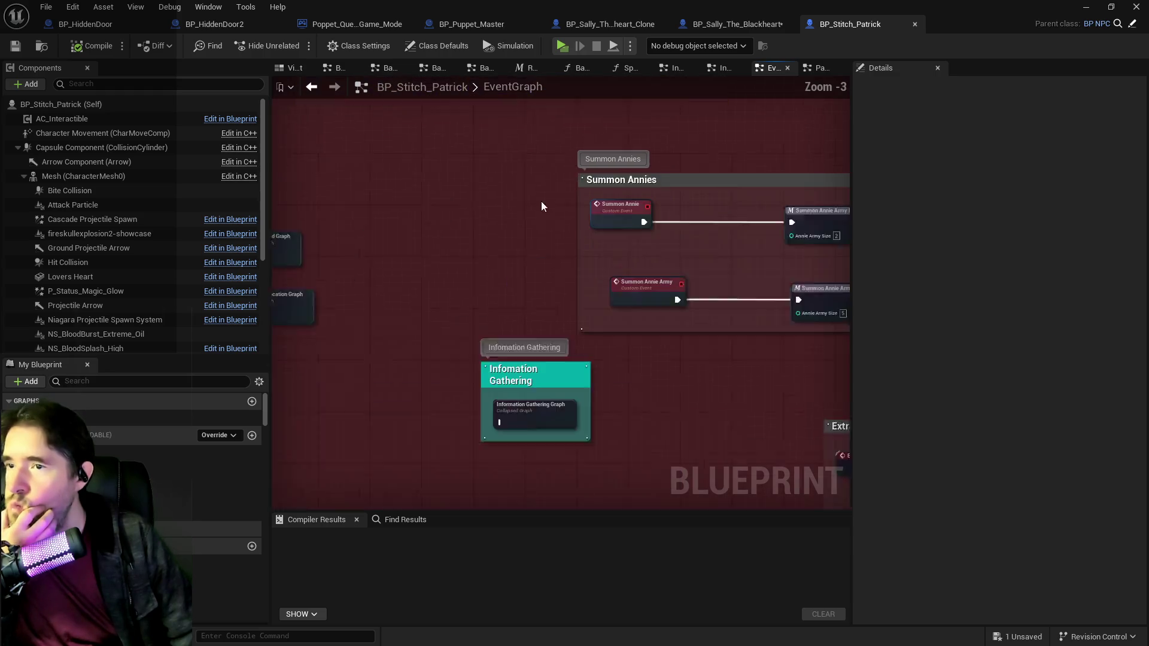
{"action": "mouse_move", "coordinate": [523, 280]}
{"action": "left_mouse_down"}
{"action": "mouse_move", "coordinate": [473, 203]}
{"action": "mouse_move", "coordinate": [380, 167]}
{"action": "mouse_move", "coordinate": [272, 237]}
{"action": "left_mouse_up"}
{"action": "scroll", "coordinate": [395, 179], "scroll_direction": "down", "scroll_amount": 1}
{"action": "left_click_drag", "start_coordinate": [519, 336], "coordinate": [486, 309]}
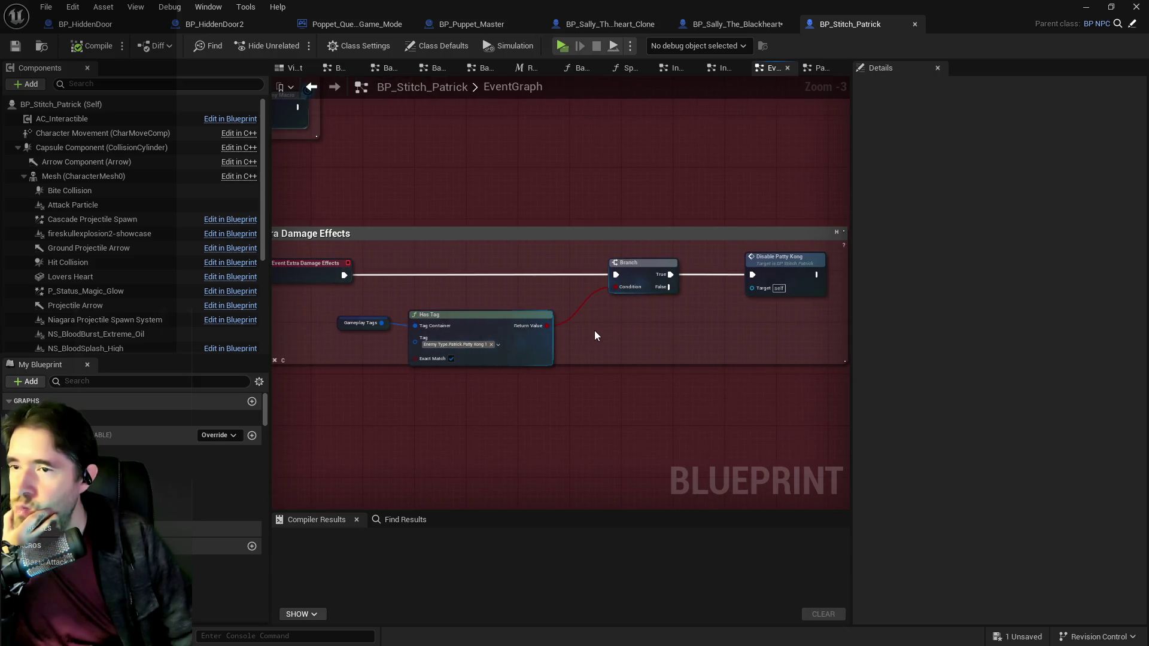
{"action": "left_click_drag", "start_coordinate": [589, 324], "coordinate": [628, 318]}
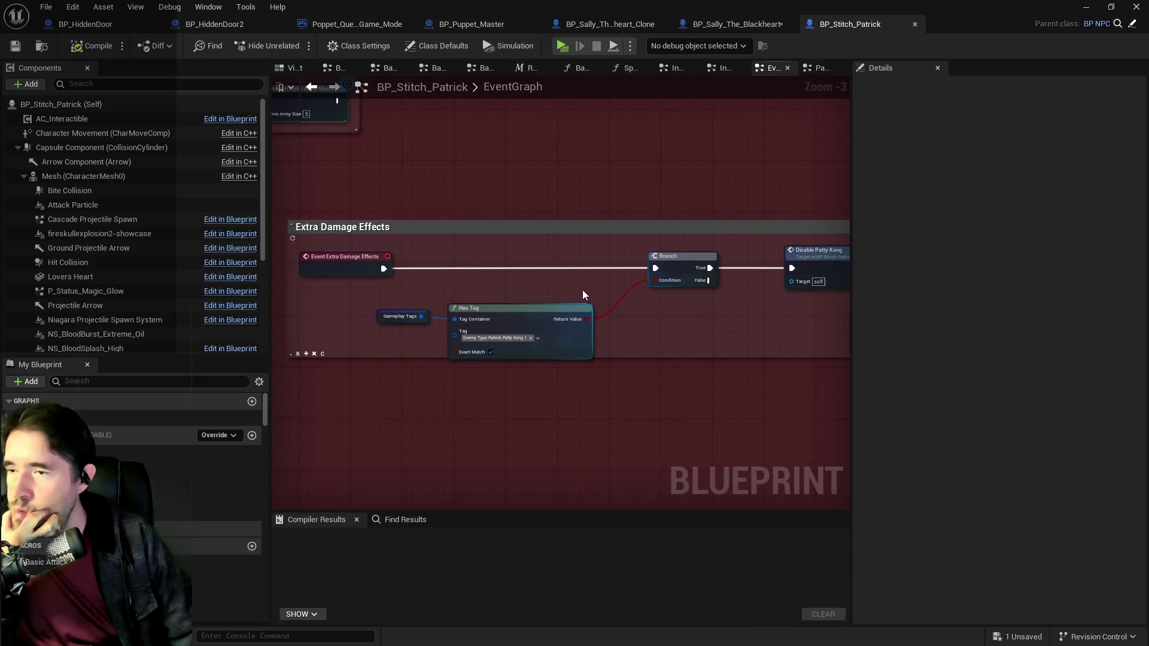
Step: Inspect the Patty Kong 1 Graph in the Specials group, then select its node on the EventGraph
{"action": "mouse_move", "coordinate": [327, 241]}
{"action": "left_mouse_down"}
{"action": "mouse_move", "coordinate": [383, 269]}
{"action": "mouse_move", "coordinate": [745, 322]}
{"action": "left_mouse_up"}
{"action": "left_click_drag", "start_coordinate": [816, 330], "coordinate": [817, 331]}
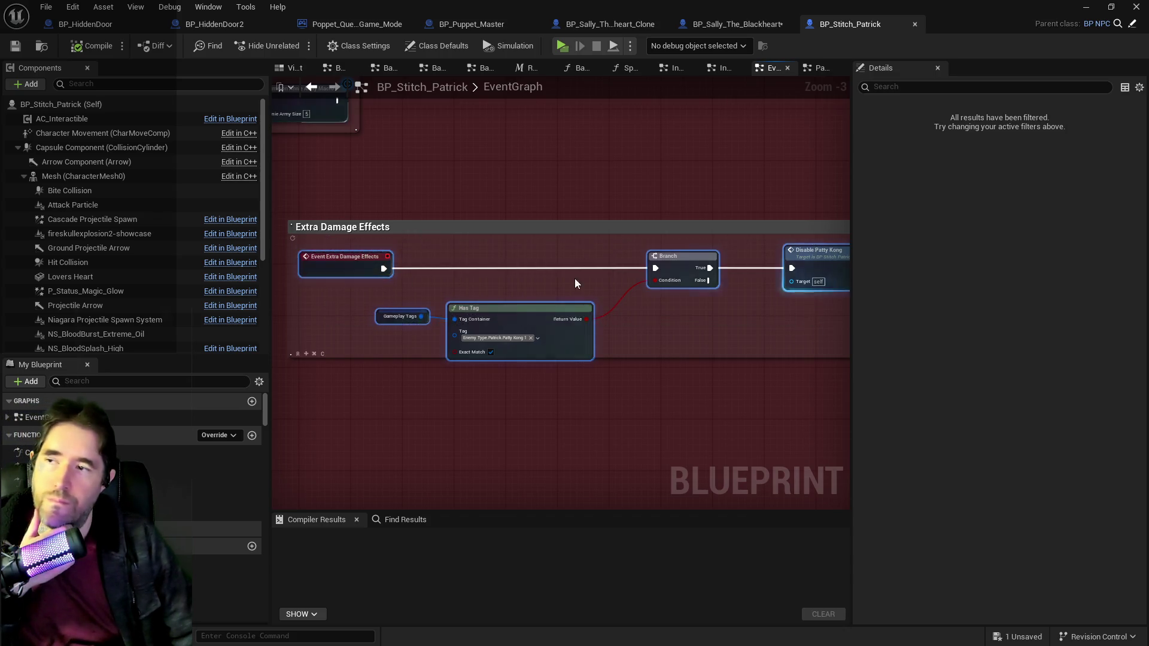
{"action": "left_click_drag", "start_coordinate": [538, 239], "coordinate": [707, 354]}
{"action": "left_click_drag", "start_coordinate": [452, 283], "coordinate": [853, 190]}
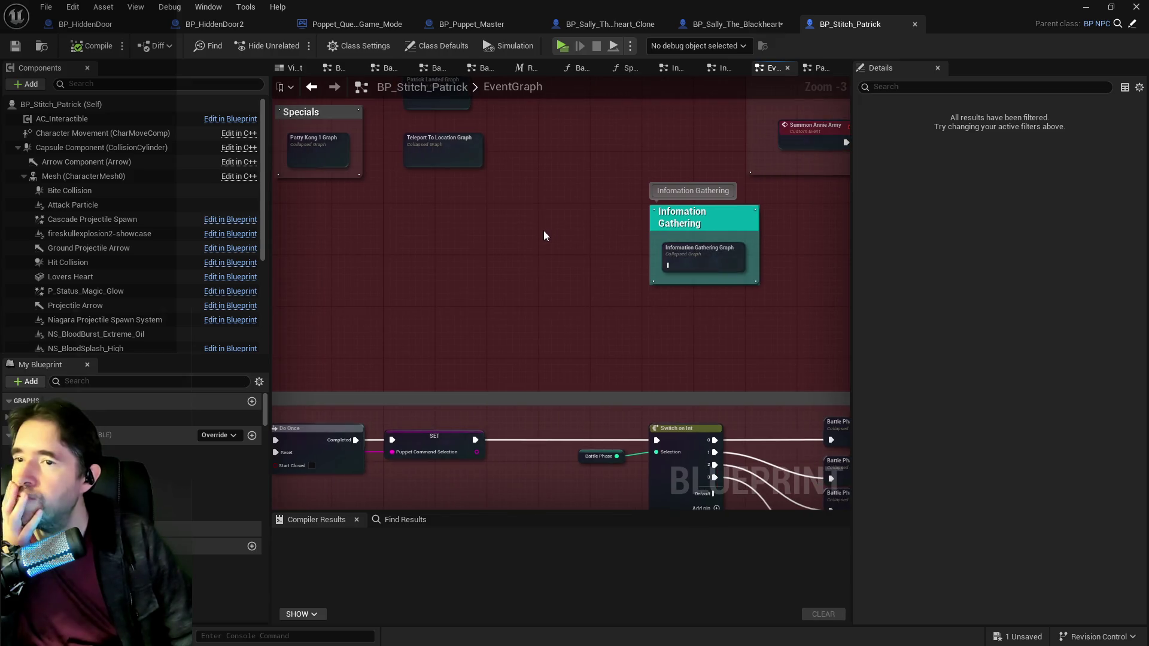
{"action": "left_click_drag", "start_coordinate": [469, 231], "coordinate": [696, 322]}
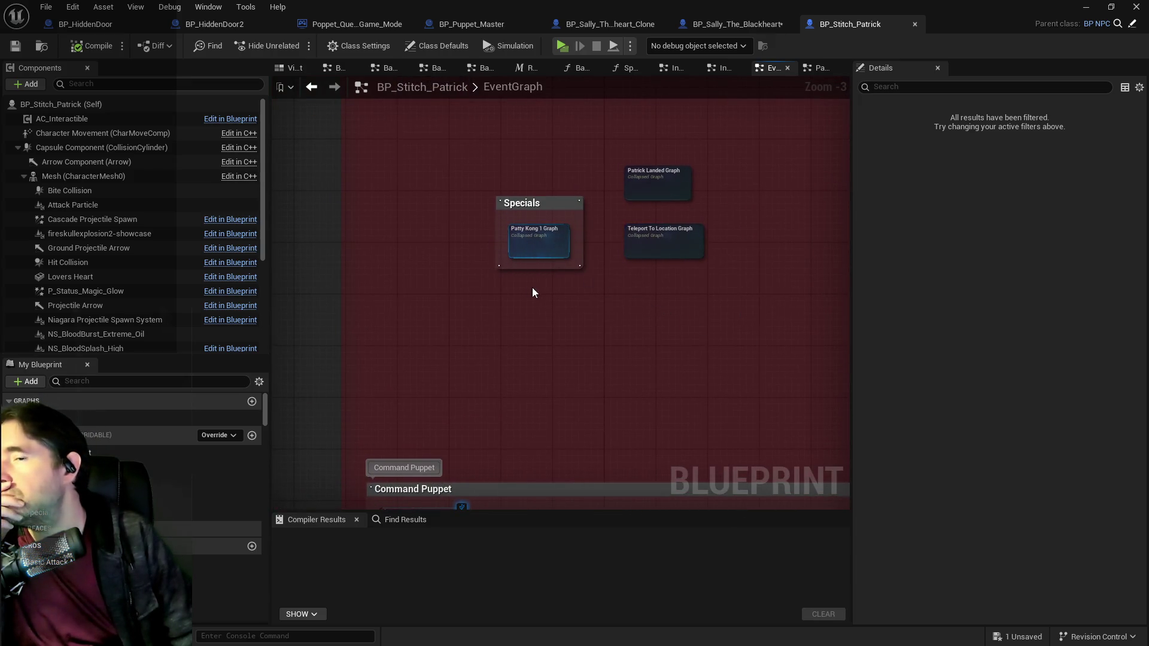
{"action": "double_click", "coordinate": [532, 242]}
{"action": "scroll", "coordinate": [478, 311], "scroll_direction": "up", "scroll_amount": 2}
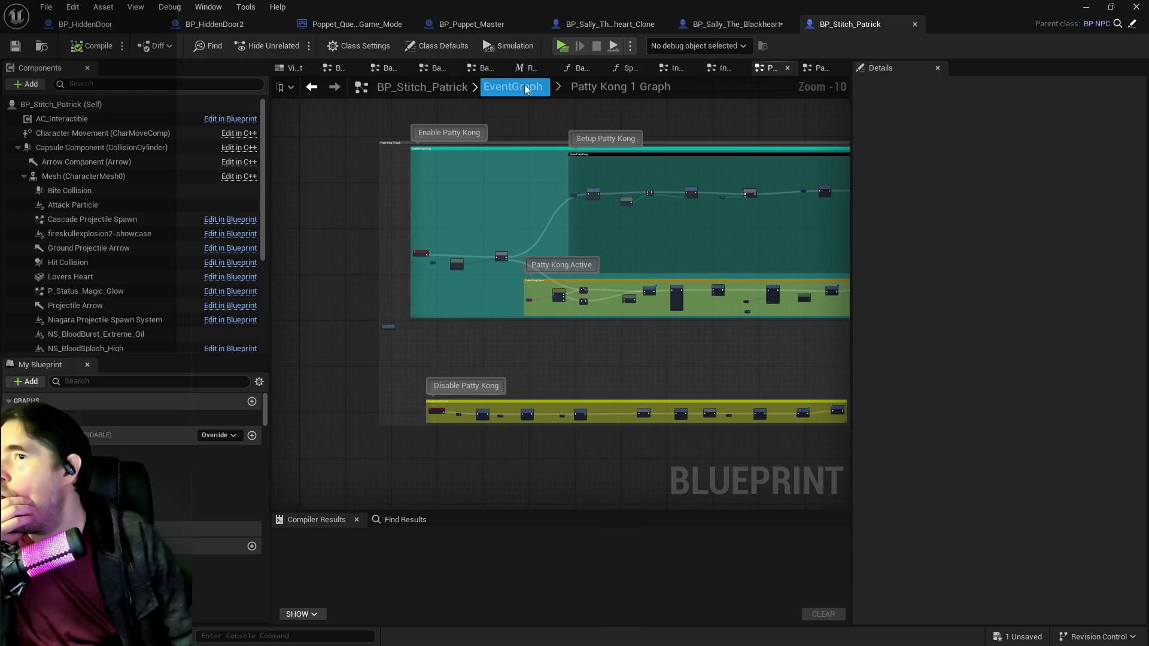
{"action": "left_click", "coordinate": [525, 87]}
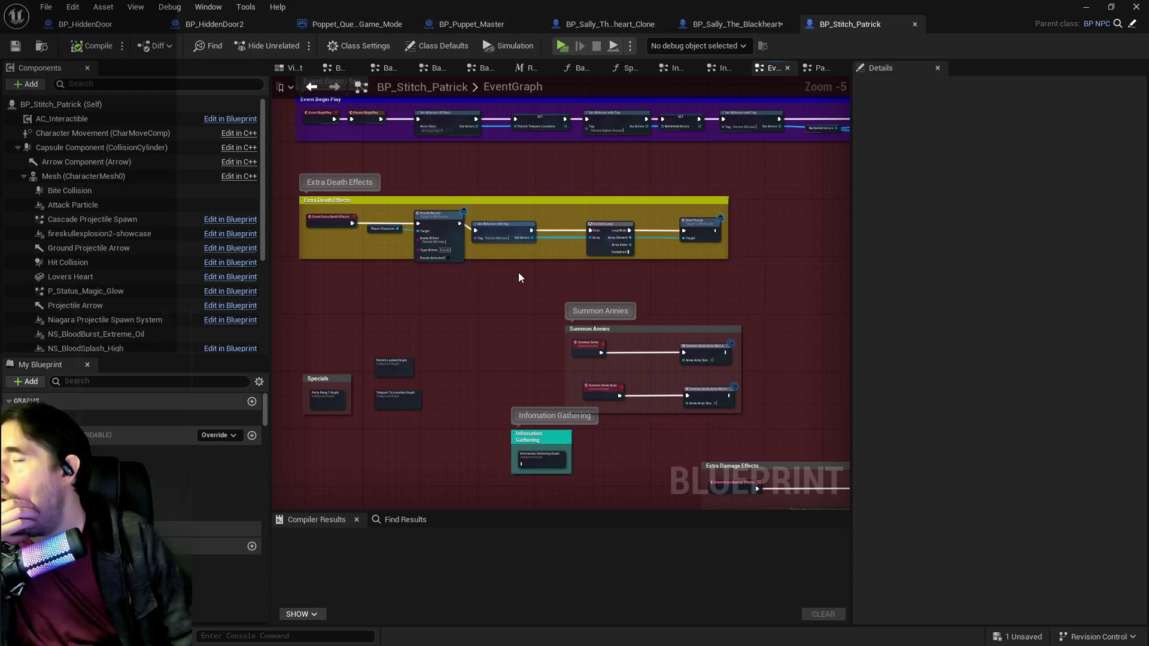
{"action": "mouse_move", "coordinate": [518, 272]}
{"action": "left_mouse_down"}
{"action": "mouse_move", "coordinate": [505, 384]}
{"action": "mouse_move", "coordinate": [548, 229]}
{"action": "left_mouse_up"}
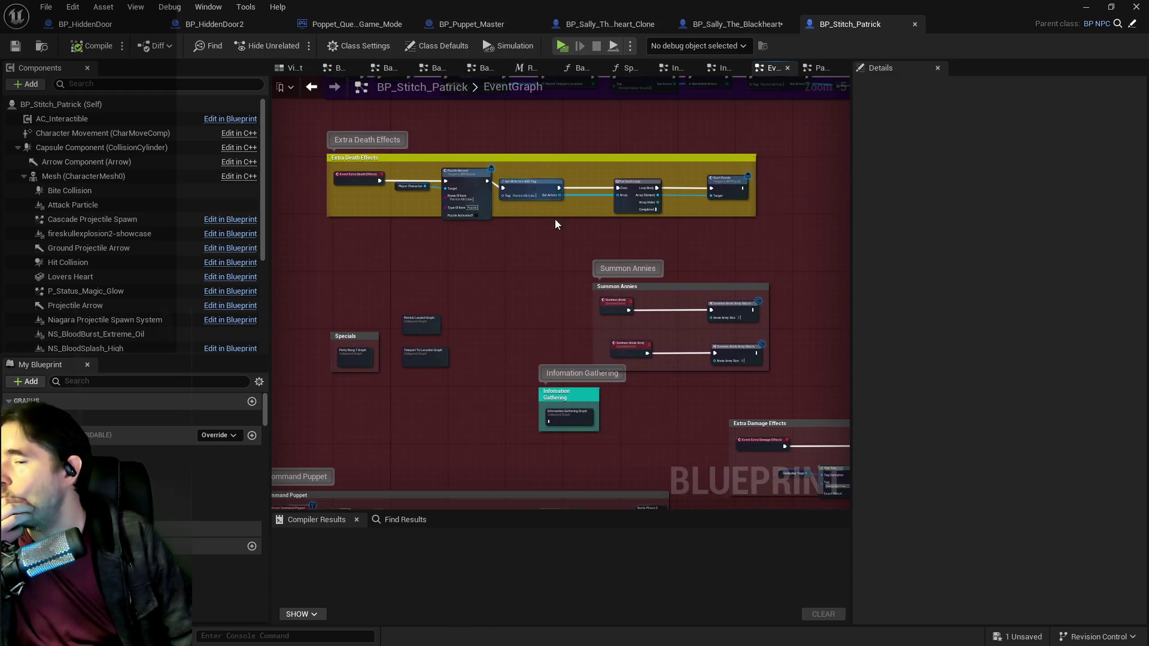
{"action": "left_click", "coordinate": [352, 351]}
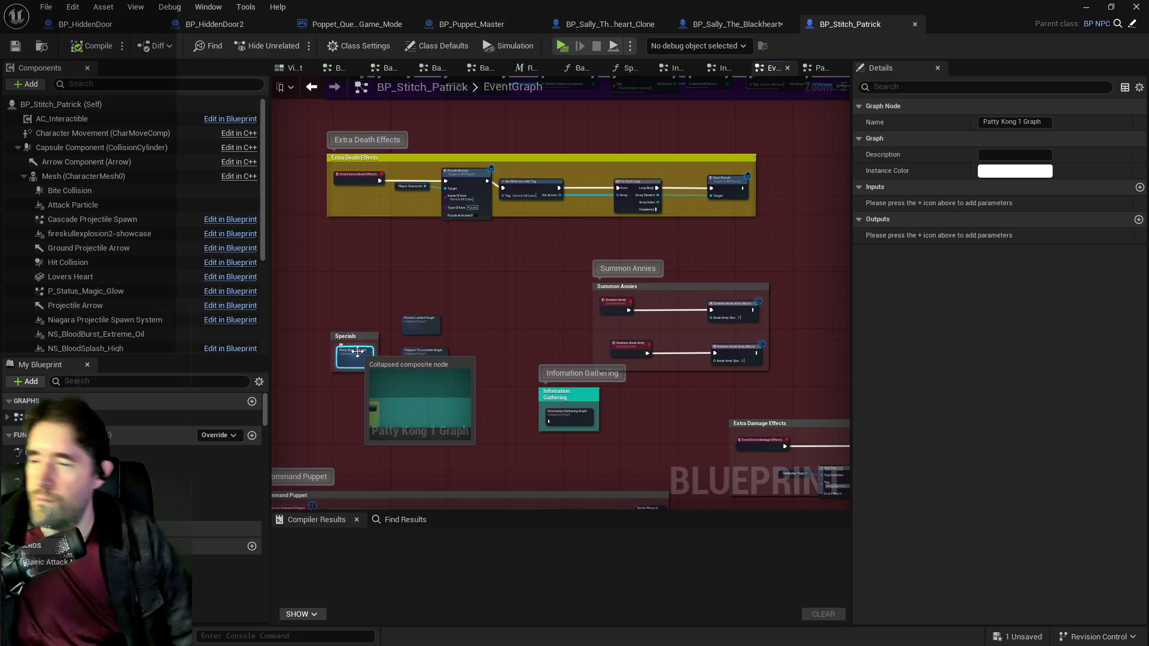
Step: Paste the copied Patty Kong 1 Graph collapsed node into Sally's EventGraph
{"action": "left_click", "coordinate": [736, 24]}
{"action": "scroll", "coordinate": [485, 322], "scroll_direction": "down", "scroll_amount": 1}
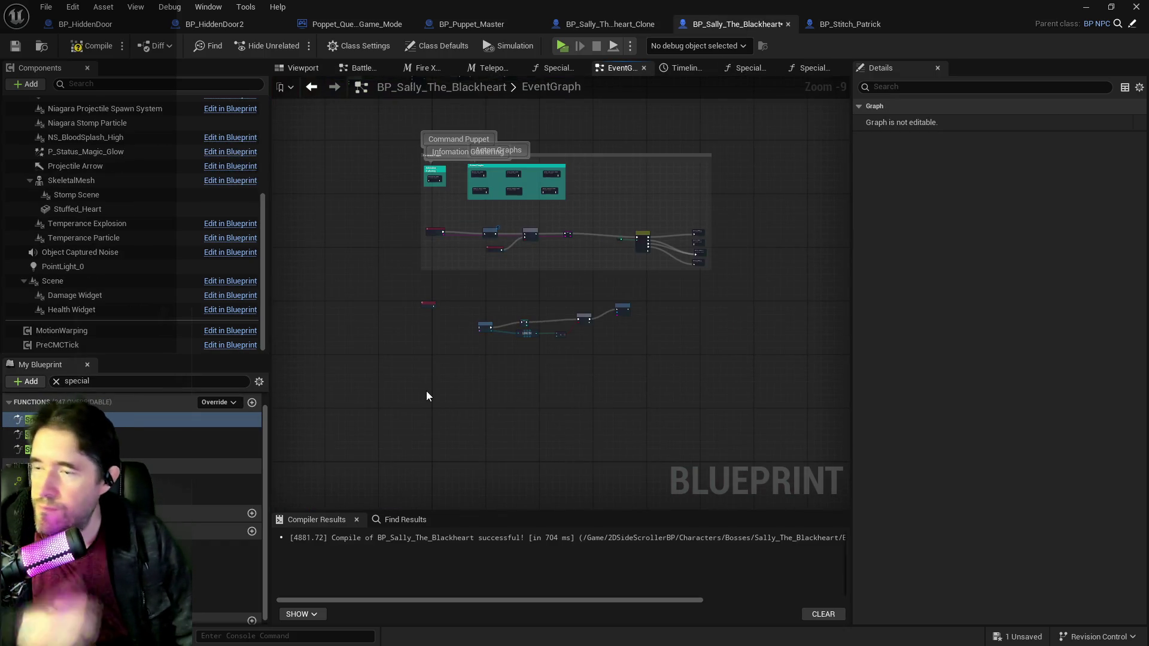
{"action": "key", "text": "ctrl+v"}
{"action": "scroll", "coordinate": [455, 384], "scroll_direction": "up", "scroll_amount": 7}
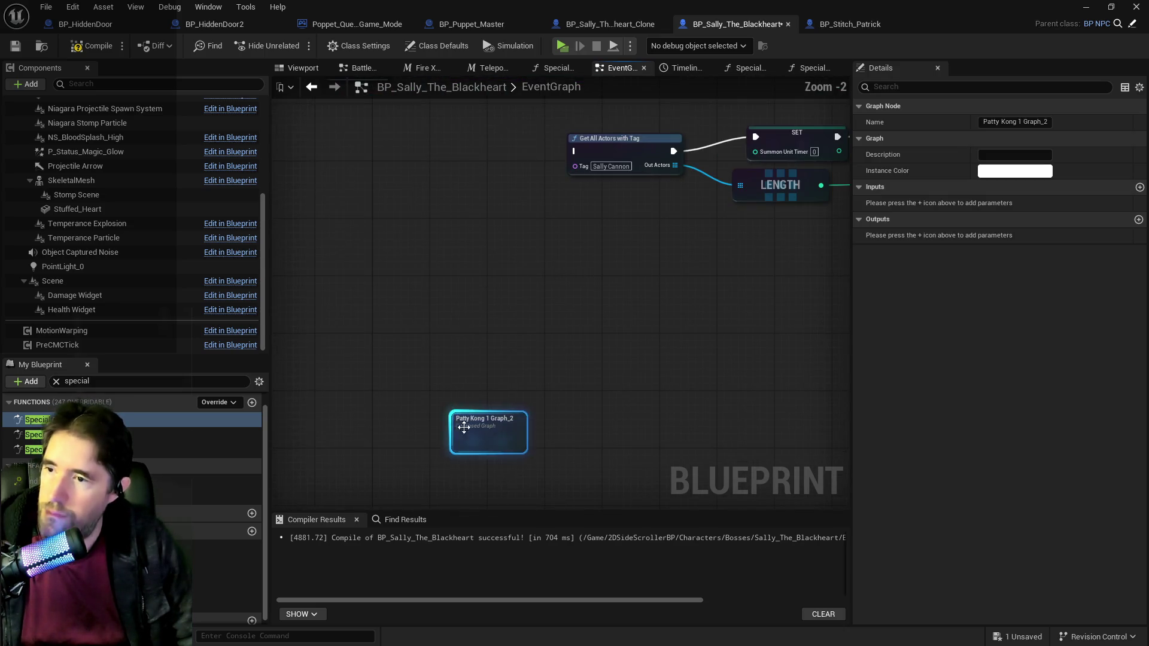
Step: Rename the pasted collapsed graph to 'Ghastly Mirror Graph' in Details
{"action": "left_click", "coordinate": [1034, 124]}
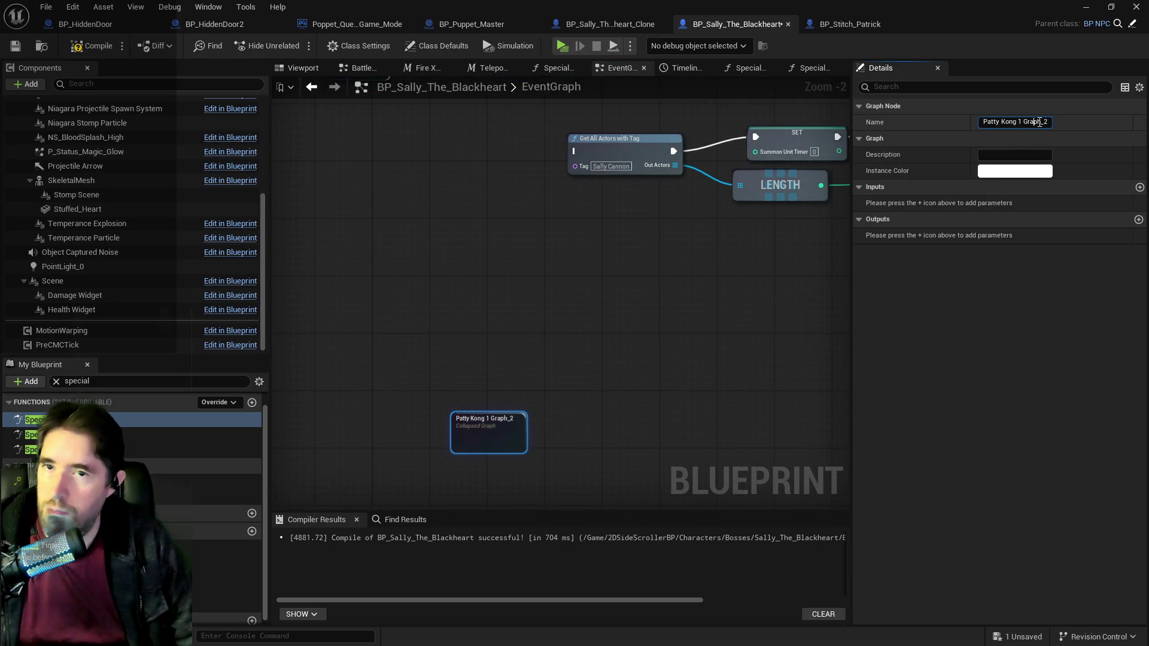
{"action": "left_click", "coordinate": [532, 239]}
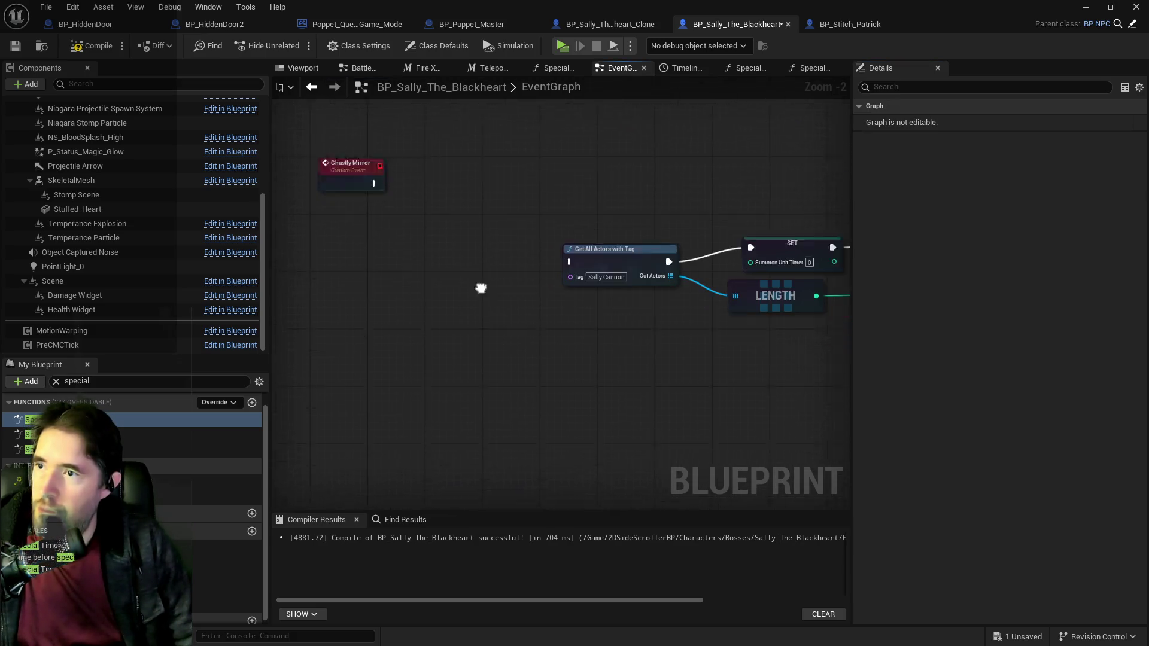
{"action": "left_click", "coordinate": [465, 446]}
{"action": "left_click", "coordinate": [1018, 123]}
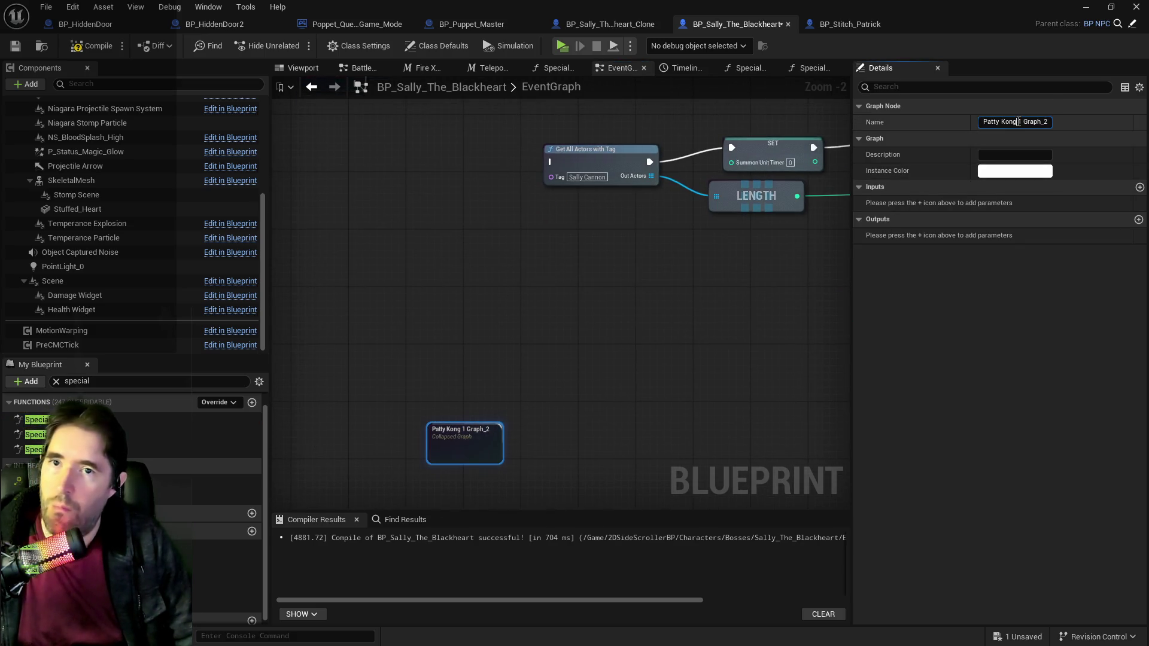
{"action": "key", "text": "ctrl+a"}
{"action": "type", "text": "Ghsa"}
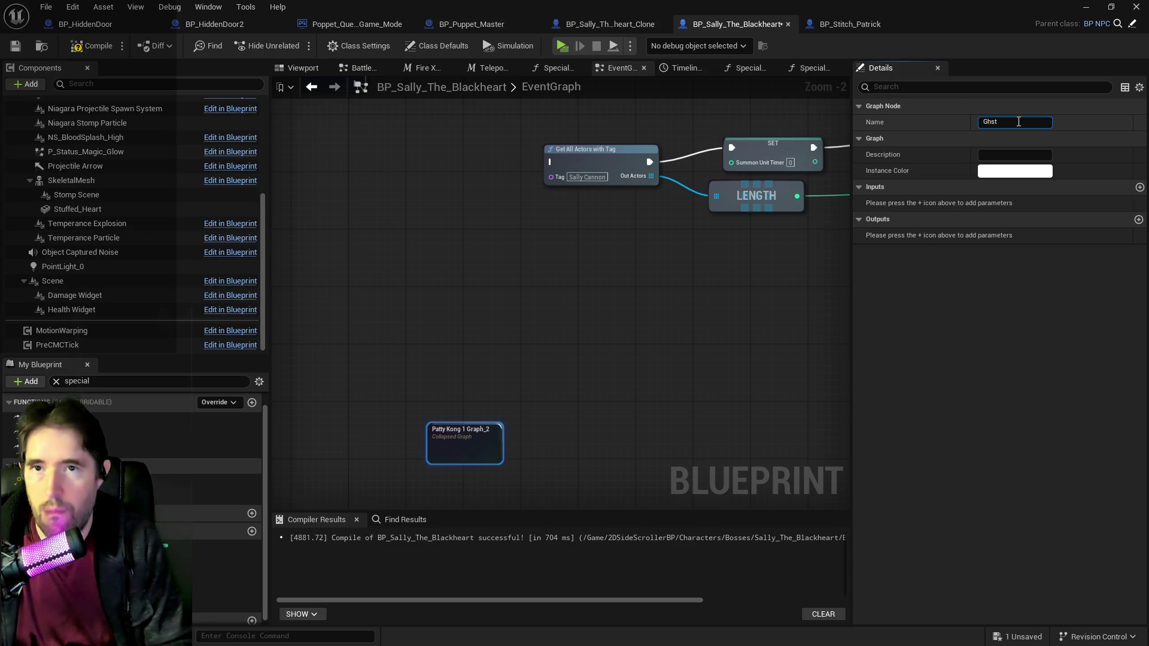
{"action": "type", "text": "stly Mirror Graph"}
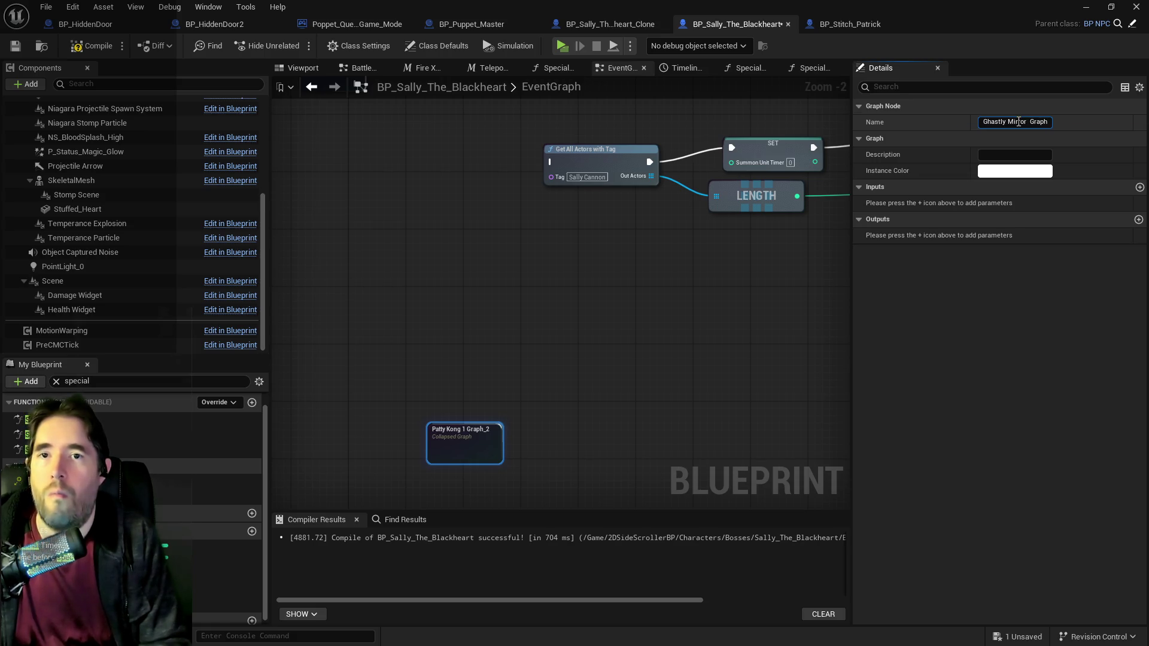
{"action": "key", "text": "Return"}
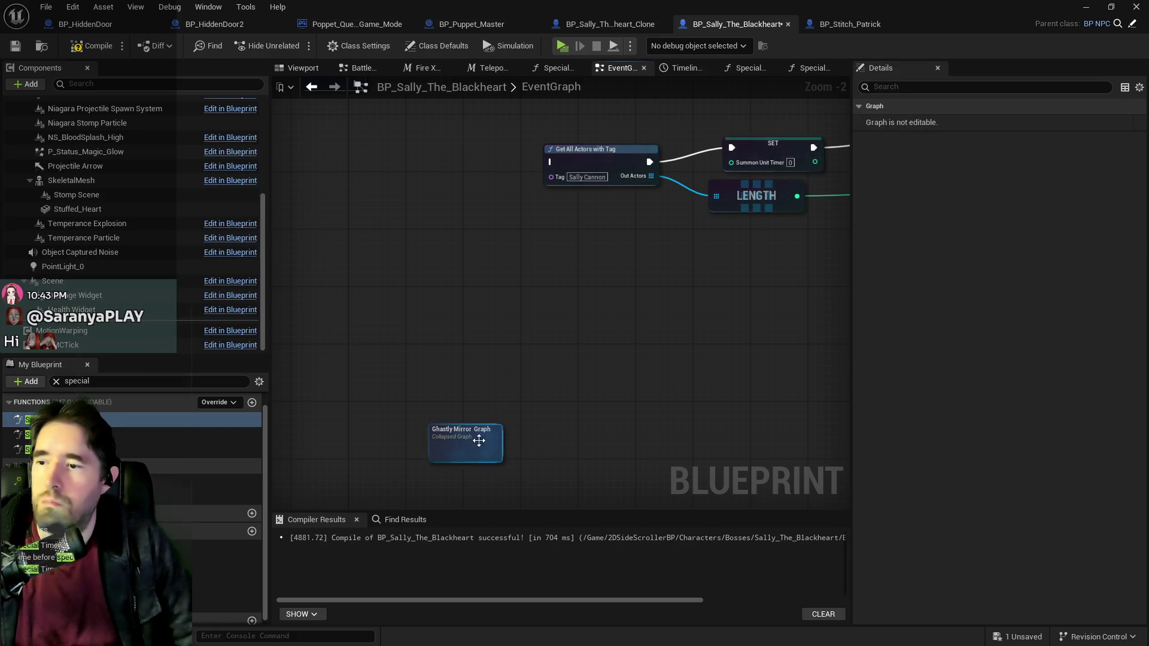
{"action": "left_click", "coordinate": [477, 442]}
{"action": "left_click", "coordinate": [1030, 122]}
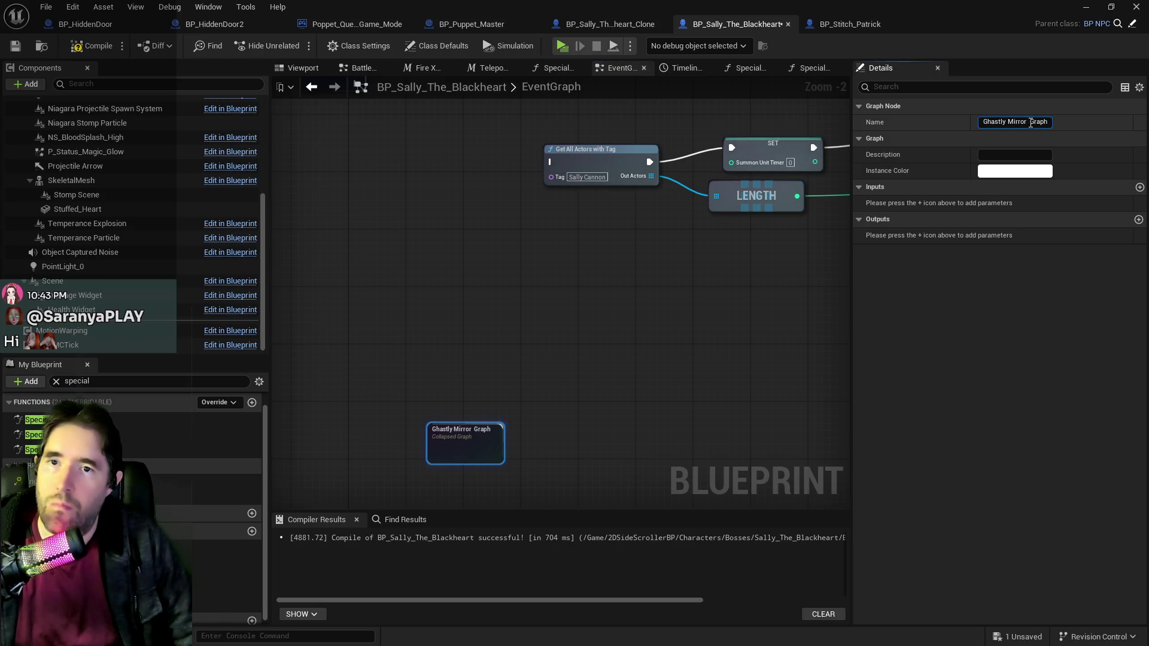
{"action": "left_click", "coordinate": [696, 354]}
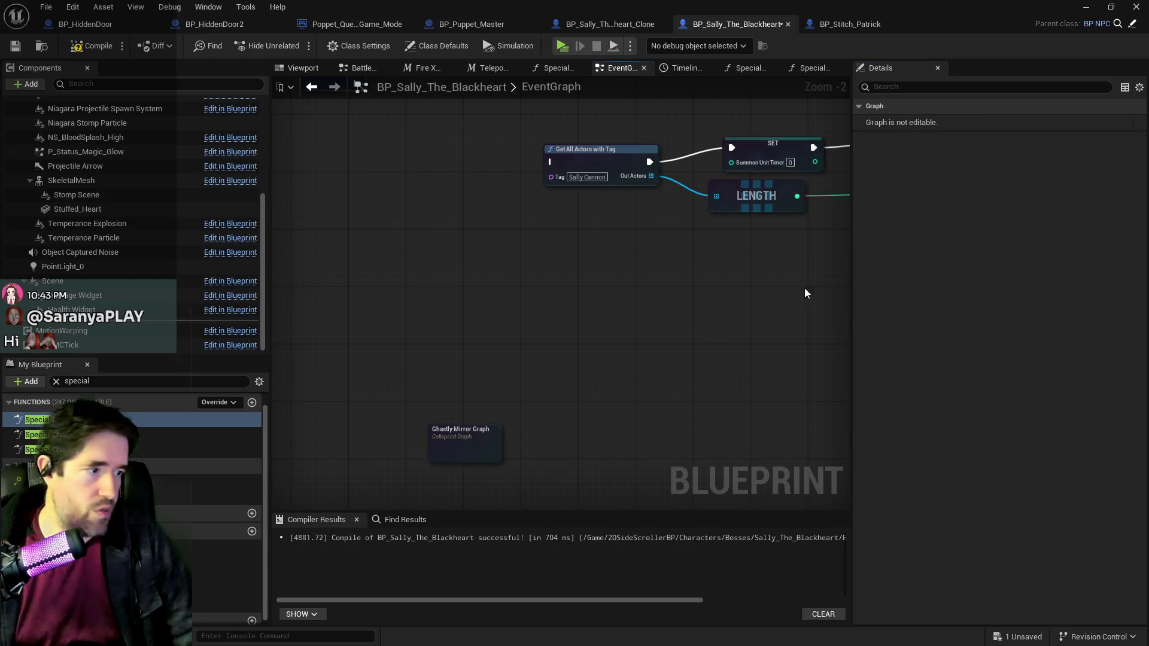
Step: Compile Sally's blueprint and open the Ghastly Mirror Graph's contents
{"action": "left_click", "coordinate": [93, 48]}
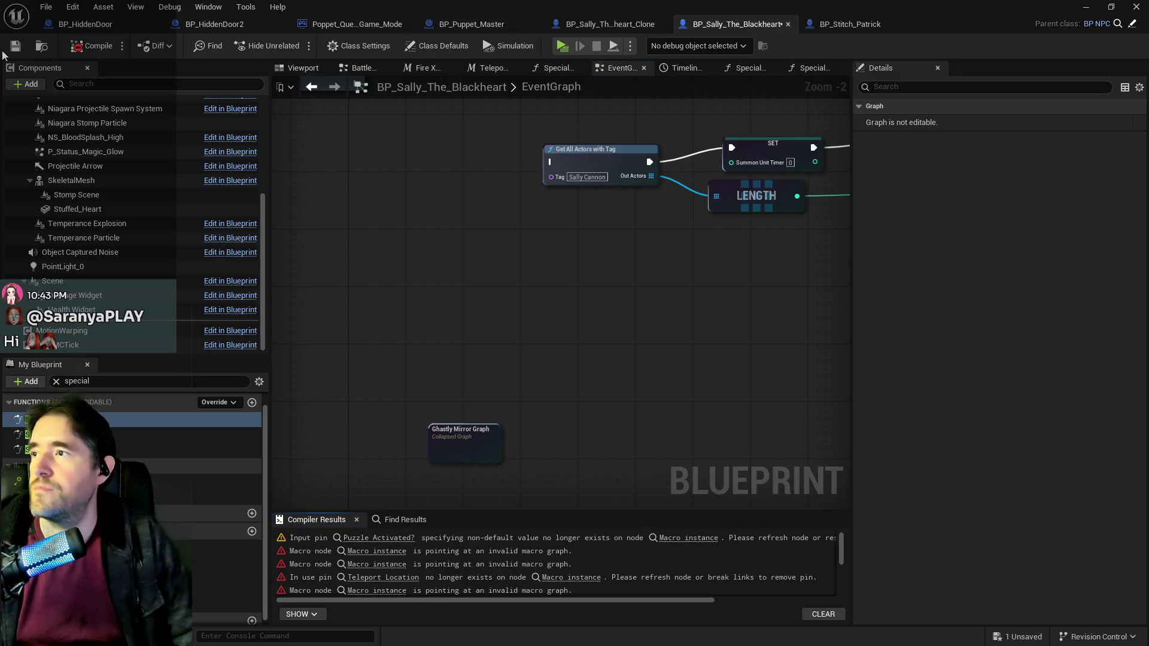
{"action": "mouse_move", "coordinate": [464, 431]}
{"action": "left_mouse_down"}
{"action": "mouse_move", "coordinate": [398, 239]}
{"action": "mouse_move", "coordinate": [392, 180]}
{"action": "mouse_move", "coordinate": [515, 386]}
{"action": "left_mouse_up"}
{"action": "scroll", "coordinate": [392, 180], "scroll_direction": "down", "scroll_amount": 3}
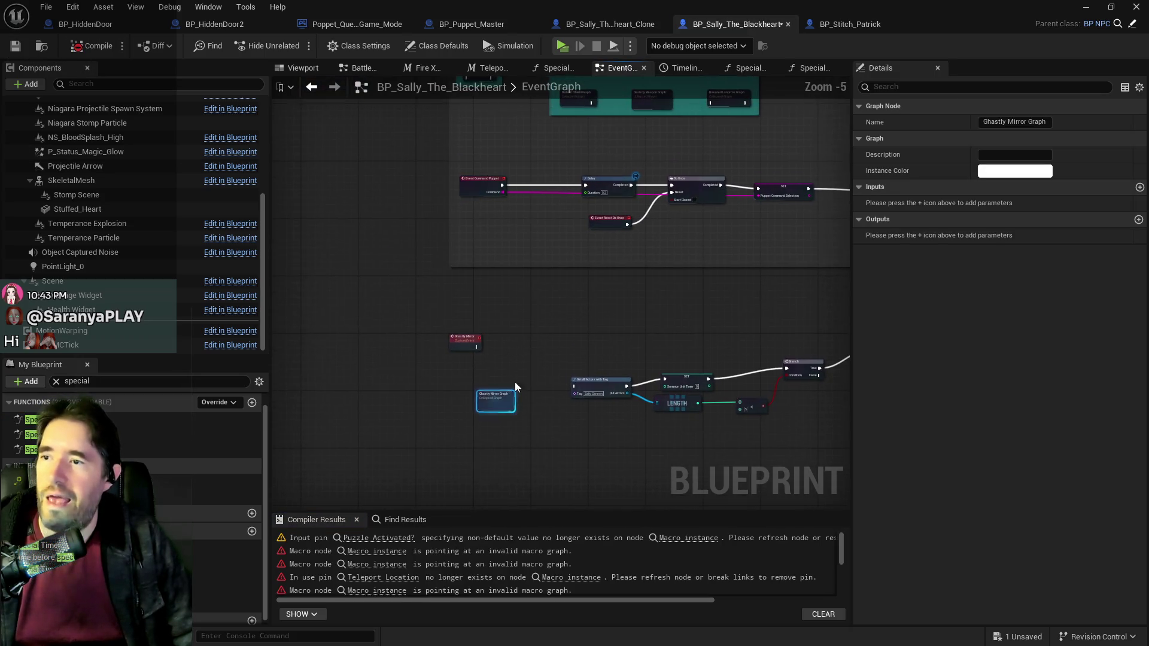
{"action": "scroll", "coordinate": [499, 408], "scroll_direction": "up", "scroll_amount": 2}
{"action": "double_click", "coordinate": [498, 407]}
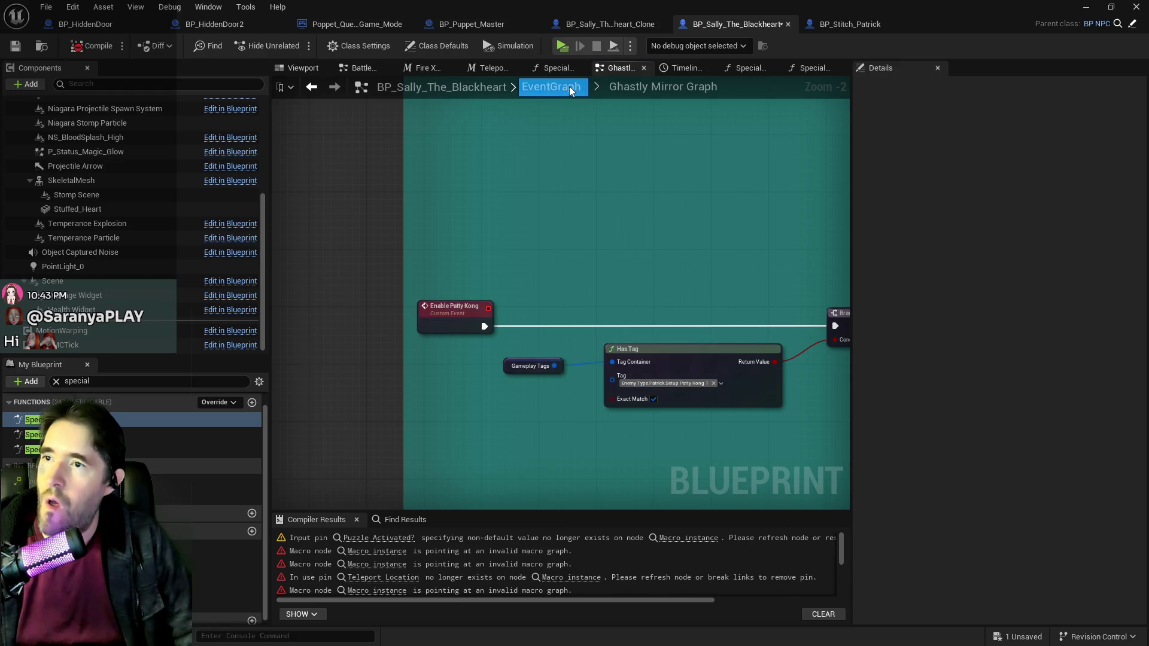
{"action": "left_click", "coordinate": [569, 86]}
{"action": "scroll", "coordinate": [483, 388], "scroll_direction": "up", "scroll_amount": 3}
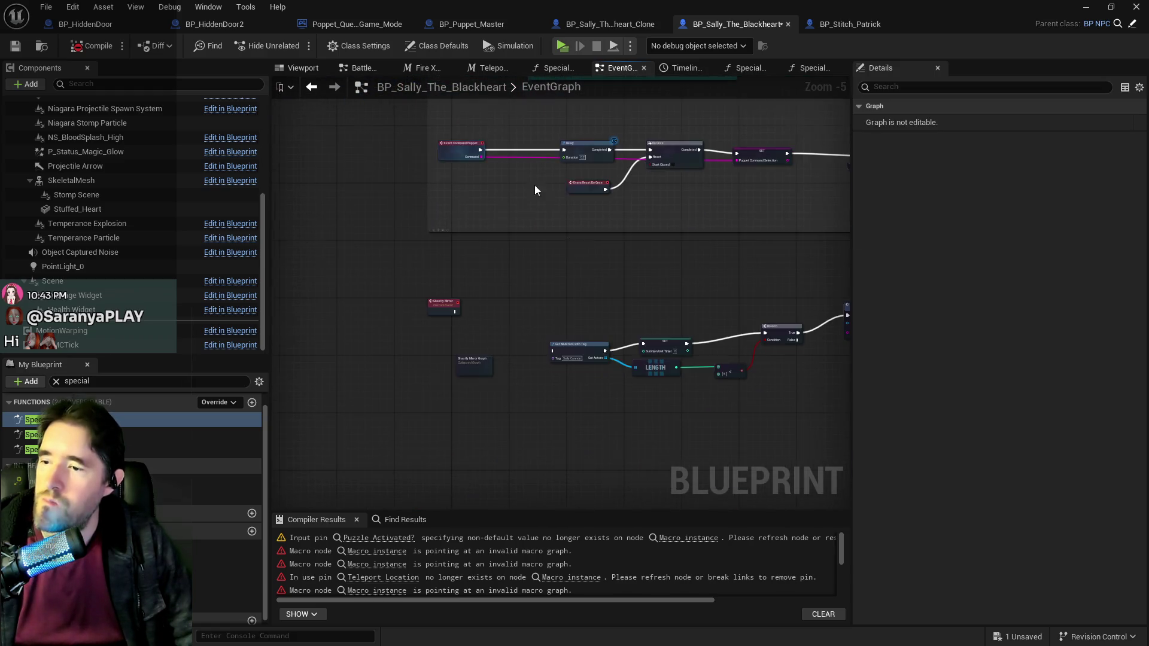
{"action": "double_click", "coordinate": [473, 366]}
{"action": "scroll", "coordinate": [372, 268], "scroll_direction": "up", "scroll_amount": 9}
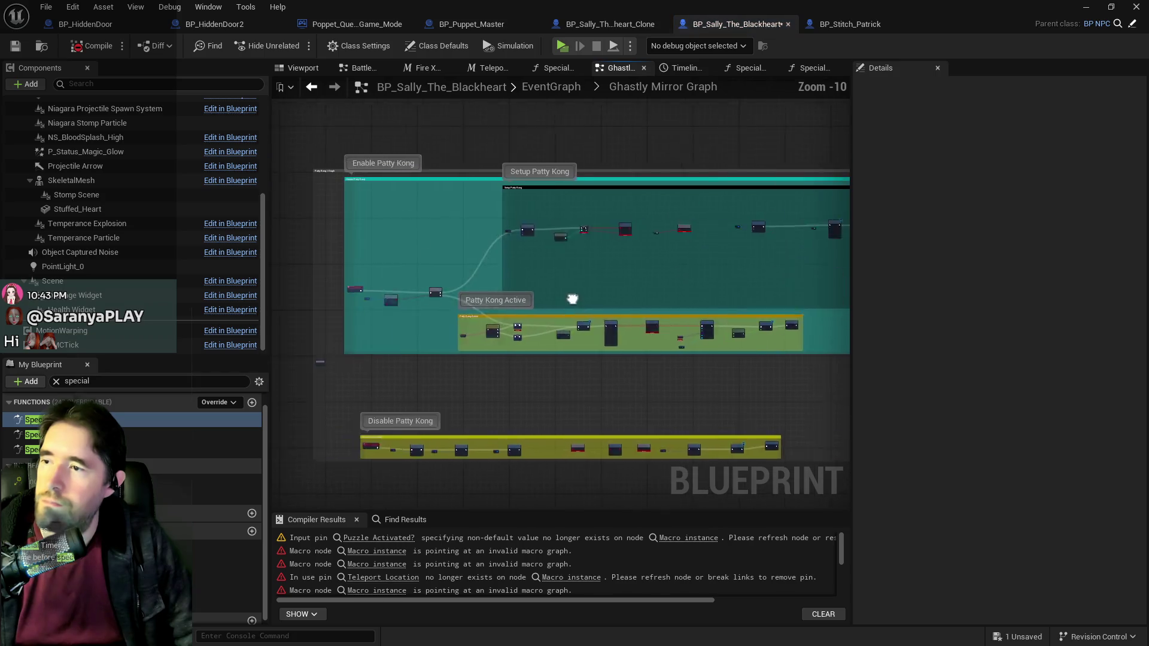
Step: Rename the Enable Patty Kong event to 'Enable Ghastly Mirror'
{"action": "right_click", "coordinate": [369, 199]}
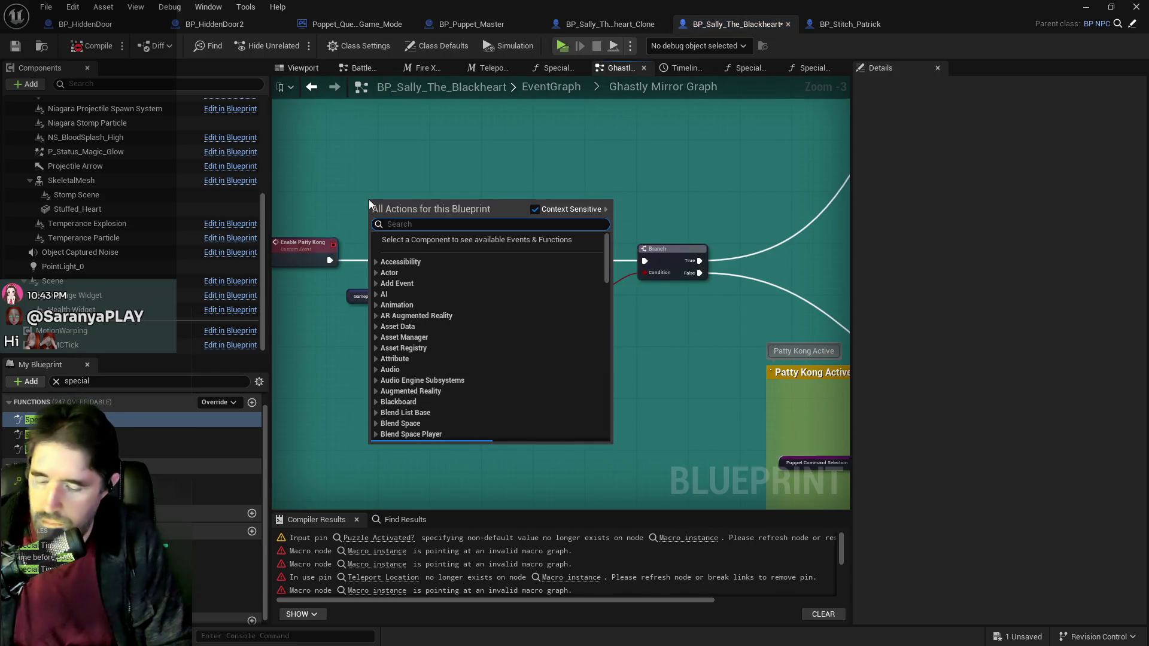
{"action": "type", "text": "enable ghast"}
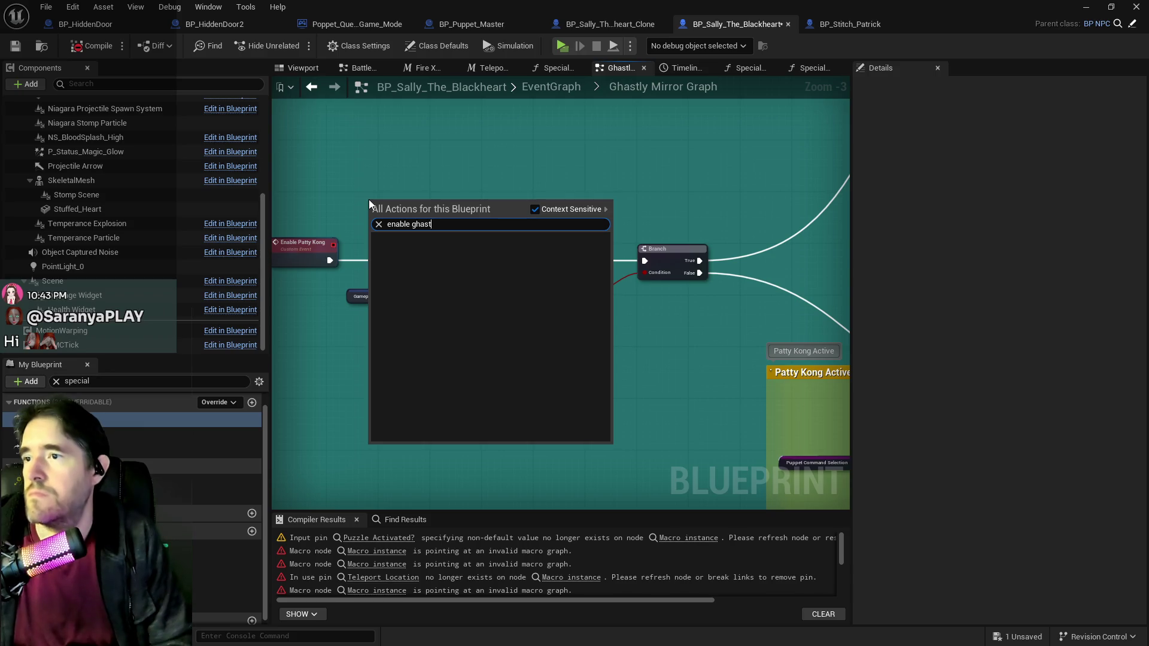
{"action": "key", "text": "Escape"}
{"action": "left_click", "coordinate": [286, 268]}
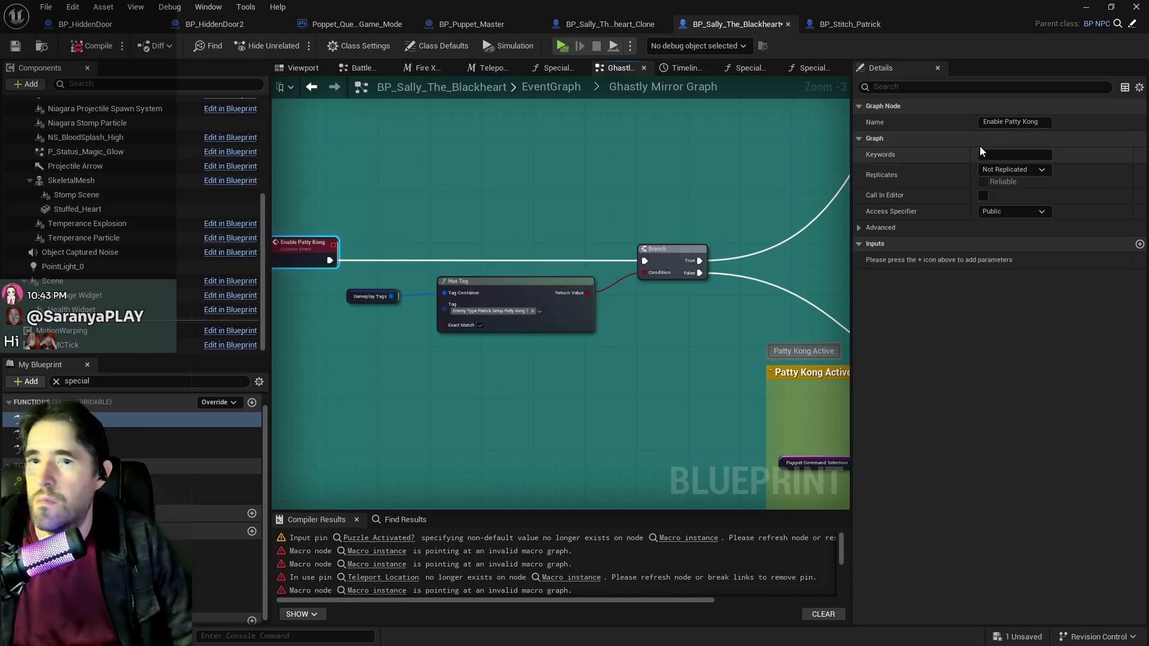
{"action": "left_click_drag", "start_coordinate": [1045, 122], "coordinate": [946, 116]}
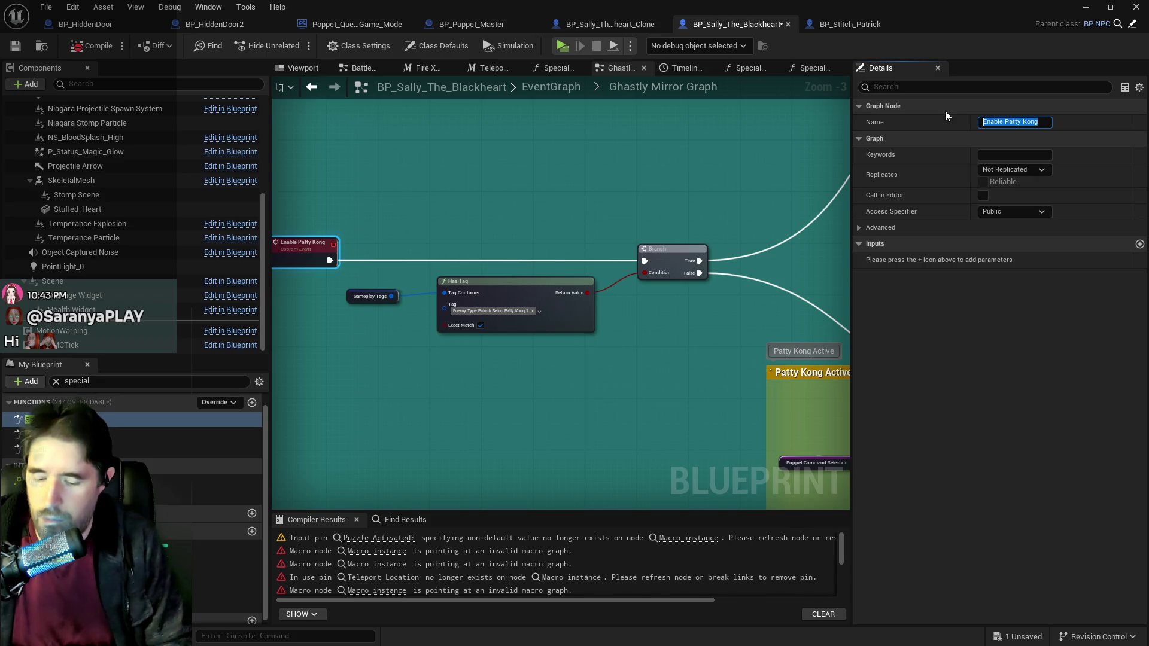
{"action": "type", "text": "Enable Ghastly Mirror"}
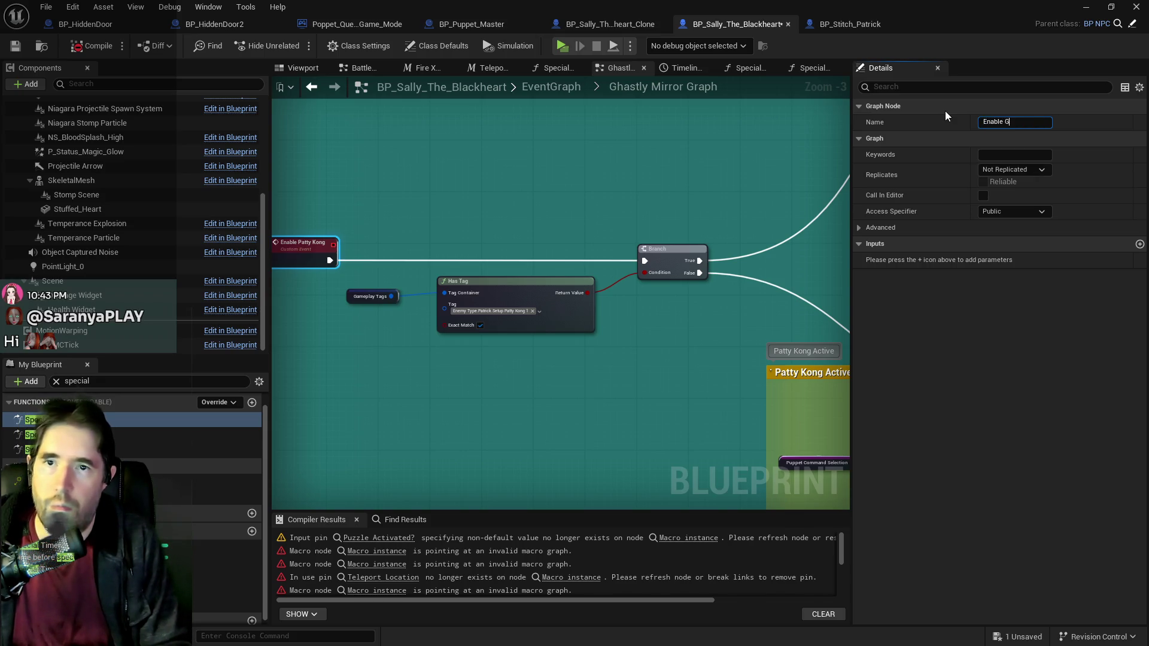
{"action": "key", "text": "Return"}
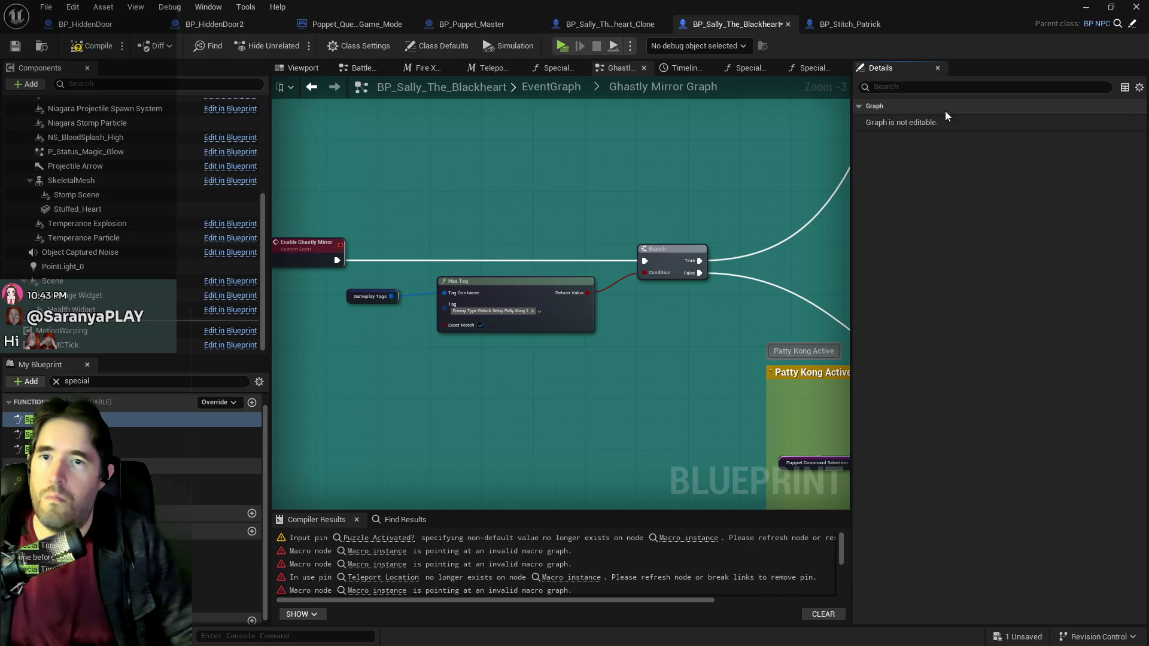
Step: Rename the Disable Patty Kong event to 'Disable Ghastly Mirror'
{"action": "scroll", "coordinate": [644, 320], "scroll_direction": "down", "scroll_amount": 2}
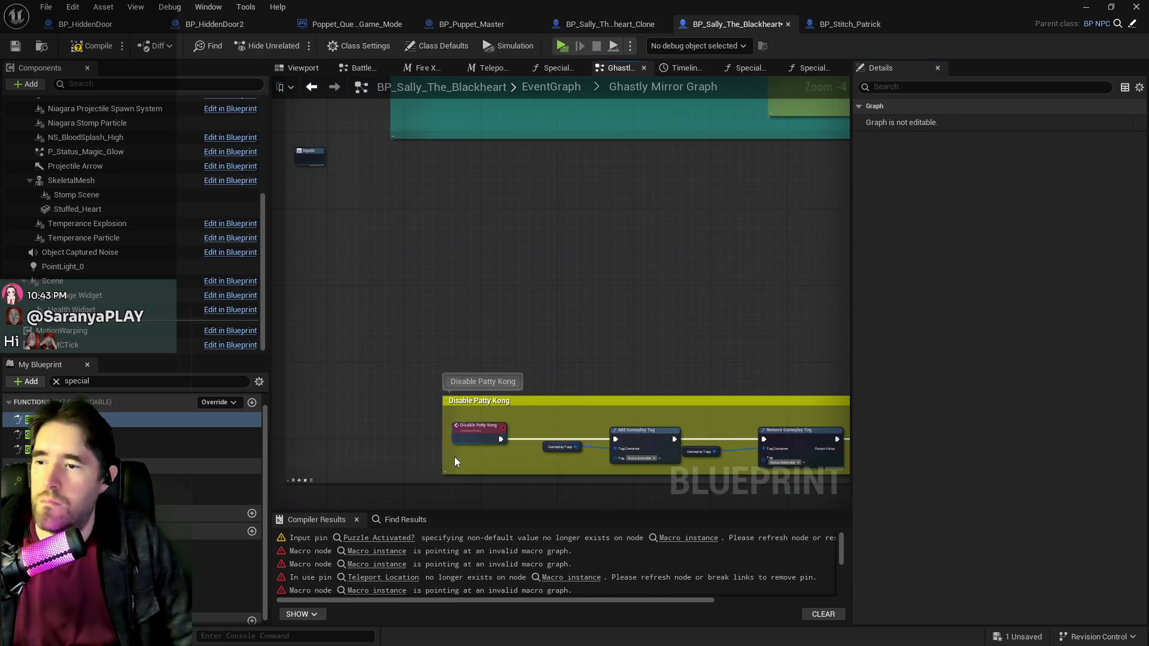
{"action": "left_click", "coordinate": [474, 429]}
{"action": "left_click_drag", "start_coordinate": [1007, 122], "coordinate": [1062, 127]}
{"action": "key", "text": "BackSpace"}
{"action": "type", "text": "Ghastly Mirror"}
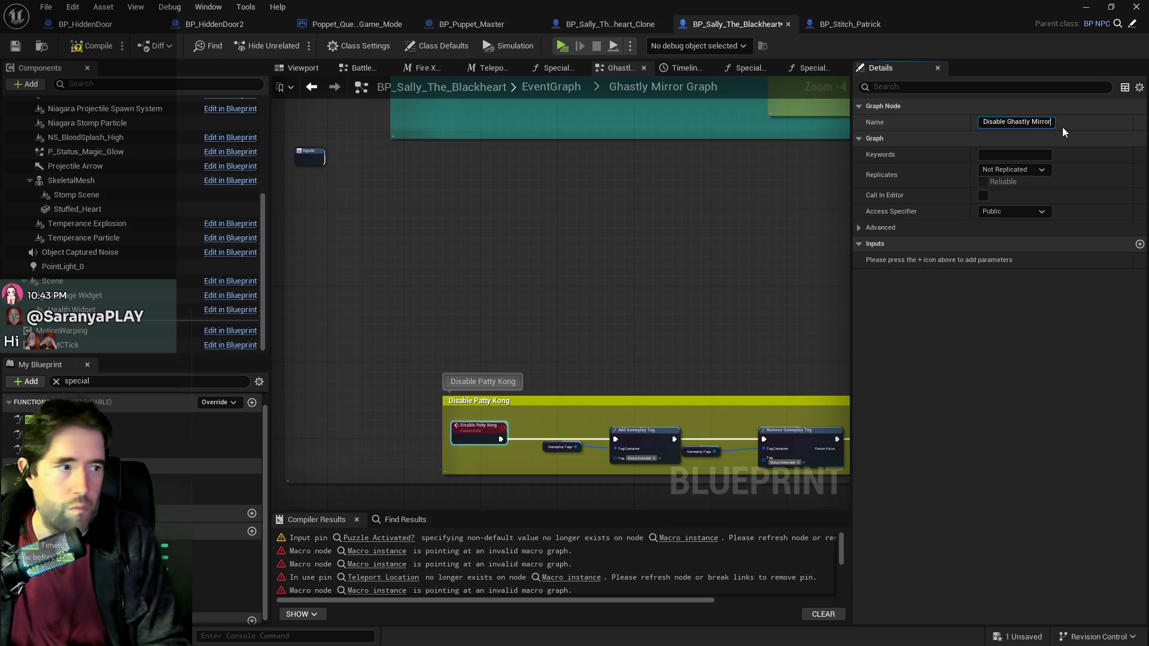
{"action": "key", "text": "Return"}
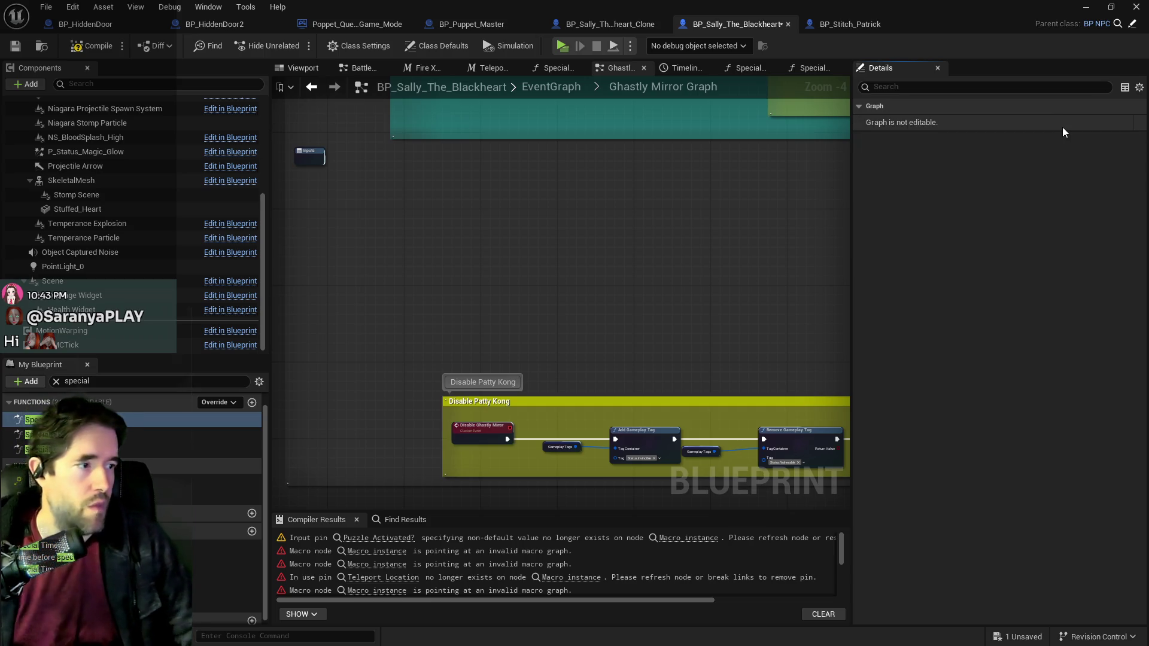
Step: Review the copied disable chain's Remove Gameplay Tag, broken macro and teleport nodes
{"action": "left_click_drag", "start_coordinate": [685, 257], "coordinate": [576, 169]}
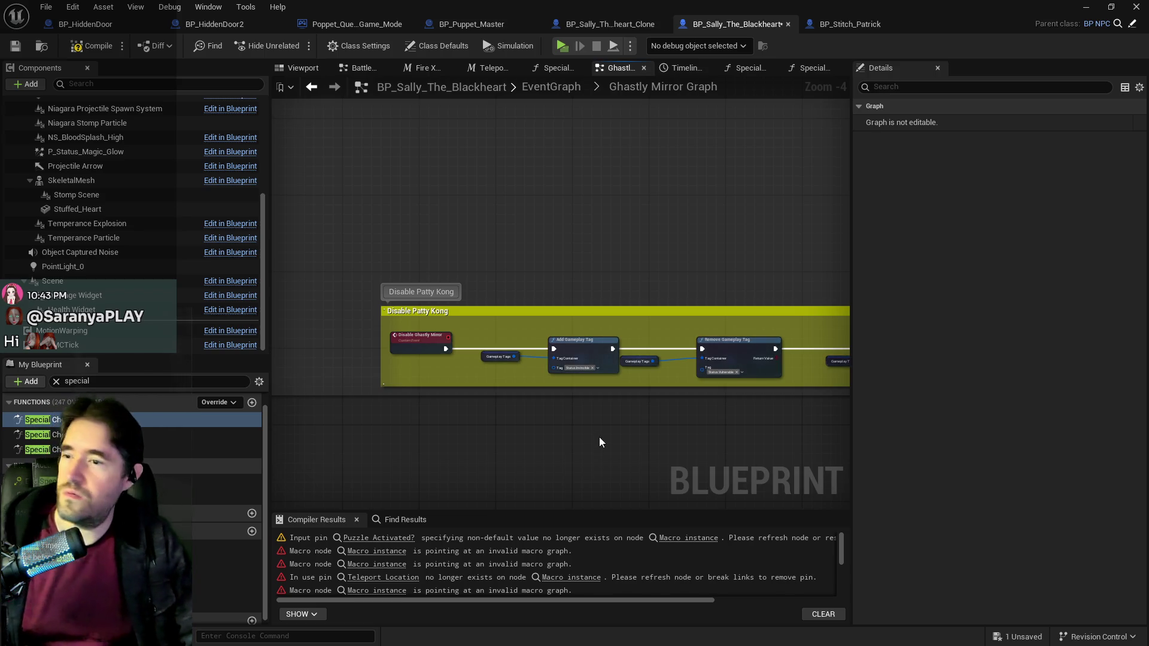
{"action": "left_click_drag", "start_coordinate": [598, 437], "coordinate": [440, 382]}
{"action": "scroll", "coordinate": [537, 372], "scroll_direction": "up", "scroll_amount": 1}
{"action": "left_click_drag", "start_coordinate": [537, 372], "coordinate": [408, 368]}
{"action": "scroll", "coordinate": [516, 375], "scroll_direction": "up", "scroll_amount": 1}
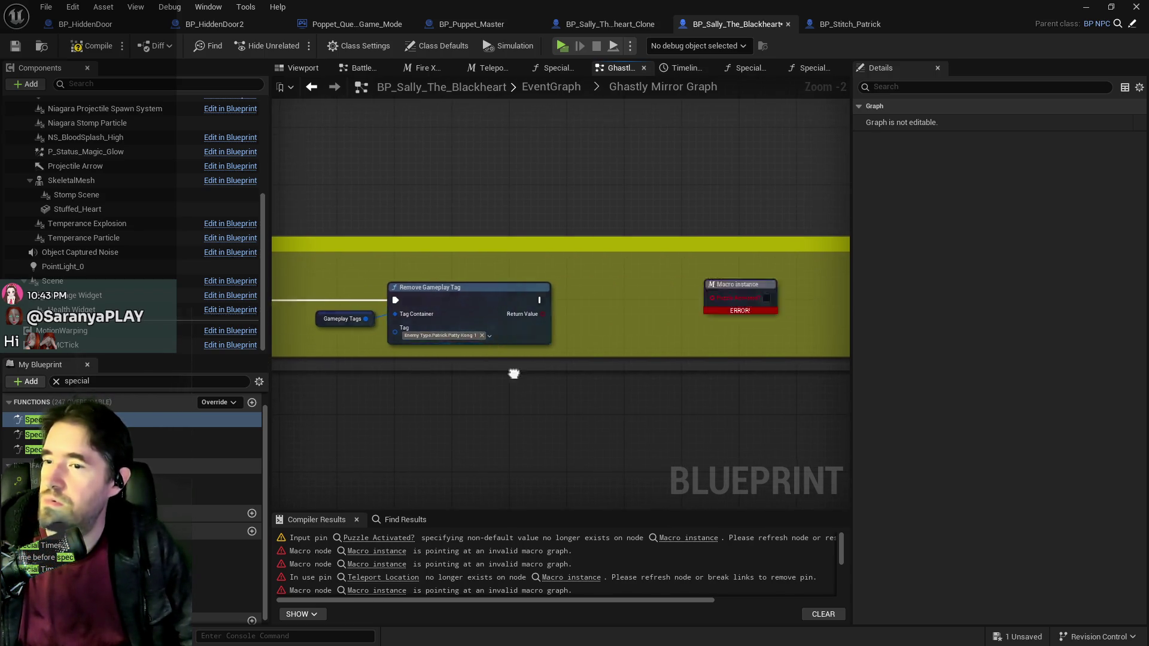
{"action": "scroll", "coordinate": [564, 355], "scroll_direction": "down", "scroll_amount": 2}
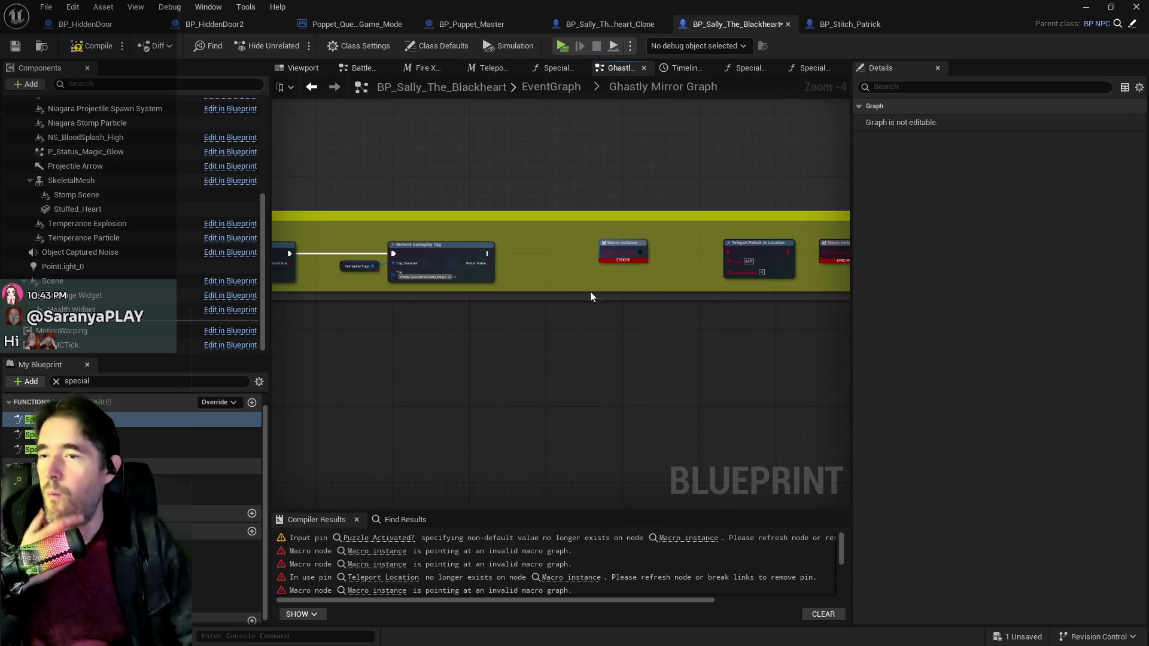
{"action": "left_click_drag", "start_coordinate": [590, 292], "coordinate": [538, 317]}
Step: Study the Setup Patty Kong section of Stitch Patrick's Patty Kong 1 Graph, then bring up PQ Credits
{"action": "left_click", "coordinate": [857, 24]}
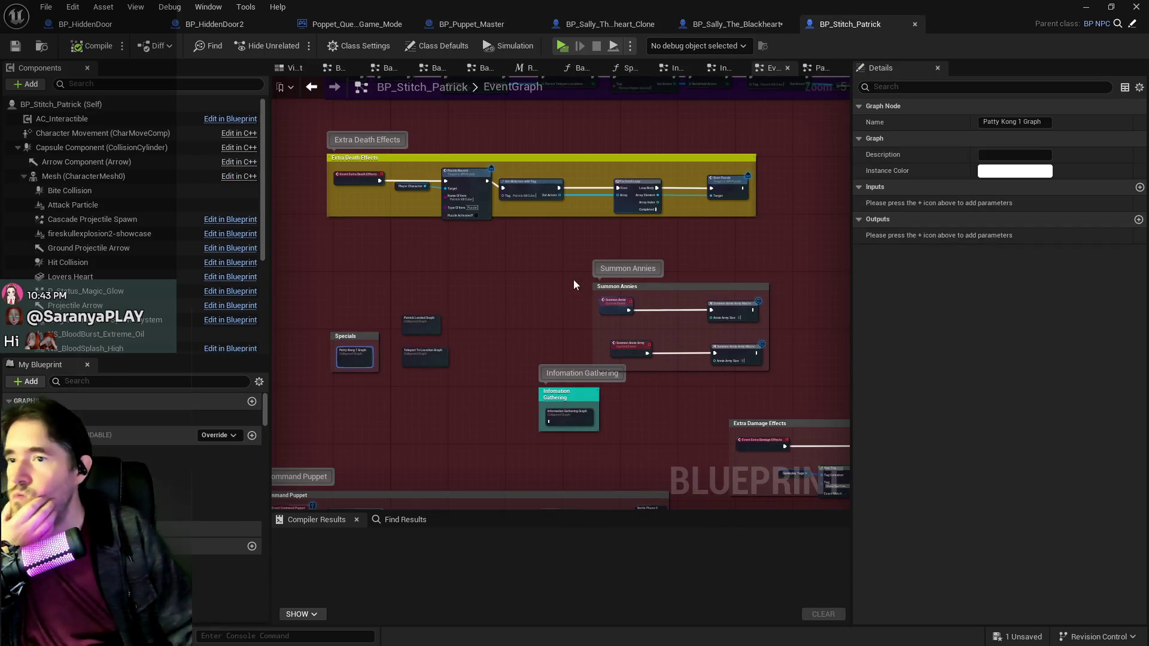
{"action": "left_click_drag", "start_coordinate": [383, 352], "coordinate": [358, 238]}
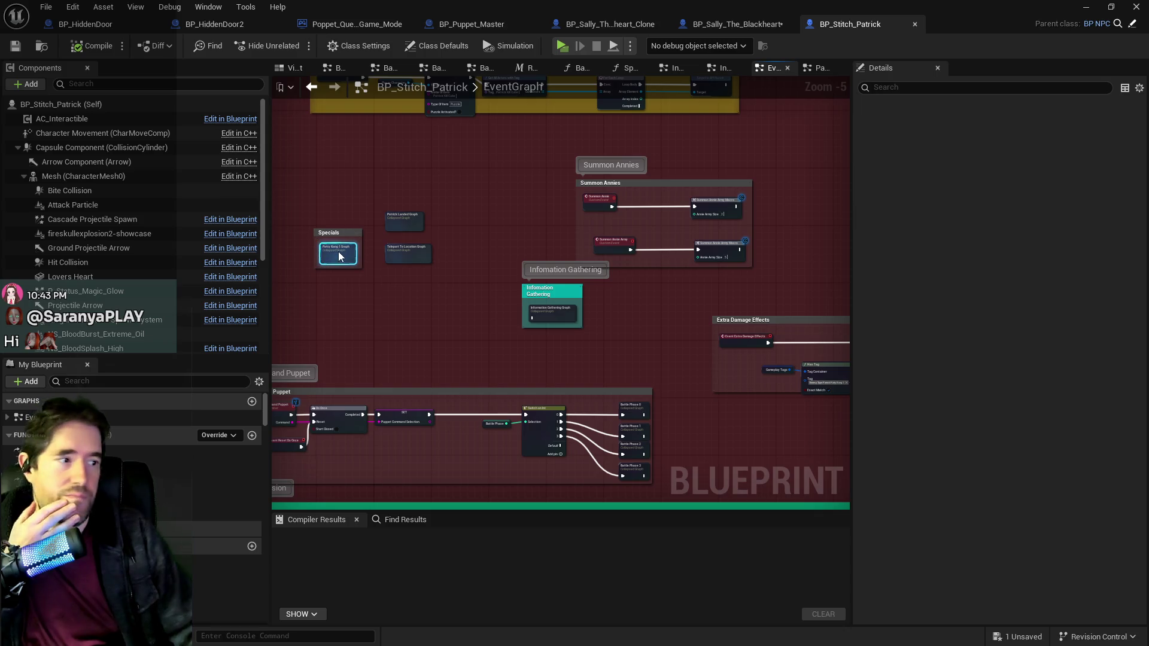
{"action": "double_click", "coordinate": [333, 252]}
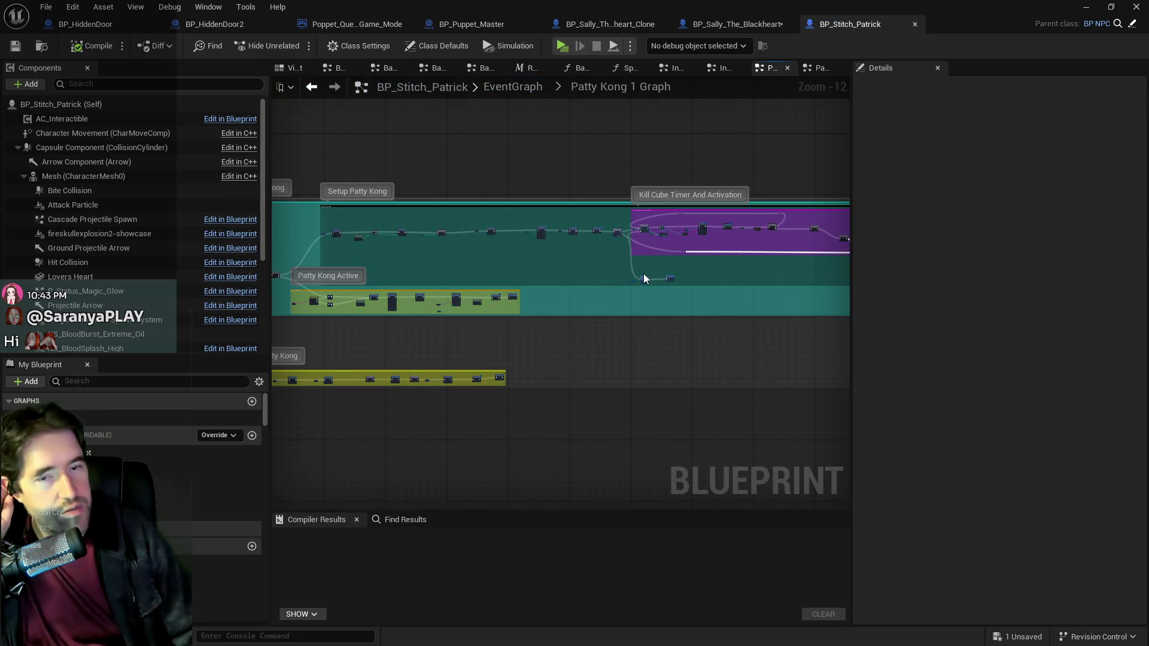
{"action": "scroll", "coordinate": [688, 275], "scroll_direction": "up", "scroll_amount": 2}
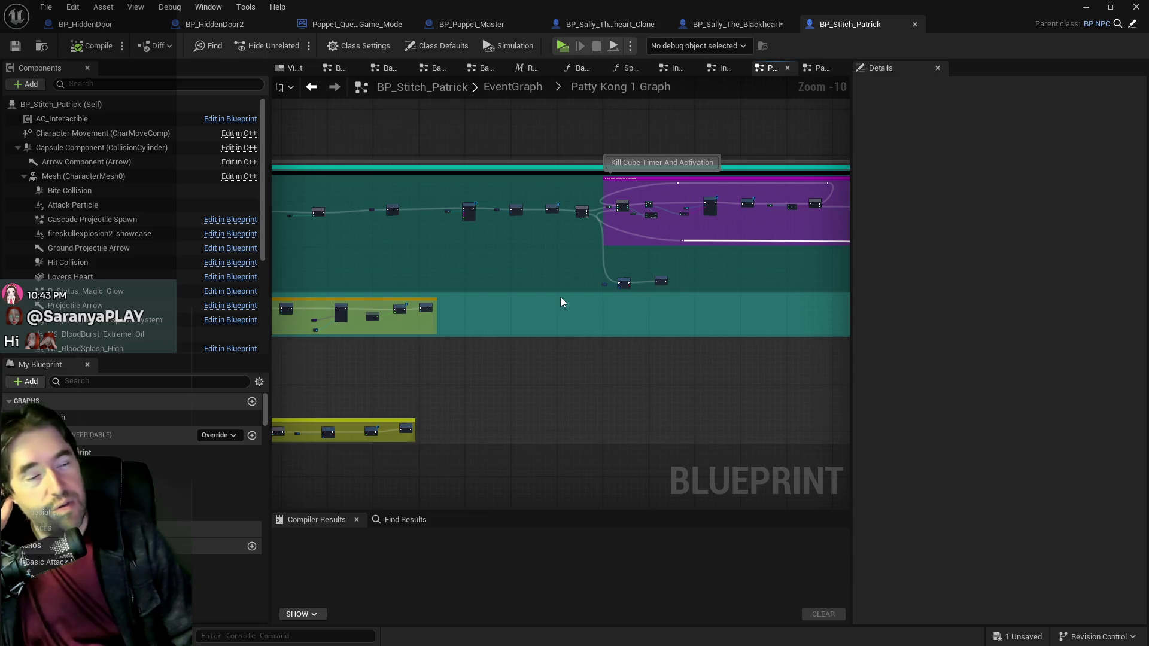
{"action": "left_click_drag", "start_coordinate": [470, 292], "coordinate": [652, 286]}
{"action": "scroll", "coordinate": [514, 227], "scroll_direction": "up", "scroll_amount": 2}
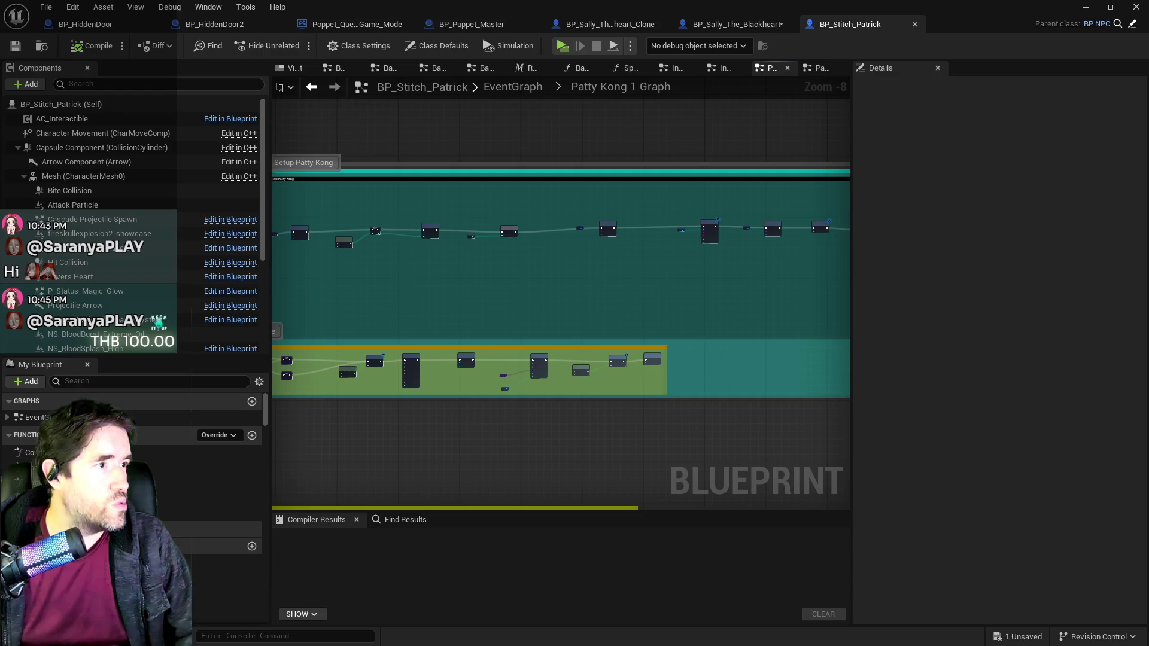
{"action": "key", "text": "alt+Tab"}
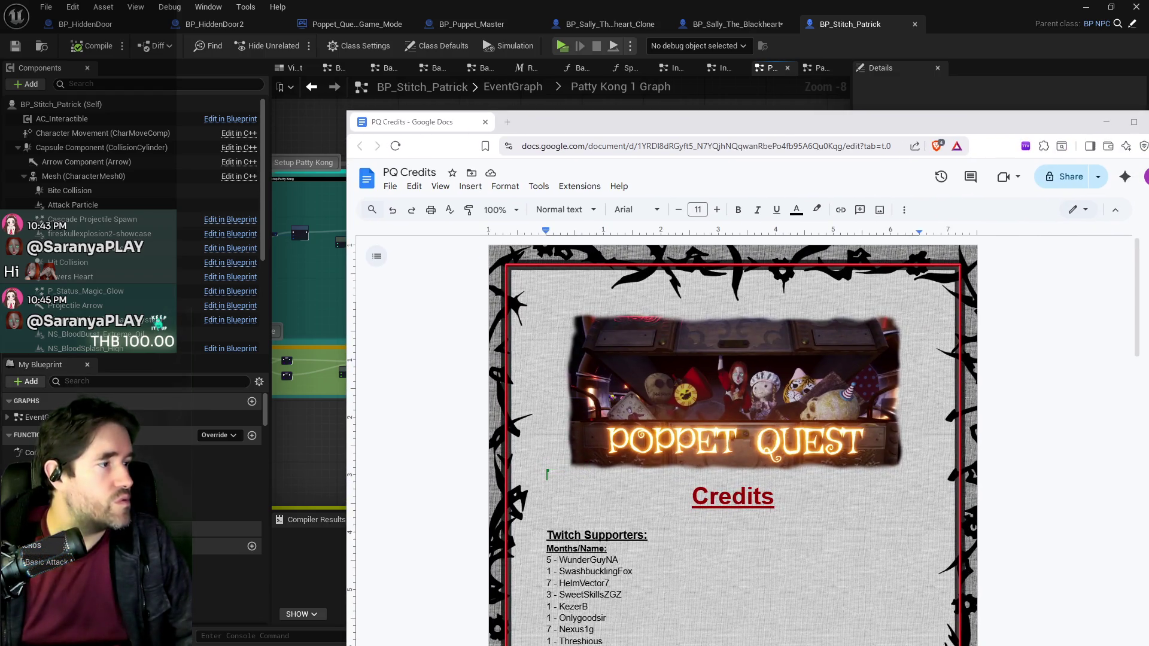
Step: Change the first YouTube supporter's total from 1100 THB to 1200 THB and return to Unreal
{"action": "scroll", "coordinate": [745, 483], "scroll_direction": "down", "scroll_amount": 7}
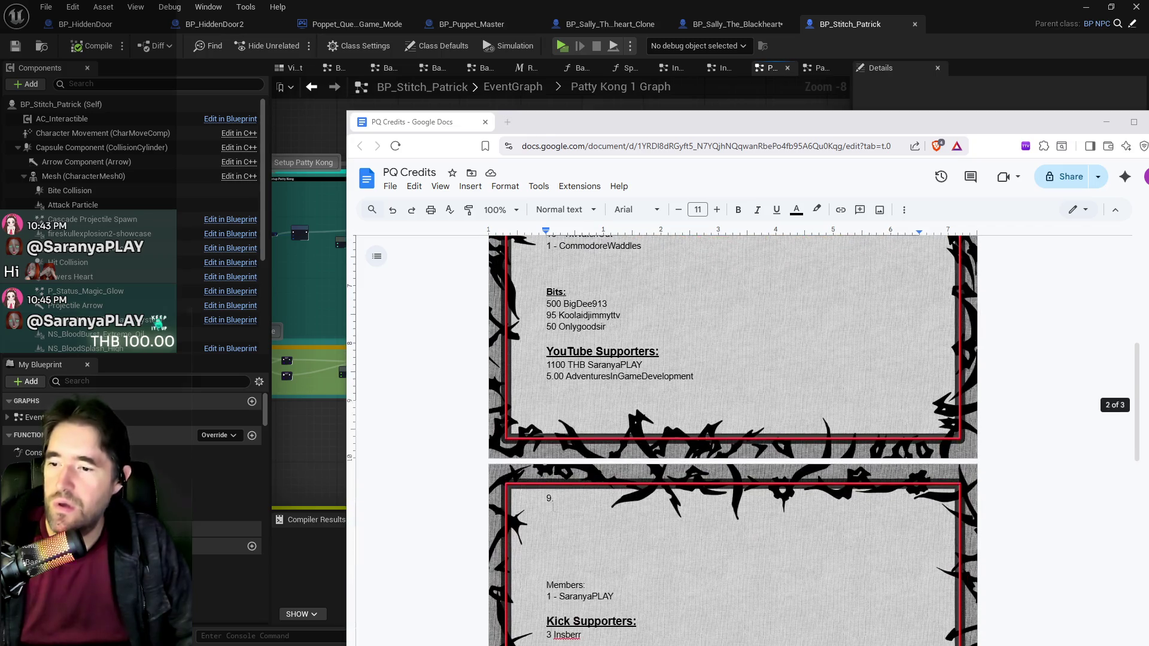
{"action": "left_click", "coordinate": [555, 365]}
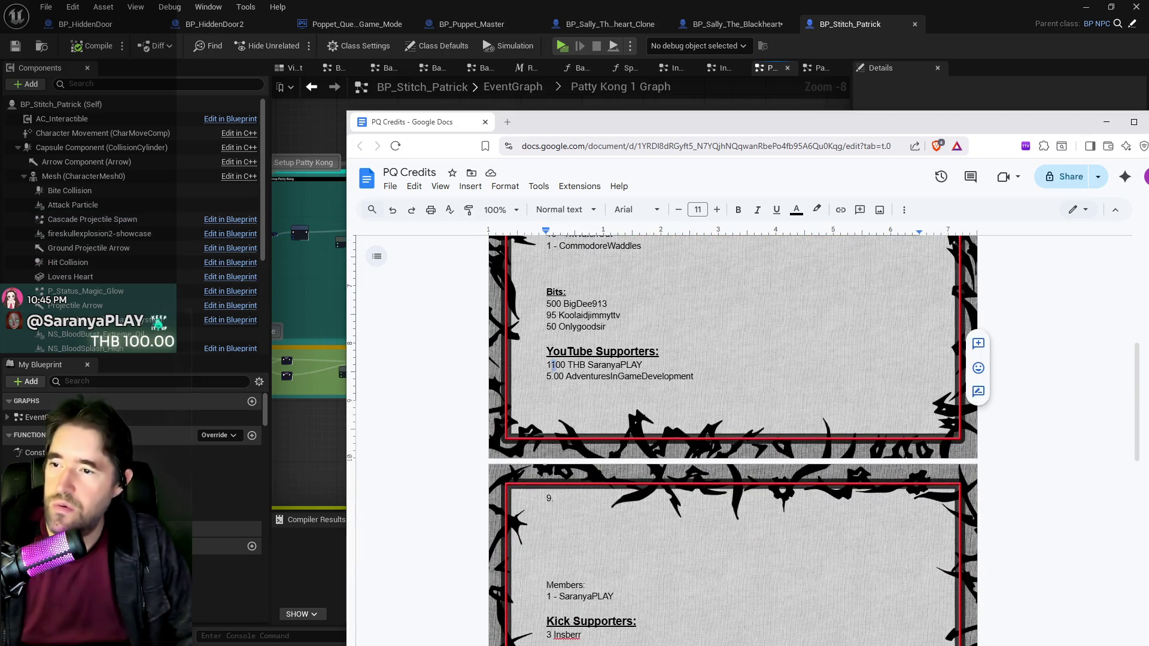
{"action": "key", "text": "BackSpace"}
{"action": "type", "text": "2"}
{"action": "key", "text": "super+Down"}
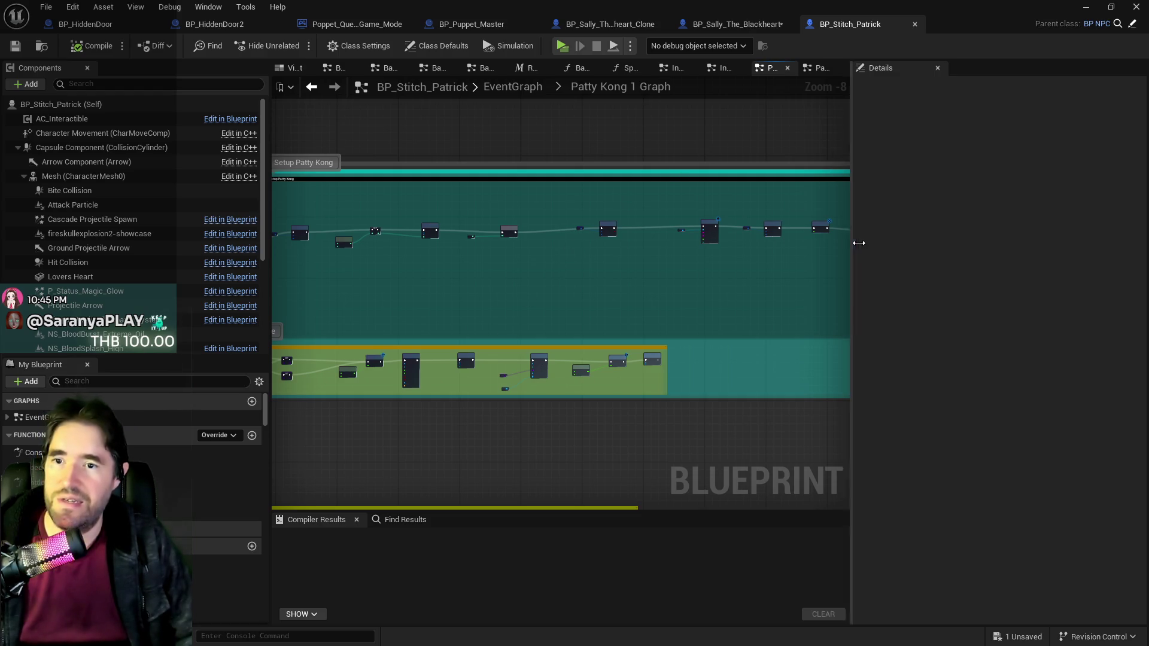
Step: Widen the graph panel and inspect the Open/Close Patty Kong Doors macro before closing it
{"action": "left_click_drag", "start_coordinate": [852, 261], "coordinate": [944, 261]}
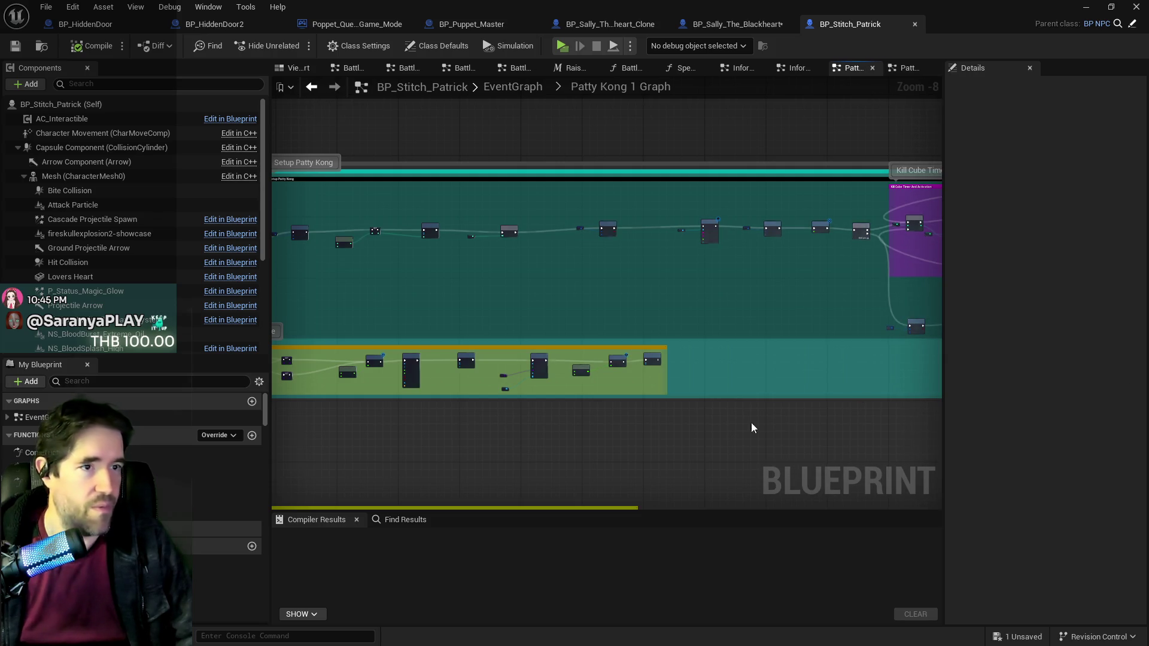
{"action": "scroll", "coordinate": [764, 287], "scroll_direction": "up", "scroll_amount": 2}
{"action": "scroll", "coordinate": [763, 287], "scroll_direction": "up", "scroll_amount": 5}
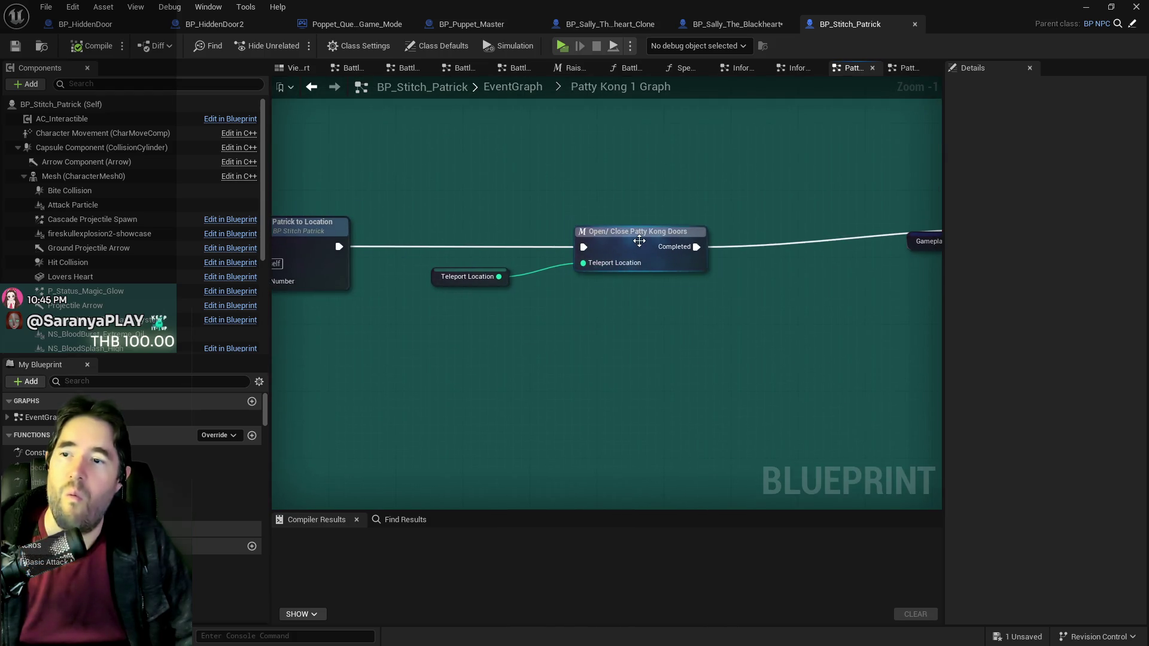
{"action": "double_click", "coordinate": [637, 234]}
{"action": "scroll", "coordinate": [688, 282], "scroll_direction": "up", "scroll_amount": 4}
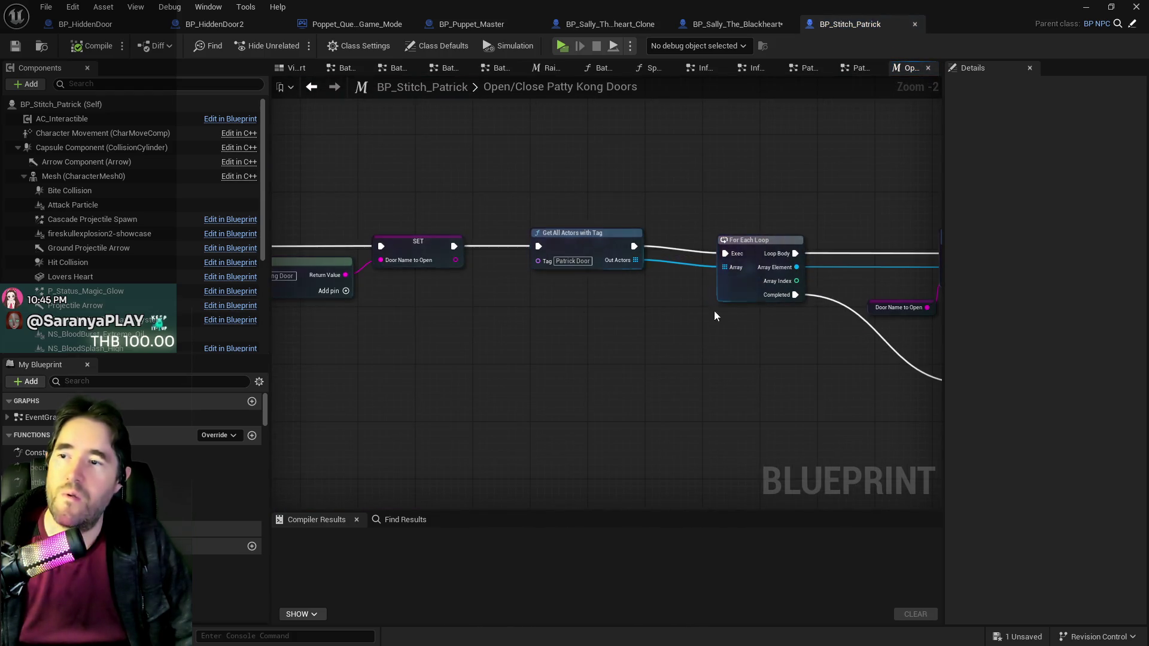
{"action": "mouse_move", "coordinate": [619, 319]}
{"action": "left_mouse_down"}
{"action": "mouse_move", "coordinate": [385, 389]}
{"action": "mouse_move", "coordinate": [412, 316]}
{"action": "left_mouse_up"}
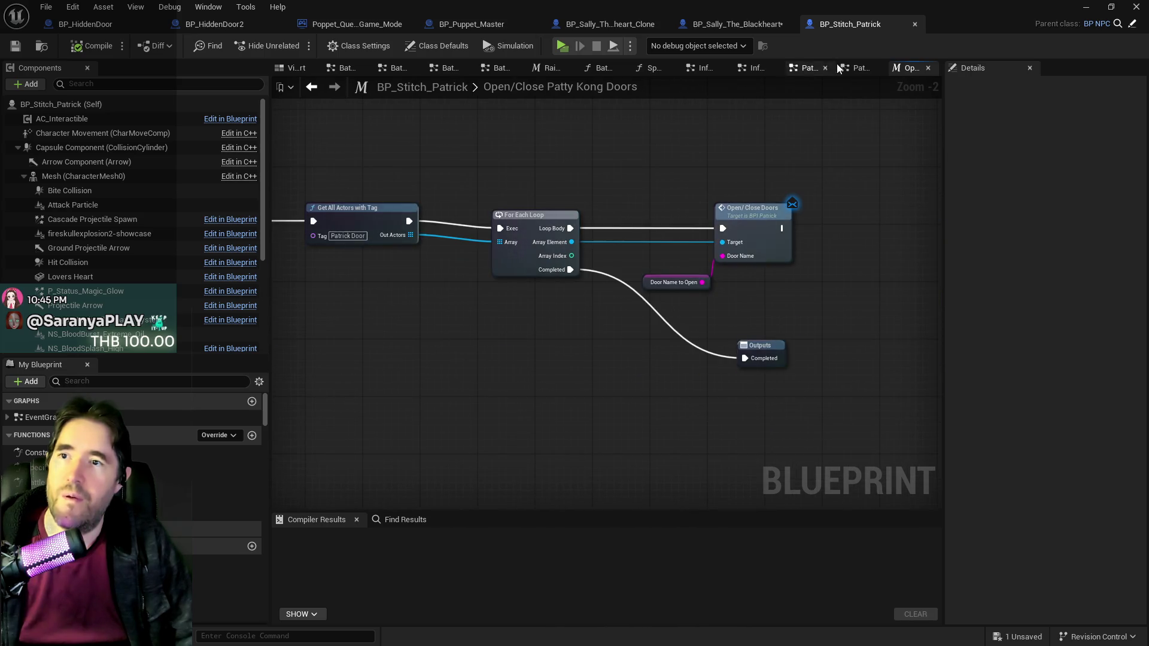
{"action": "left_click", "coordinate": [742, 25]}
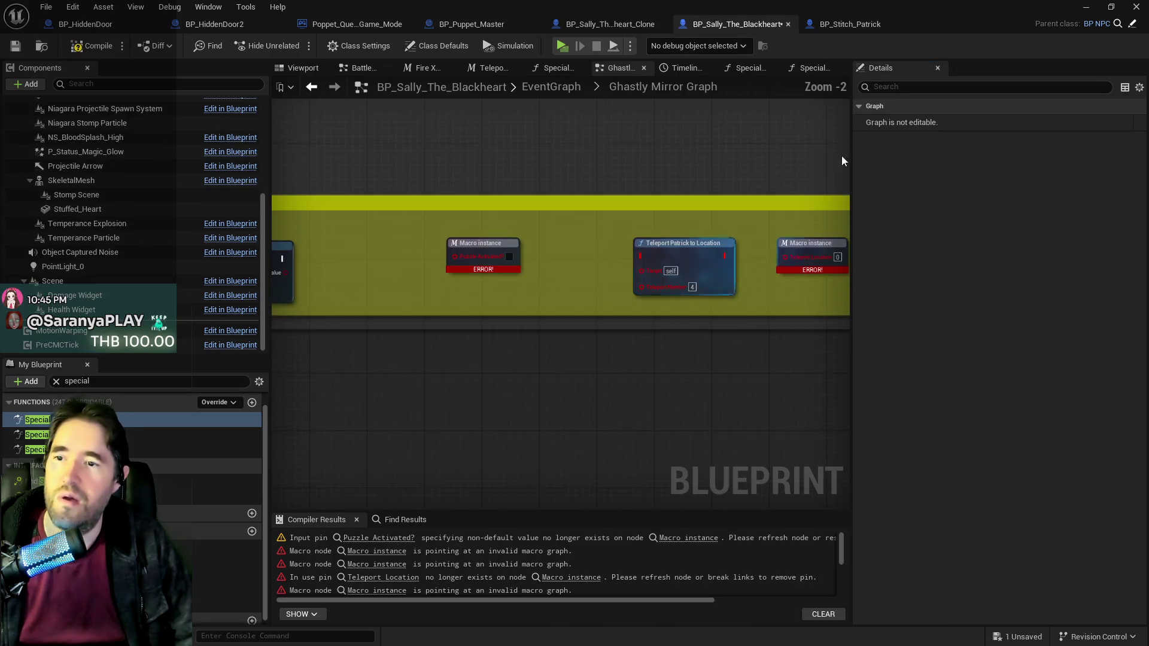
{"action": "left_click", "coordinate": [850, 24]}
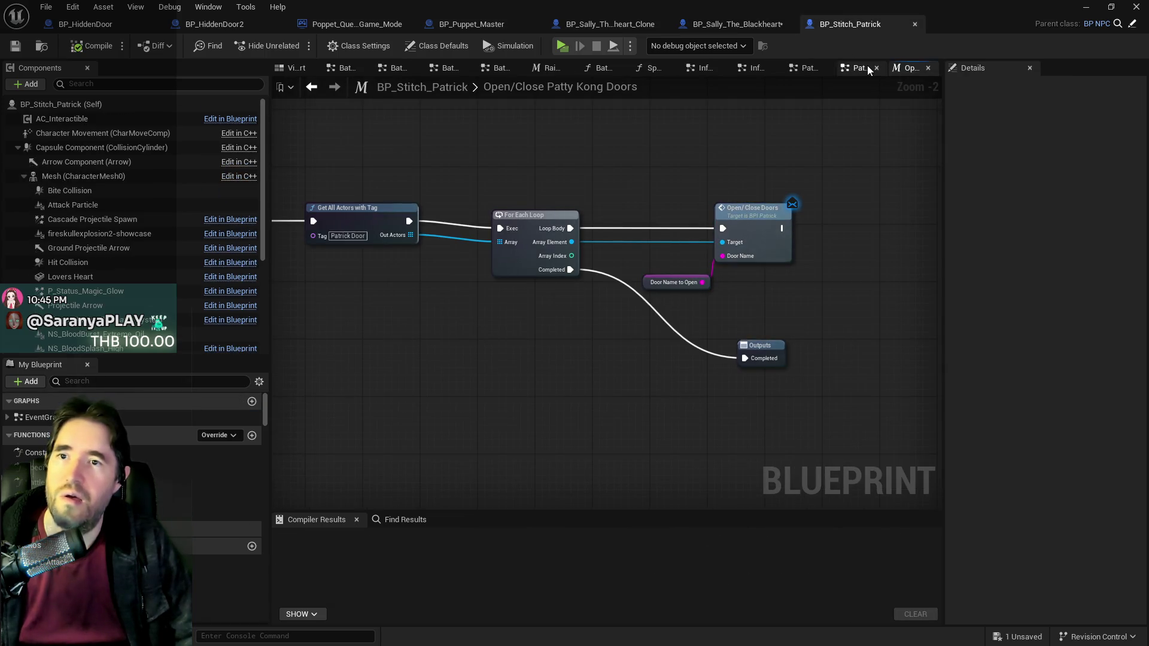
{"action": "left_click", "coordinate": [928, 68]}
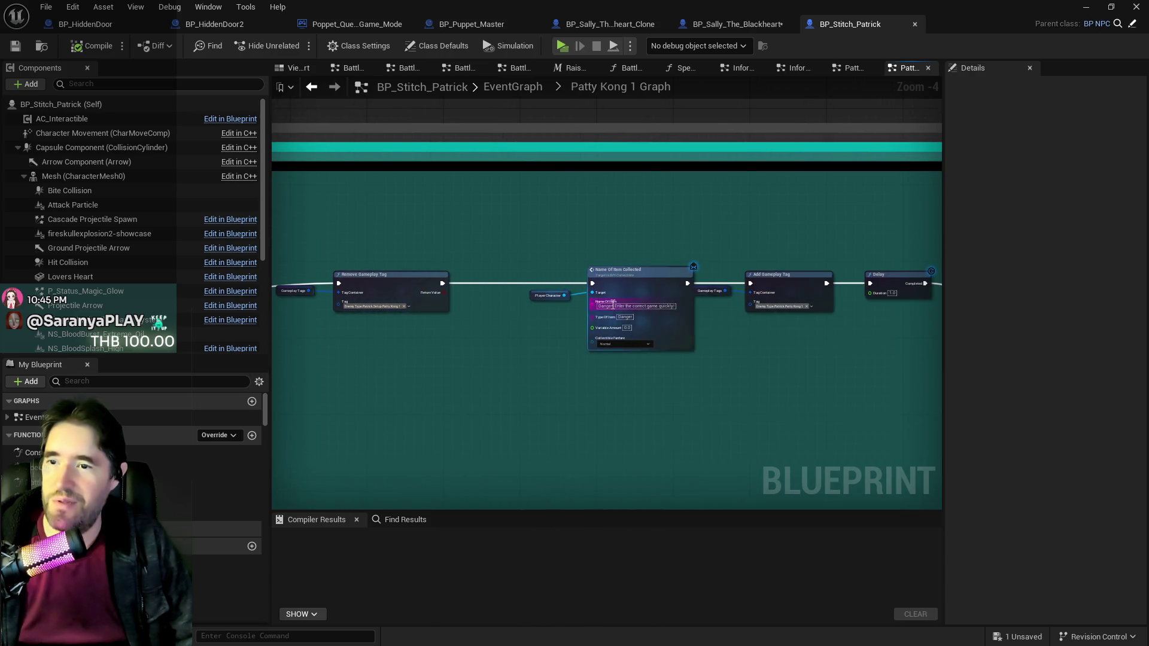
Step: Select the Player Character and Name Of Item Collected nodes, then go to Sally's Ghastly Mirror Graph
{"action": "scroll", "coordinate": [661, 318], "scroll_direction": "up", "scroll_amount": 3}
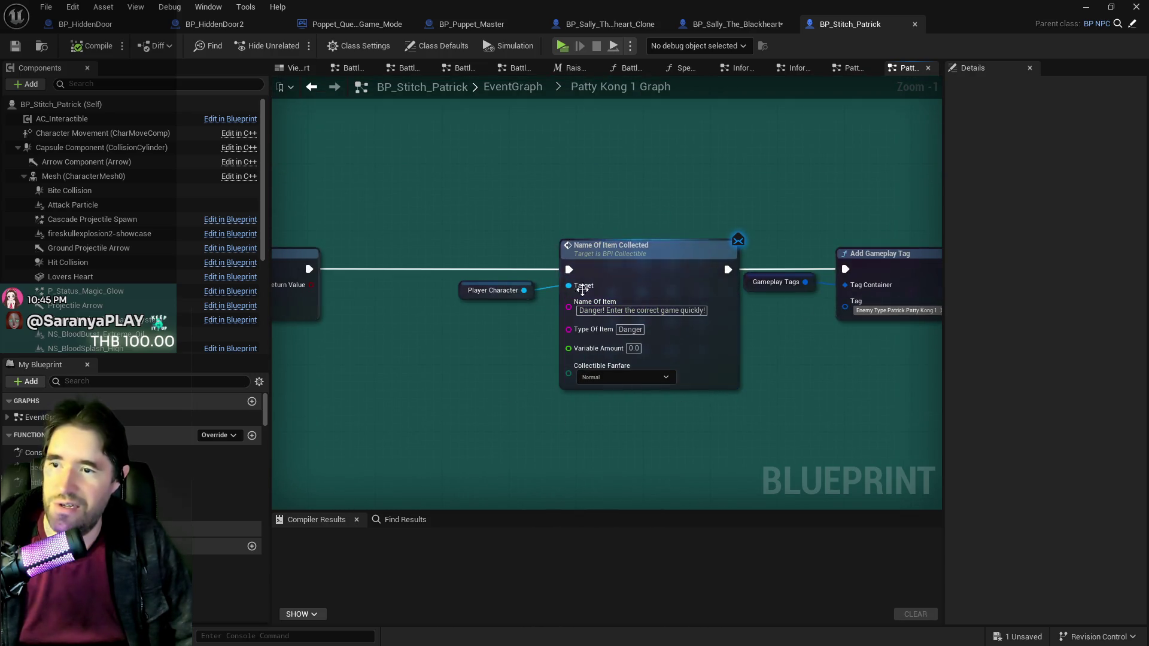
{"action": "scroll", "coordinate": [542, 396], "scroll_direction": "down", "scroll_amount": 1}
{"action": "left_click_drag", "start_coordinate": [544, 391], "coordinate": [493, 334]}
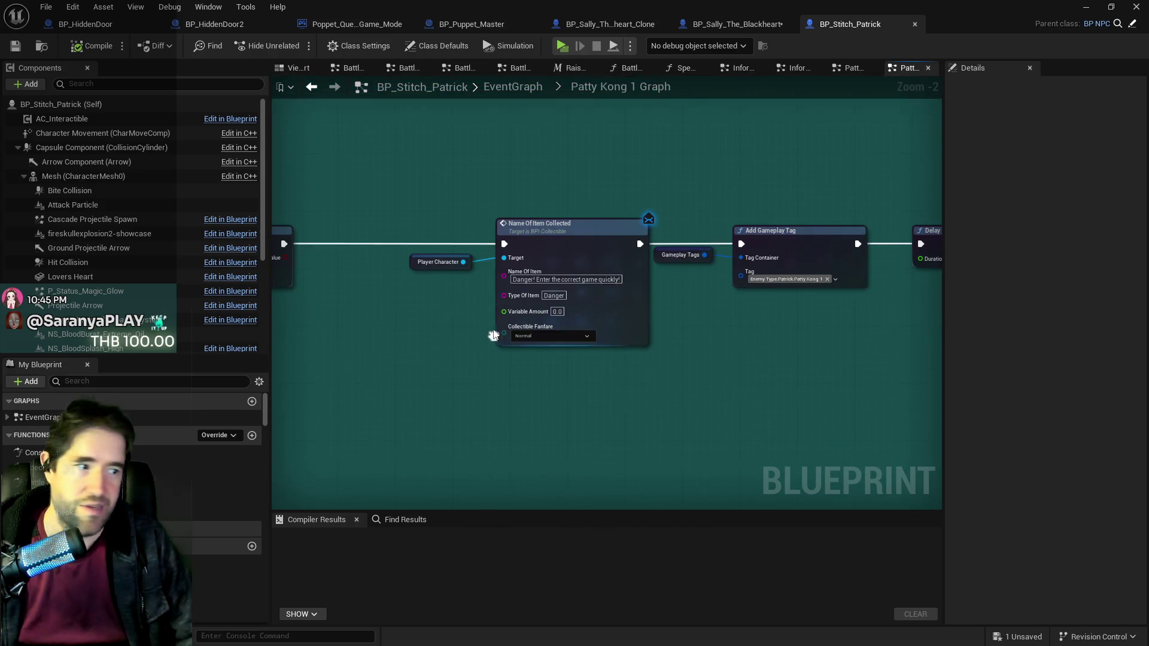
{"action": "mouse_move", "coordinate": [397, 184]}
{"action": "left_mouse_down"}
{"action": "mouse_move", "coordinate": [622, 326]}
{"action": "mouse_move", "coordinate": [756, 318]}
{"action": "mouse_move", "coordinate": [602, 314]}
{"action": "mouse_move", "coordinate": [610, 321]}
{"action": "left_mouse_up"}
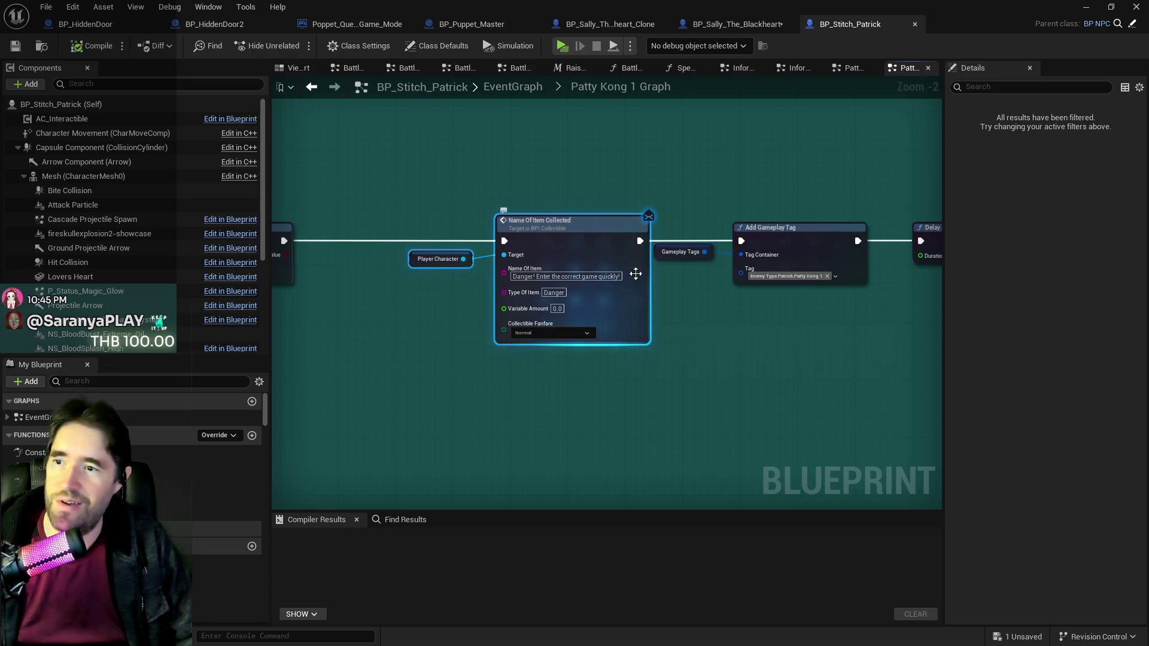
{"action": "left_click", "coordinate": [752, 29]}
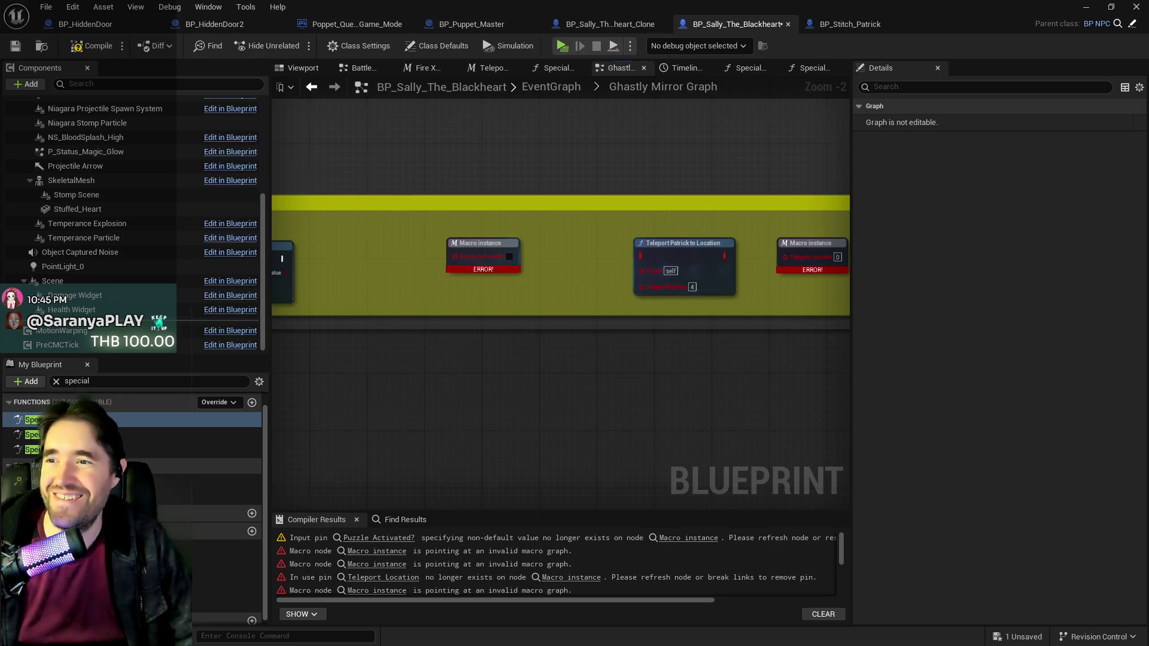
Step: Locate the Random Integer in Range and SET Teleport Location nodes in Sally's Ghastly Mirror Graph
{"action": "mouse_move", "coordinate": [708, 180]}
{"action": "left_mouse_down"}
{"action": "mouse_move", "coordinate": [663, 284]}
{"action": "mouse_move", "coordinate": [589, 299]}
{"action": "mouse_move", "coordinate": [788, 281]}
{"action": "mouse_move", "coordinate": [587, 323]}
{"action": "mouse_move", "coordinate": [505, 403]}
{"action": "mouse_move", "coordinate": [539, 497]}
{"action": "left_mouse_up"}
{"action": "scroll", "coordinate": [588, 299], "scroll_direction": "down", "scroll_amount": 2}
{"action": "scroll", "coordinate": [502, 299], "scroll_direction": "up", "scroll_amount": 2}
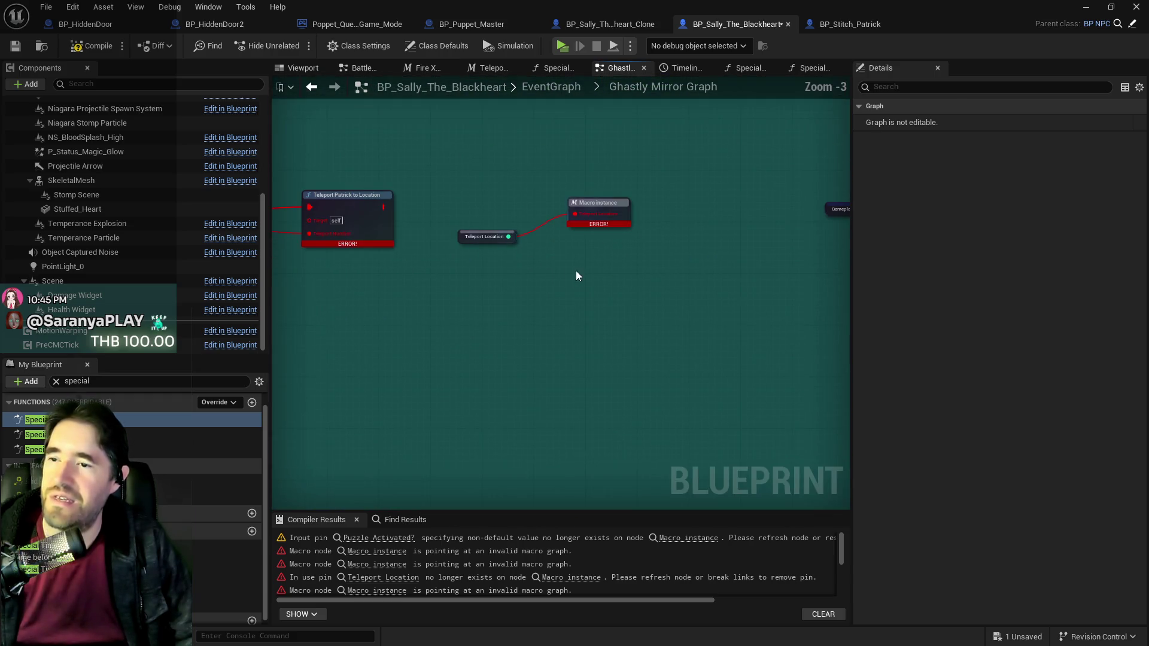
{"action": "left_click_drag", "start_coordinate": [576, 270], "coordinate": [752, 295]}
{"action": "left_click_drag", "start_coordinate": [649, 281], "coordinate": [718, 253]}
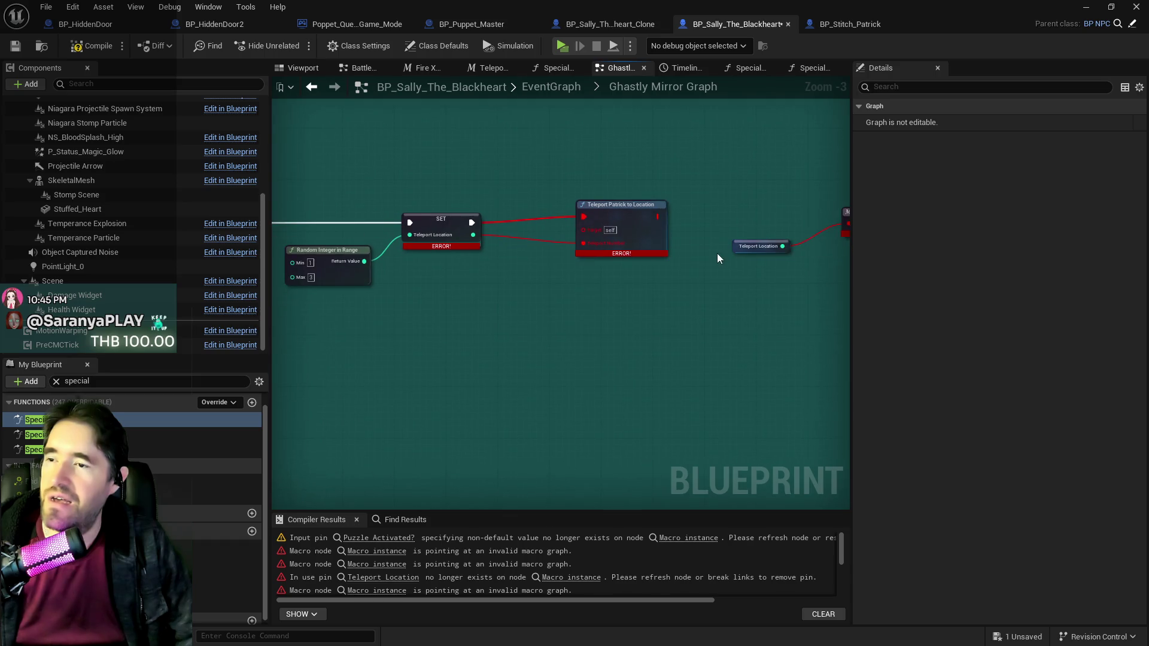
{"action": "left_click_drag", "start_coordinate": [509, 334], "coordinate": [671, 307]}
{"action": "left_click_drag", "start_coordinate": [557, 312], "coordinate": [636, 285]}
{"action": "right_click", "coordinate": [668, 189]}
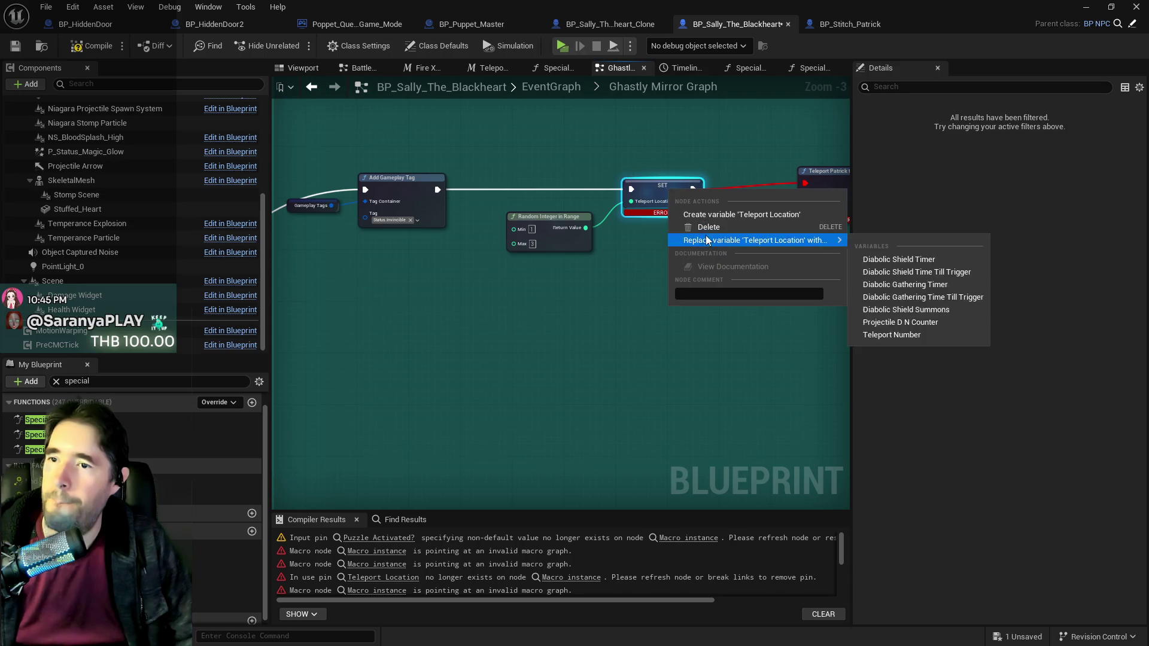
{"action": "key", "text": "Escape"}
Step: Set the Random Integer in Range to Min 0 and Max 7
{"action": "scroll", "coordinate": [578, 249], "scroll_direction": "up", "scroll_amount": 3}
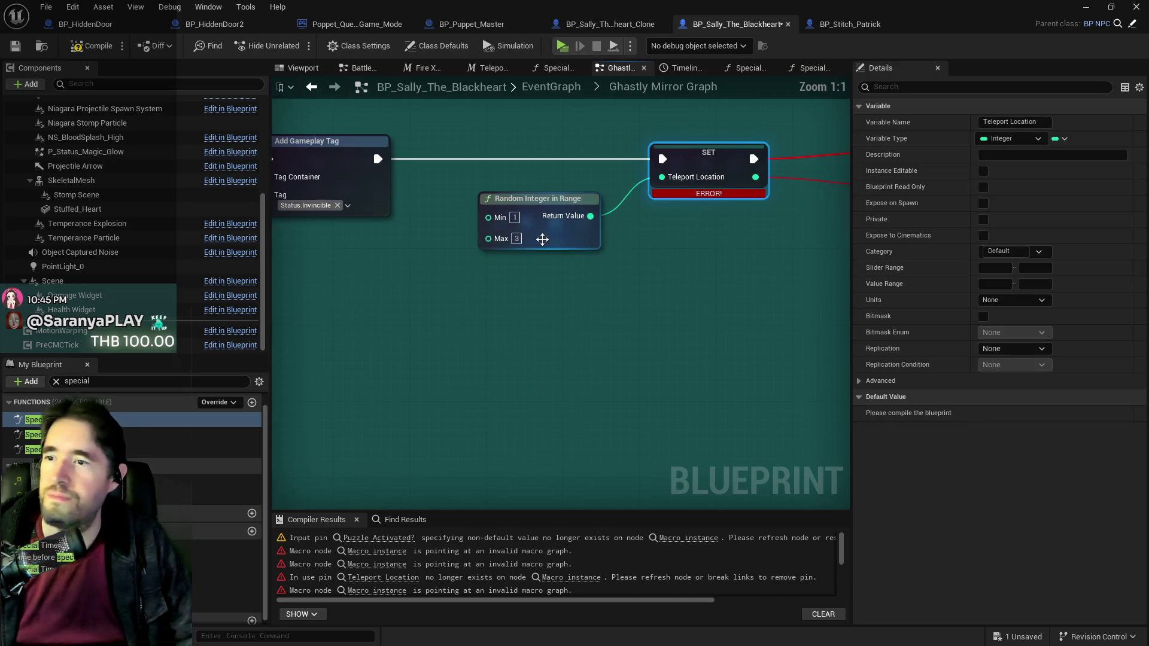
{"action": "left_click", "coordinate": [512, 241]}
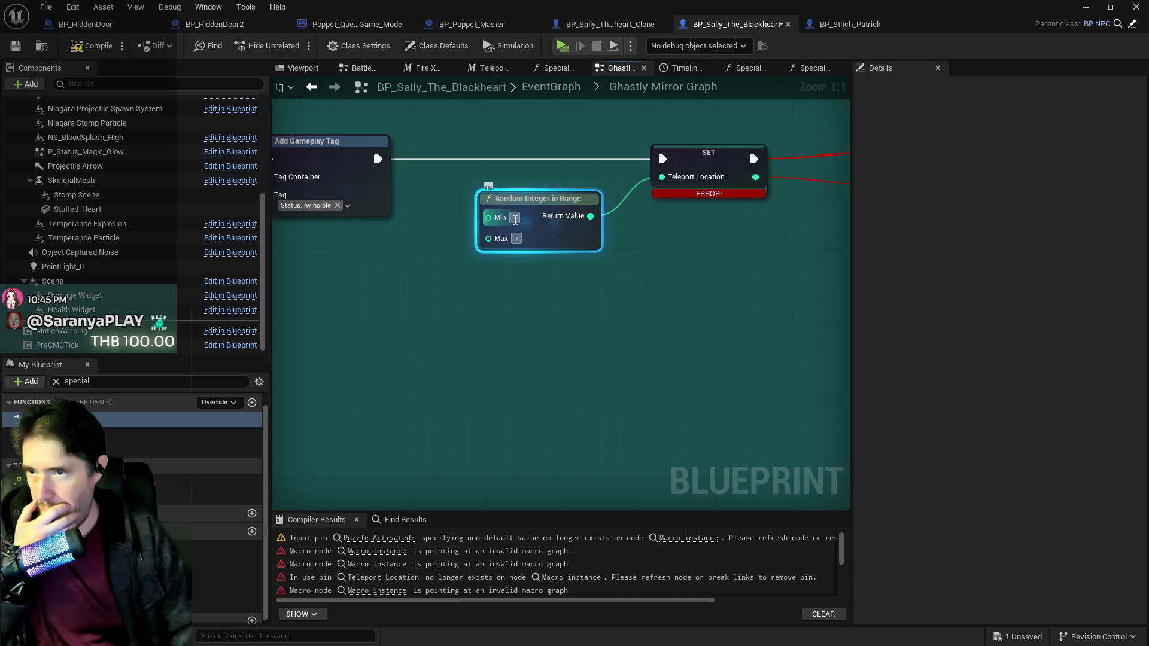
{"action": "left_click", "coordinate": [518, 219]}
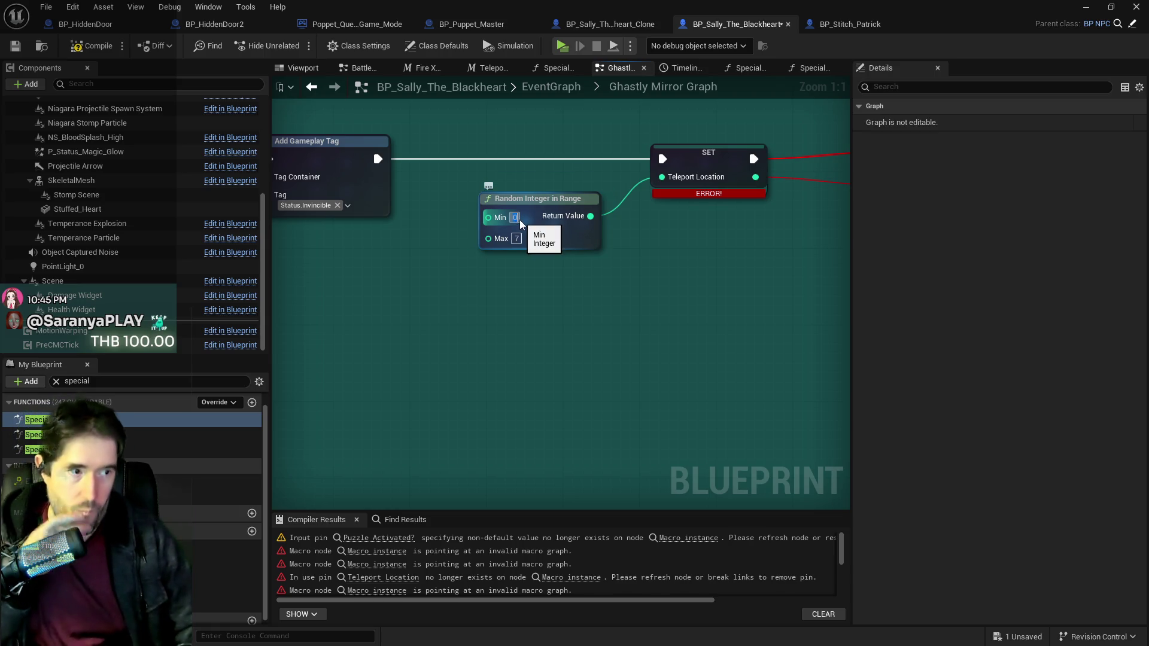
{"action": "key", "text": "Return"}
{"action": "left_click_drag", "start_coordinate": [667, 249], "coordinate": [577, 246]}
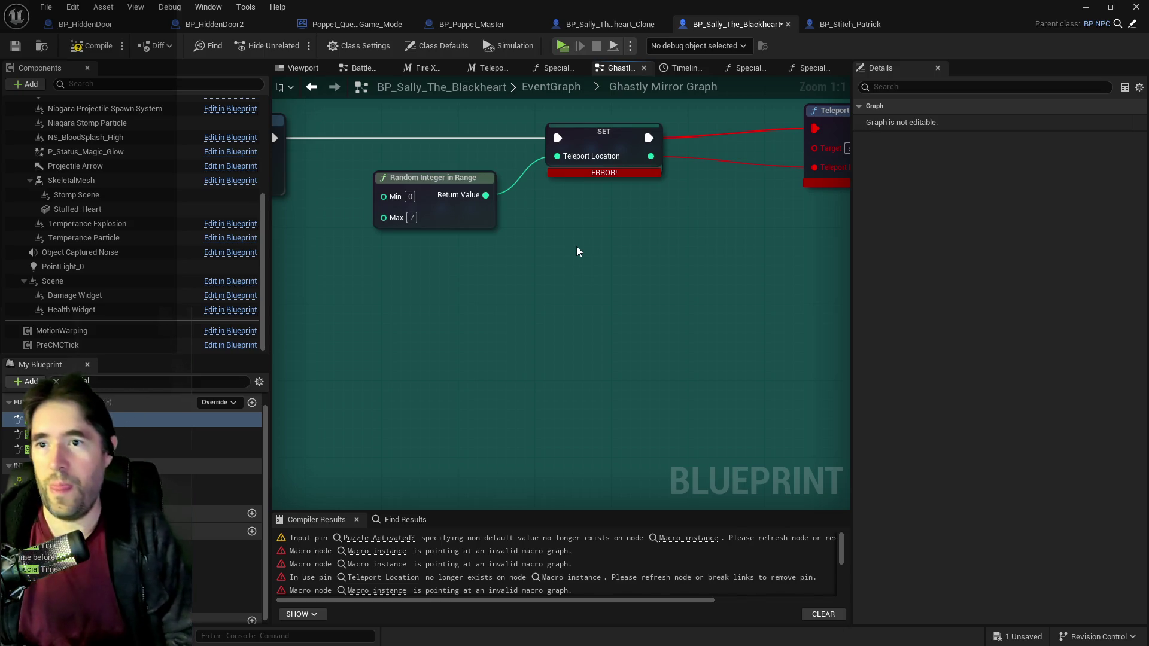
Step: Add a Teleport to Location macro off the SET node's execution output
{"action": "left_click_drag", "start_coordinate": [718, 283], "coordinate": [539, 323]}
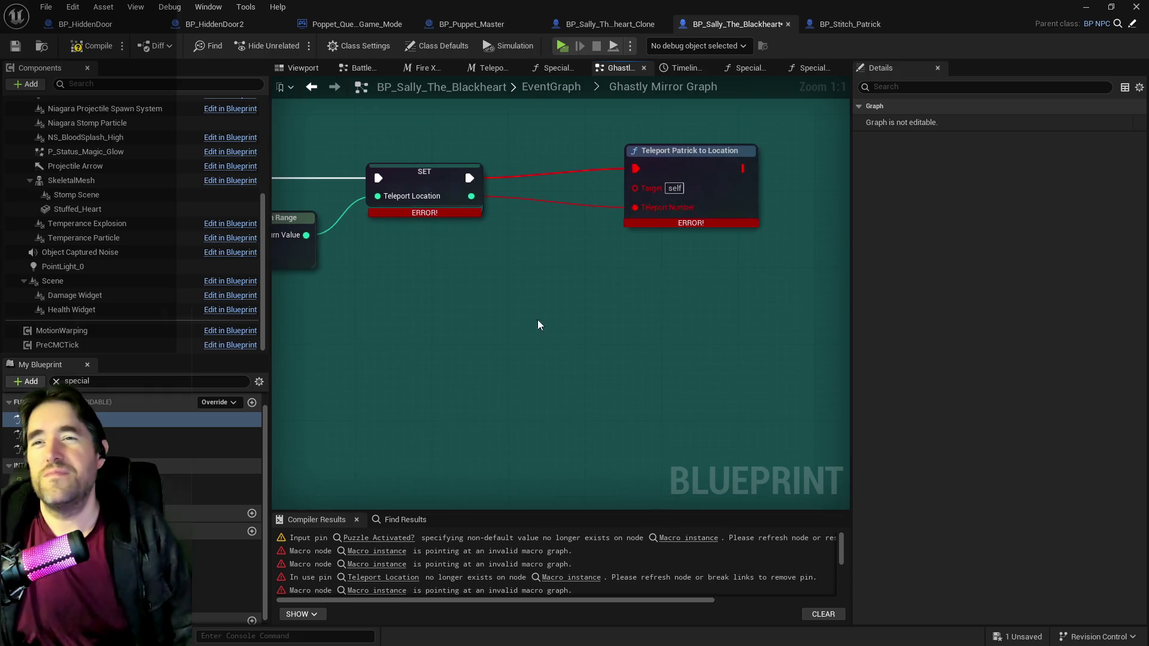
{"action": "mouse_move", "coordinate": [712, 181]}
{"action": "left_mouse_down"}
{"action": "mouse_move", "coordinate": [729, 178]}
{"action": "mouse_move", "coordinate": [730, 199]}
{"action": "left_mouse_up"}
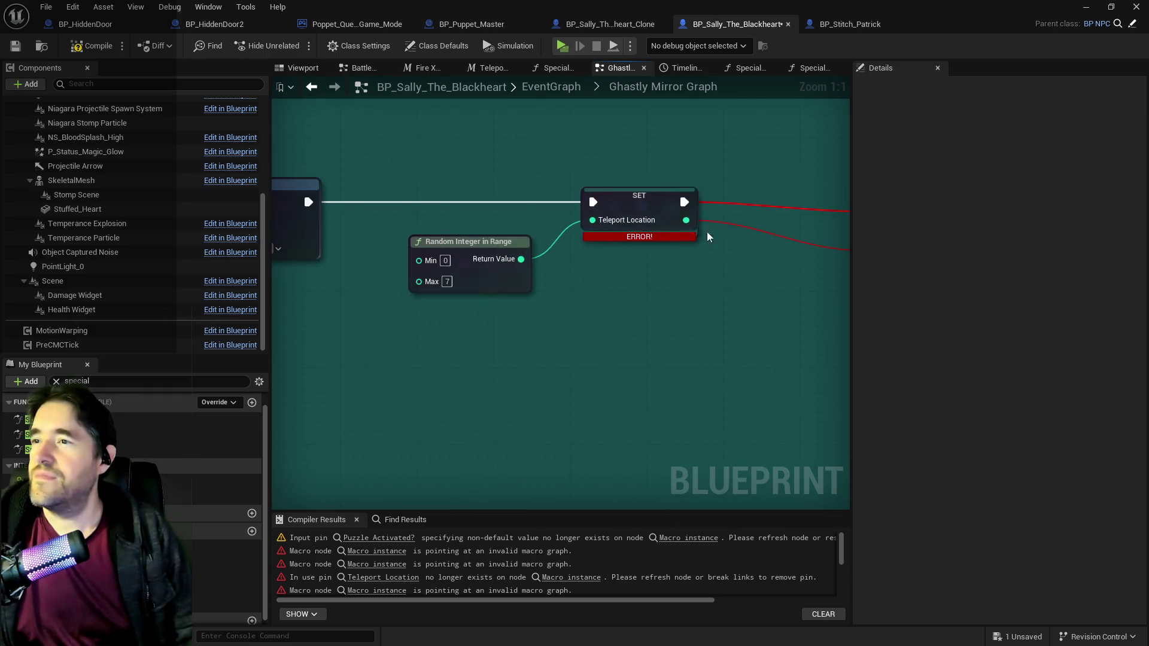
{"action": "left_click_drag", "start_coordinate": [588, 192], "coordinate": [398, 243]}
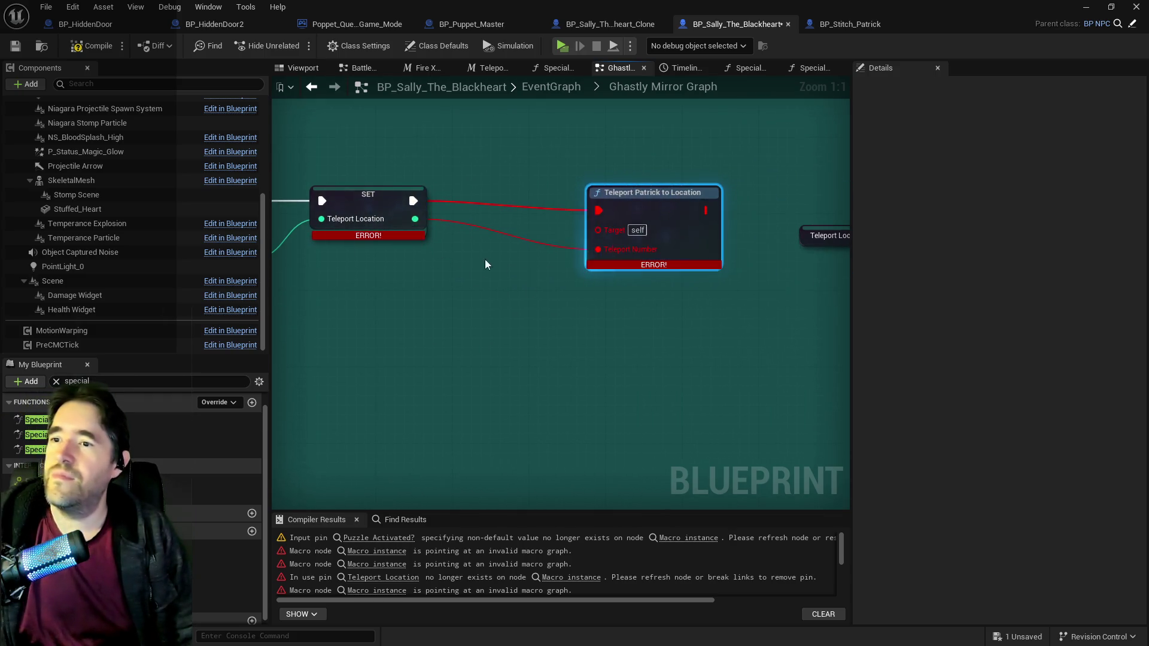
{"action": "left_click", "coordinate": [408, 203]}
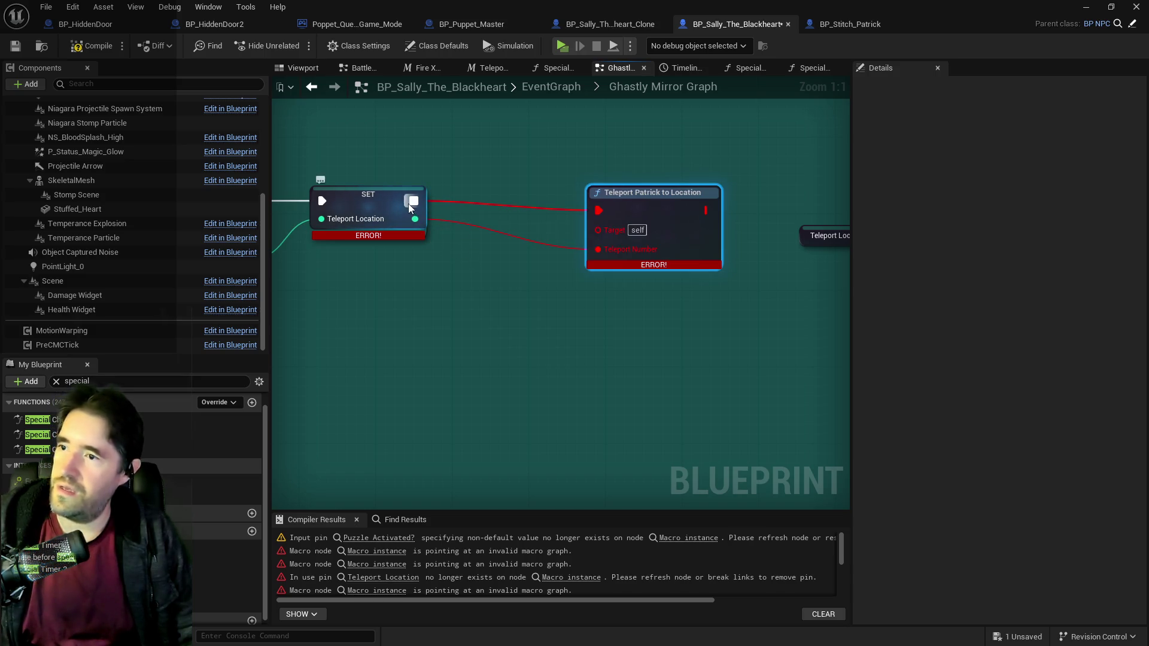
{"action": "left_click_drag", "start_coordinate": [413, 201], "coordinate": [540, 290]}
{"action": "type", "text": "teleport"}
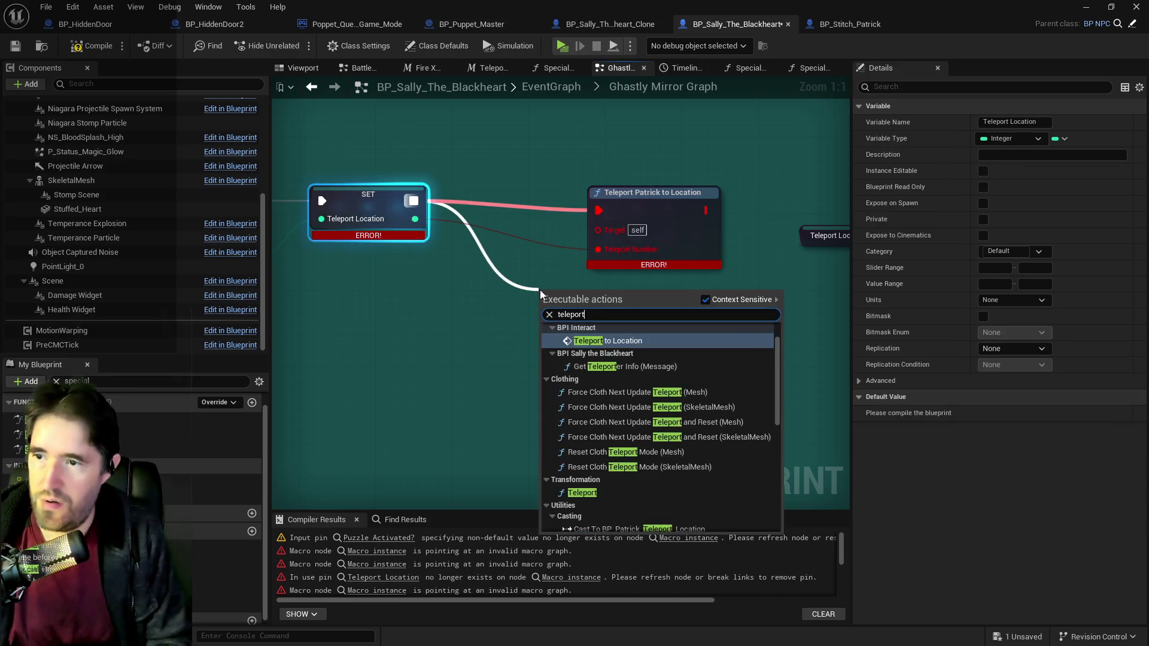
{"action": "type", "text": " to loc"}
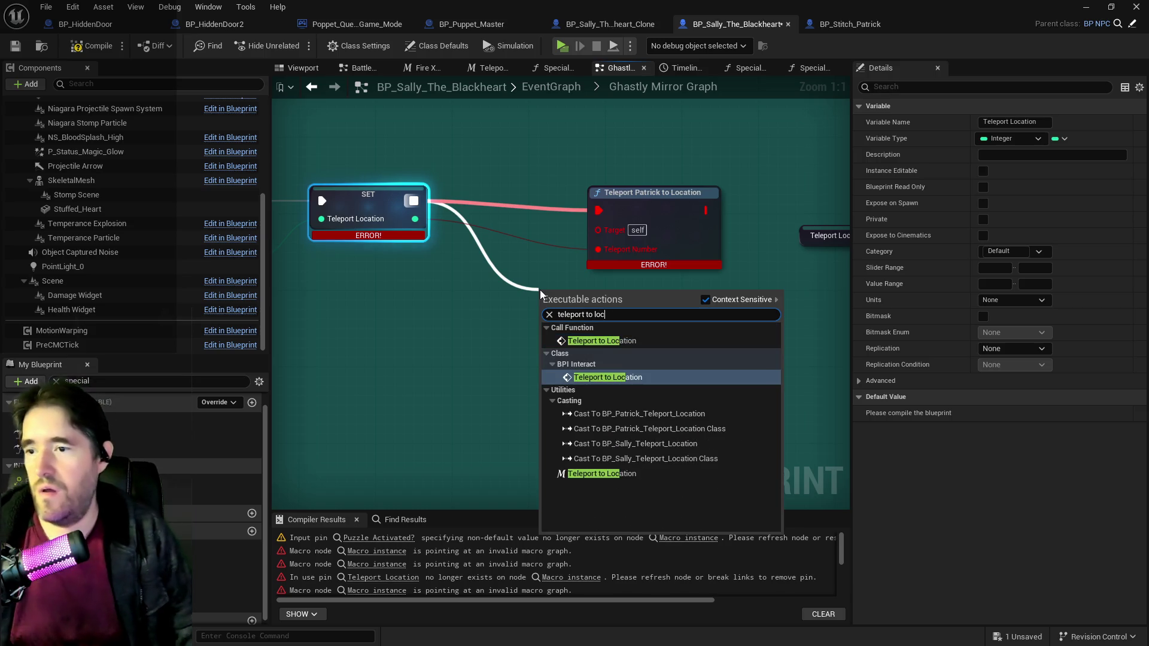
{"action": "left_click", "coordinate": [601, 473]}
Step: Delete Teleport Patrick to Location and wire SET's Teleport Location into Teleporter Number
{"action": "left_click", "coordinate": [653, 213]}
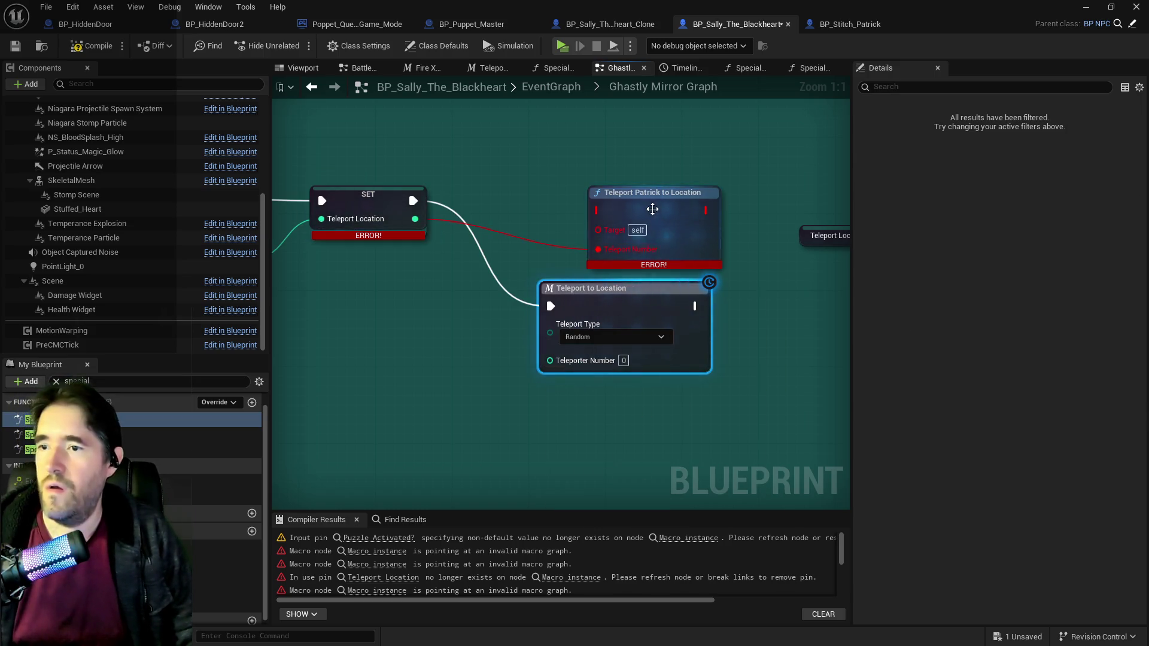
{"action": "key", "text": "Delete"}
{"action": "mouse_move", "coordinate": [633, 300]}
{"action": "left_mouse_down"}
{"action": "mouse_move", "coordinate": [613, 193]}
{"action": "mouse_move", "coordinate": [593, 187]}
{"action": "left_mouse_up"}
{"action": "mouse_move", "coordinate": [415, 219]}
{"action": "left_mouse_down"}
{"action": "mouse_move", "coordinate": [498, 260]}
{"action": "mouse_move", "coordinate": [512, 253]}
{"action": "left_mouse_up"}
{"action": "scroll", "coordinate": [571, 325], "scroll_direction": "down", "scroll_amount": 3}
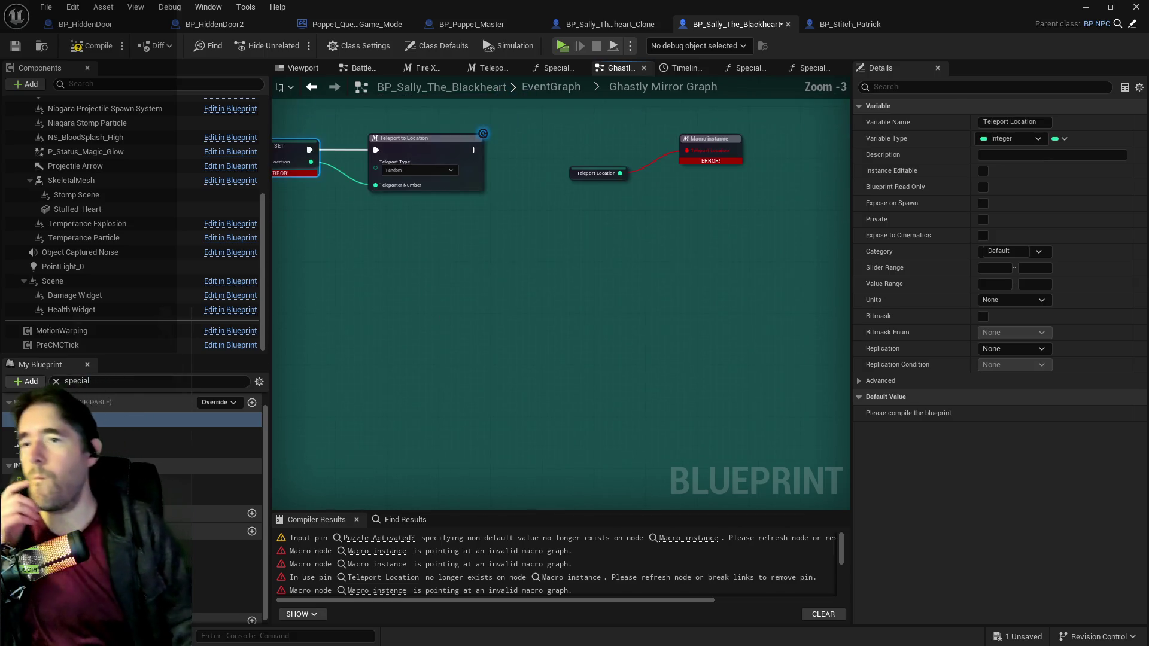
{"action": "mouse_move", "coordinate": [463, 357]}
{"action": "left_mouse_down"}
{"action": "mouse_move", "coordinate": [383, 385]}
{"action": "mouse_move", "coordinate": [274, 392]}
{"action": "left_mouse_up"}
{"action": "mouse_move", "coordinate": [406, 187]}
{"action": "left_mouse_down"}
{"action": "mouse_move", "coordinate": [431, 222]}
{"action": "mouse_move", "coordinate": [532, 272]}
{"action": "left_mouse_up"}
Step: Set Remove Gameplay Tag's tag to Sally_The_Blackheart > Setup Ghastly Mirror
{"action": "left_click_drag", "start_coordinate": [520, 329], "coordinate": [275, 328]}
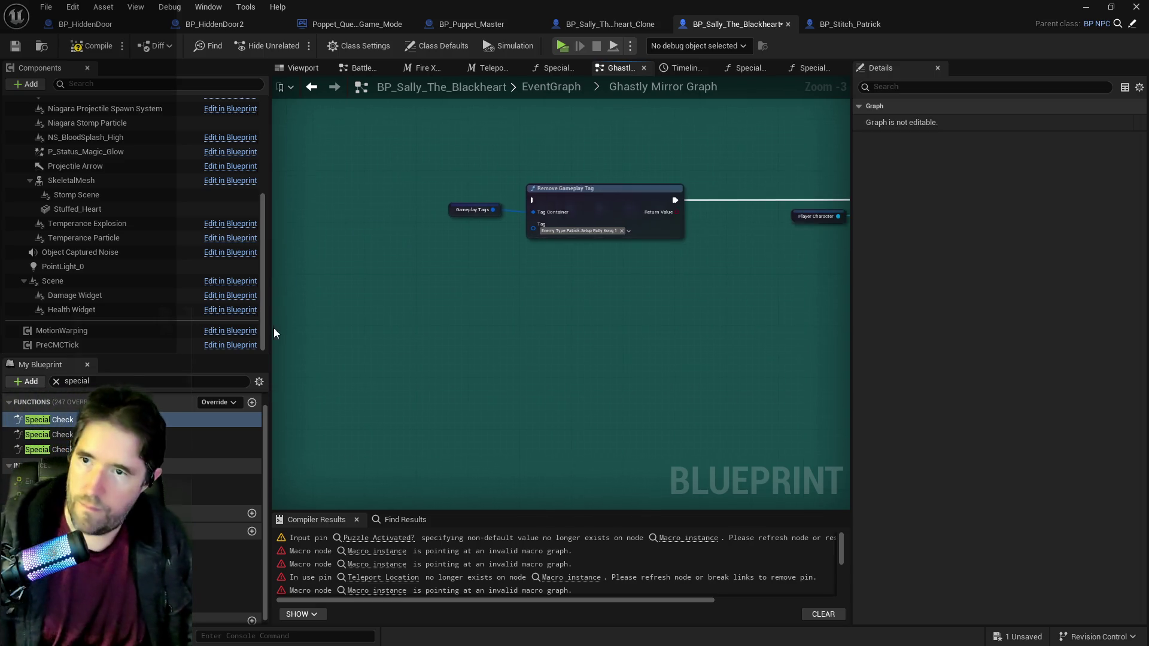
{"action": "left_click", "coordinate": [574, 233]}
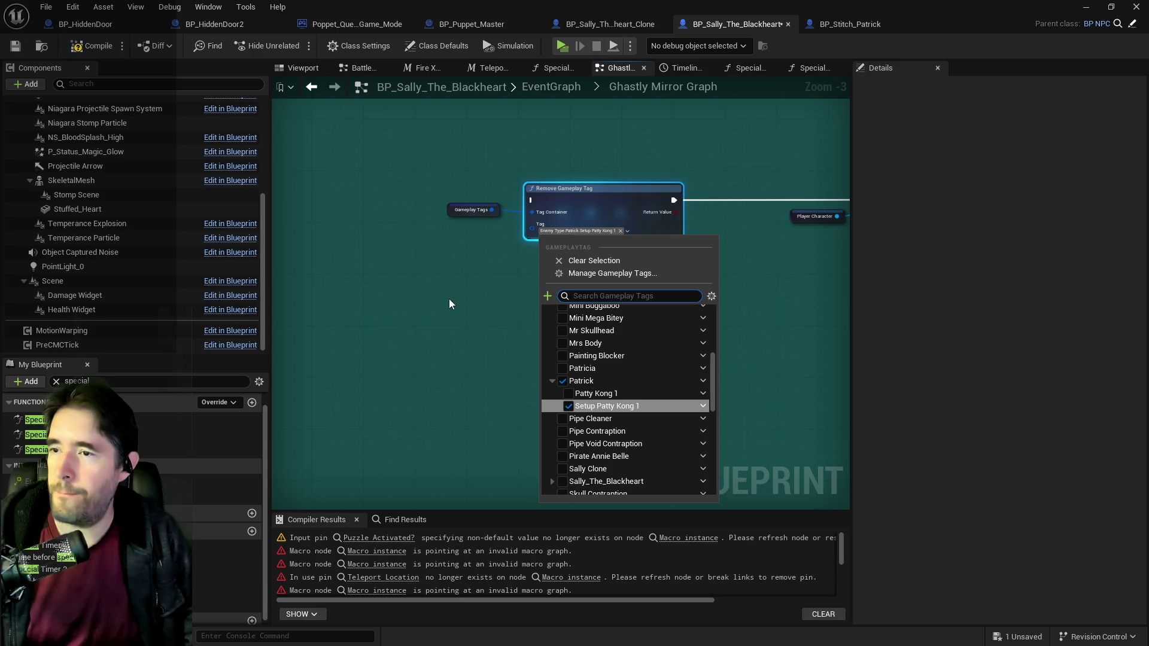
{"action": "left_click", "coordinate": [450, 304]}
{"action": "left_click", "coordinate": [582, 231]}
{"action": "scroll", "coordinate": [548, 406], "scroll_direction": "down", "scroll_amount": 3}
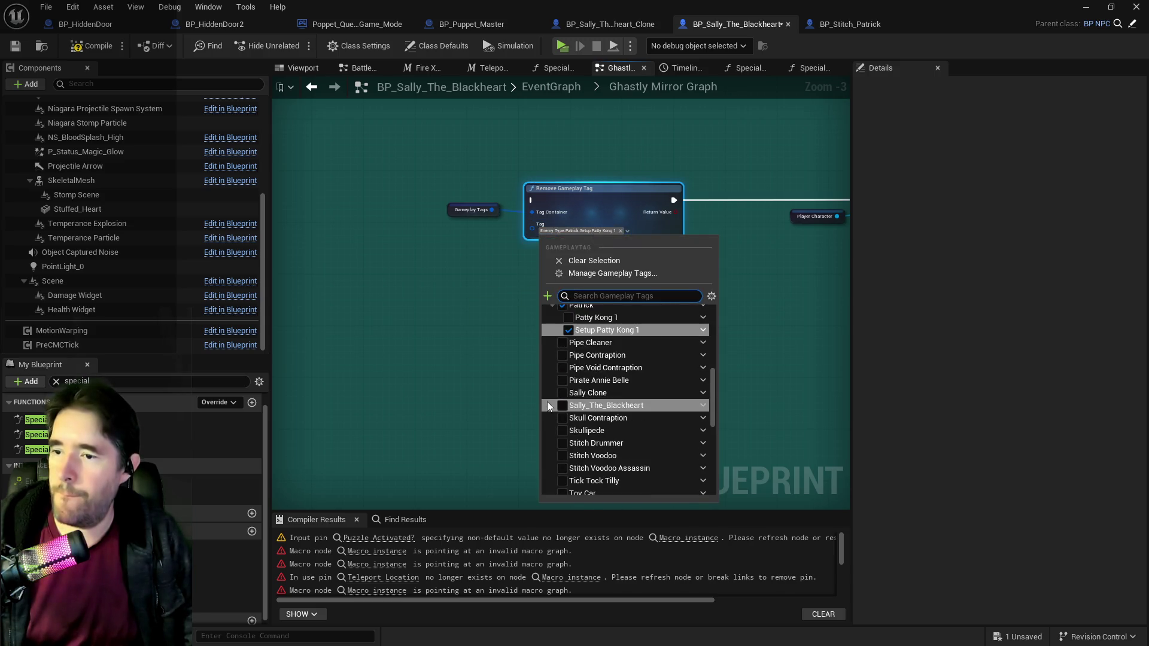
{"action": "left_click", "coordinate": [547, 406]}
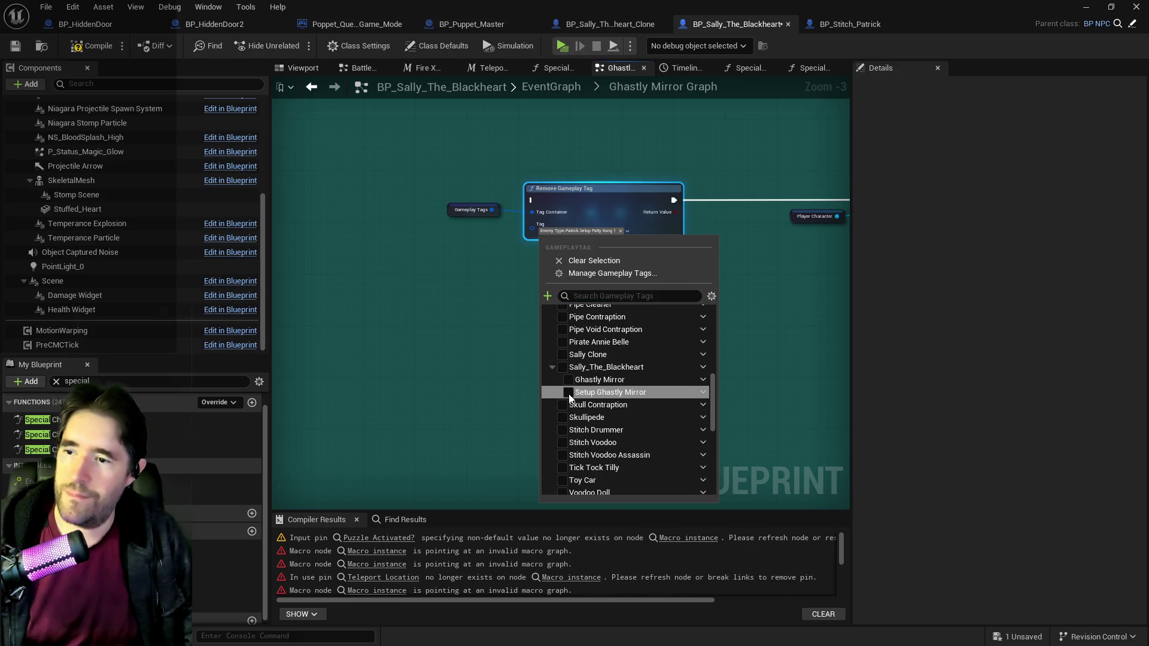
{"action": "left_click", "coordinate": [470, 328]}
{"action": "scroll", "coordinate": [469, 328], "scroll_direction": "down", "scroll_amount": 3}
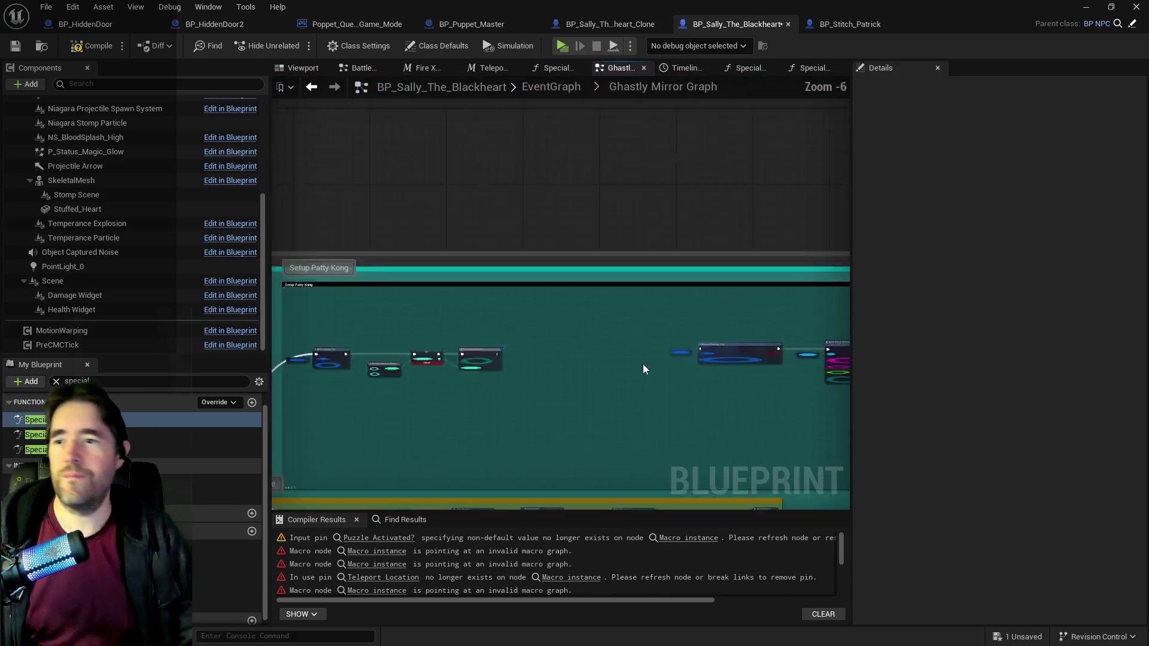
{"action": "scroll", "coordinate": [643, 368], "scroll_direction": "down", "scroll_amount": 1}
{"action": "scroll", "coordinate": [686, 251], "scroll_direction": "down", "scroll_amount": 1}
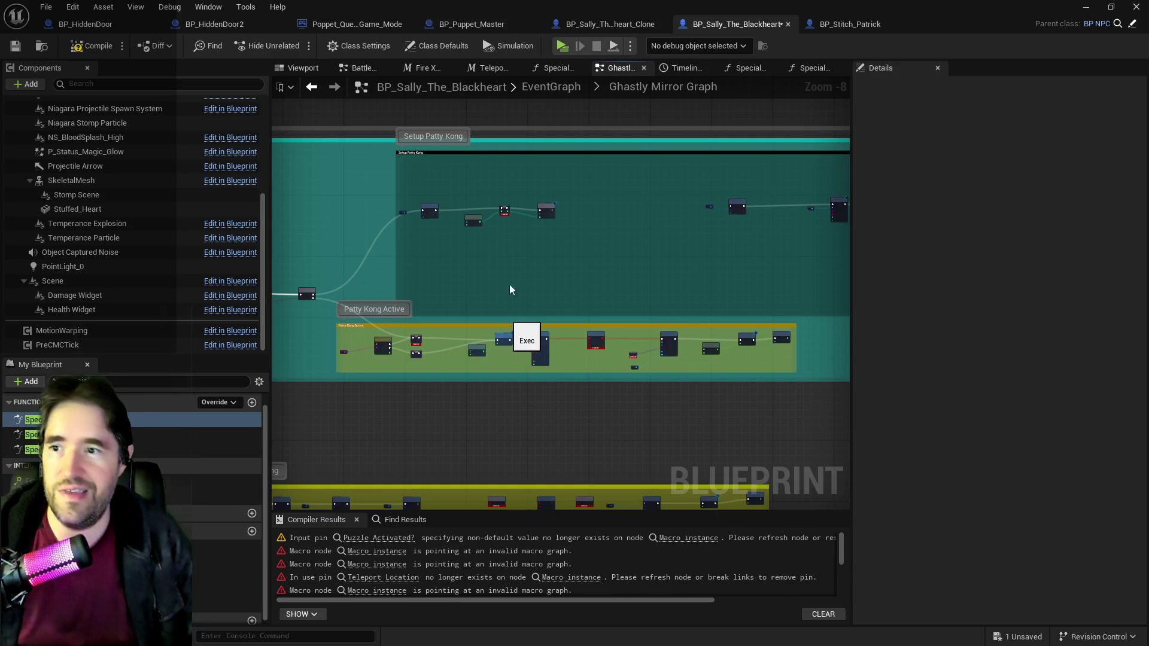
Step: Refresh the SET node with Refresh Nodes to clear its error
{"action": "scroll", "coordinate": [561, 221], "scroll_direction": "up", "scroll_amount": 4}
{"action": "scroll", "coordinate": [479, 270], "scroll_direction": "up", "scroll_amount": 2}
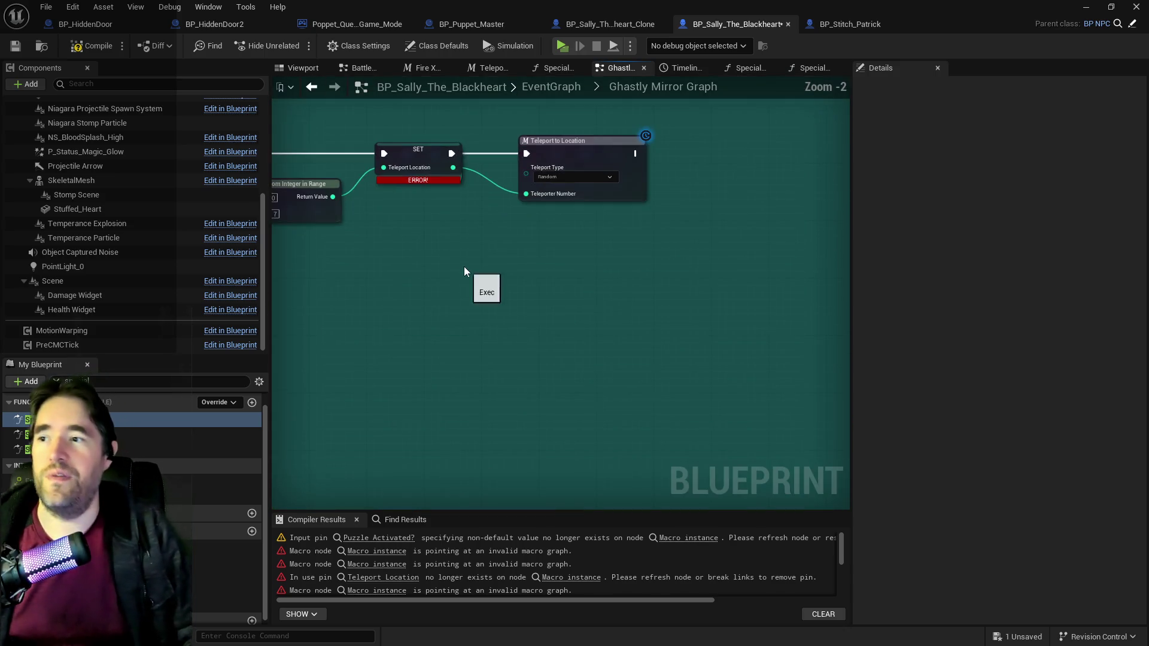
{"action": "right_click", "coordinate": [429, 153]}
{"action": "mouse_move", "coordinate": [476, 282]}
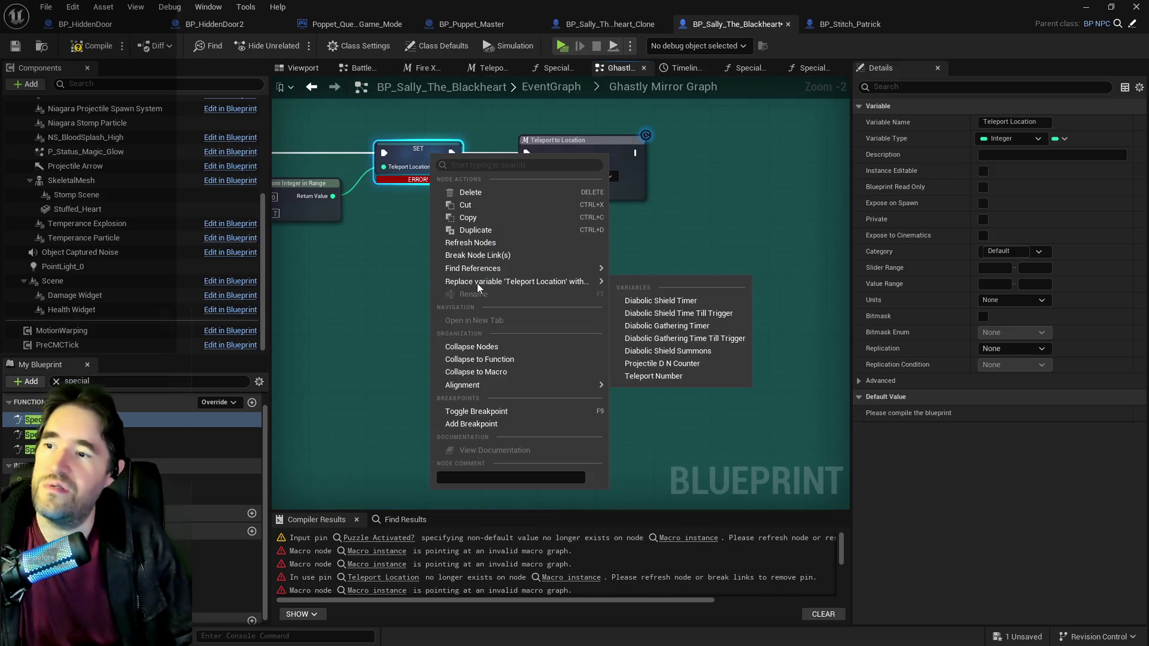
{"action": "left_click", "coordinate": [472, 243]}
{"action": "scroll", "coordinate": [545, 303], "scroll_direction": "down", "scroll_amount": 2}
{"action": "scroll", "coordinate": [545, 303], "scroll_direction": "down", "scroll_amount": 3}
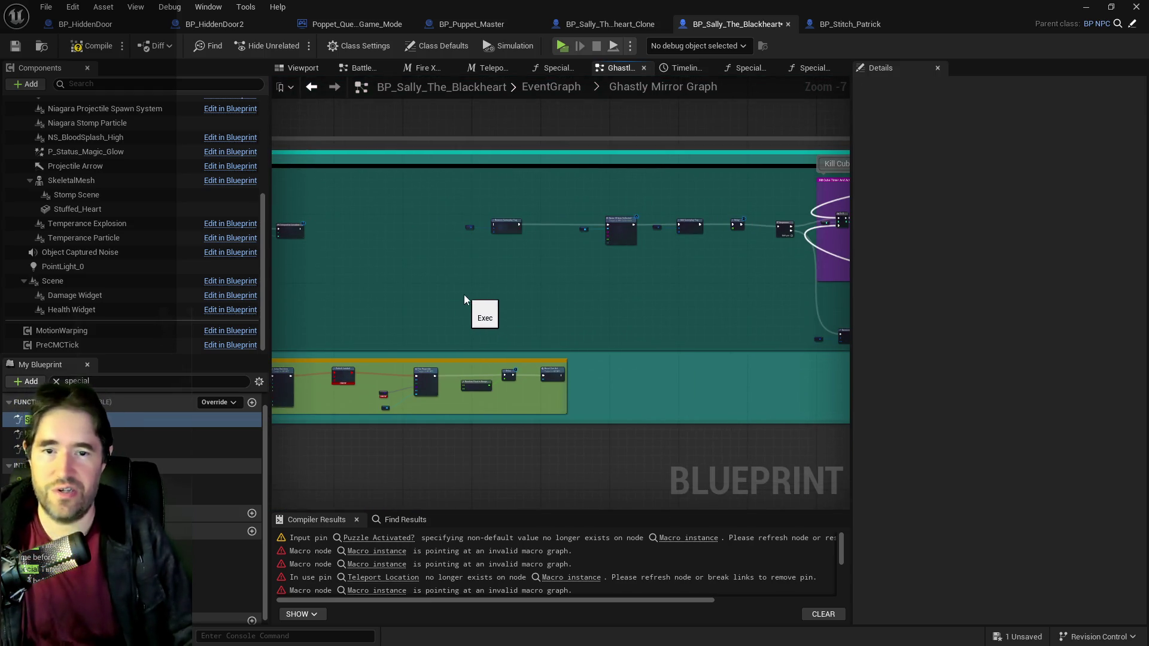
{"action": "scroll", "coordinate": [465, 294], "scroll_direction": "up", "scroll_amount": 3}
Step: Look over the Name Of Item Collected nodes, then switch to BP_Sally_The_Blackheart_Clone
{"action": "mouse_move", "coordinate": [515, 306]}
{"action": "left_mouse_down"}
{"action": "mouse_move", "coordinate": [513, 405]}
{"action": "mouse_move", "coordinate": [339, 333]}
{"action": "left_mouse_up"}
{"action": "scroll", "coordinate": [497, 364], "scroll_direction": "up", "scroll_amount": 3}
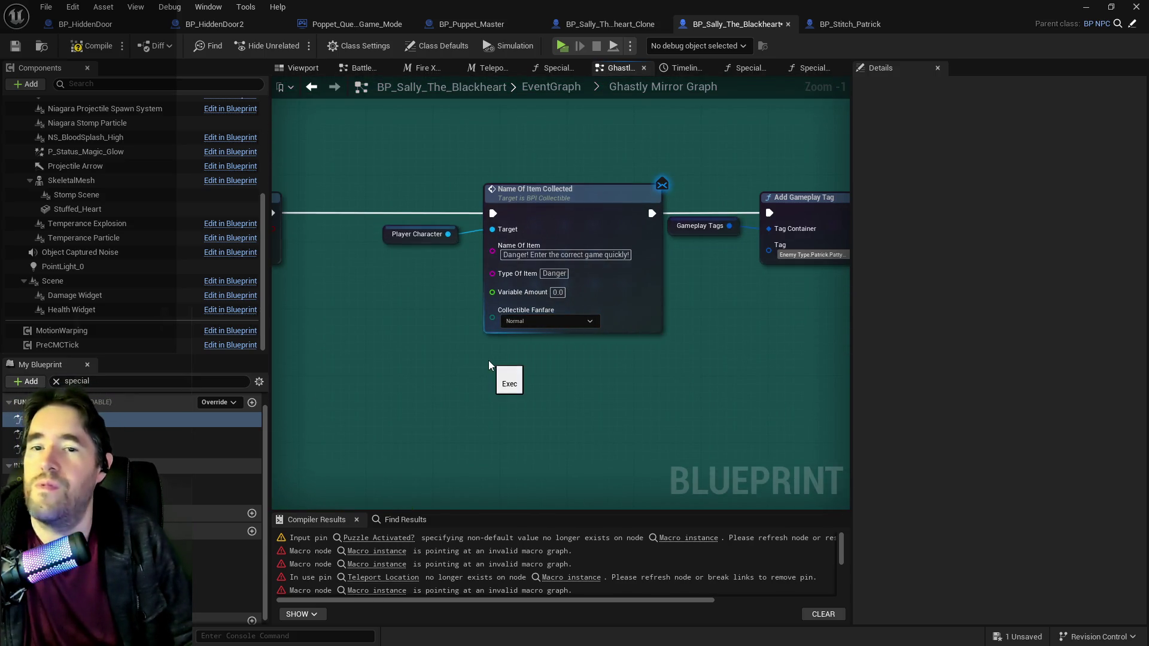
{"action": "scroll", "coordinate": [488, 360], "scroll_direction": "down", "scroll_amount": 1}
{"action": "left_click_drag", "start_coordinate": [382, 418], "coordinate": [490, 377]}
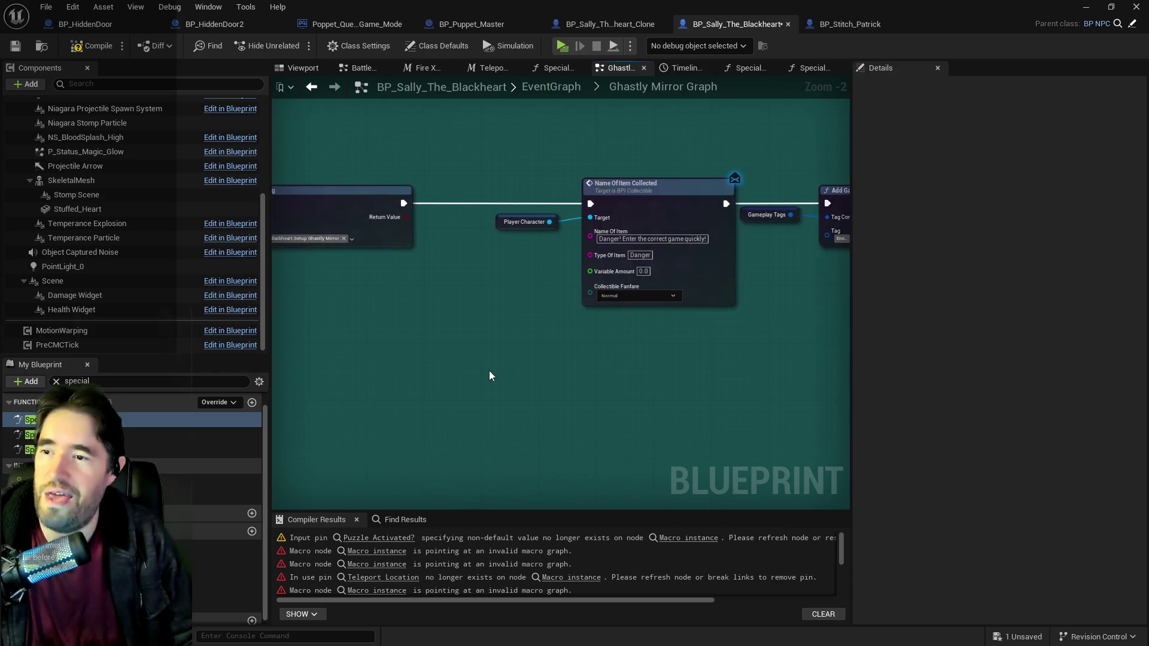
{"action": "scroll", "coordinate": [551, 364], "scroll_direction": "down", "scroll_amount": 2}
{"action": "scroll", "coordinate": [545, 329], "scroll_direction": "up", "scroll_amount": 5}
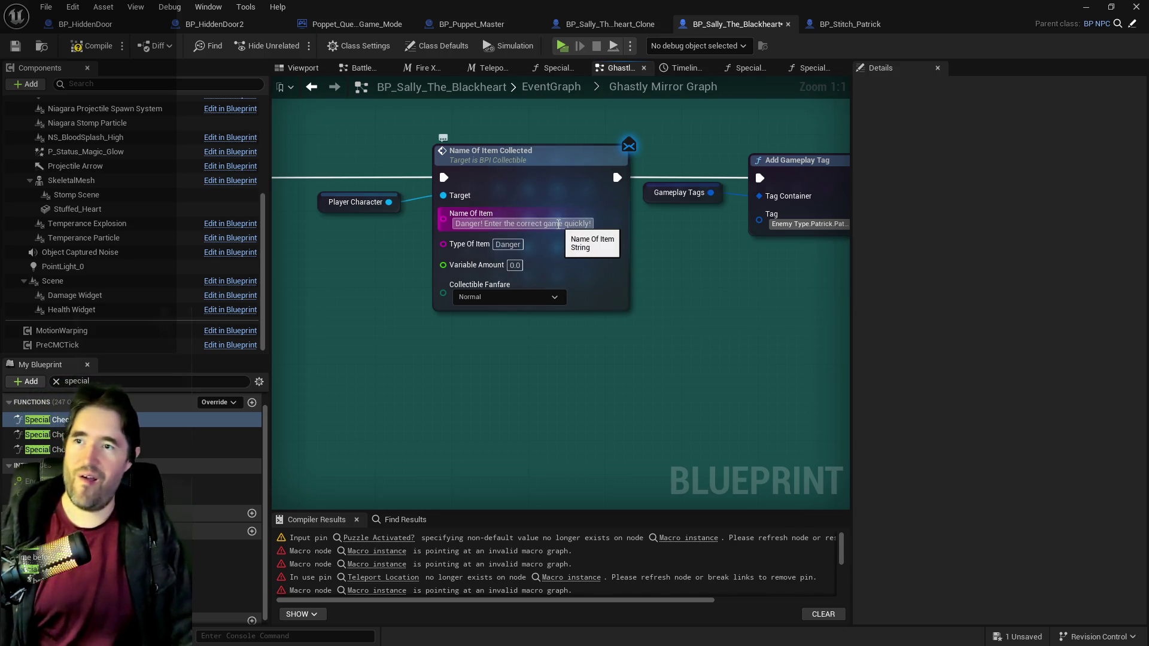
{"action": "double_click", "coordinate": [612, 166]}
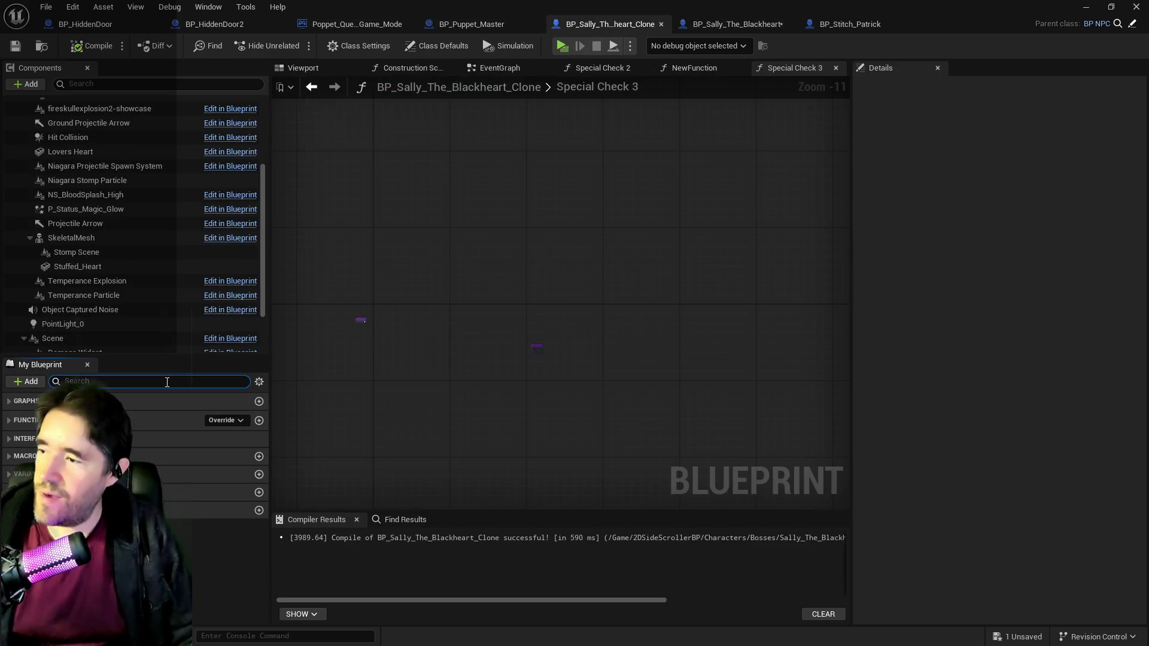
Step: Select Struct NPC Stats and set its default Health and Health Max to 1.0
{"action": "left_click", "coordinate": [167, 381]}
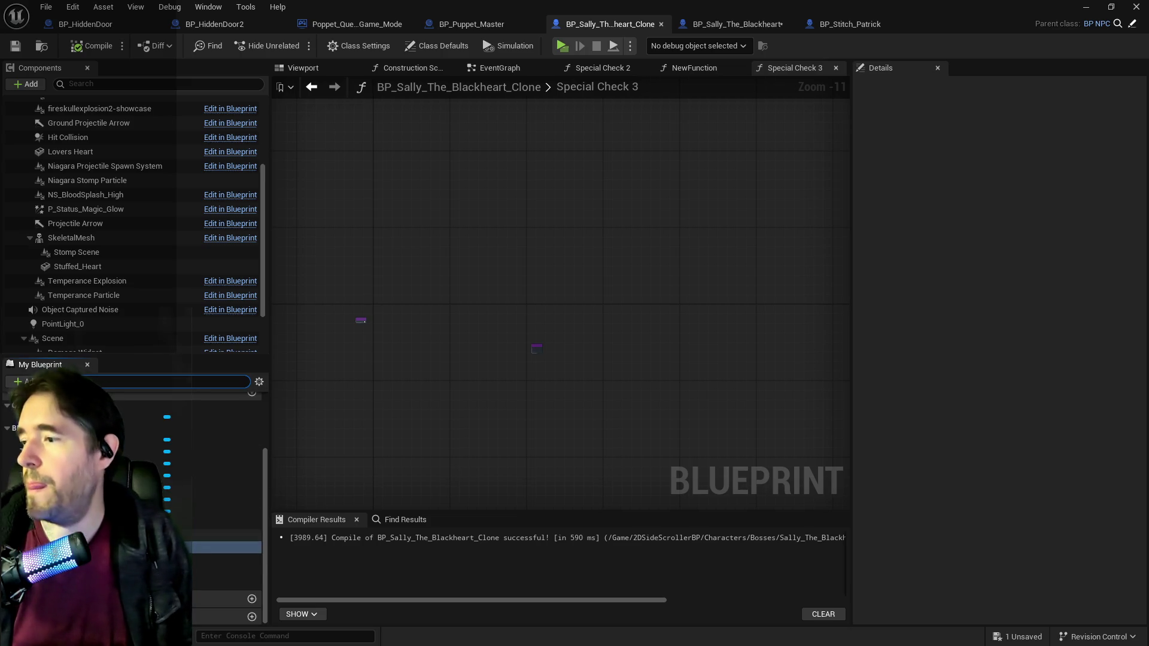
{"action": "left_click", "coordinate": [53, 559]}
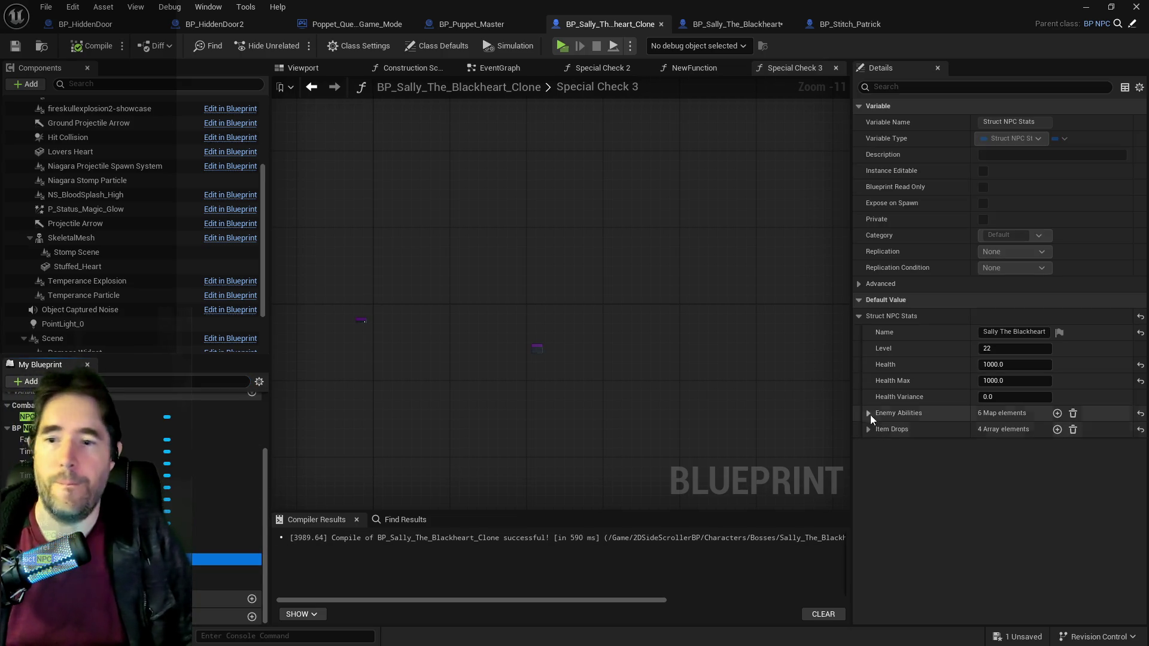
{"action": "left_click", "coordinate": [869, 414]}
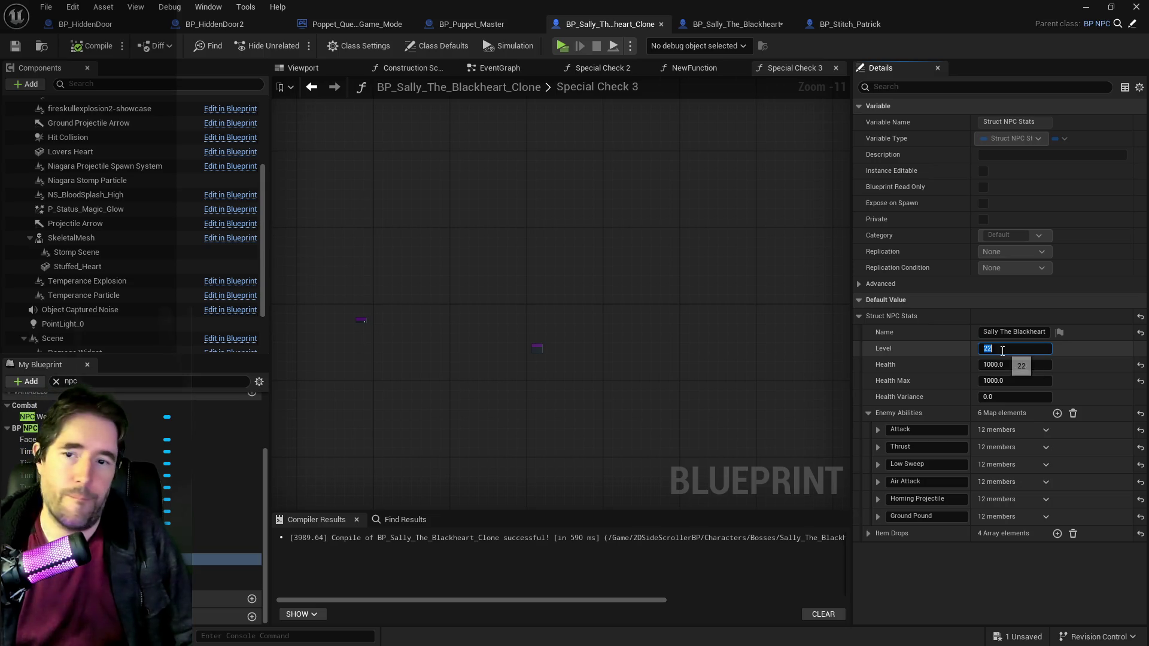
{"action": "left_click", "coordinate": [1001, 350]}
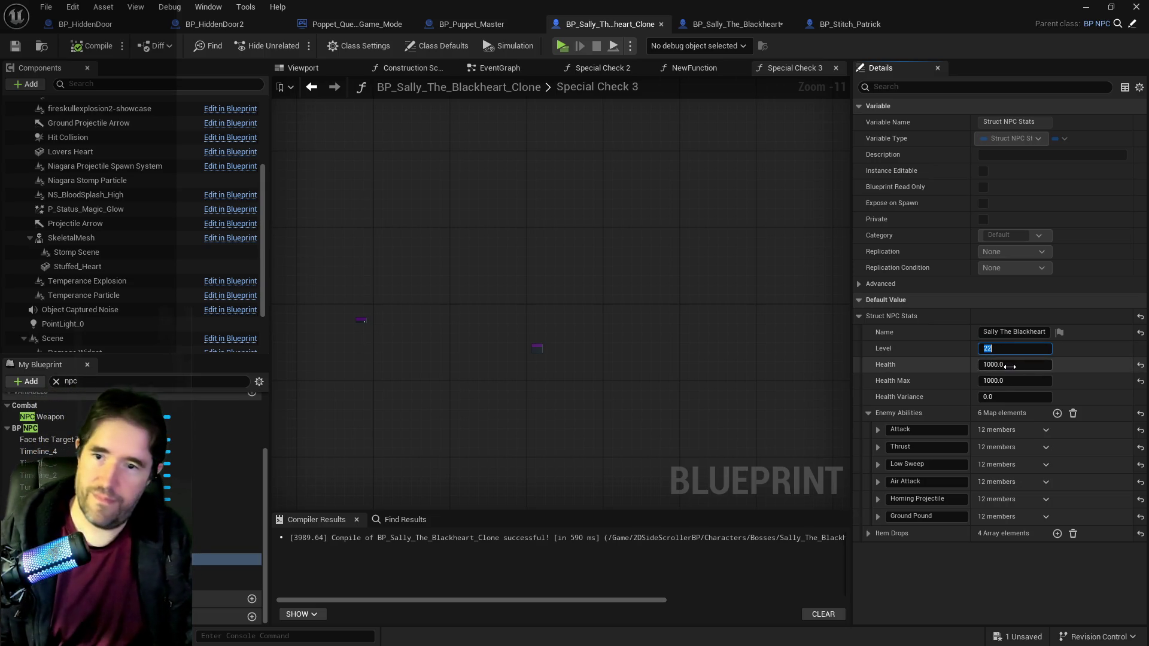
{"action": "left_click", "coordinate": [1012, 366]}
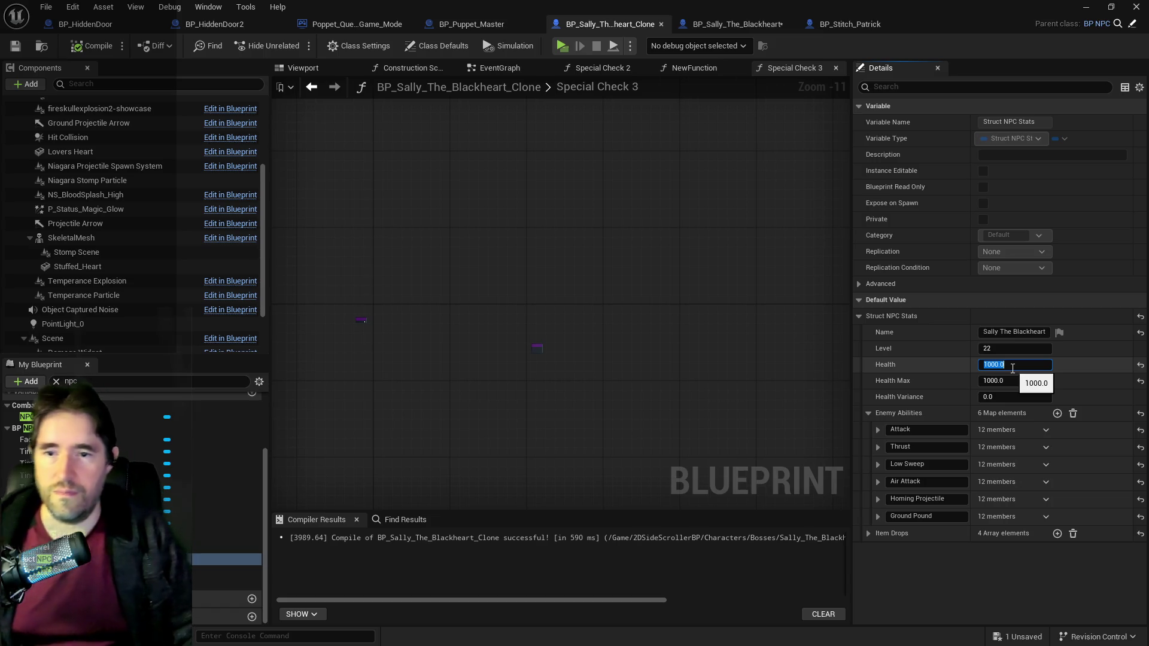
{"action": "type", "text": "1"}
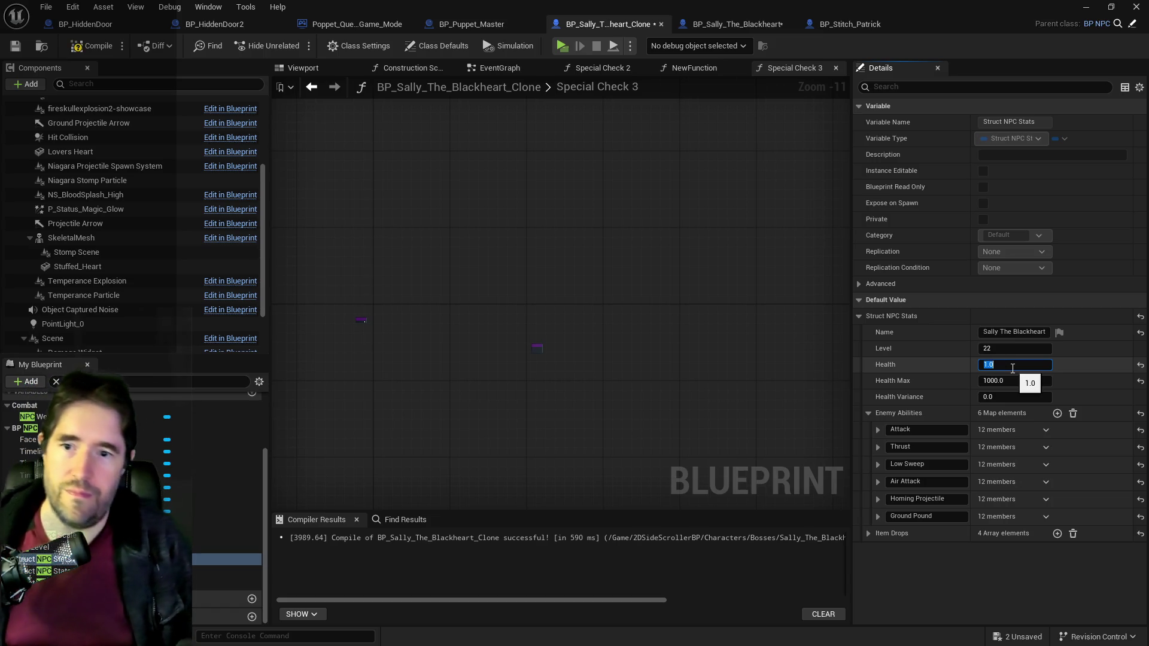
{"action": "left_click", "coordinate": [1019, 382]}
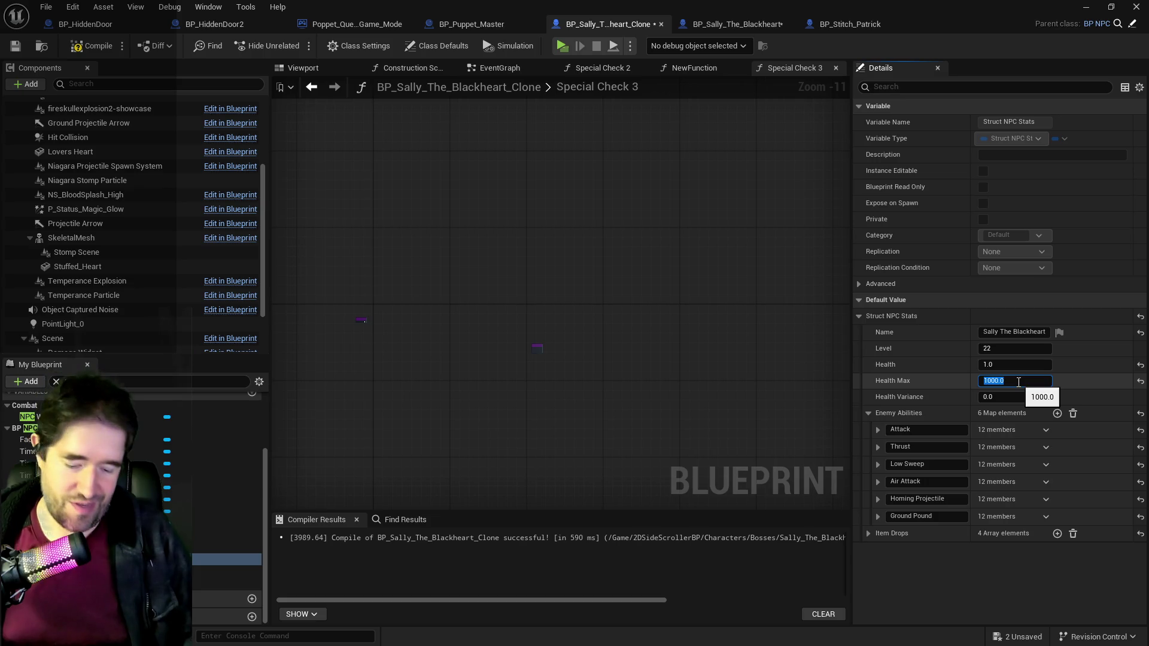
{"action": "type", "text": "1"}
{"action": "key", "text": "Return"}
{"action": "left_click", "coordinate": [936, 602]}
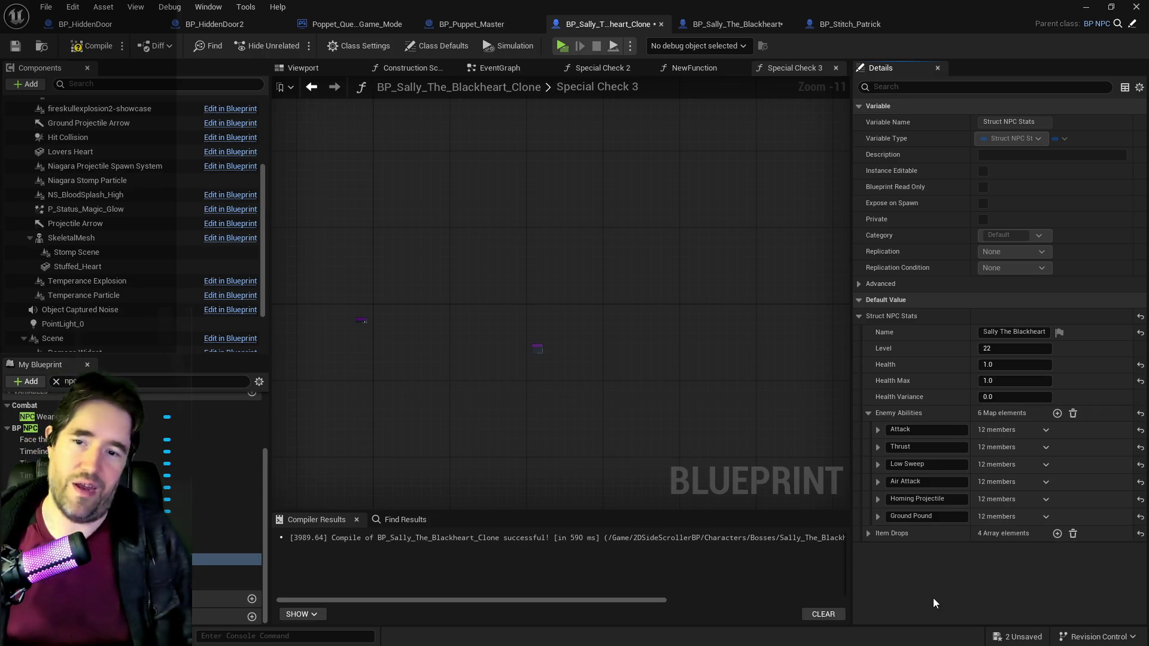
Step: Change the default Health and Health Max to 5.0
{"action": "left_click", "coordinate": [1026, 365]}
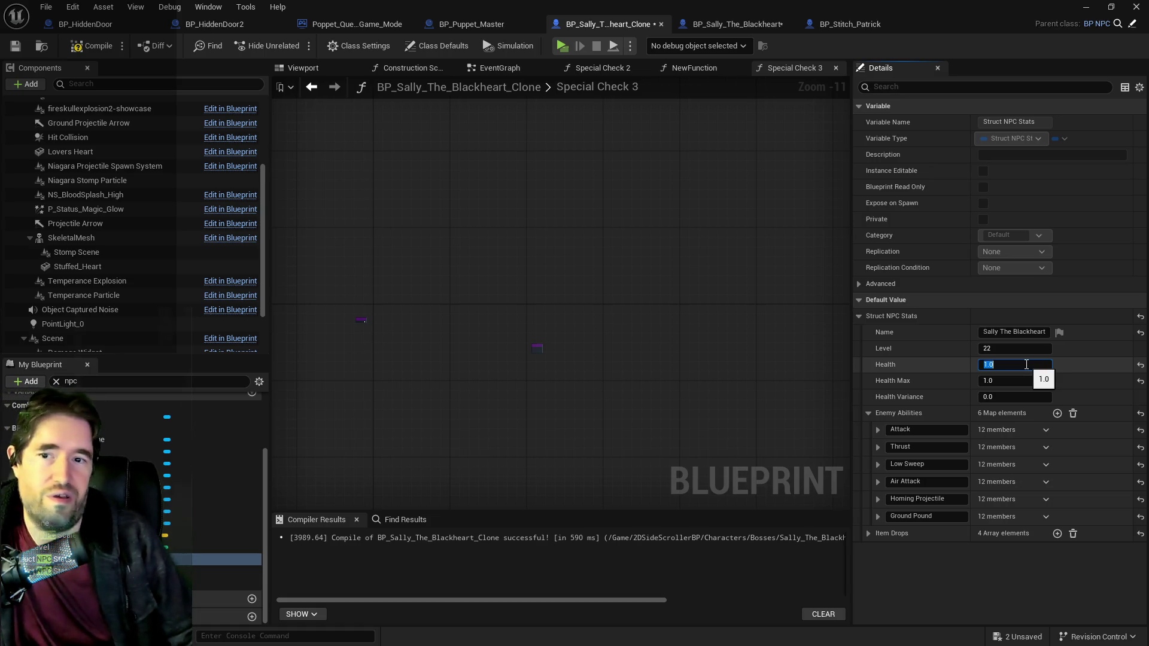
{"action": "type", "text": "5"}
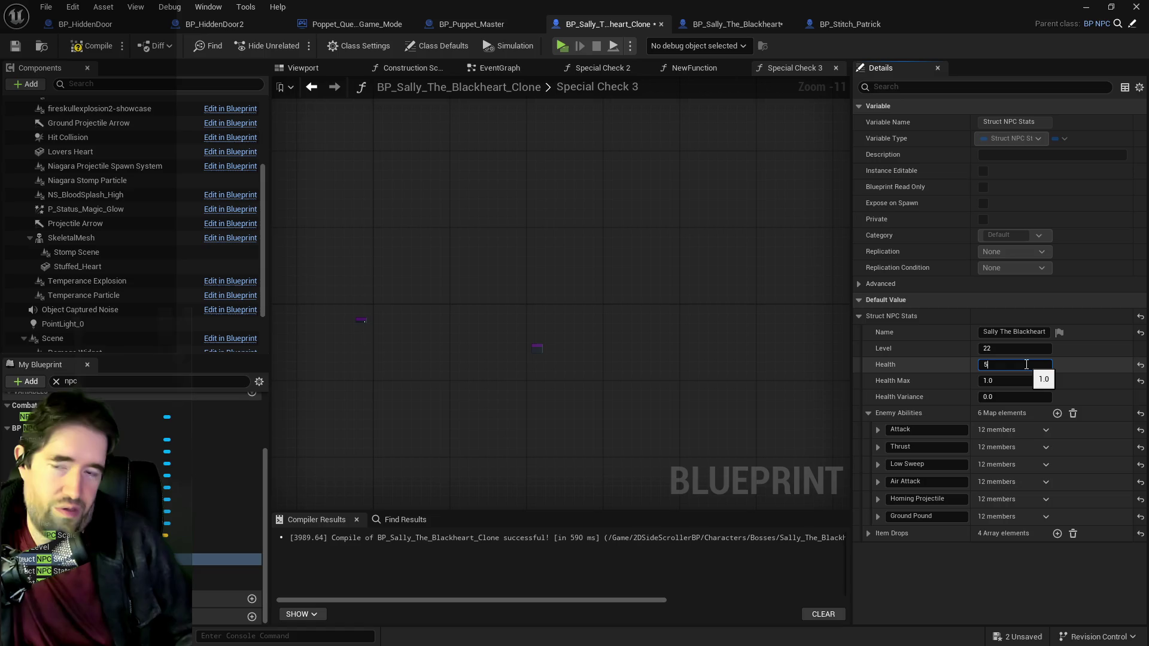
{"action": "left_click", "coordinate": [1005, 380]}
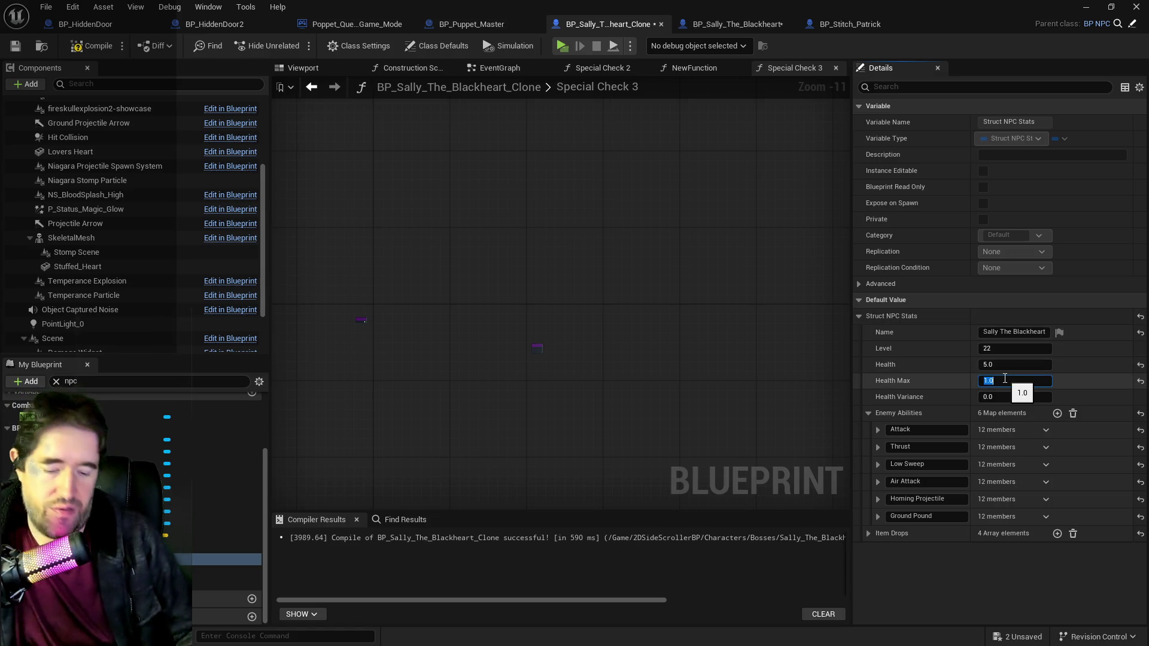
{"action": "type", "text": "5"}
{"action": "key", "text": "Return"}
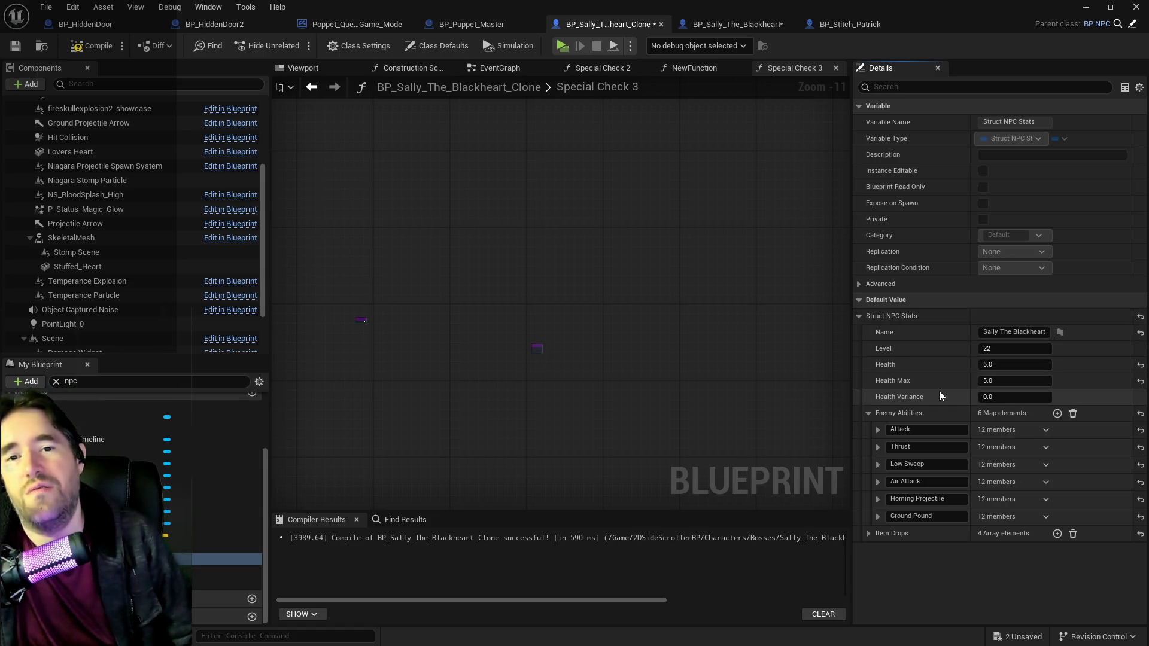
{"action": "left_click", "coordinate": [1007, 365]}
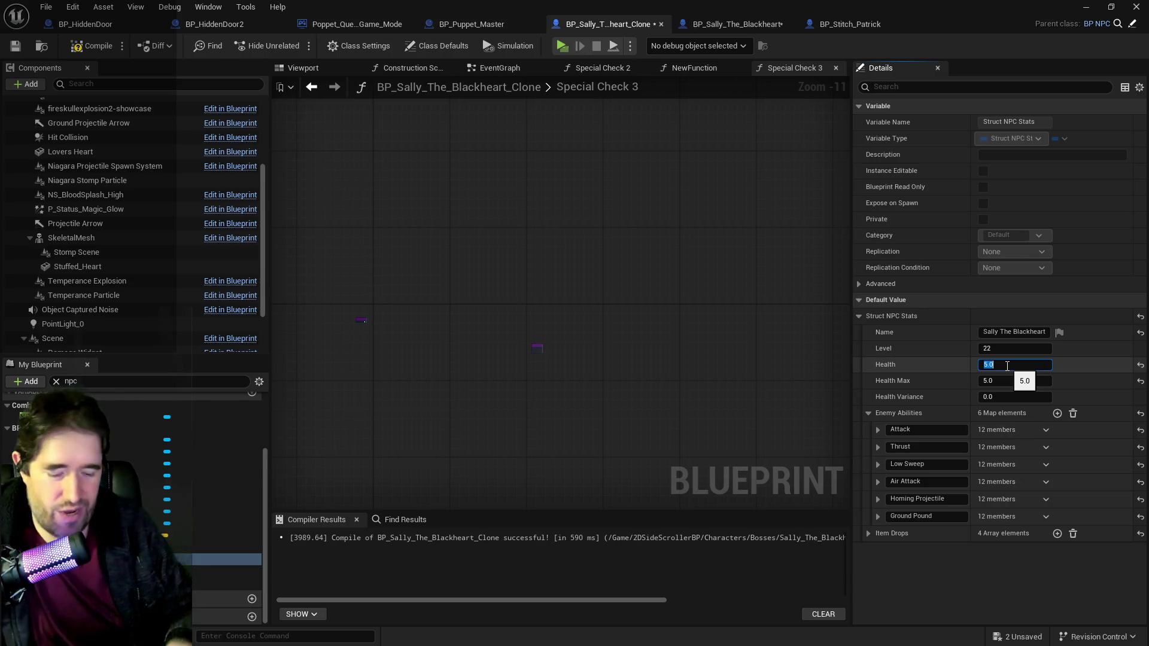
{"action": "key", "text": "Return"}
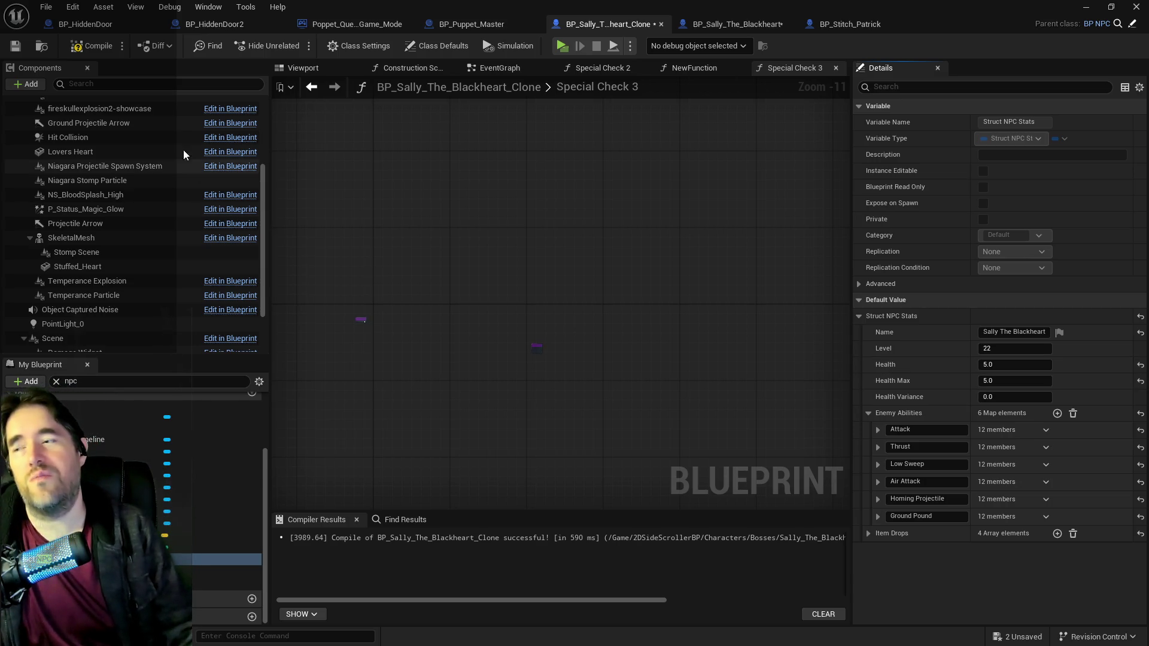
Step: Compile and save BP_Sally_The_Blackheart_Clone, then return to the BP_Sally_The_Blackheart tab
{"action": "left_click", "coordinate": [15, 46]}
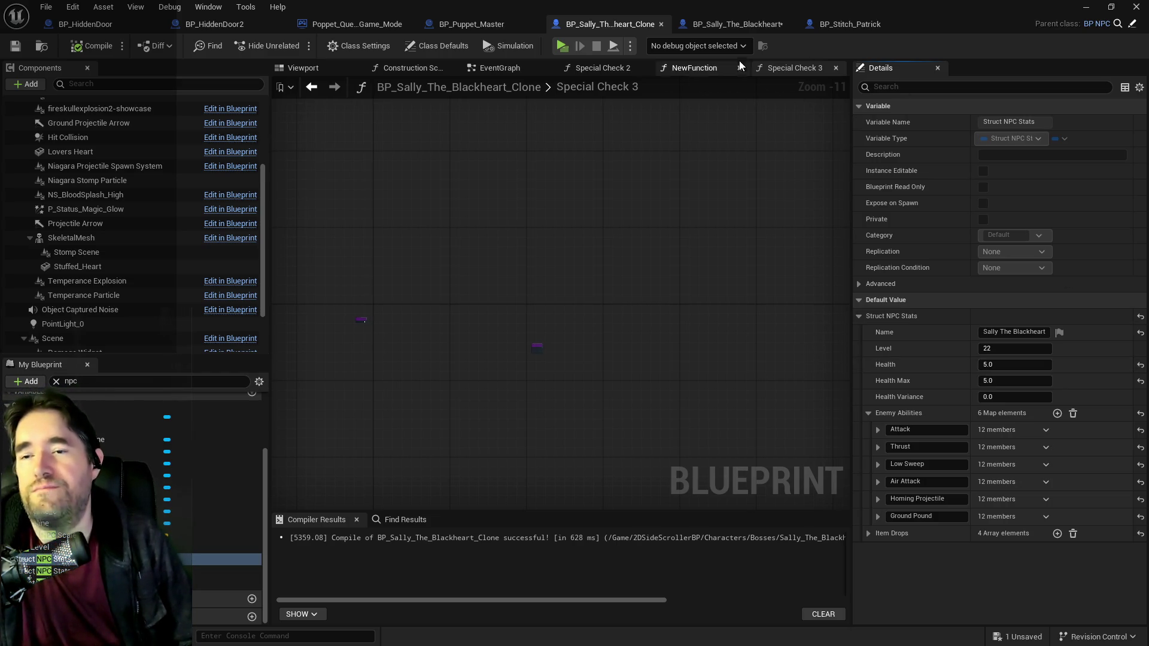
{"action": "left_click", "coordinate": [736, 24]}
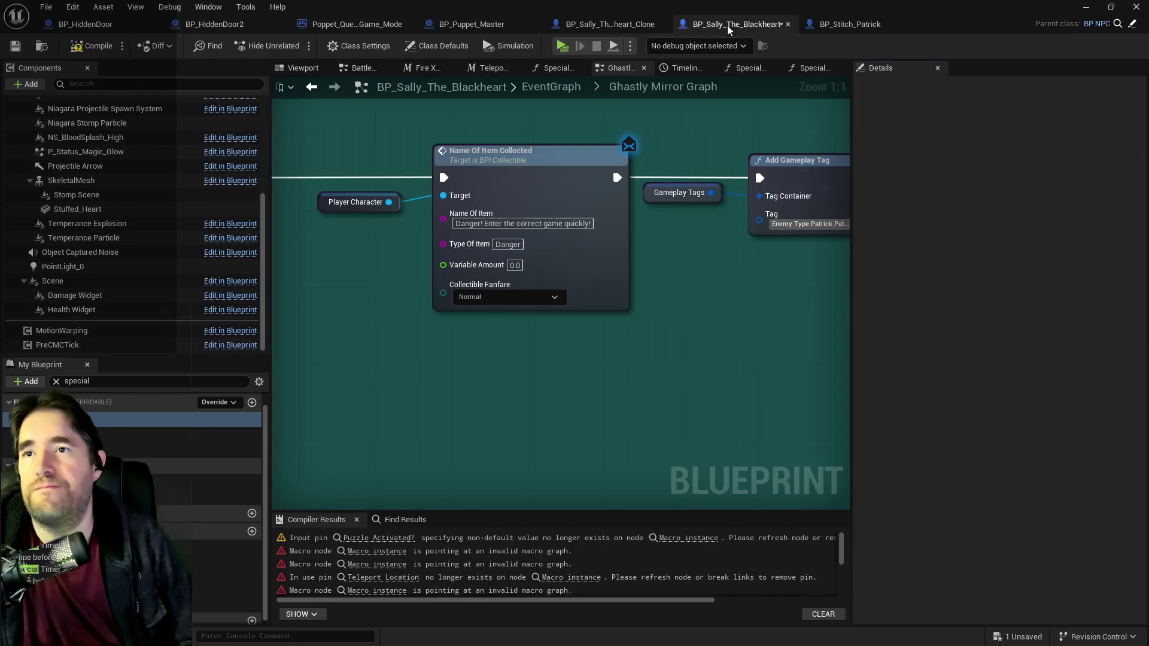
Step: Save the Blueprint and bring the Teleport to Location node into view
{"action": "left_click", "coordinate": [16, 48]}
{"action": "scroll", "coordinate": [634, 383], "scroll_direction": "down", "scroll_amount": 4}
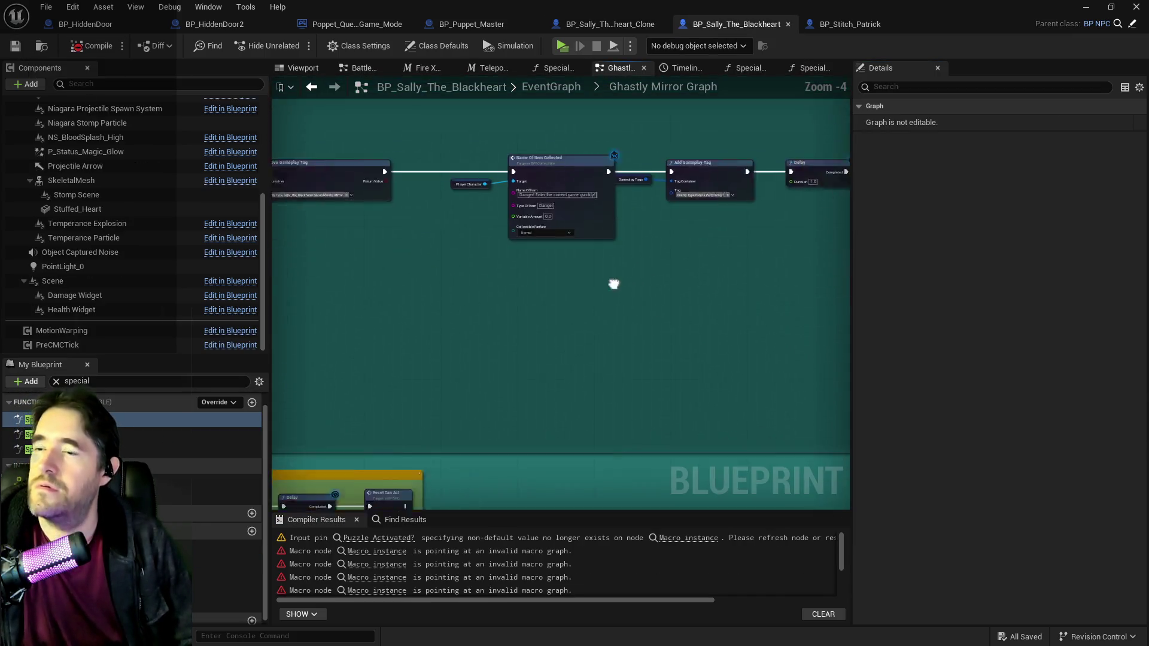
{"action": "scroll", "coordinate": [613, 284], "scroll_direction": "down", "scroll_amount": 4}
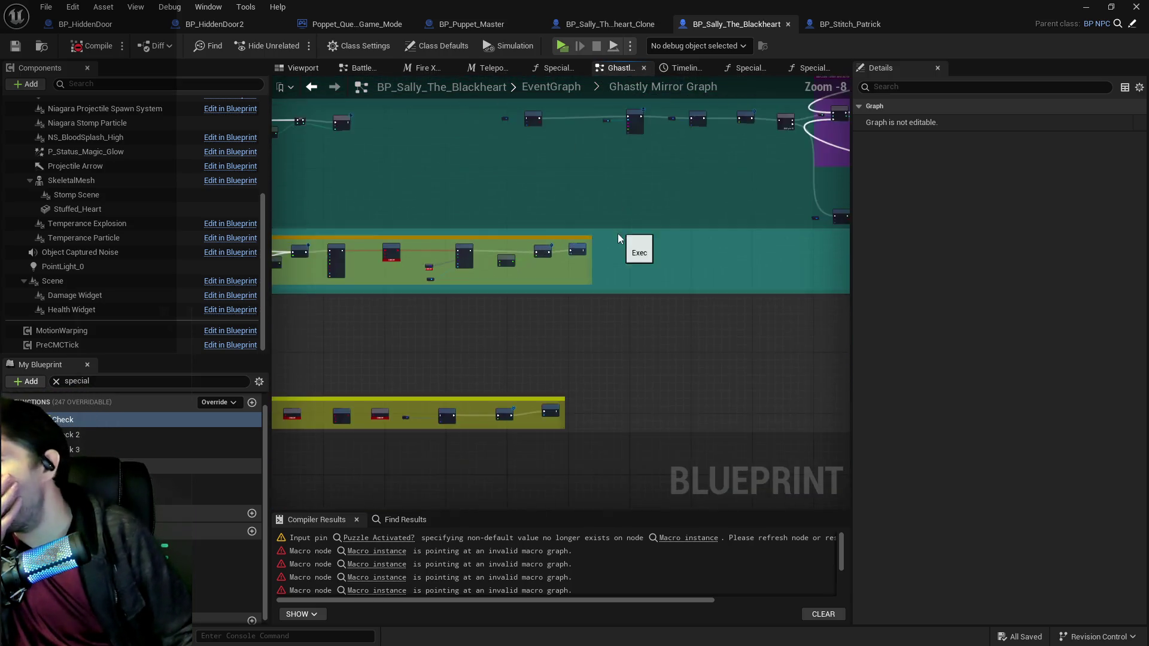
{"action": "left_click_drag", "start_coordinate": [619, 238], "coordinate": [513, 402]}
{"action": "scroll", "coordinate": [521, 256], "scroll_direction": "up", "scroll_amount": 2}
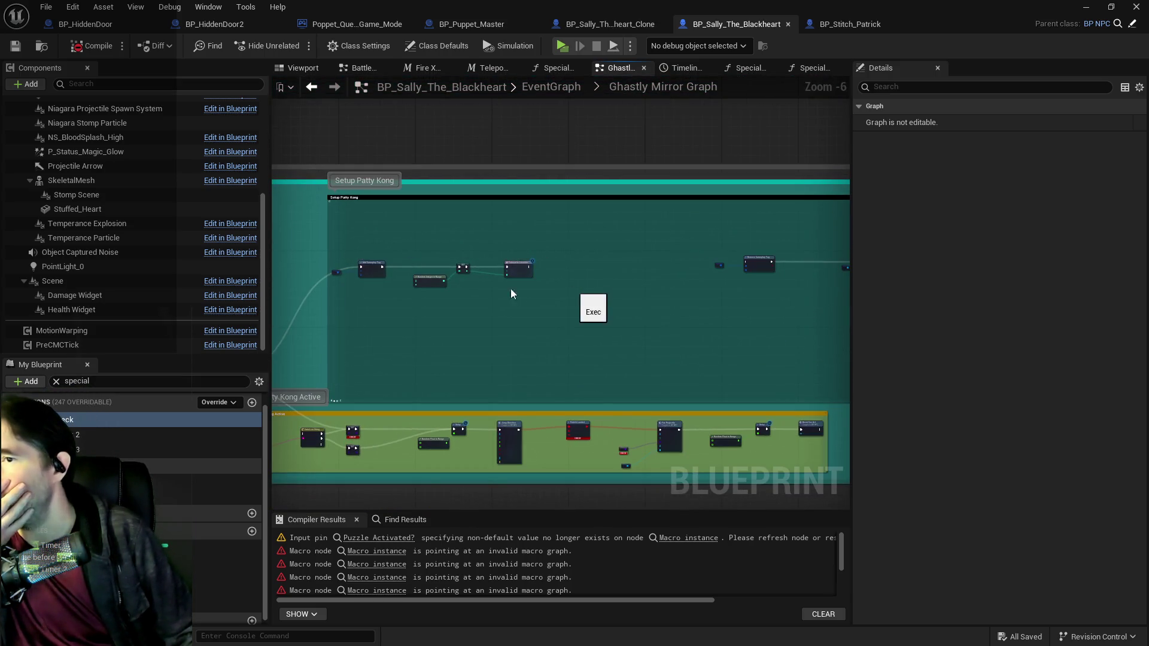
{"action": "scroll", "coordinate": [511, 293], "scroll_direction": "up", "scroll_amount": 3}
{"action": "left_click_drag", "start_coordinate": [605, 295], "coordinate": [453, 273]}
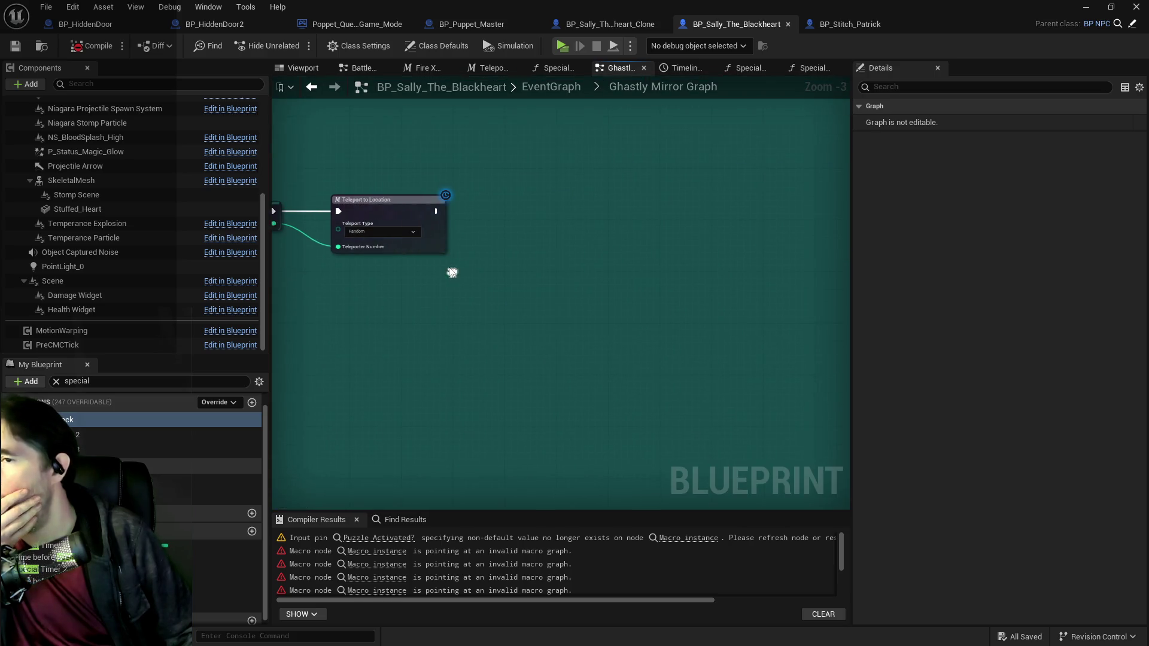
Step: Add a For Each Loop after Teleport to Location, placed to its right
{"action": "mouse_move", "coordinate": [502, 230]}
{"action": "left_mouse_down"}
{"action": "mouse_move", "coordinate": [382, 219]}
{"action": "mouse_move", "coordinate": [502, 213]}
{"action": "left_mouse_up"}
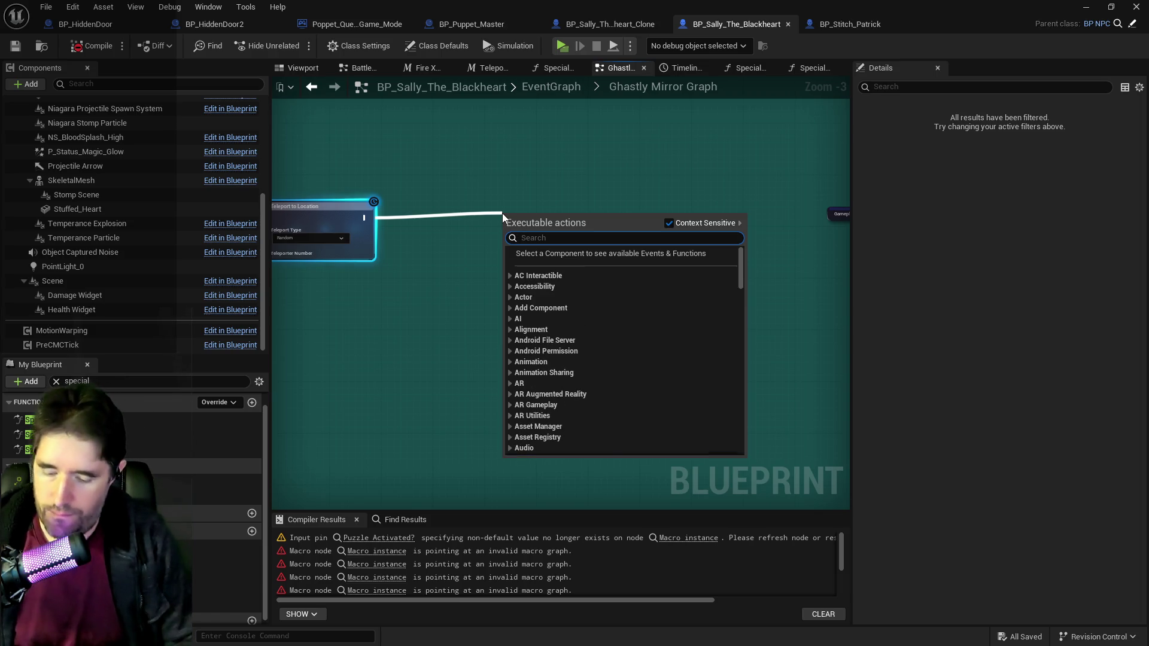
{"action": "type", "text": "for each"}
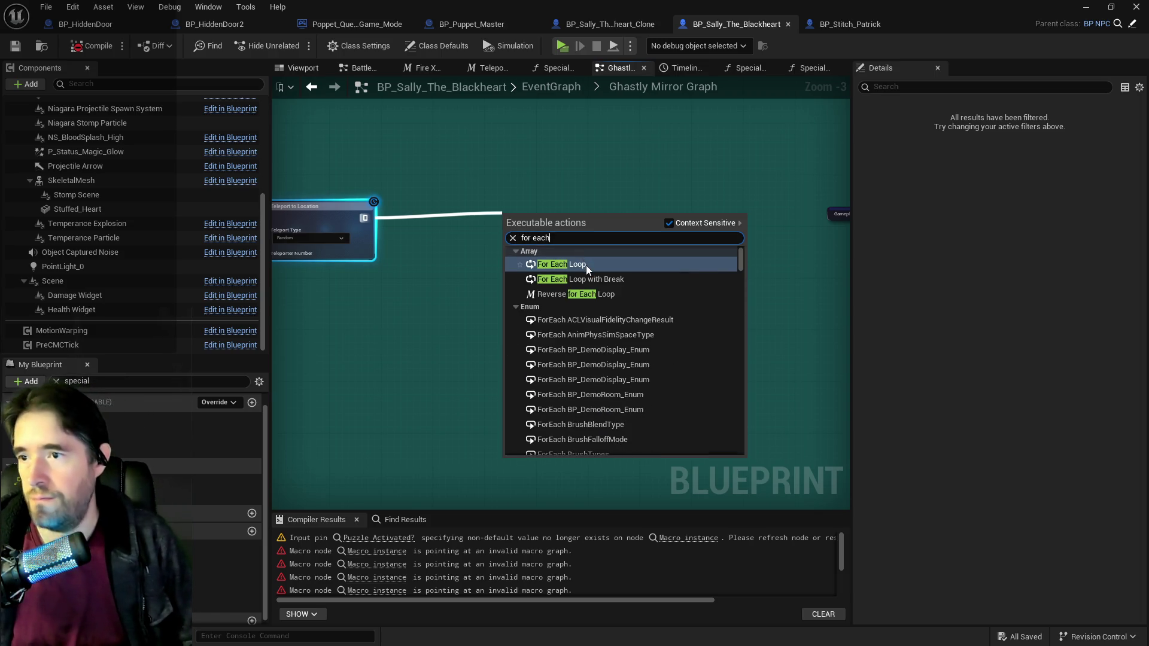
{"action": "left_click", "coordinate": [587, 265]}
{"action": "left_click_drag", "start_coordinate": [564, 217], "coordinate": [619, 216]}
{"action": "left_click_drag", "start_coordinate": [521, 267], "coordinate": [563, 280]}
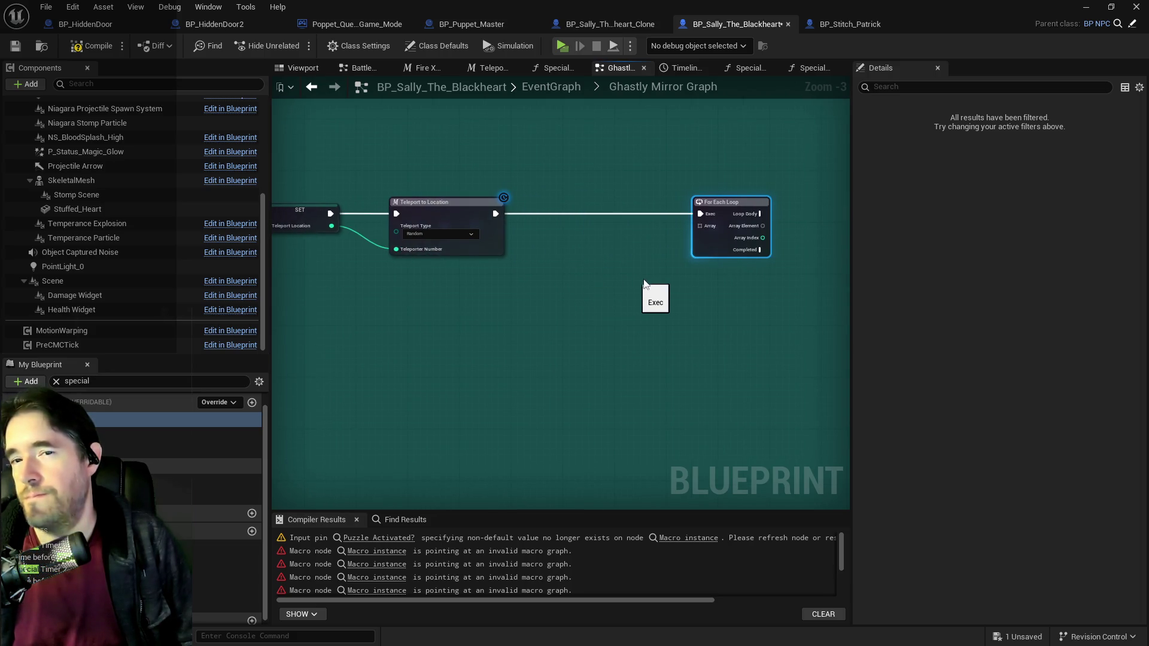
{"action": "left_click_drag", "start_coordinate": [653, 275], "coordinate": [711, 281]}
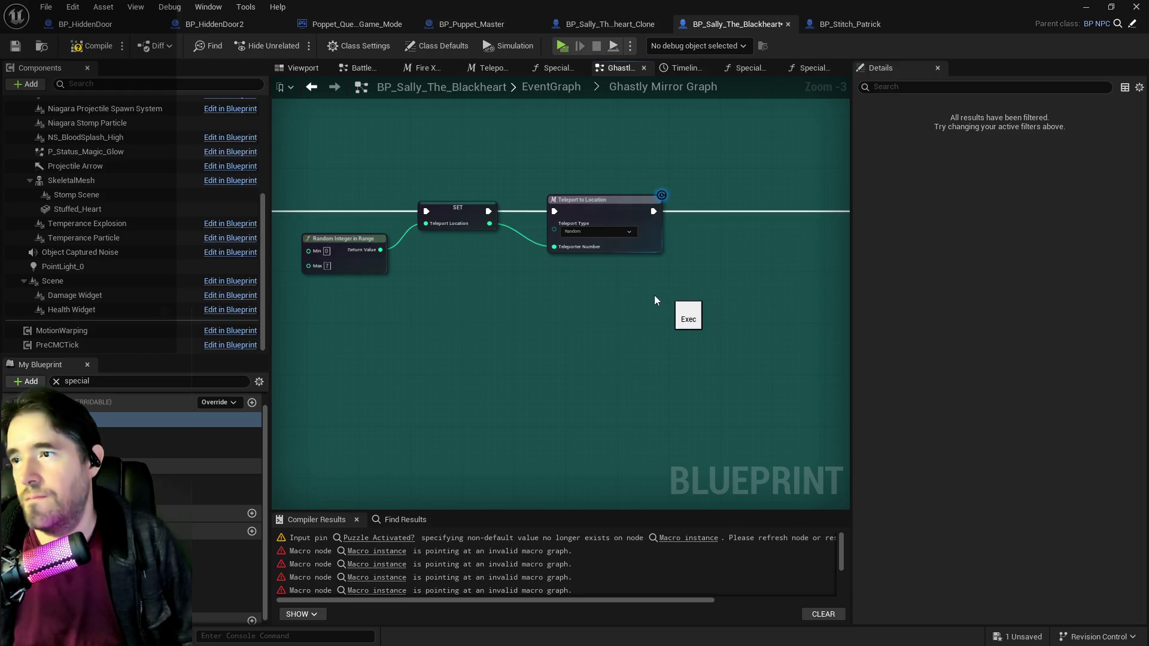
{"action": "scroll", "coordinate": [558, 305], "scroll_direction": "down", "scroll_amount": 2}
{"action": "left_click_drag", "start_coordinate": [558, 305], "coordinate": [738, 279]}
{"action": "left_click_drag", "start_coordinate": [572, 225], "coordinate": [694, 242]}
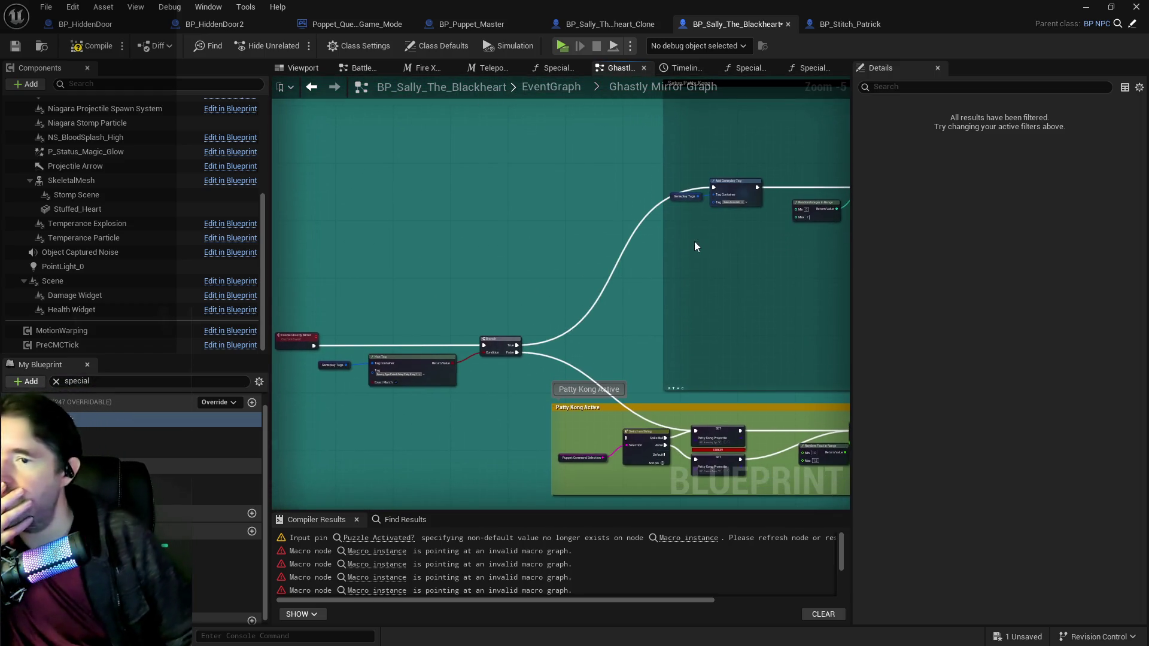
{"action": "left_click", "coordinate": [562, 86]}
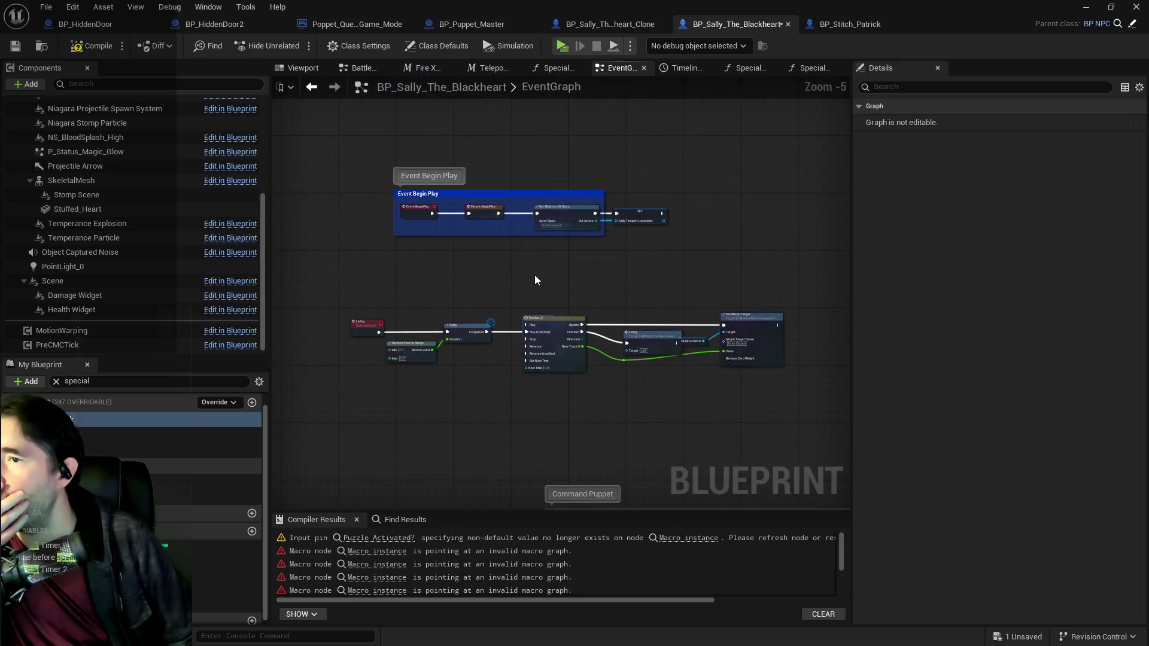
{"action": "scroll", "coordinate": [607, 274], "scroll_direction": "up", "scroll_amount": 3}
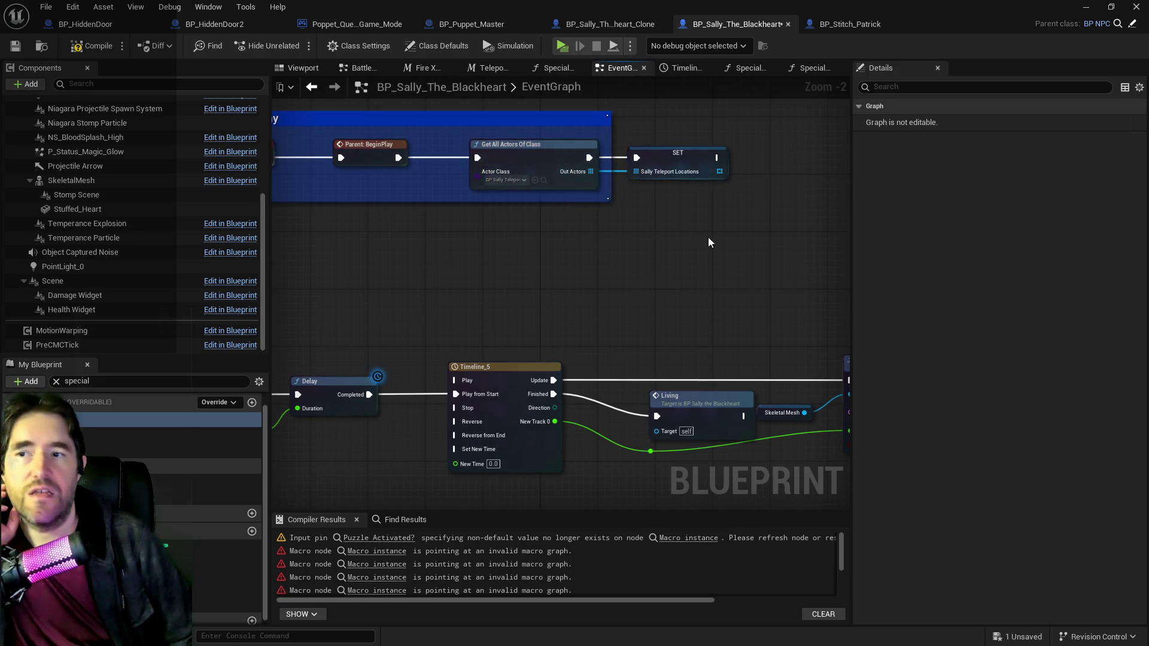
{"action": "left_click_drag", "start_coordinate": [711, 244], "coordinate": [626, 133]}
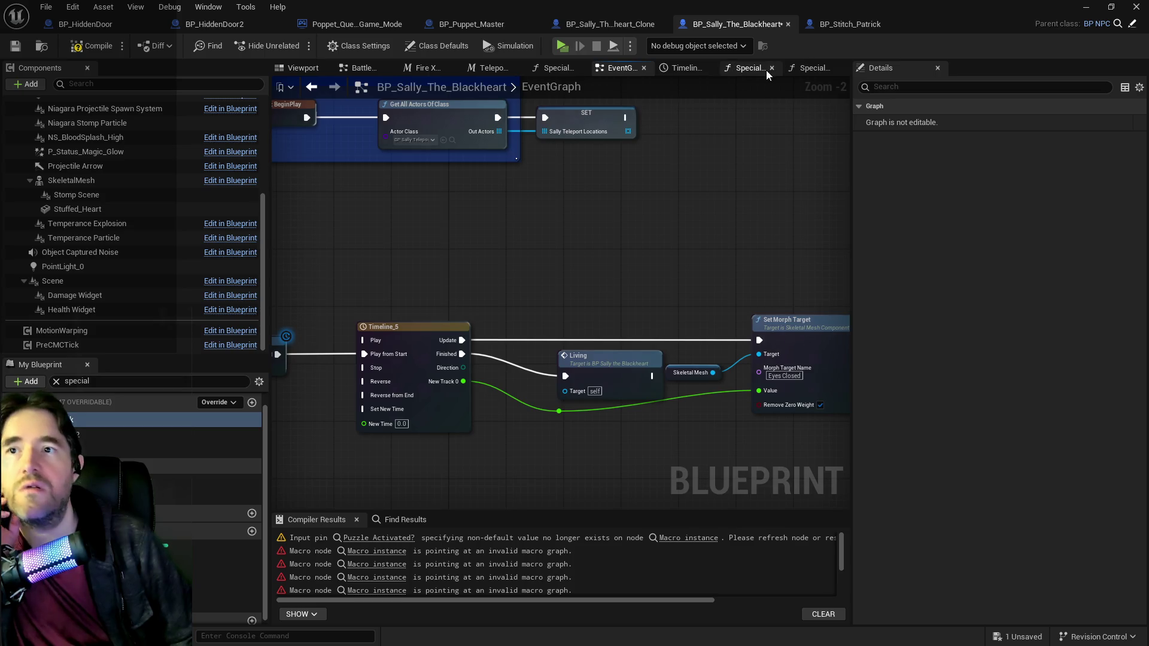
{"action": "left_click", "coordinate": [806, 70]}
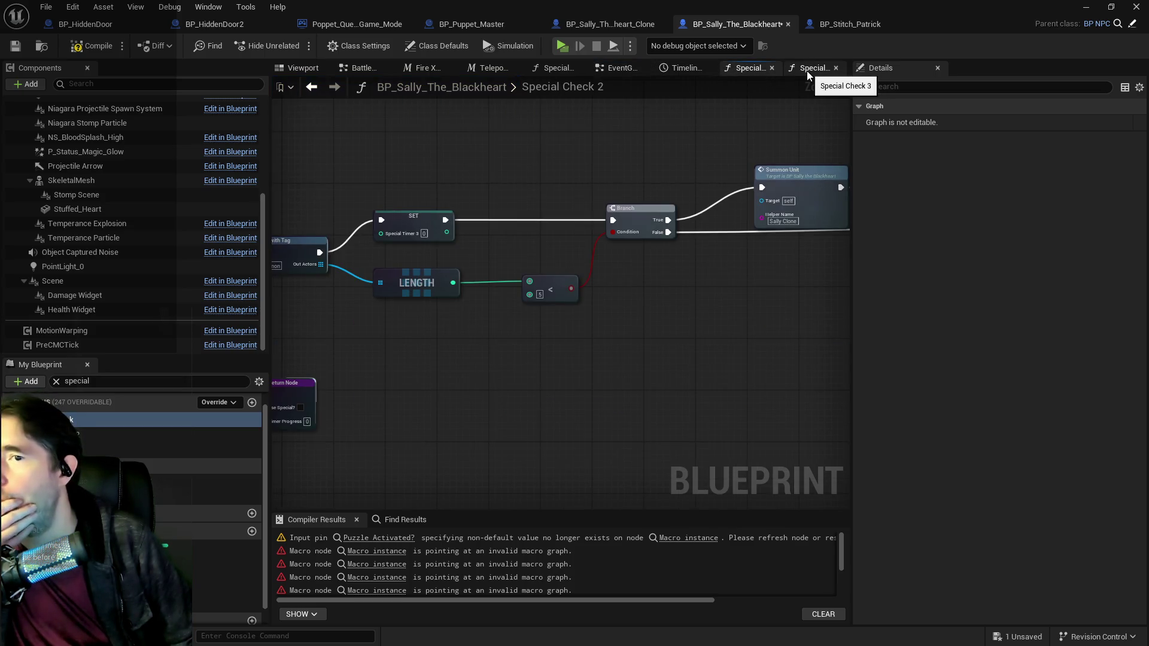
{"action": "key", "text": "alt+Left"}
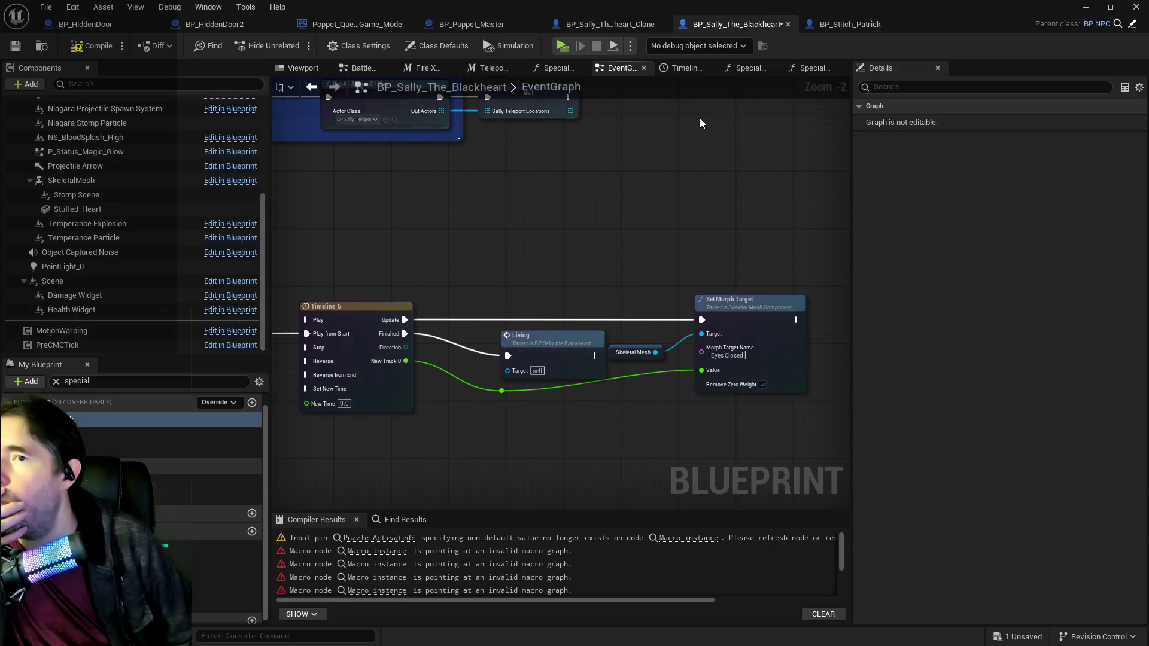
{"action": "scroll", "coordinate": [658, 131], "scroll_direction": "down", "scroll_amount": 3}
{"action": "left_click_drag", "start_coordinate": [587, 178], "coordinate": [699, 175]}
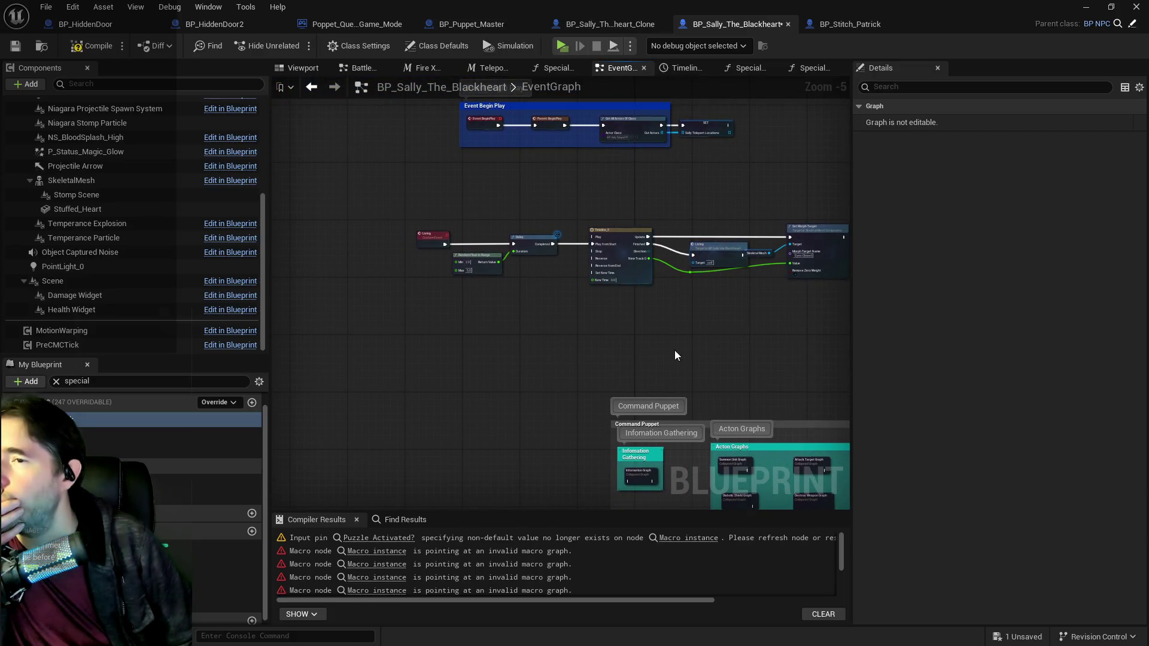
{"action": "left_click_drag", "start_coordinate": [674, 350], "coordinate": [570, 113]}
{"action": "scroll", "coordinate": [590, 344], "scroll_direction": "down", "scroll_amount": 2}
{"action": "left_click_drag", "start_coordinate": [590, 344], "coordinate": [574, 396]}
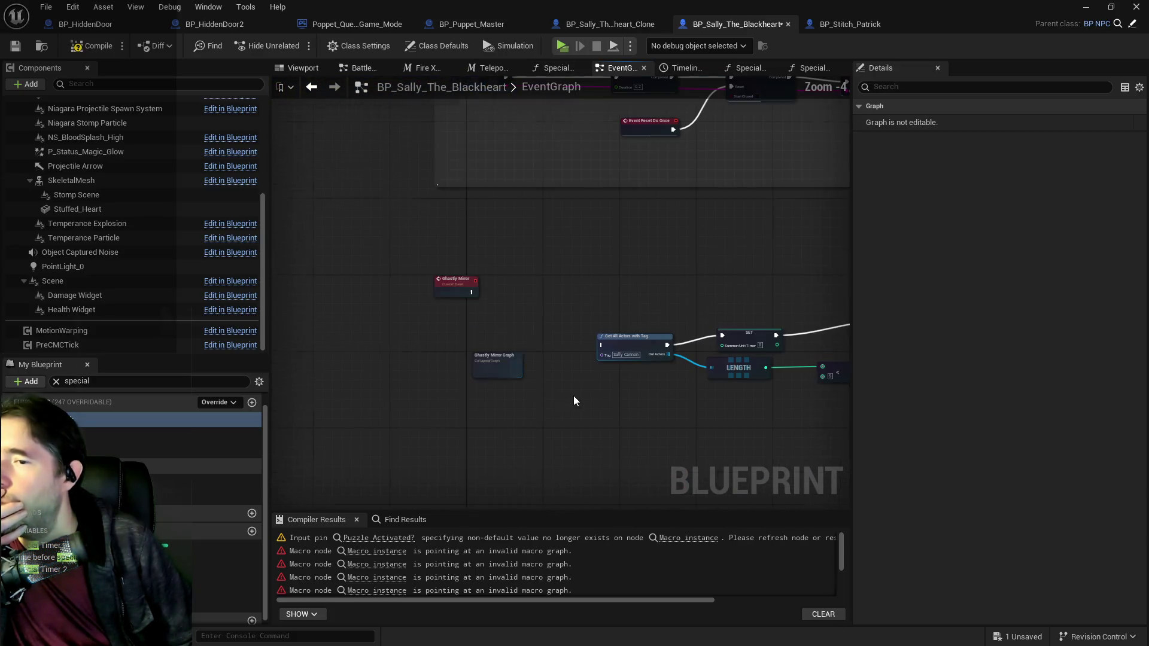
{"action": "double_click", "coordinate": [497, 362]}
Step: Add a Get Sally Teleport Locations node and connect it to the For Each Loop's Array pin
{"action": "scroll", "coordinate": [538, 250], "scroll_direction": "up", "scroll_amount": 8}
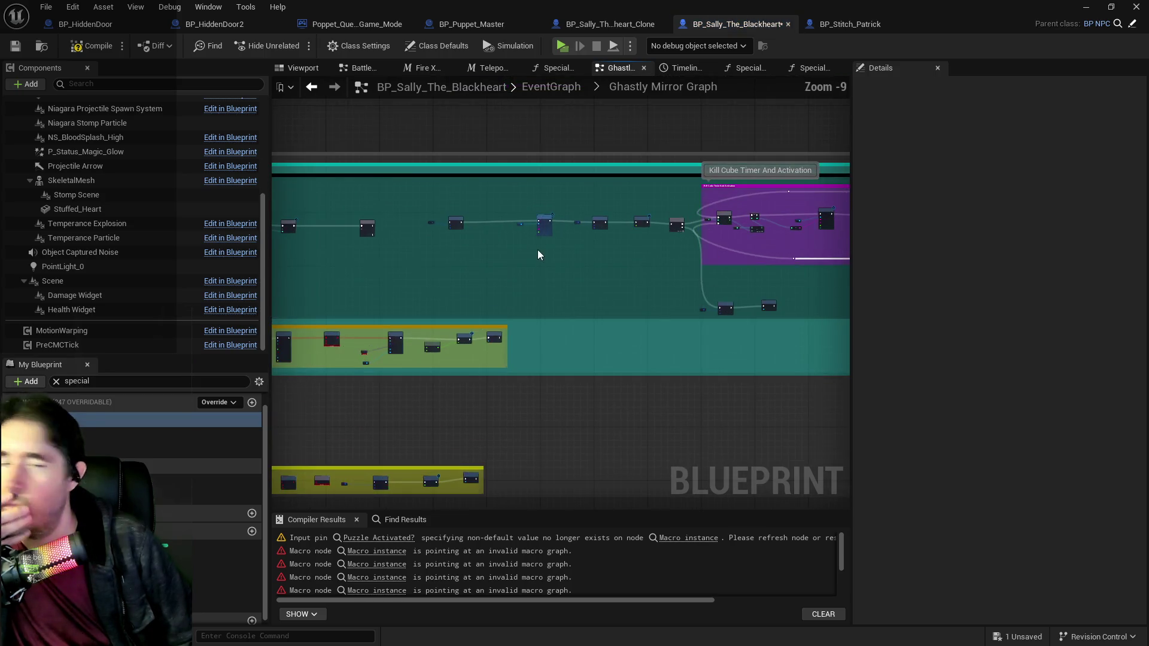
{"action": "scroll", "coordinate": [536, 294], "scroll_direction": "up", "scroll_amount": 3}
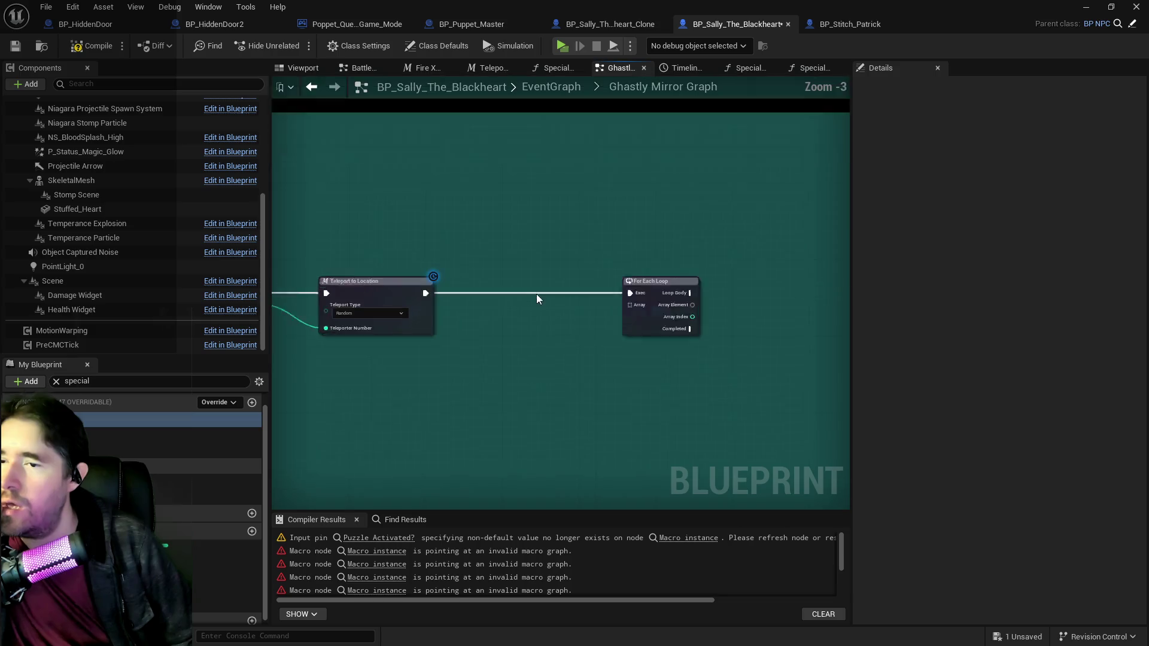
{"action": "right_click", "coordinate": [528, 346]}
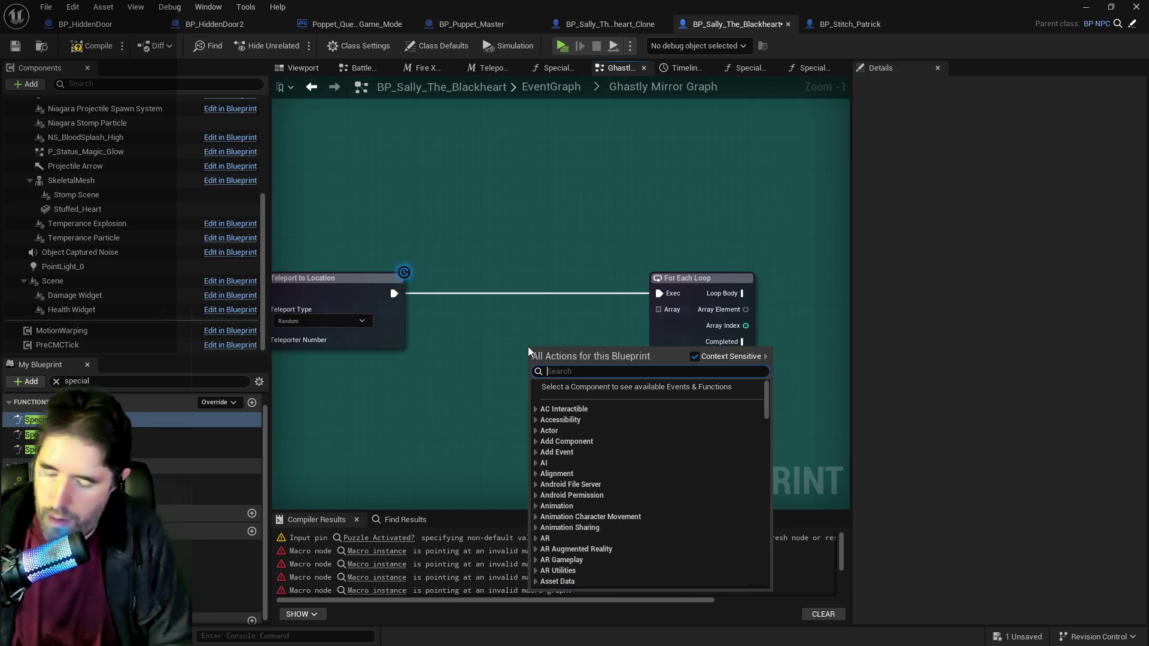
{"action": "type", "text": "get sally tel"}
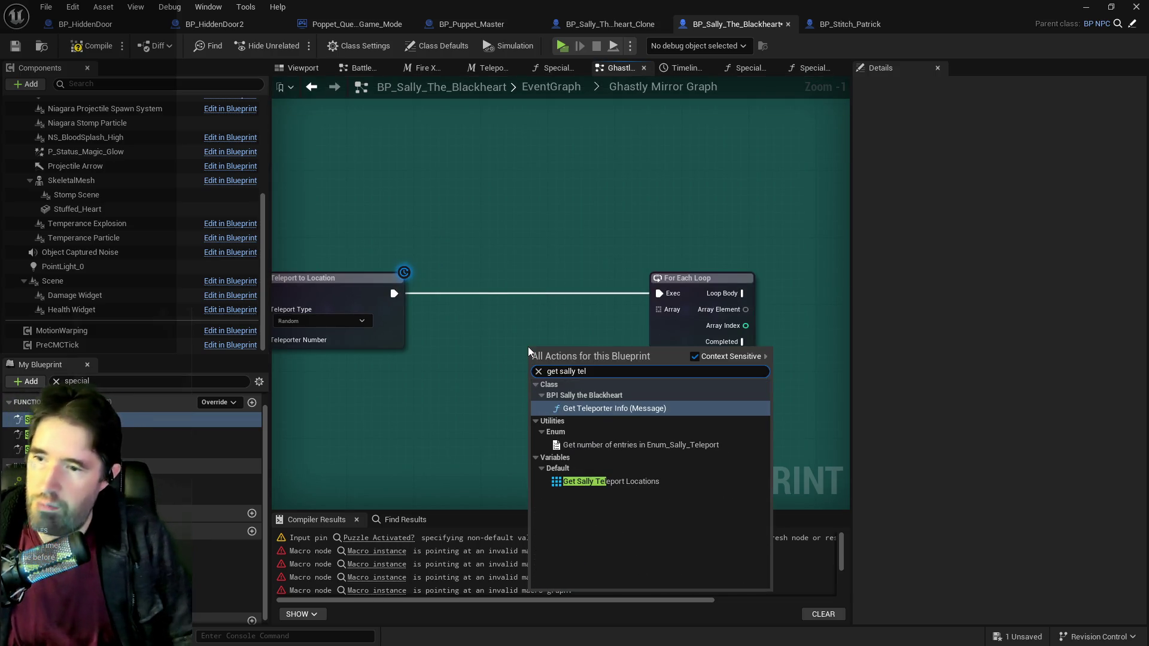
{"action": "left_click", "coordinate": [610, 481]}
{"action": "left_click_drag", "start_coordinate": [614, 348], "coordinate": [659, 309]}
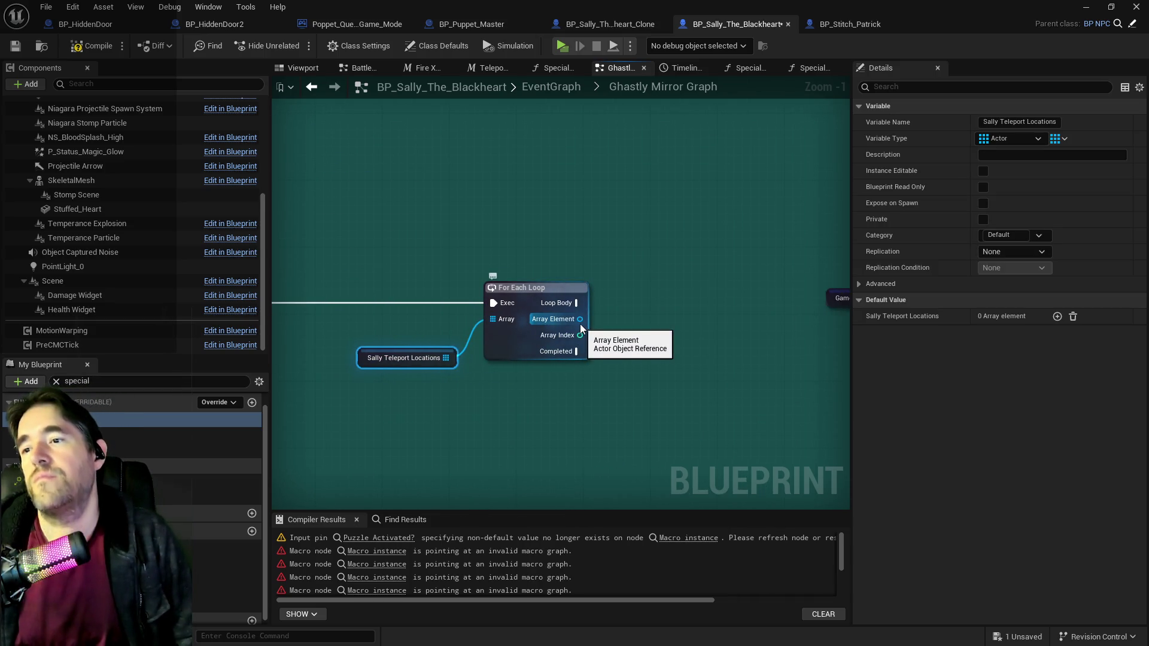
{"action": "left_click_drag", "start_coordinate": [370, 367], "coordinate": [353, 336]}
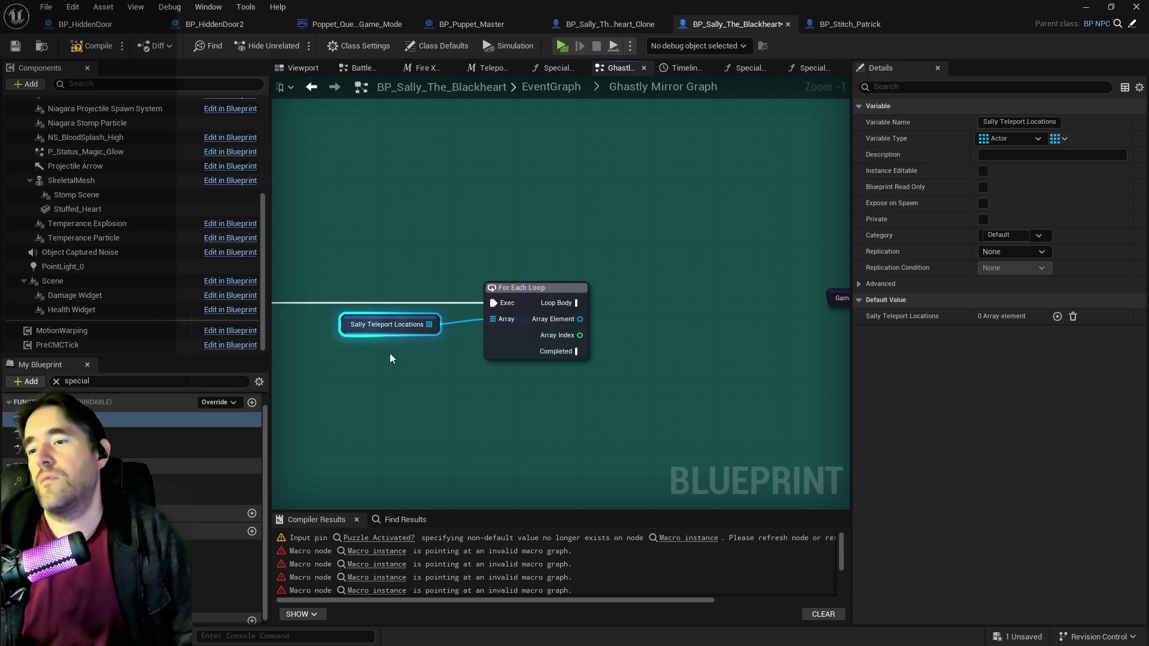
{"action": "mouse_move", "coordinate": [437, 399]}
{"action": "left_mouse_down"}
{"action": "mouse_move", "coordinate": [561, 337]}
{"action": "mouse_move", "coordinate": [700, 303]}
{"action": "mouse_move", "coordinate": [484, 318]}
{"action": "left_mouse_up"}
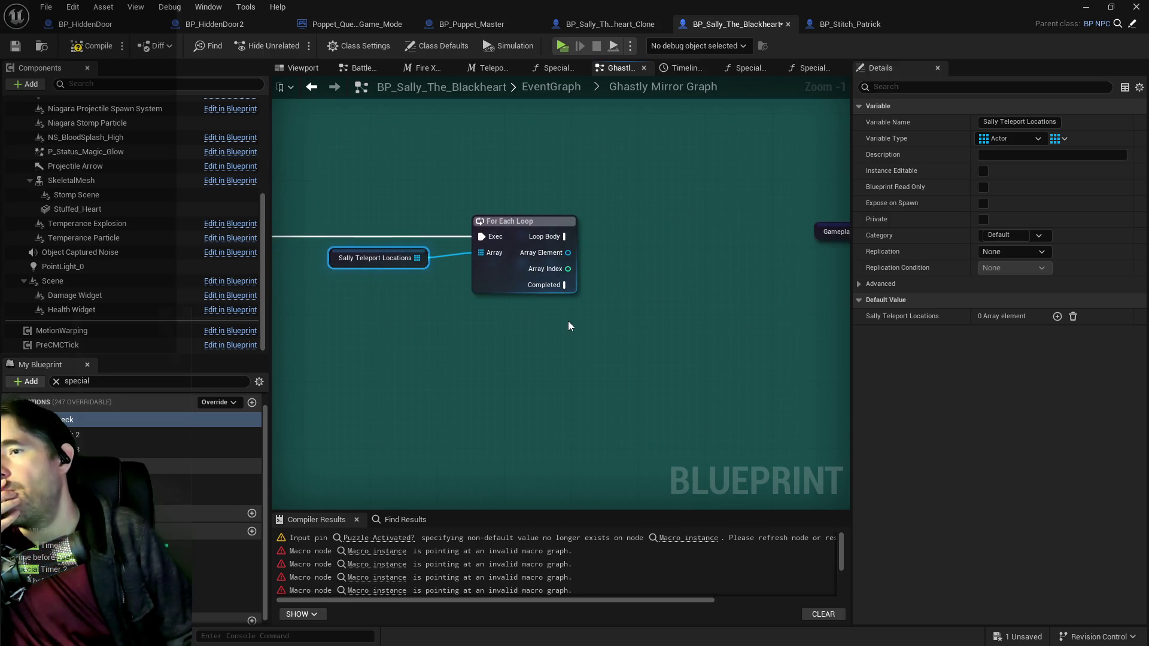
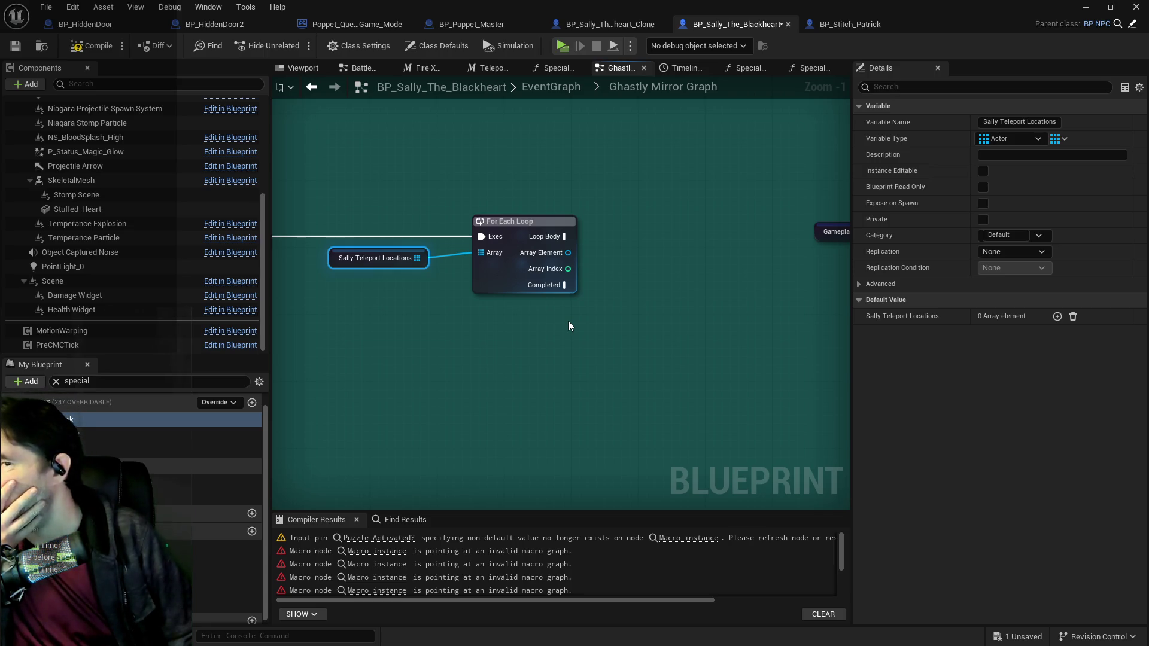
Step: Raise the ==, Branch, Get Teleporter Info, For Each Loop and Sally Teleport Locations nodes into one row
{"action": "left_click_drag", "start_coordinate": [569, 322], "coordinate": [723, 313]}
{"action": "scroll", "coordinate": [648, 343], "scroll_direction": "down", "scroll_amount": 4}
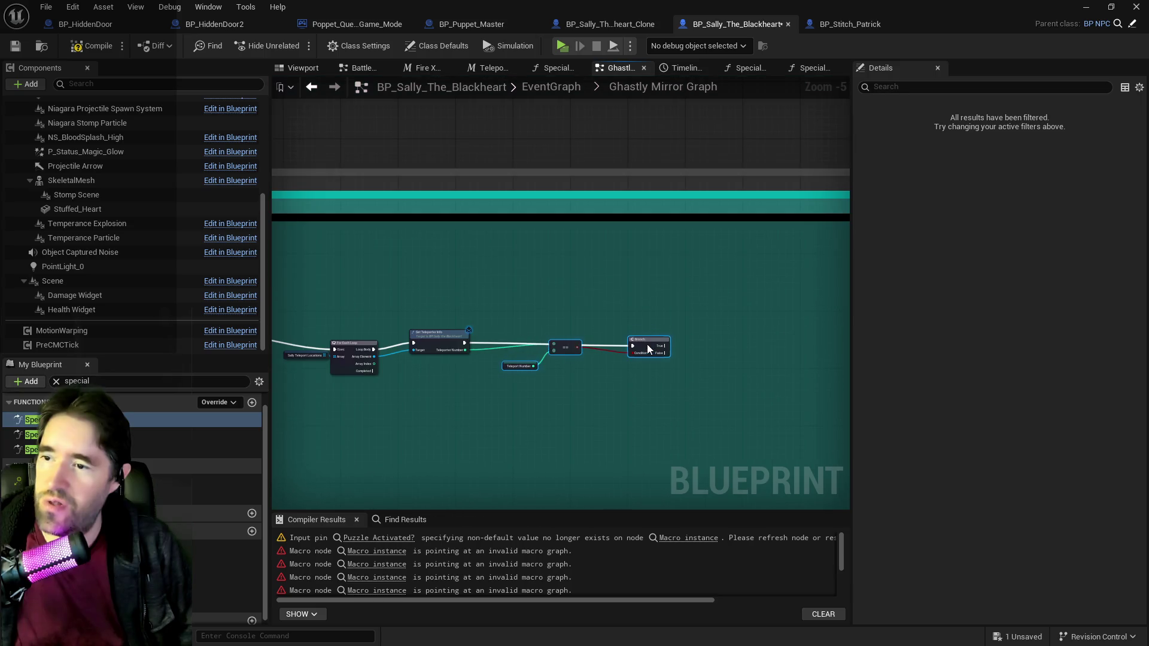
{"action": "left_click", "coordinate": [561, 345]}
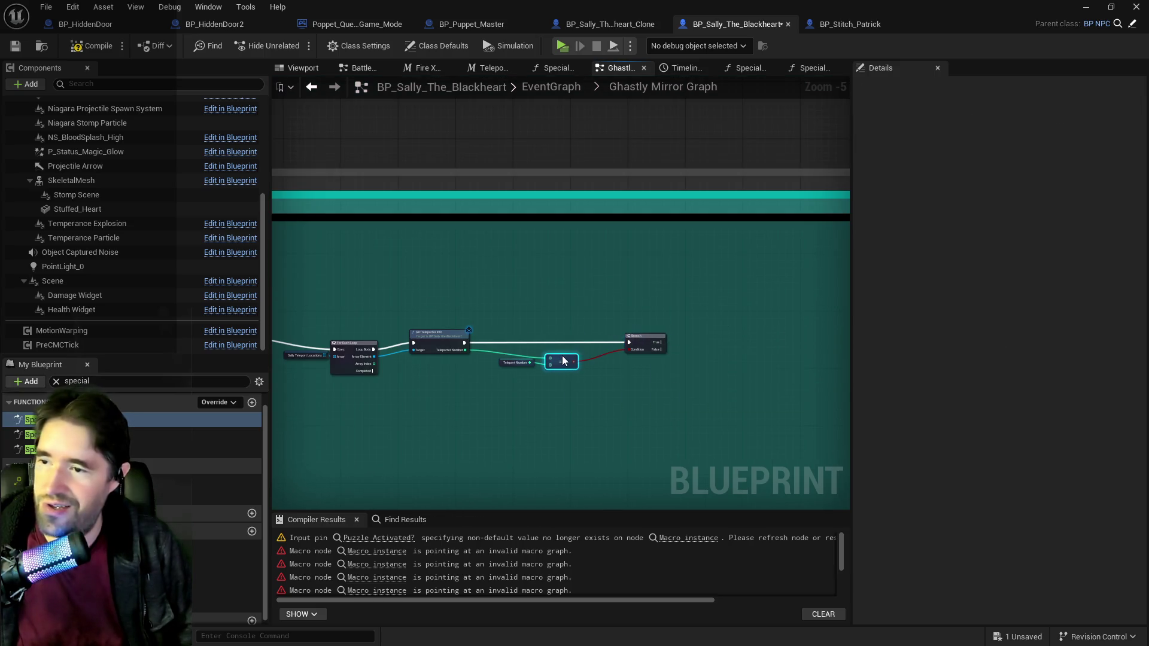
{"action": "left_click_drag", "start_coordinate": [562, 360], "coordinate": [563, 354]}
{"action": "mouse_move", "coordinate": [677, 323]}
{"action": "left_mouse_down"}
{"action": "mouse_move", "coordinate": [475, 360]}
{"action": "mouse_move", "coordinate": [448, 340]}
{"action": "left_mouse_up"}
{"action": "left_click_drag", "start_coordinate": [295, 426], "coordinate": [502, 429]}
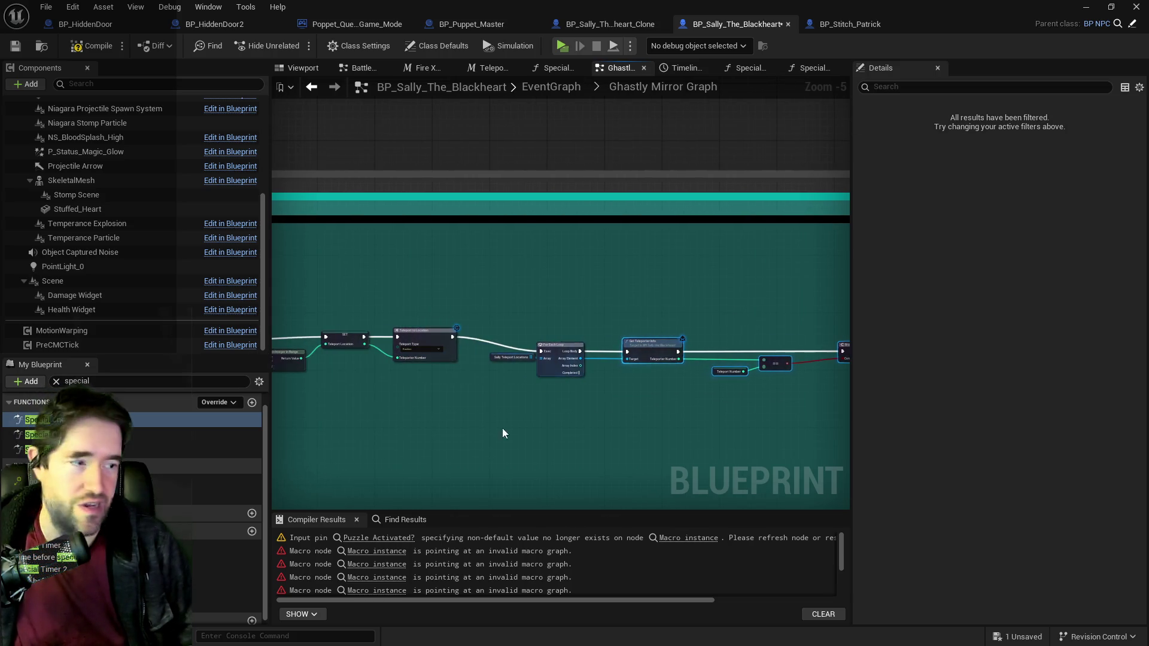
{"action": "mouse_move", "coordinate": [473, 323]}
{"action": "left_mouse_down"}
{"action": "mouse_move", "coordinate": [909, 379]}
{"action": "mouse_move", "coordinate": [753, 410]}
{"action": "left_mouse_up"}
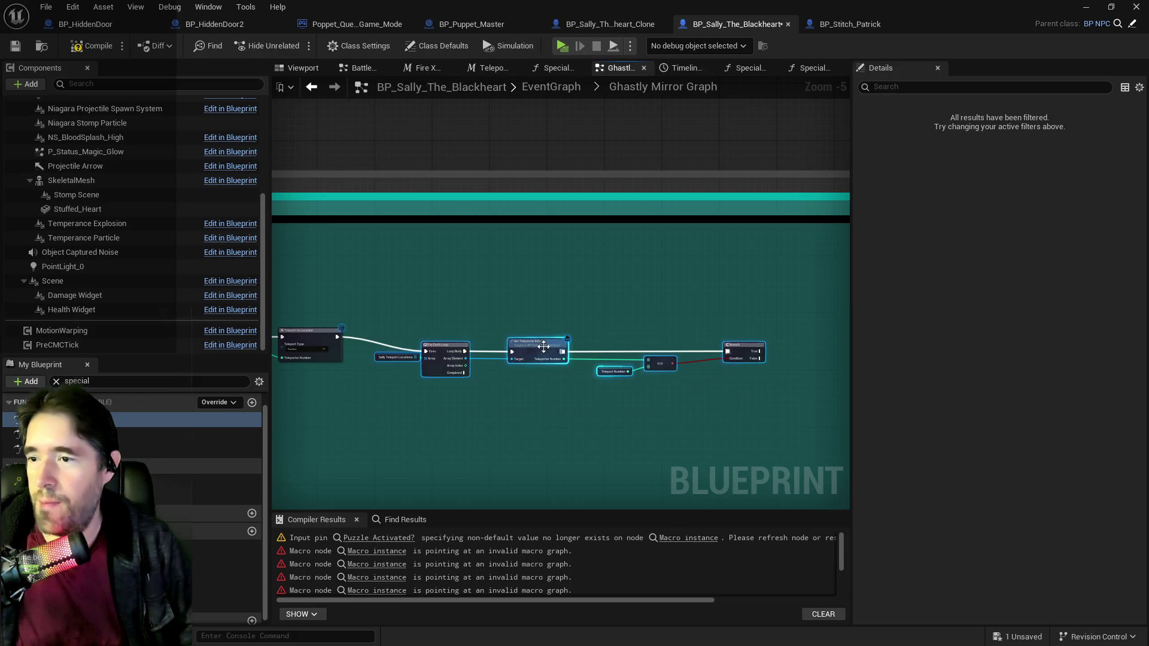
{"action": "left_click_drag", "start_coordinate": [543, 346], "coordinate": [548, 333]}
{"action": "left_click", "coordinate": [588, 368]}
Step: Pan along the teleporter check chain up to Random Integer in Range to review the alignment
{"action": "mouse_move", "coordinate": [604, 382]}
{"action": "left_mouse_down"}
{"action": "mouse_move", "coordinate": [535, 367]}
{"action": "mouse_move", "coordinate": [372, 368]}
{"action": "mouse_move", "coordinate": [726, 383]}
{"action": "left_mouse_up"}
{"action": "scroll", "coordinate": [535, 369], "scroll_direction": "up", "scroll_amount": 2}
{"action": "scroll", "coordinate": [434, 368], "scroll_direction": "down", "scroll_amount": 1}
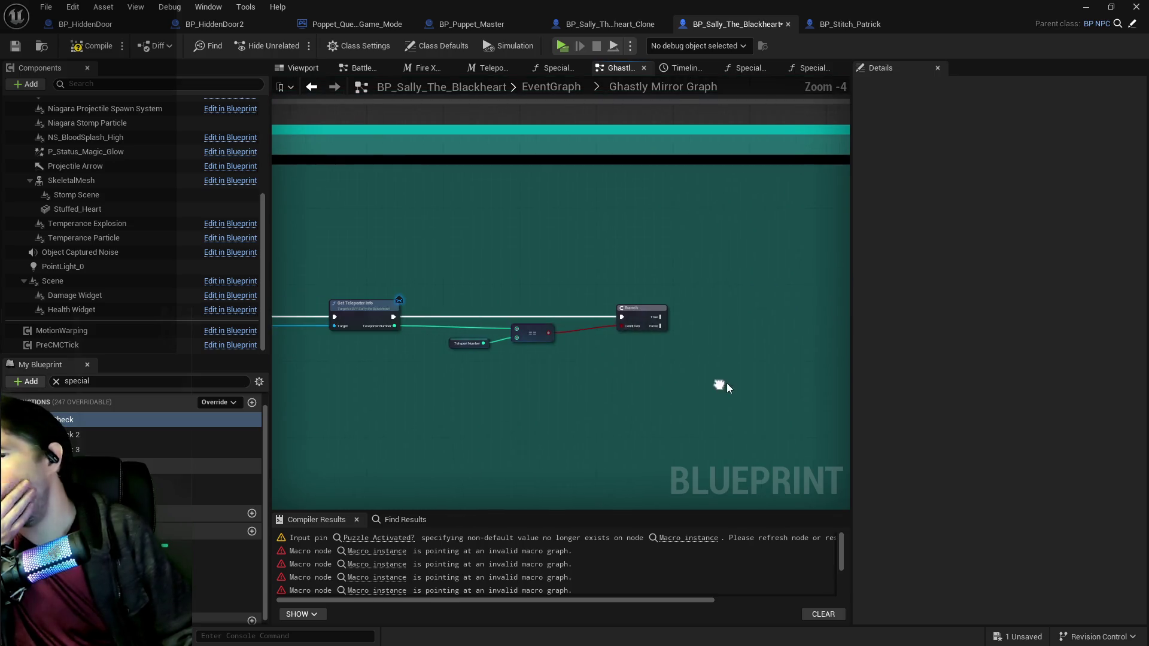
{"action": "mouse_move", "coordinate": [612, 371]}
{"action": "left_mouse_down"}
{"action": "mouse_move", "coordinate": [726, 341]}
{"action": "mouse_move", "coordinate": [745, 352]}
{"action": "left_mouse_up"}
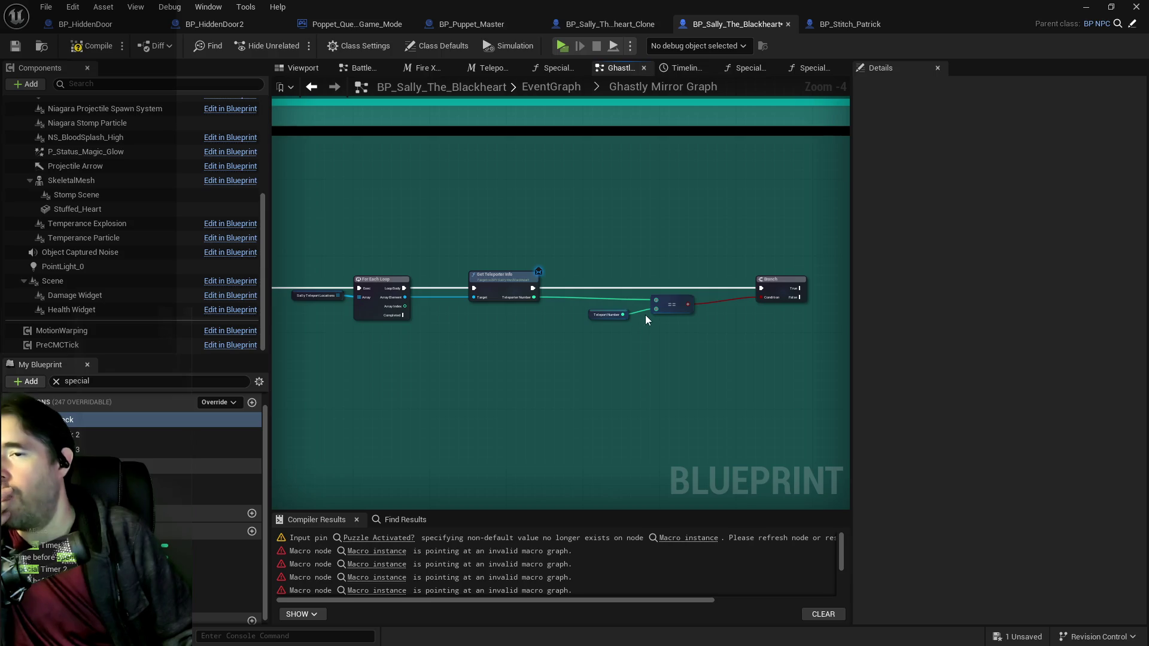
{"action": "mouse_move", "coordinate": [732, 353]}
{"action": "left_mouse_down"}
{"action": "mouse_move", "coordinate": [556, 318]}
{"action": "mouse_move", "coordinate": [716, 324]}
{"action": "mouse_move", "coordinate": [521, 322]}
{"action": "left_mouse_up"}
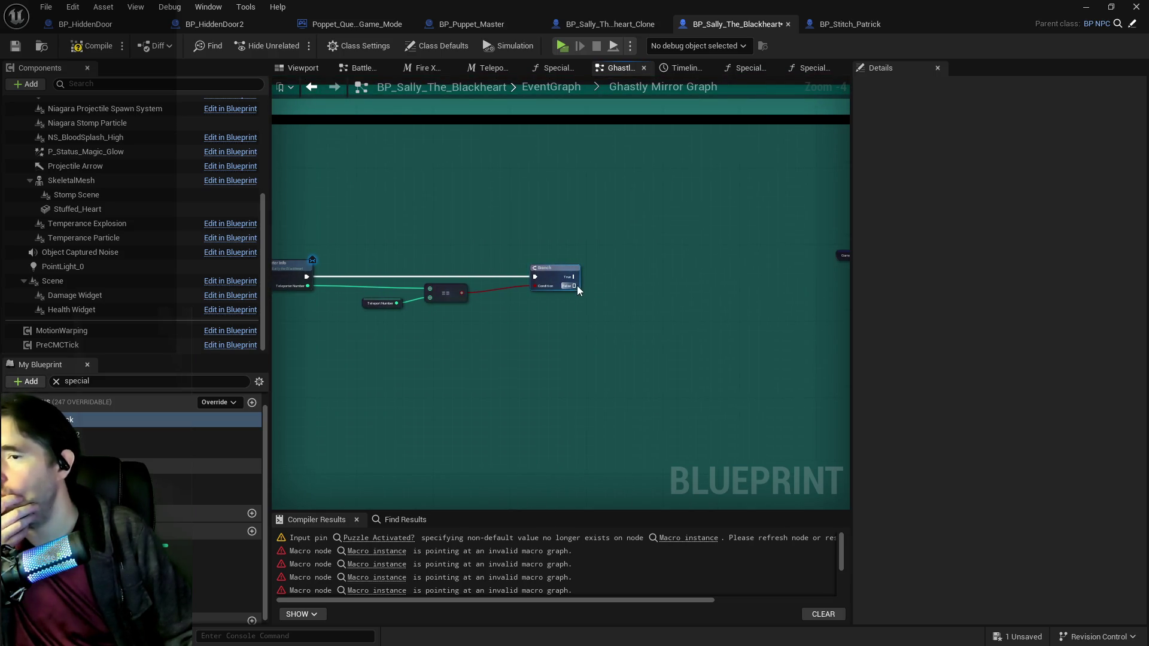
{"action": "scroll", "coordinate": [523, 291], "scroll_direction": "down", "scroll_amount": 3}
{"action": "scroll", "coordinate": [728, 292], "scroll_direction": "up", "scroll_amount": 3}
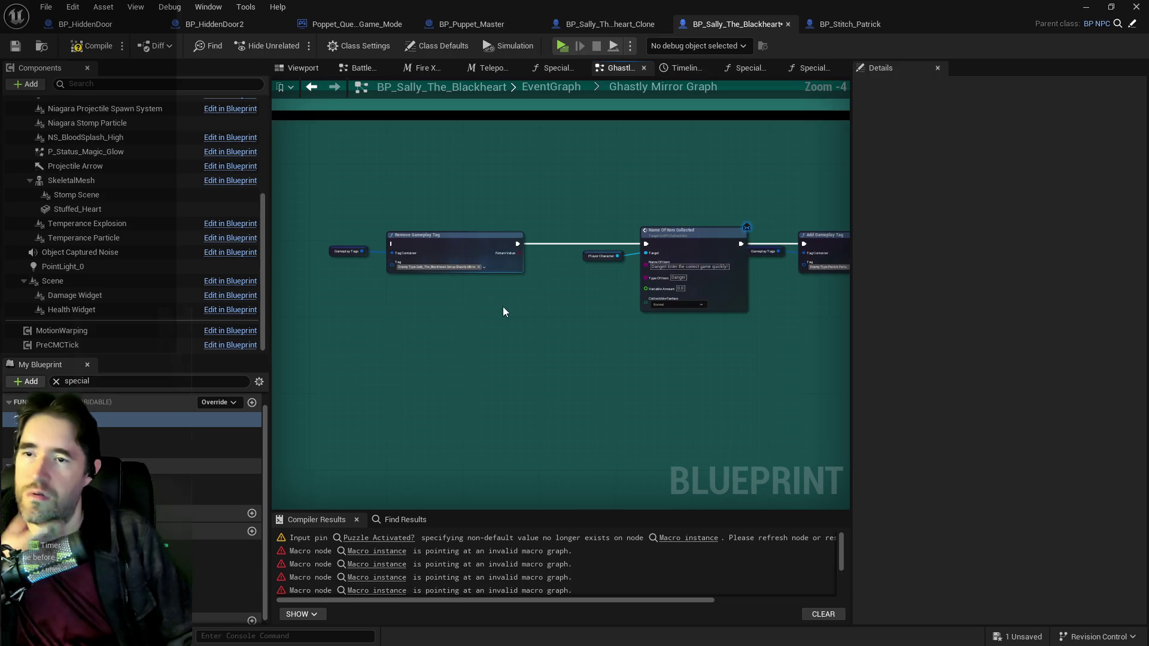
{"action": "scroll", "coordinate": [547, 259], "scroll_direction": "down", "scroll_amount": 2}
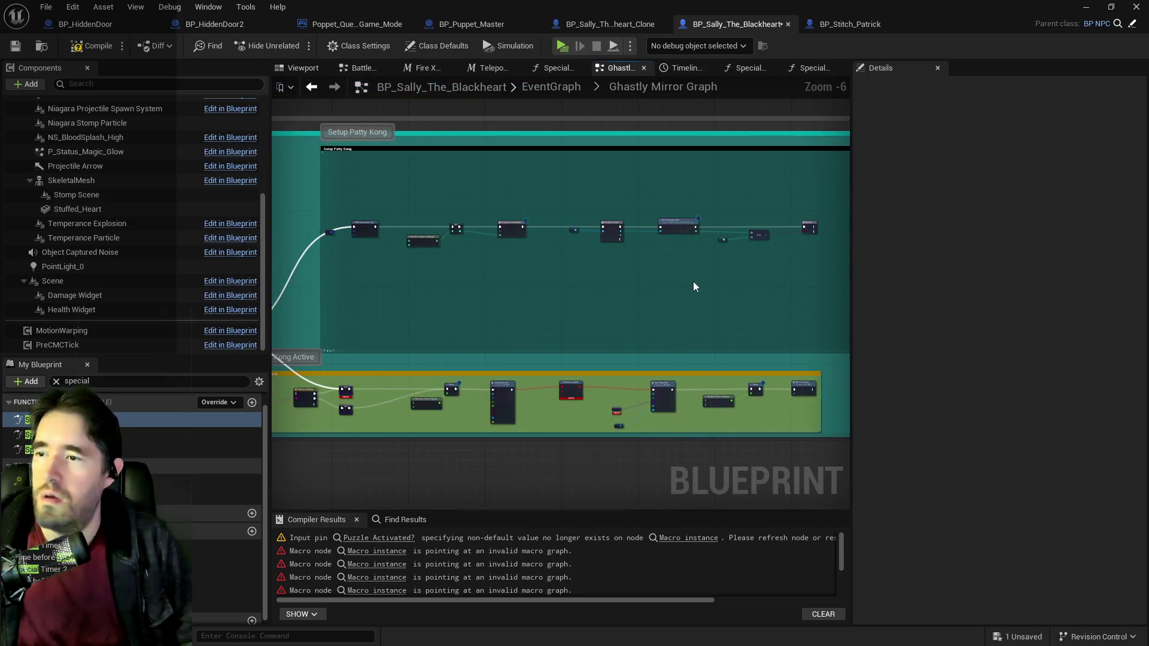
{"action": "scroll", "coordinate": [574, 244], "scroll_direction": "up", "scroll_amount": 2}
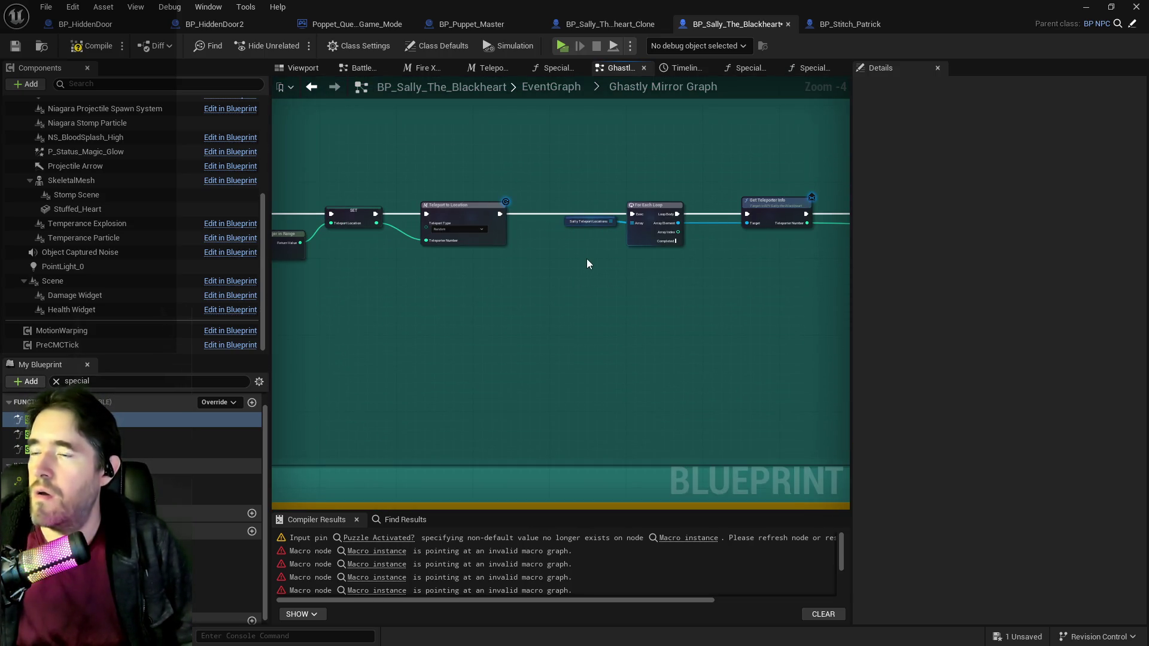
{"action": "mouse_move", "coordinate": [587, 259]}
{"action": "left_mouse_down"}
{"action": "mouse_move", "coordinate": [693, 226]}
{"action": "mouse_move", "coordinate": [555, 255]}
{"action": "mouse_move", "coordinate": [590, 280]}
{"action": "left_mouse_up"}
{"action": "double_click", "coordinate": [515, 214]}
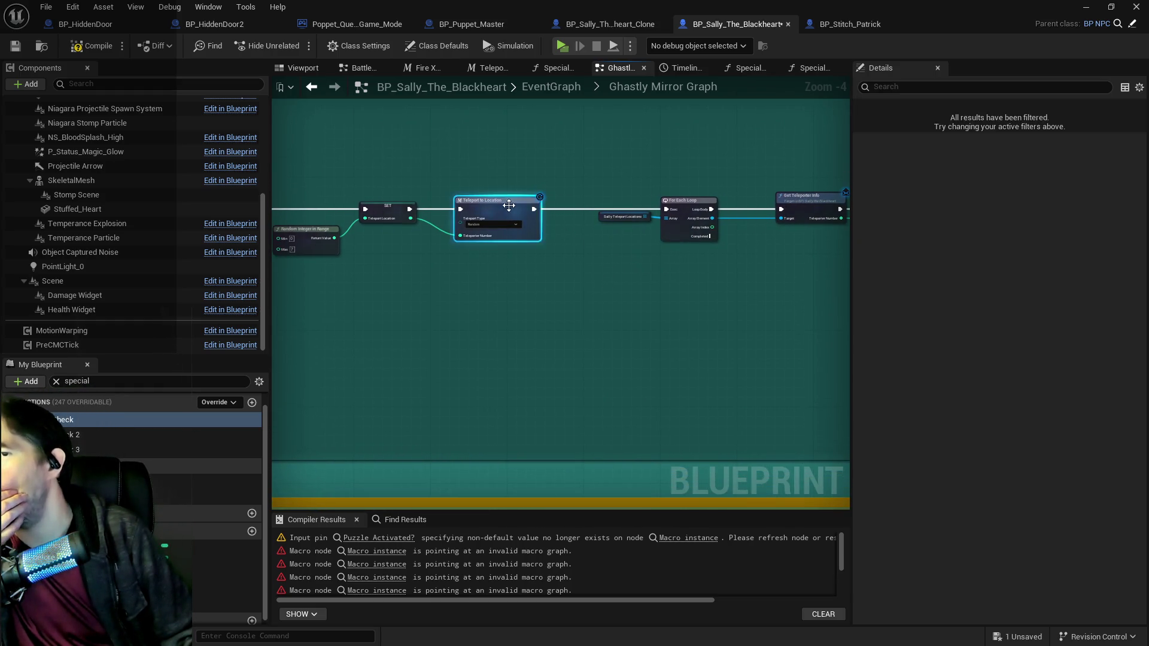
{"action": "scroll", "coordinate": [515, 214], "scroll_direction": "down", "scroll_amount": 4}
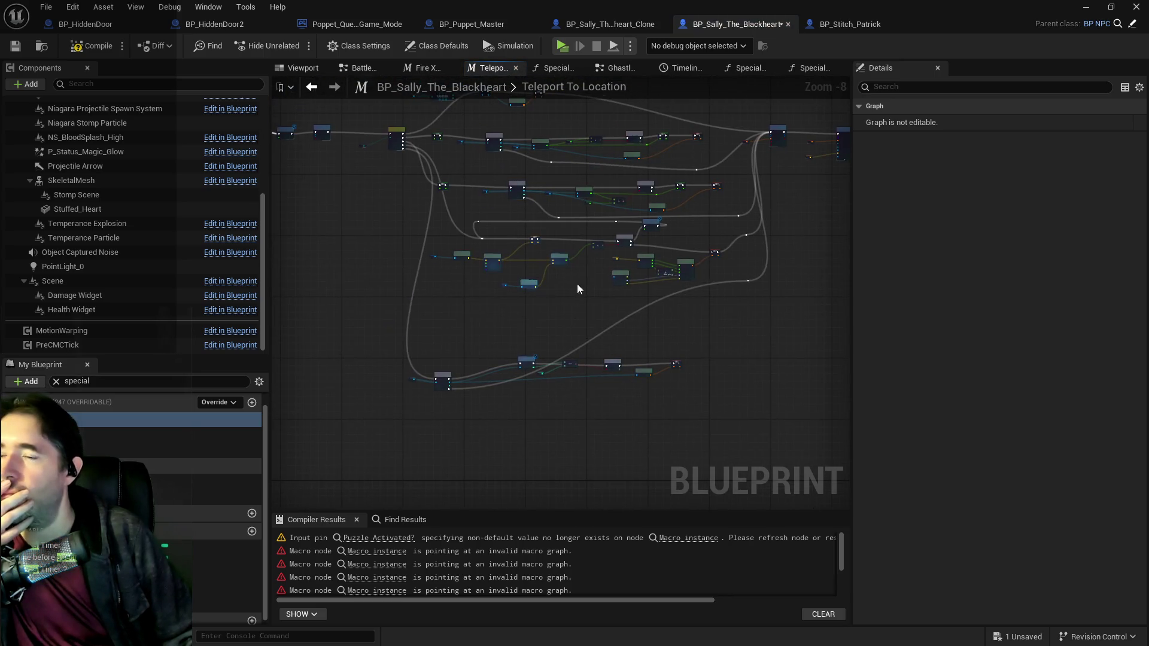
{"action": "scroll", "coordinate": [477, 308], "scroll_direction": "up", "scroll_amount": 1}
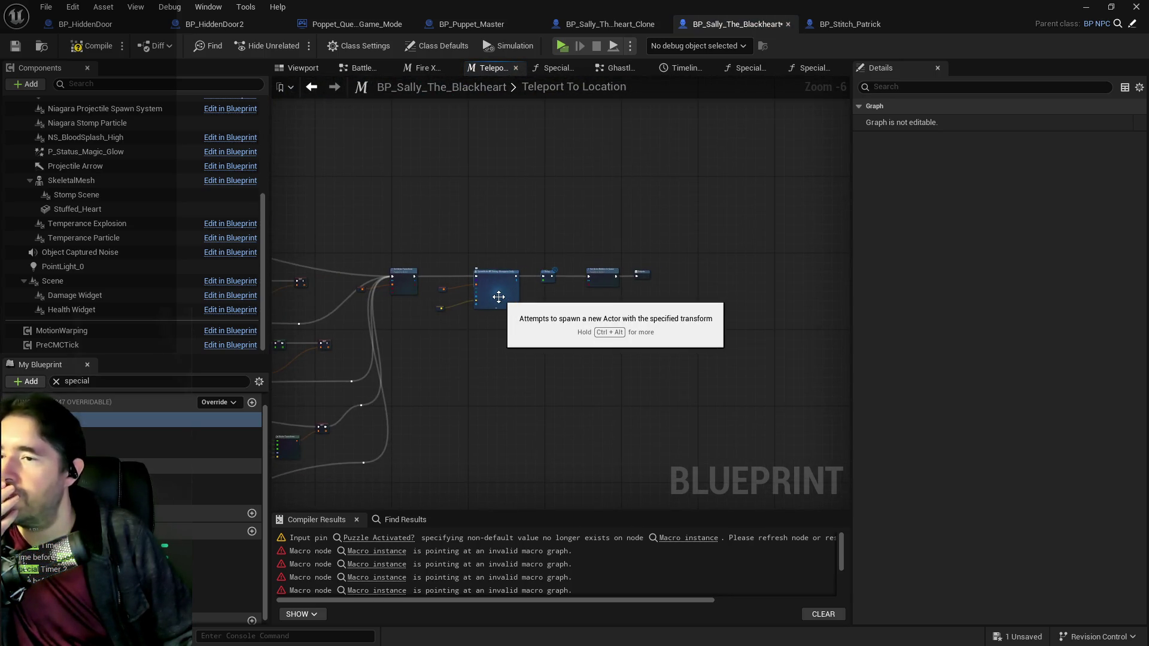
{"action": "scroll", "coordinate": [498, 297], "scroll_direction": "up", "scroll_amount": 3}
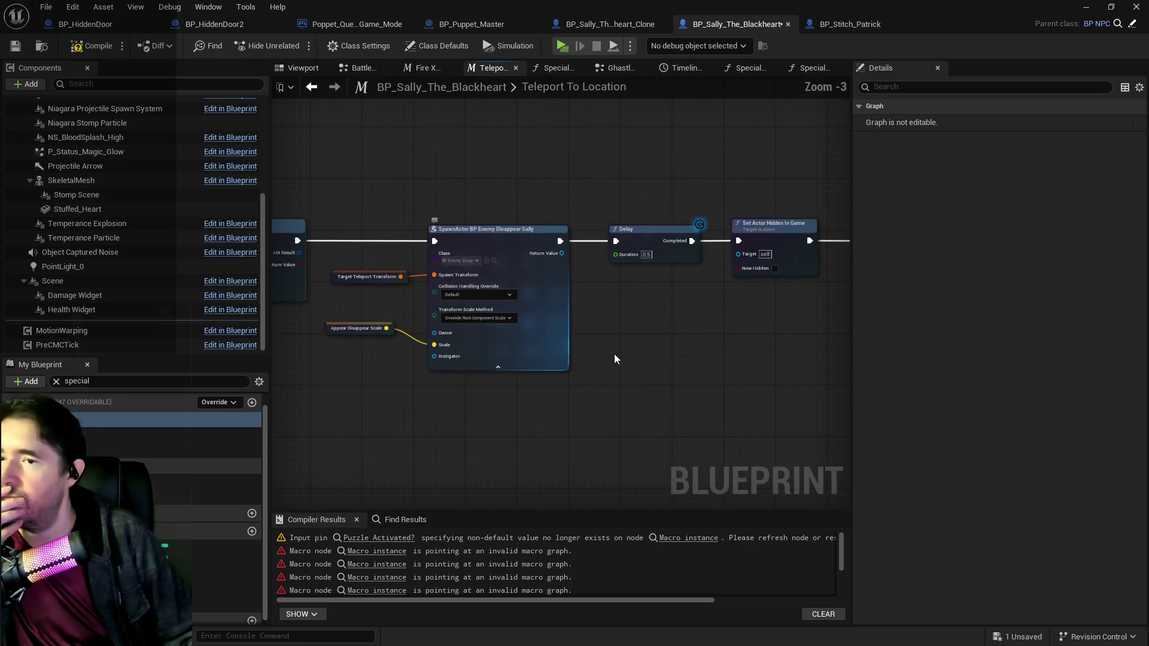
{"action": "scroll", "coordinate": [619, 360], "scroll_direction": "down", "scroll_amount": 2}
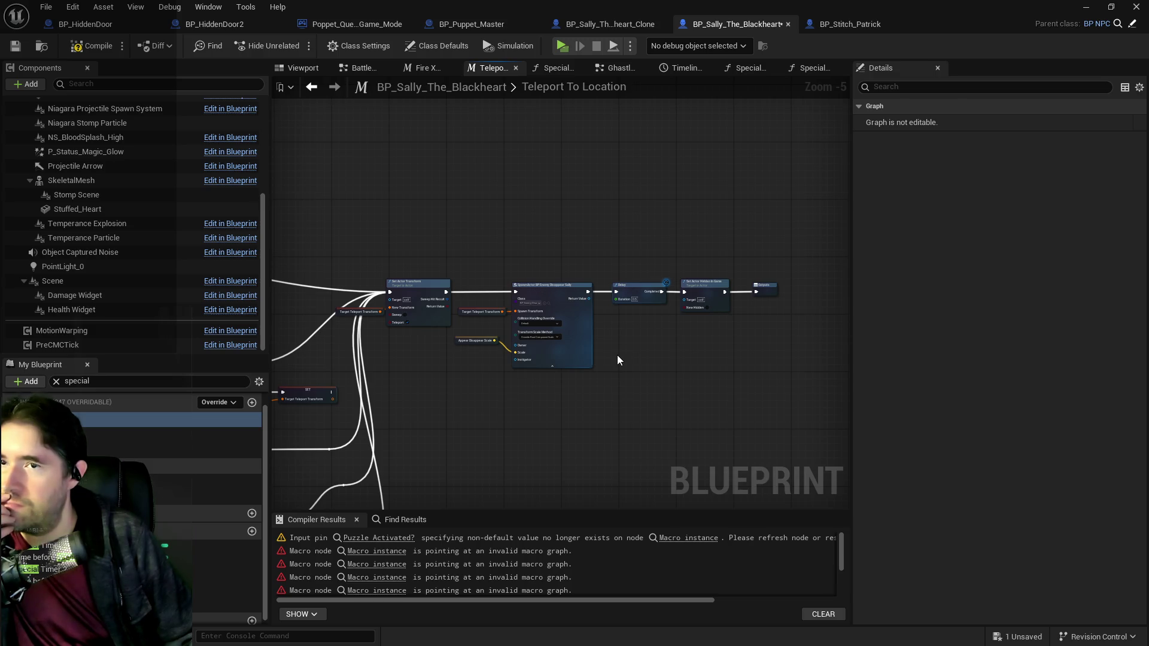
Step: Move Teleport to Location past the Branch and wire the Branch's True output into it
{"action": "left_click", "coordinate": [620, 68]}
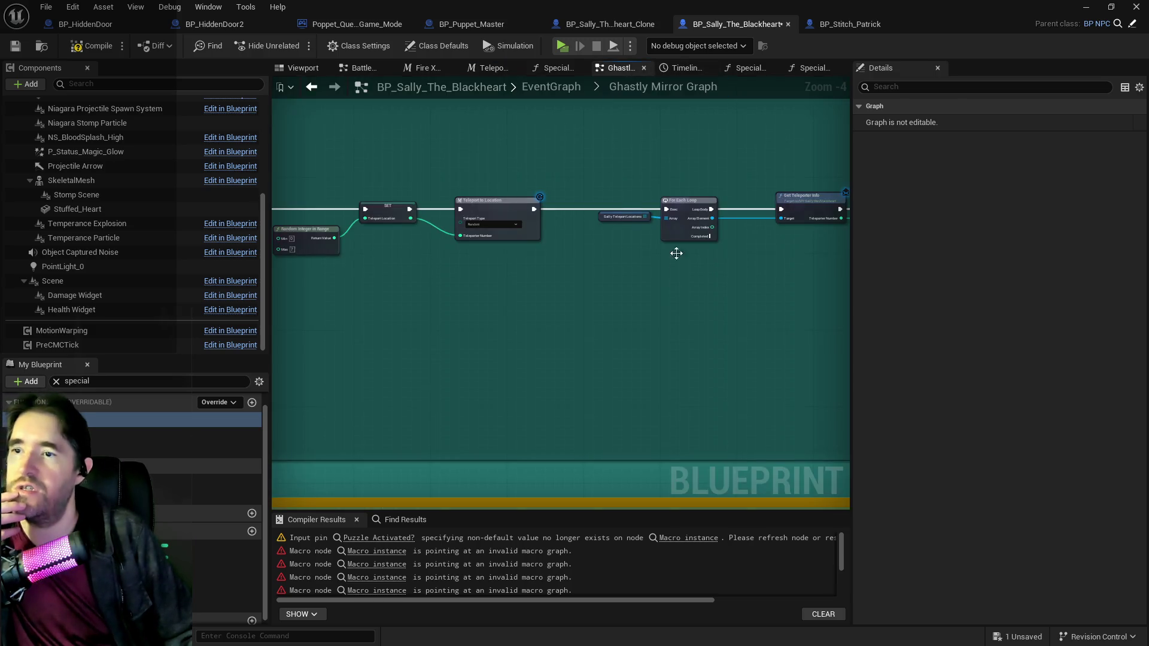
{"action": "scroll", "coordinate": [553, 286], "scroll_direction": "down", "scroll_amount": 3}
{"action": "scroll", "coordinate": [504, 257], "scroll_direction": "up", "scroll_amount": 3}
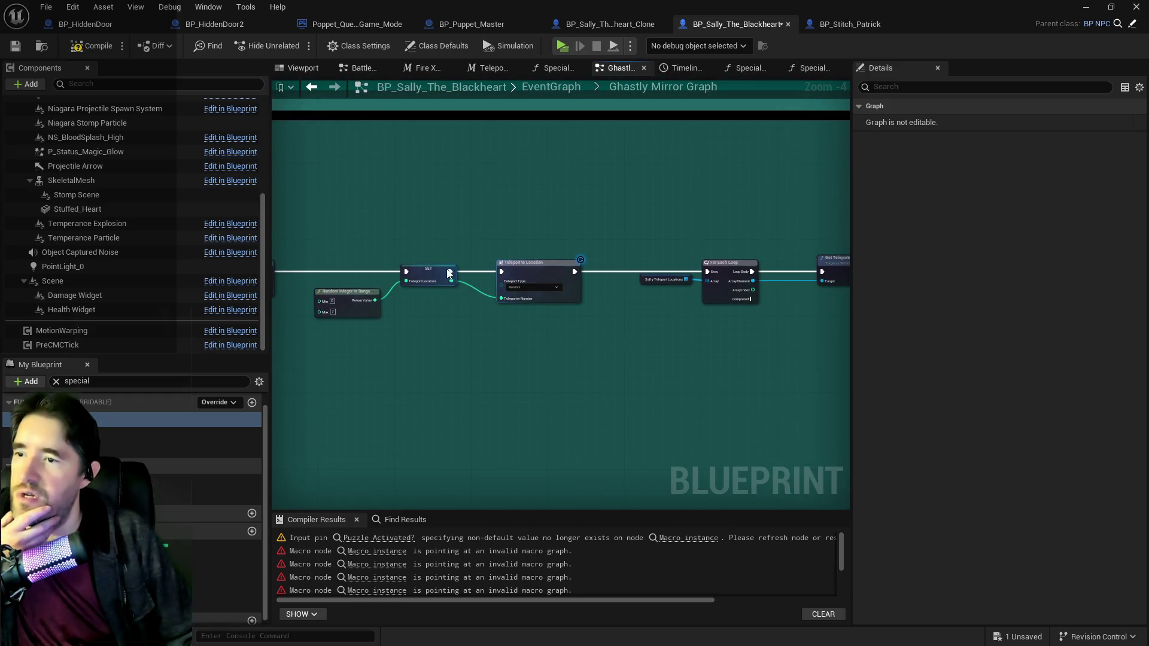
{"action": "left_click", "coordinate": [449, 274]}
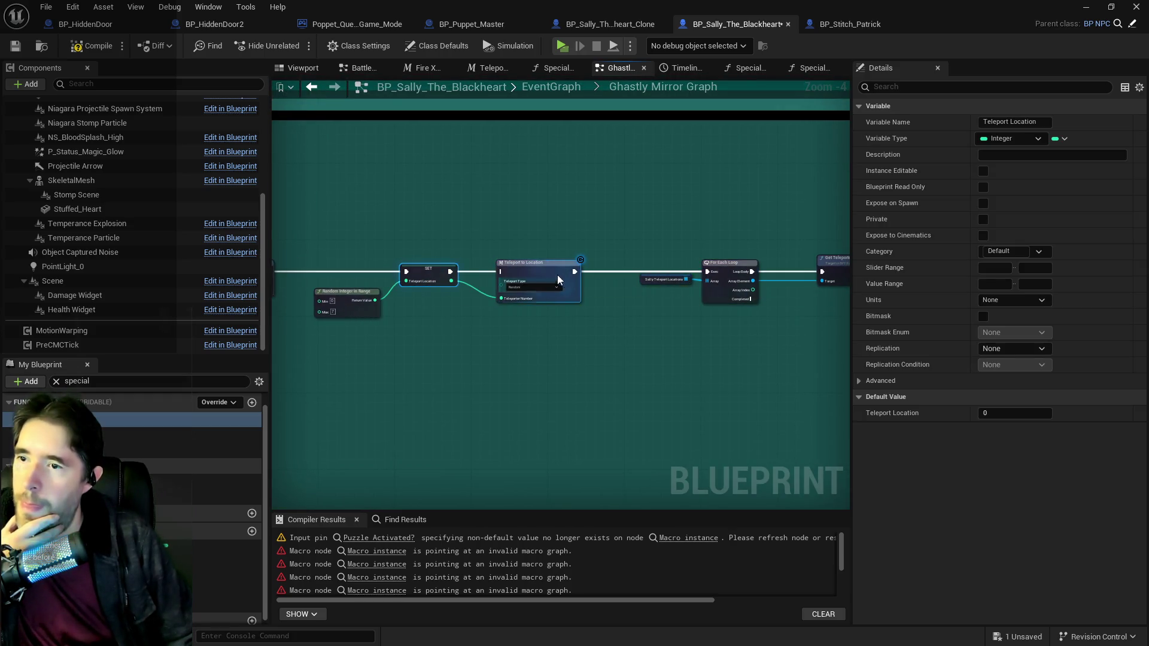
{"action": "left_click_drag", "start_coordinate": [558, 280], "coordinate": [615, 342]}
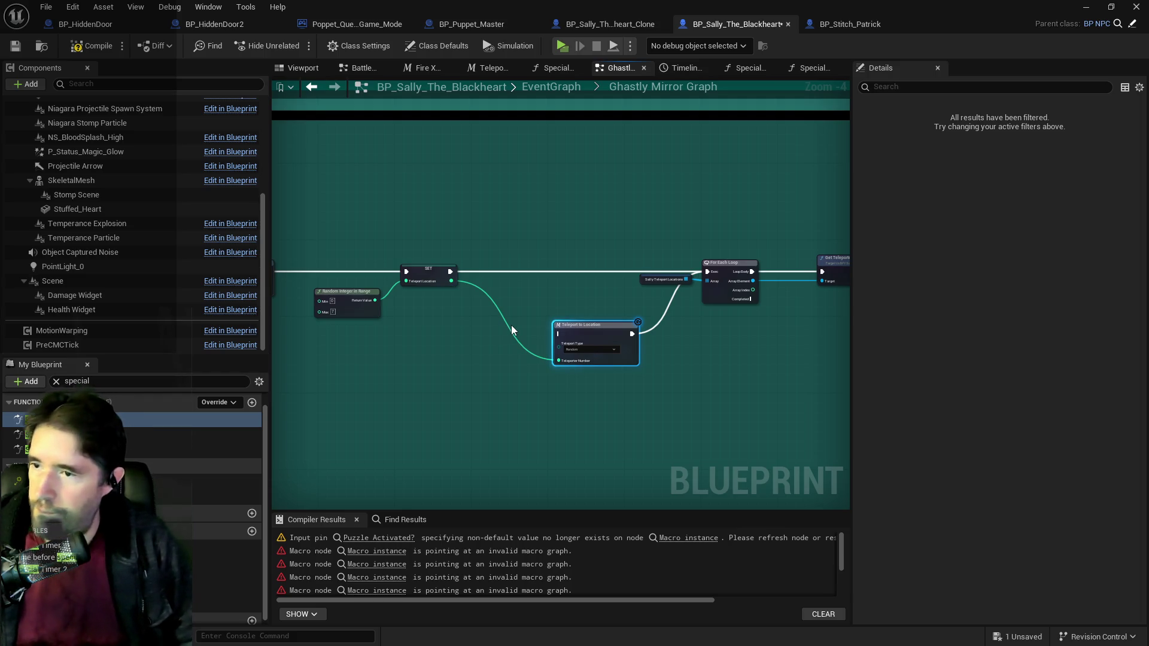
{"action": "left_click", "coordinate": [510, 329], "text": "alt"}
{"action": "left_click_drag", "start_coordinate": [621, 325], "coordinate": [659, 349]}
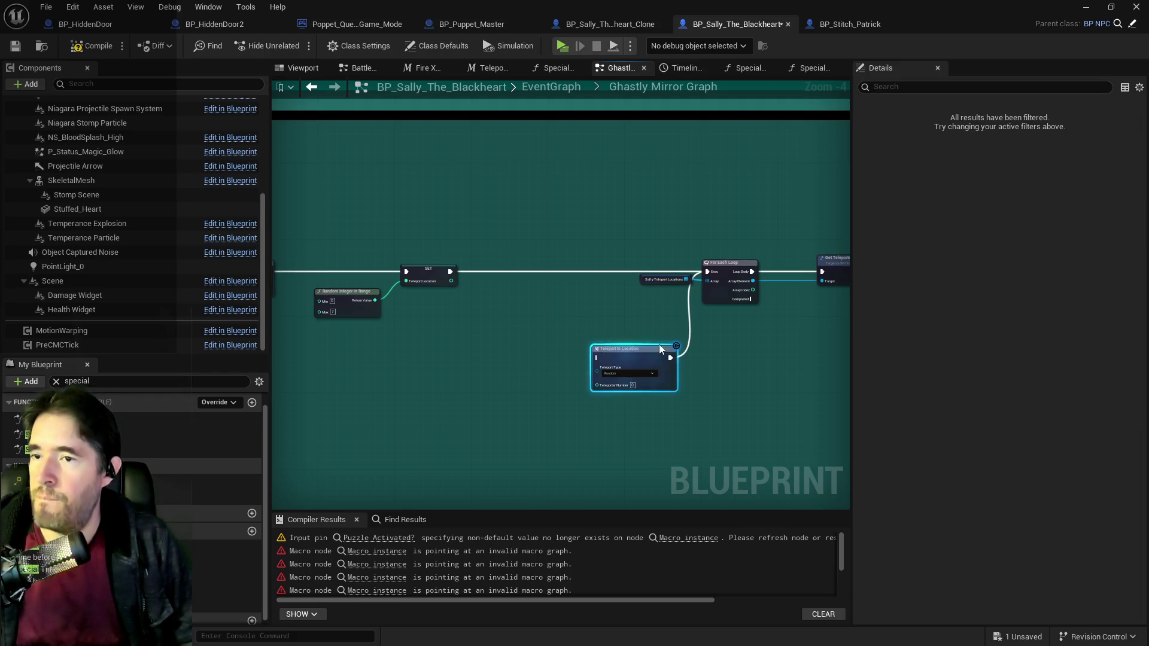
{"action": "left_click", "coordinate": [689, 338]}
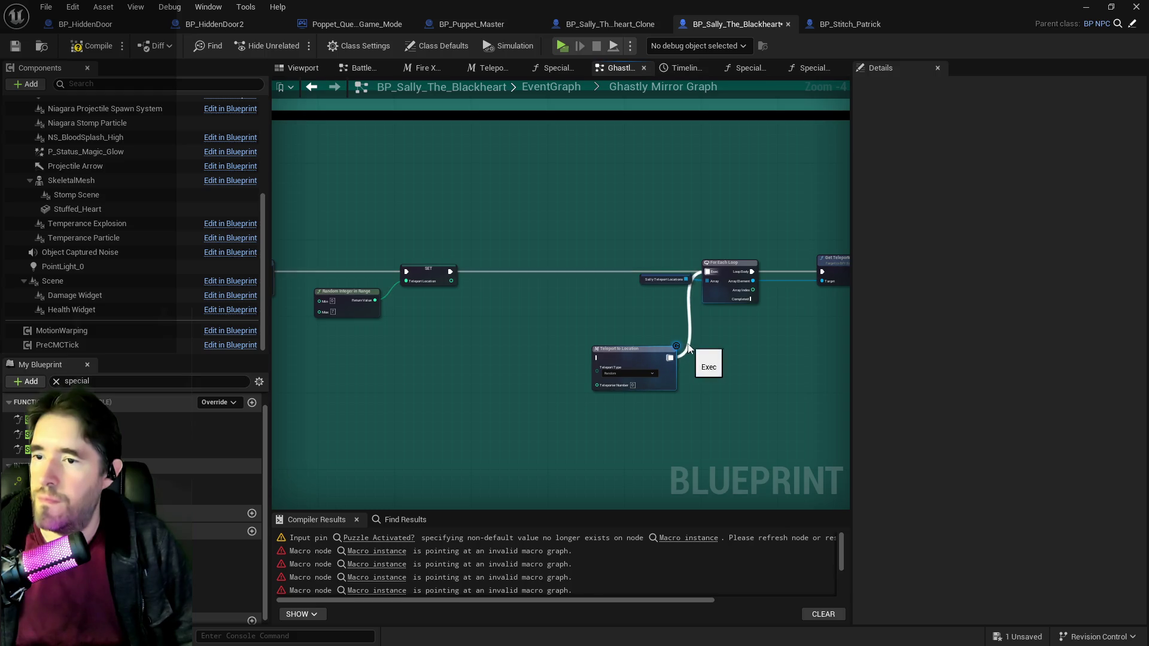
{"action": "mouse_move", "coordinate": [688, 344]}
{"action": "left_mouse_down"}
{"action": "mouse_move", "coordinate": [702, 354]}
{"action": "mouse_move", "coordinate": [968, 346]}
{"action": "mouse_move", "coordinate": [844, 308]}
{"action": "mouse_move", "coordinate": [603, 283]}
{"action": "mouse_move", "coordinate": [568, 258]}
{"action": "left_mouse_up"}
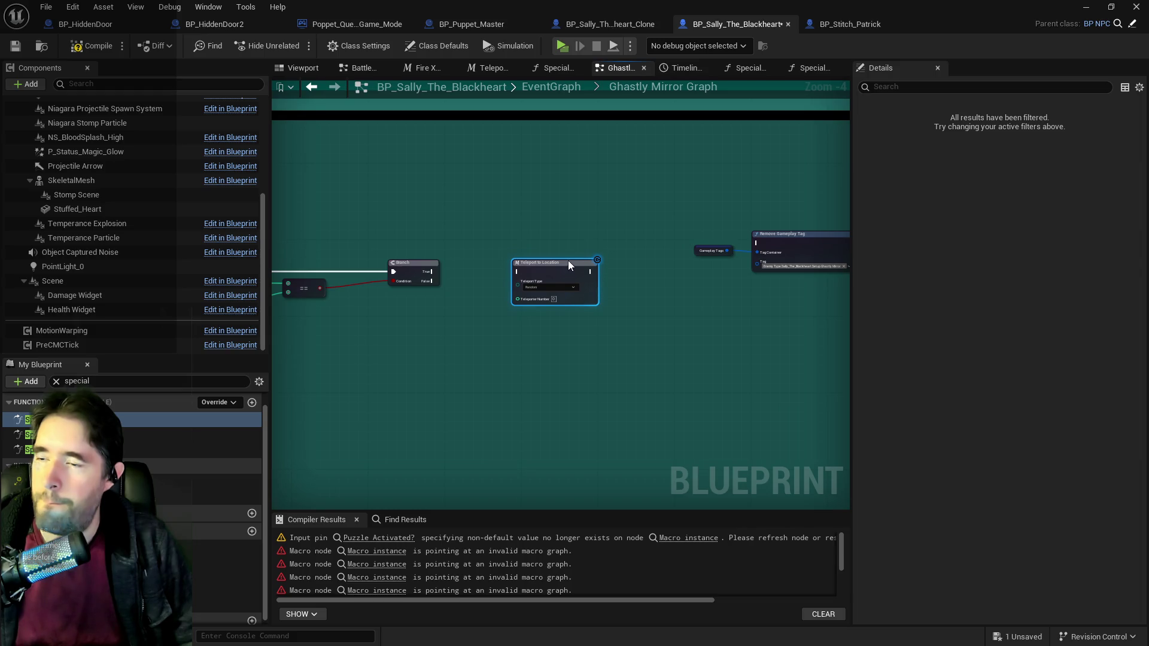
{"action": "scroll", "coordinate": [466, 282], "scroll_direction": "up", "scroll_amount": 2}
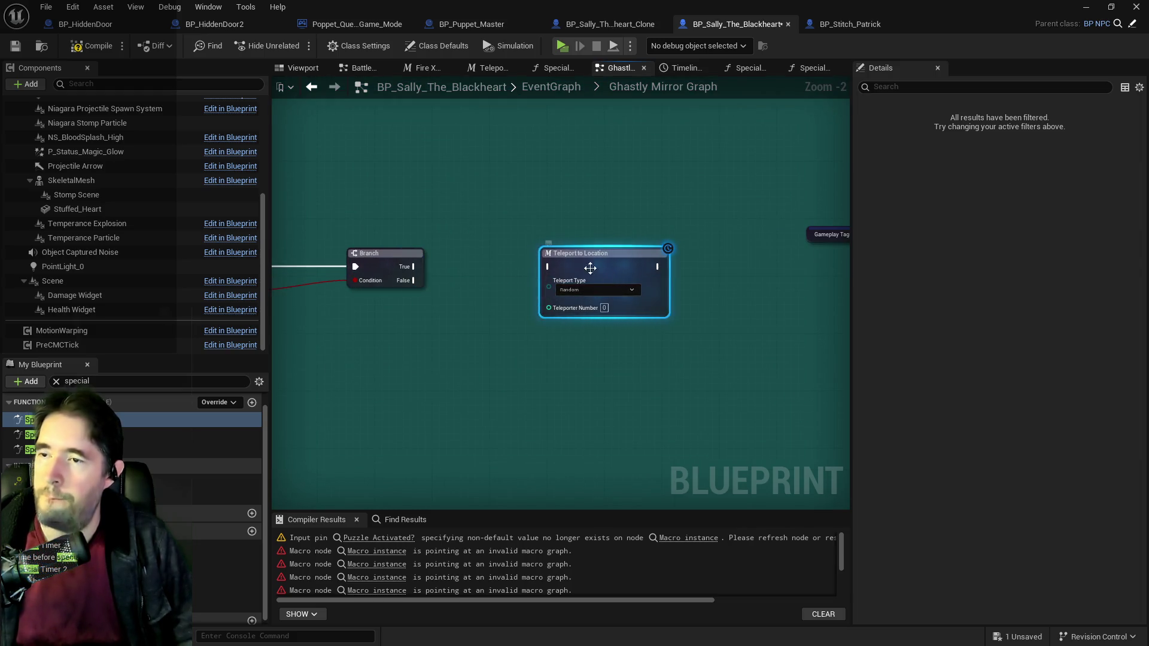
{"action": "left_click_drag", "start_coordinate": [413, 267], "coordinate": [548, 268]}
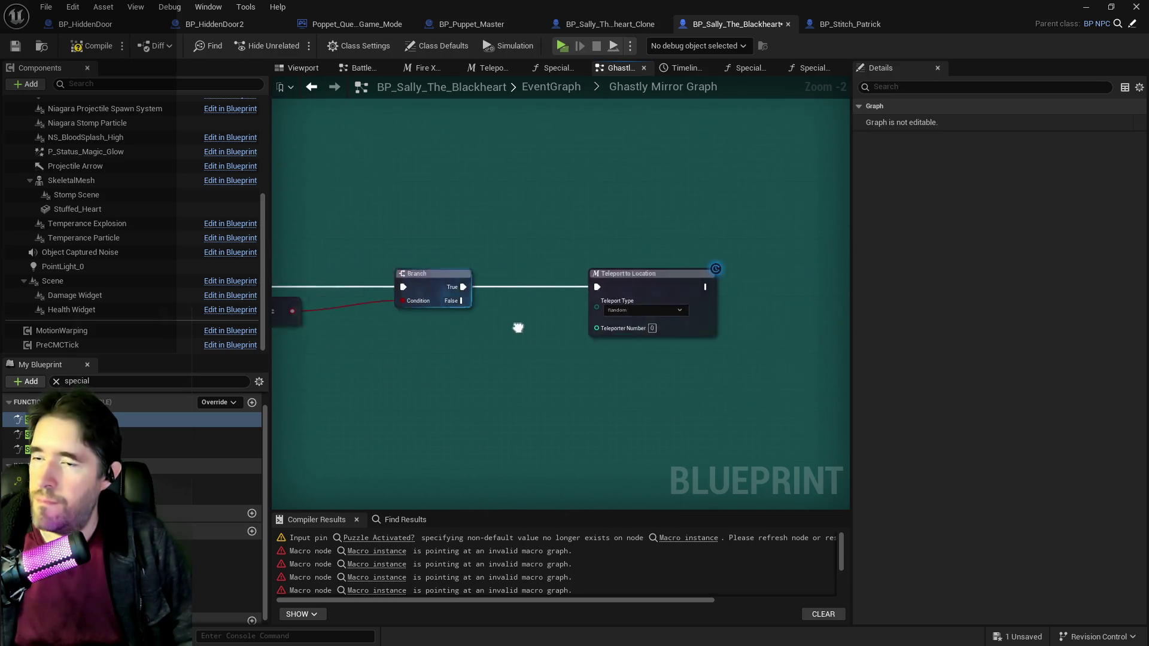
{"action": "scroll", "coordinate": [279, 331], "scroll_direction": "down", "scroll_amount": 2}
{"action": "scroll", "coordinate": [400, 322], "scroll_direction": "up", "scroll_amount": 2}
{"action": "left_click_drag", "start_coordinate": [401, 322], "coordinate": [637, 340]}
Step: Feed a Teleport Location getter into Teleporter Number and set the teleport type to Specific Teleporter
{"action": "right_click", "coordinate": [634, 339]}
{"action": "type", "text": "get teleport loc"}
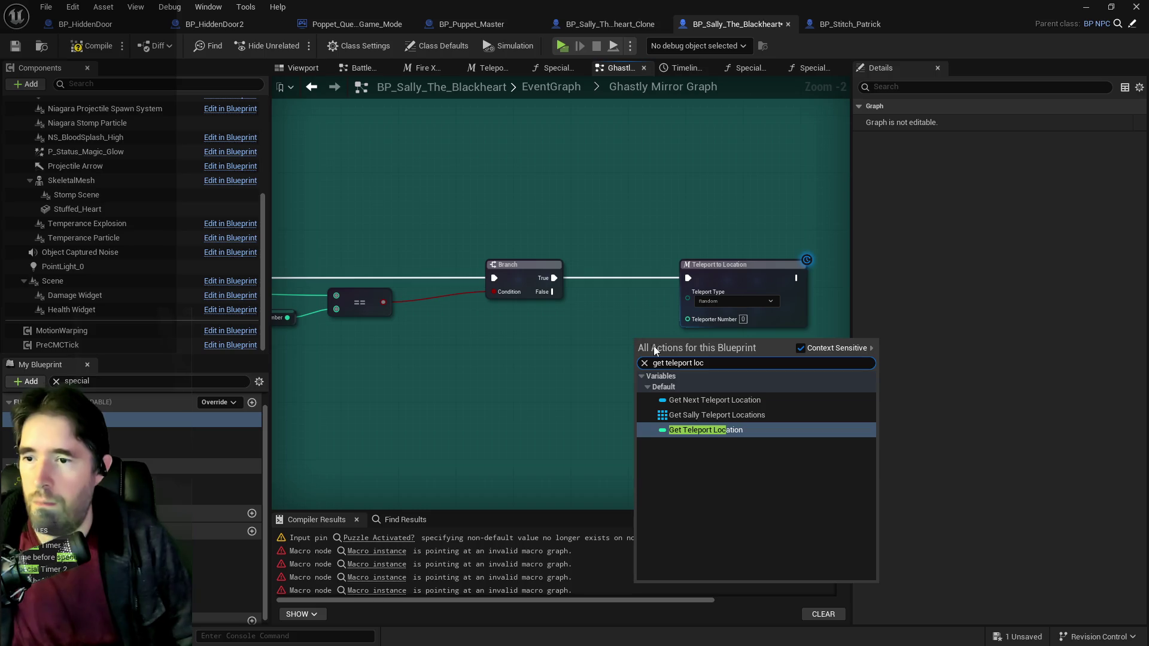
{"action": "left_click", "coordinate": [706, 429]}
{"action": "mouse_move", "coordinate": [689, 346]}
{"action": "left_mouse_down"}
{"action": "mouse_move", "coordinate": [669, 328]}
{"action": "mouse_move", "coordinate": [699, 311]}
{"action": "left_mouse_up"}
{"action": "left_click", "coordinate": [725, 301]}
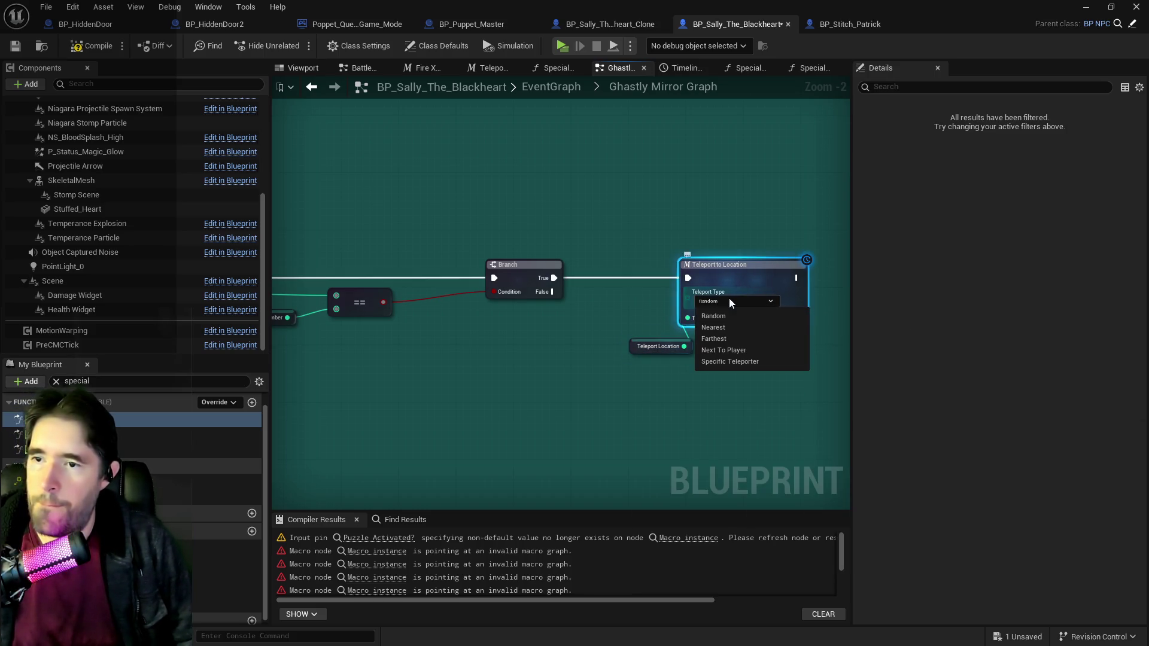
{"action": "left_click", "coordinate": [732, 361]}
{"action": "left_click_drag", "start_coordinate": [769, 270], "coordinate": [790, 270]}
{"action": "left_click_drag", "start_coordinate": [635, 346], "coordinate": [635, 296]}
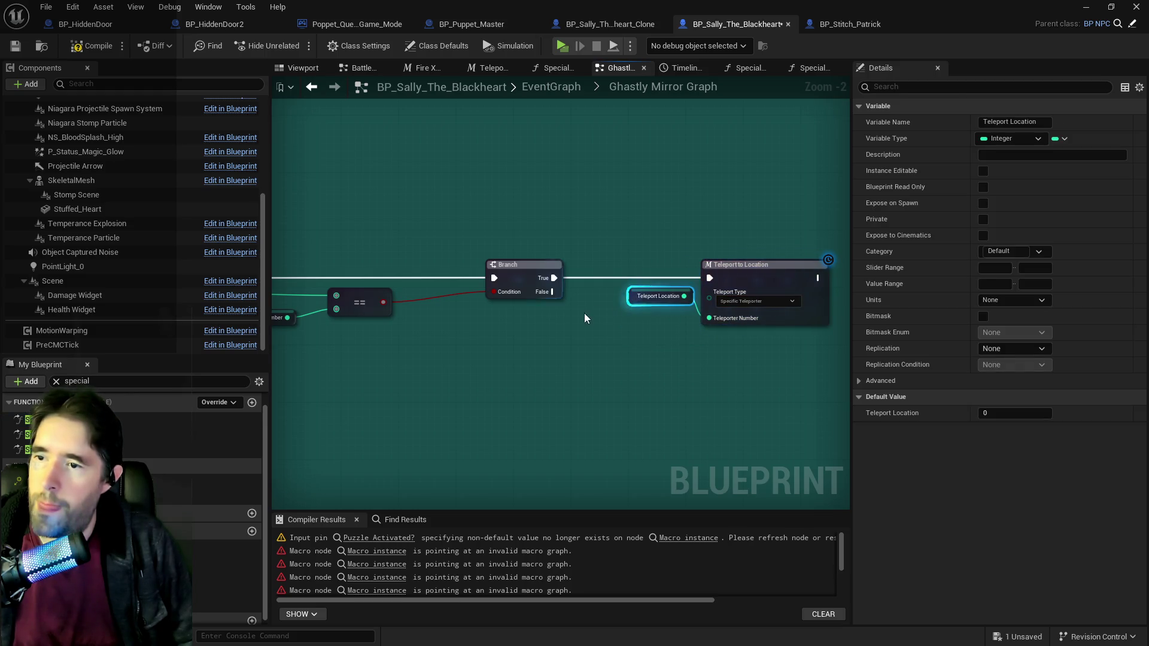
Step: Add a Summon Unit node on the Branch's False path with Helper Name 'Sally Clone'
{"action": "left_click_drag", "start_coordinate": [552, 291], "coordinate": [705, 387]}
{"action": "type", "text": "summon"}
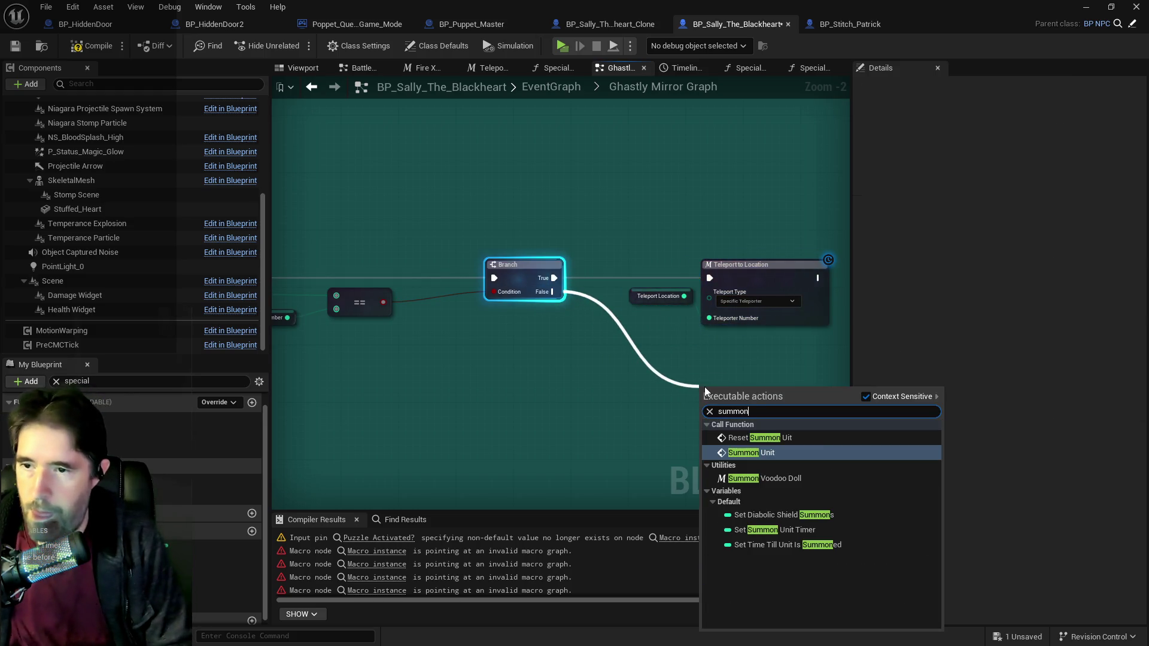
{"action": "key", "text": "Return"}
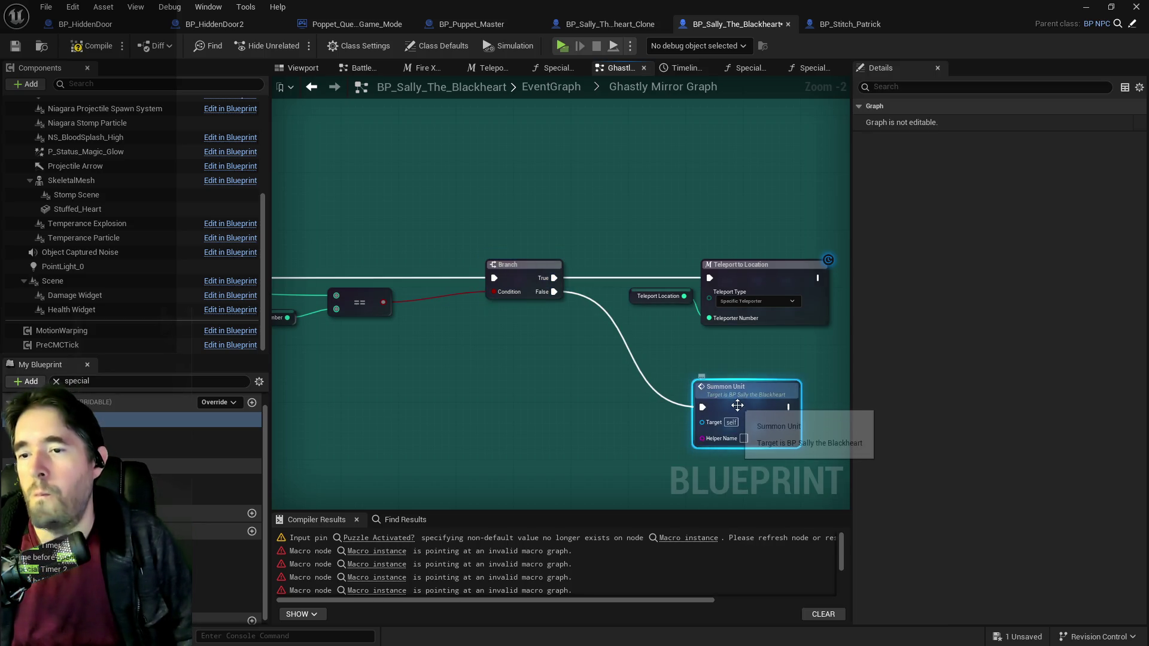
{"action": "scroll", "coordinate": [737, 406], "scroll_direction": "down", "scroll_amount": 1}
{"action": "left_click_drag", "start_coordinate": [772, 425], "coordinate": [385, 375]}
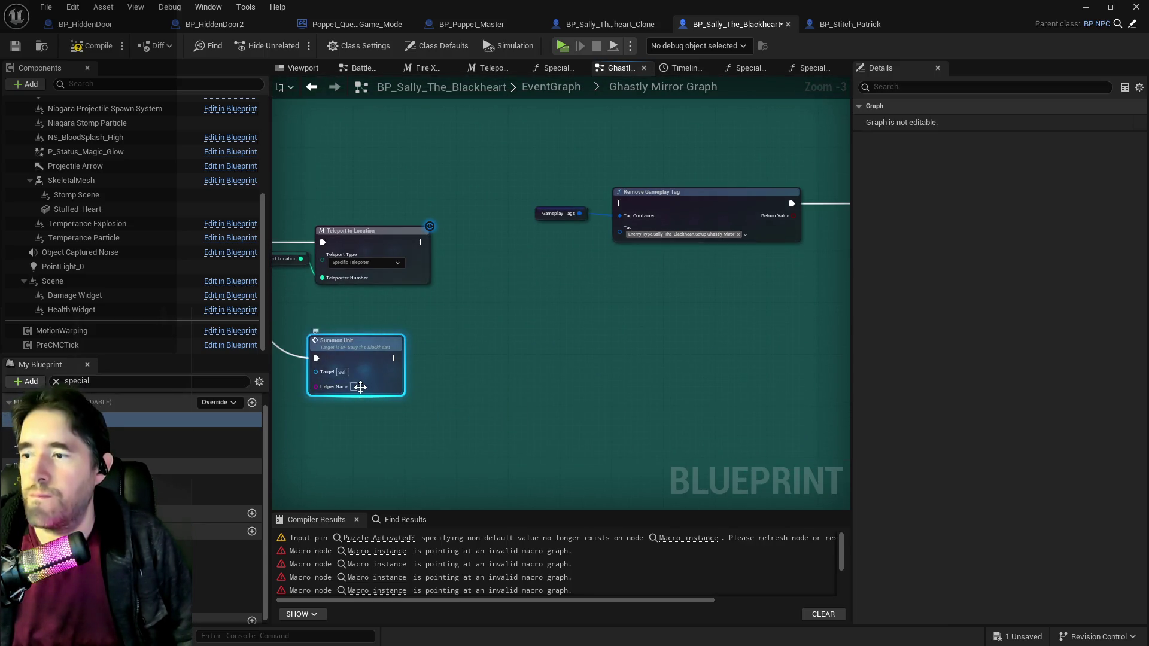
{"action": "type", "text": "Sally Clo"}
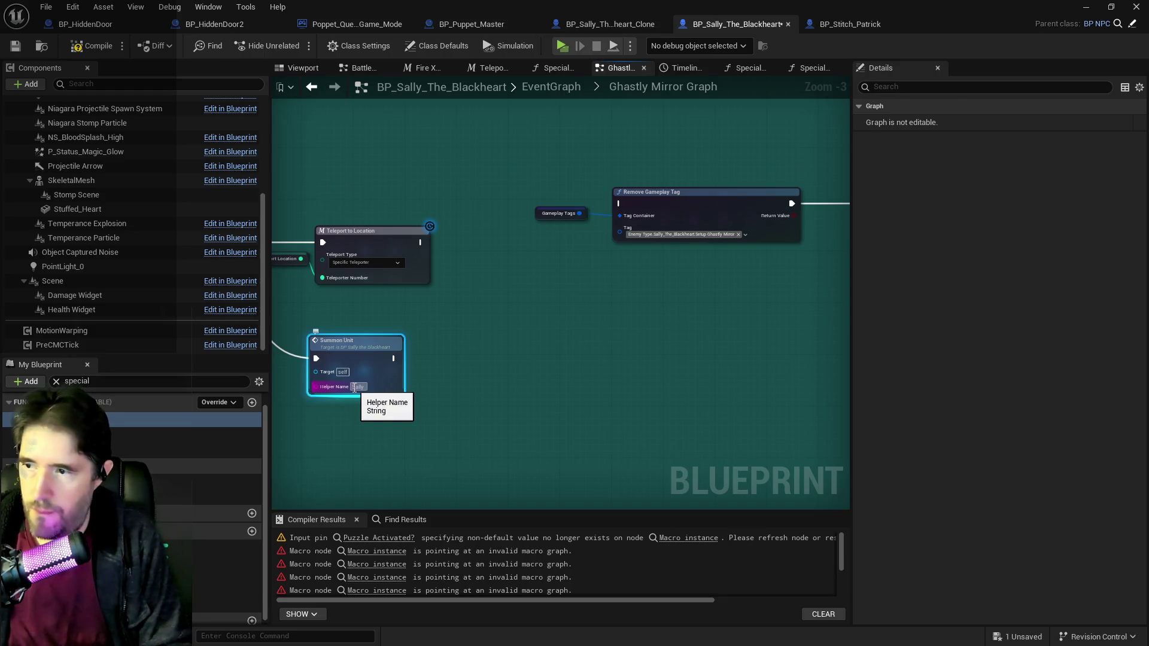
{"action": "key", "text": "Return"}
{"action": "left_click_drag", "start_coordinate": [355, 335], "coordinate": [360, 322]}
{"action": "double_click", "coordinate": [362, 323]}
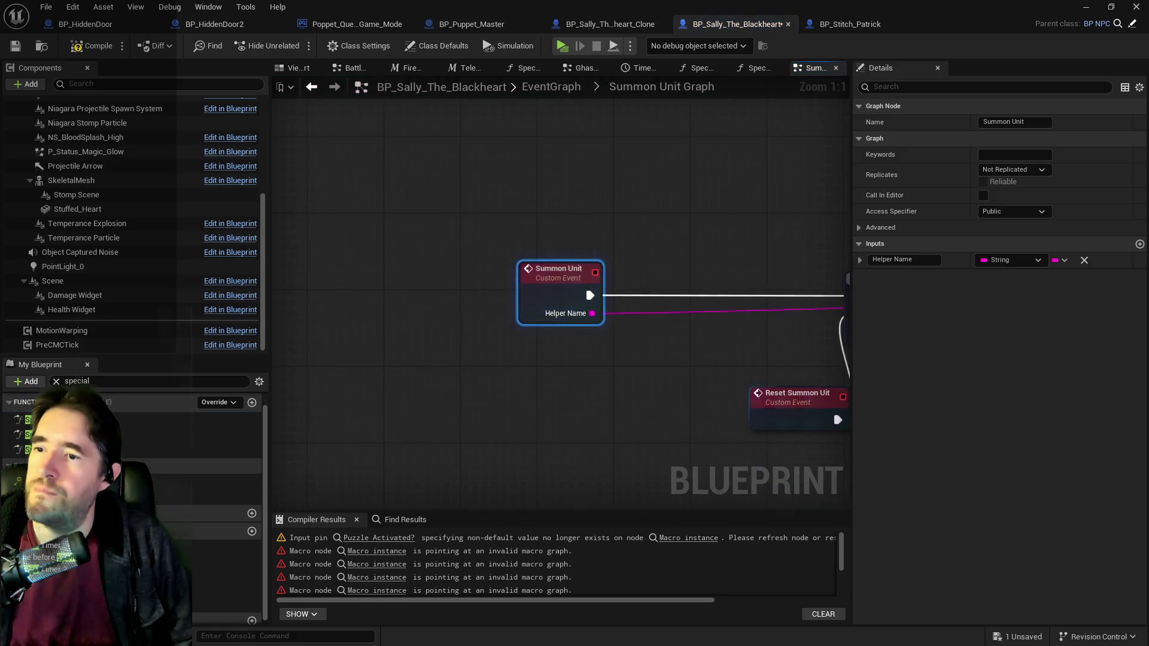
Step: Add a third 'Sally Clone' case to the Switch on String node
{"action": "scroll", "coordinate": [334, 337], "scroll_direction": "down", "scroll_amount": 3}
{"action": "scroll", "coordinate": [551, 326], "scroll_direction": "up", "scroll_amount": 2}
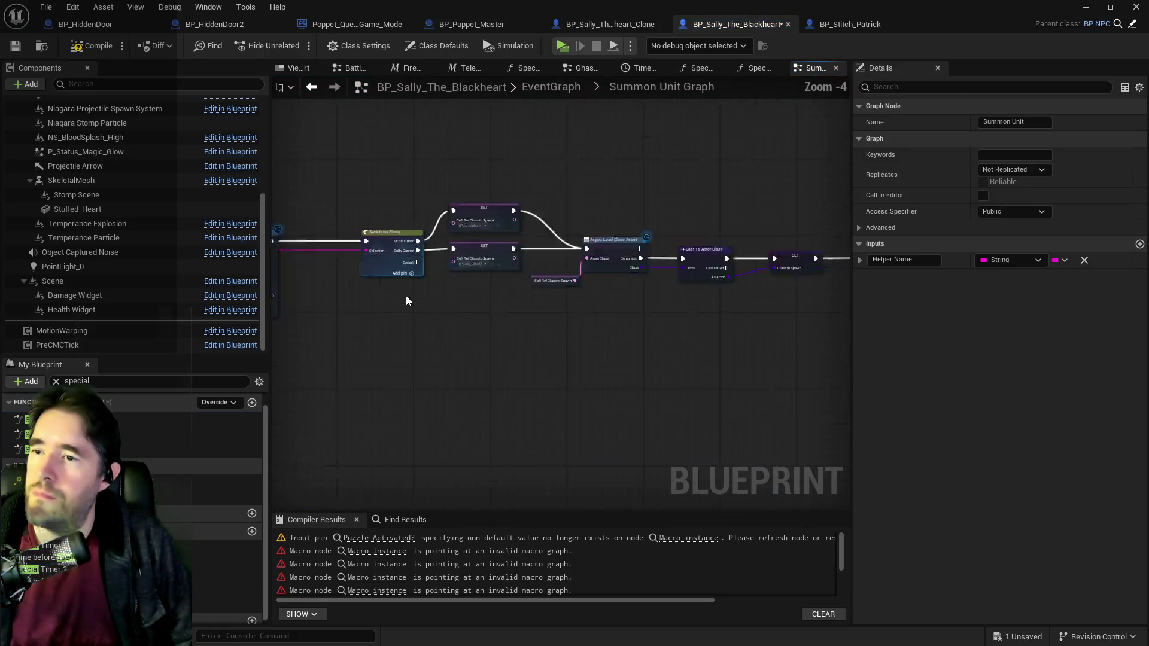
{"action": "left_click", "coordinate": [383, 254]}
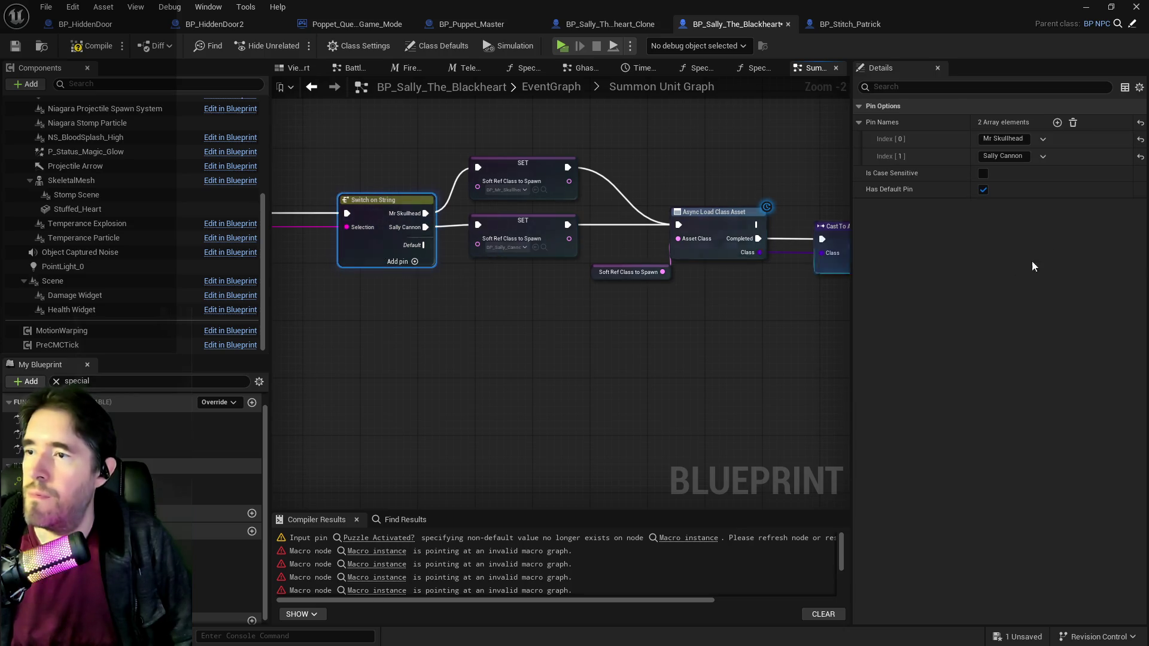
{"action": "left_click", "coordinate": [1058, 123]}
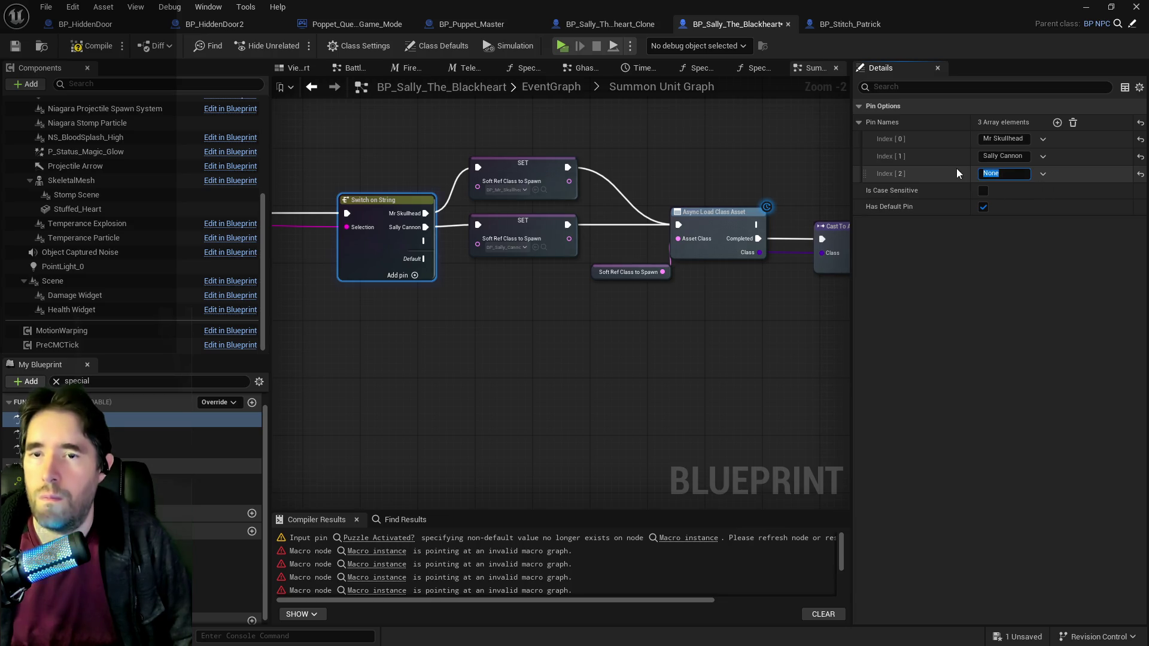
{"action": "type", "text": "Sally Clone"}
{"action": "key", "text": "Return"}
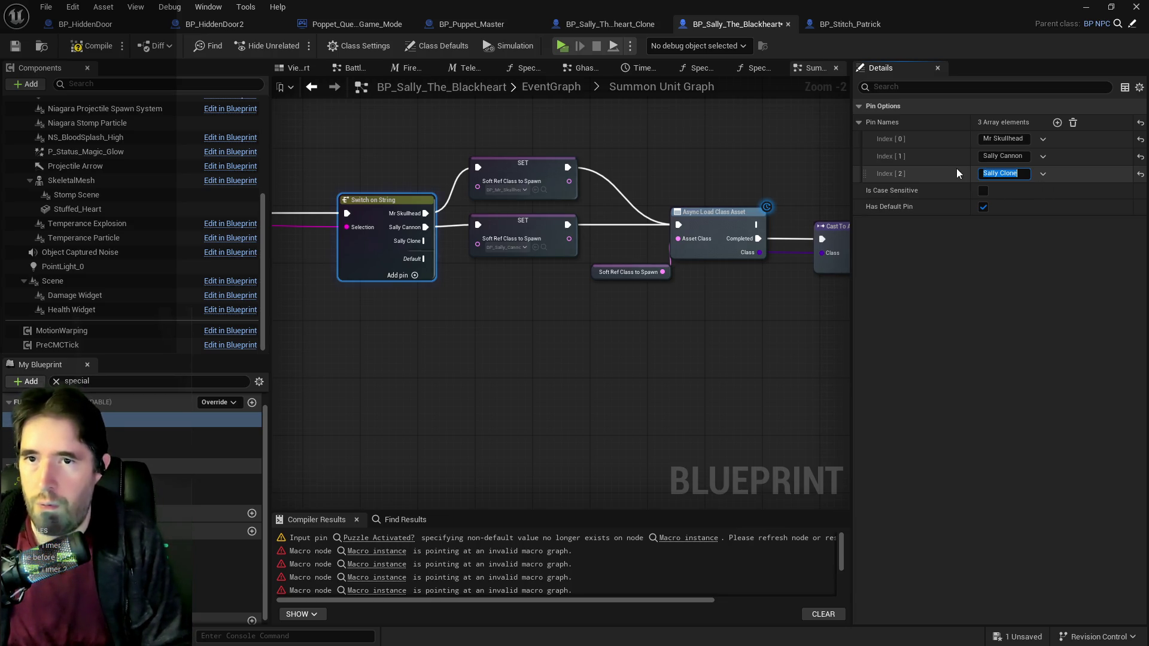
Step: Duplicate the Sally Cannon SET node and set the copy's class to BP_Sally_The_Blackheart_Clone
{"action": "left_click", "coordinate": [521, 221]}
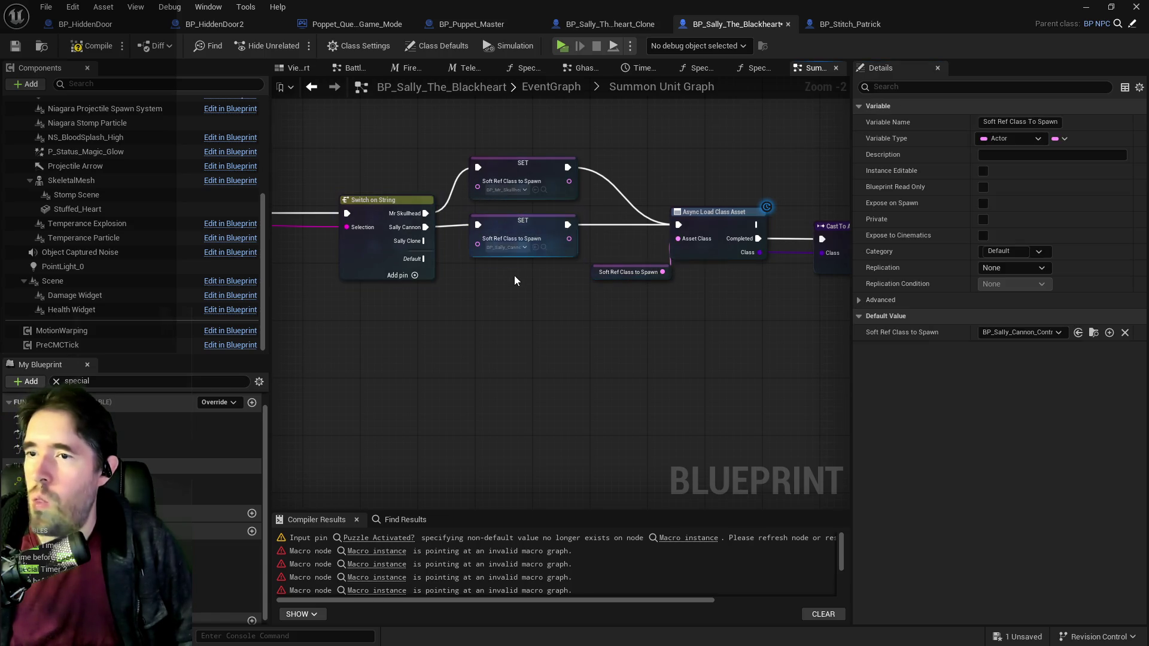
{"action": "key", "text": "ctrl+c"}
{"action": "key", "text": "ctrl+v"}
{"action": "left_click_drag", "start_coordinate": [565, 288], "coordinate": [527, 290]}
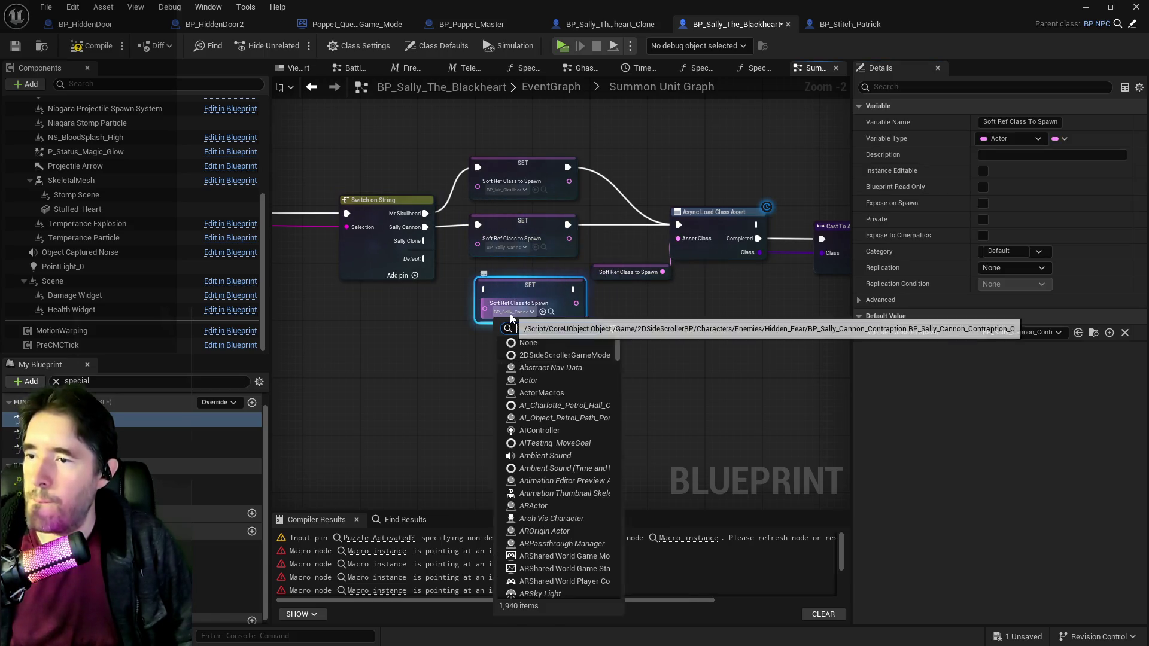
{"action": "left_click", "coordinate": [510, 314]}
{"action": "type", "text": "sla"}
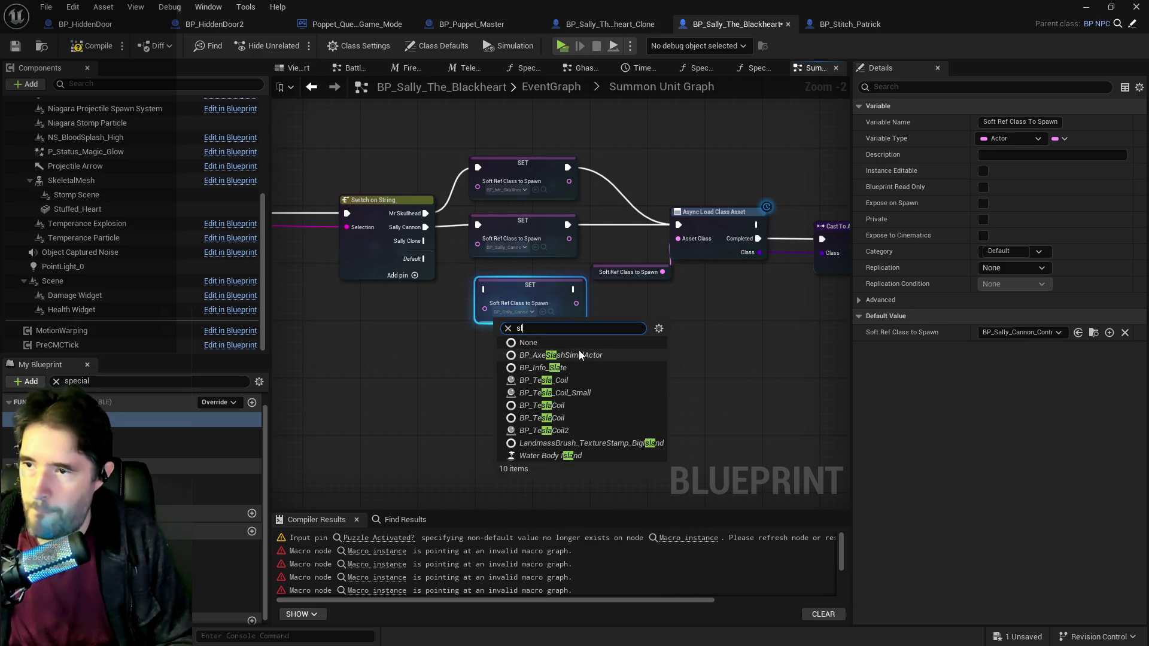
{"action": "key", "text": "BackSpace"}
{"action": "key", "text": "BackSpace"}
{"action": "type", "text": "ally "}
{"action": "type", "text": "black"}
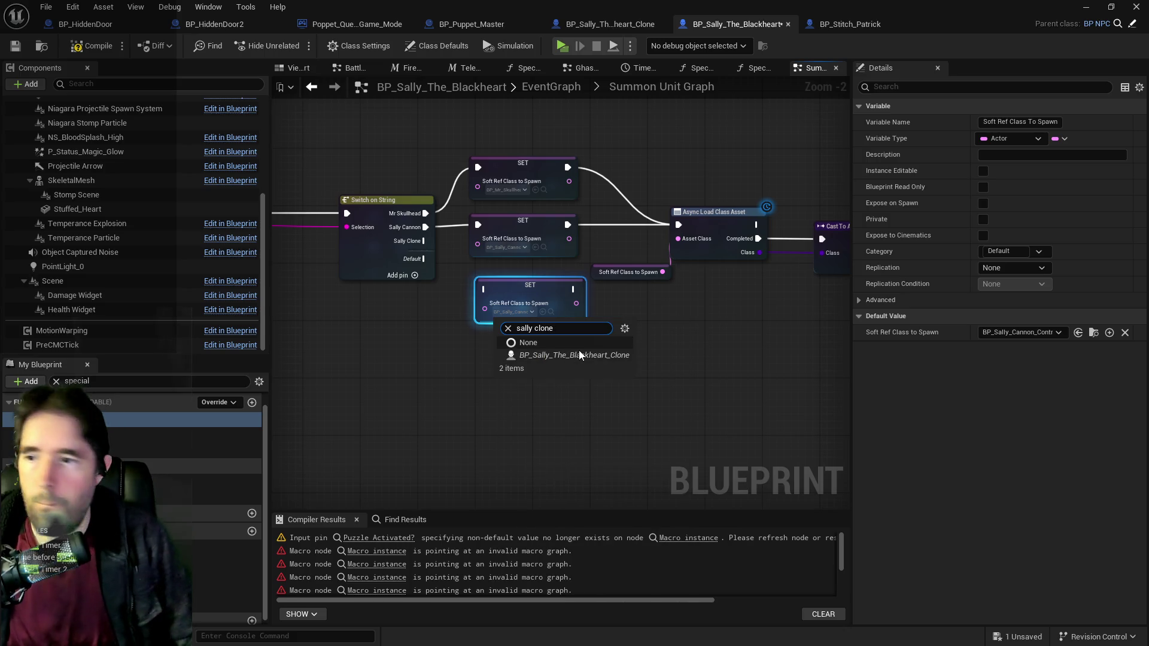
{"action": "left_click", "coordinate": [606, 353]}
Step: Wire the Sally Clone case through the new SET node into Async Load Class Asset, then save
{"action": "mouse_move", "coordinate": [425, 240]}
{"action": "left_mouse_down"}
{"action": "mouse_move", "coordinate": [470, 292]}
{"action": "mouse_move", "coordinate": [485, 289]}
{"action": "left_mouse_up"}
{"action": "left_click_drag", "start_coordinate": [572, 289], "coordinate": [594, 248]}
{"action": "left_click_drag", "start_coordinate": [679, 227], "coordinate": [678, 227]}
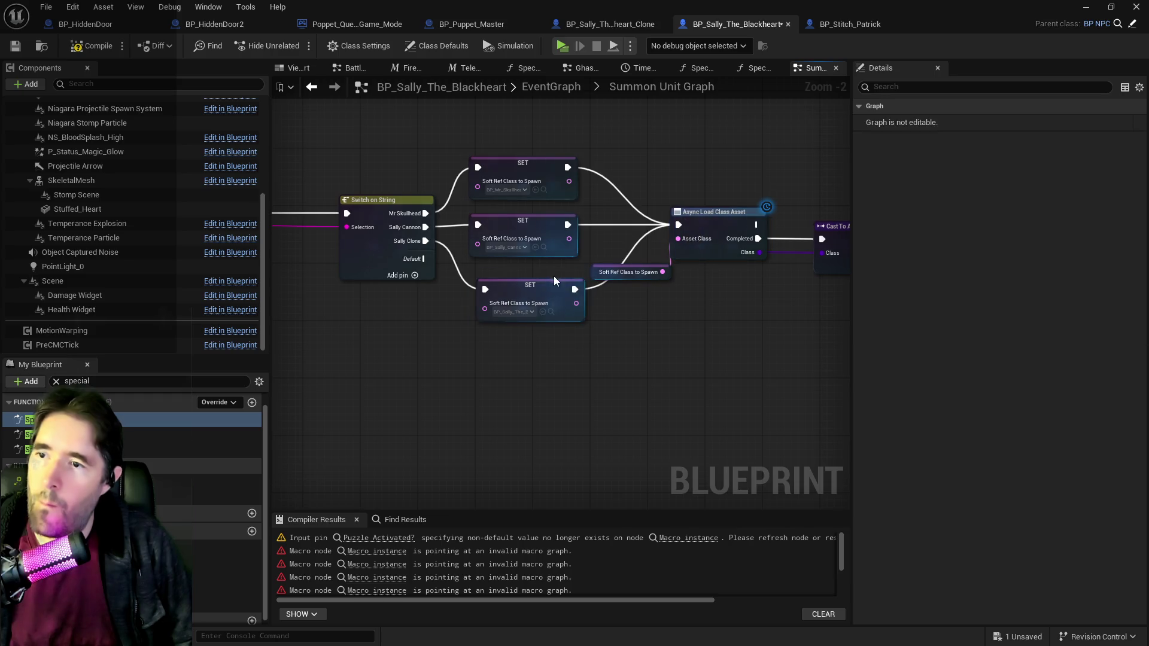
{"action": "left_click", "coordinate": [523, 281]}
{"action": "left_click_drag", "start_coordinate": [532, 285], "coordinate": [518, 278]}
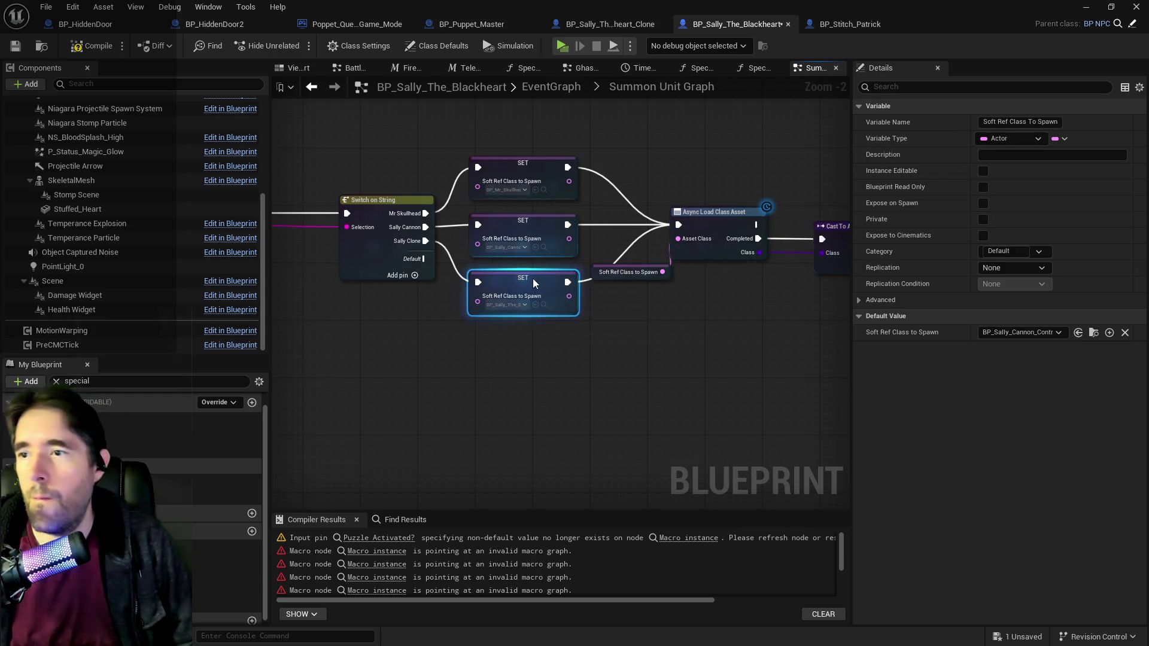
{"action": "scroll", "coordinate": [508, 321], "scroll_direction": "down", "scroll_amount": 4}
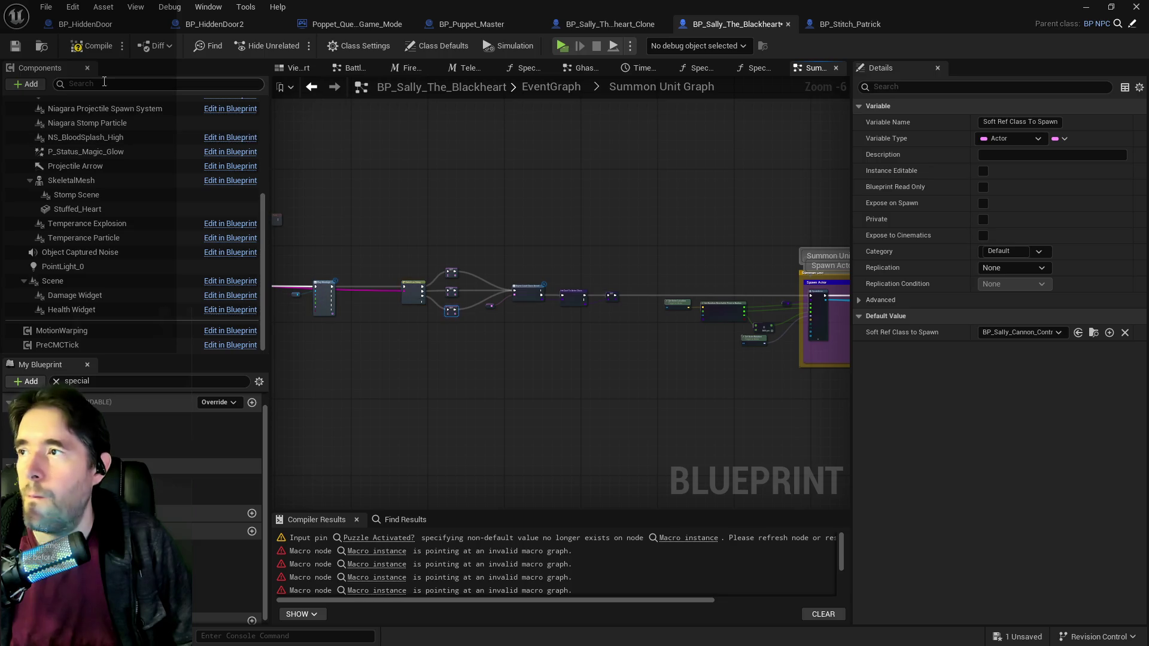
{"action": "left_click", "coordinate": [99, 45]}
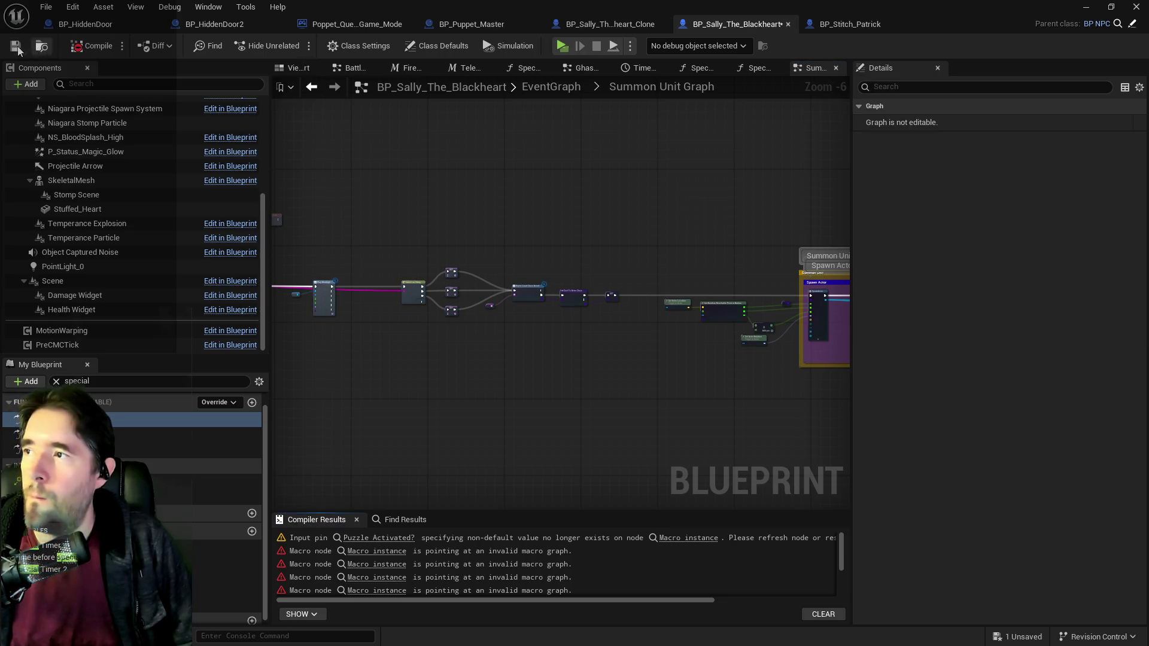
Step: Pan across the graph to review the switch, Spawn Actor nodes and the Summon Unit event
{"action": "scroll", "coordinate": [457, 350], "scroll_direction": "up", "scroll_amount": 4}
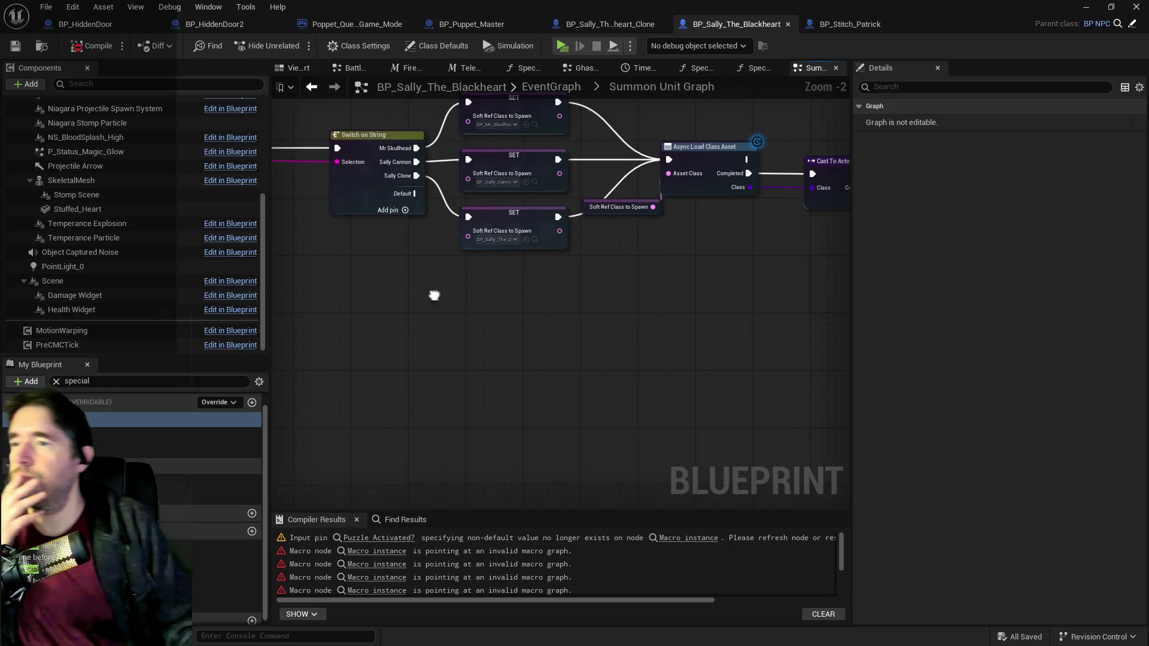
{"action": "left_click_drag", "start_coordinate": [580, 332], "coordinate": [287, 337]}
{"action": "scroll", "coordinate": [580, 337], "scroll_direction": "down", "scroll_amount": 2}
{"action": "left_click_drag", "start_coordinate": [580, 337], "coordinate": [298, 343]}
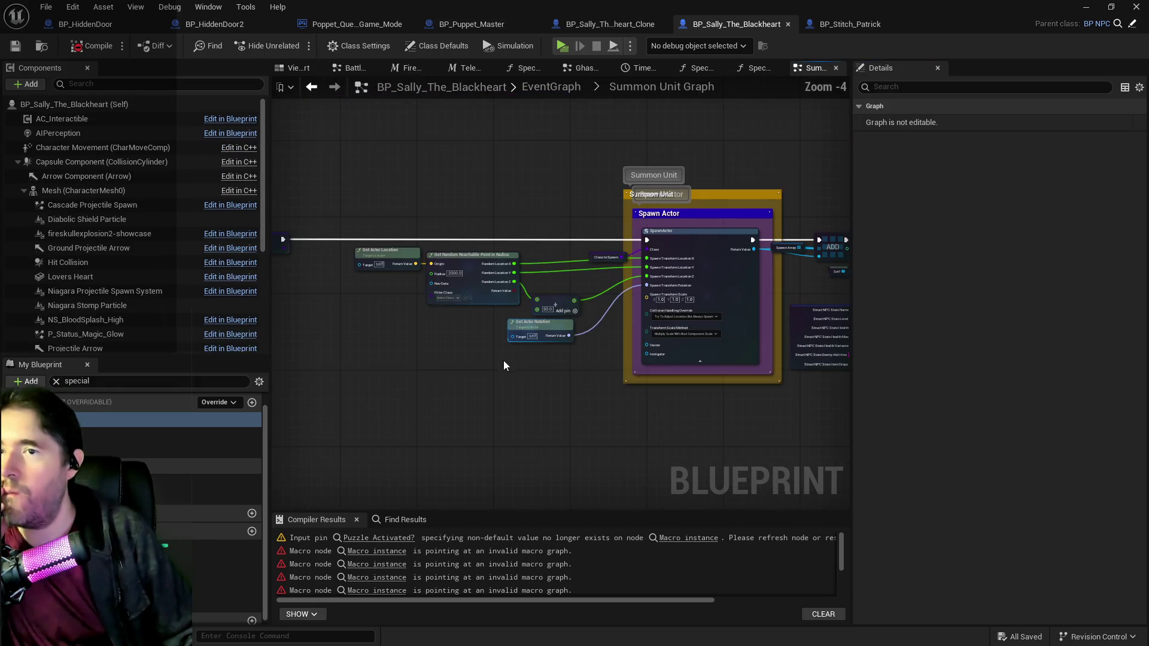
{"action": "mouse_move", "coordinate": [504, 360]}
{"action": "left_mouse_down"}
{"action": "mouse_move", "coordinate": [719, 359]}
{"action": "mouse_move", "coordinate": [531, 378]}
{"action": "mouse_move", "coordinate": [623, 348]}
{"action": "mouse_move", "coordinate": [682, 359]}
{"action": "mouse_move", "coordinate": [795, 354]}
{"action": "left_mouse_up"}
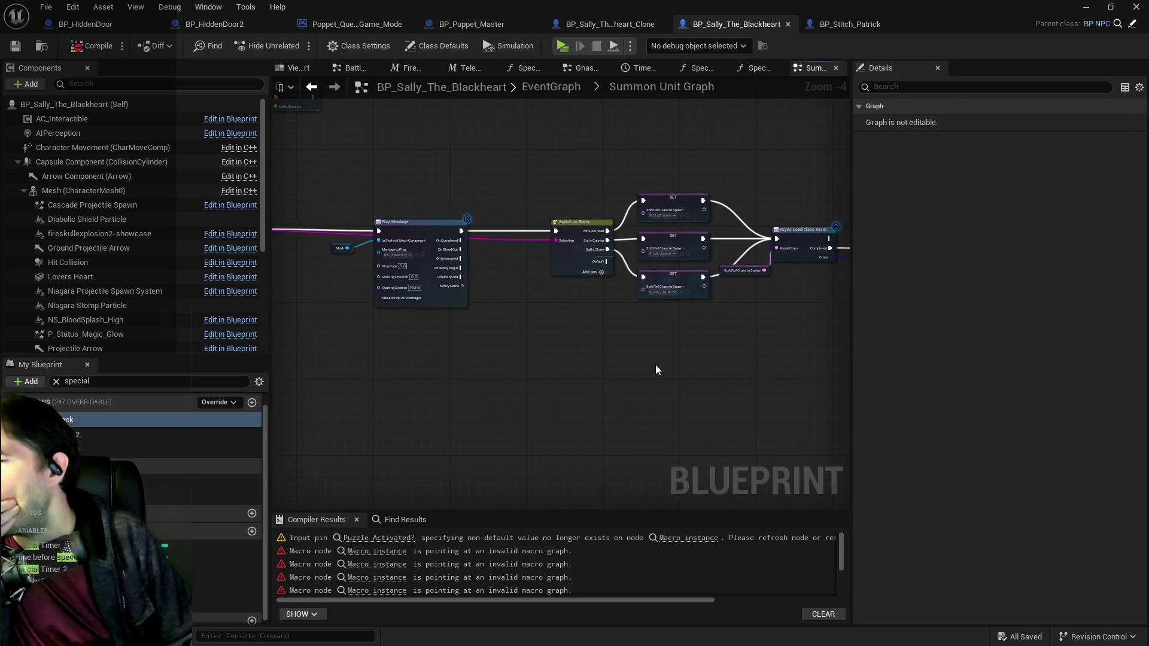
{"action": "left_click_drag", "start_coordinate": [655, 369], "coordinate": [703, 364]}
{"action": "left_click_drag", "start_coordinate": [482, 375], "coordinate": [852, 380]}
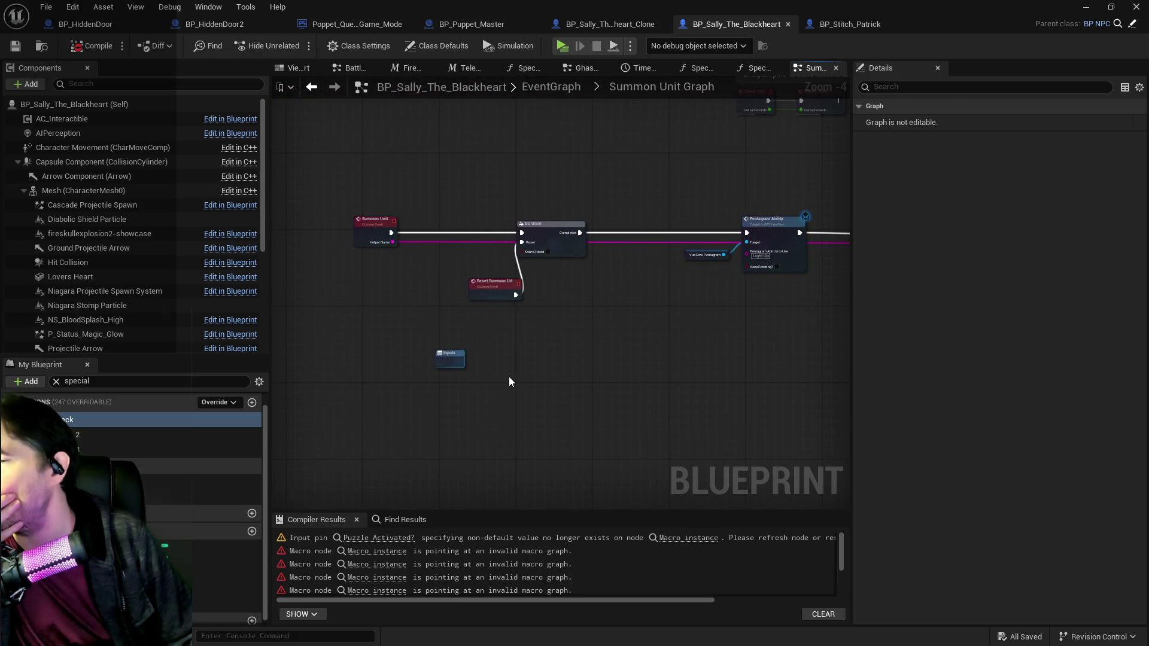
Step: Give the Summon Unit event a Transform input 'Spawn Locatino' and clear the My Blueprint filter
{"action": "left_click", "coordinate": [379, 241]}
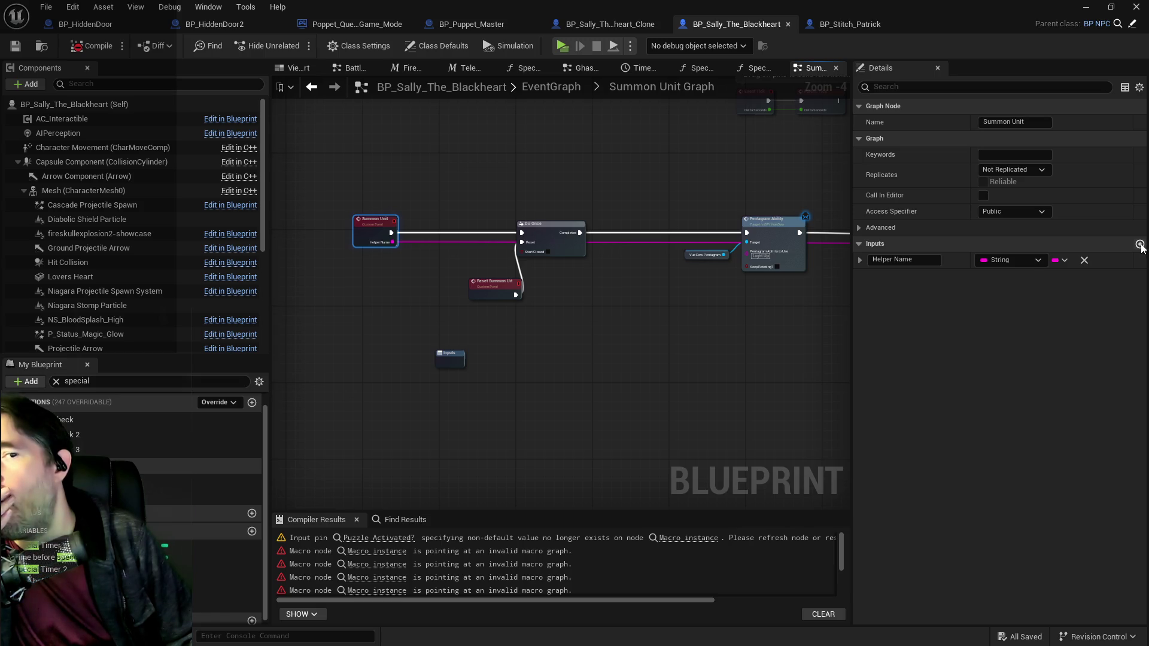
{"action": "left_click", "coordinate": [1140, 247]}
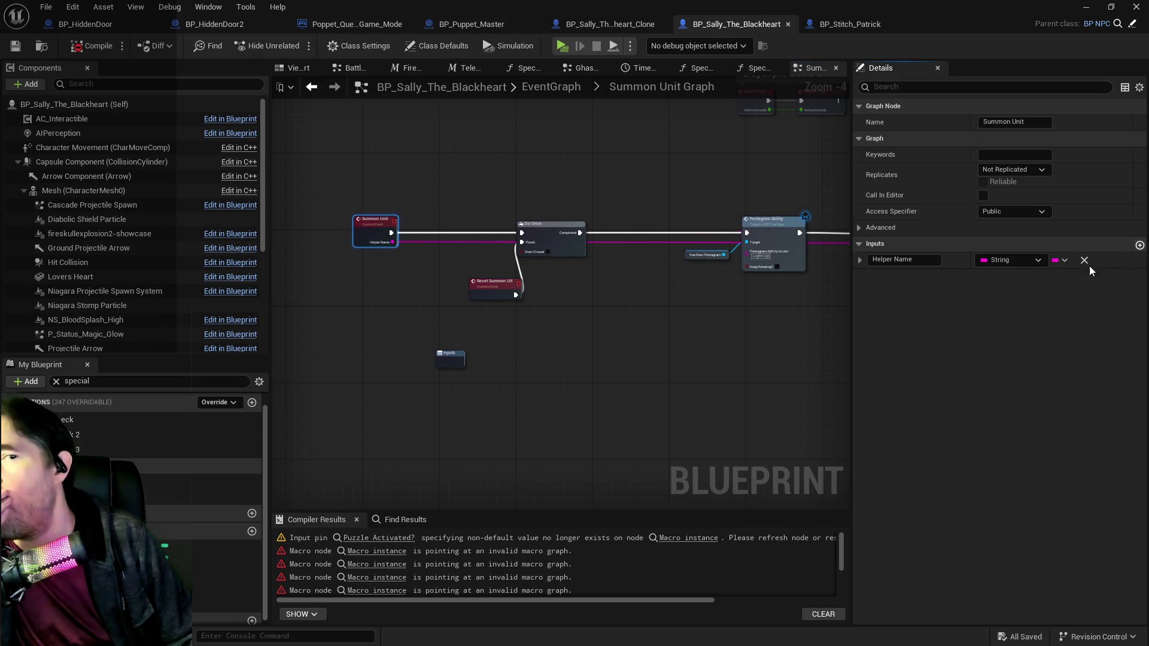
{"action": "left_click", "coordinate": [362, 247]}
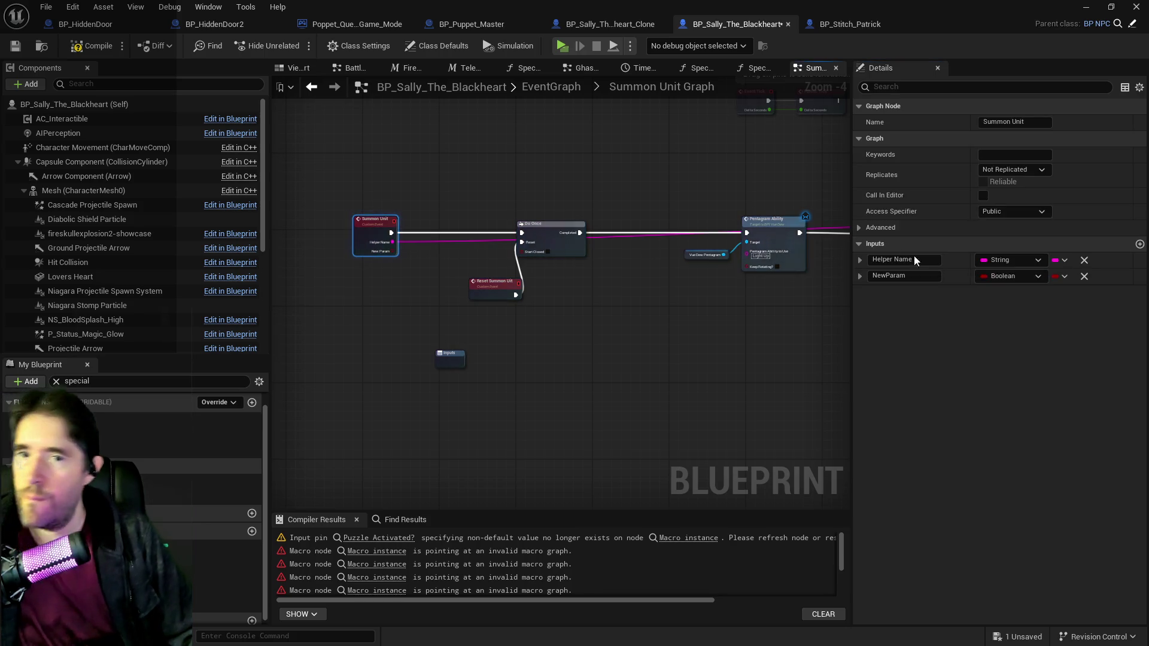
{"action": "left_click", "coordinate": [1012, 276]}
{"action": "left_click", "coordinate": [983, 432]}
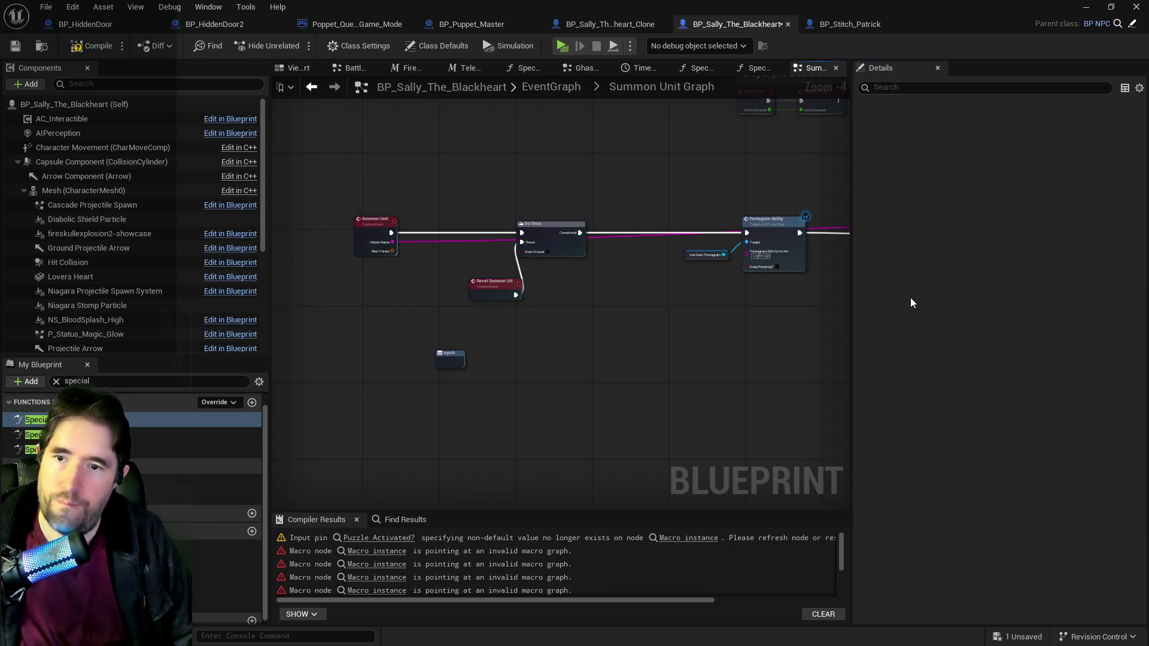
{"action": "left_click", "coordinate": [358, 216]}
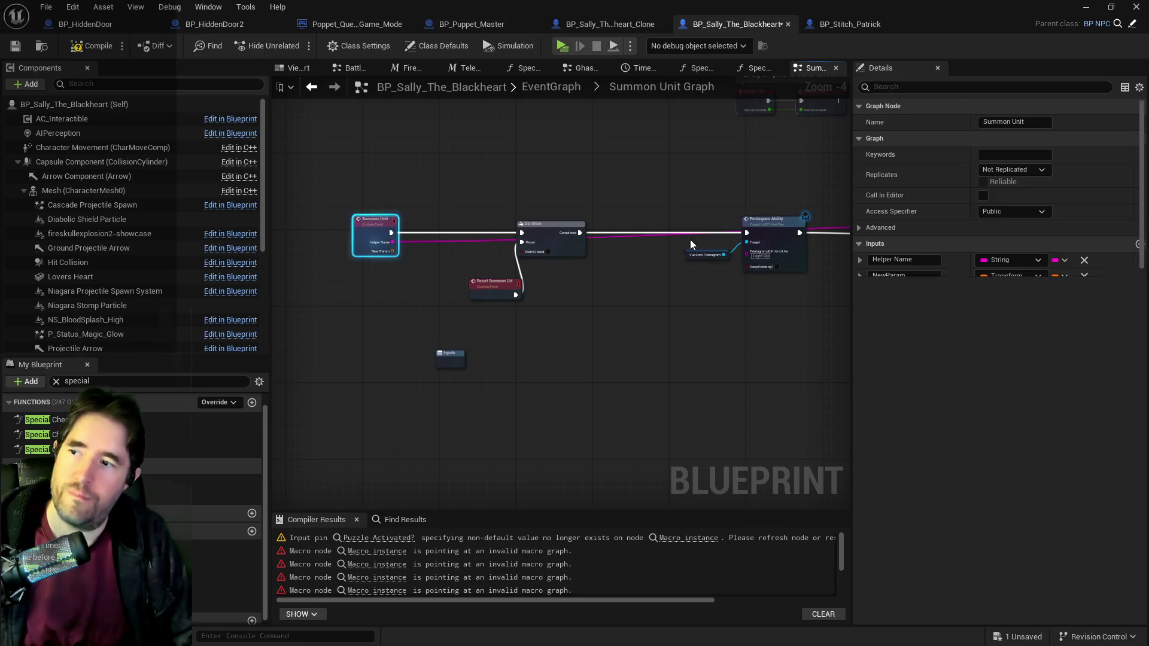
{"action": "type", "text": "Spawn Locatio"}
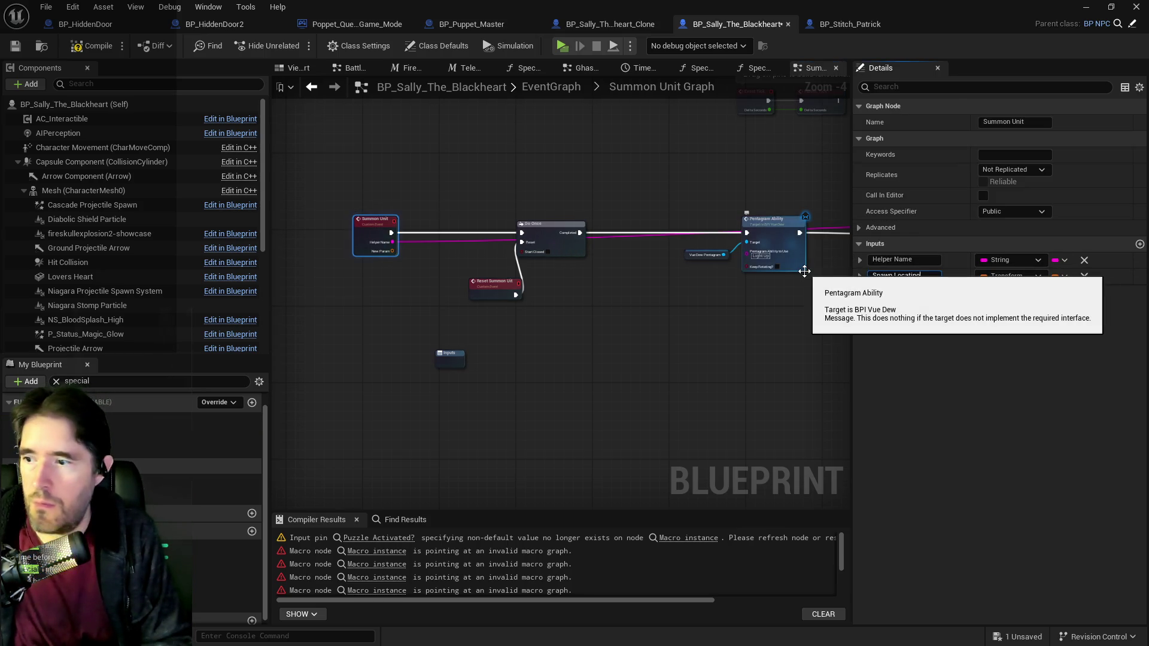
{"action": "key", "text": "Return"}
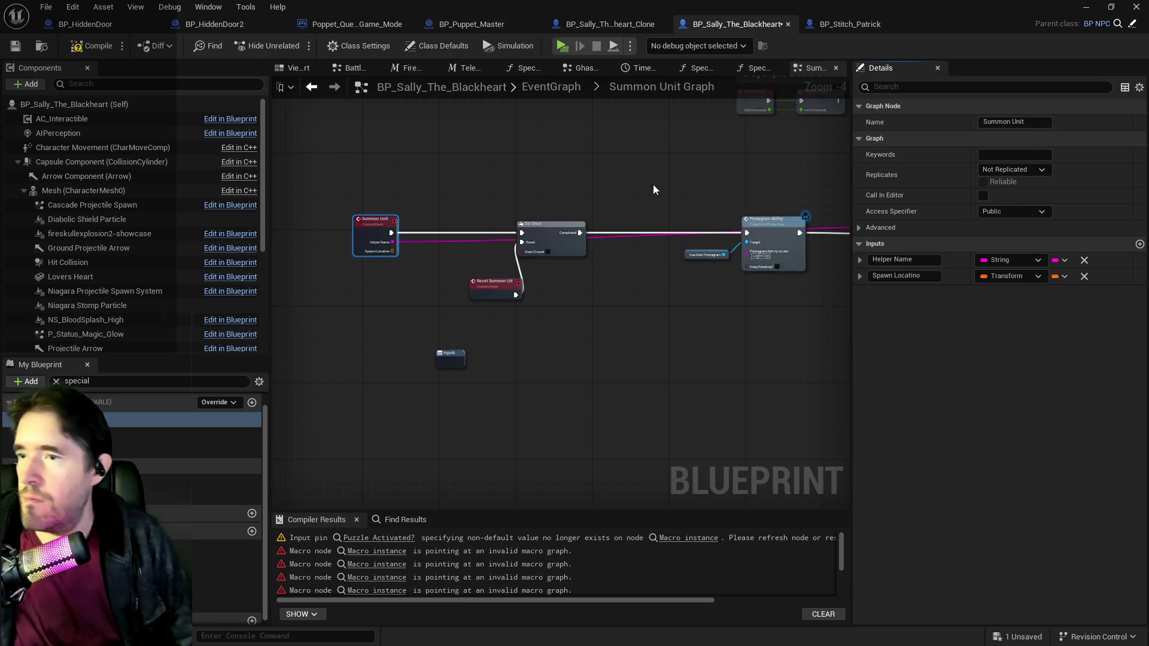
{"action": "left_click", "coordinate": [56, 384]}
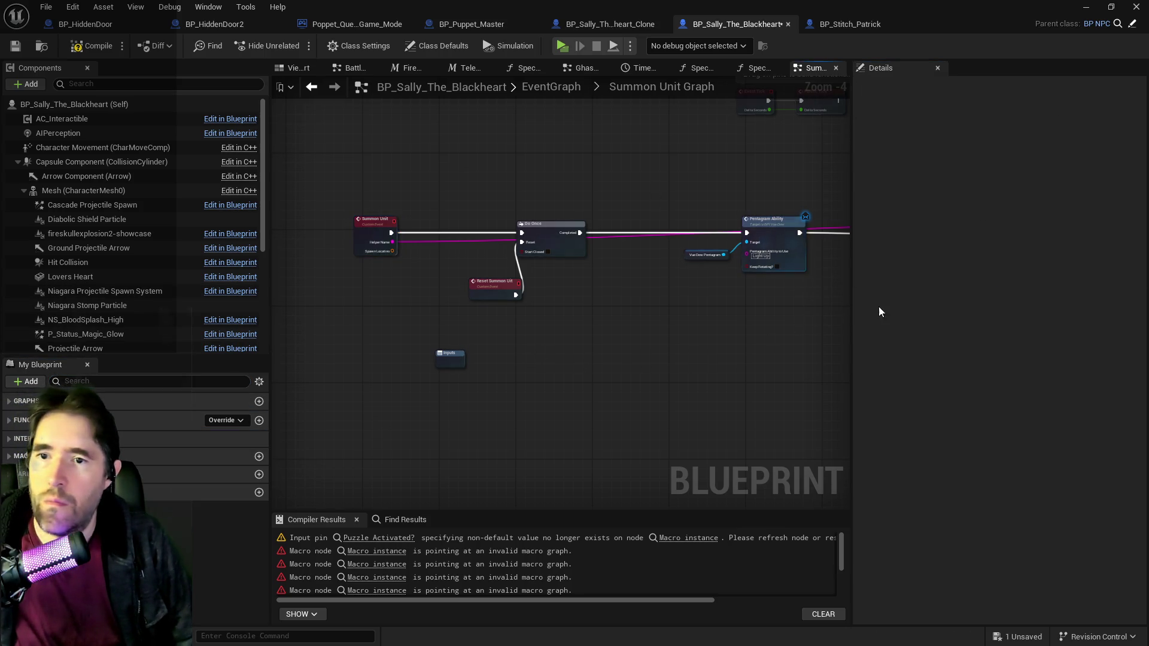
Step: Store the Spawn Locatino input in a variable with a SET node chained into Do Once
{"action": "mouse_move", "coordinate": [361, 234]}
{"action": "left_mouse_down"}
{"action": "mouse_move", "coordinate": [313, 234]}
{"action": "mouse_move", "coordinate": [366, 257]}
{"action": "mouse_move", "coordinate": [403, 247]}
{"action": "left_mouse_up"}
{"action": "left_click", "coordinate": [431, 297]}
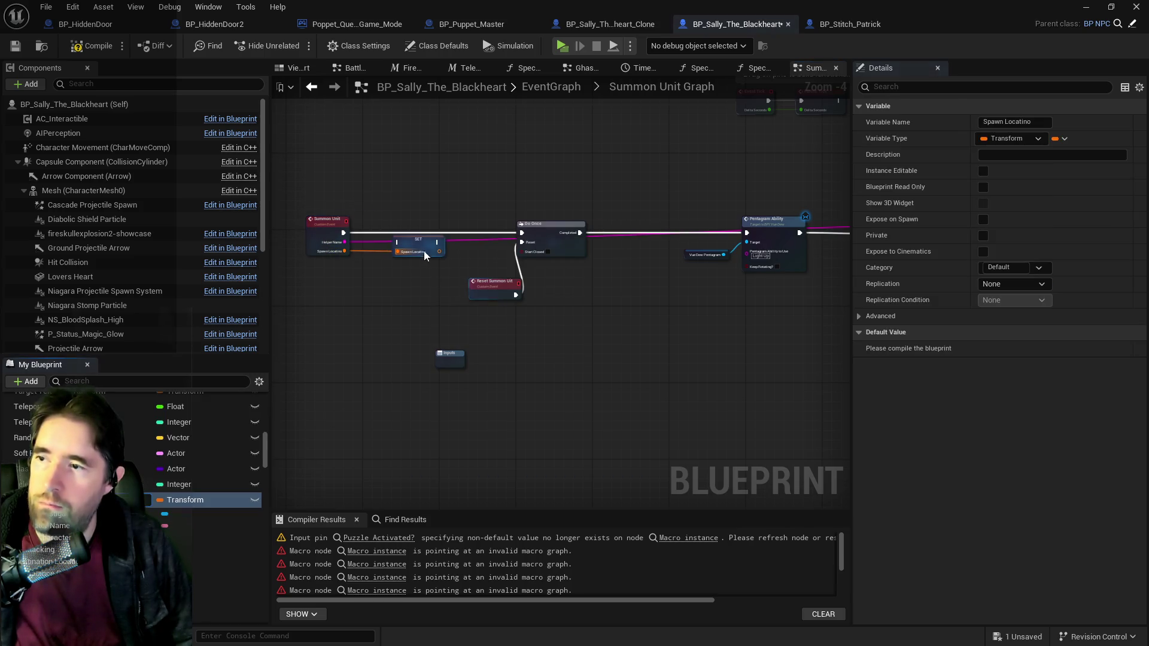
{"action": "mouse_move", "coordinate": [343, 233]}
{"action": "left_mouse_down"}
{"action": "mouse_move", "coordinate": [401, 254]}
{"action": "mouse_move", "coordinate": [398, 233]}
{"action": "mouse_move", "coordinate": [522, 239]}
{"action": "left_mouse_up"}
{"action": "scroll", "coordinate": [543, 423], "scroll_direction": "down", "scroll_amount": 2}
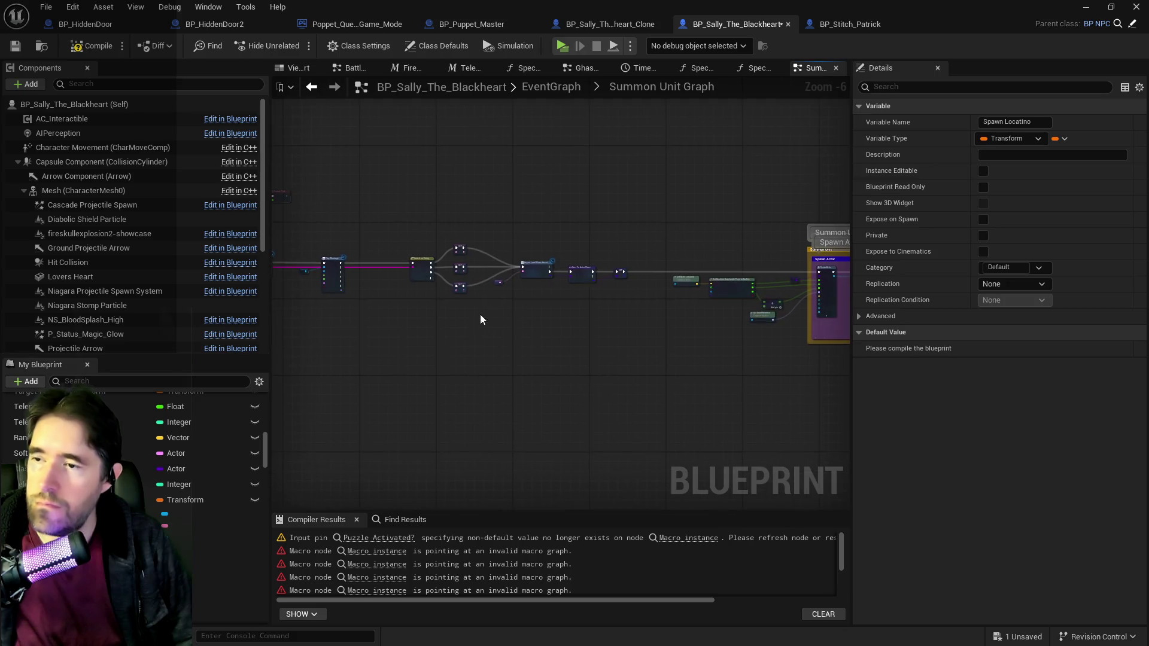
{"action": "scroll", "coordinate": [612, 327], "scroll_direction": "up", "scroll_amount": 1}
{"action": "mouse_move", "coordinate": [508, 296]}
{"action": "left_mouse_down"}
{"action": "mouse_move", "coordinate": [536, 312]}
{"action": "mouse_move", "coordinate": [615, 303]}
{"action": "mouse_move", "coordinate": [418, 368]}
{"action": "left_mouse_up"}
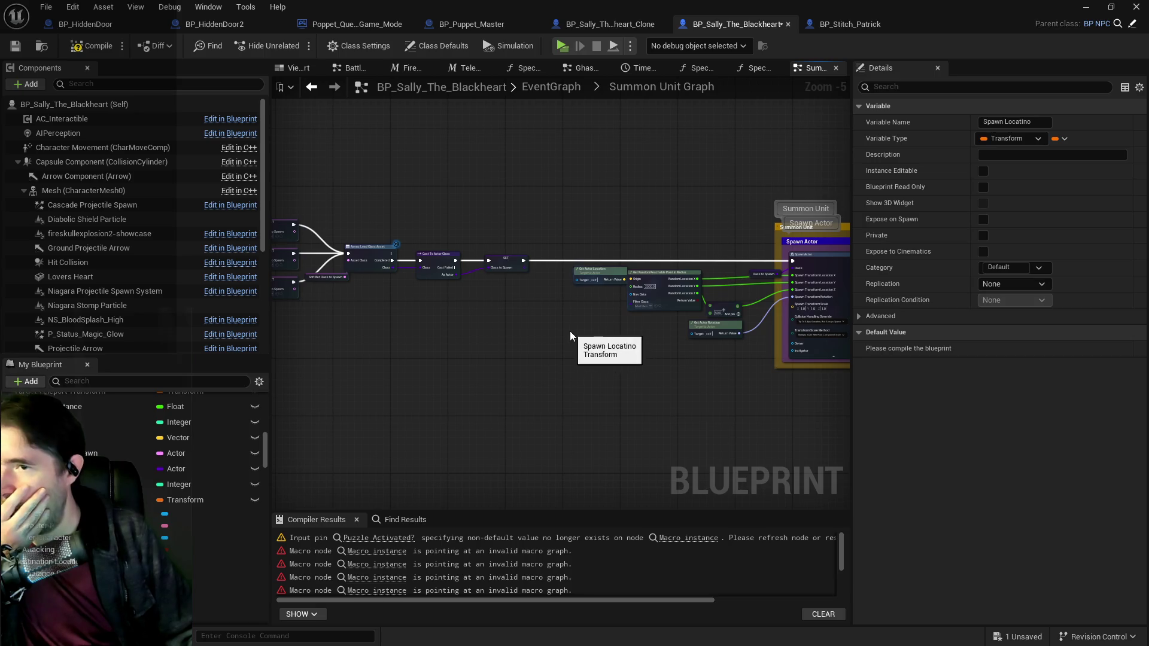
{"action": "scroll", "coordinate": [638, 332], "scroll_direction": "up", "scroll_amount": 2}
{"action": "mouse_move", "coordinate": [656, 343]}
{"action": "left_mouse_down"}
{"action": "mouse_move", "coordinate": [525, 372]}
{"action": "mouse_move", "coordinate": [527, 429]}
{"action": "left_mouse_up"}
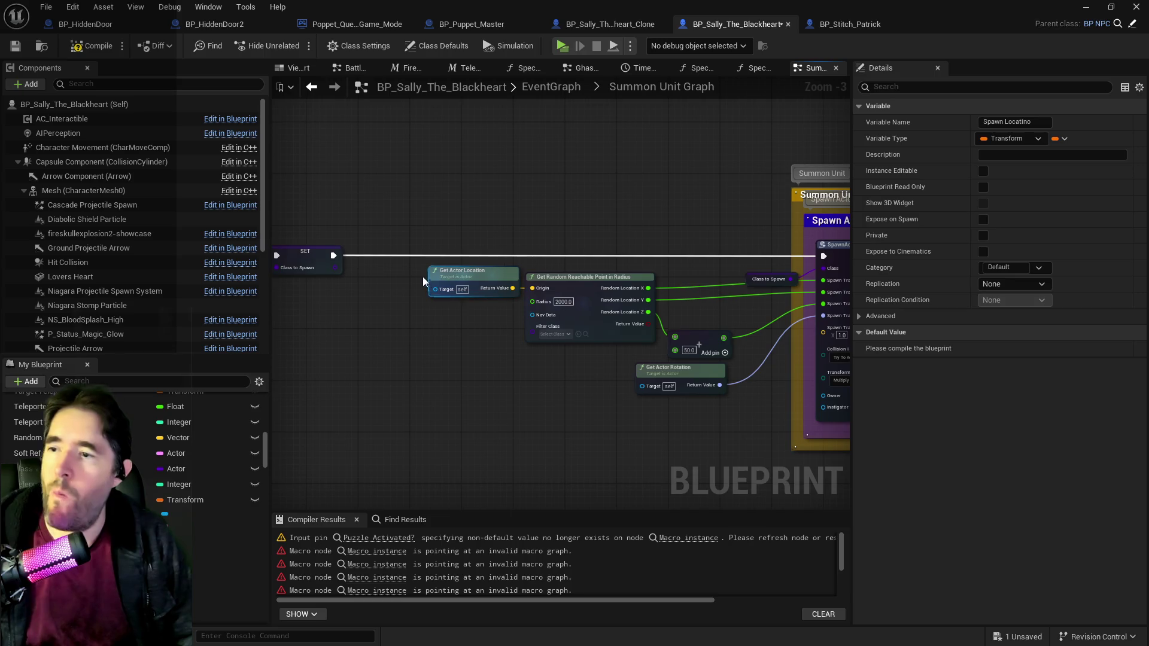
{"action": "left_click_drag", "start_coordinate": [523, 347], "coordinate": [453, 348]}
Step: Move the four random-point location and rotation nodes up out of the Spawn Actor area
{"action": "mouse_move", "coordinate": [636, 432]}
{"action": "left_mouse_down"}
{"action": "mouse_move", "coordinate": [542, 360]}
{"action": "mouse_move", "coordinate": [380, 283]}
{"action": "left_mouse_up"}
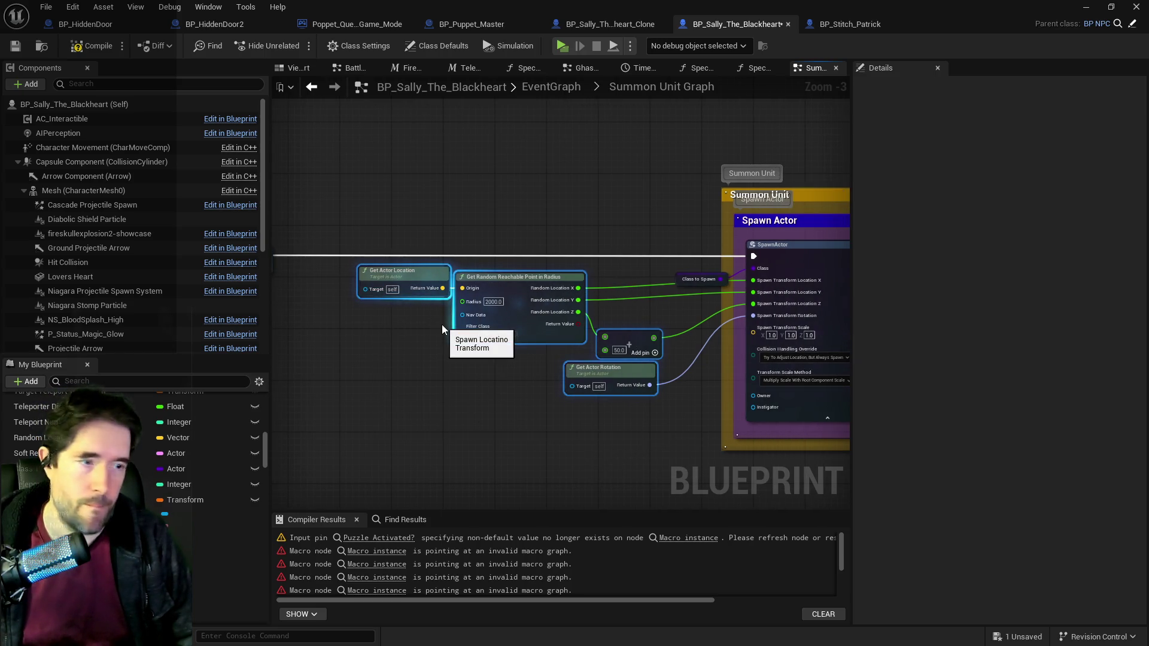
{"action": "mouse_move", "coordinate": [671, 432]}
{"action": "left_mouse_down"}
{"action": "mouse_move", "coordinate": [639, 289]}
{"action": "mouse_move", "coordinate": [390, 202]}
{"action": "mouse_move", "coordinate": [605, 282]}
{"action": "mouse_move", "coordinate": [523, 257]}
{"action": "mouse_move", "coordinate": [385, 308]}
{"action": "left_mouse_up"}
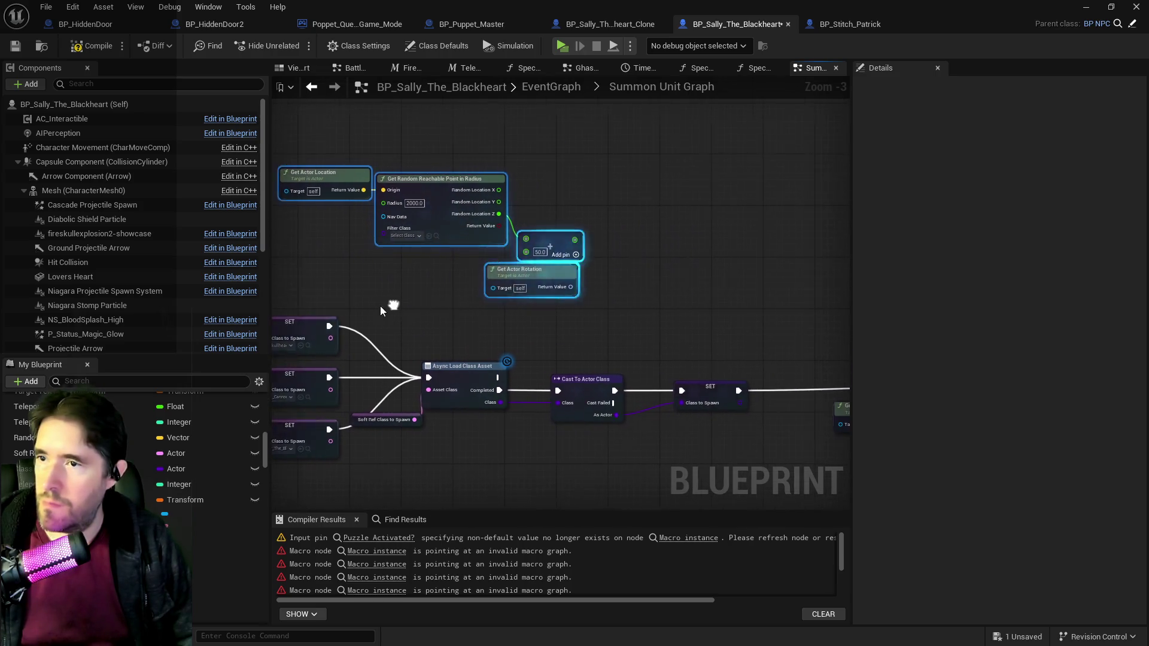
{"action": "mouse_move", "coordinate": [521, 325]}
{"action": "left_mouse_down"}
{"action": "mouse_move", "coordinate": [603, 269]}
{"action": "mouse_move", "coordinate": [371, 384]}
{"action": "mouse_move", "coordinate": [203, 500]}
{"action": "left_mouse_up"}
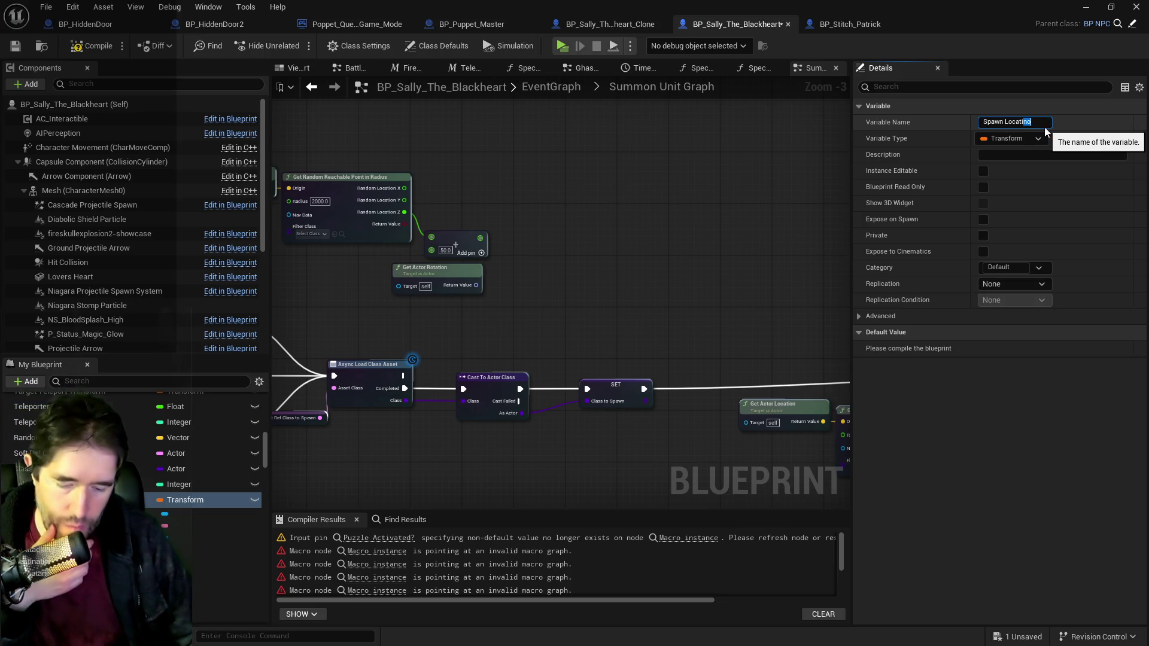
Step: Correct the variable name to 'Spawn Location' and place a Set Spawn Location node
{"action": "type", "text": "o"}
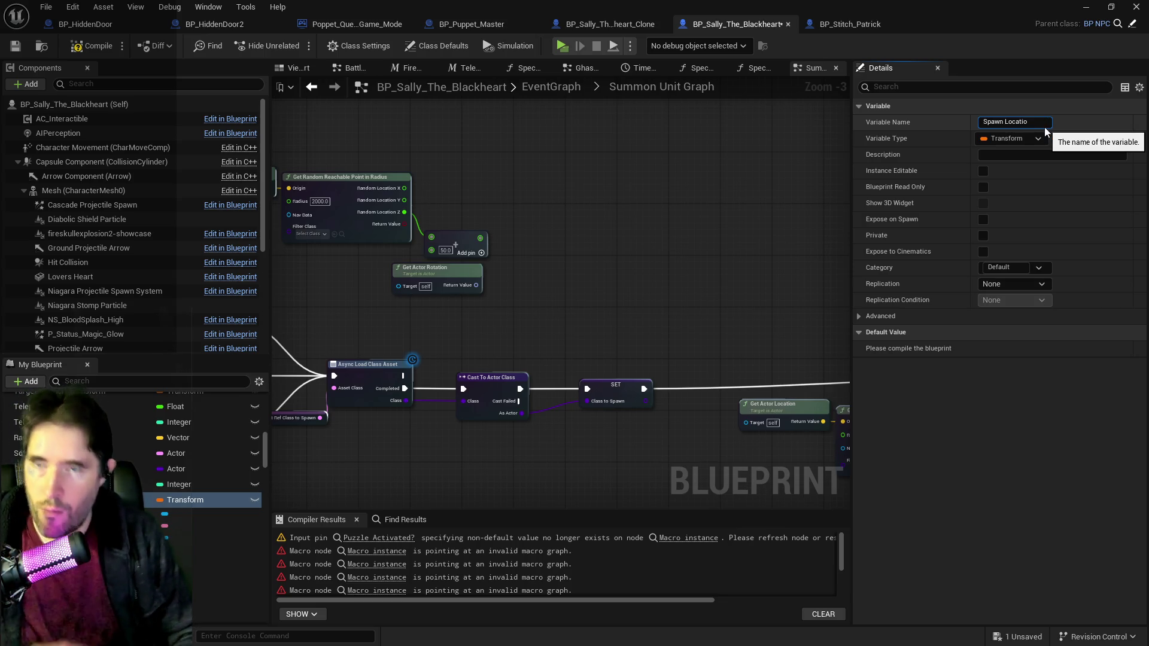
{"action": "key", "text": "BackSpace"}
{"action": "type", "text": "n"}
{"action": "key", "text": "Return"}
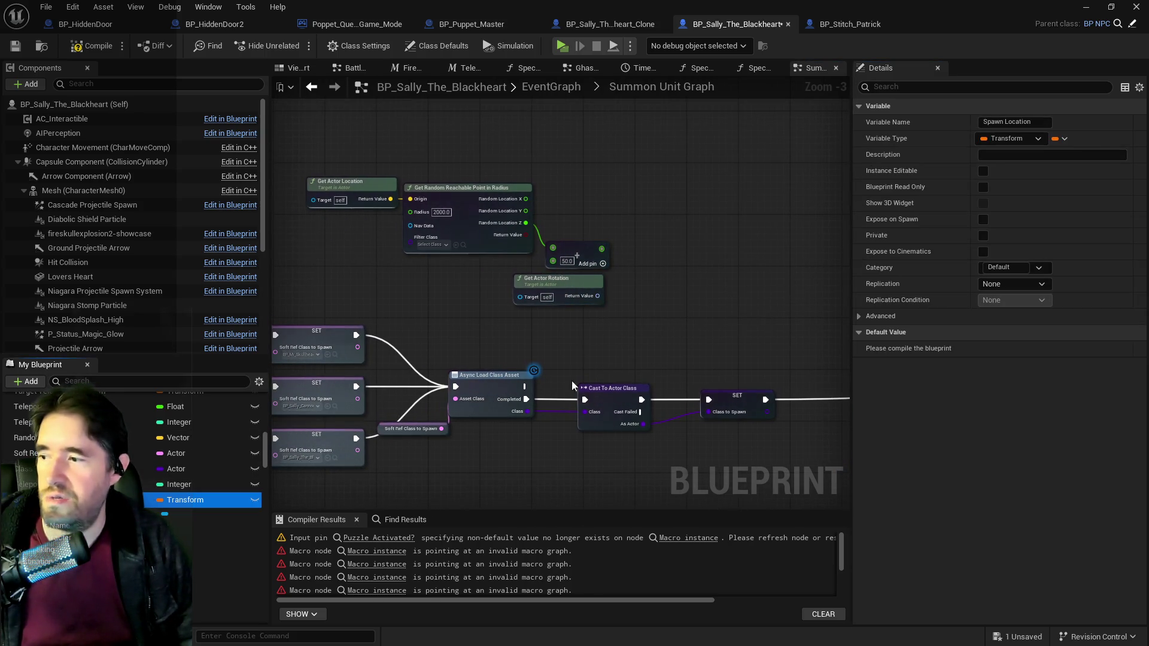
{"action": "left_click_drag", "start_coordinate": [679, 214], "coordinate": [680, 219]}
{"action": "left_click", "coordinate": [688, 231]}
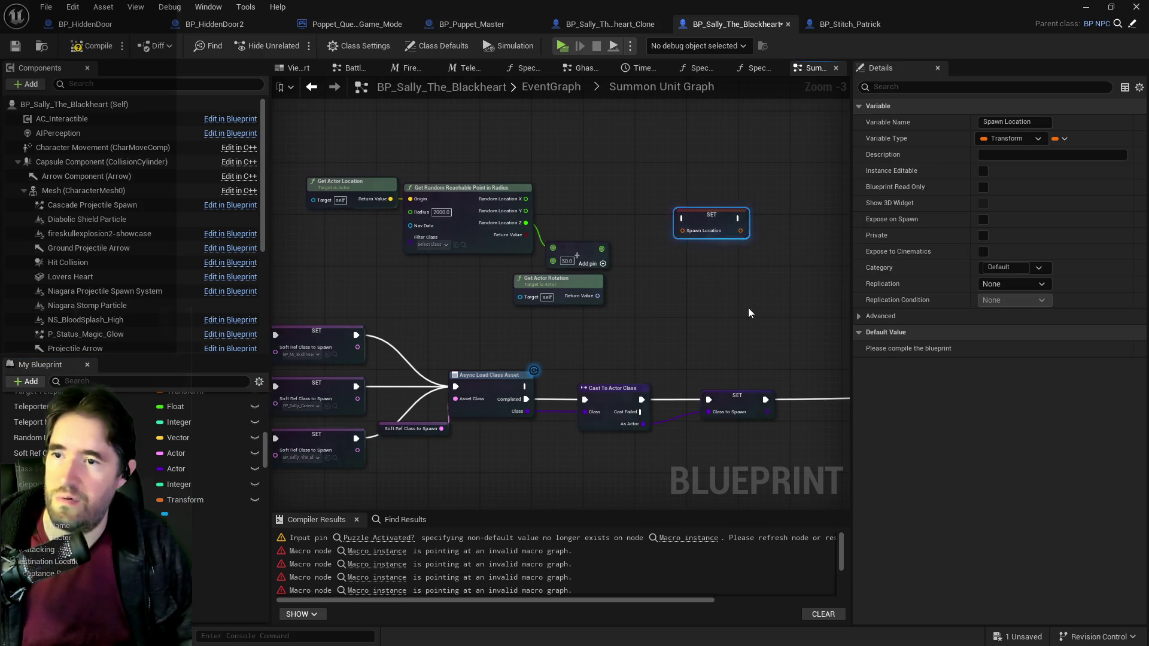
Step: Disconnect the location and rotation links from the Spawn Actor node
{"action": "left_click_drag", "start_coordinate": [504, 401], "coordinate": [453, 283]}
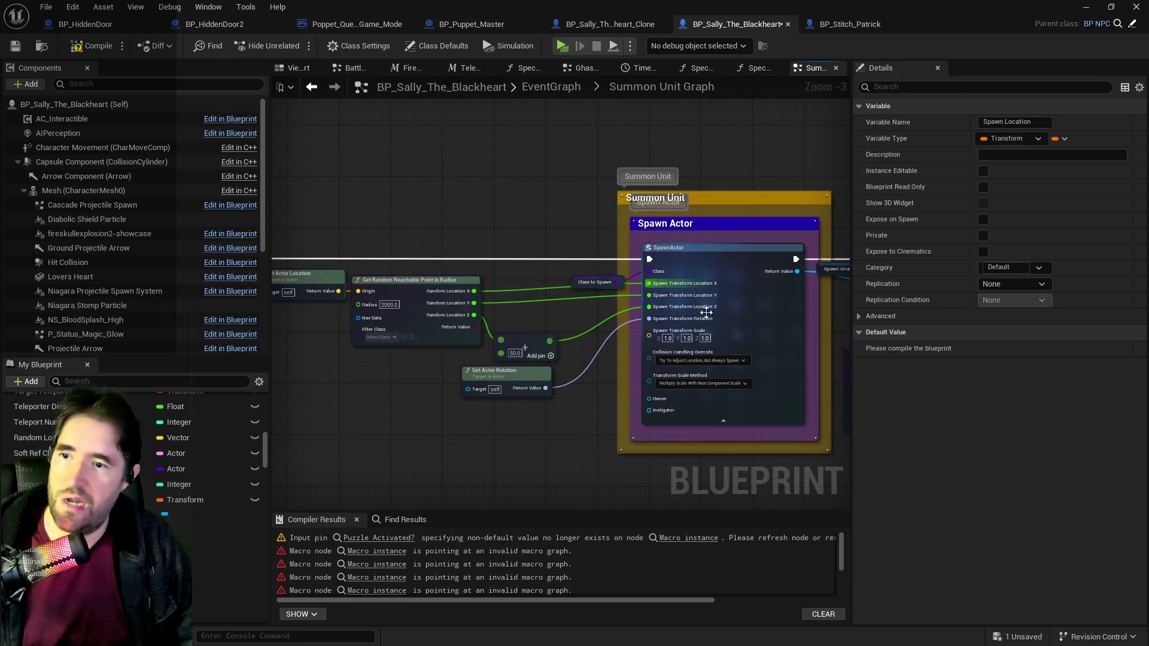
{"action": "left_click", "coordinate": [605, 342], "text": "alt"}
{"action": "mouse_move", "coordinate": [482, 401]}
{"action": "left_mouse_down"}
{"action": "mouse_move", "coordinate": [568, 395]}
{"action": "mouse_move", "coordinate": [437, 271]}
{"action": "mouse_move", "coordinate": [519, 342]}
{"action": "mouse_move", "coordinate": [388, 285]}
{"action": "mouse_move", "coordinate": [406, 299]}
{"action": "left_mouse_up"}
Step: Delete the old nodes and recombine Spawn Actor's location pins into a single Spawn Transform input
{"action": "key", "text": "Delete"}
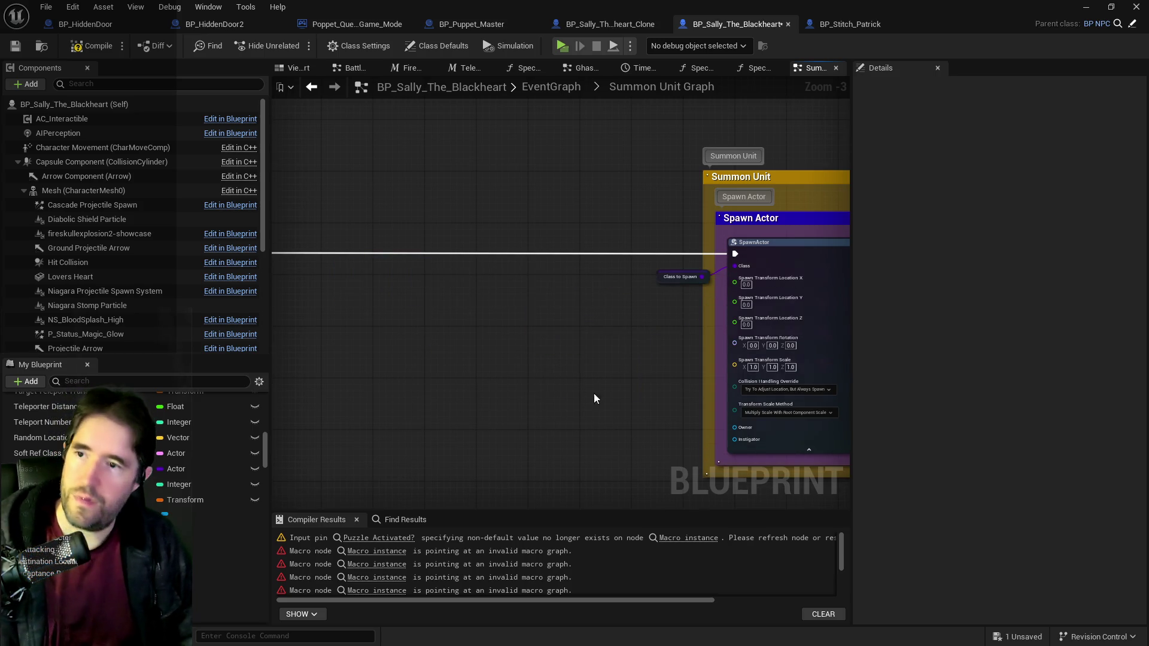
{"action": "left_click_drag", "start_coordinate": [663, 279], "coordinate": [655, 273]}
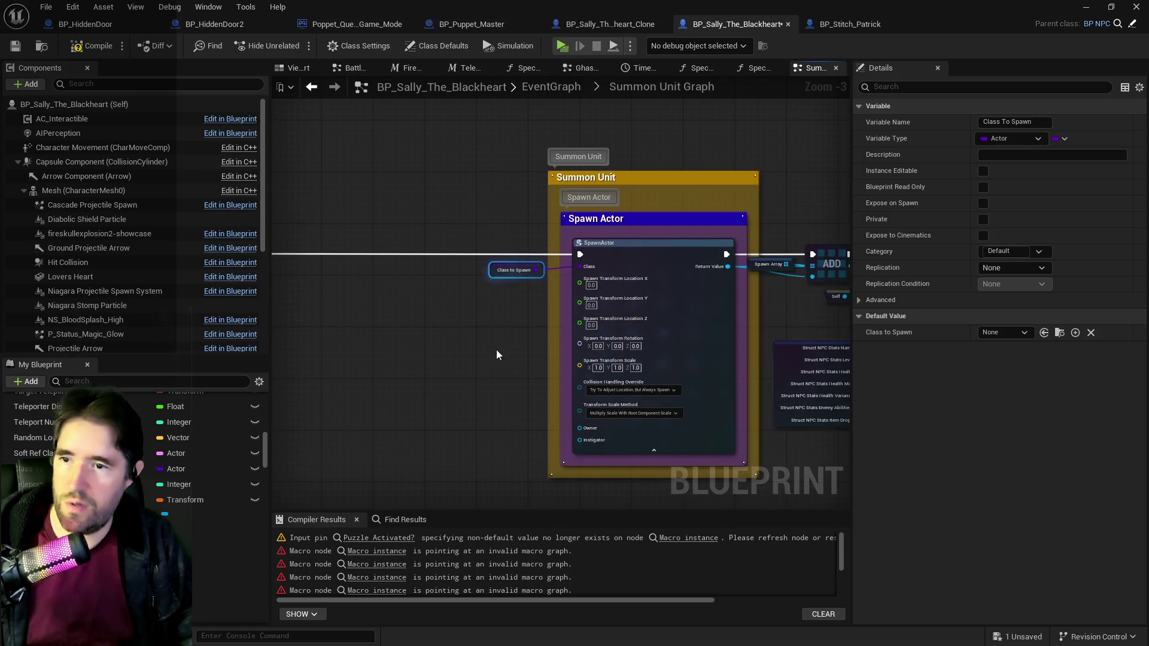
{"action": "right_click", "coordinate": [613, 301]}
{"action": "left_click", "coordinate": [653, 336]}
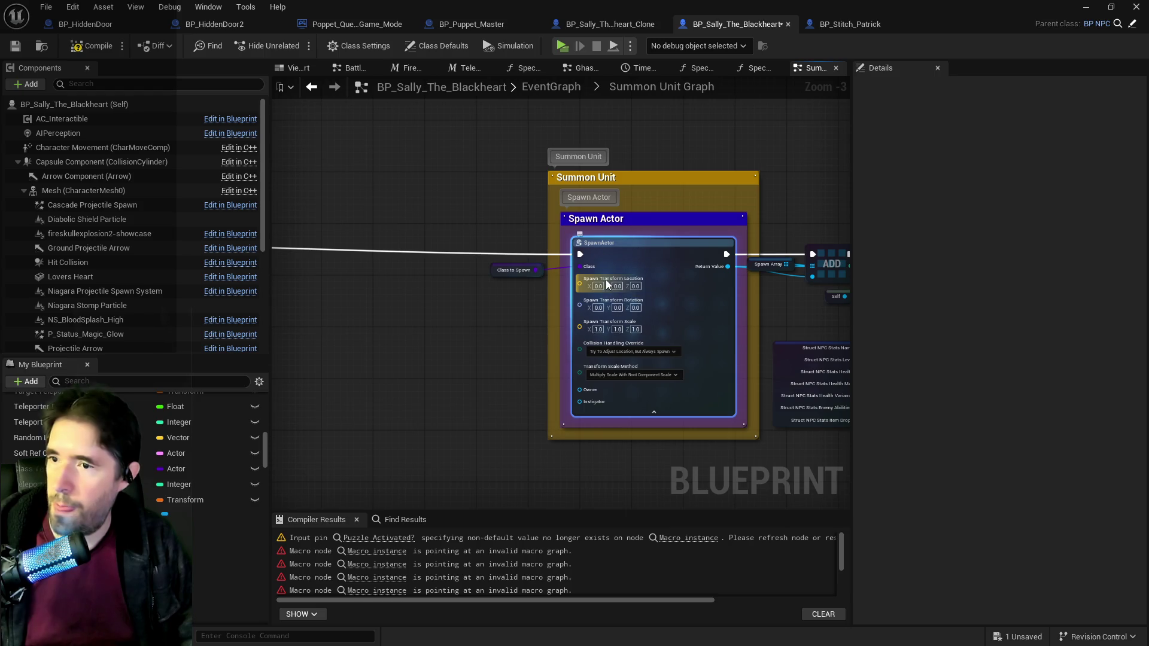
{"action": "right_click", "coordinate": [607, 280]}
{"action": "left_click", "coordinate": [628, 344]}
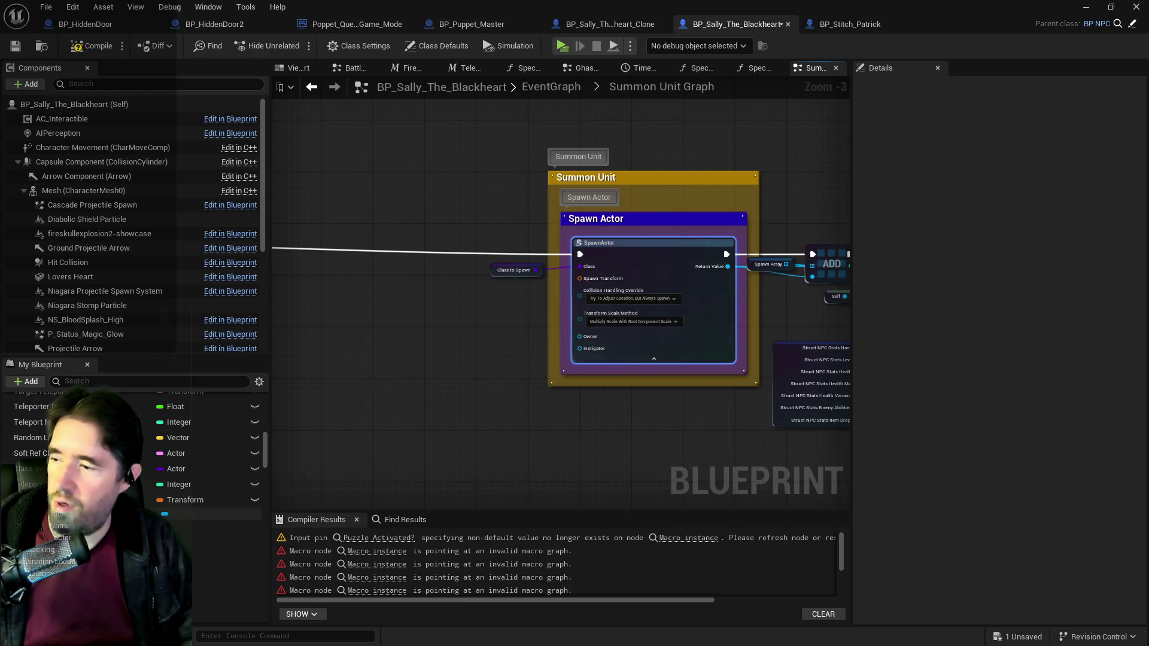
Step: Add a Get Spawn Location node and split both it and Spawn Transform into location, rotation, scale
{"action": "left_click_drag", "start_coordinate": [179, 500], "coordinate": [505, 305]}
{"action": "left_click", "coordinate": [522, 333]}
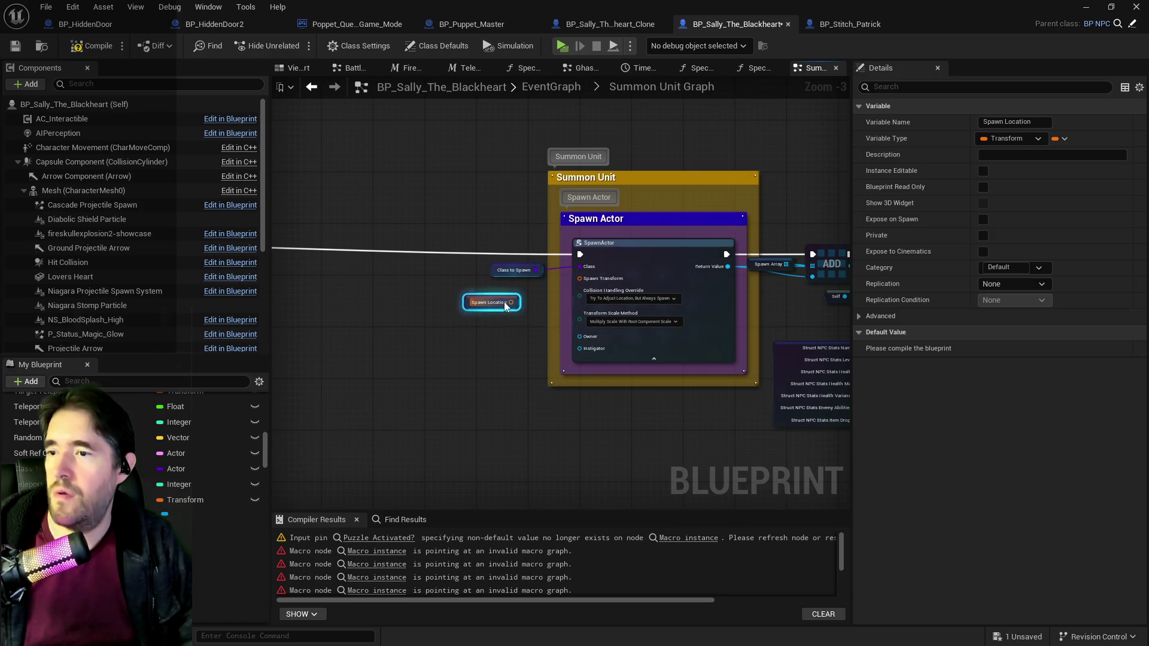
{"action": "right_click", "coordinate": [512, 303]}
{"action": "left_click", "coordinate": [542, 337]}
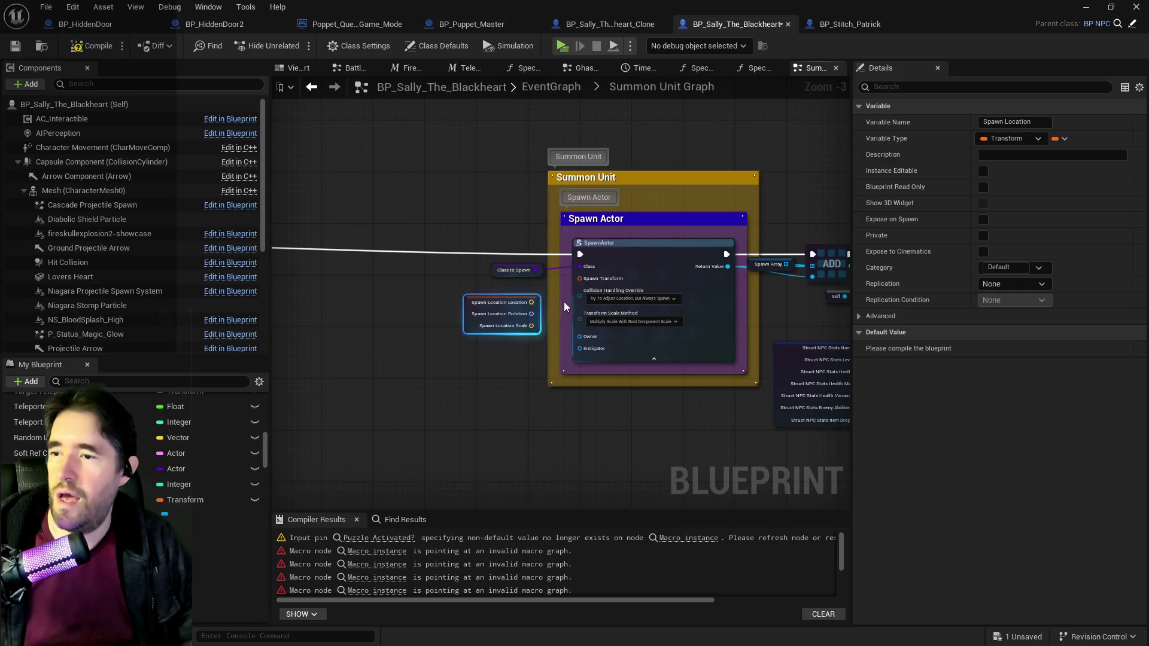
{"action": "right_click", "coordinate": [580, 281]}
{"action": "left_click", "coordinate": [599, 333]}
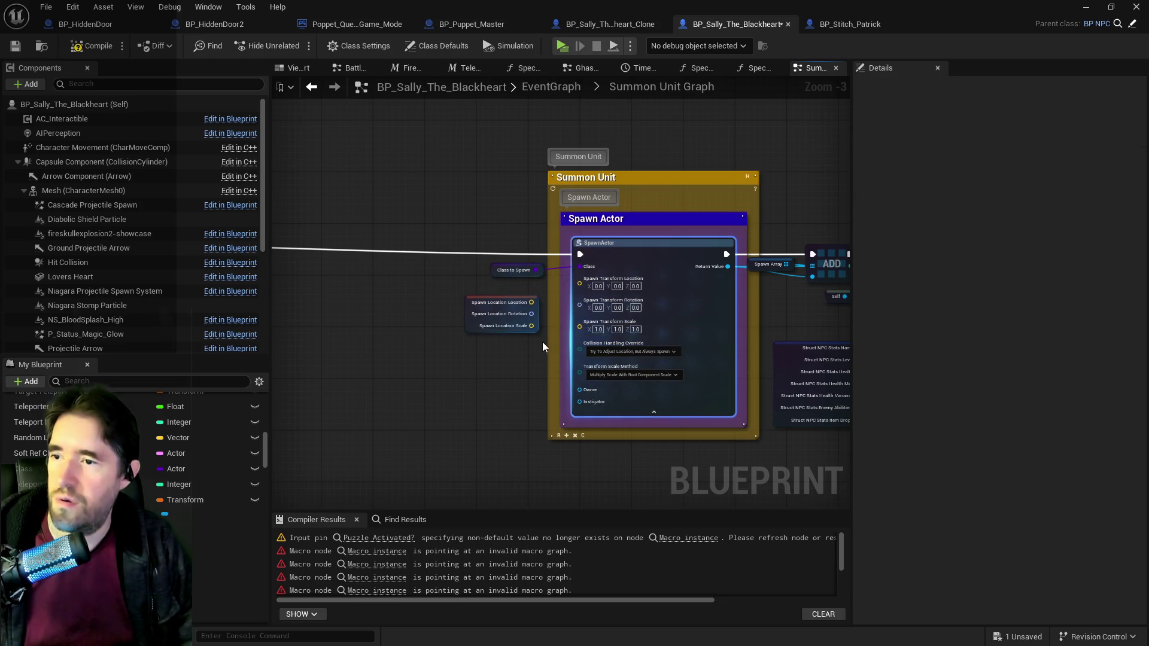
Step: Wire Spawn Location's Location and Rotation into Spawn Actor's spawn location and rotation pins
{"action": "scroll", "coordinate": [543, 328], "scroll_direction": "up", "scroll_amount": 1}
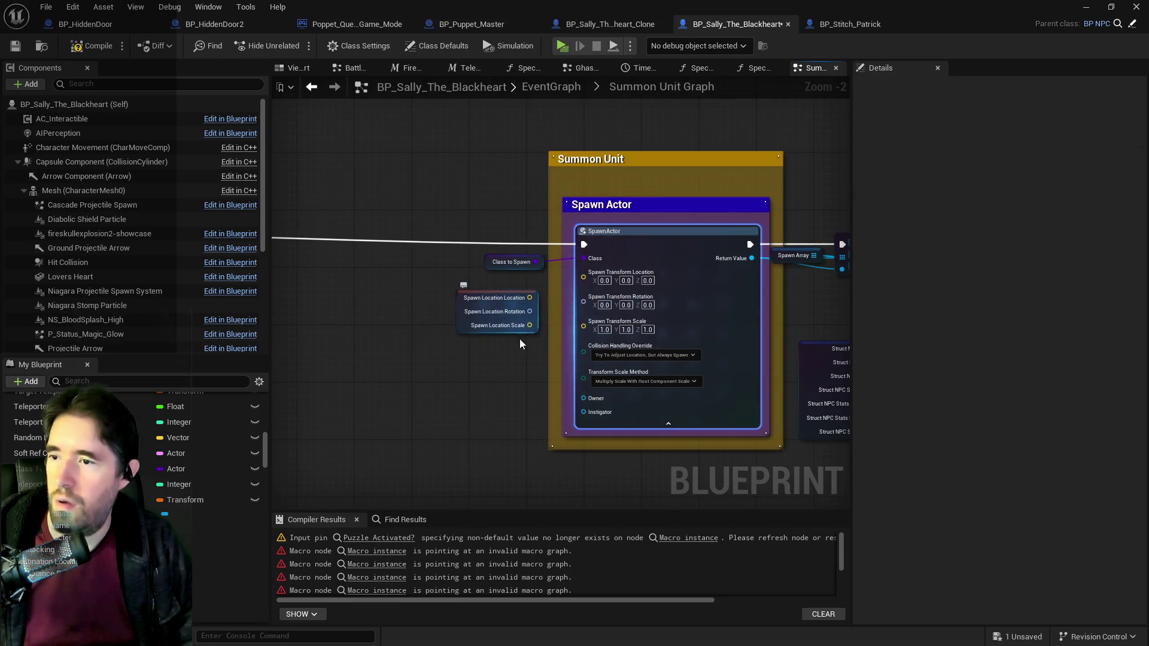
{"action": "left_click_drag", "start_coordinate": [529, 297], "coordinate": [584, 276]}
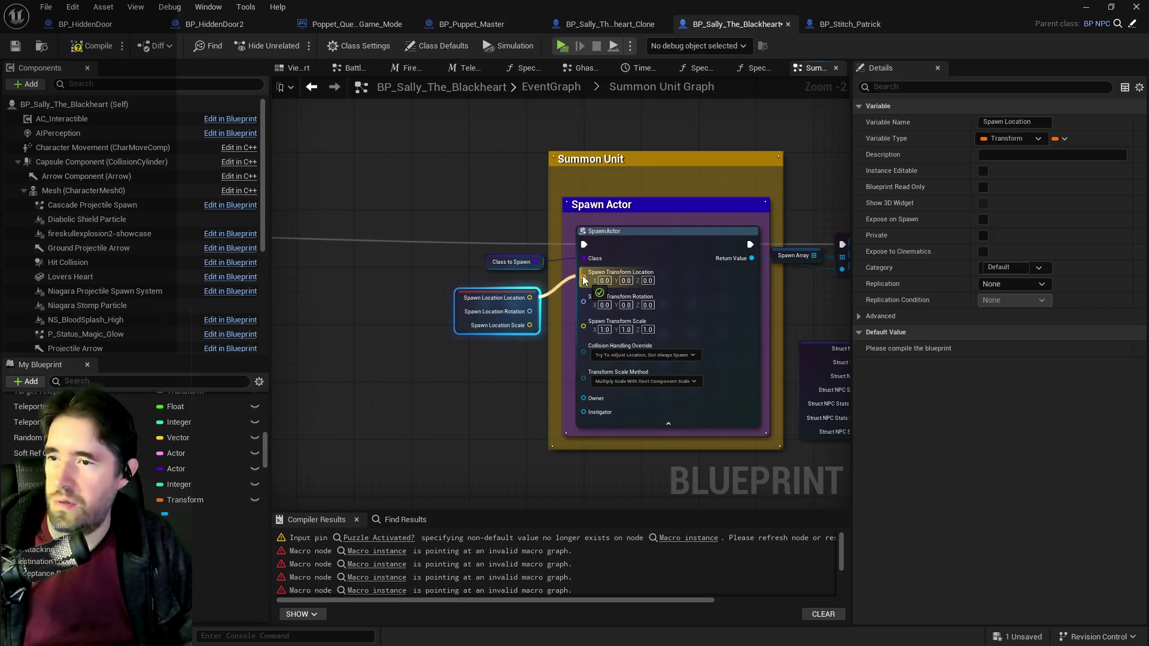
{"action": "left_click_drag", "start_coordinate": [531, 310], "coordinate": [584, 292]}
{"action": "scroll", "coordinate": [462, 403], "scroll_direction": "down", "scroll_amount": 3}
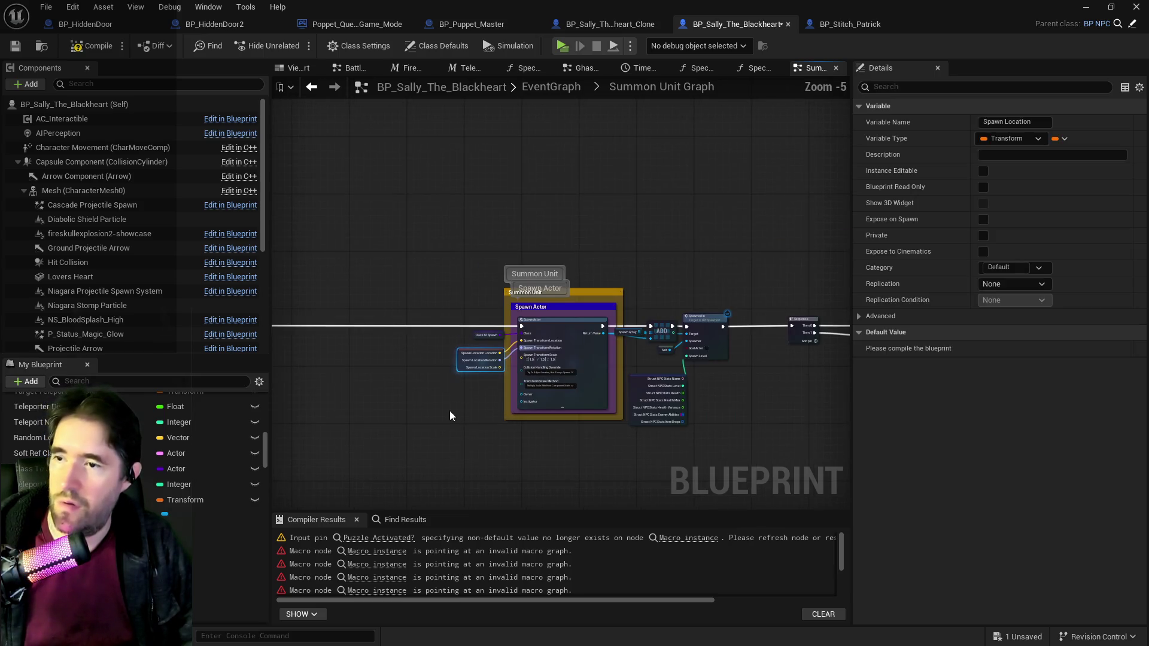
{"action": "mouse_move", "coordinate": [451, 411]}
{"action": "left_mouse_down"}
{"action": "mouse_move", "coordinate": [467, 429]}
{"action": "mouse_move", "coordinate": [650, 406]}
{"action": "mouse_move", "coordinate": [606, 437]}
{"action": "left_mouse_up"}
Step: Split the SET Spawn Location pin and feed Get Actor Rotation into its Rotation
{"action": "scroll", "coordinate": [729, 396], "scroll_direction": "down", "scroll_amount": 1}
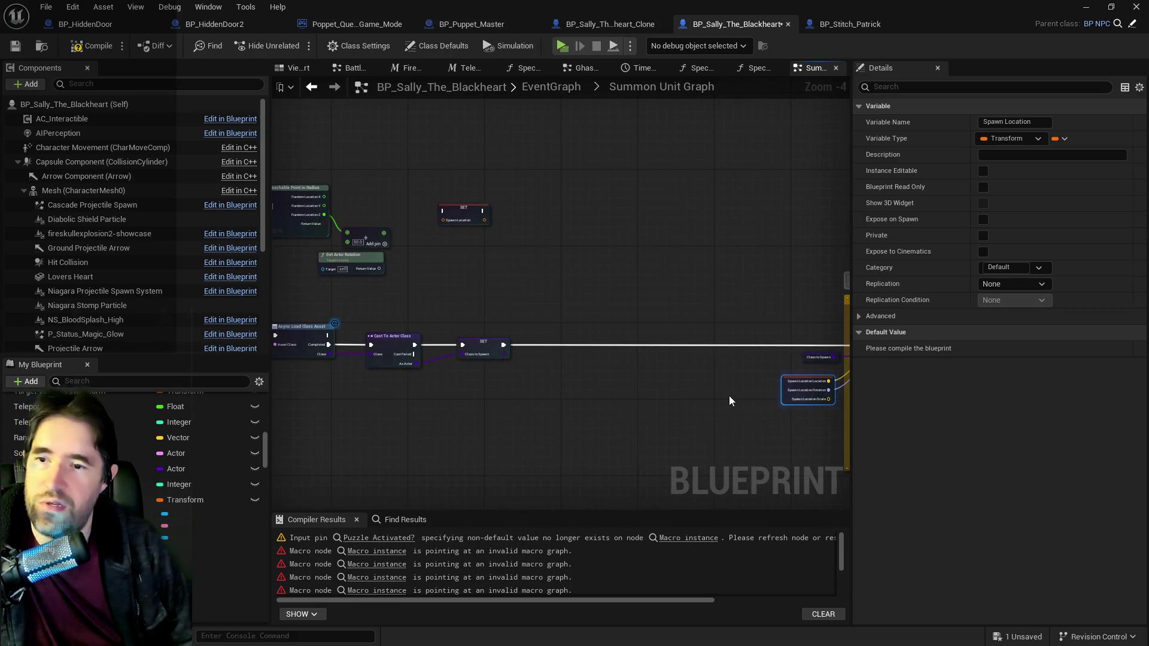
{"action": "scroll", "coordinate": [633, 401], "scroll_direction": "up", "scroll_amount": 2}
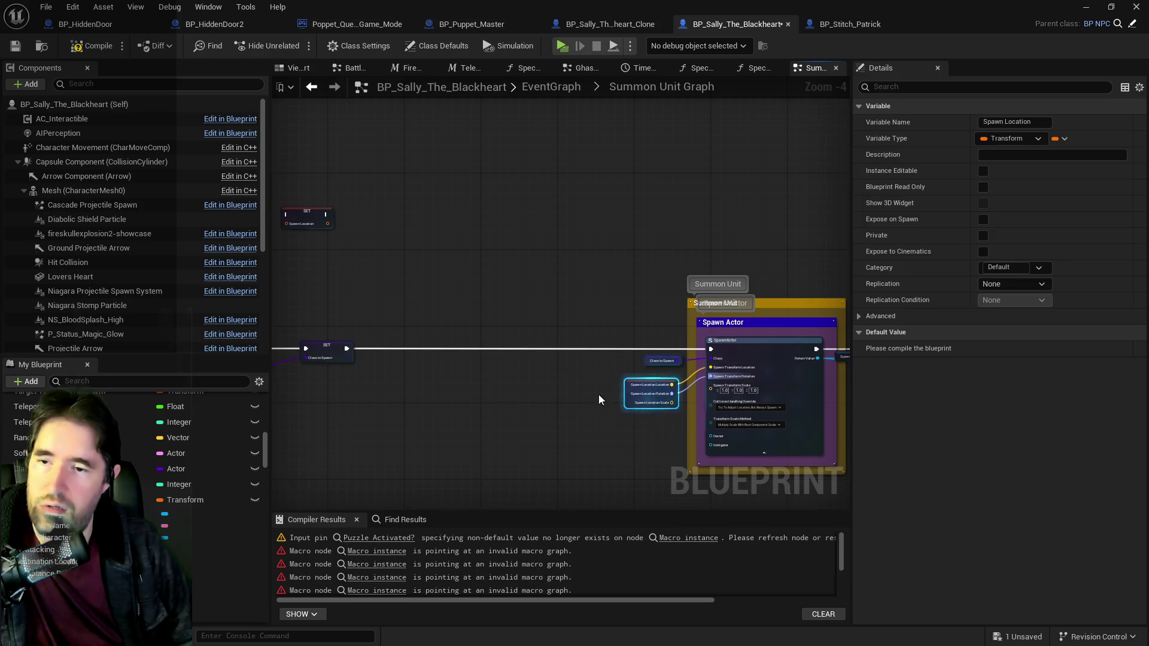
{"action": "scroll", "coordinate": [414, 308], "scroll_direction": "up", "scroll_amount": 3}
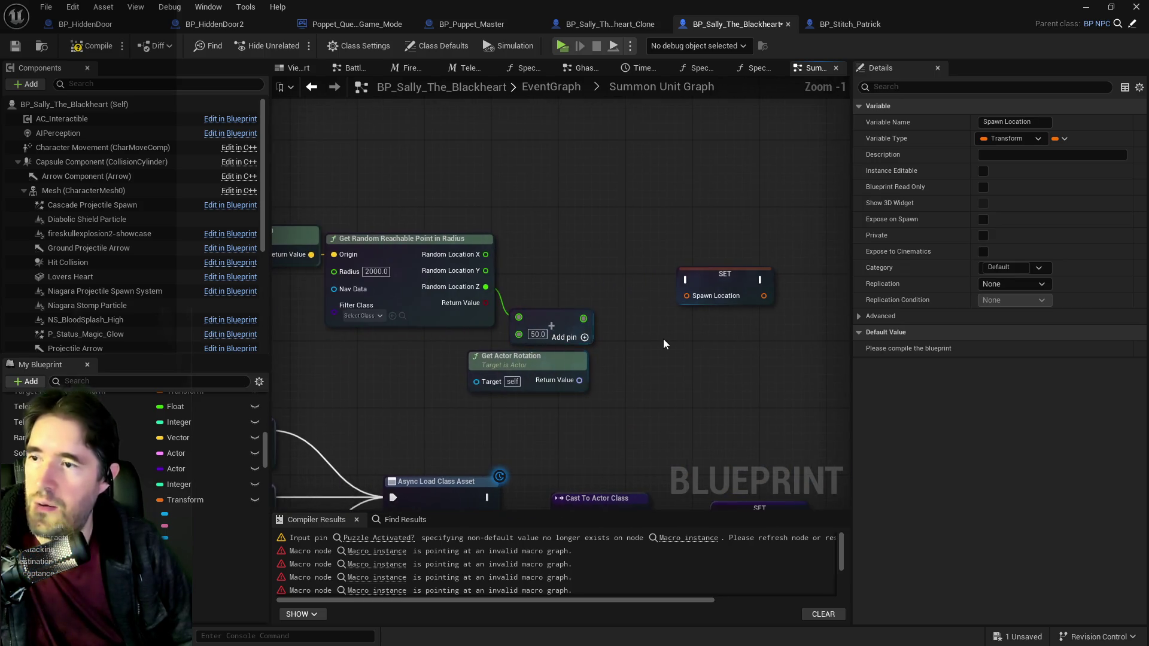
{"action": "scroll", "coordinate": [630, 367], "scroll_direction": "down", "scroll_amount": 1}
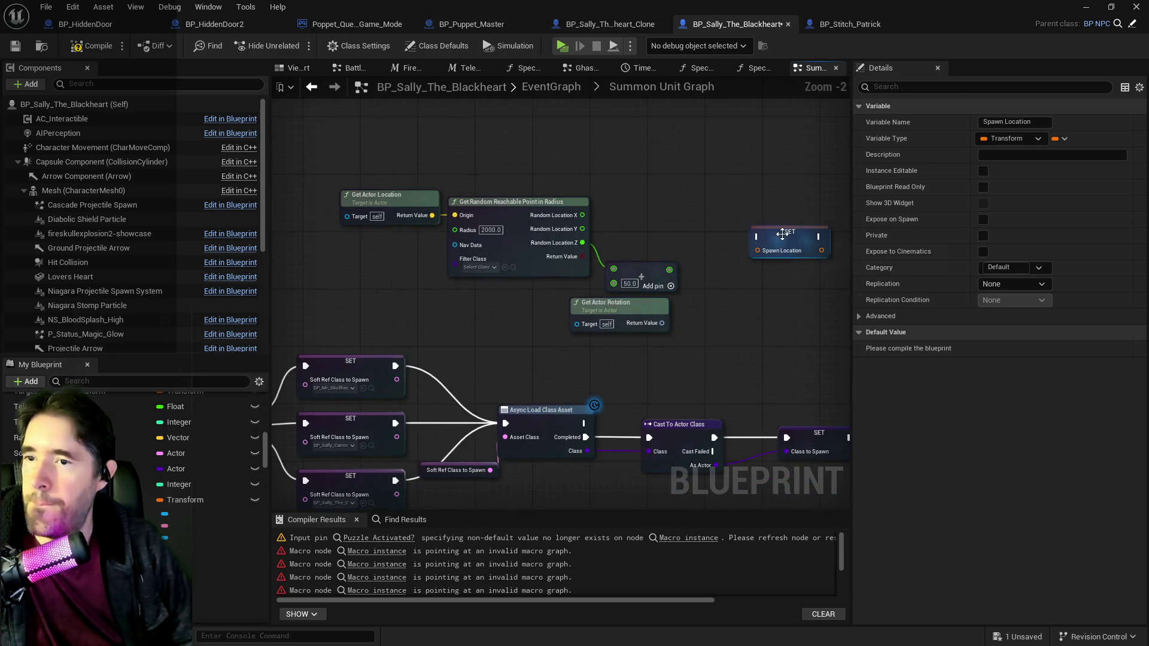
{"action": "left_click_drag", "start_coordinate": [786, 234], "coordinate": [804, 228]}
{"action": "left_click_drag", "start_coordinate": [774, 300], "coordinate": [586, 269]}
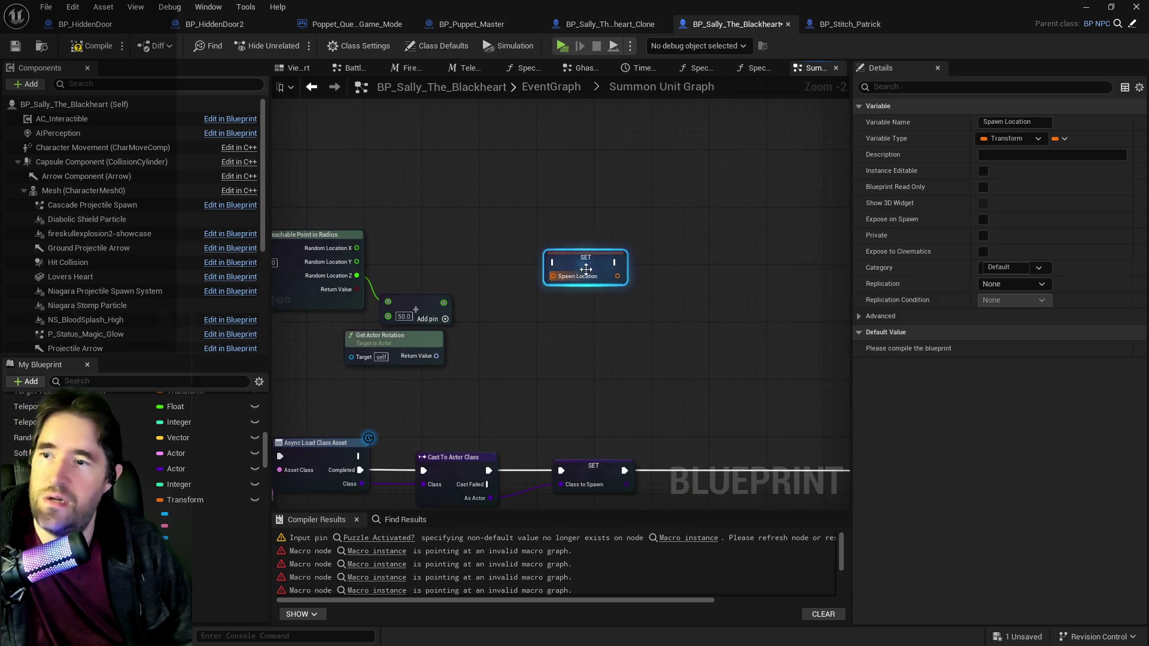
{"action": "right_click", "coordinate": [581, 275]}
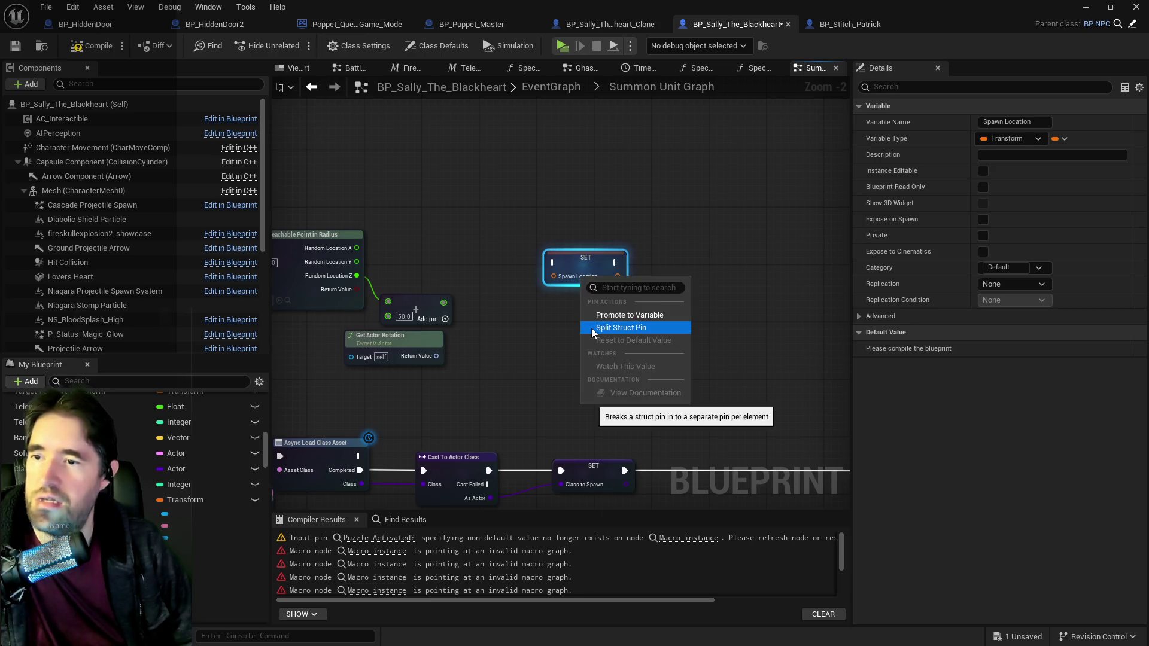
{"action": "left_click", "coordinate": [591, 328]}
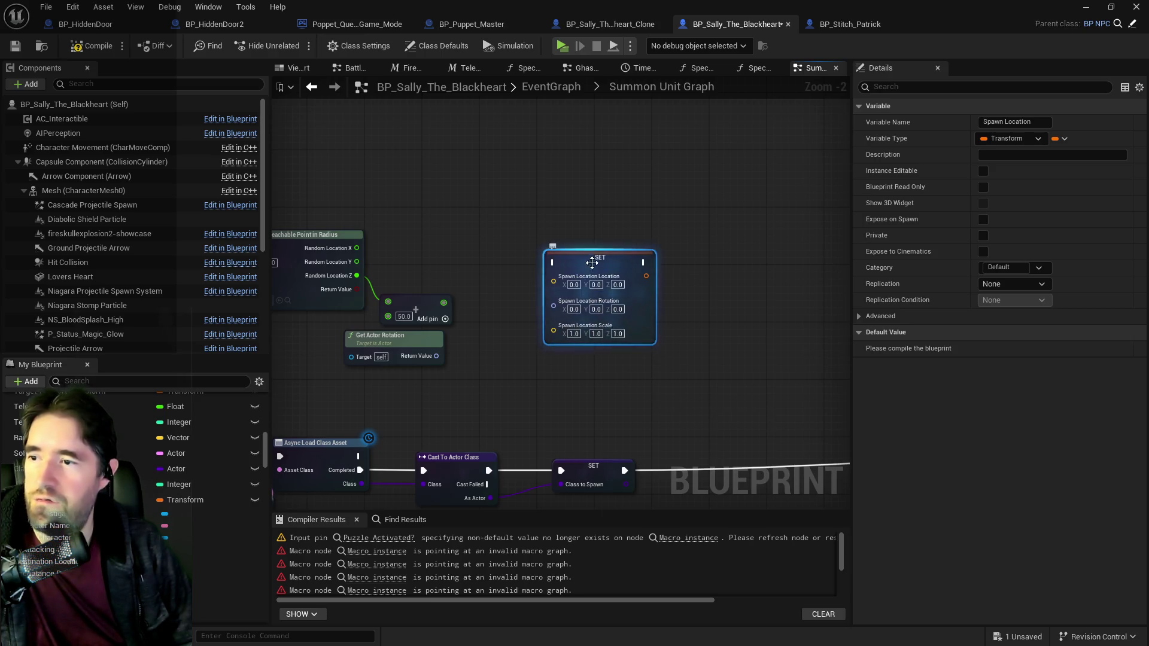
{"action": "mouse_move", "coordinate": [602, 249]}
{"action": "left_mouse_down"}
{"action": "mouse_move", "coordinate": [622, 243]}
{"action": "mouse_move", "coordinate": [614, 236]}
{"action": "left_mouse_up"}
{"action": "mouse_move", "coordinate": [437, 356]}
{"action": "left_mouse_down"}
{"action": "mouse_move", "coordinate": [497, 386]}
{"action": "mouse_move", "coordinate": [535, 328]}
{"action": "left_mouse_up"}
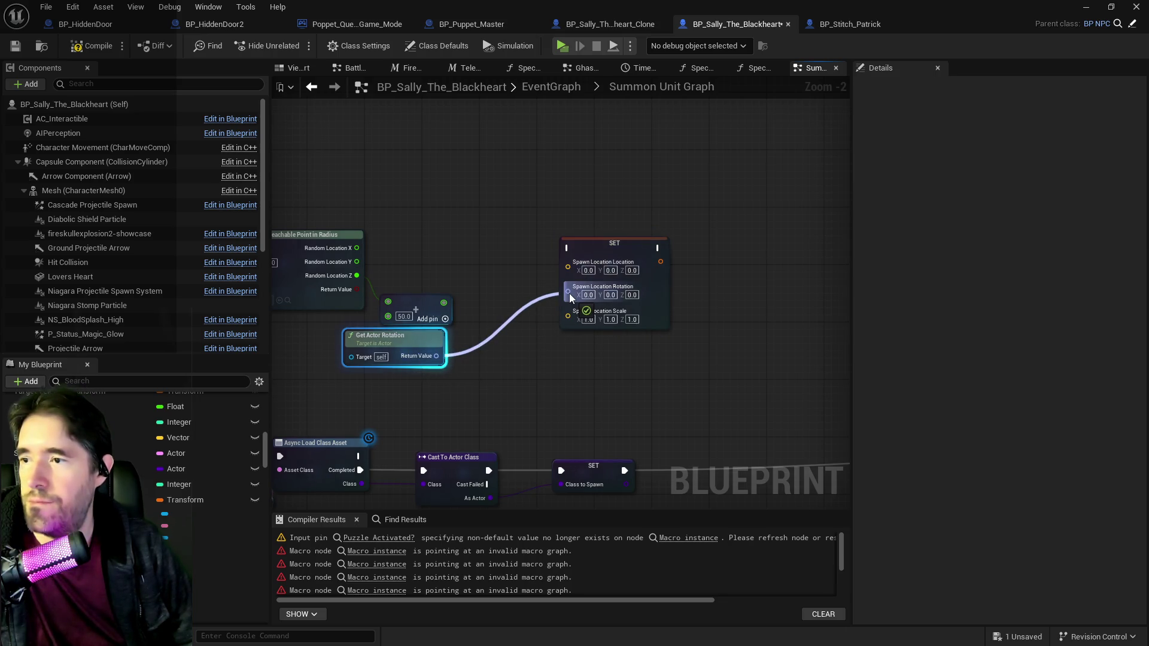
{"action": "left_click_drag", "start_coordinate": [569, 294], "coordinate": [442, 357]}
{"action": "mouse_move", "coordinate": [511, 337]}
{"action": "left_mouse_down"}
{"action": "mouse_move", "coordinate": [568, 292]}
{"action": "mouse_move", "coordinate": [646, 337]}
{"action": "mouse_move", "coordinate": [600, 365]}
{"action": "left_mouse_up"}
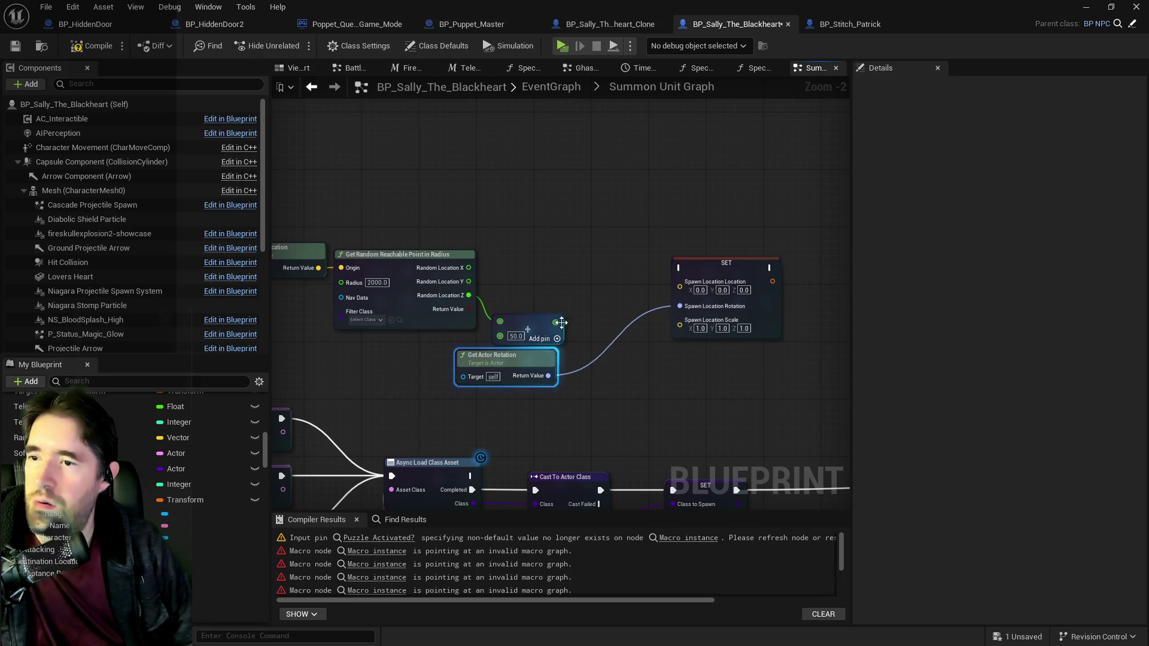
Step: Split the location into X/Y/Z, wiring Random Location X/Y and the Add result into Z
{"action": "mouse_move", "coordinate": [556, 322]}
{"action": "left_mouse_down"}
{"action": "mouse_move", "coordinate": [671, 307]}
{"action": "mouse_move", "coordinate": [682, 293]}
{"action": "mouse_move", "coordinate": [575, 326]}
{"action": "left_mouse_up"}
{"action": "left_click", "coordinate": [687, 293]}
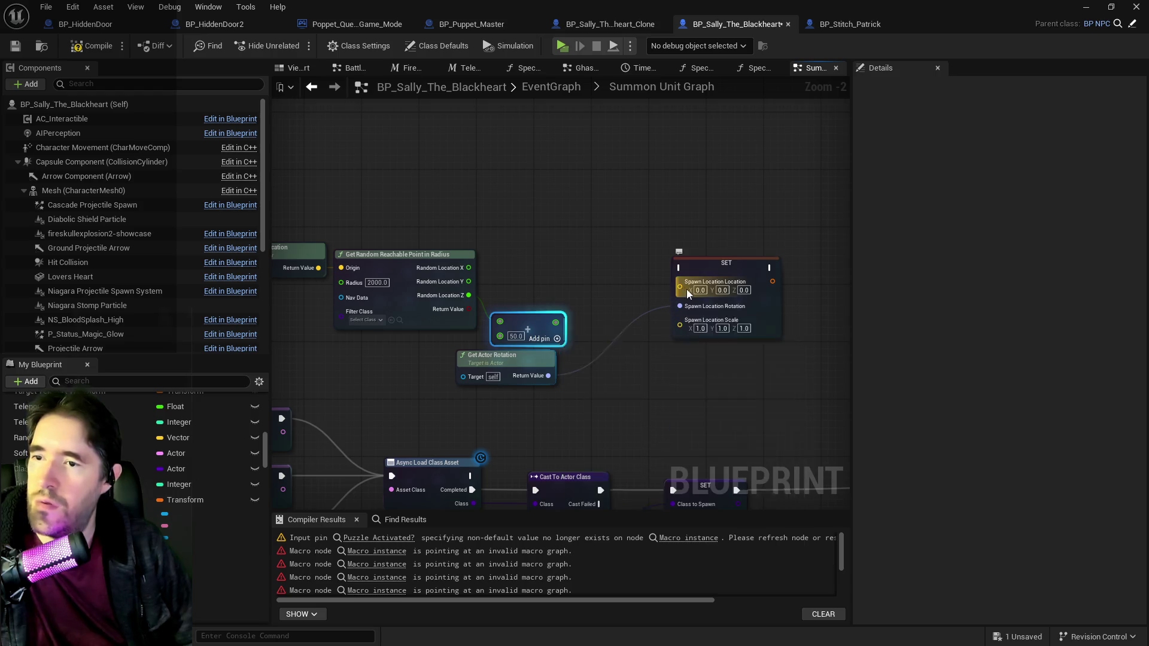
{"action": "right_click", "coordinate": [687, 293]}
{"action": "left_click", "coordinate": [742, 328]}
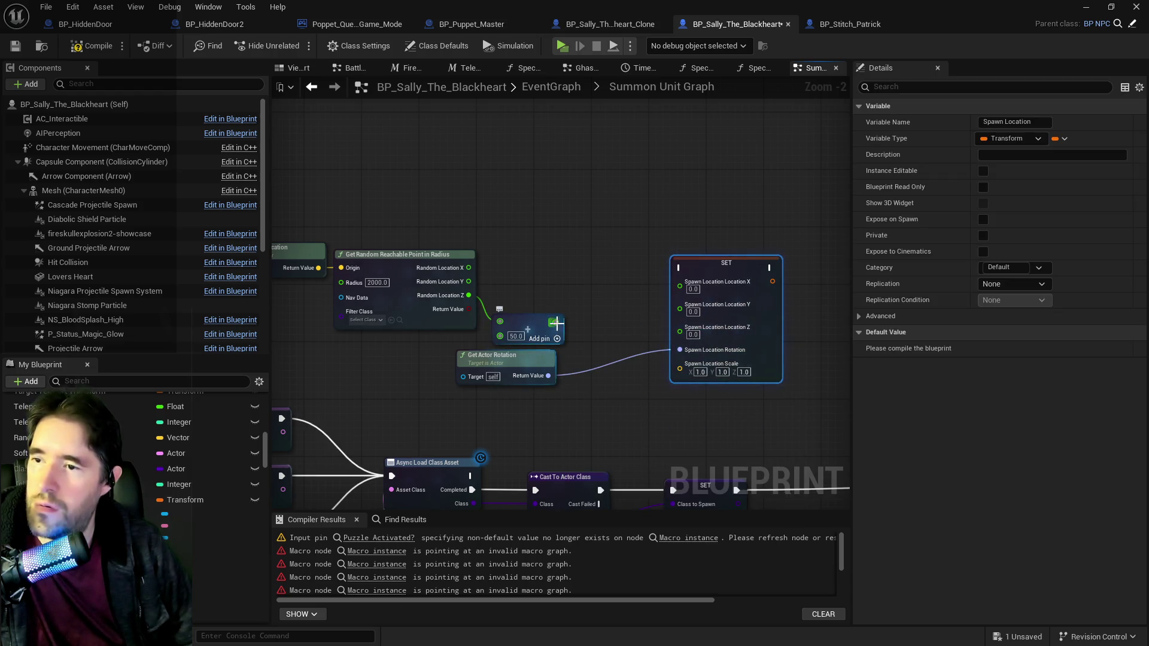
{"action": "left_click_drag", "start_coordinate": [556, 323], "coordinate": [680, 333]}
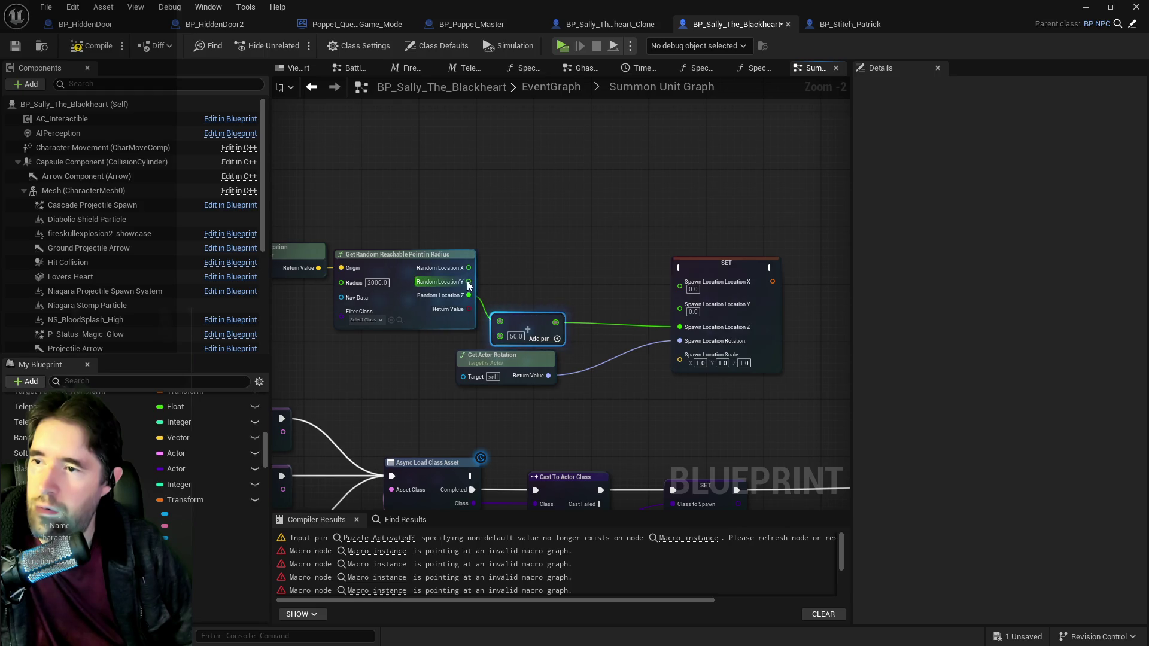
{"action": "left_click_drag", "start_coordinate": [468, 281], "coordinate": [681, 310]}
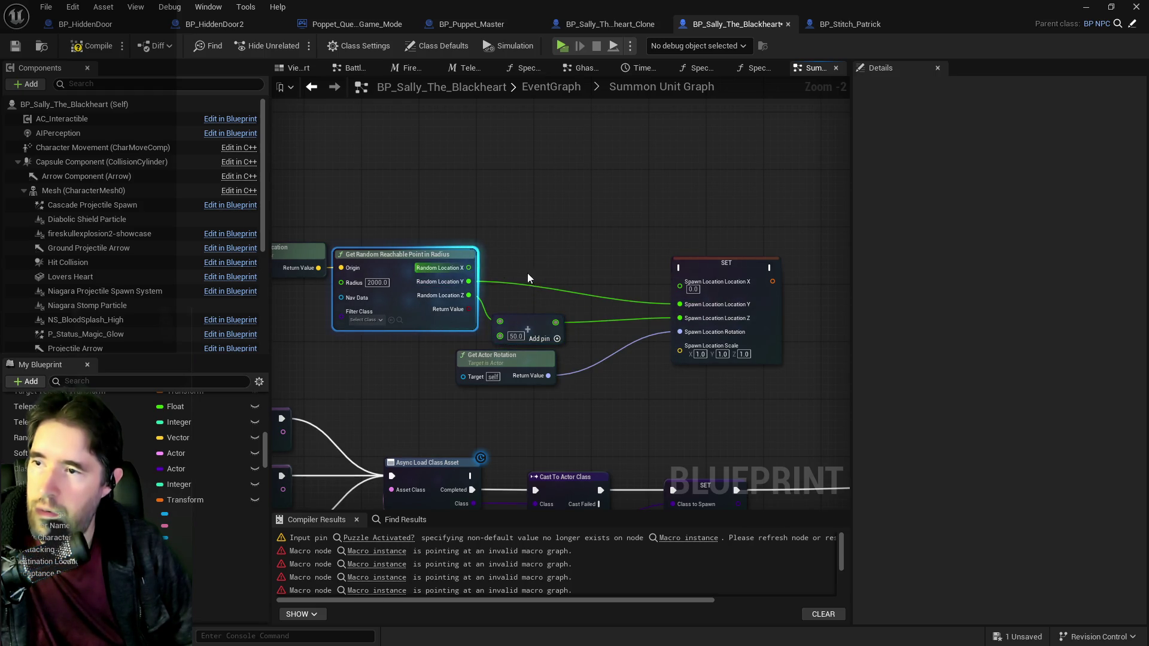
{"action": "left_click_drag", "start_coordinate": [468, 267], "coordinate": [681, 286]}
{"action": "scroll", "coordinate": [738, 339], "scroll_direction": "down", "scroll_amount": 2}
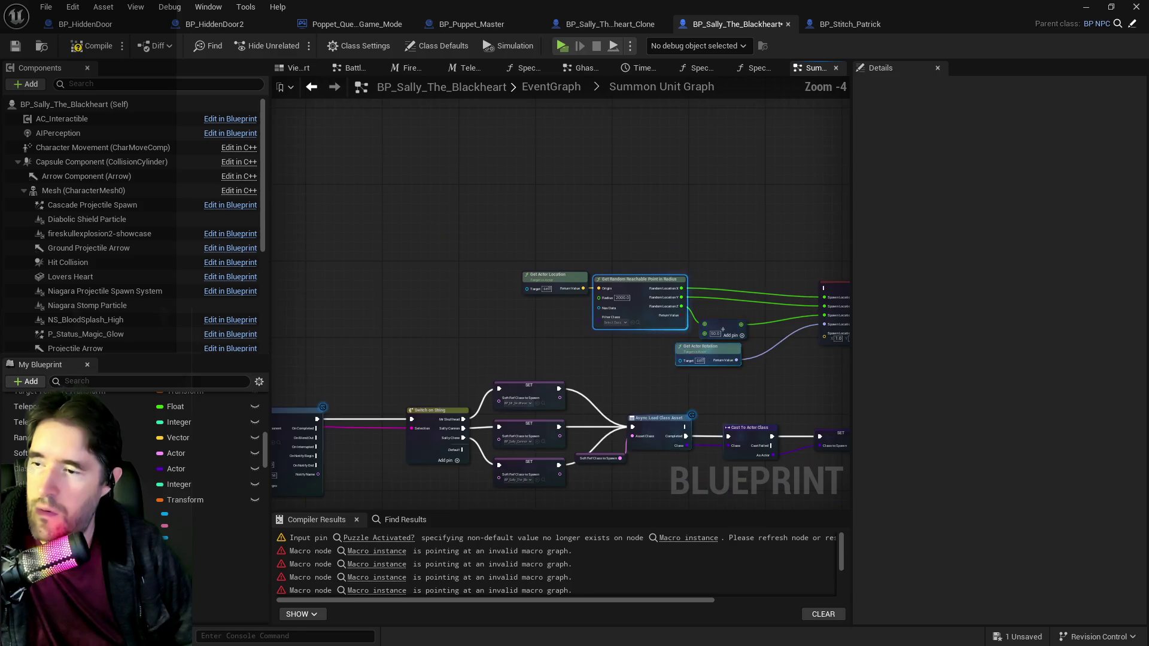
{"action": "left_click_drag", "start_coordinate": [432, 387], "coordinate": [698, 283]}
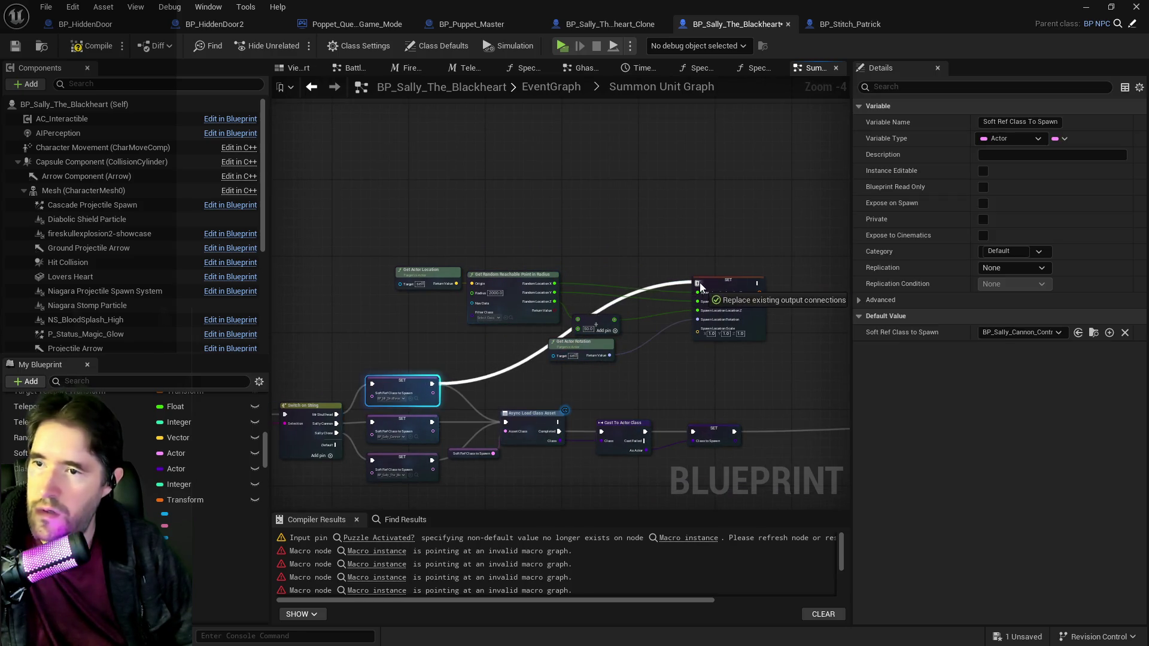
Step: Run execution into the Spawn Location setter, fit the Spawn Actor comment to its node, and save
{"action": "left_click_drag", "start_coordinate": [386, 226], "coordinate": [735, 355]}
{"action": "scroll", "coordinate": [566, 369], "scroll_direction": "down", "scroll_amount": 6}
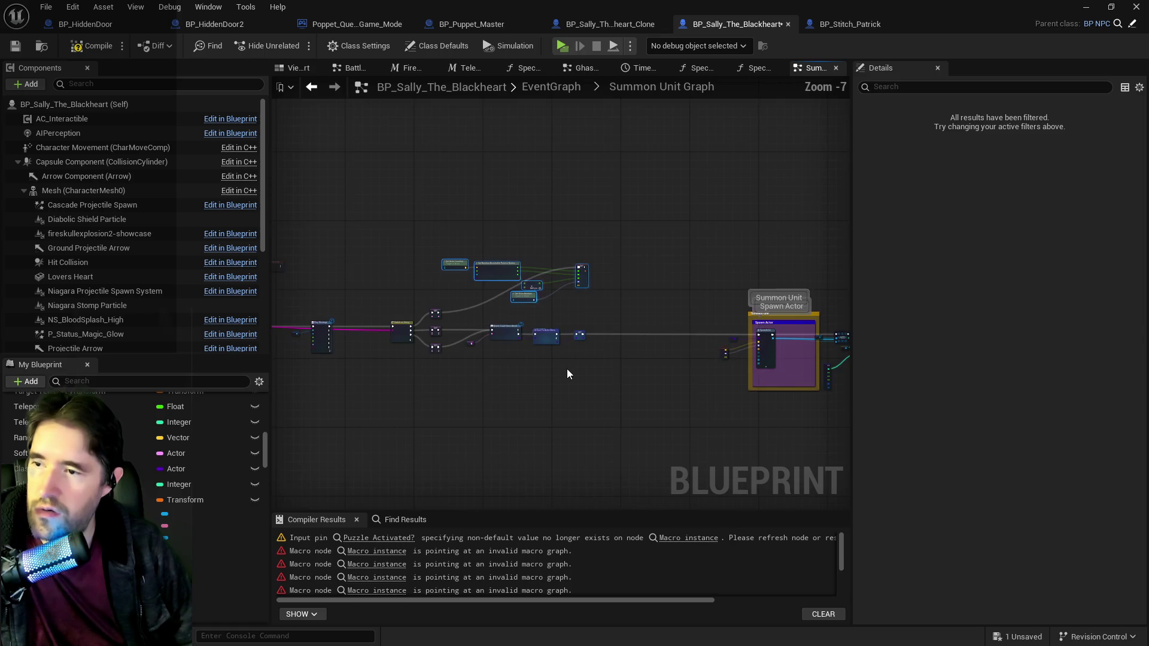
{"action": "left_click_drag", "start_coordinate": [380, 317], "coordinate": [419, 325]}
{"action": "scroll", "coordinate": [418, 326], "scroll_direction": "up", "scroll_amount": 2}
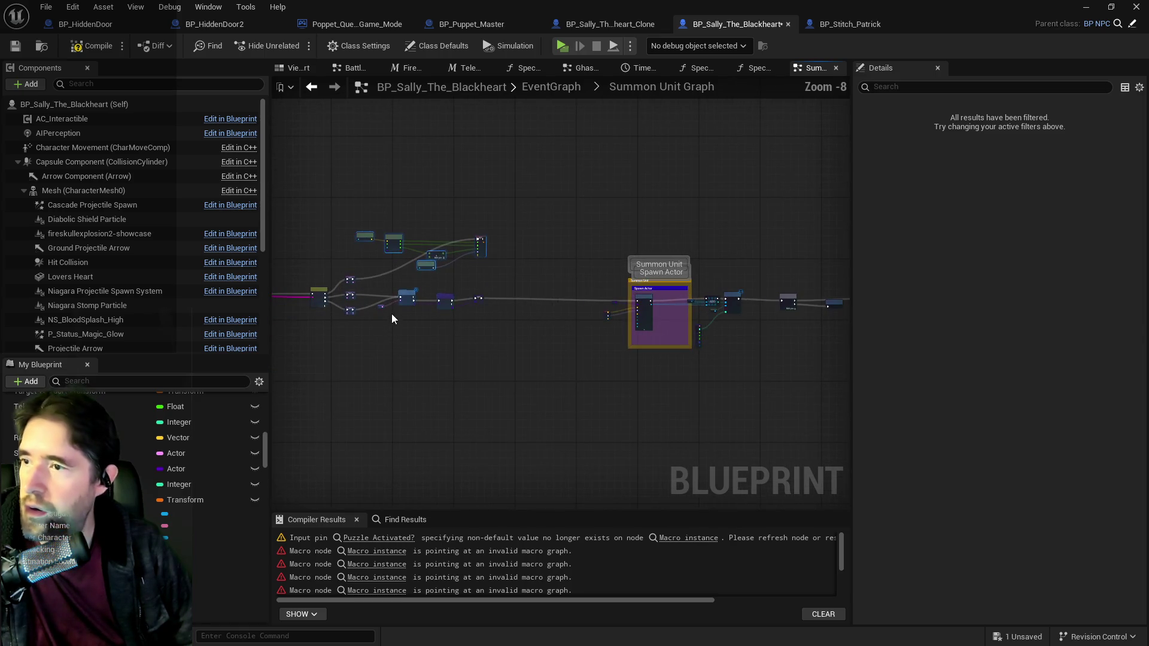
{"action": "mouse_move", "coordinate": [374, 284]}
{"action": "left_mouse_down"}
{"action": "mouse_move", "coordinate": [479, 321]}
{"action": "mouse_move", "coordinate": [790, 370]}
{"action": "left_mouse_up"}
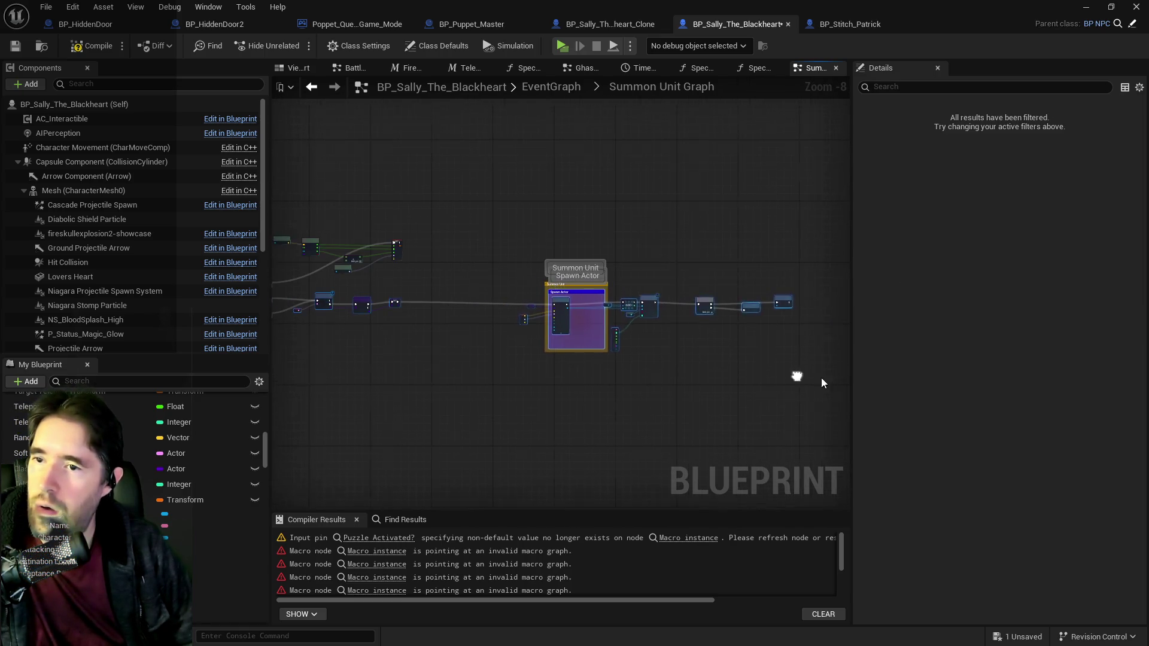
{"action": "key", "text": "f"}
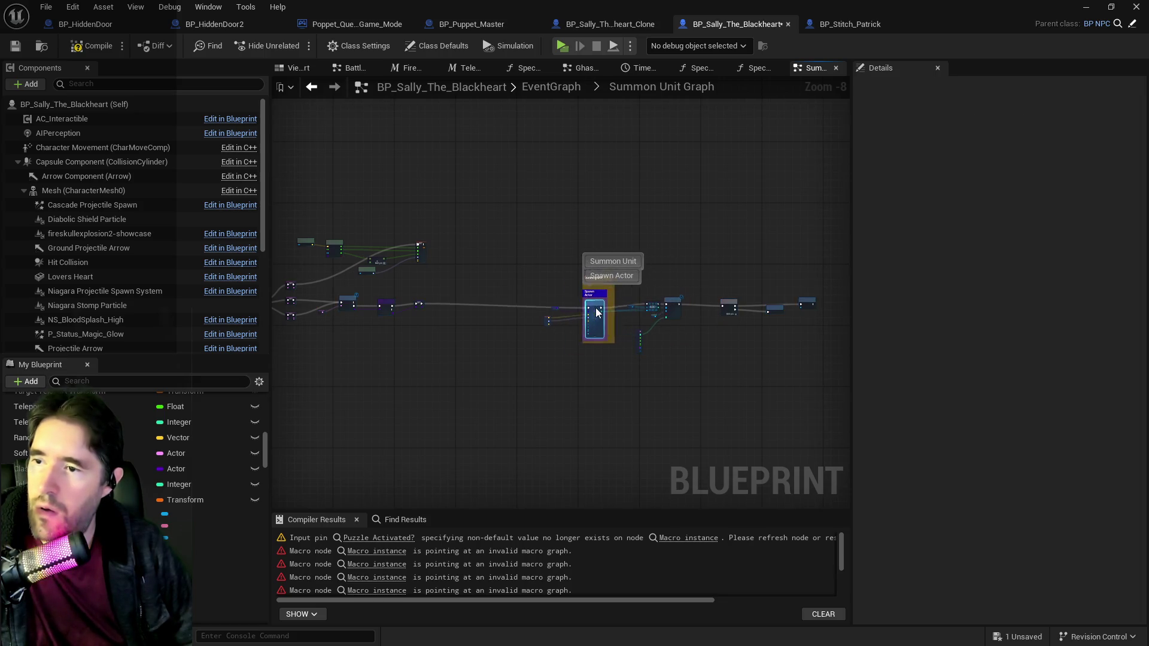
{"action": "left_click", "coordinate": [15, 46]}
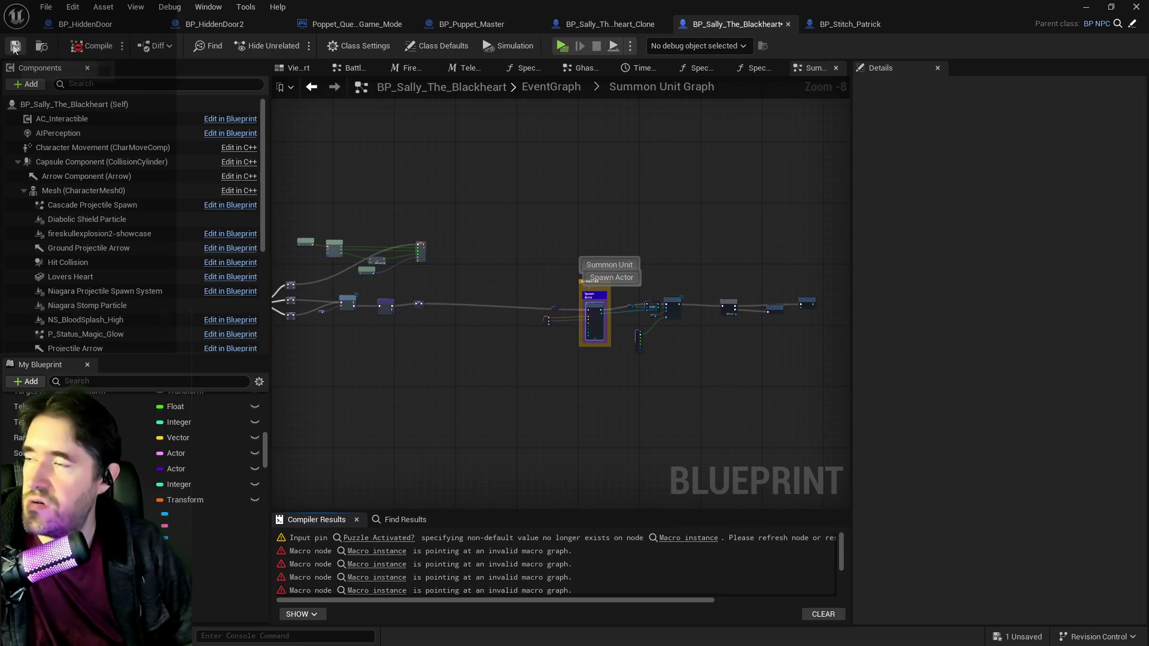
Step: Shift the Spawn Actor comment and lower node chain into line with the rest of the graph
{"action": "left_click_drag", "start_coordinate": [374, 288], "coordinate": [852, 389]}
{"action": "left_click_drag", "start_coordinate": [568, 308], "coordinate": [680, 308]}
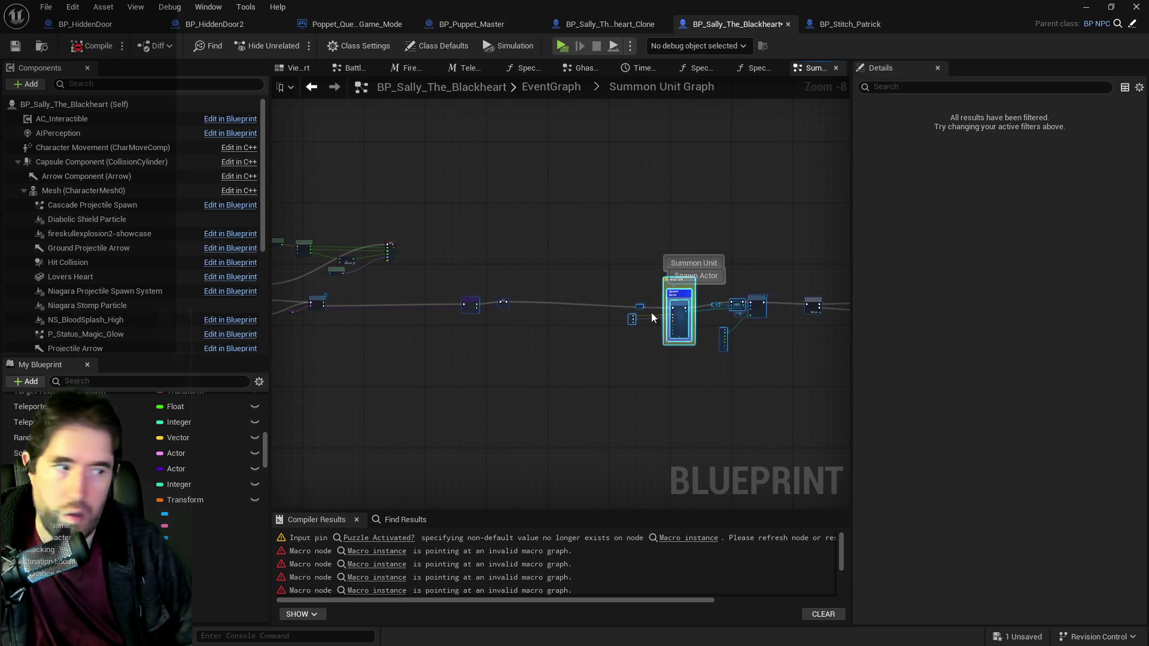
{"action": "mouse_move", "coordinate": [541, 243]}
{"action": "left_mouse_down"}
{"action": "mouse_move", "coordinate": [854, 376]}
{"action": "mouse_move", "coordinate": [605, 357]}
{"action": "left_mouse_up"}
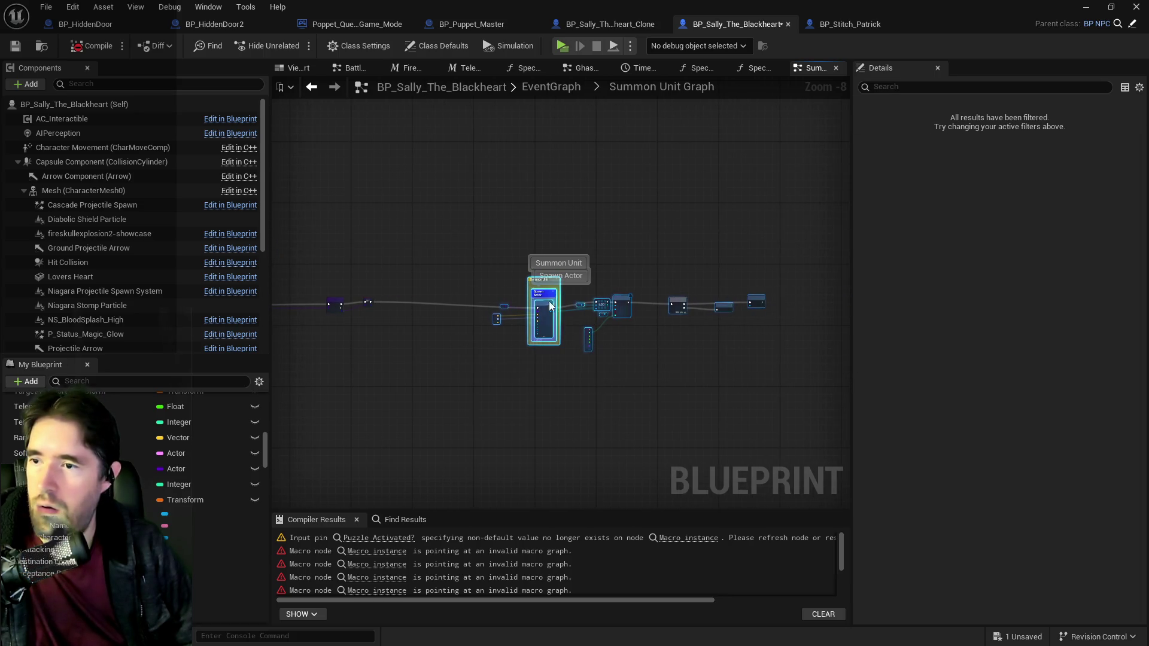
{"action": "left_click_drag", "start_coordinate": [539, 306], "coordinate": [434, 302]}
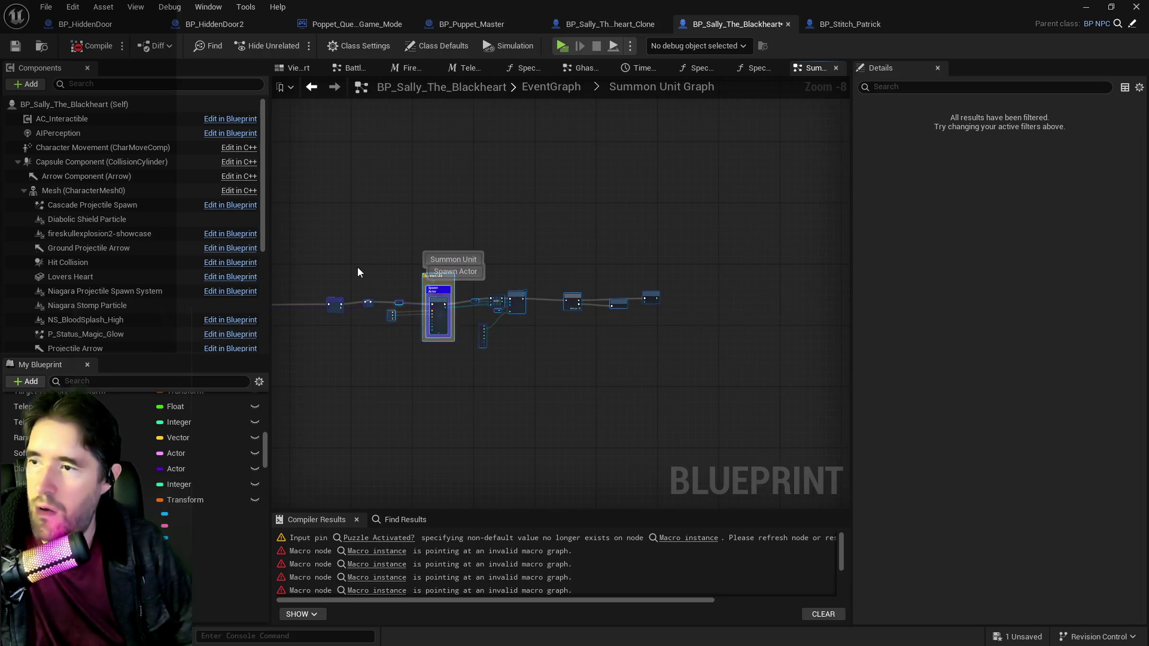
{"action": "left_click_drag", "start_coordinate": [363, 255], "coordinate": [711, 358]}
{"action": "left_click_drag", "start_coordinate": [439, 297], "coordinate": [445, 299]}
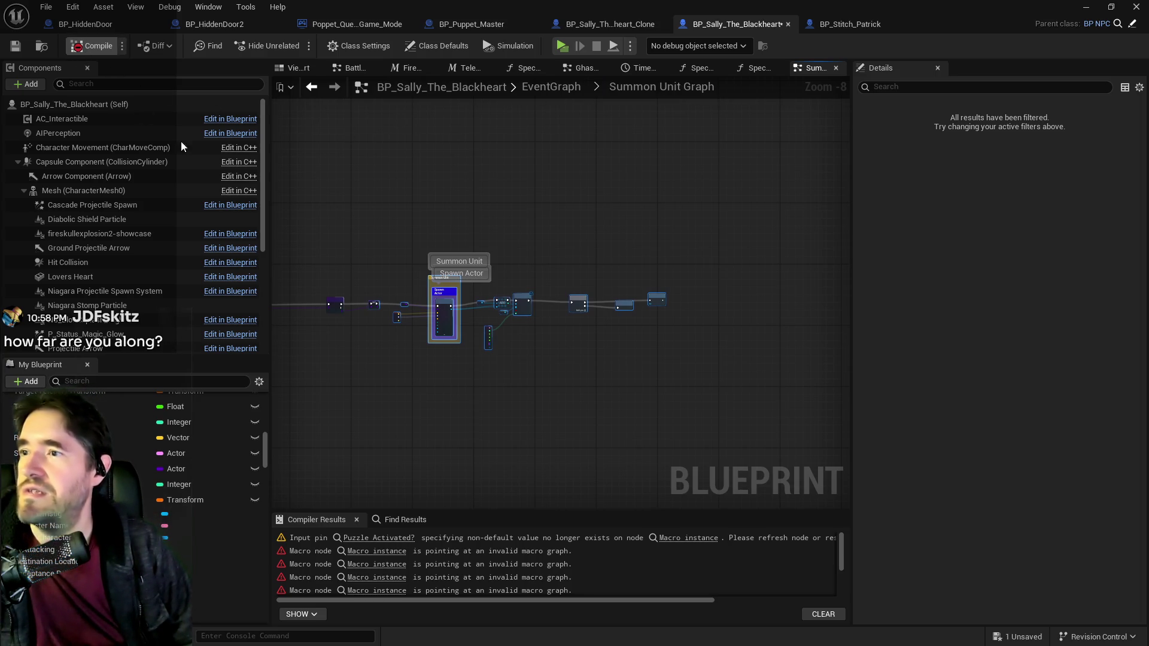
Step: Go up to BP_Sally_The_Blackheart's EventGraph and center the Ghastly Mirror event and its collapsed graph
{"action": "left_click_drag", "start_coordinate": [526, 252], "coordinate": [644, 186]}
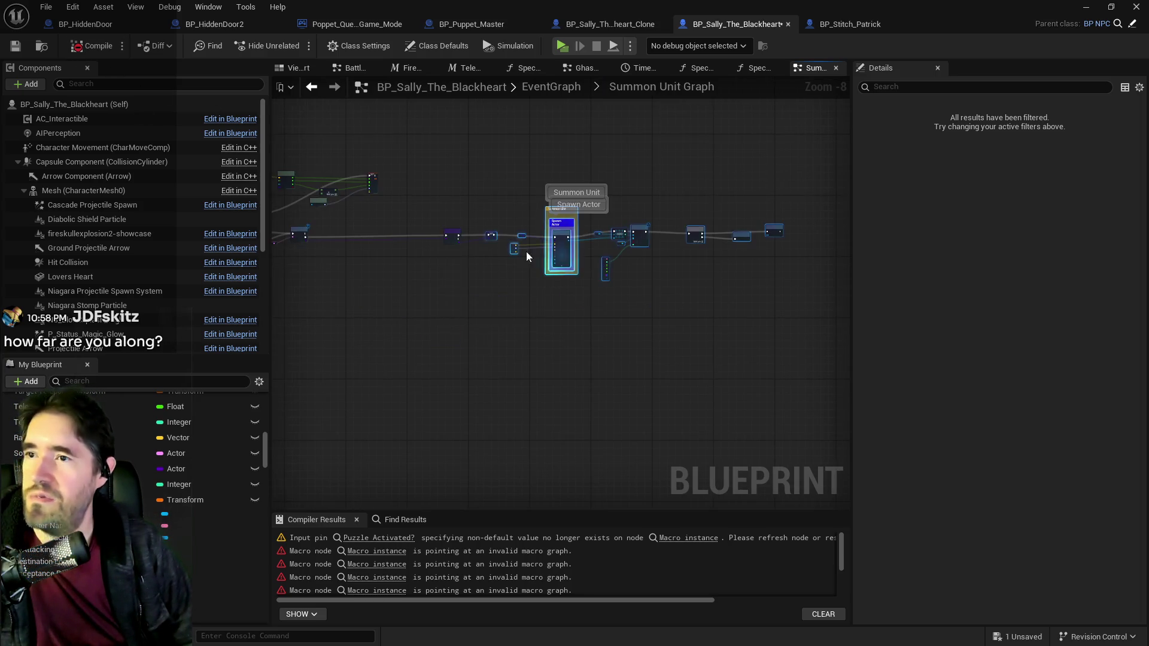
{"action": "left_click", "coordinate": [564, 88]}
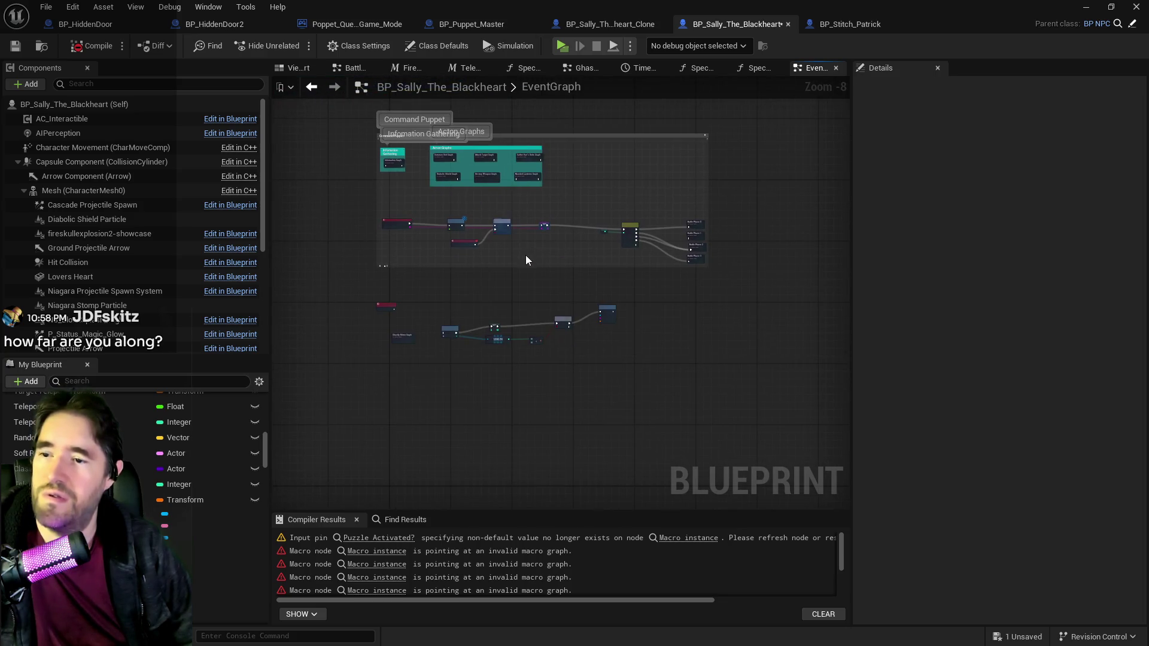
{"action": "scroll", "coordinate": [525, 259], "scroll_direction": "up", "scroll_amount": 2}
{"action": "scroll", "coordinate": [746, 240], "scroll_direction": "up", "scroll_amount": 2}
{"action": "mouse_move", "coordinate": [511, 290]}
{"action": "left_mouse_down"}
{"action": "mouse_move", "coordinate": [710, 380]}
{"action": "mouse_move", "coordinate": [638, 165]}
{"action": "left_mouse_up"}
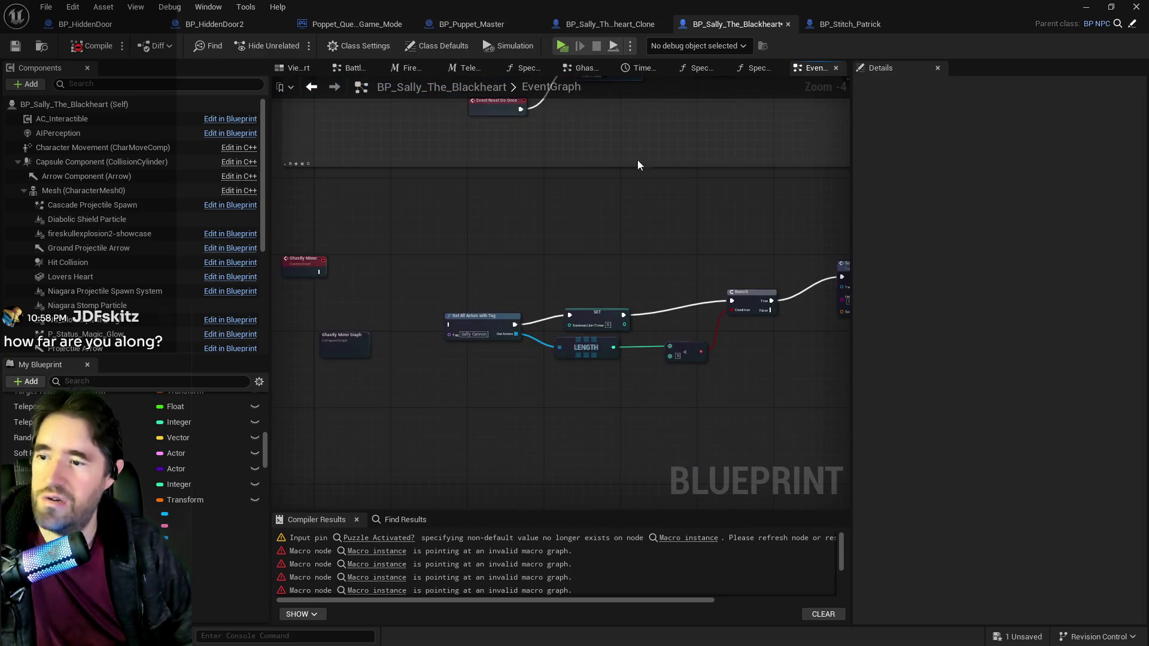
{"action": "scroll", "coordinate": [410, 333], "scroll_direction": "down", "scroll_amount": 2}
{"action": "mouse_move", "coordinate": [409, 333]}
{"action": "left_mouse_down"}
{"action": "mouse_move", "coordinate": [449, 358]}
{"action": "mouse_move", "coordinate": [525, 307]}
{"action": "mouse_move", "coordinate": [526, 229]}
{"action": "left_mouse_up"}
{"action": "scroll", "coordinate": [468, 358], "scroll_direction": "up", "scroll_amount": 1}
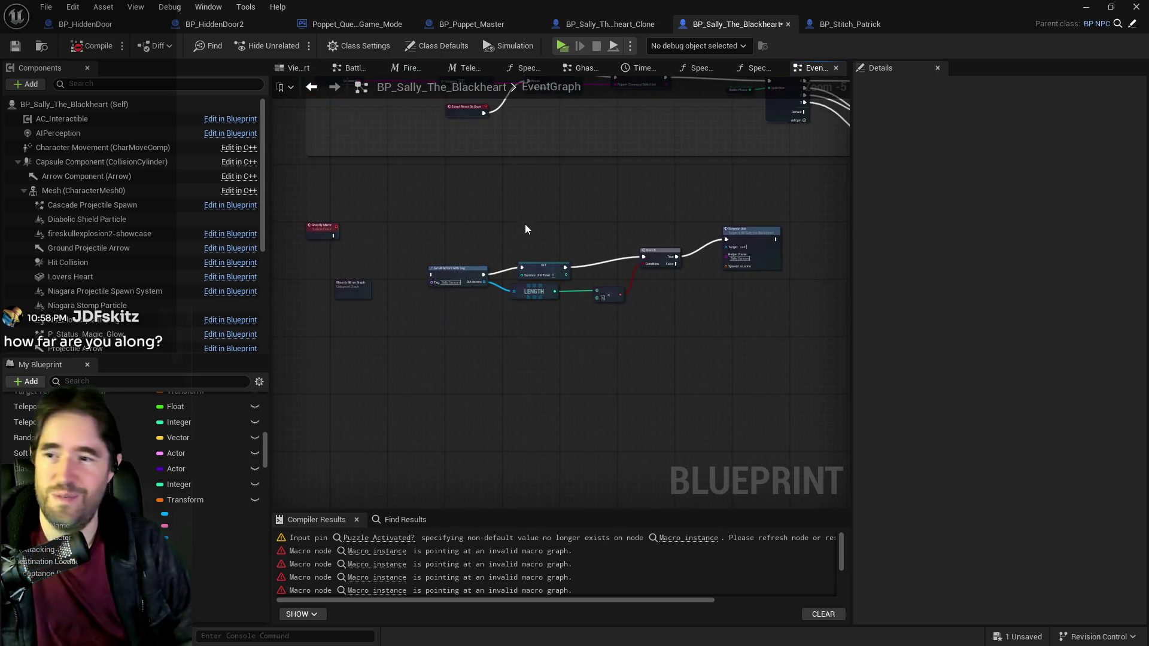
{"action": "mouse_move", "coordinate": [473, 105]}
{"action": "left_mouse_down"}
{"action": "mouse_move", "coordinate": [526, 321]}
{"action": "mouse_move", "coordinate": [509, 260]}
{"action": "left_mouse_up"}
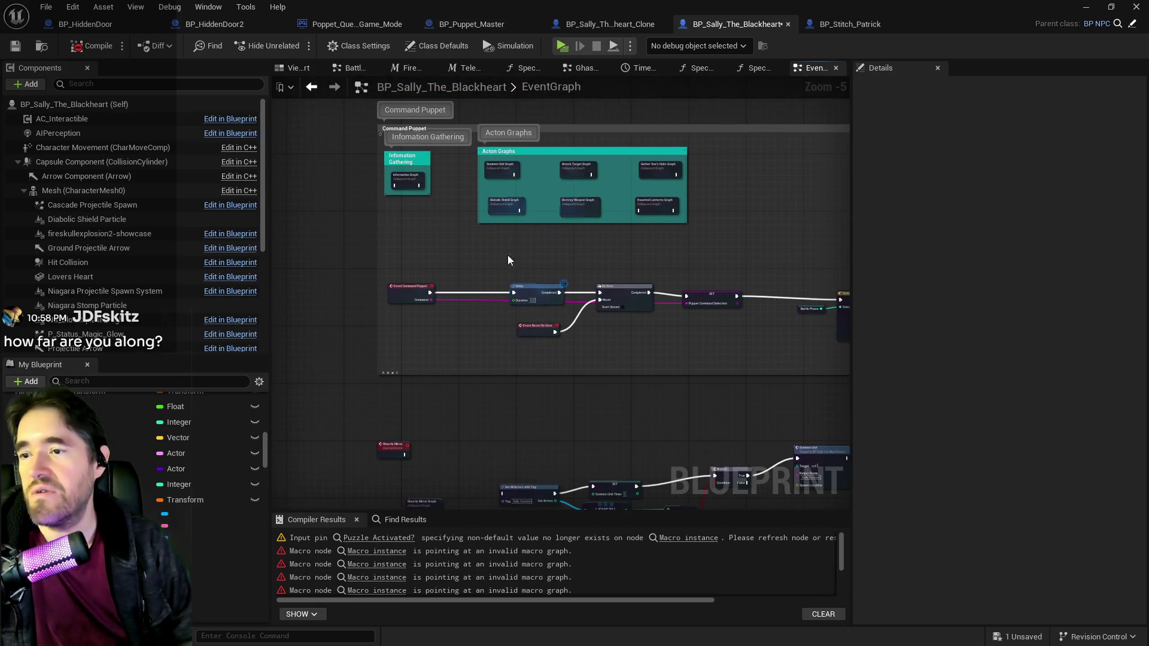
{"action": "left_click_drag", "start_coordinate": [554, 327], "coordinate": [618, 231]}
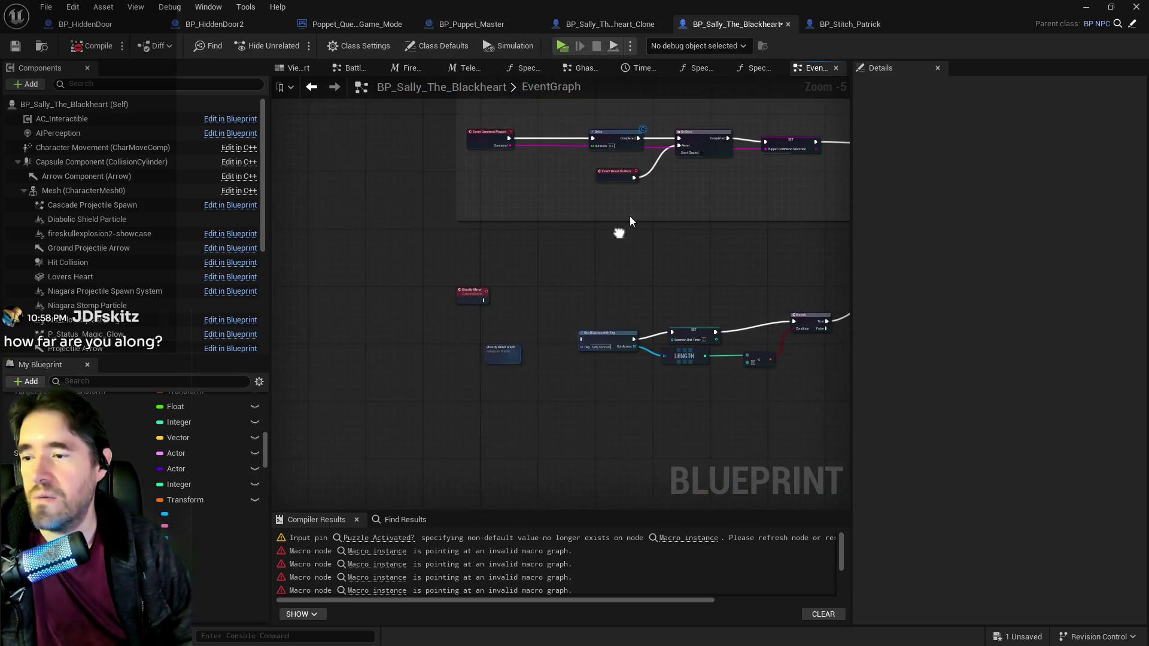
{"action": "scroll", "coordinate": [519, 348], "scroll_direction": "up", "scroll_amount": 2}
{"action": "scroll", "coordinate": [570, 365], "scroll_direction": "up", "scroll_amount": 1}
{"action": "mouse_move", "coordinate": [570, 364]}
{"action": "left_mouse_down"}
{"action": "mouse_move", "coordinate": [357, 342]}
{"action": "mouse_move", "coordinate": [418, 331]}
{"action": "left_mouse_up"}
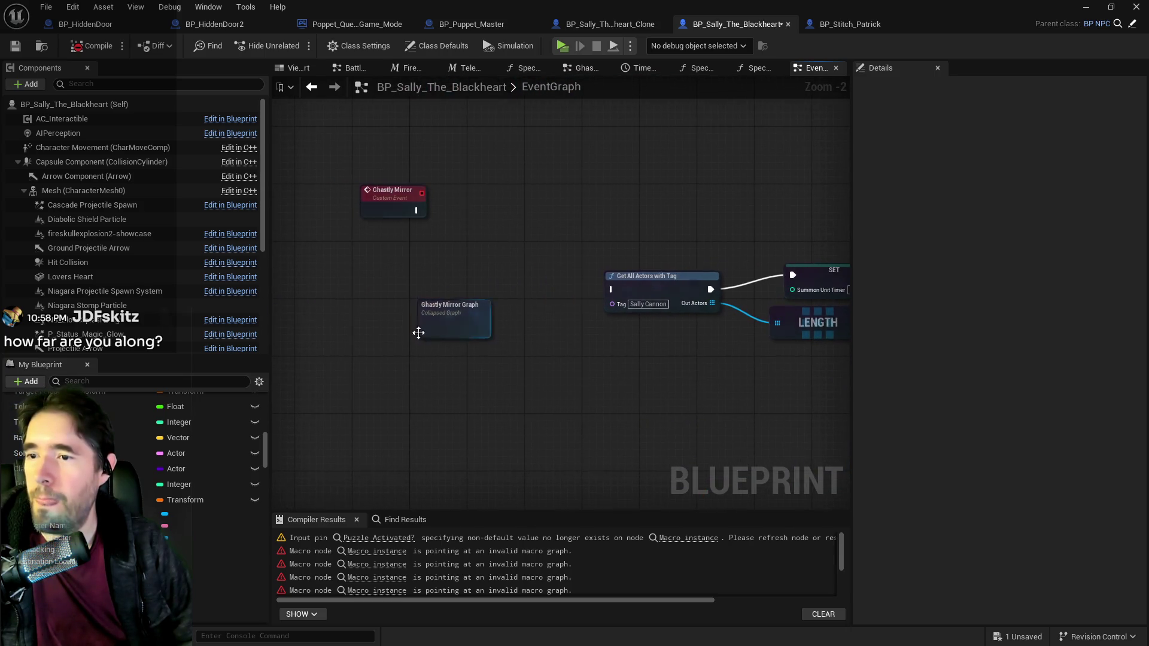
Step: Inside Ghastly Mirror Graph, delete the broken Macro instance and Teleport Patrick nodes, then recompile
{"action": "double_click", "coordinate": [433, 324]}
{"action": "scroll", "coordinate": [468, 335], "scroll_direction": "up", "scroll_amount": 2}
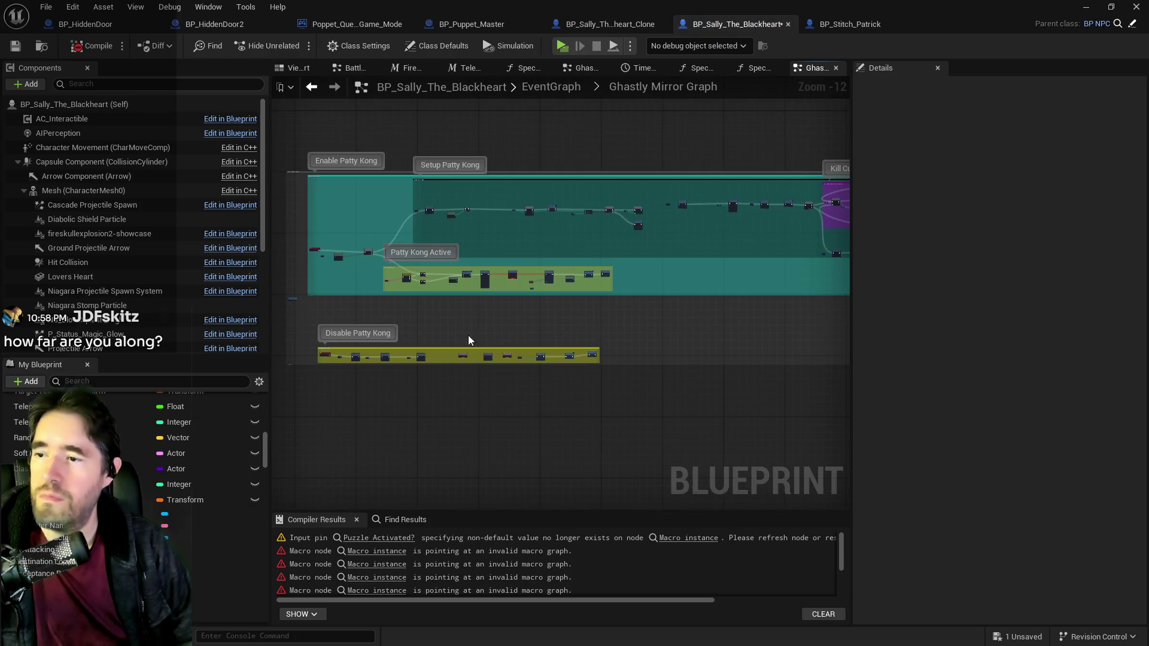
{"action": "scroll", "coordinate": [473, 380], "scroll_direction": "up", "scroll_amount": 3}
{"action": "left_click_drag", "start_coordinate": [431, 360], "coordinate": [785, 414]}
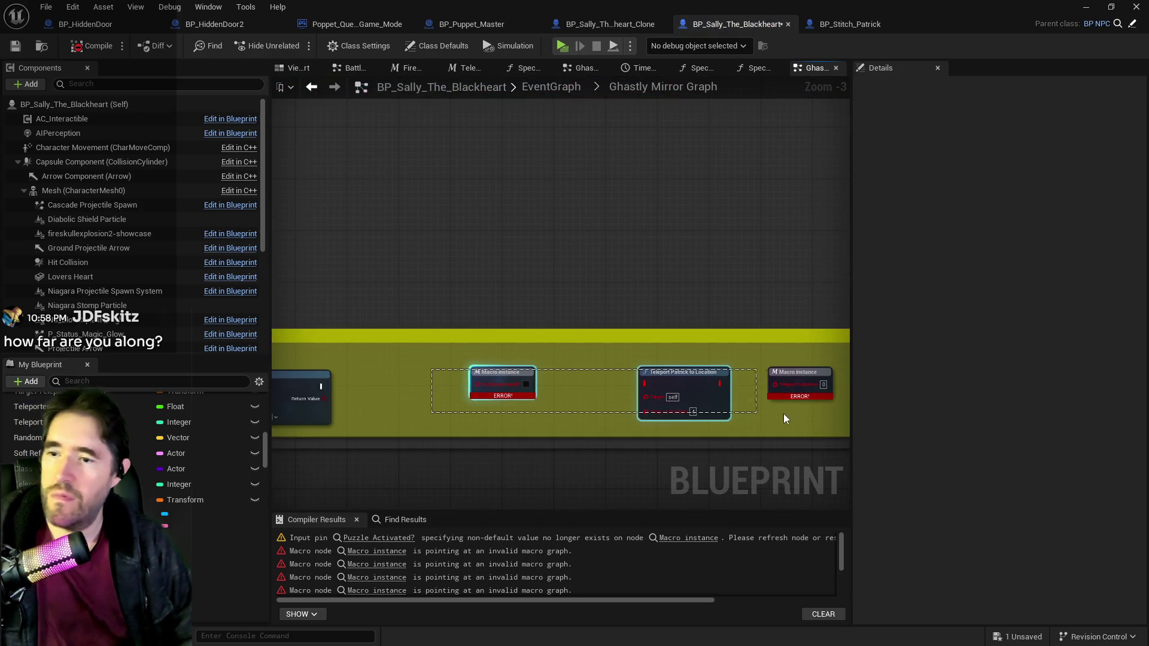
{"action": "key", "text": "Delete"}
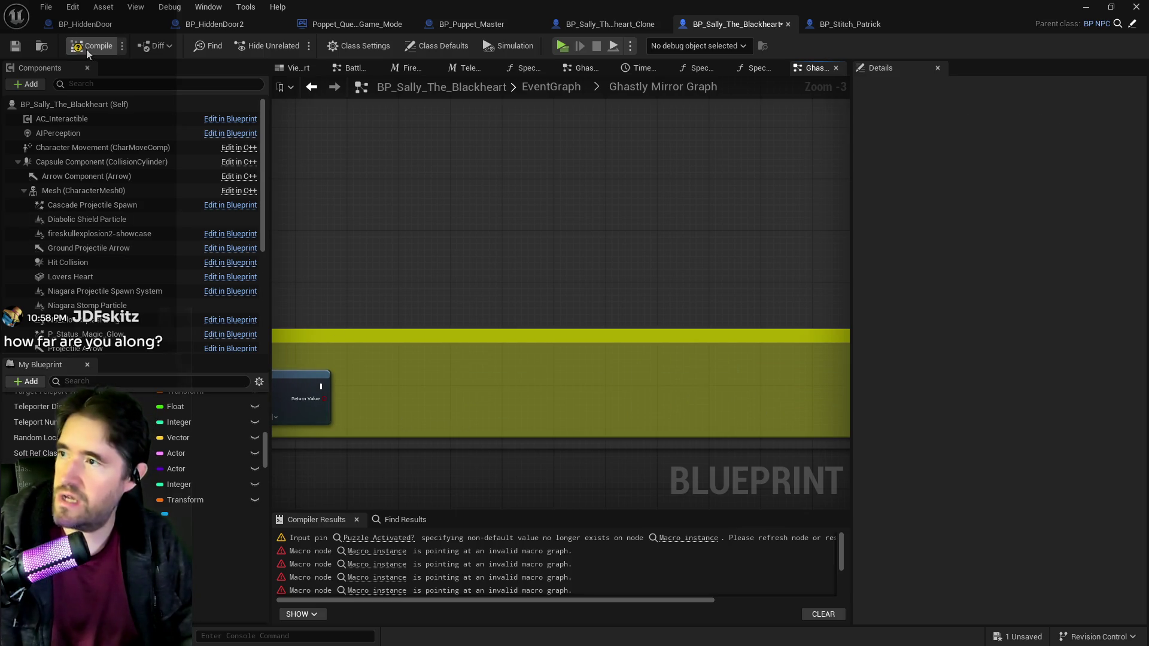
{"action": "left_click", "coordinate": [386, 552]}
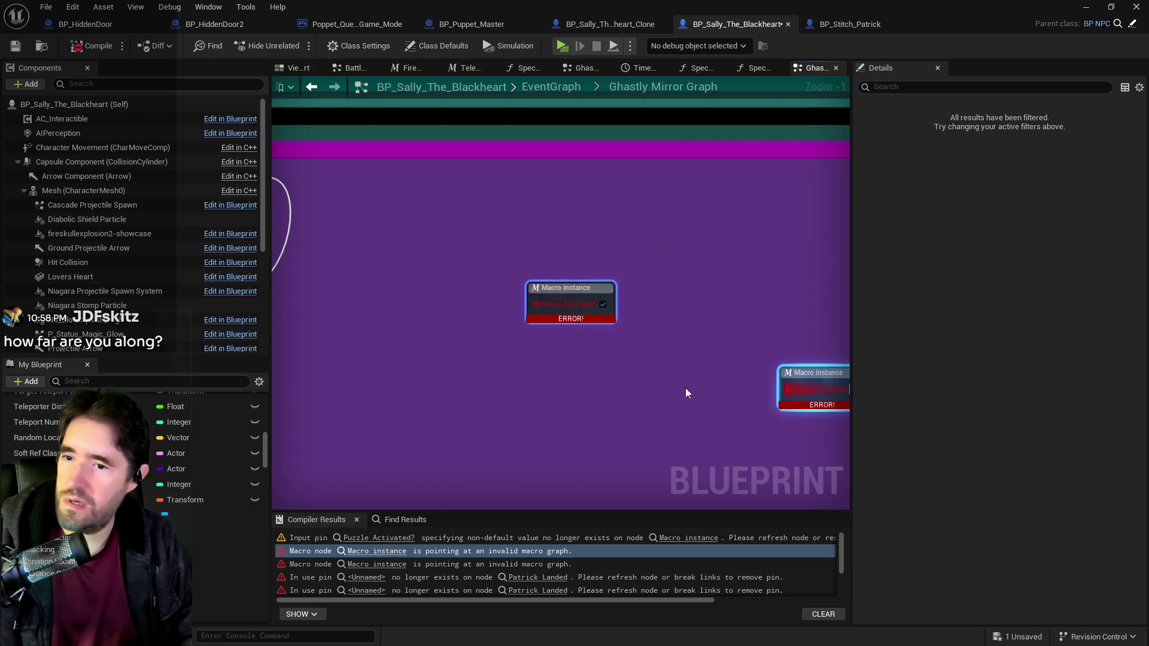
{"action": "key", "text": "Delete"}
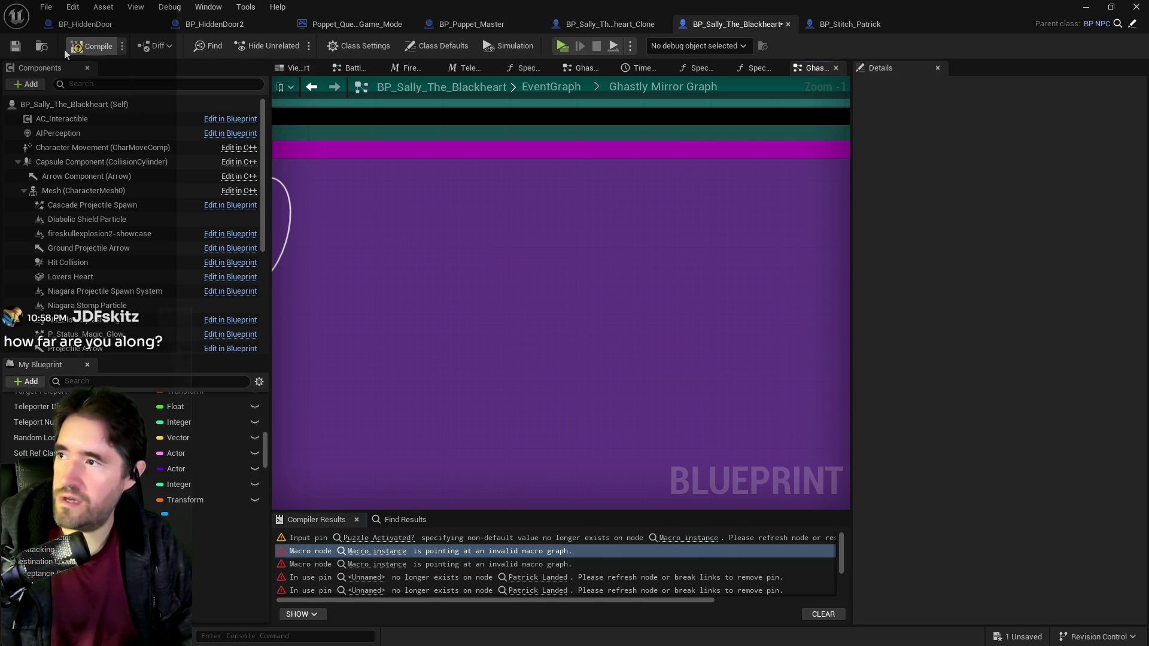
{"action": "left_click", "coordinate": [65, 48]}
Step: Delete the Patrick Landed, Patty Kong Projectile and SET Patty Kong Projectile nodes, then compile and save
{"action": "left_click", "coordinate": [358, 542]}
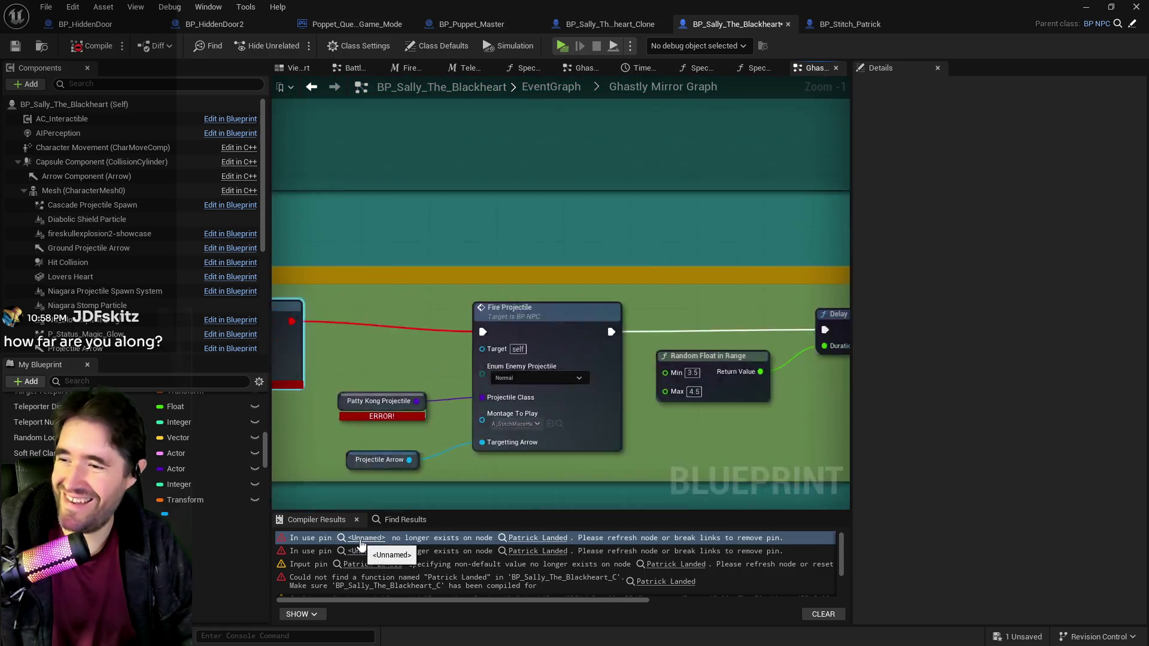
{"action": "mouse_move", "coordinate": [439, 319]}
{"action": "left_mouse_down"}
{"action": "mouse_move", "coordinate": [683, 405]}
{"action": "mouse_move", "coordinate": [670, 401]}
{"action": "left_mouse_up"}
{"action": "key", "text": "Delete"}
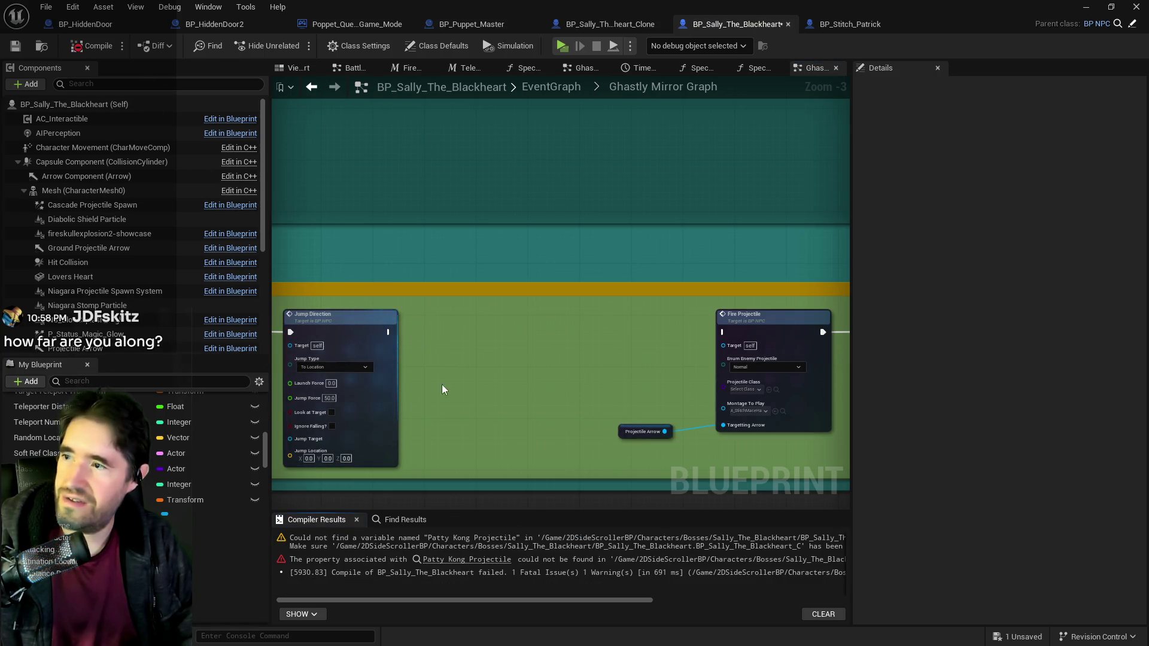
{"action": "left_click", "coordinate": [457, 560]}
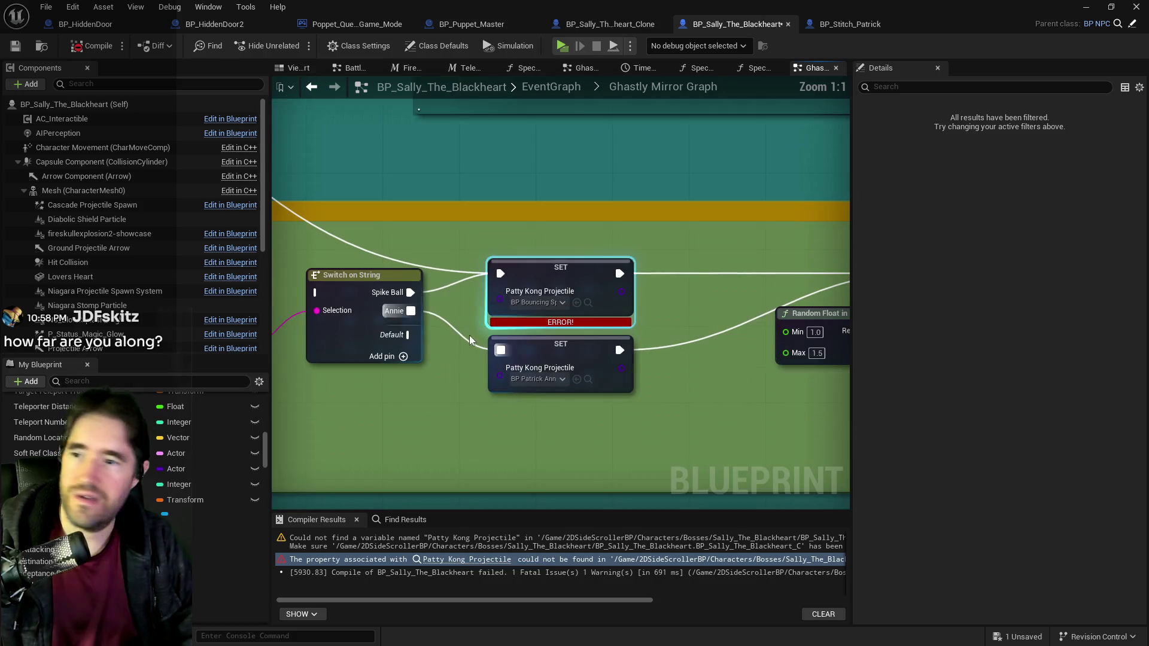
{"action": "scroll", "coordinate": [436, 288], "scroll_direction": "down", "scroll_amount": 2}
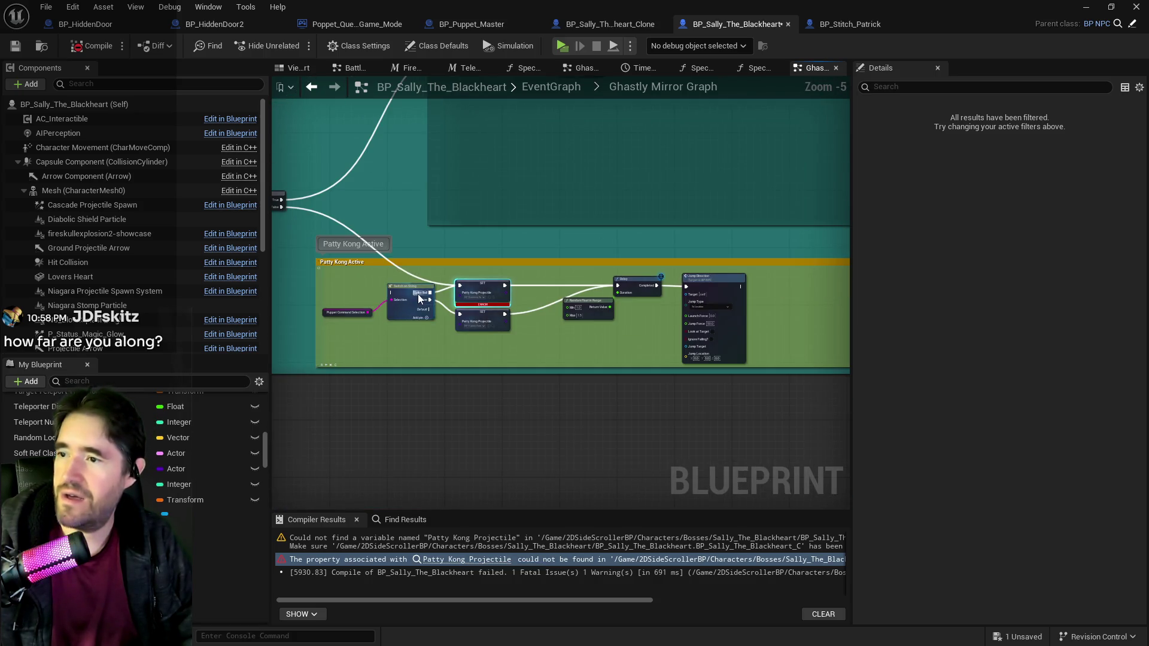
{"action": "left_click_drag", "start_coordinate": [419, 299], "coordinate": [536, 312]}
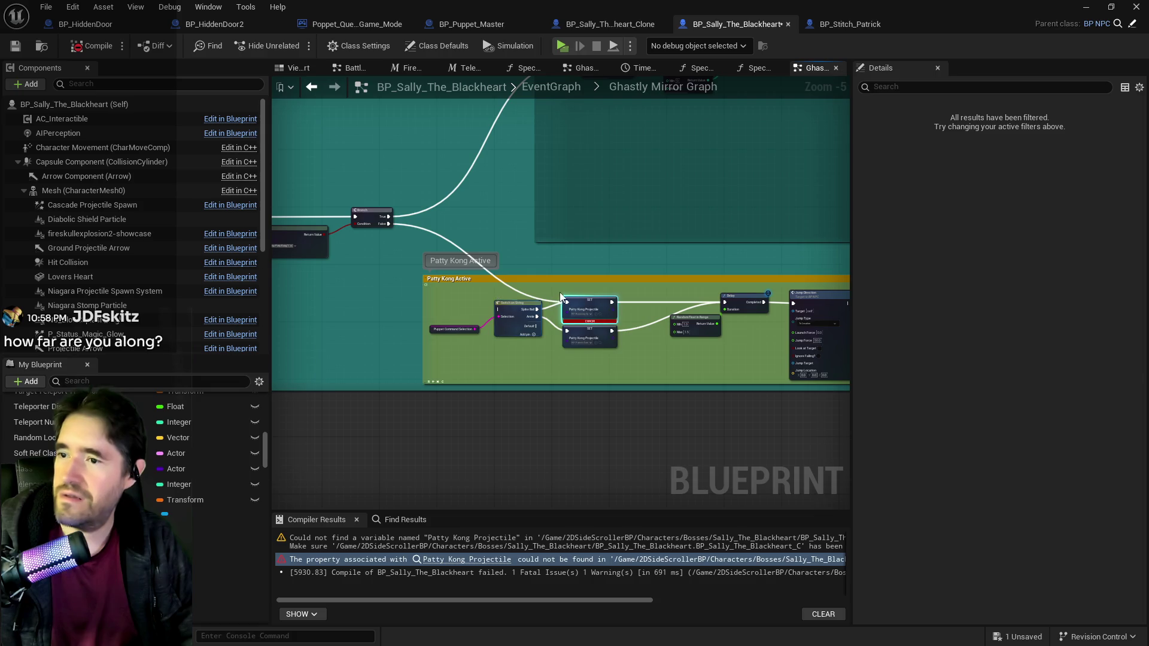
{"action": "key", "text": "Delete"}
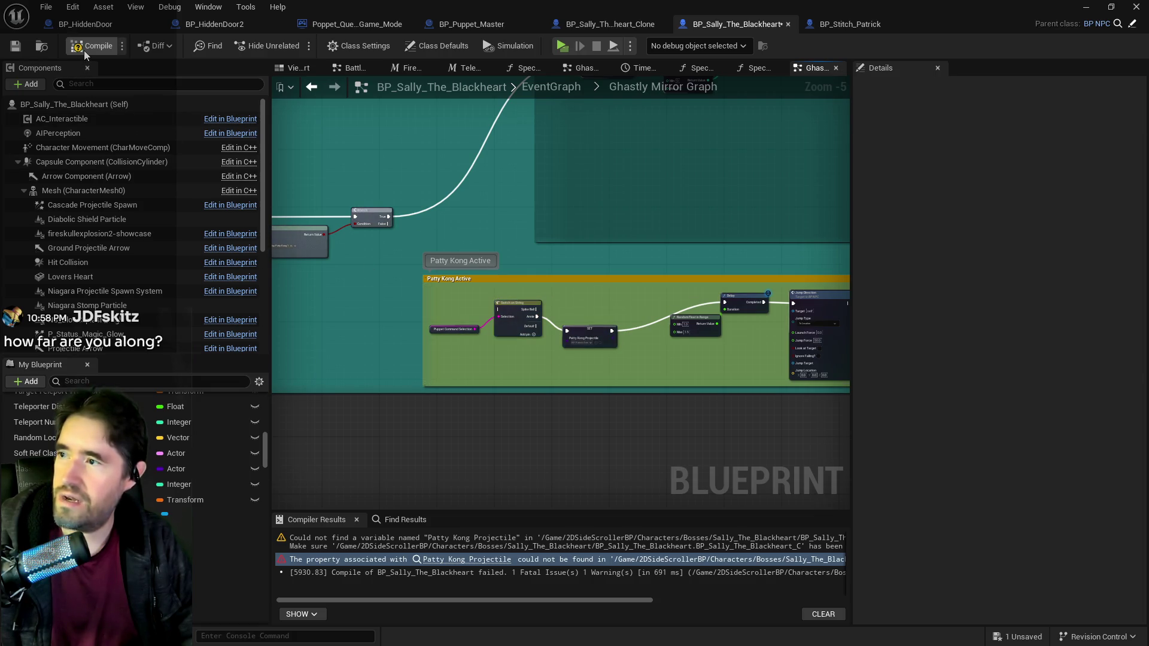
{"action": "left_click", "coordinate": [84, 50]}
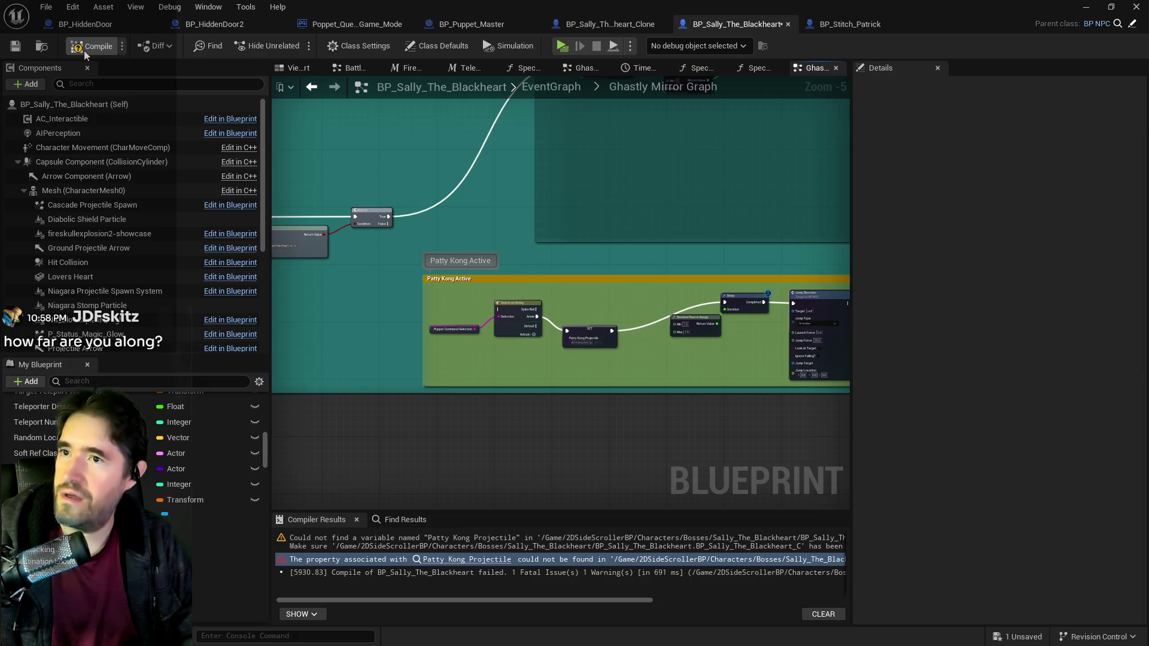
{"action": "left_click", "coordinate": [15, 47]}
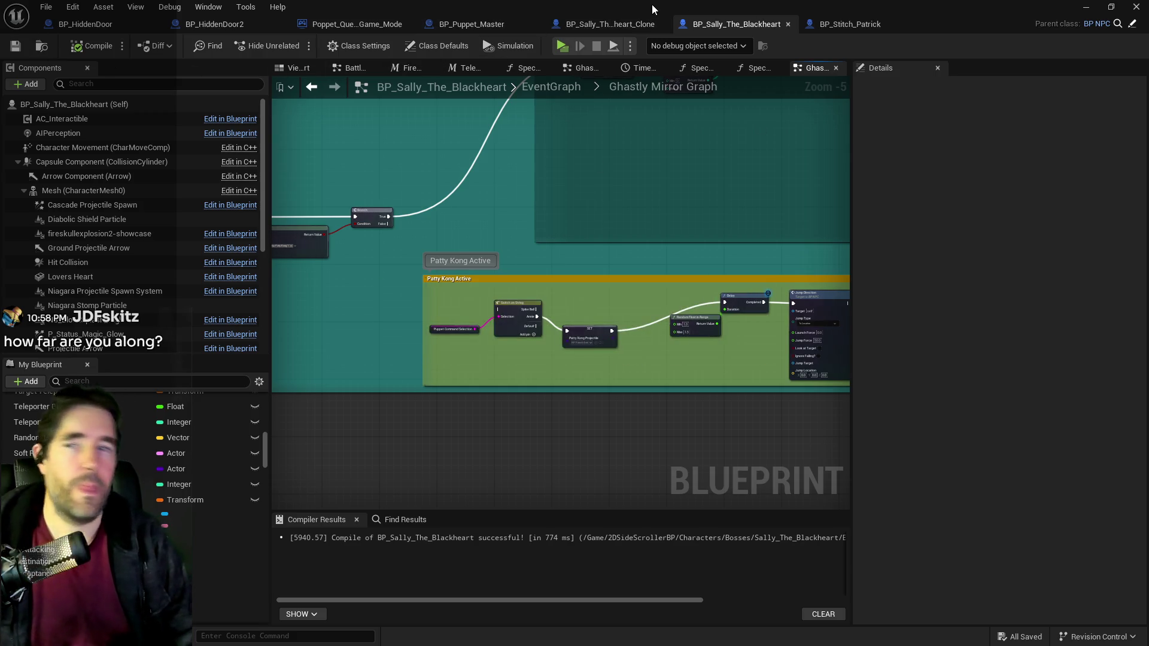
{"action": "left_click_drag", "start_coordinate": [649, 10], "coordinate": [1073, 81]}
Step: Fly the level viewport camera back through the scene, across the room and into the lit corridor
{"action": "left_click", "coordinate": [419, 359]}
{"action": "scroll", "coordinate": [419, 360], "scroll_direction": "down", "scroll_amount": 5}
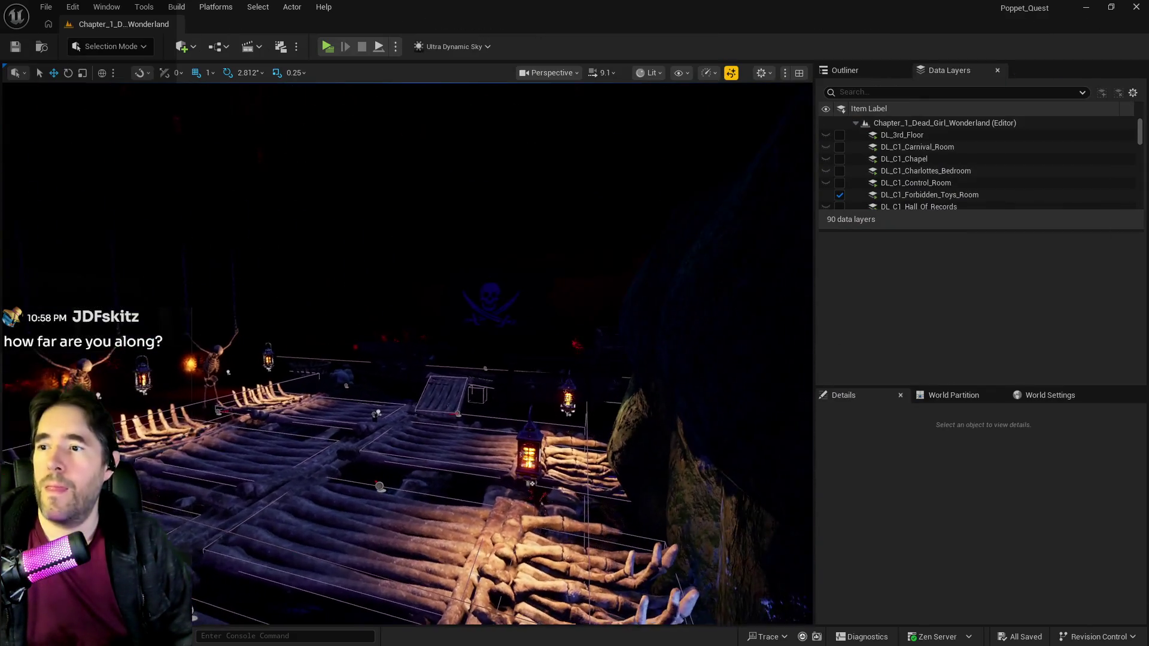
{"action": "mouse_move", "coordinate": [407, 353]}
{"action": "left_mouse_down"}
{"action": "mouse_move", "coordinate": [371, 378]}
{"action": "mouse_move", "coordinate": [383, 311]}
{"action": "mouse_move", "coordinate": [326, 371]}
{"action": "mouse_move", "coordinate": [748, 344]}
{"action": "left_mouse_up"}
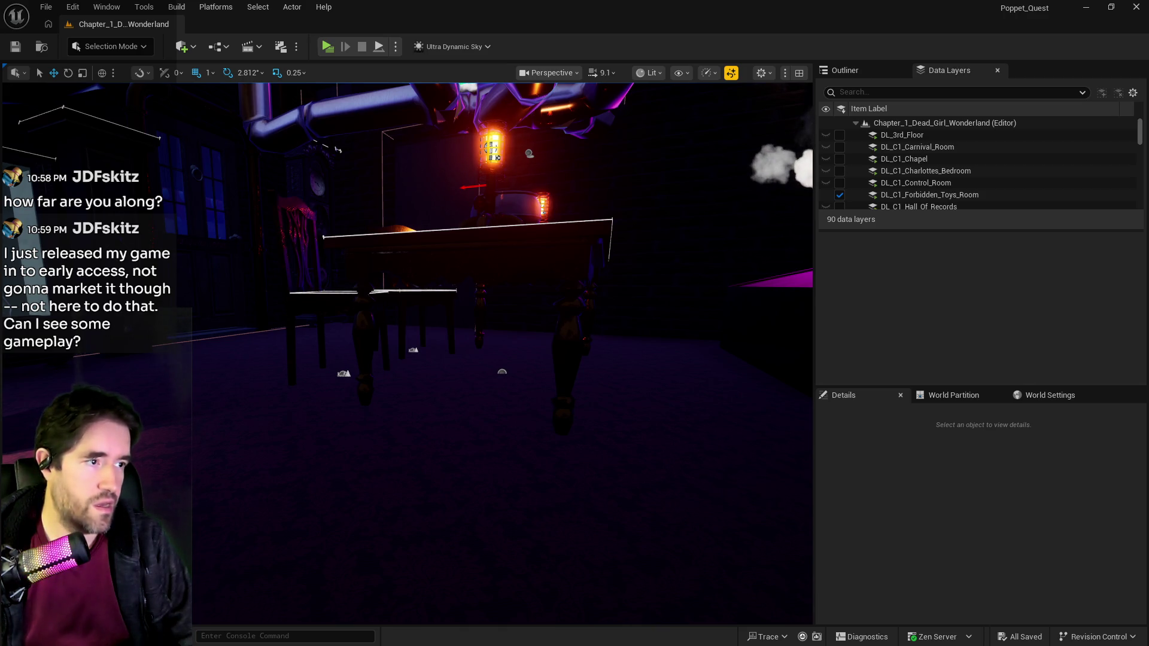
{"action": "mouse_move", "coordinate": [787, 557]}
{"action": "left_mouse_down"}
{"action": "mouse_move", "coordinate": [748, 557]}
{"action": "mouse_move", "coordinate": [778, 548]}
{"action": "left_mouse_up"}
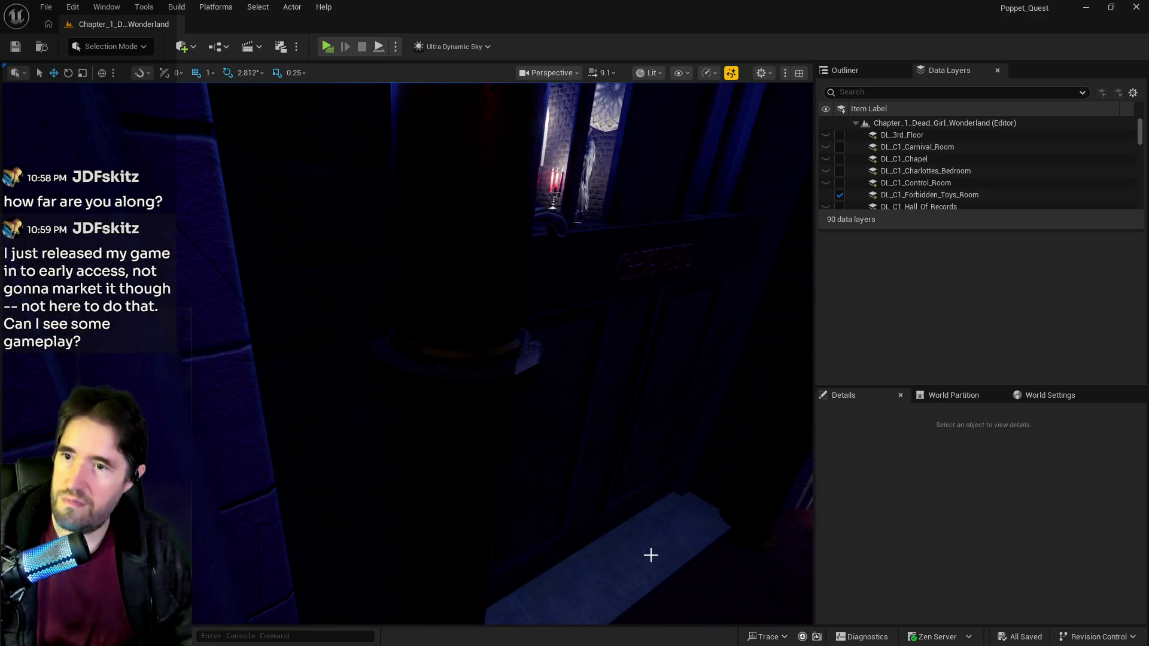
{"action": "left_click_drag", "start_coordinate": [651, 556], "coordinate": [563, 541]}
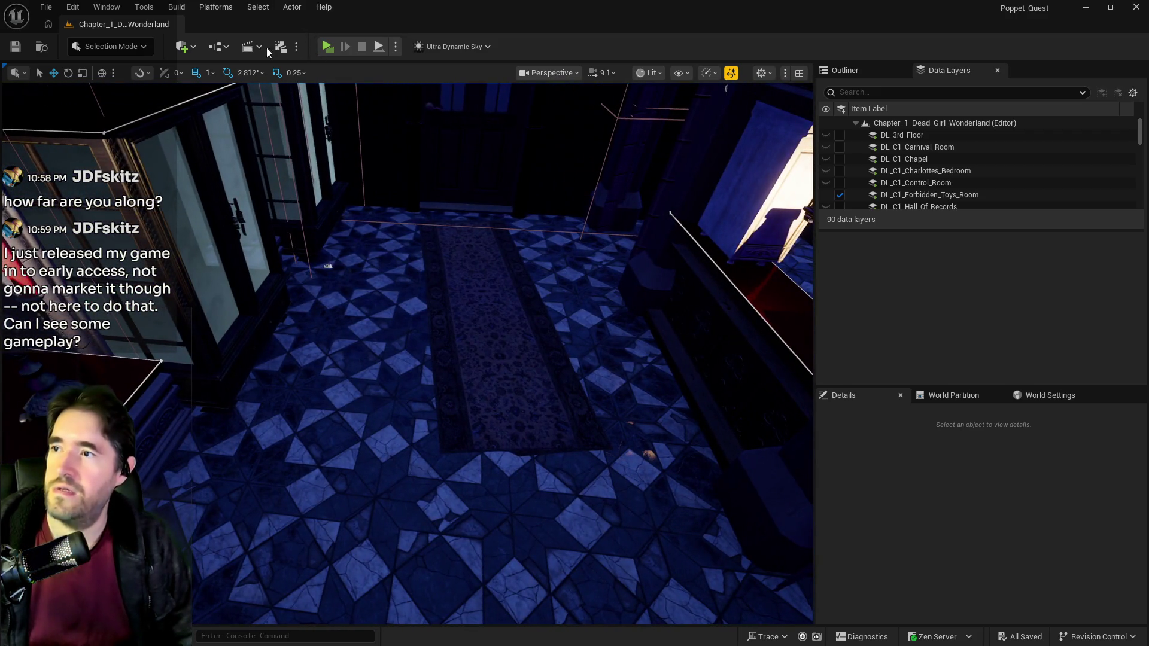
Step: Place a Nav Mesh Bounds Volume on the floor scaled to 200 uniformly, then return the view to the door
{"action": "left_click", "coordinate": [218, 47]}
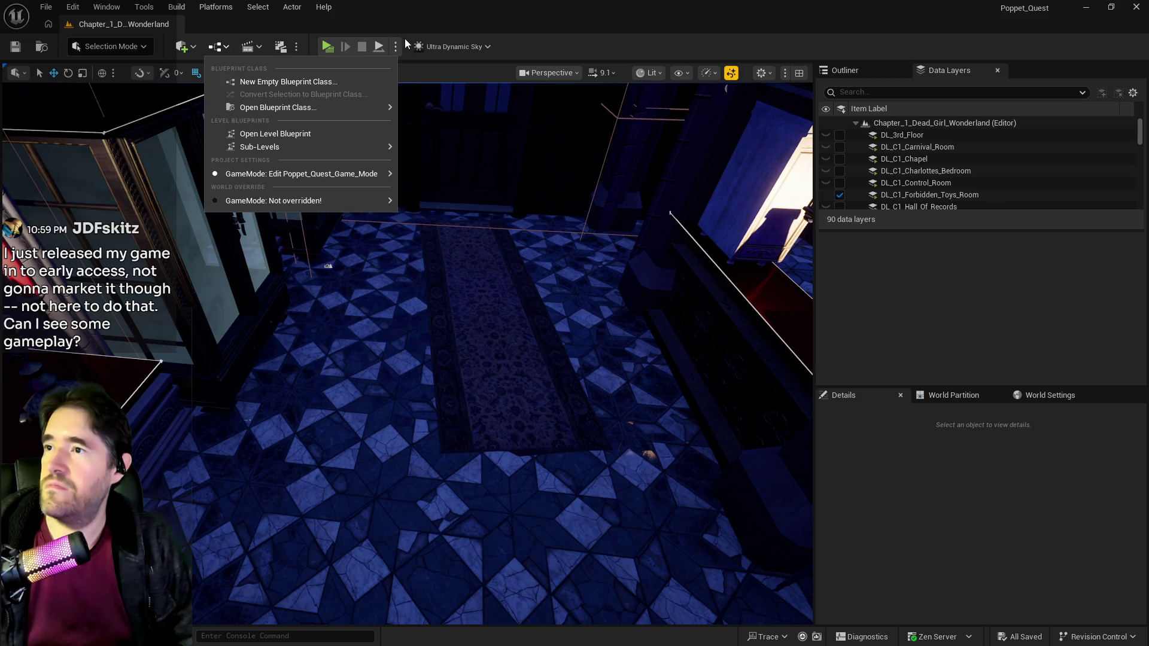
{"action": "left_click", "coordinate": [417, 23]}
{"action": "left_click", "coordinate": [192, 50]}
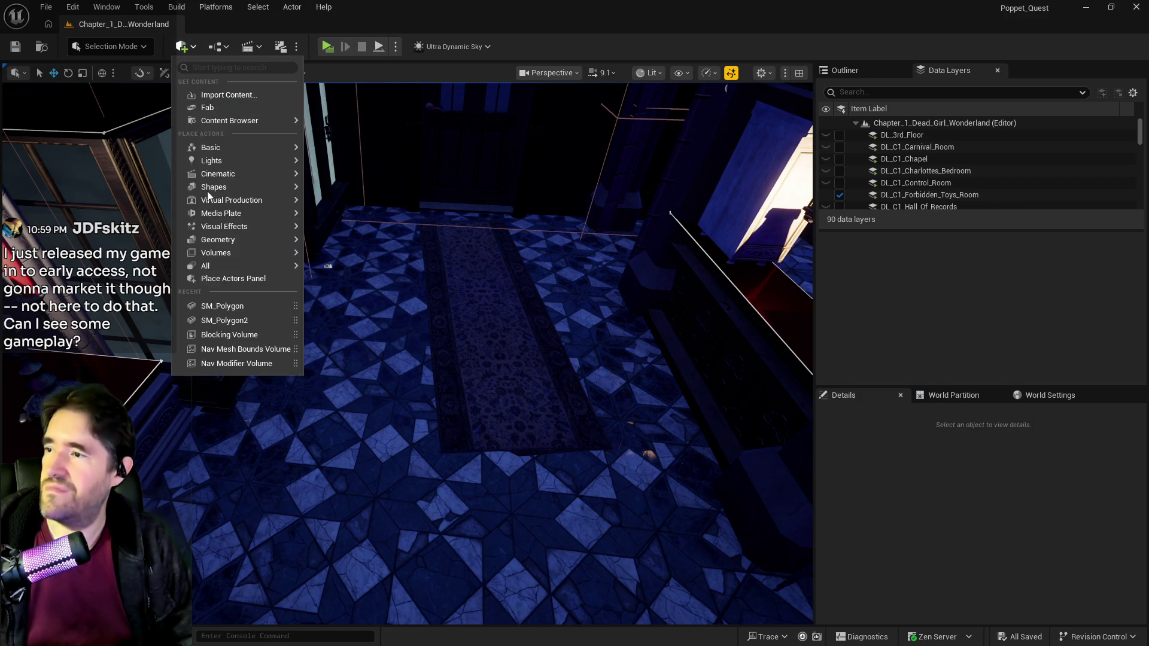
{"action": "mouse_move", "coordinate": [250, 253]}
{"action": "mouse_move", "coordinate": [338, 276]}
{"action": "left_mouse_down"}
{"action": "mouse_move", "coordinate": [657, 270]}
{"action": "mouse_move", "coordinate": [334, 279]}
{"action": "left_mouse_up"}
{"action": "type", "text": "200"}
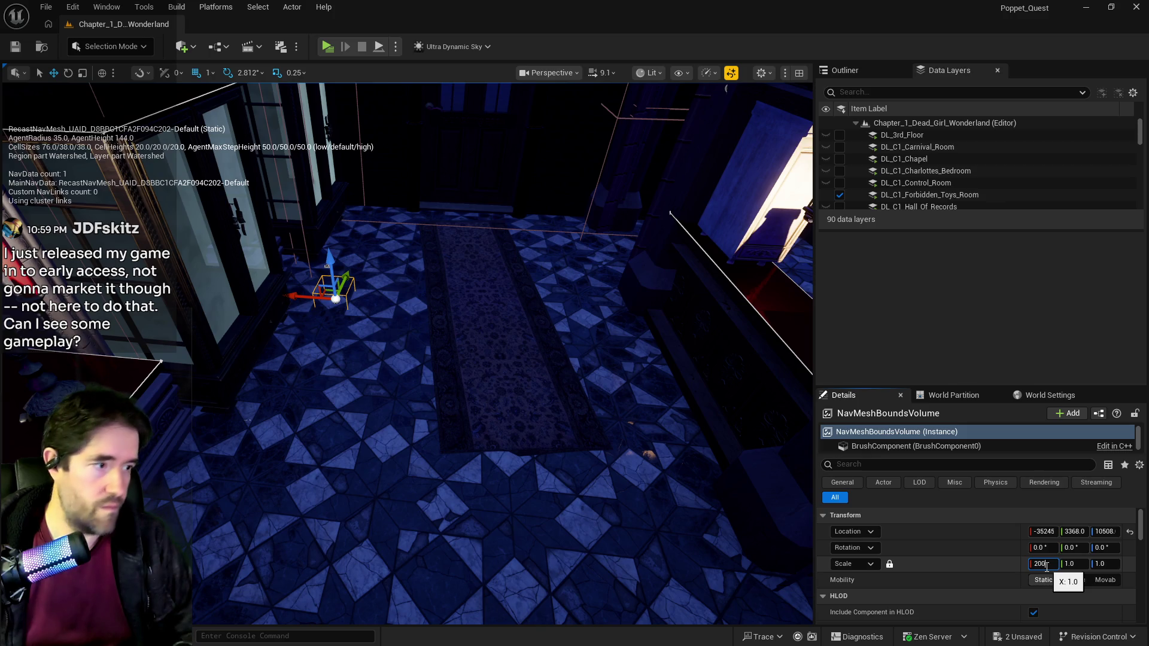
{"action": "key", "text": "Return"}
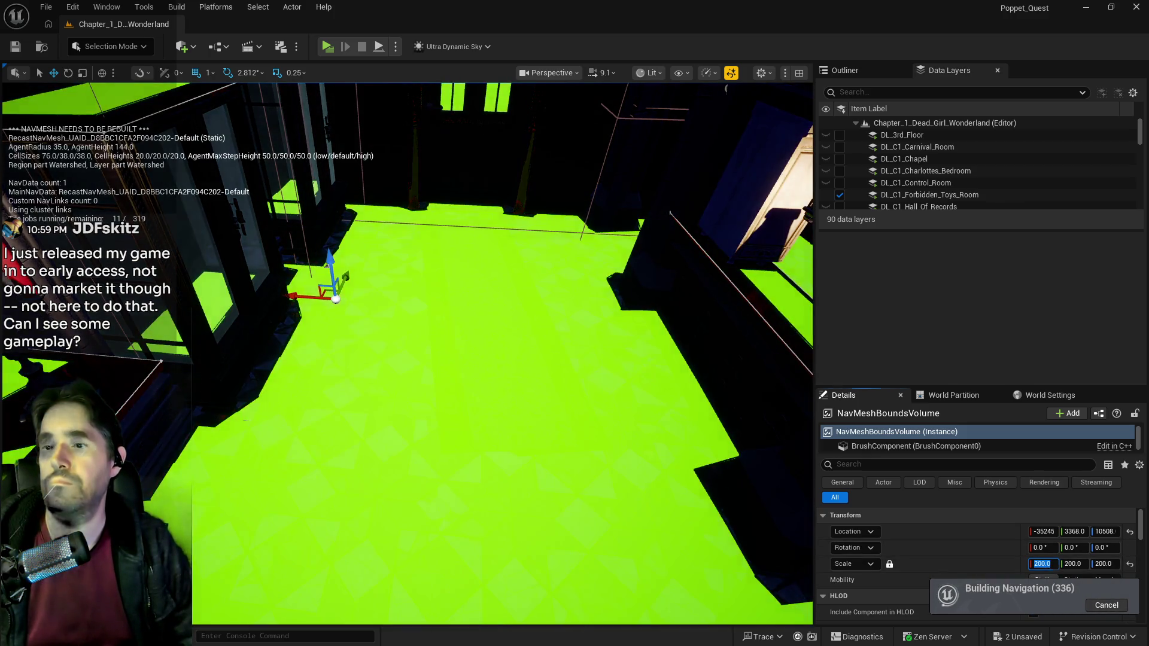
{"action": "mouse_move", "coordinate": [507, 514]}
{"action": "left_mouse_down"}
{"action": "mouse_move", "coordinate": [400, 544]}
{"action": "mouse_move", "coordinate": [257, 526]}
{"action": "mouse_move", "coordinate": [400, 553]}
{"action": "mouse_move", "coordinate": [287, 530]}
{"action": "left_mouse_up"}
{"action": "left_click", "coordinate": [402, 554]}
{"action": "left_click_drag", "start_coordinate": [332, 206], "coordinate": [331, 212]}
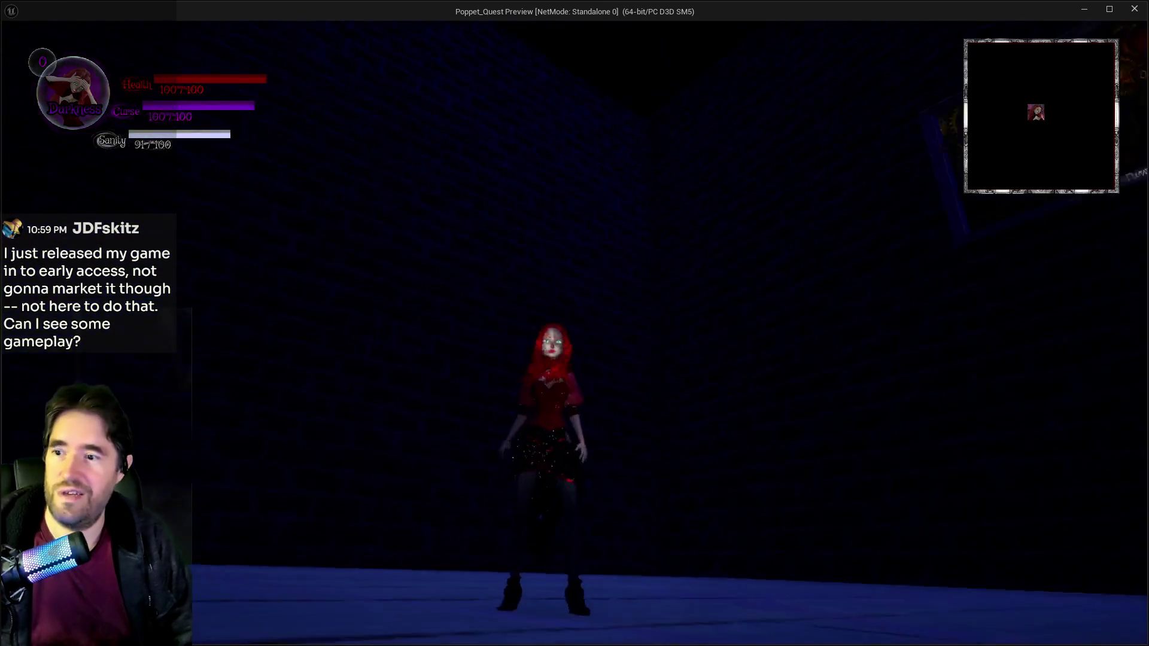
Step: Walk forward with a smoke dash, enter the WELCOME room, and jump onto the Jump On This! button
{"action": "key", "text": "w"}
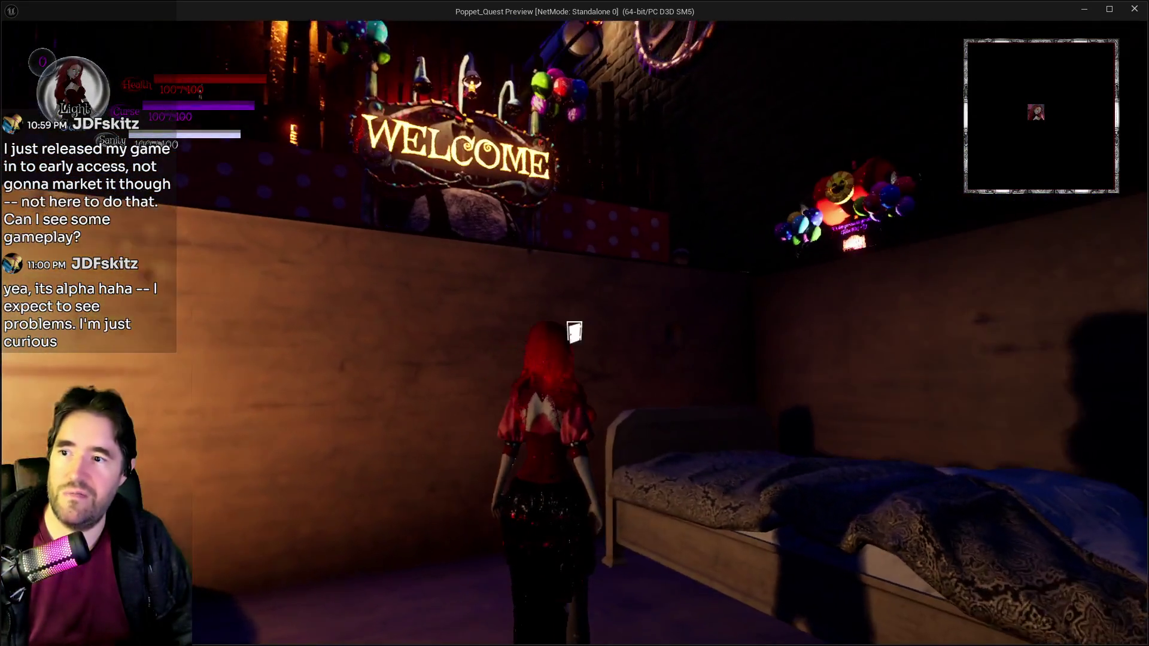
{"action": "key", "text": "e"}
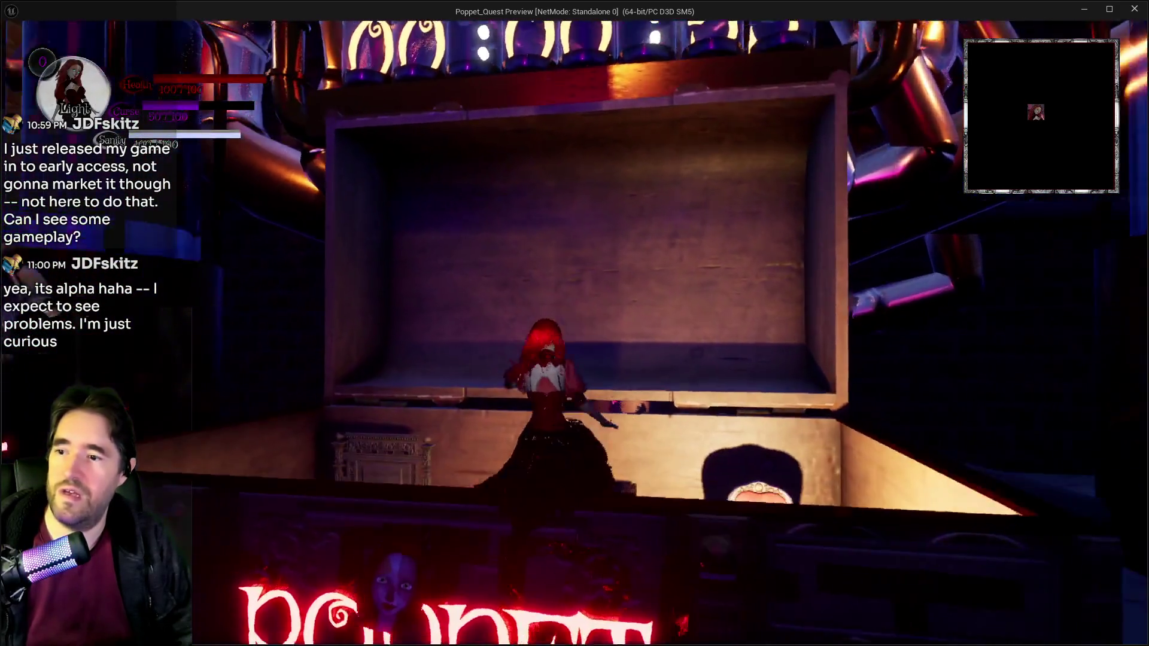
{"action": "key", "text": "e"}
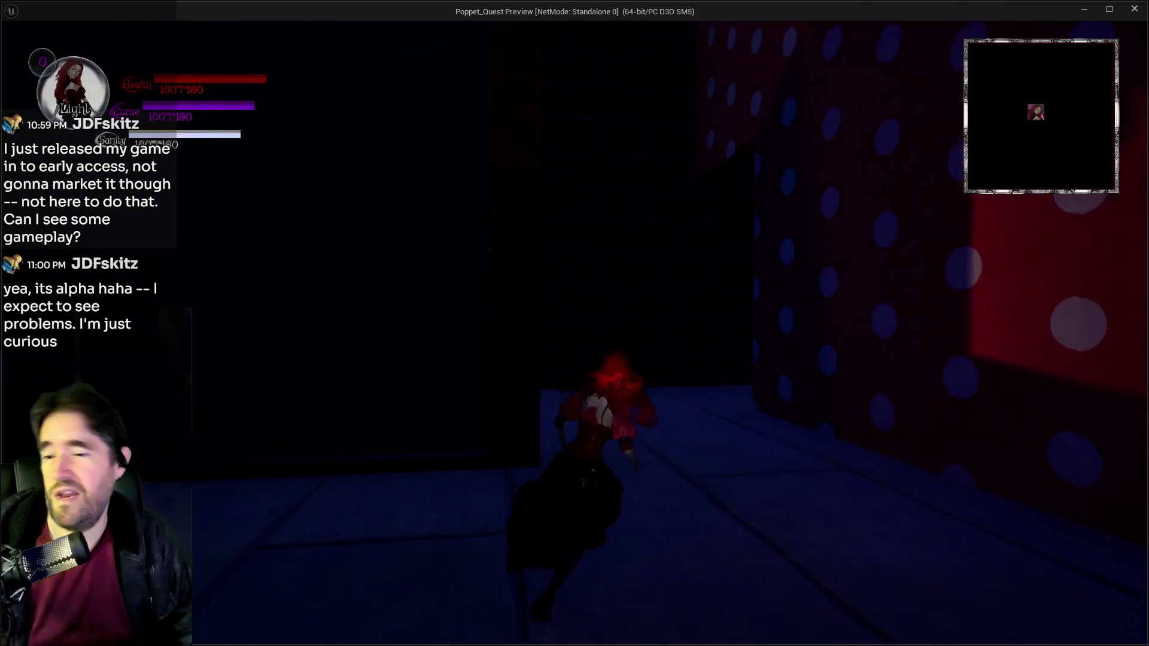
{"action": "key", "text": "w"}
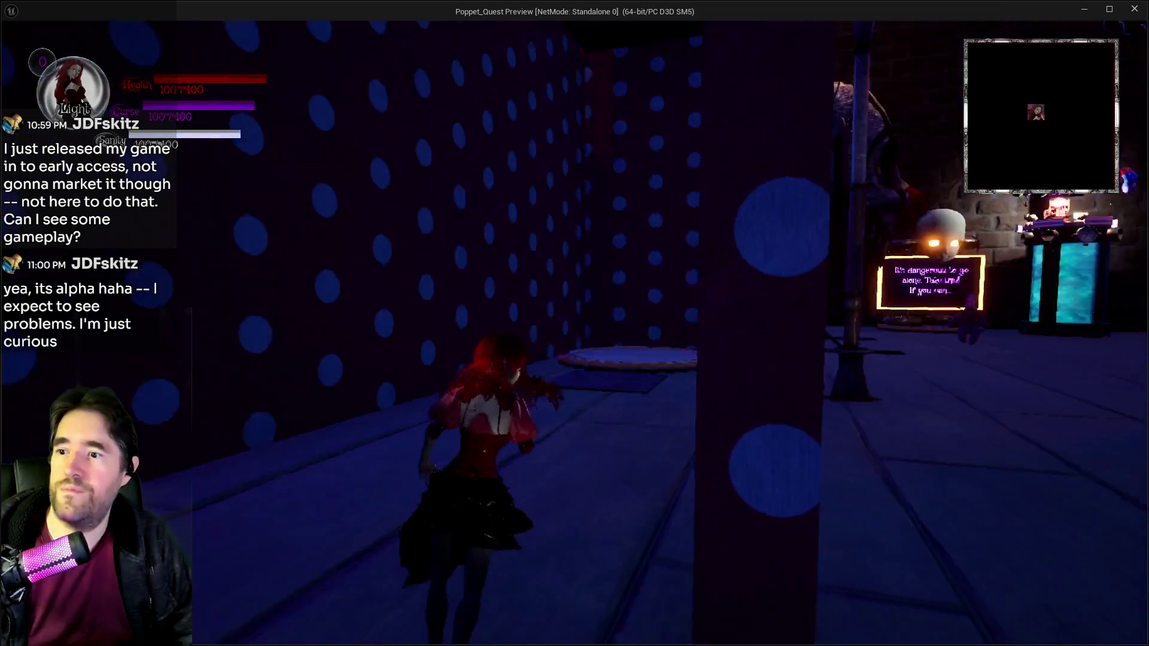
{"action": "key", "text": "space"}
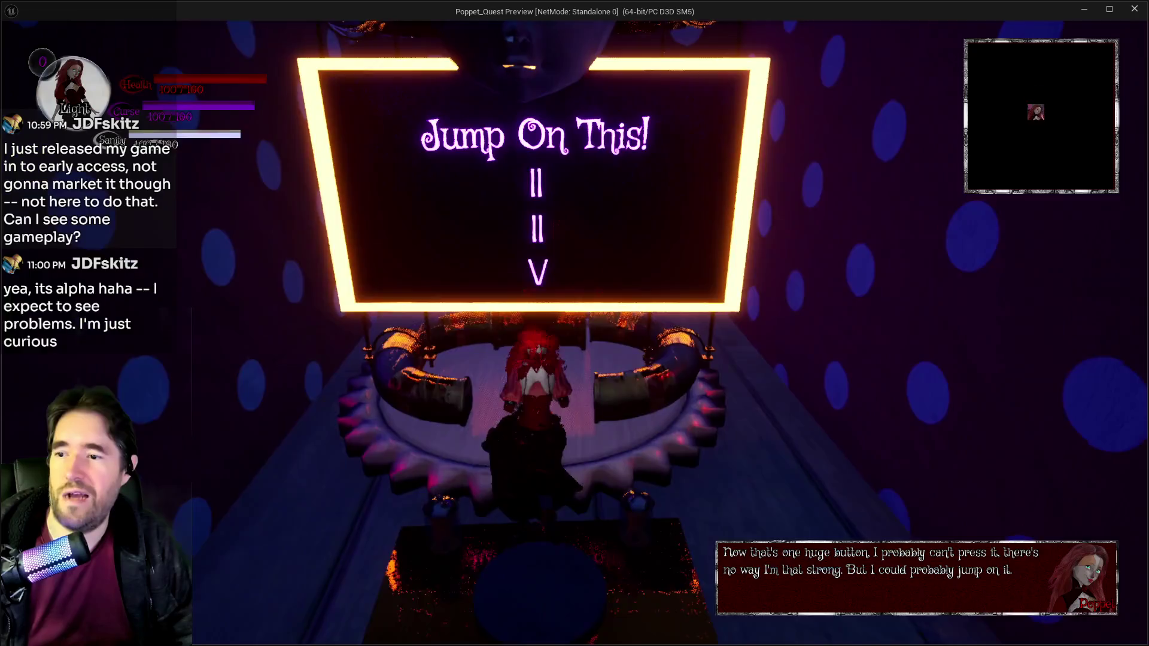
Step: Run to the balloon-topped kiosk and collect the Tarot 0: The Fool card
{"action": "key", "text": "w"}
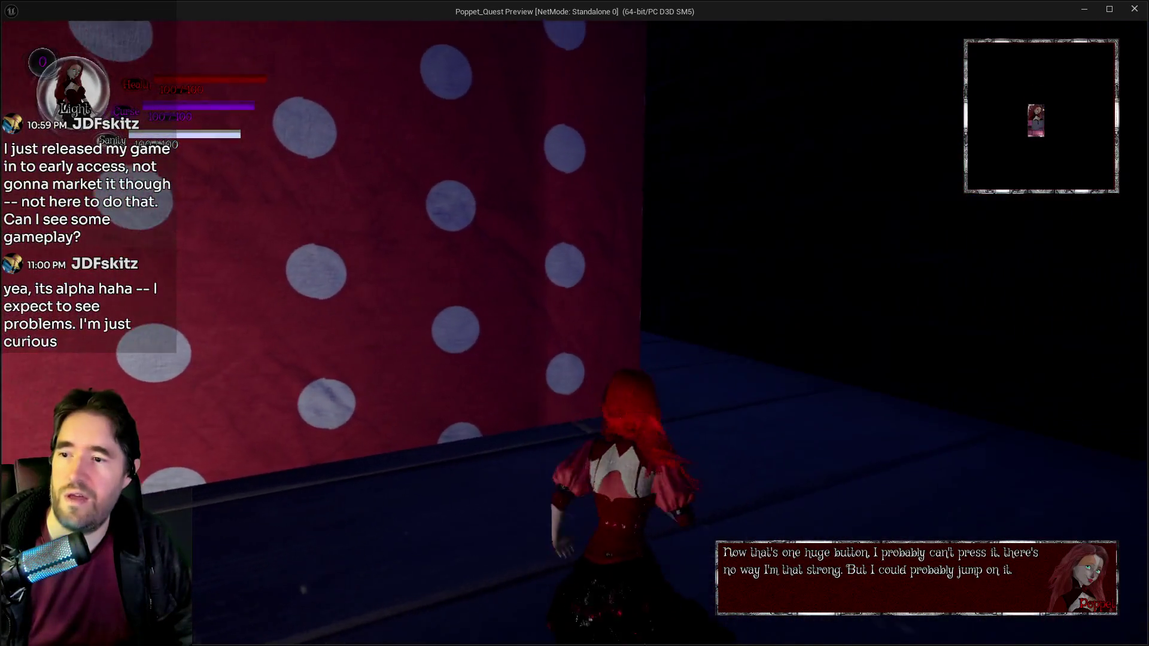
{"action": "key", "text": "w"}
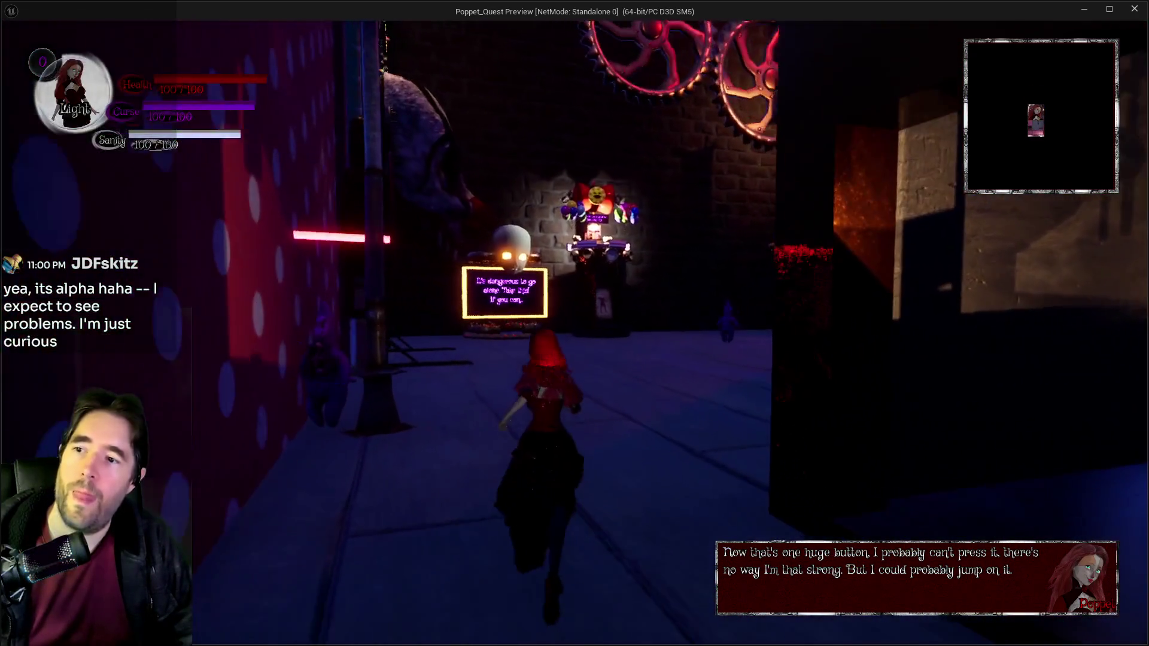
{"action": "key", "text": "w"}
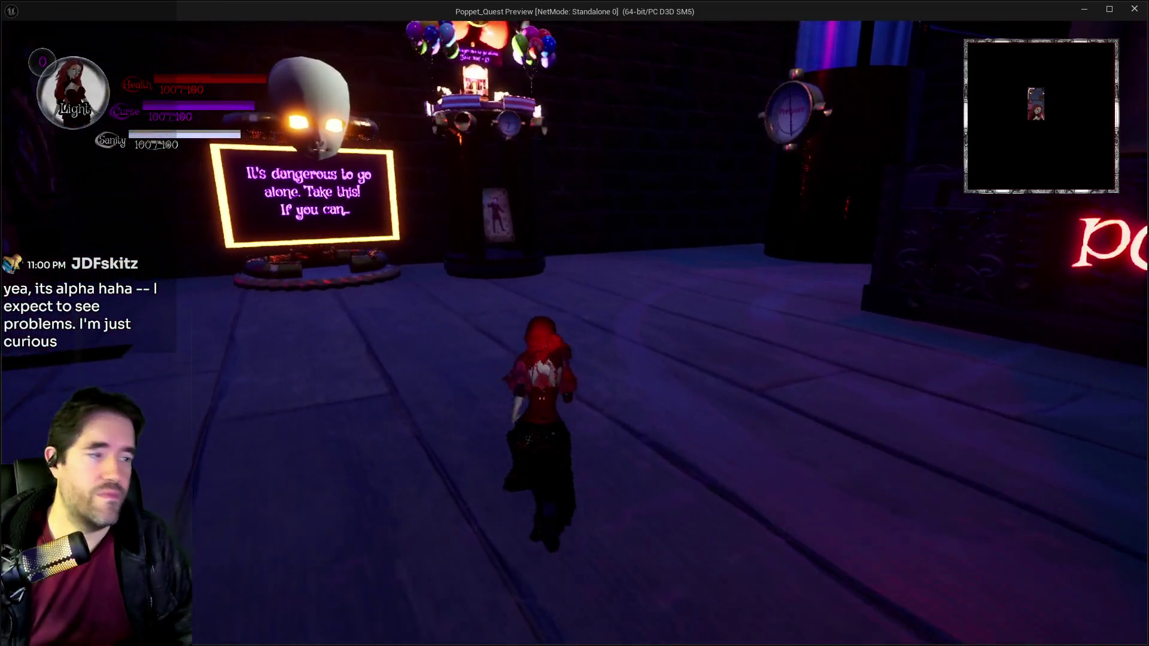
{"action": "key", "text": "w"}
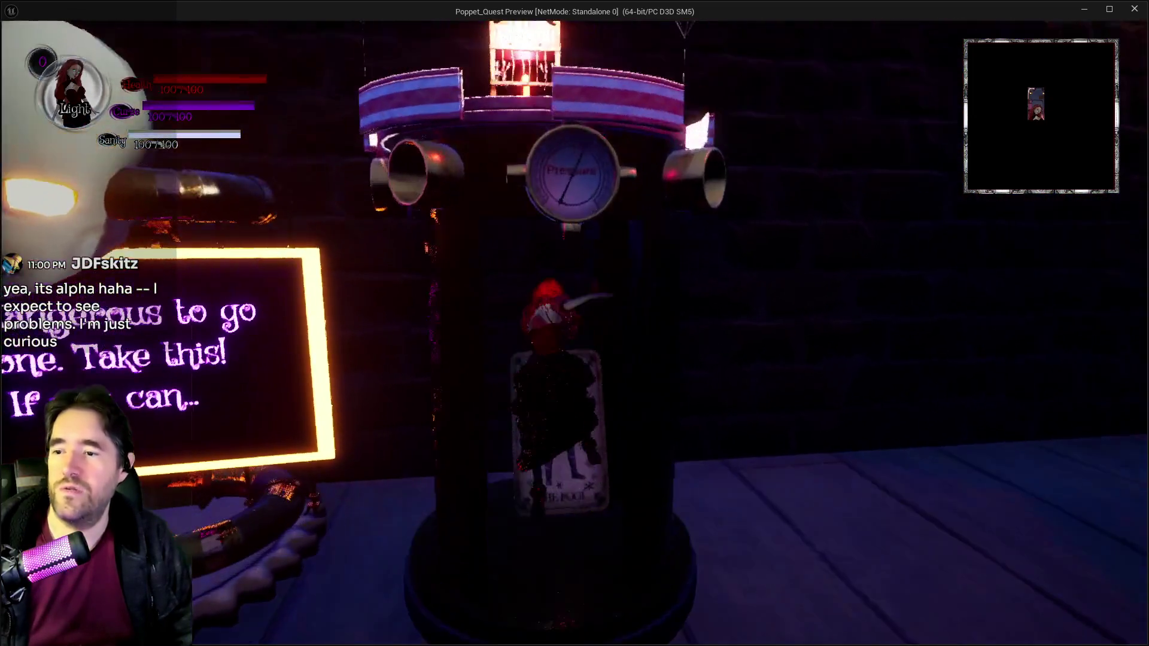
{"action": "key", "text": "s"}
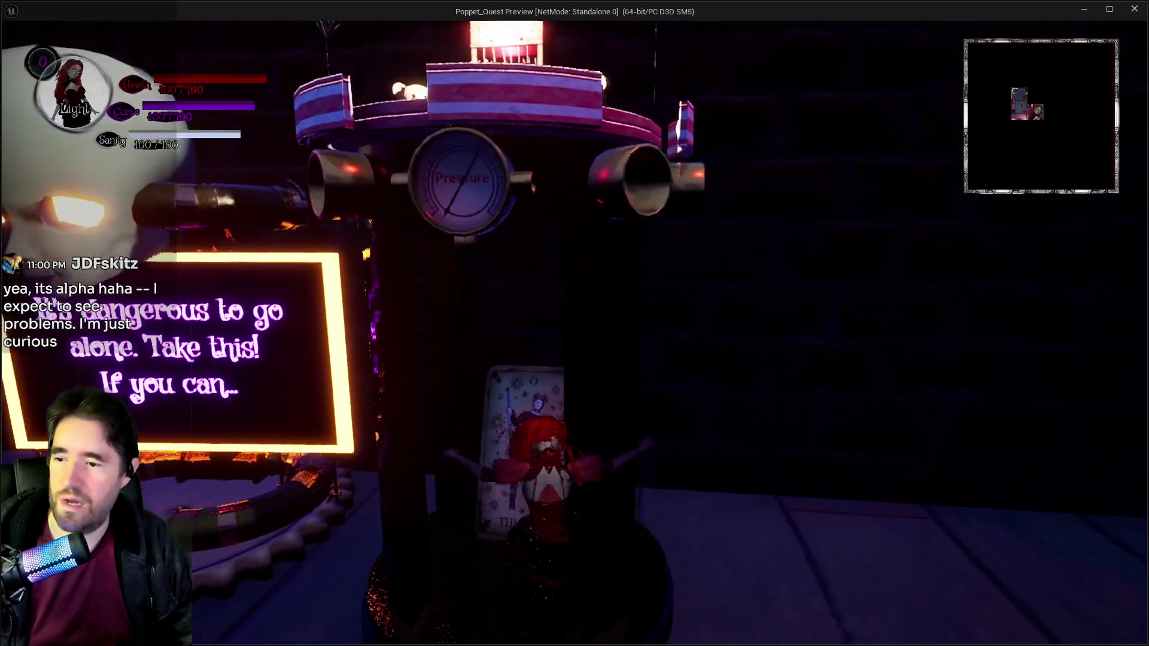
{"action": "key", "text": "w"}
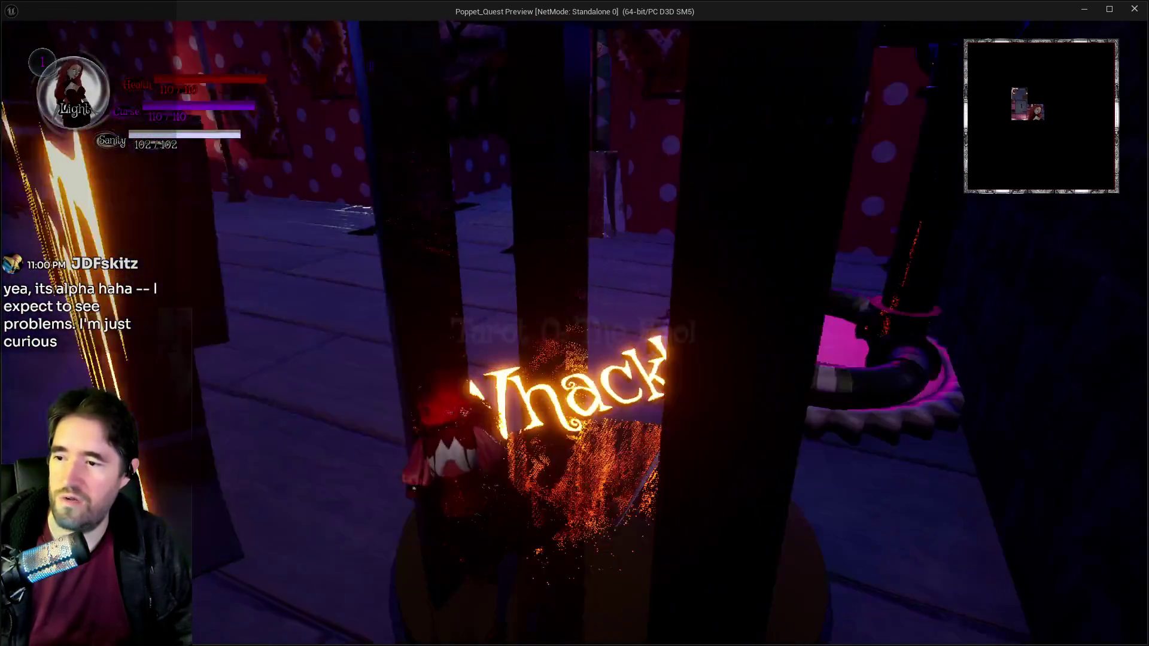
Step: Run through the polka-dot corridor and smash the barrier with the Fool's giant hammer
{"action": "key", "text": "w"}
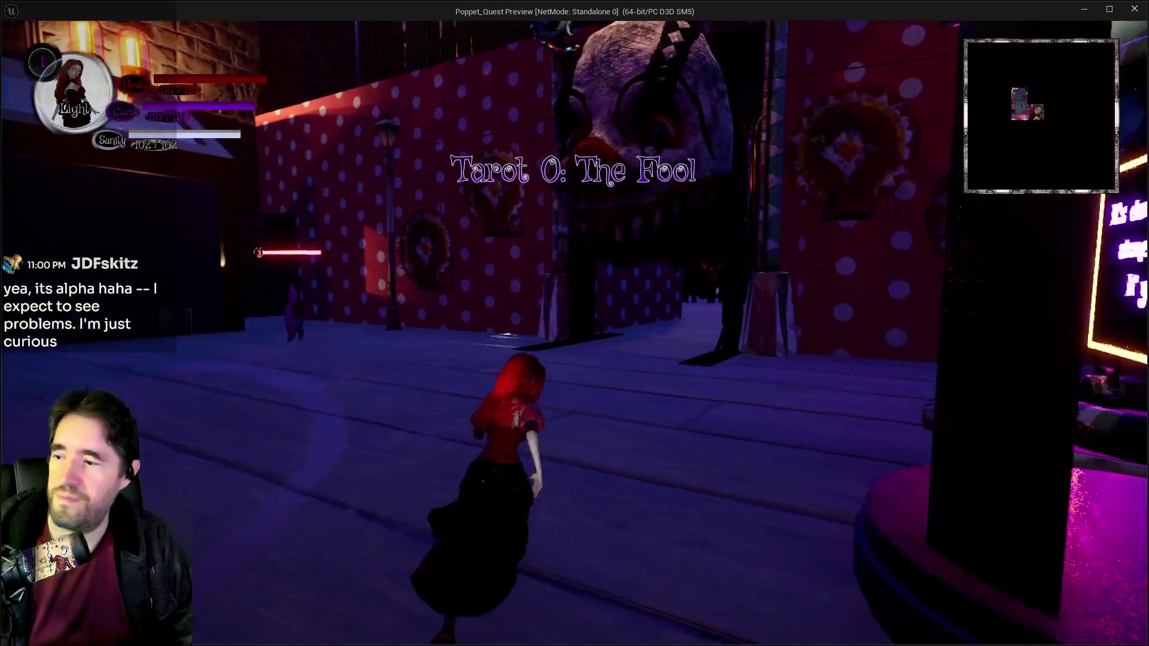
{"action": "key", "text": "w"}
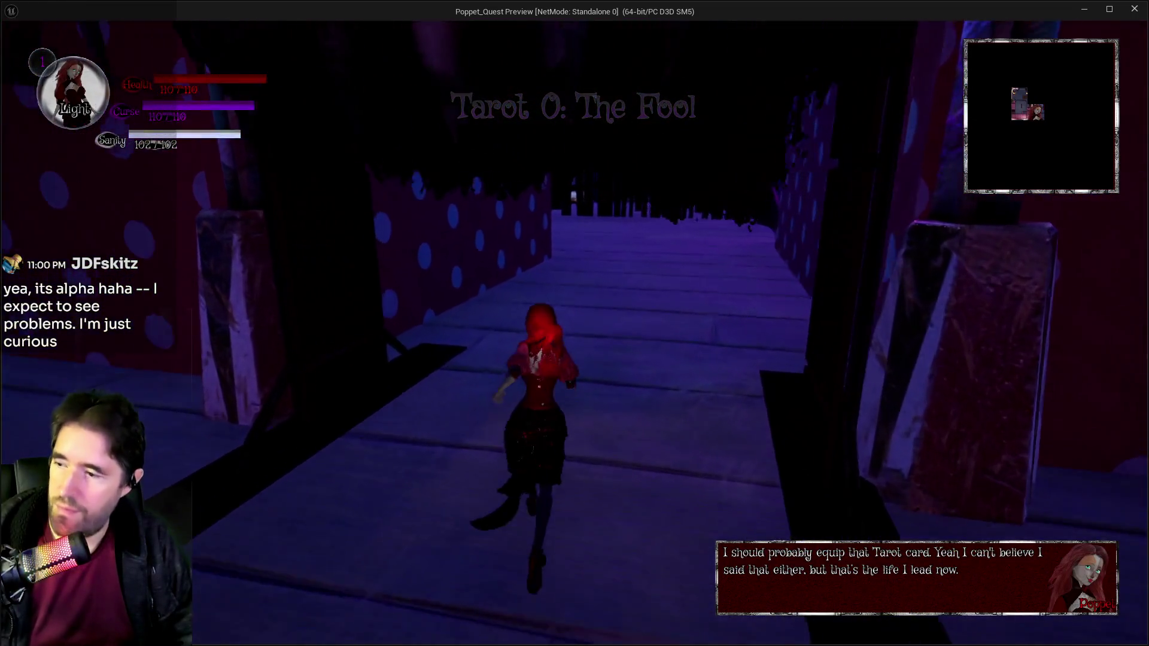
{"action": "key", "text": "w"}
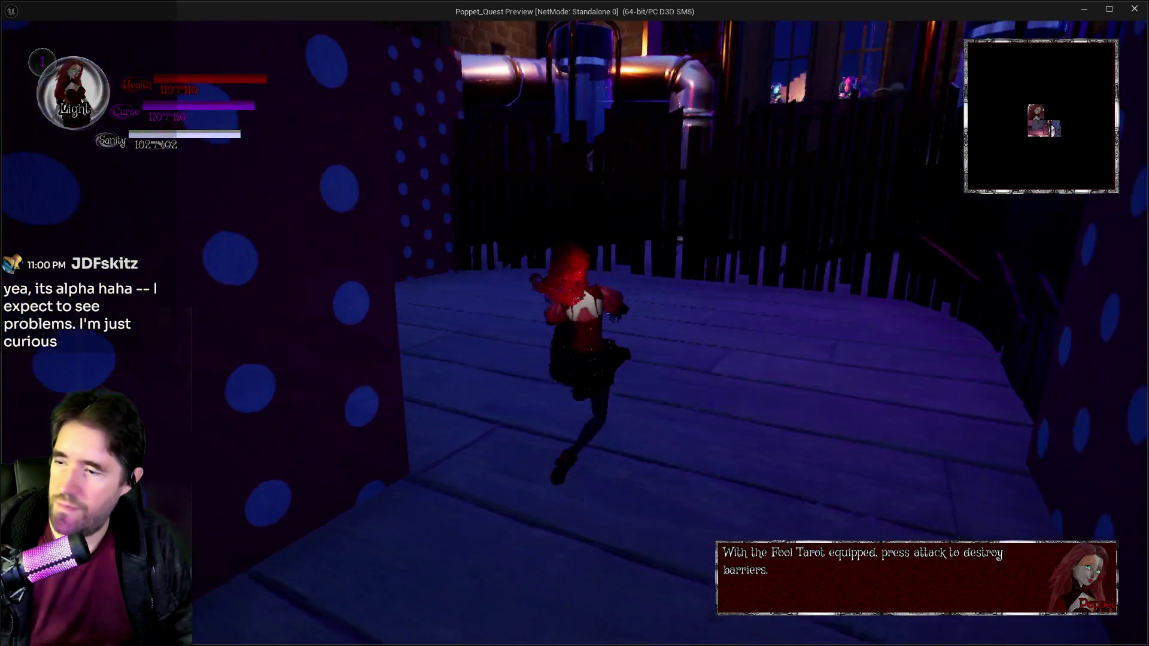
{"action": "key", "text": "w"}
{"action": "left_click", "coordinate": [575, 323]}
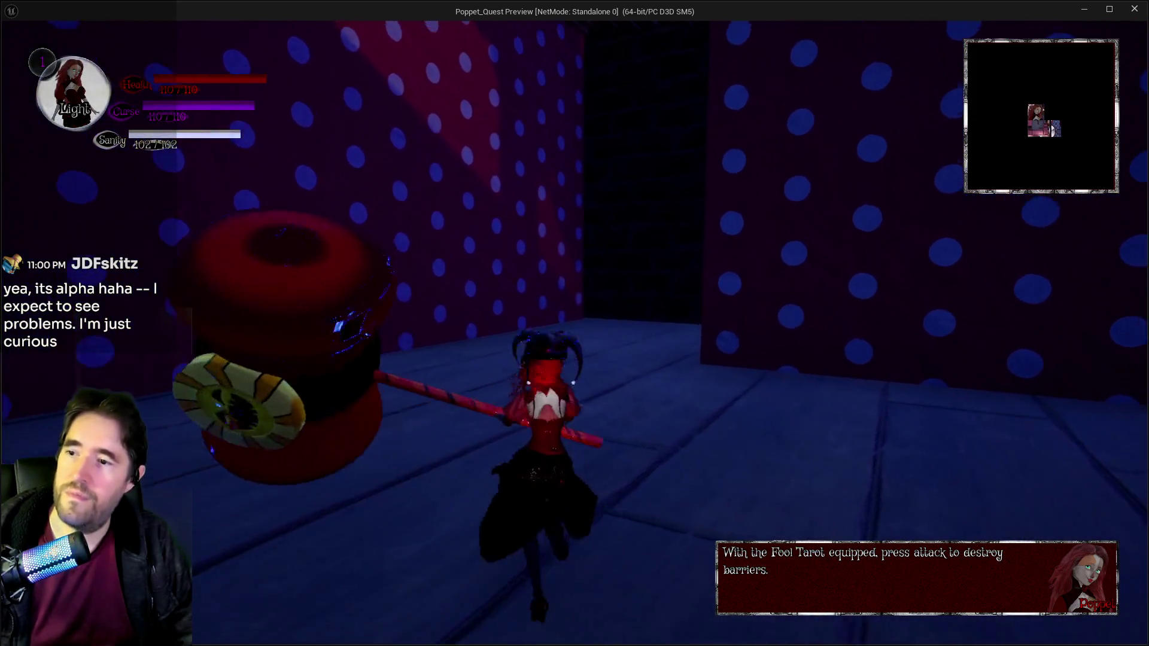
{"action": "left_click", "coordinate": [575, 323]}
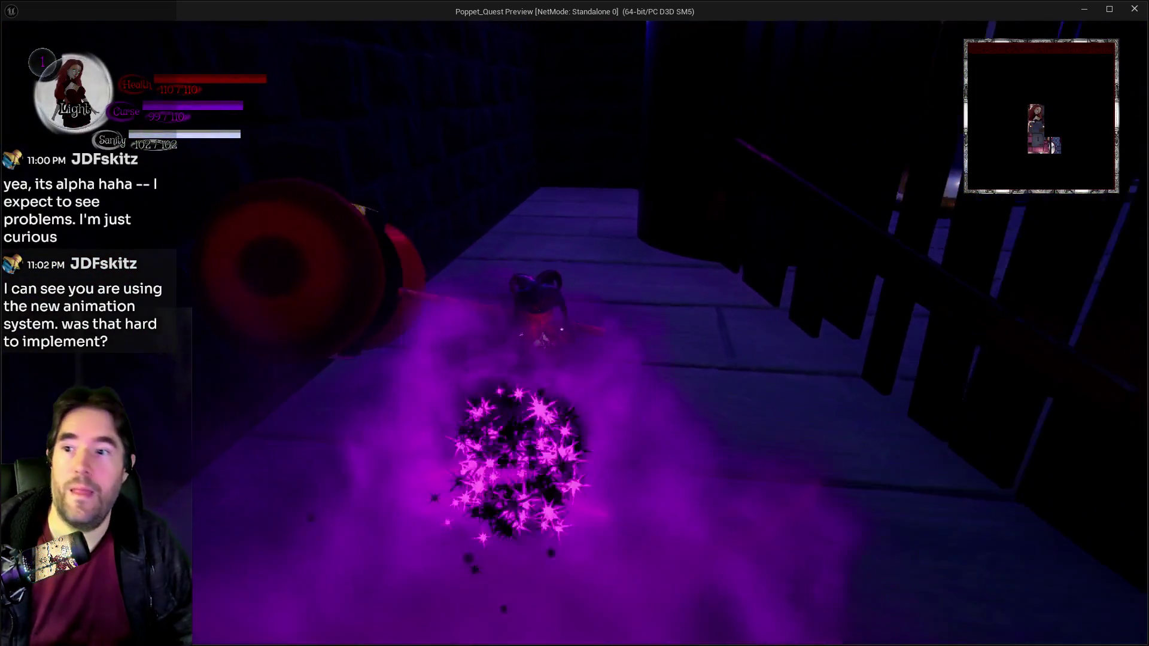
Step: Climb the wooden ramp and run along the polka-dot floor past the lamp onto the pipe
{"action": "key", "text": "w"}
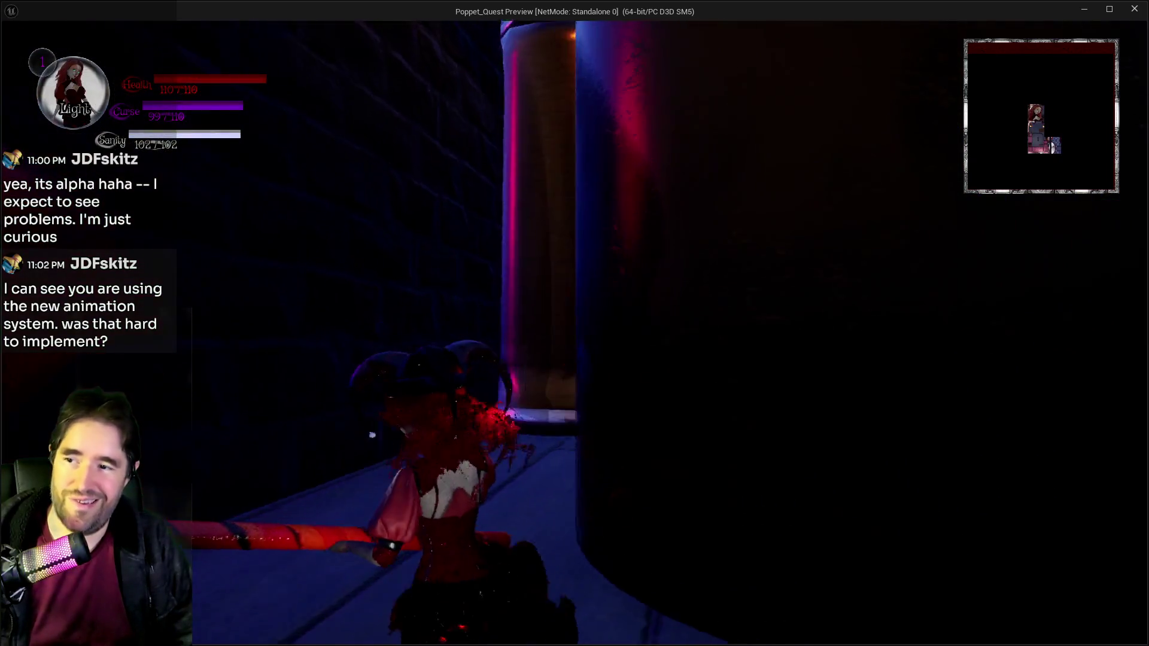
{"action": "key", "text": "w"}
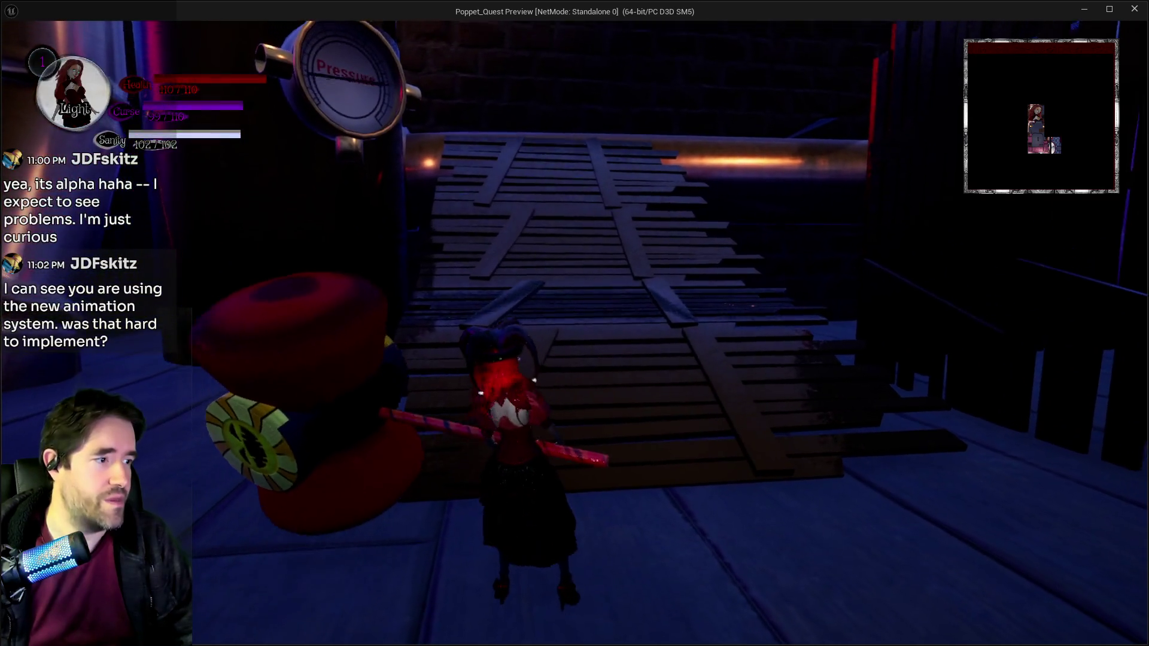
{"action": "key", "text": "w"}
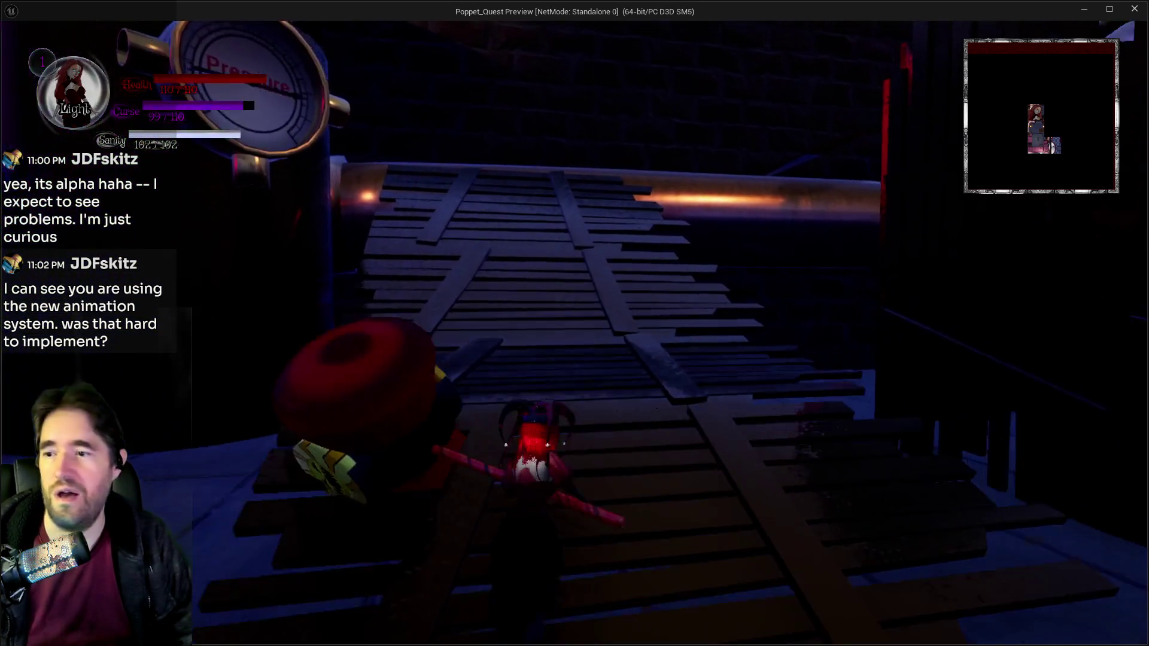
{"action": "key", "text": "w"}
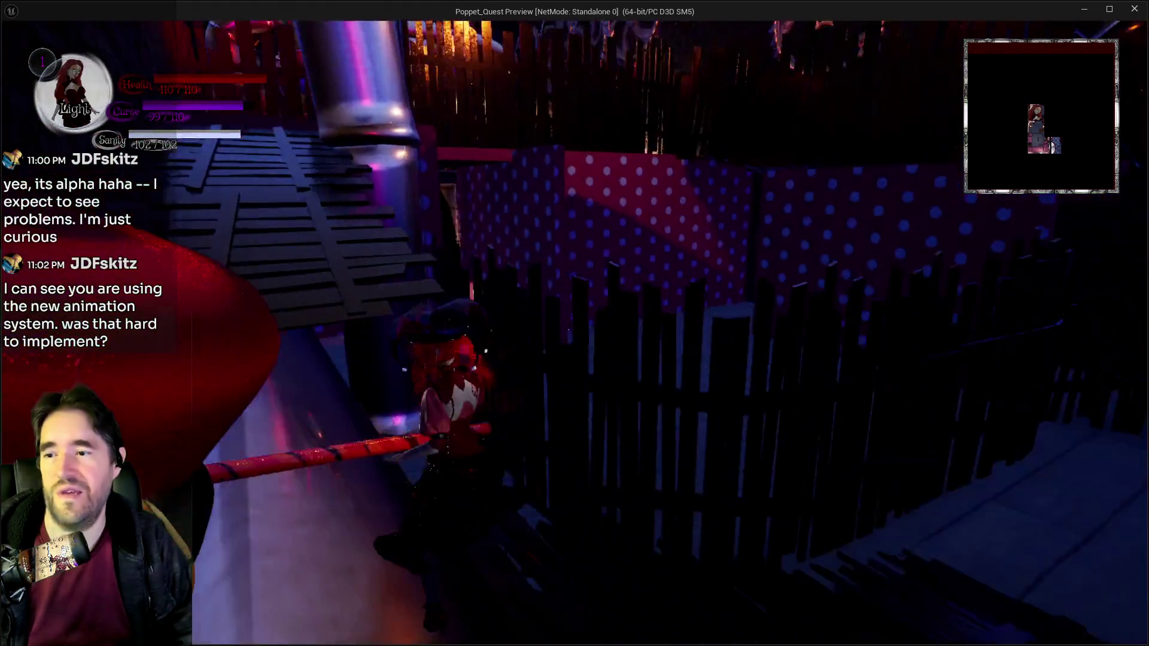
{"action": "key", "text": "w"}
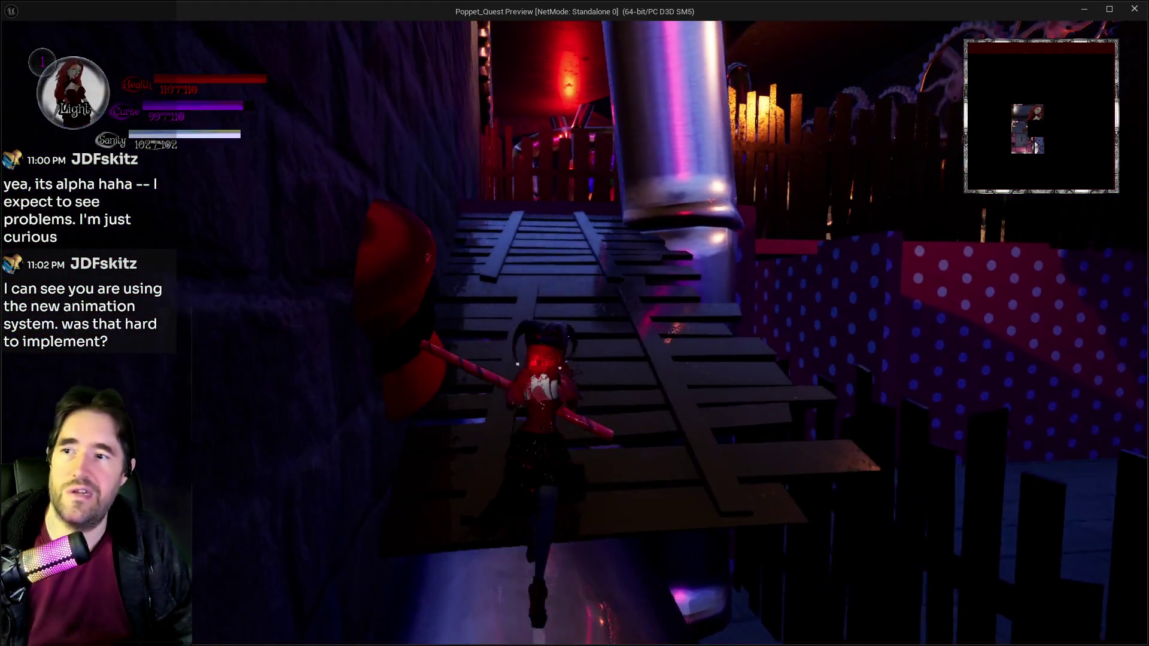
{"action": "key", "text": "w"}
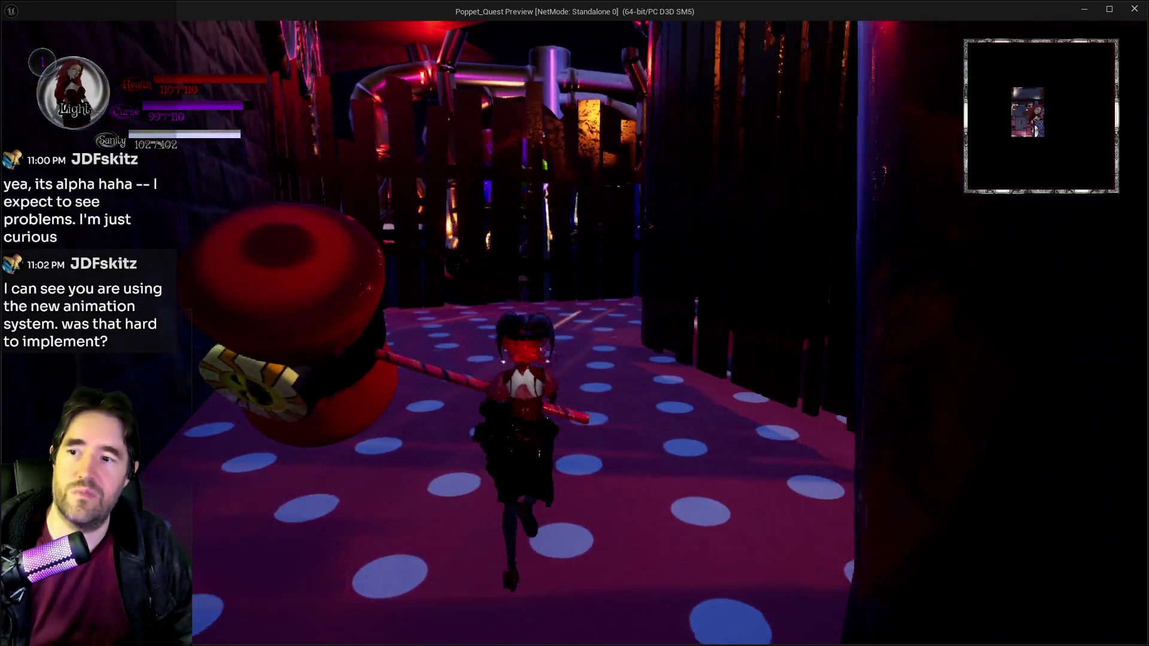
{"action": "key", "text": "w"}
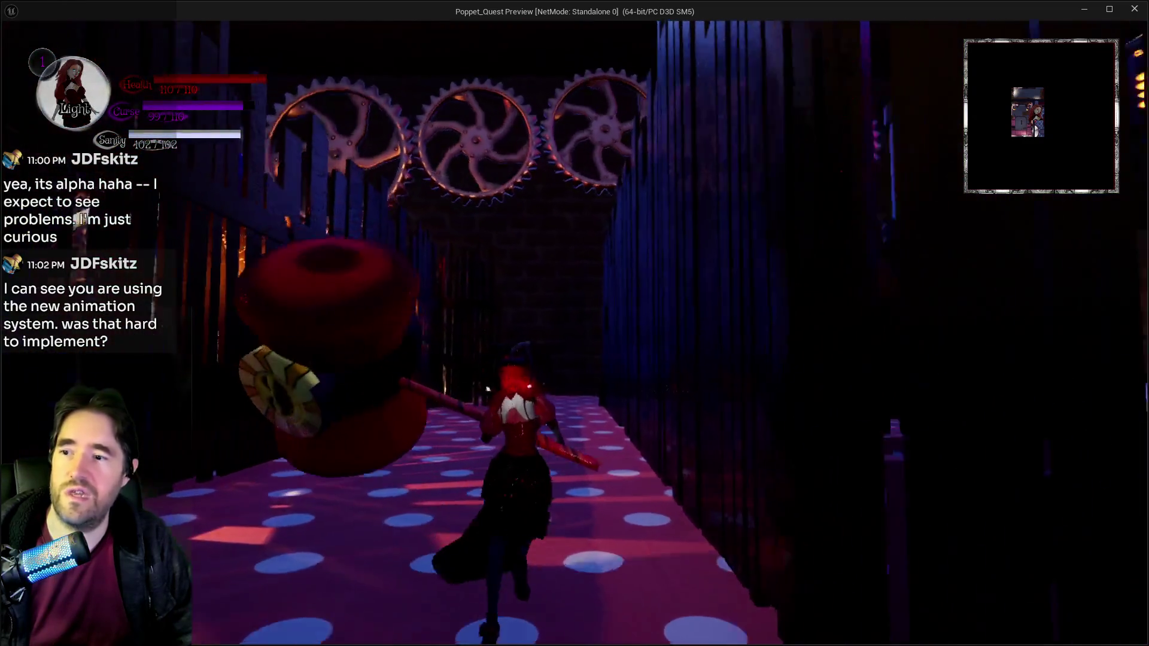
{"action": "key", "text": "w"}
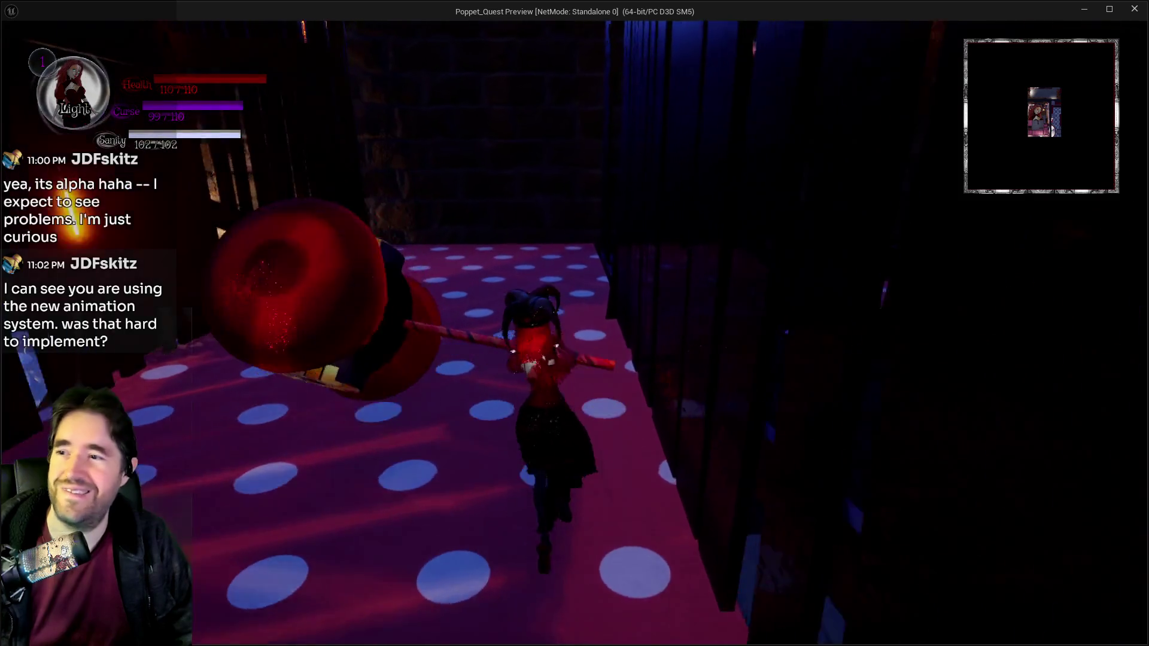
{"action": "key", "text": "w"}
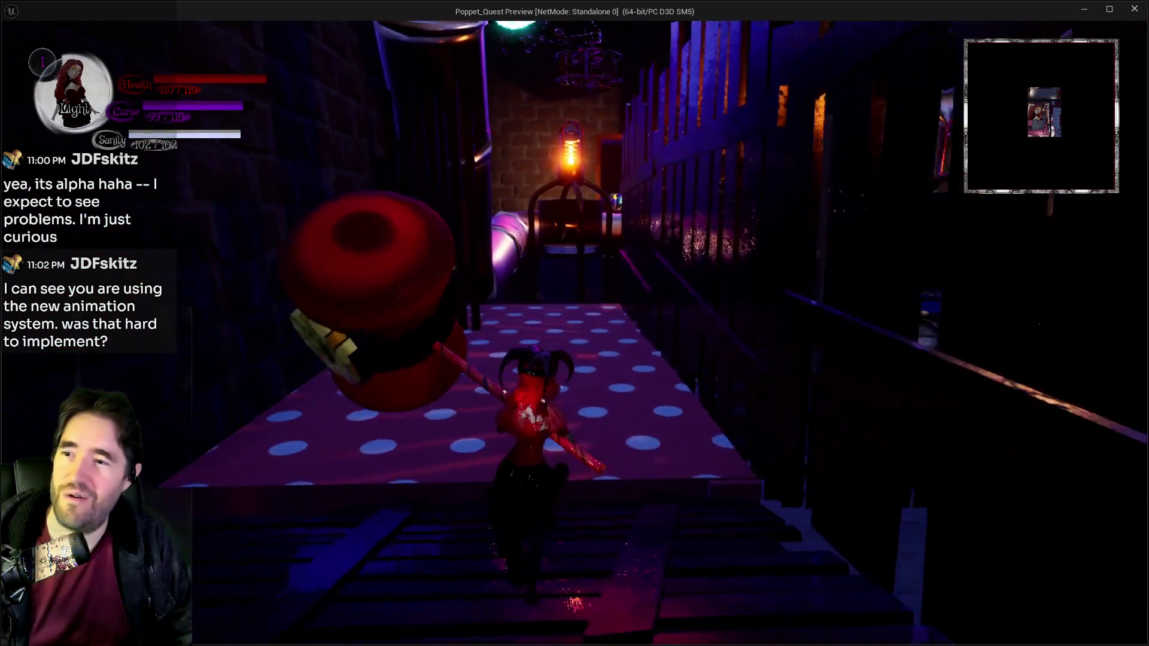
{"action": "key", "text": "w"}
{"action": "key", "text": "w"}
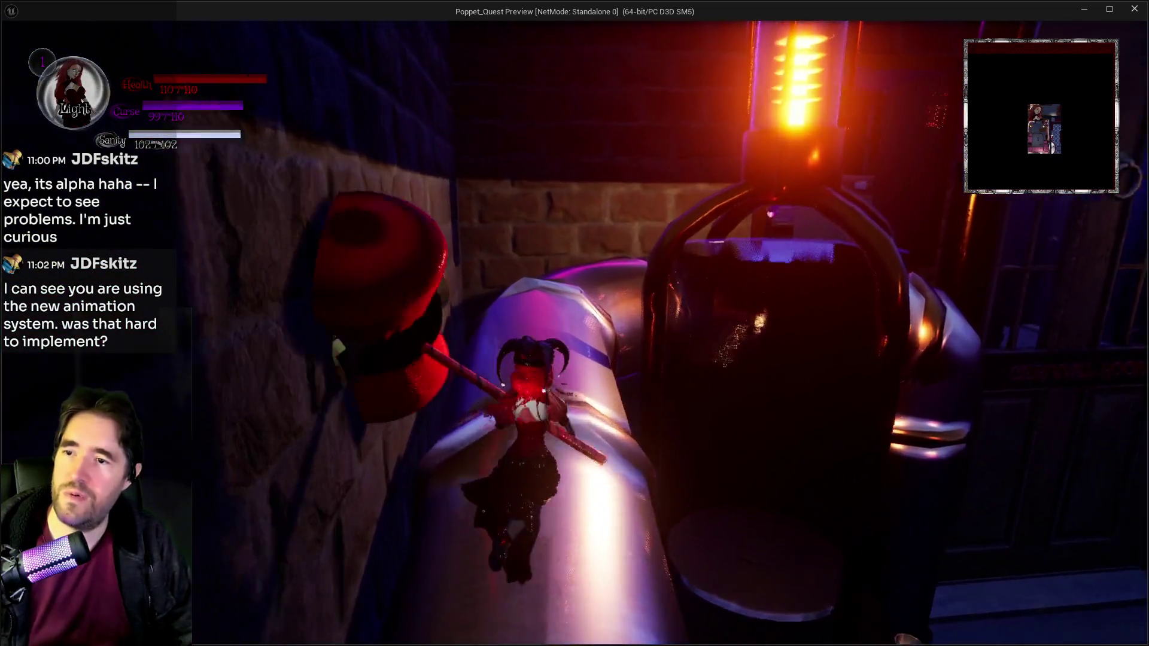
{"action": "key", "text": "w"}
{"action": "key", "text": "w"}
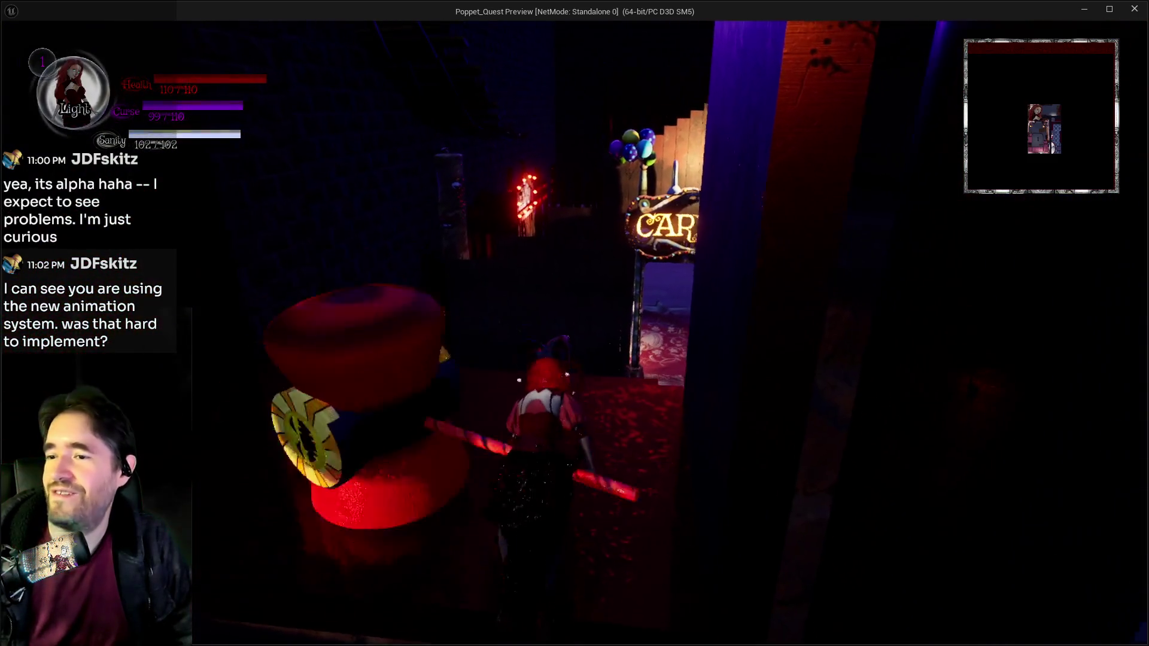
Step: Walk through the entrance into the Carnival Room and look back toward it
{"action": "key", "text": "w"}
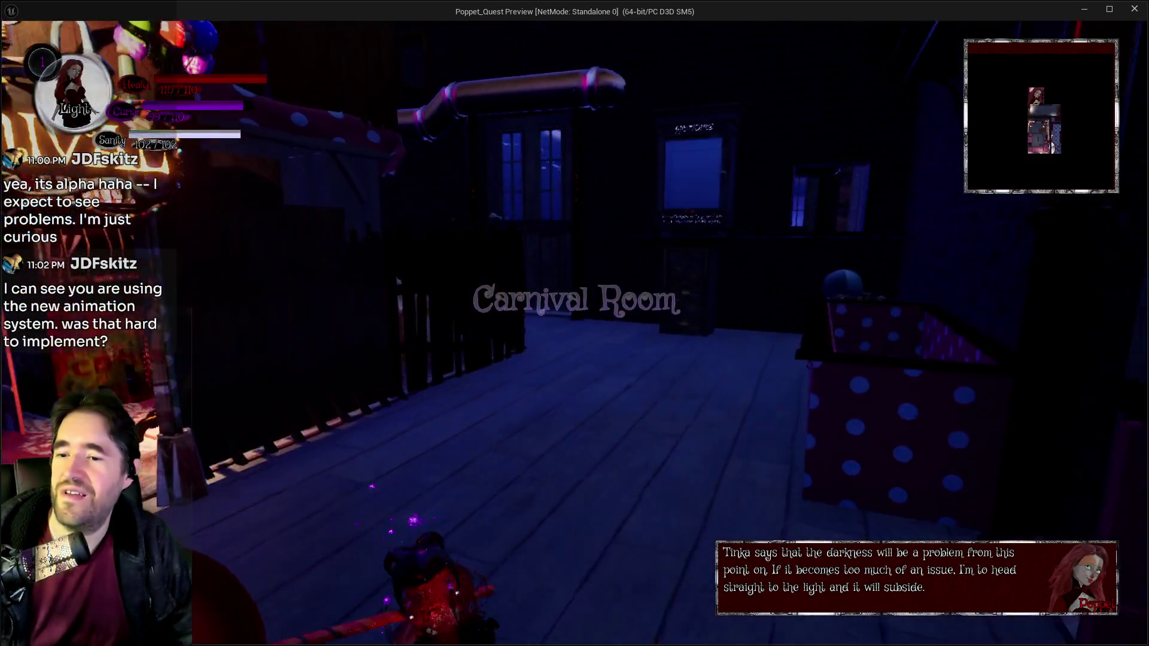
{"action": "key", "text": "w"}
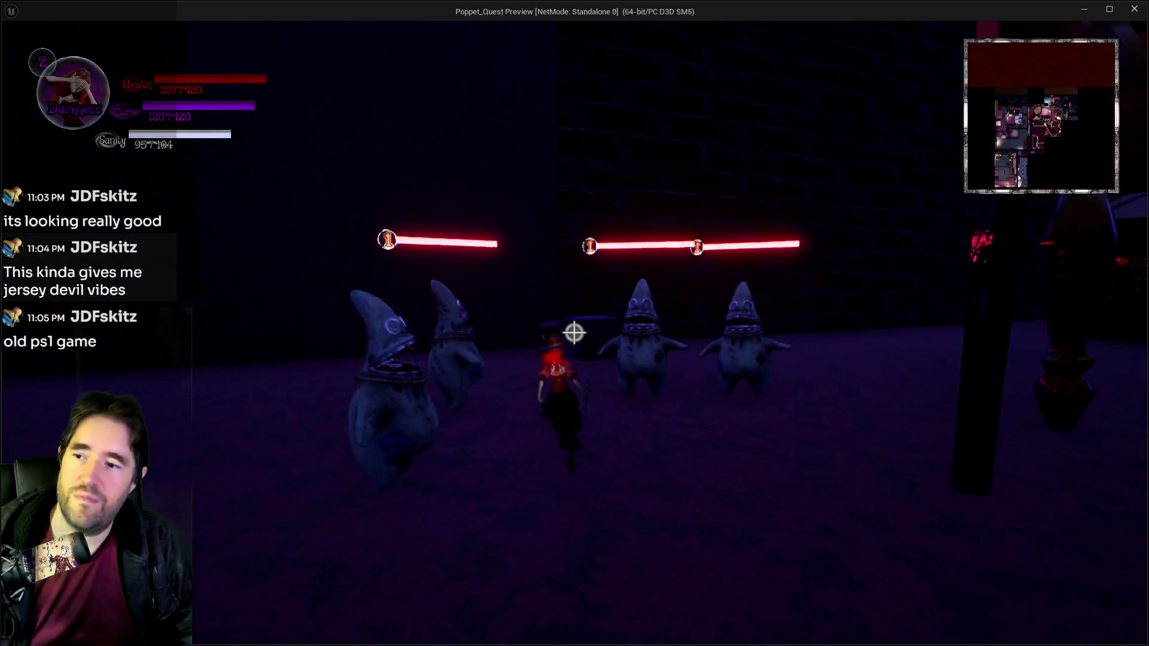
Step: Move forward through the room, switching the heroine to Light form and back to Darkness
{"action": "key", "text": "w"}
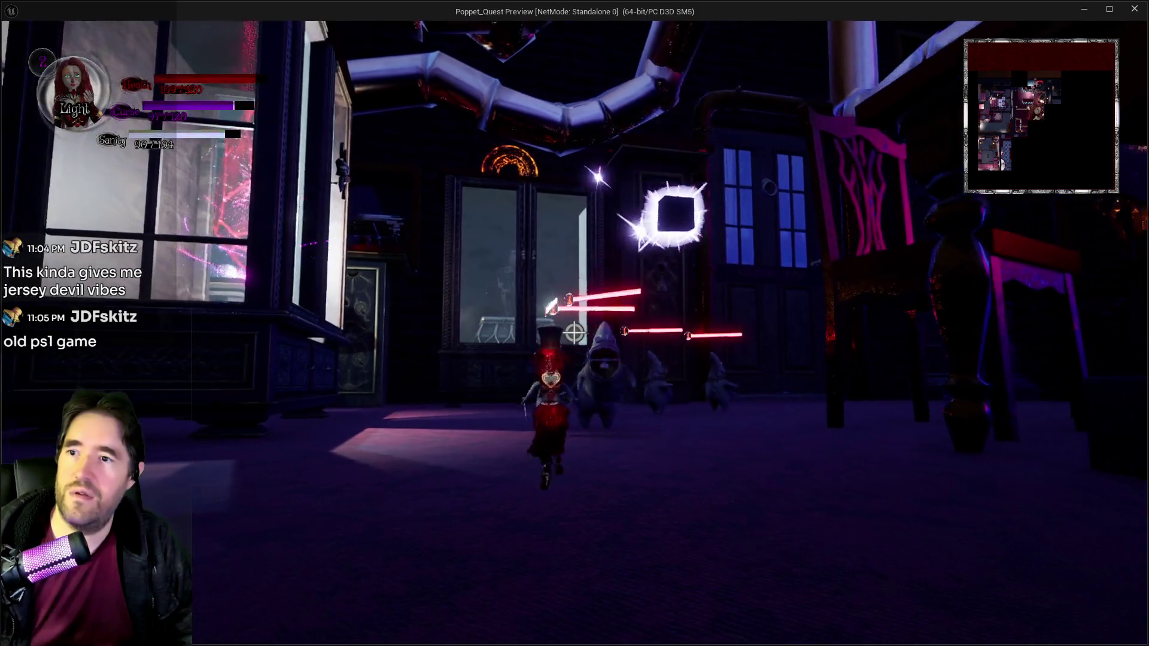
{"action": "key", "text": "q"}
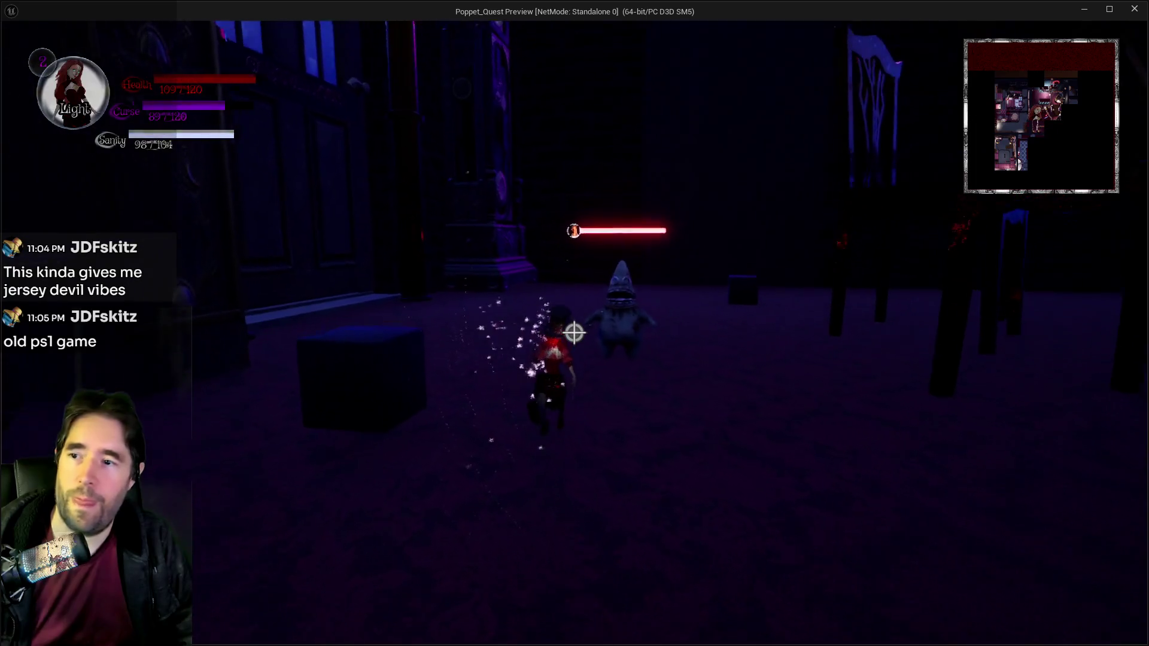
{"action": "key", "text": "q"}
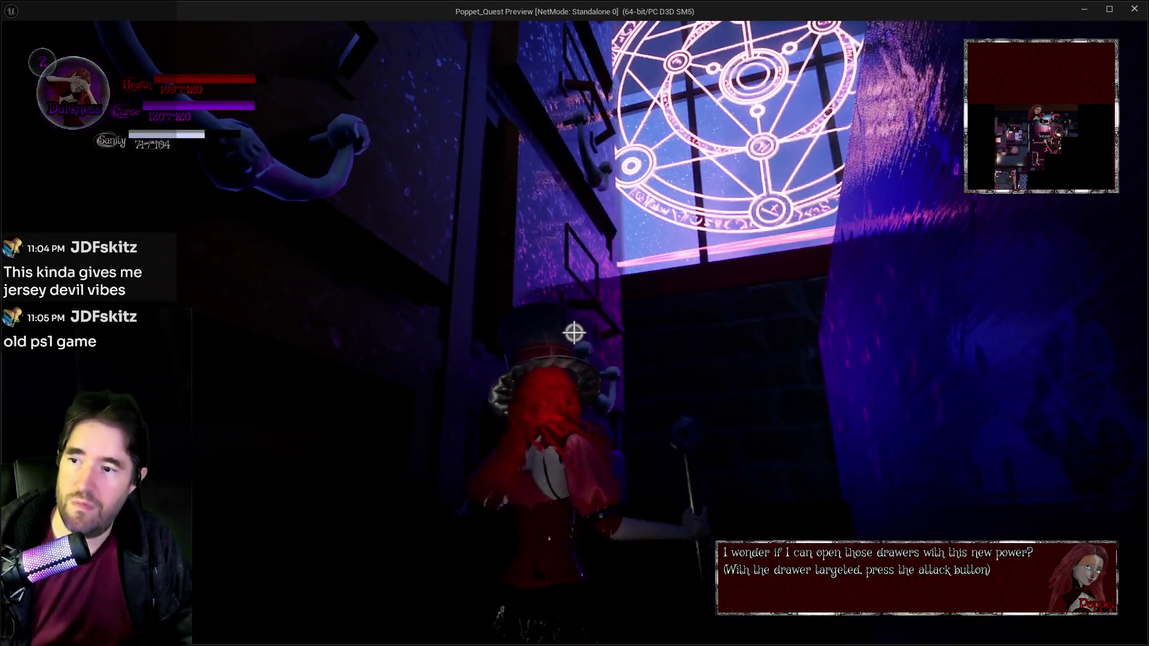
Step: Pop open the targeted drawer with magic, cast a light burst, and switch to Darkness form
{"action": "left_click", "coordinate": [574, 333]}
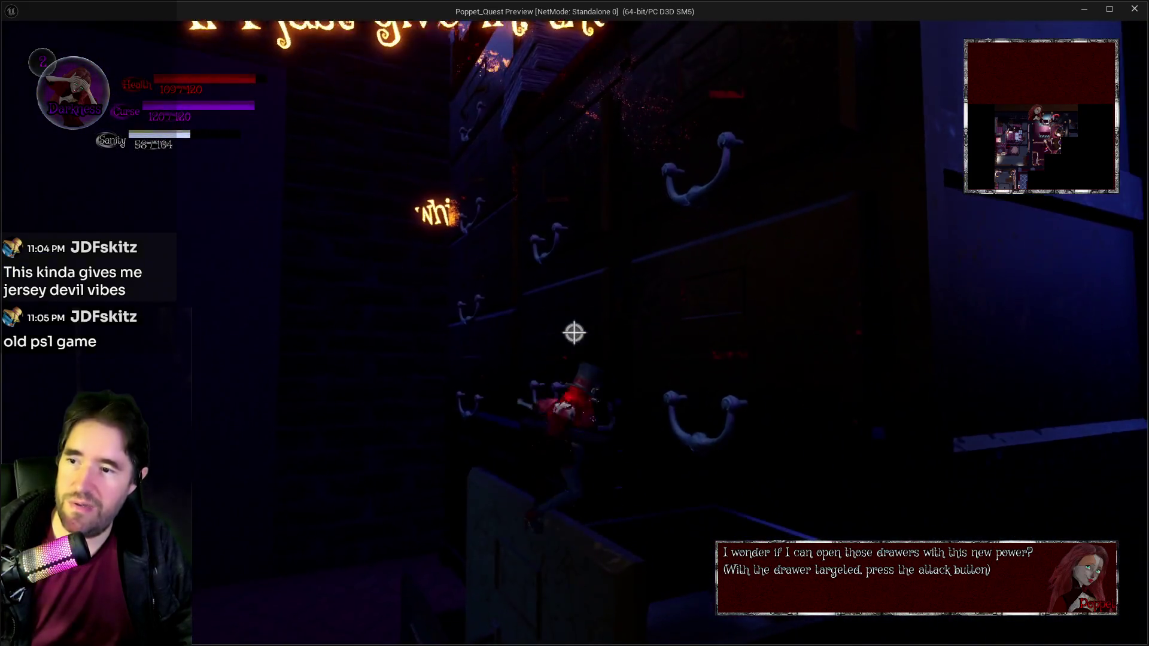
{"action": "left_click", "coordinate": [574, 333]}
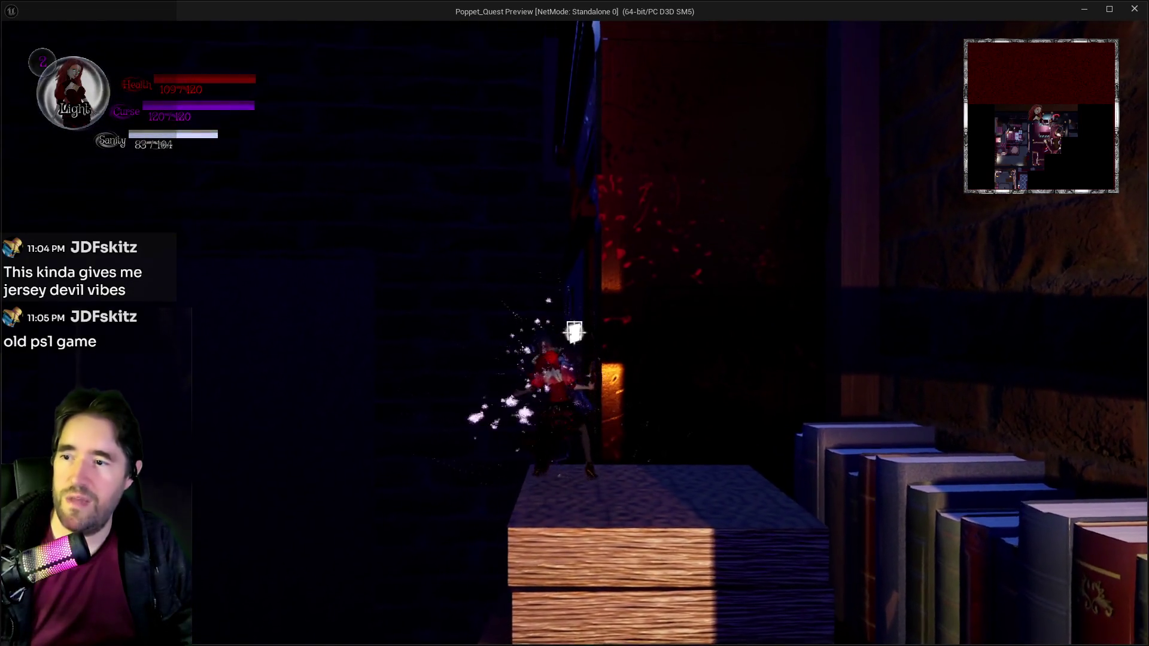
{"action": "left_click", "coordinate": [575, 333]}
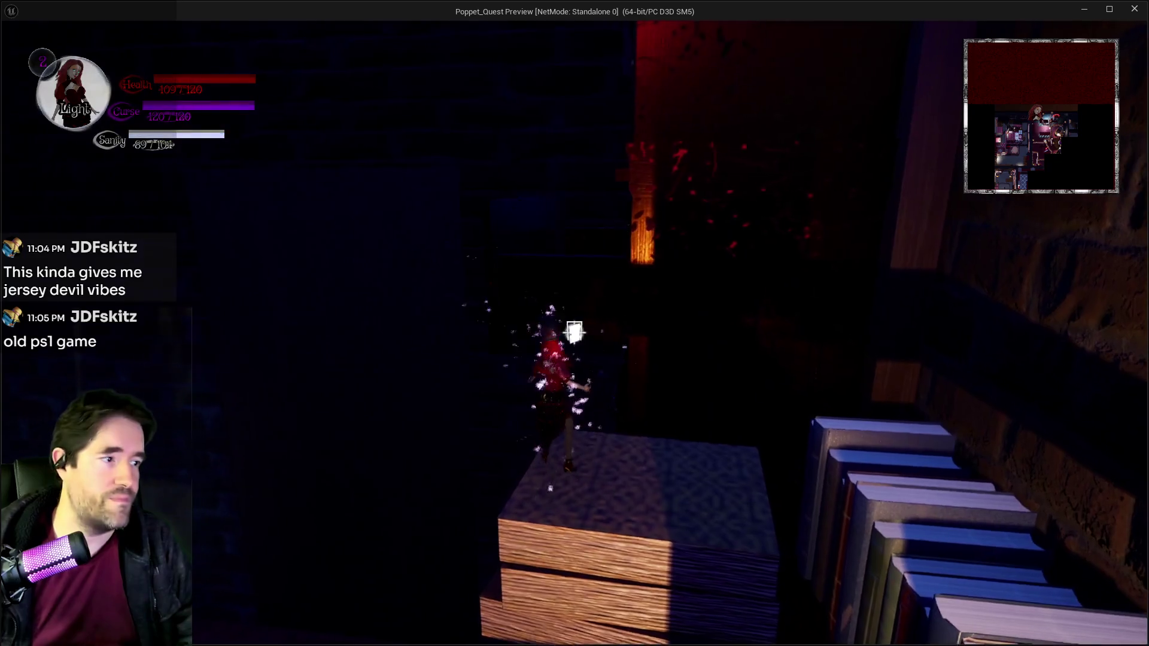
{"action": "right_click", "coordinate": [575, 333]}
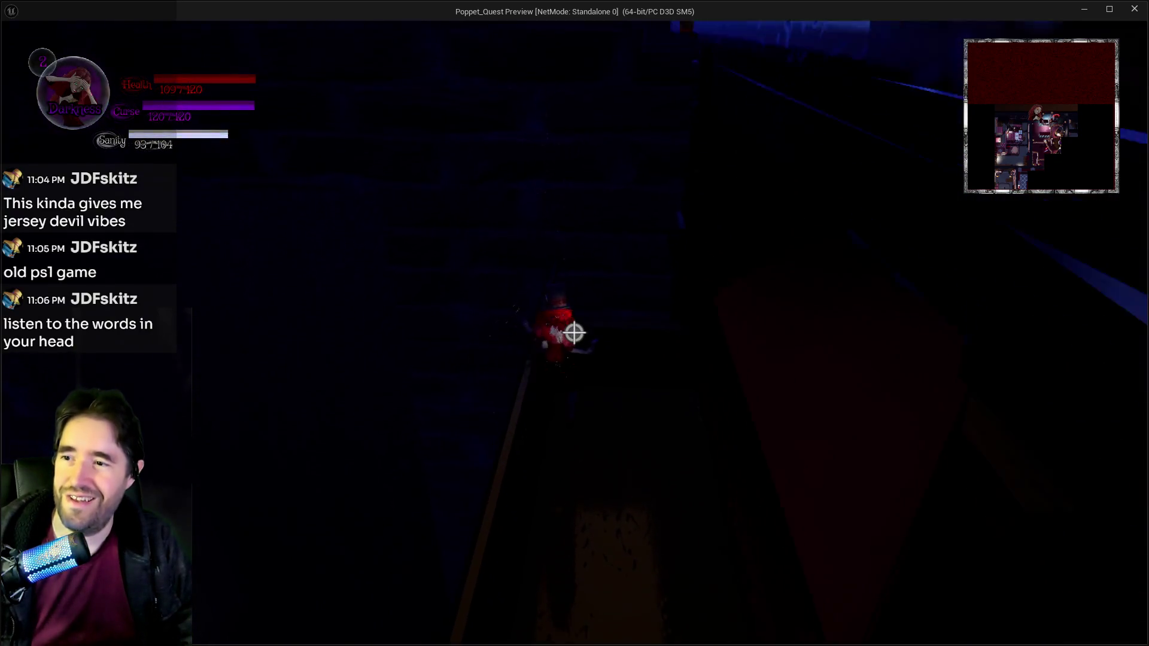
Step: Walk the heroine past the brick wall, through the dark room, and along the window ledge
{"action": "key", "text": "w"}
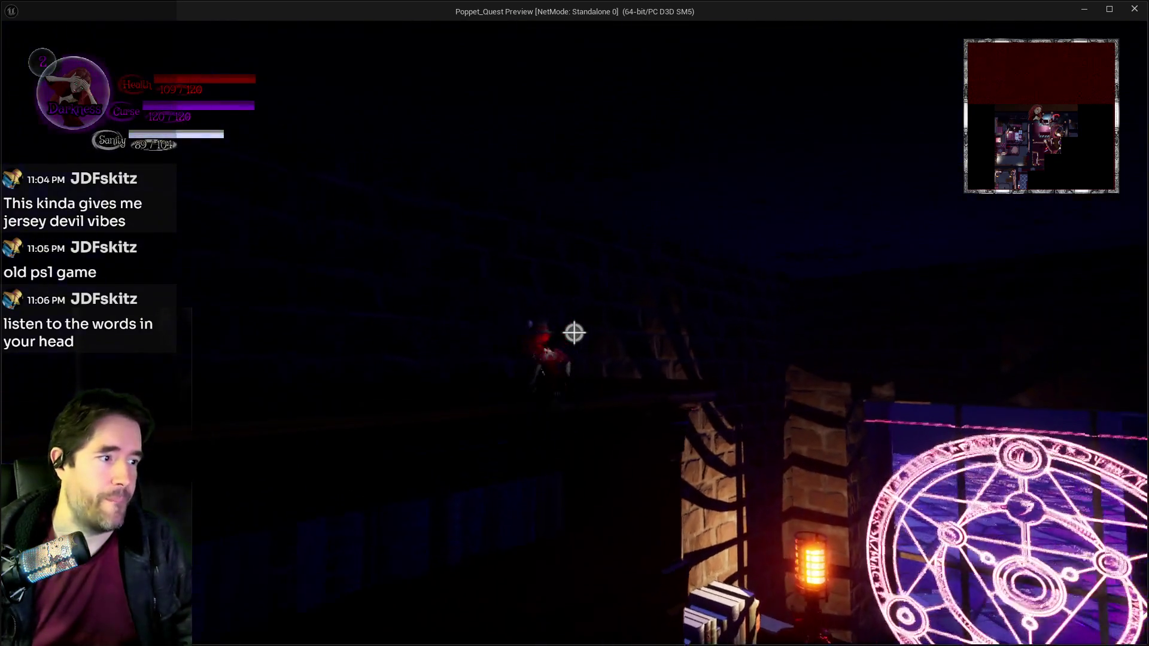
{"action": "key", "text": "w"}
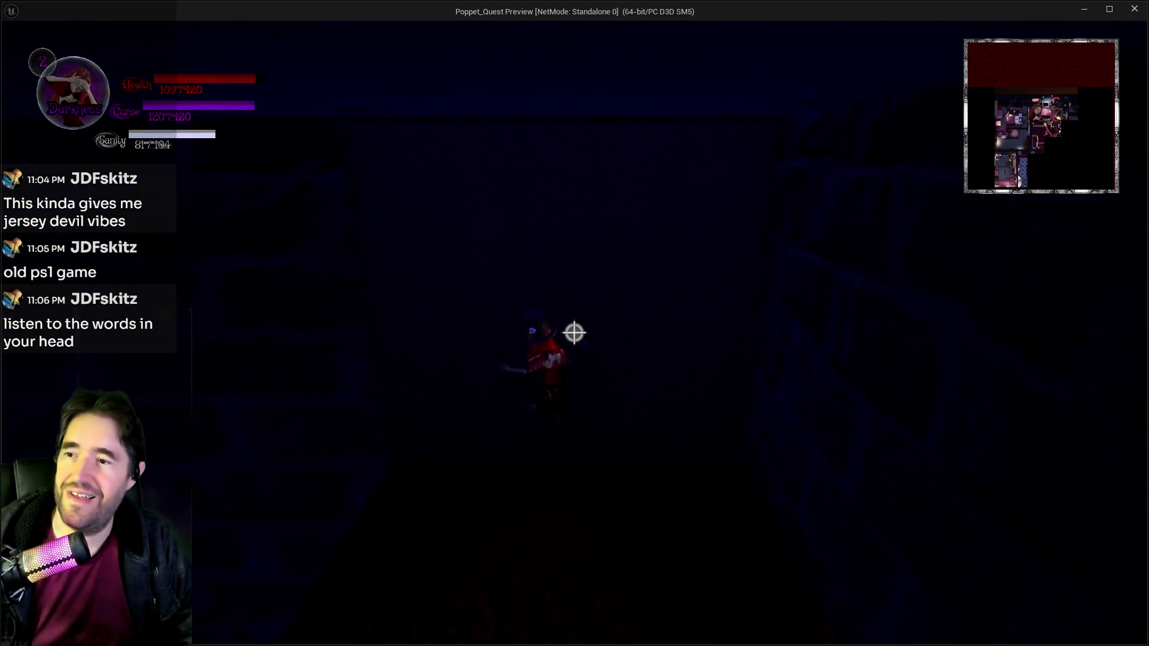
{"action": "key", "text": "w"}
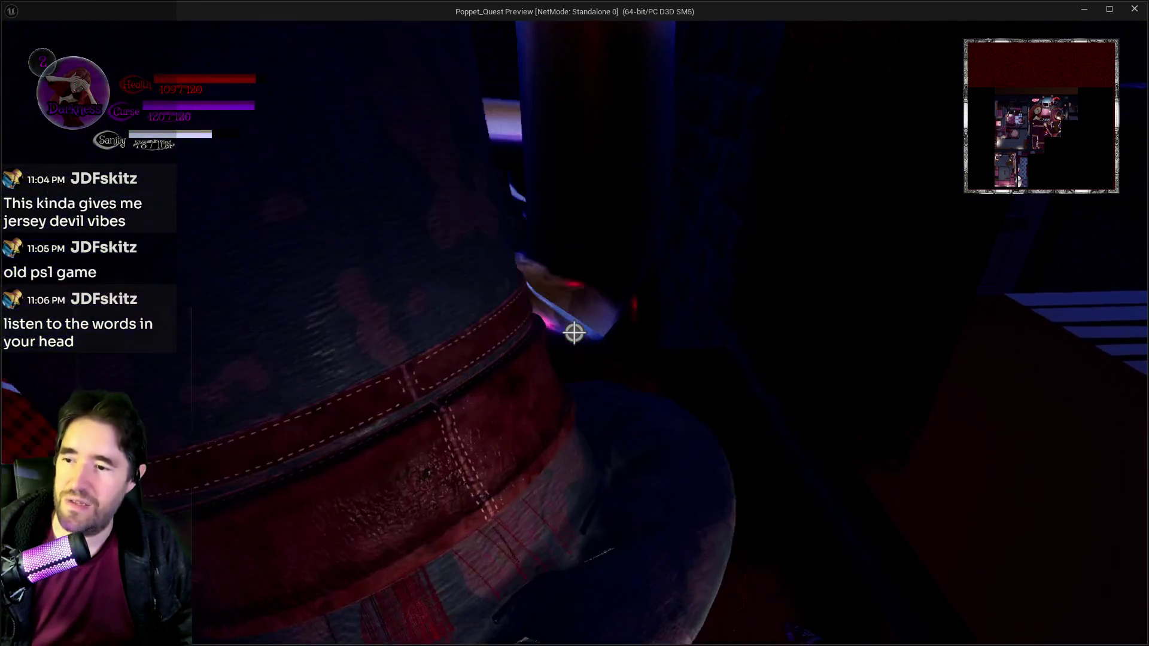
{"action": "key", "text": "w"}
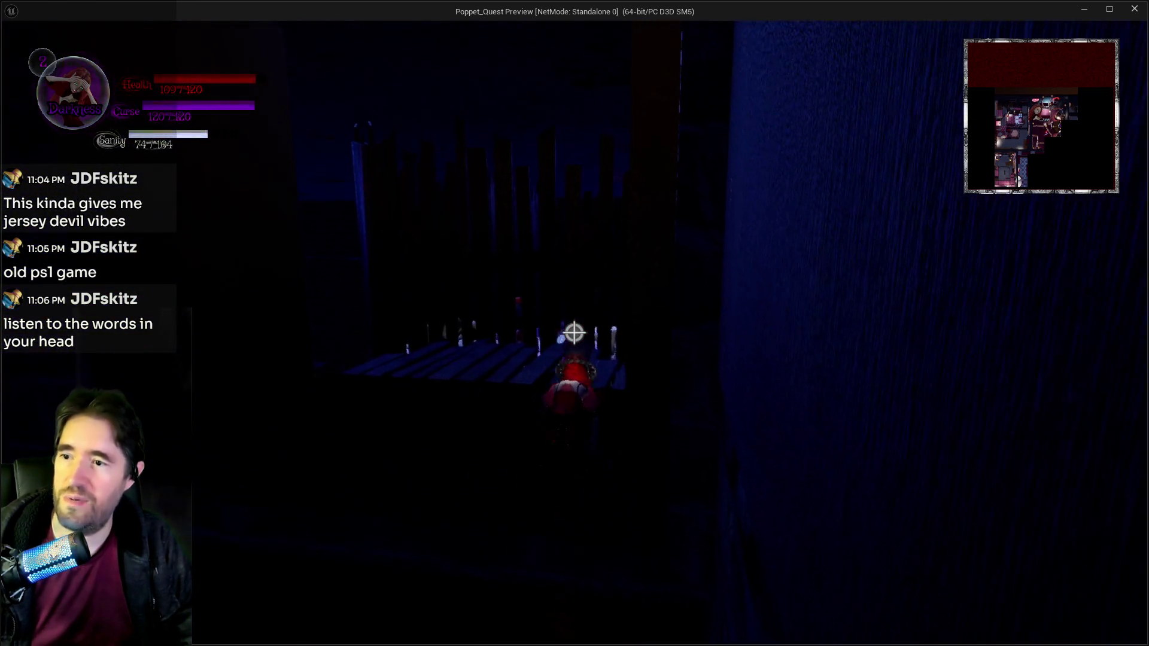
{"action": "key", "text": "w"}
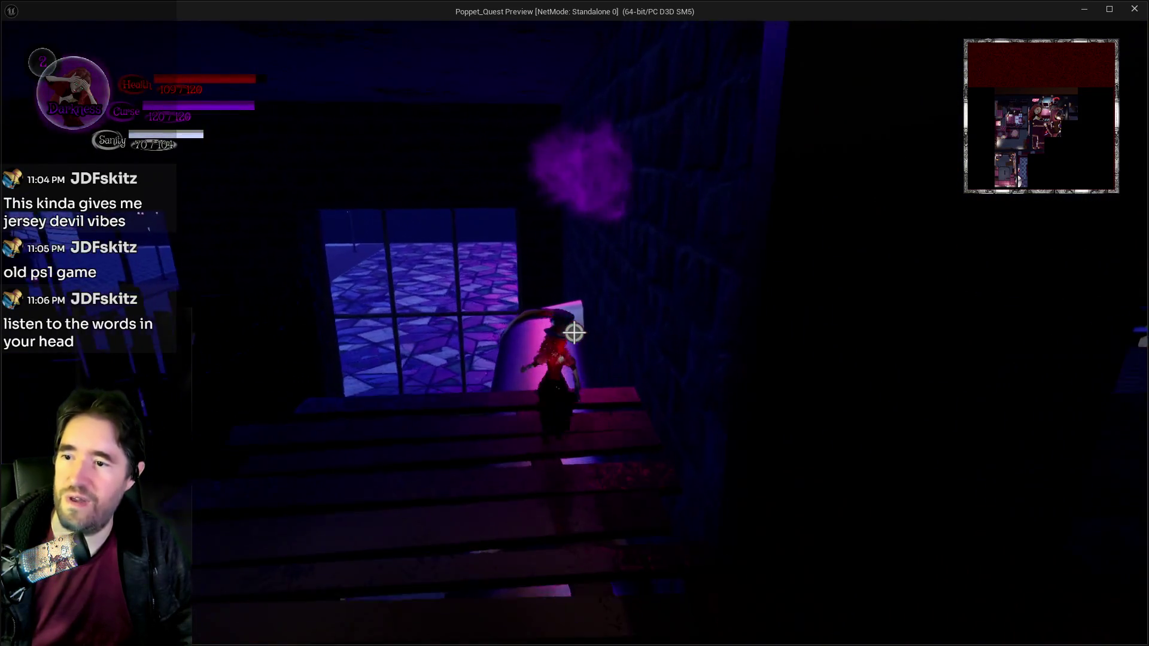
{"action": "key", "text": "w"}
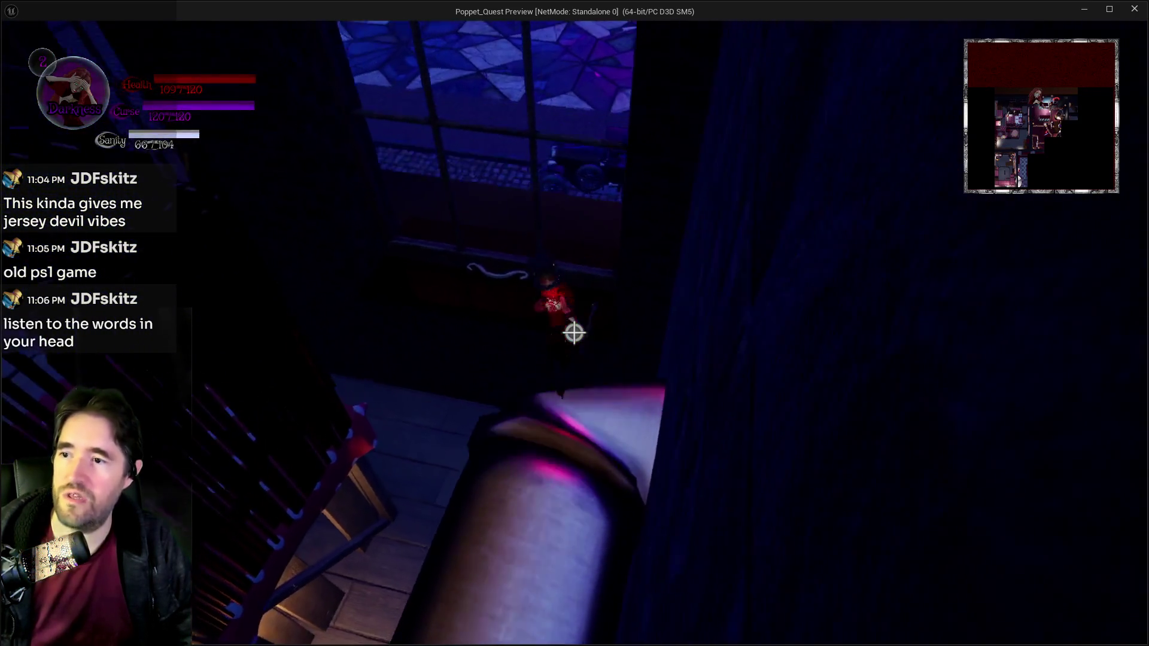
{"action": "key", "text": "w"}
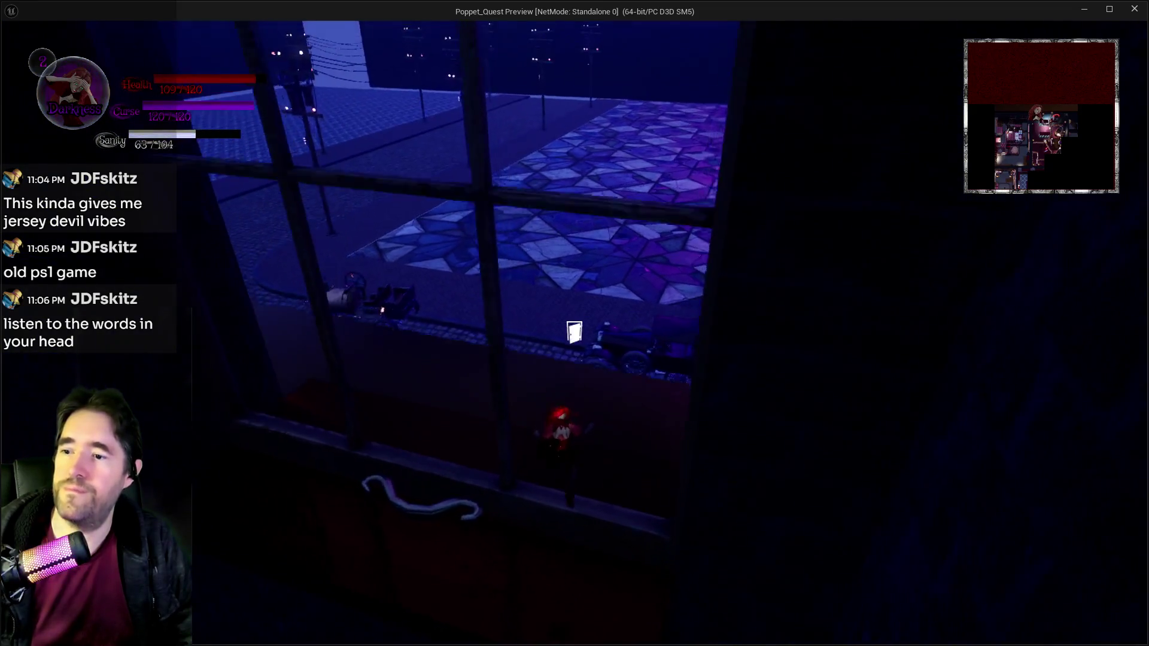
{"action": "key", "text": "w"}
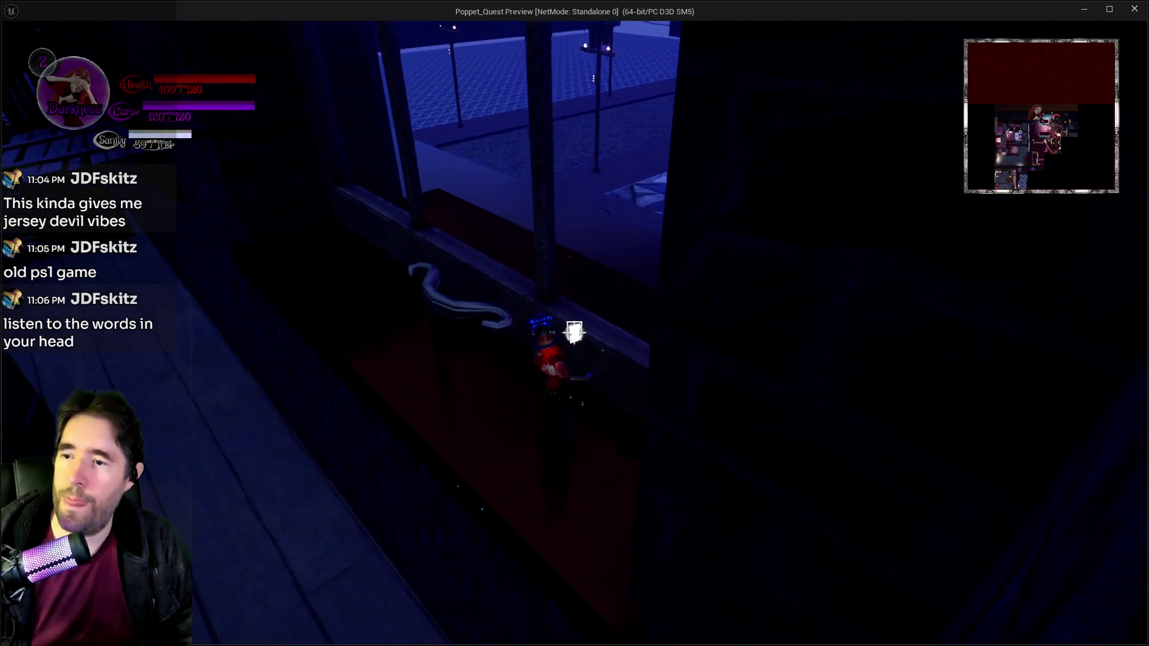
Step: Walk off the ledge, across the starry rooftop past the lamp-lit building, to face the purple window
{"action": "key", "text": "w"}
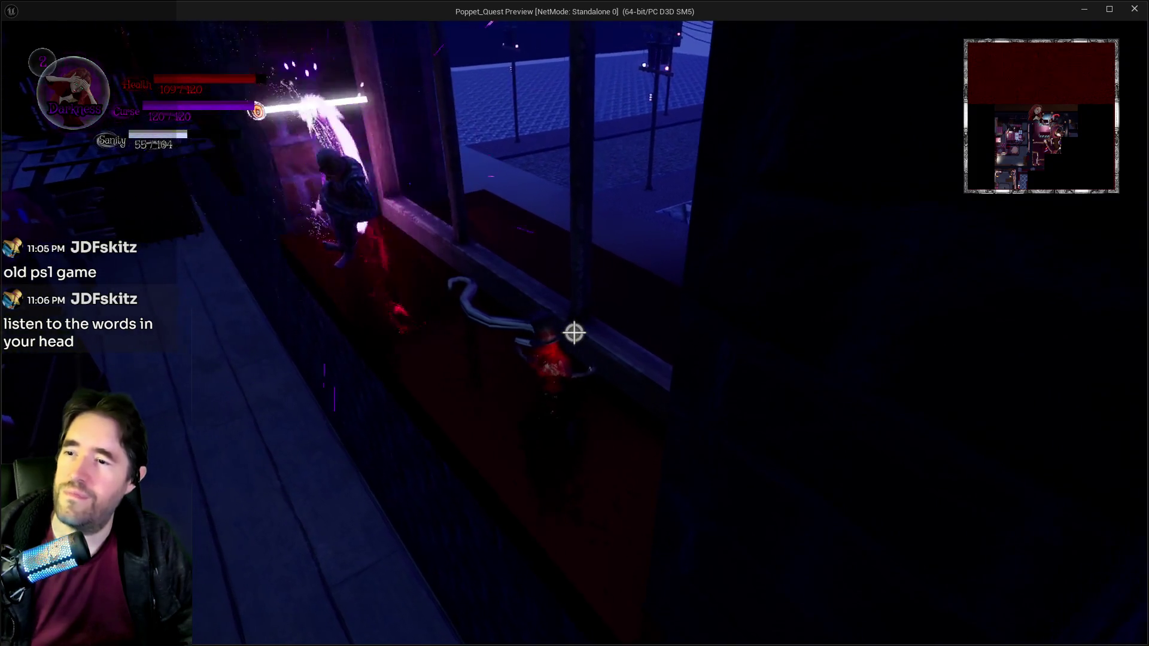
{"action": "key", "text": "w"}
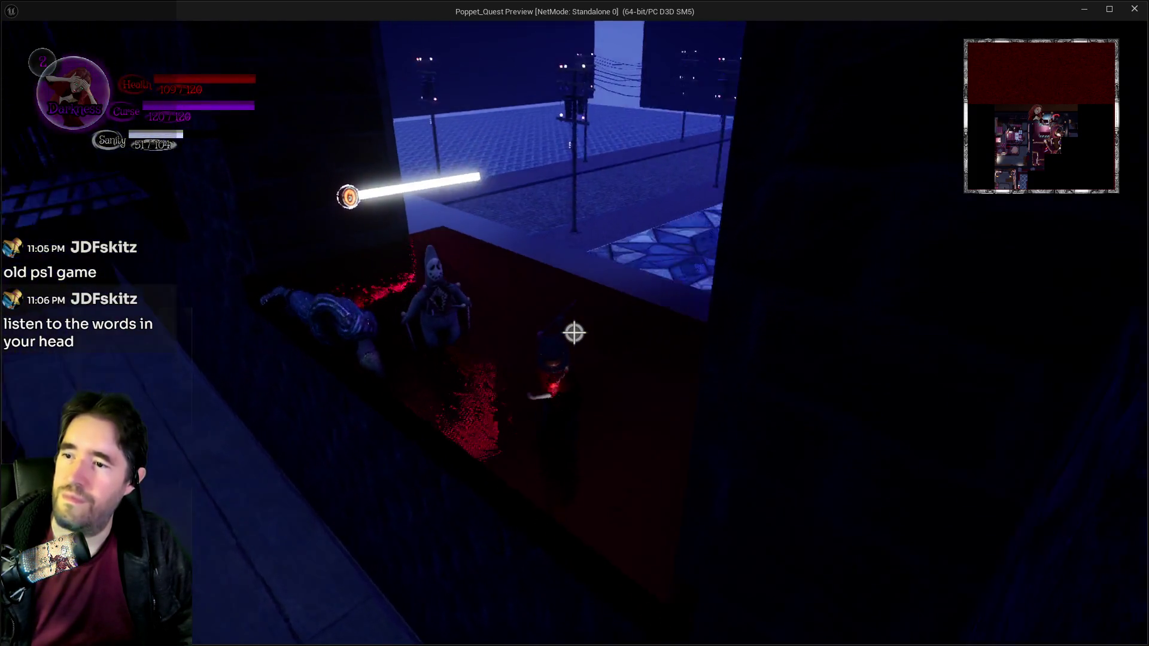
{"action": "key", "text": "w"}
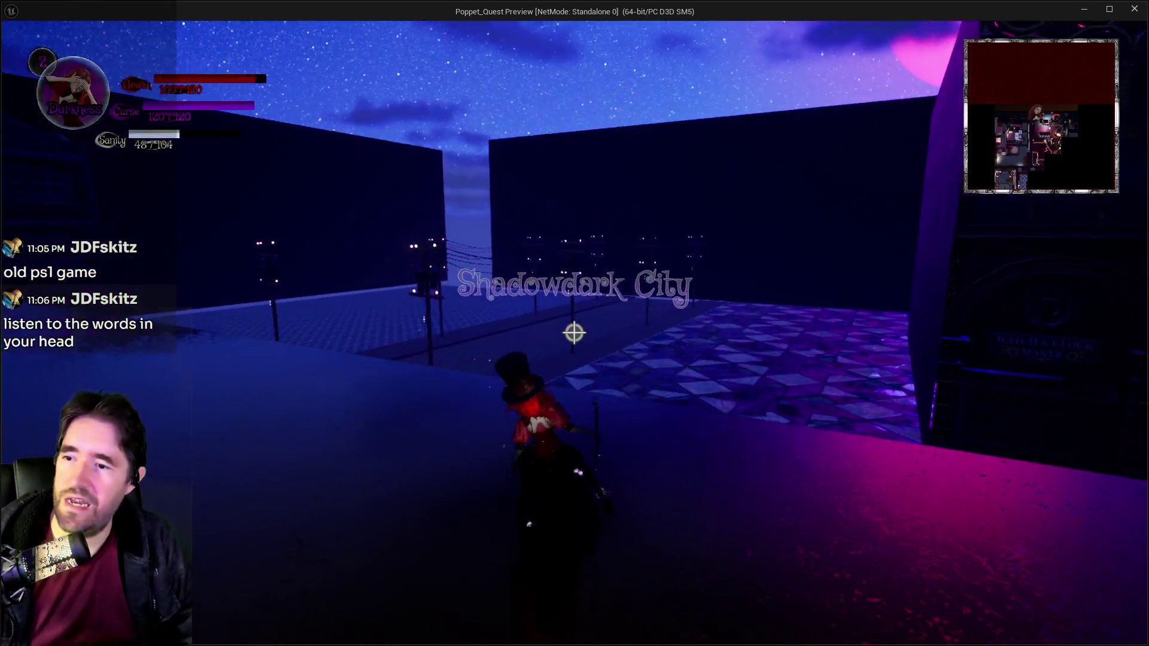
{"action": "key", "text": "w"}
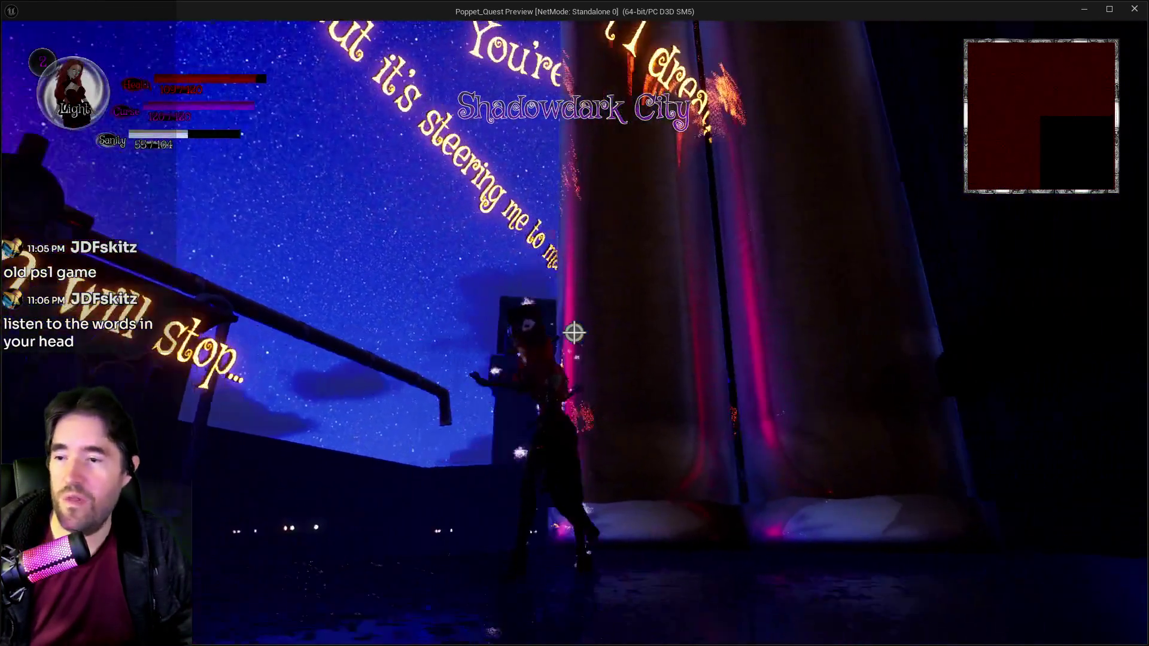
{"action": "key", "text": "w"}
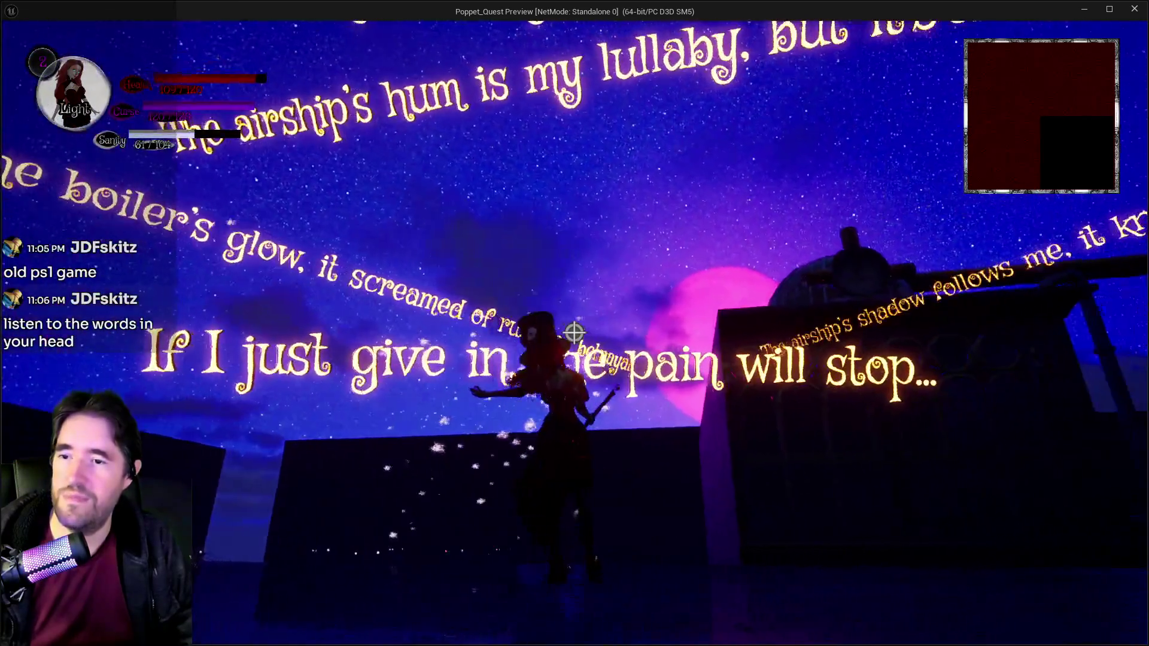
{"action": "key", "text": "w"}
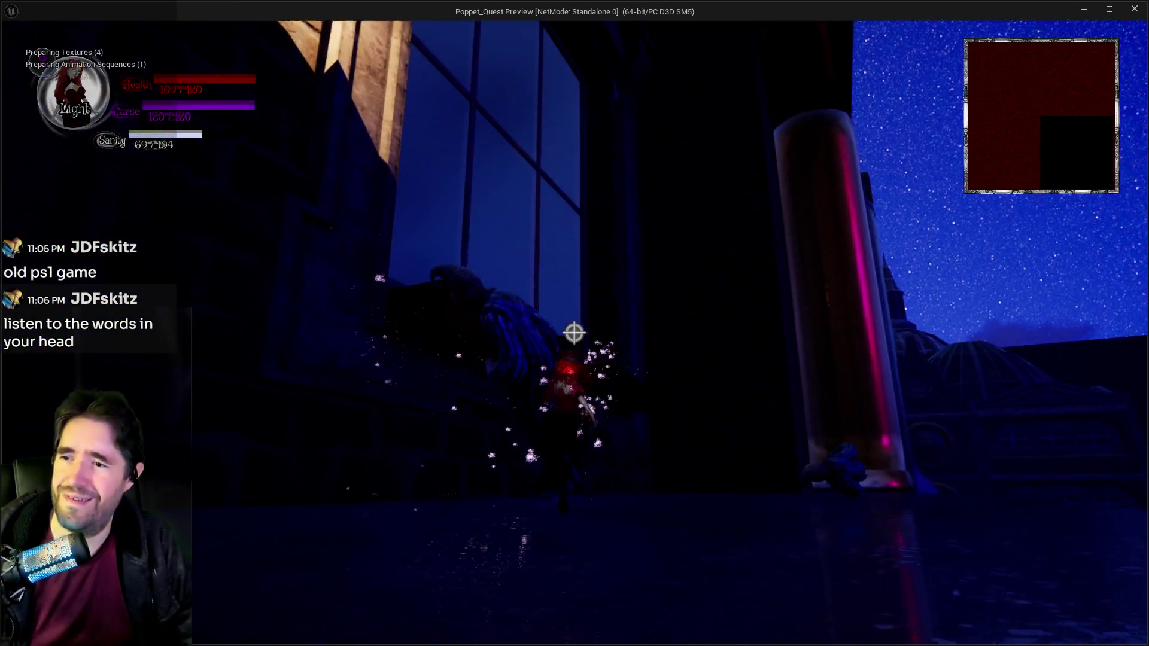
{"action": "key", "text": "w"}
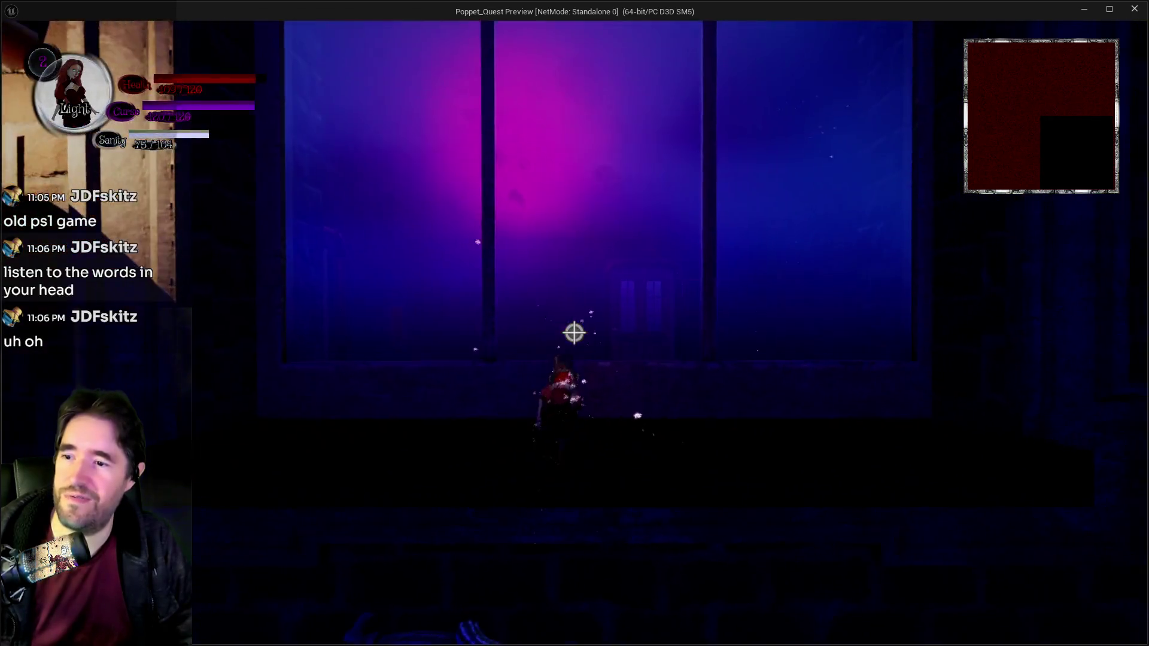
Step: Cross the polka-dot floor past the caged lamp, under the WELCOME sign, and past the fallen GAMES sign
{"action": "key", "text": "w"}
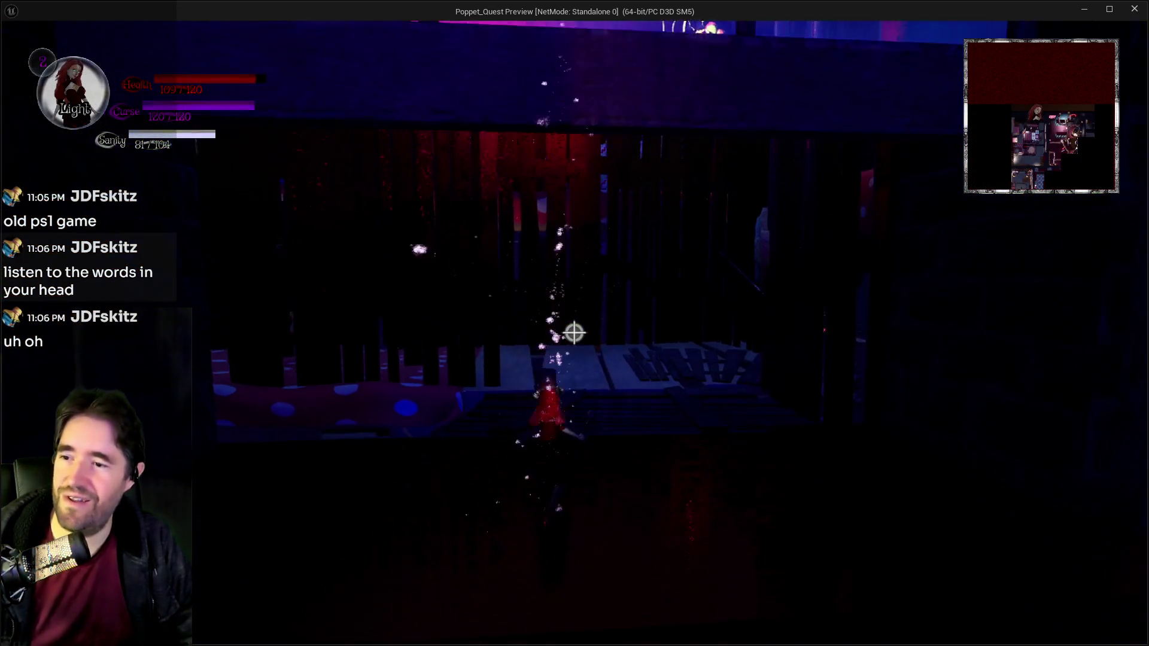
{"action": "key", "text": "w"}
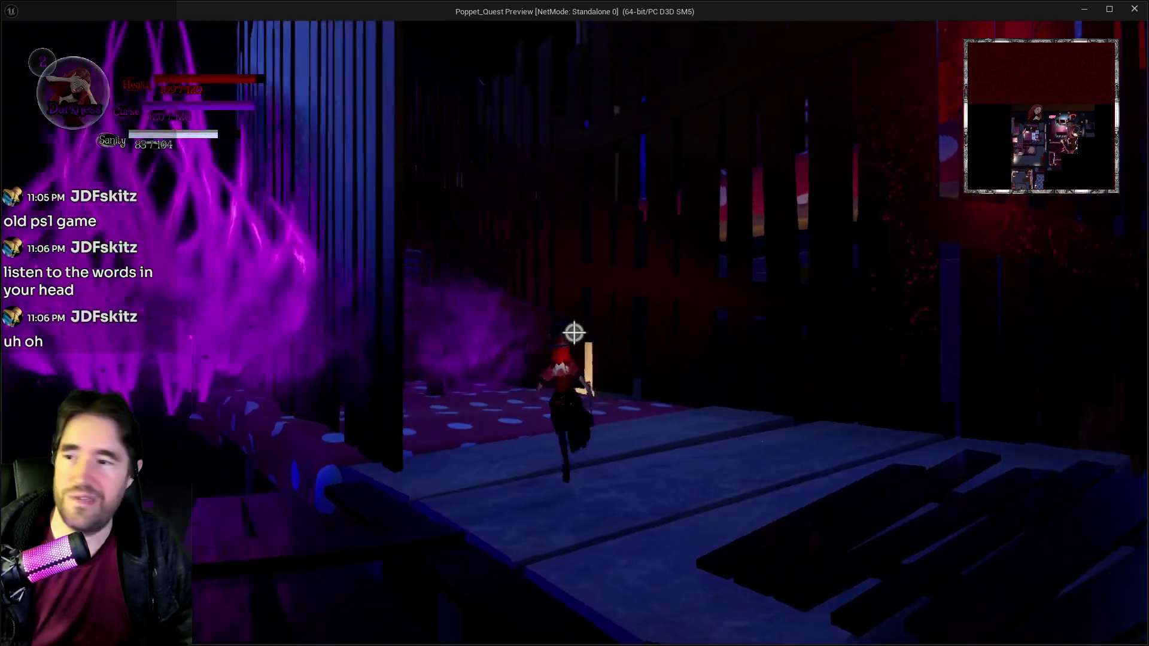
{"action": "key", "text": "w"}
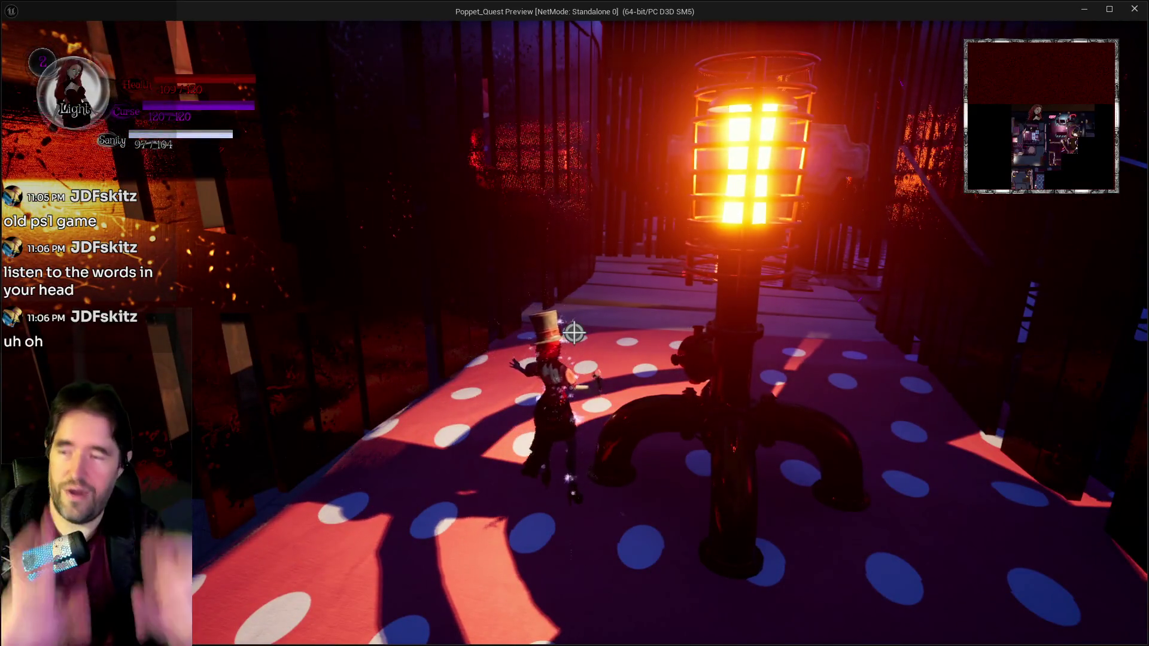
{"action": "key", "text": "w"}
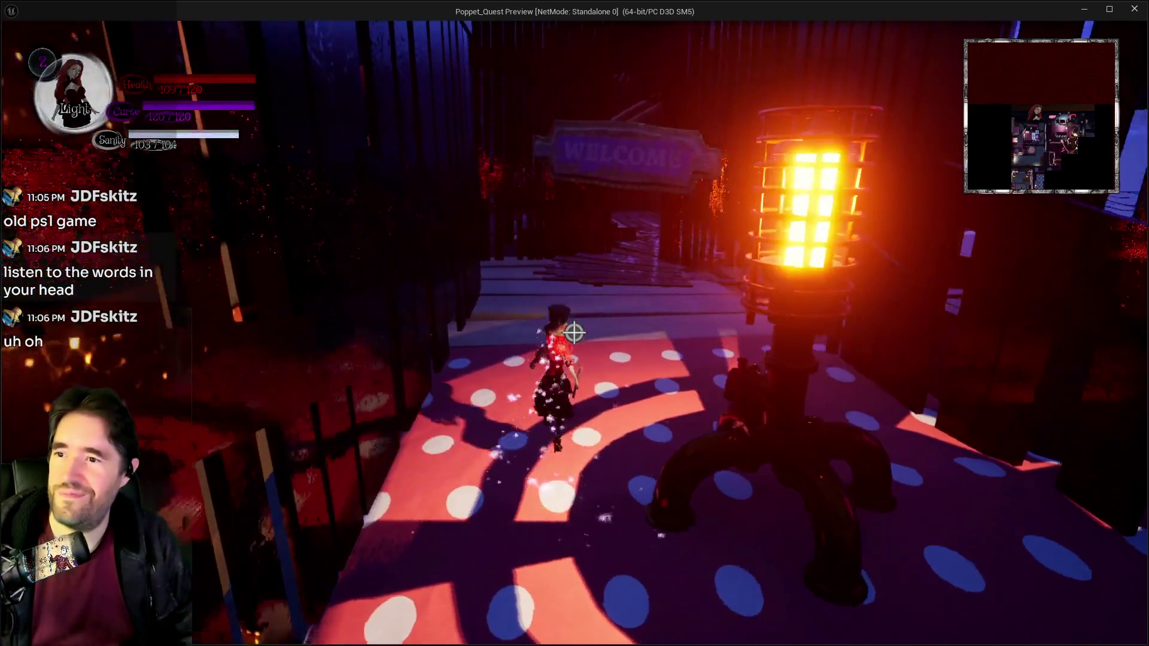
{"action": "key", "text": "w"}
{"action": "key", "text": "w"}
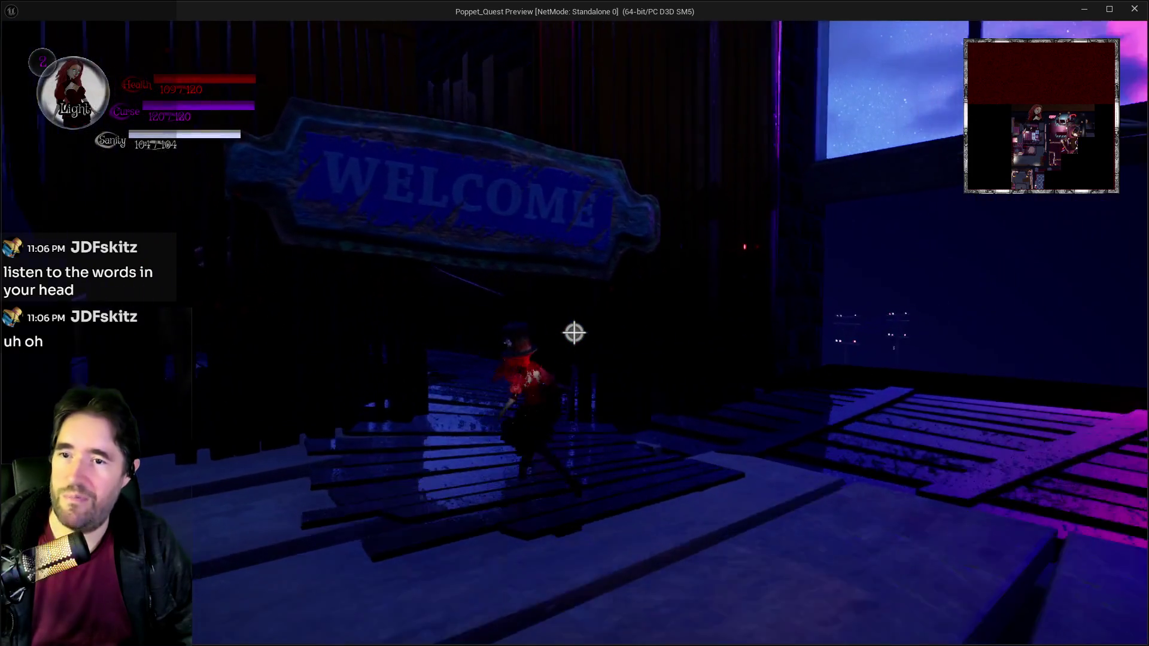
{"action": "key", "text": "w"}
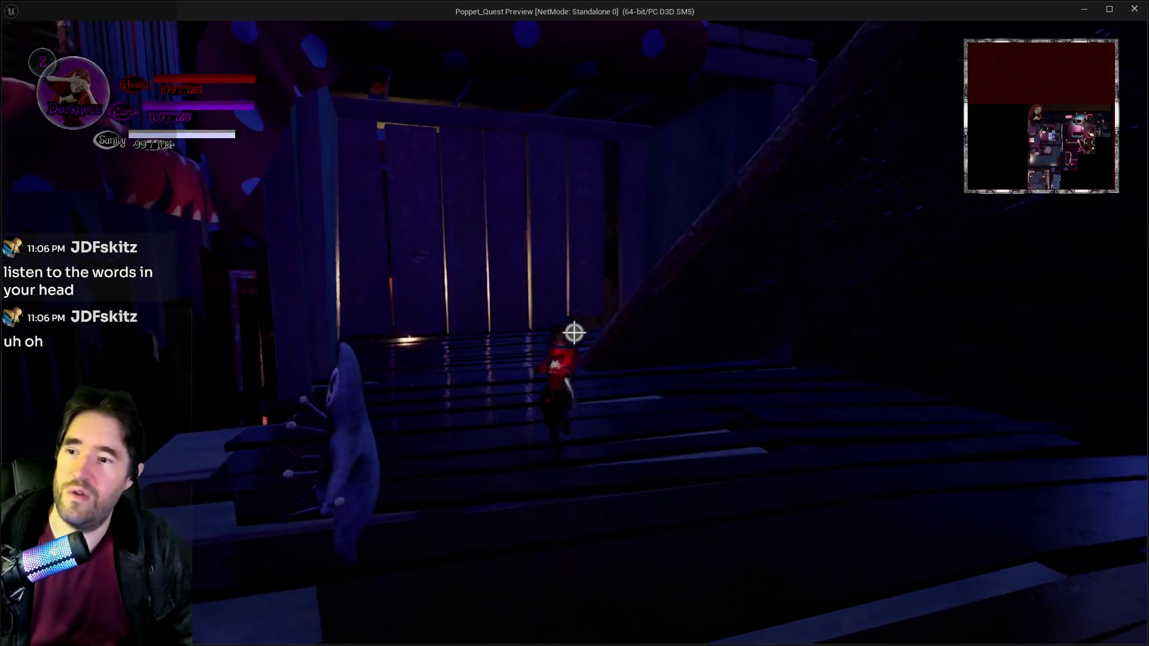
{"action": "key", "text": "w"}
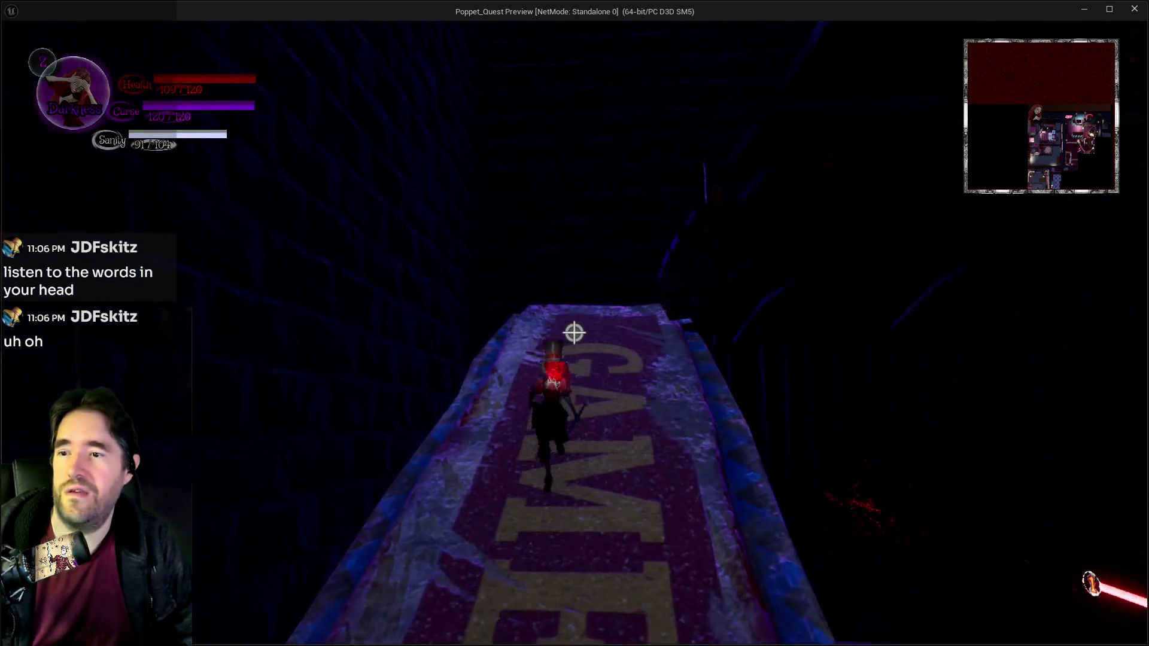
Step: Cross the polka-dot platform and run through the GOAL sign into the gift-box room
{"action": "key", "text": "w"}
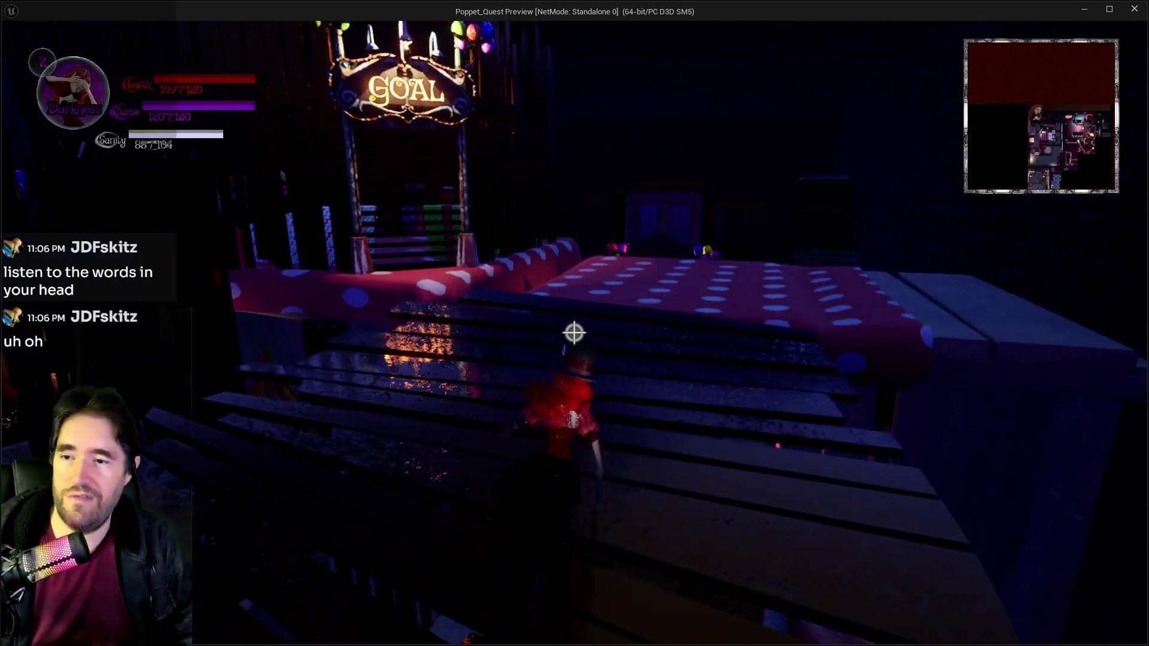
{"action": "key", "text": "w"}
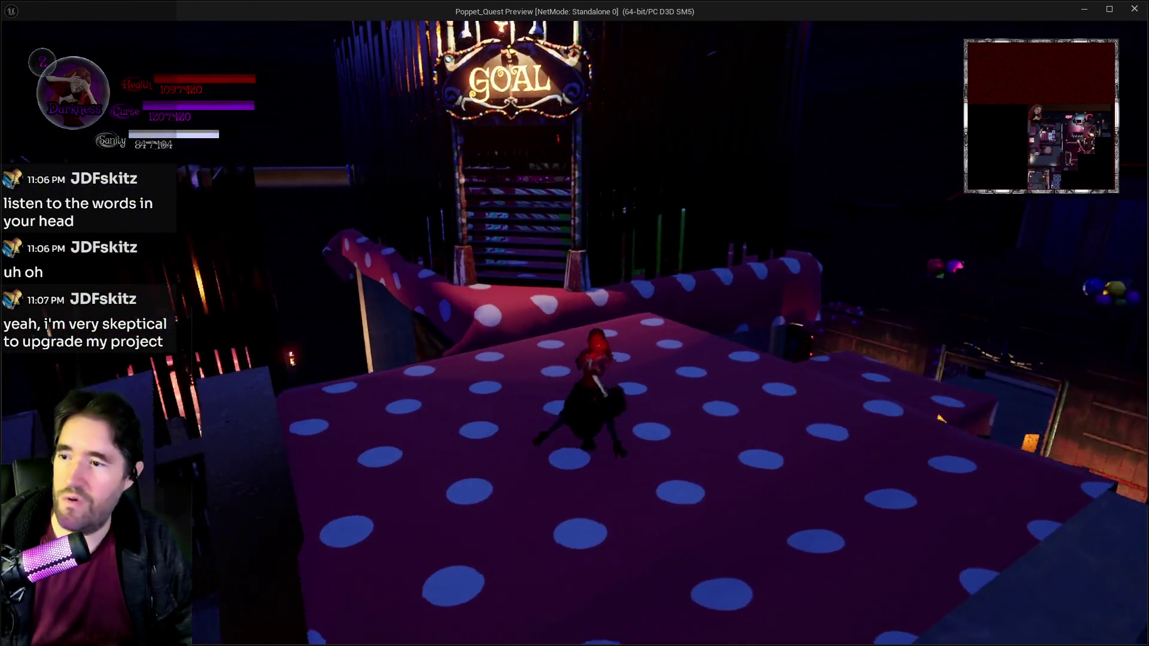
{"action": "key", "text": "w"}
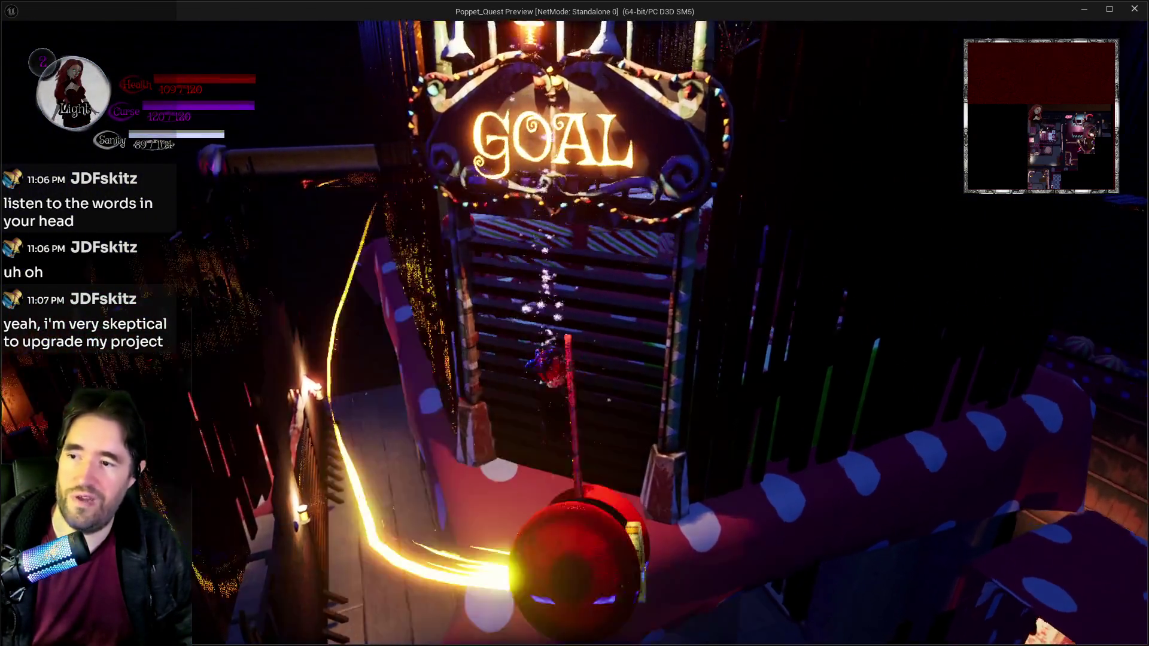
{"action": "key", "text": "w"}
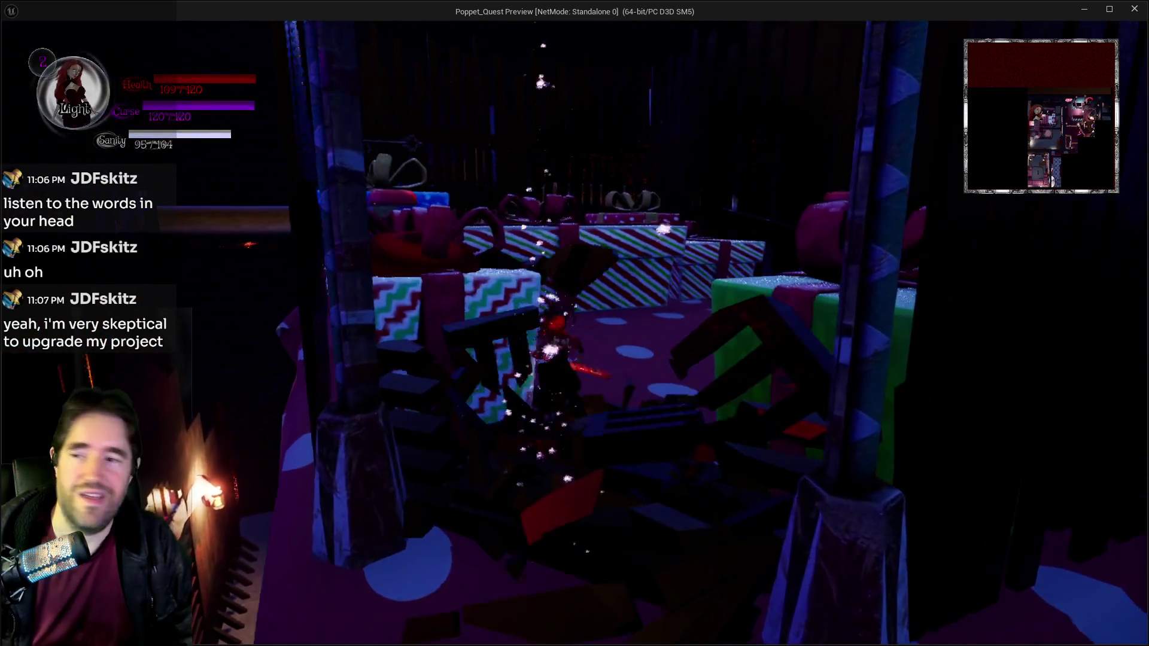
Step: Jump onto the blue gift box, cross the striped and red polka-dot boxes, and head past the fence
{"action": "key", "text": "w"}
{"action": "key", "text": "space"}
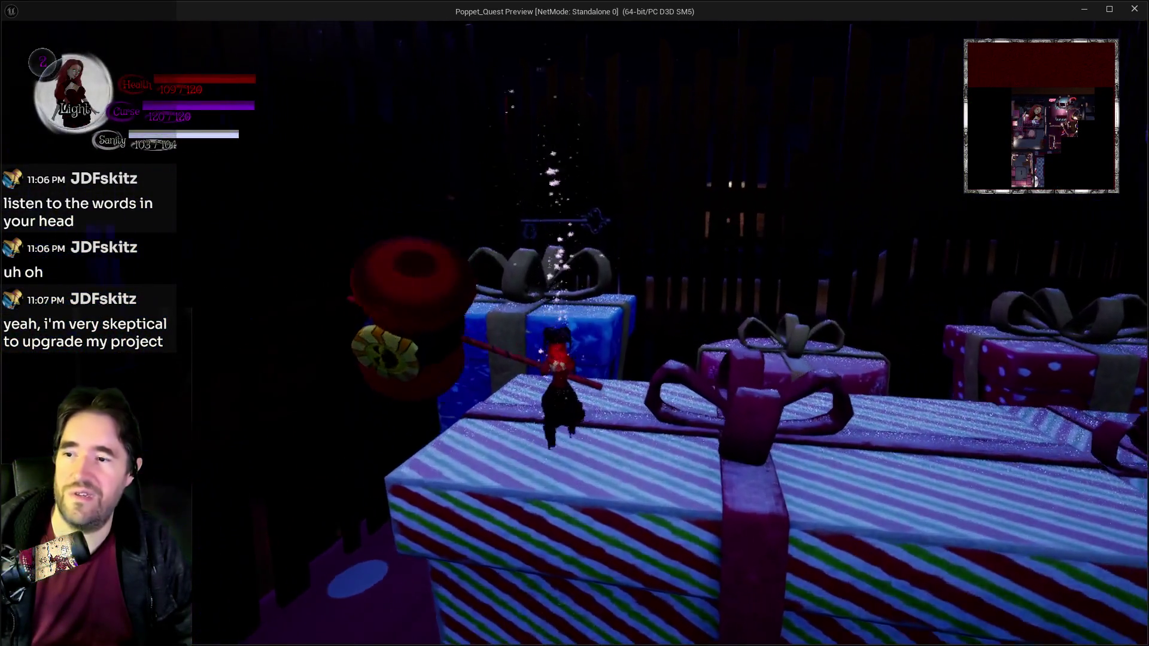
{"action": "key", "text": "w"}
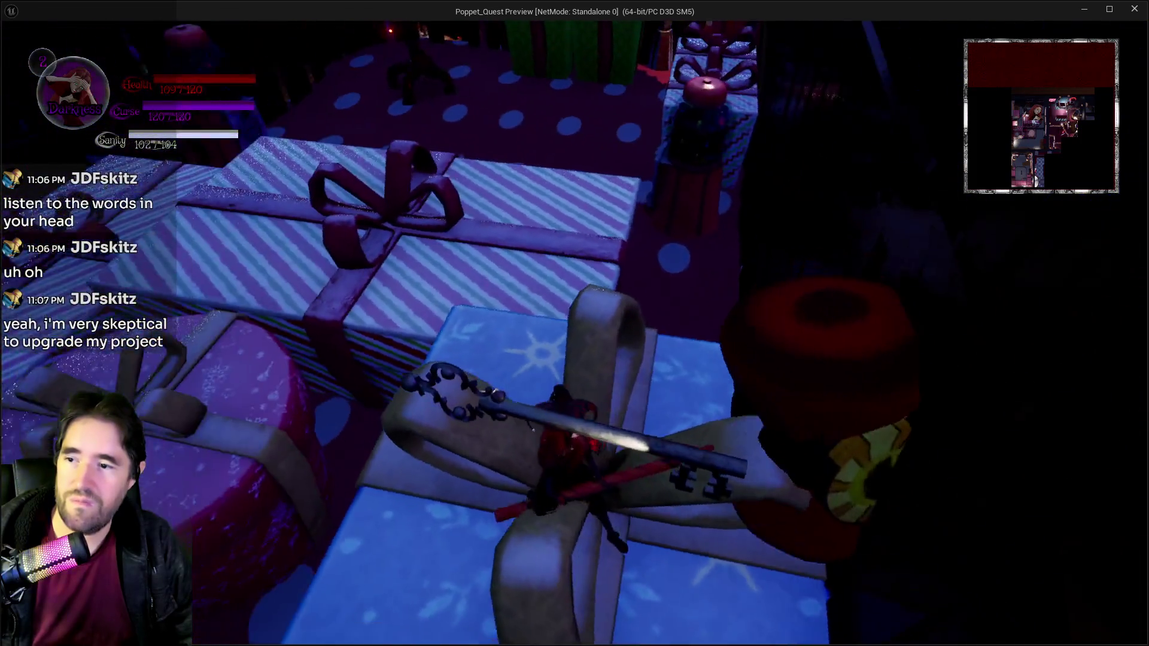
{"action": "key", "text": "w"}
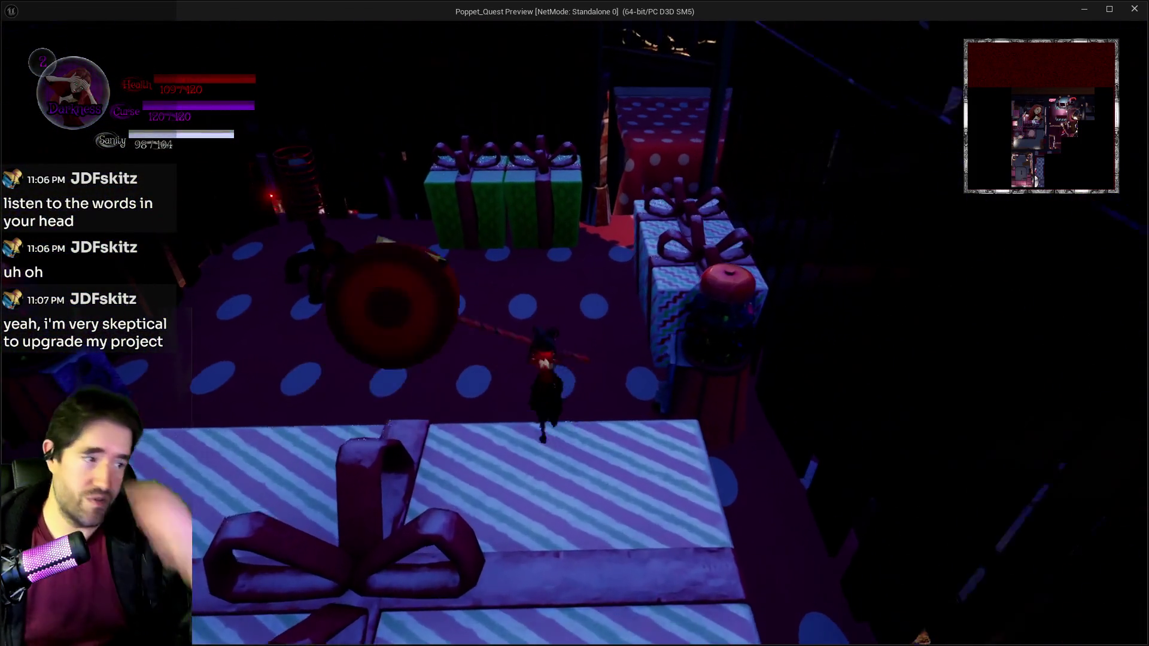
{"action": "key", "text": "w"}
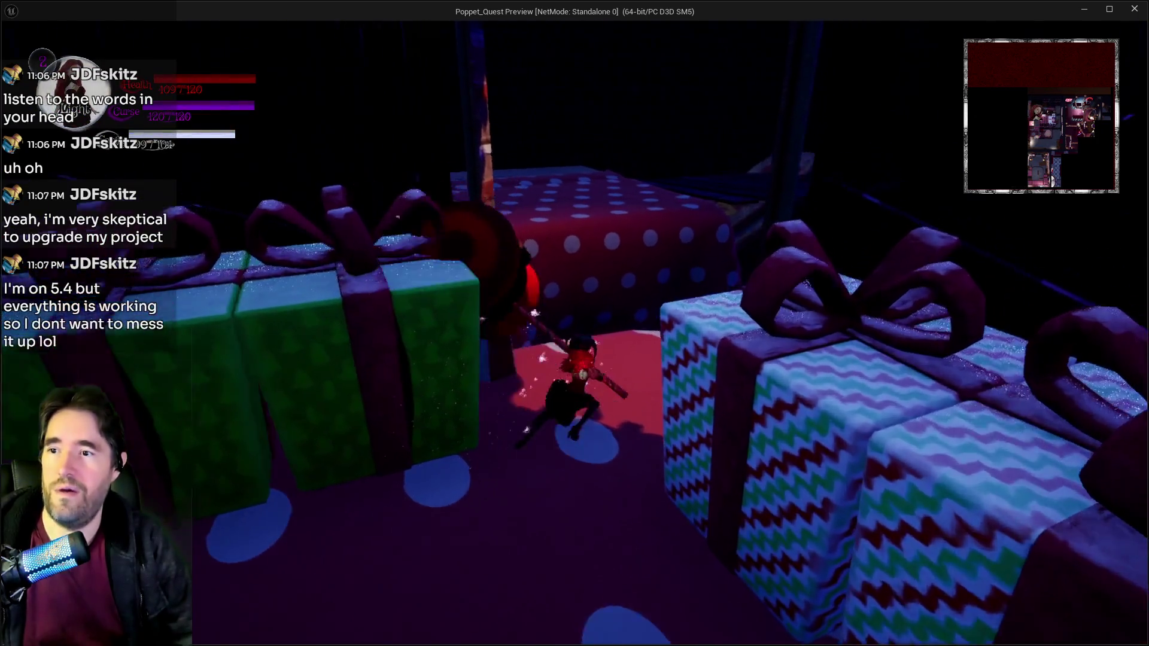
{"action": "key", "text": "w"}
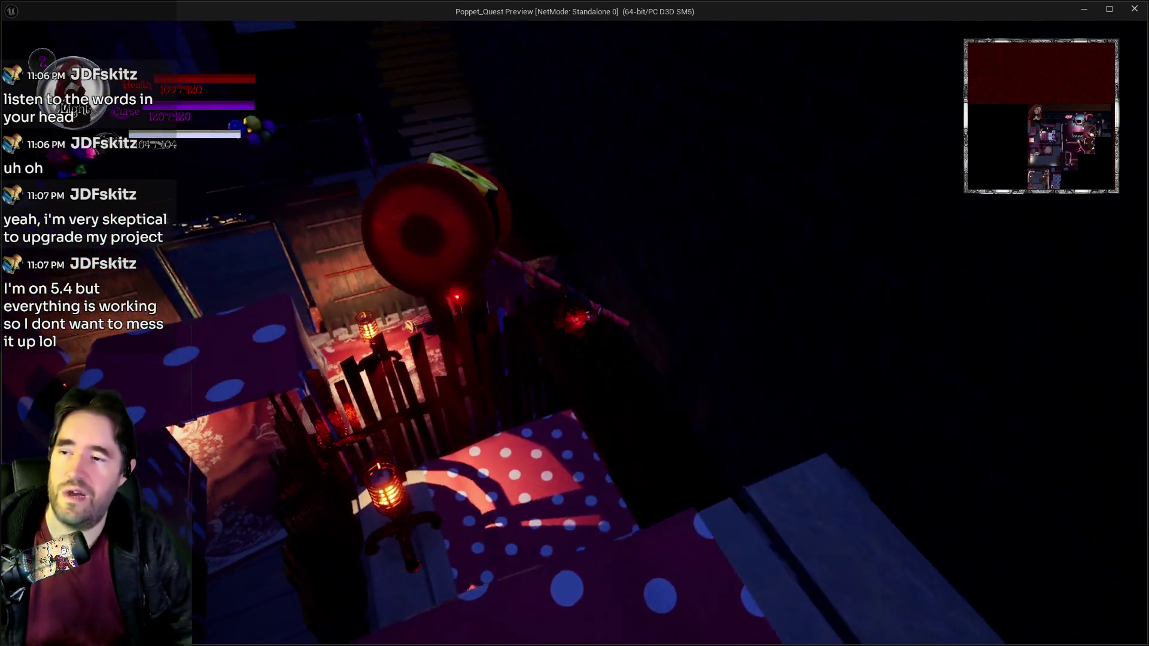
{"action": "key", "text": "w"}
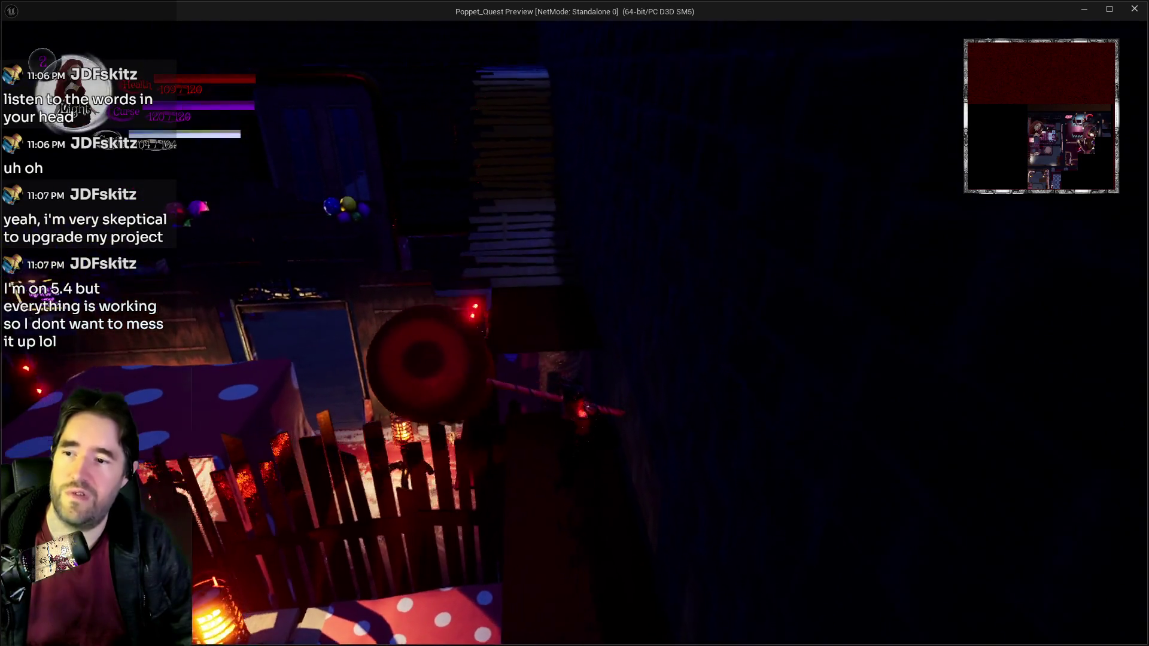
{"action": "key", "text": "w"}
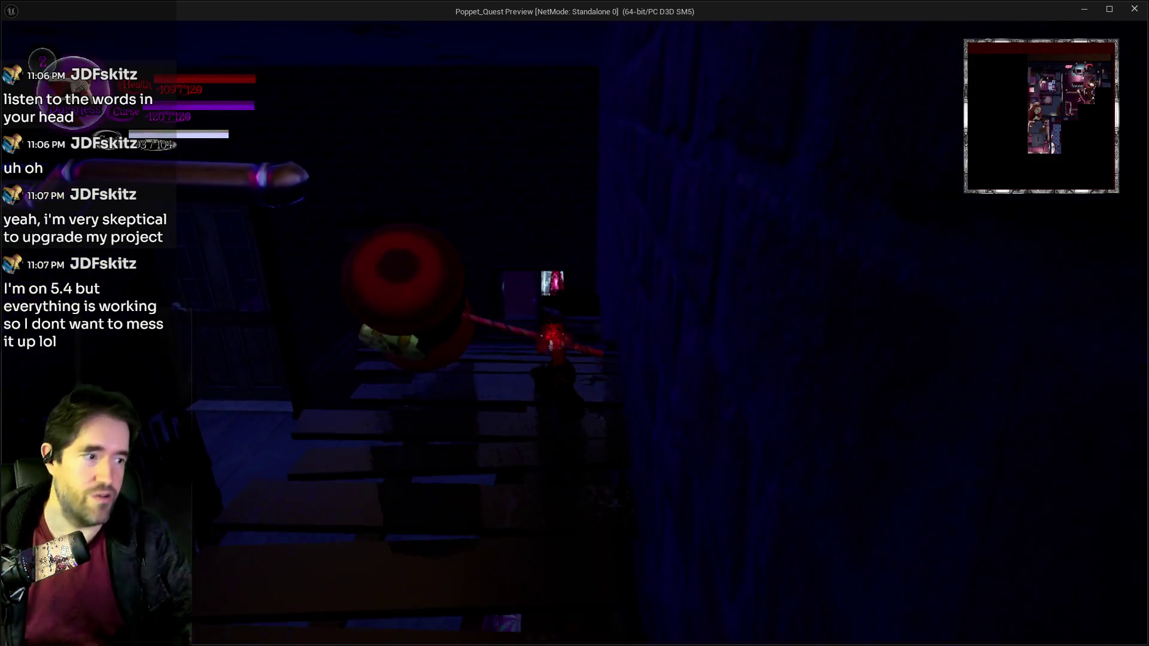
Step: Climb the stairs, cross the red-crystal-window room to the double doors, and attack the enemy there
{"action": "key", "text": "w"}
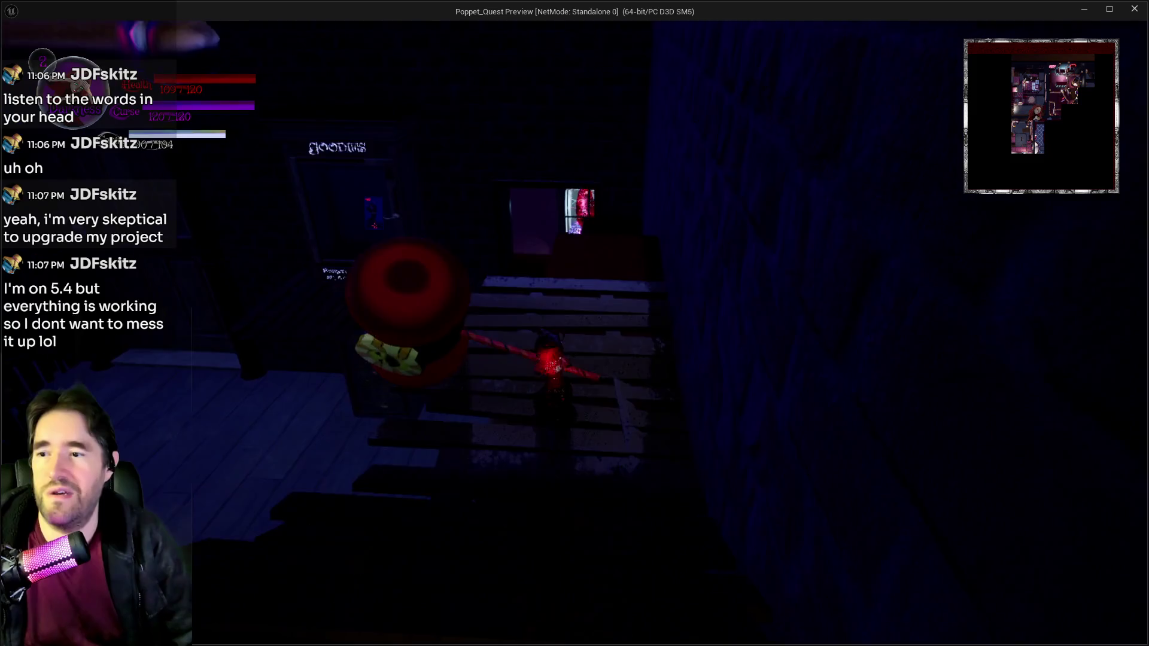
{"action": "key", "text": "w"}
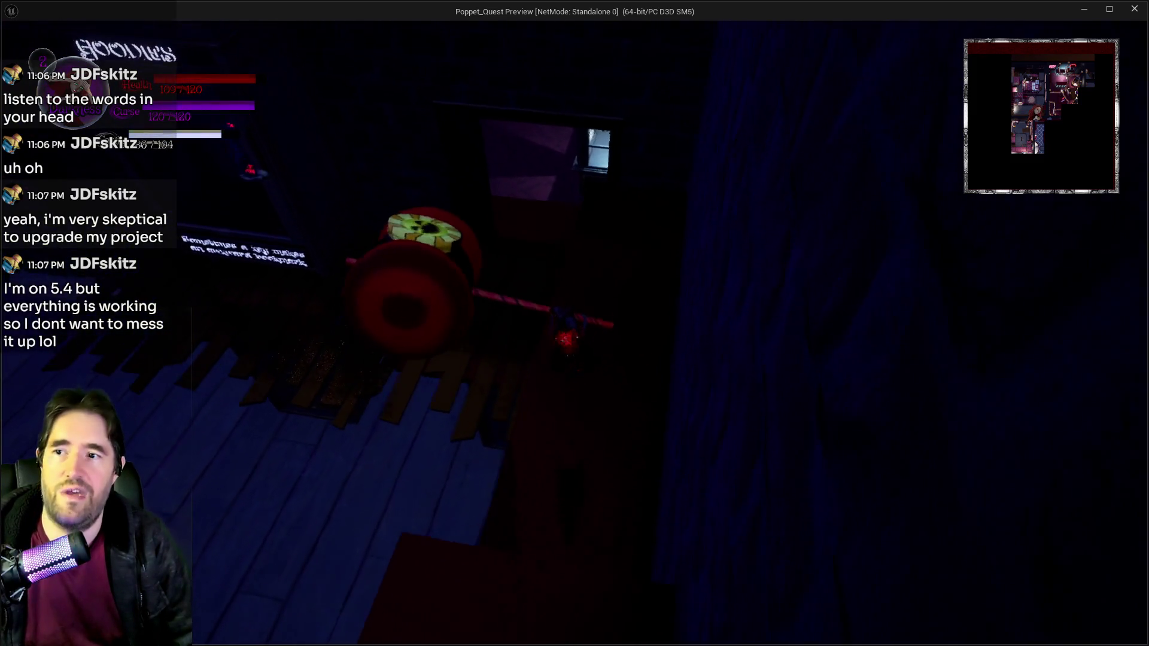
{"action": "key", "text": "w"}
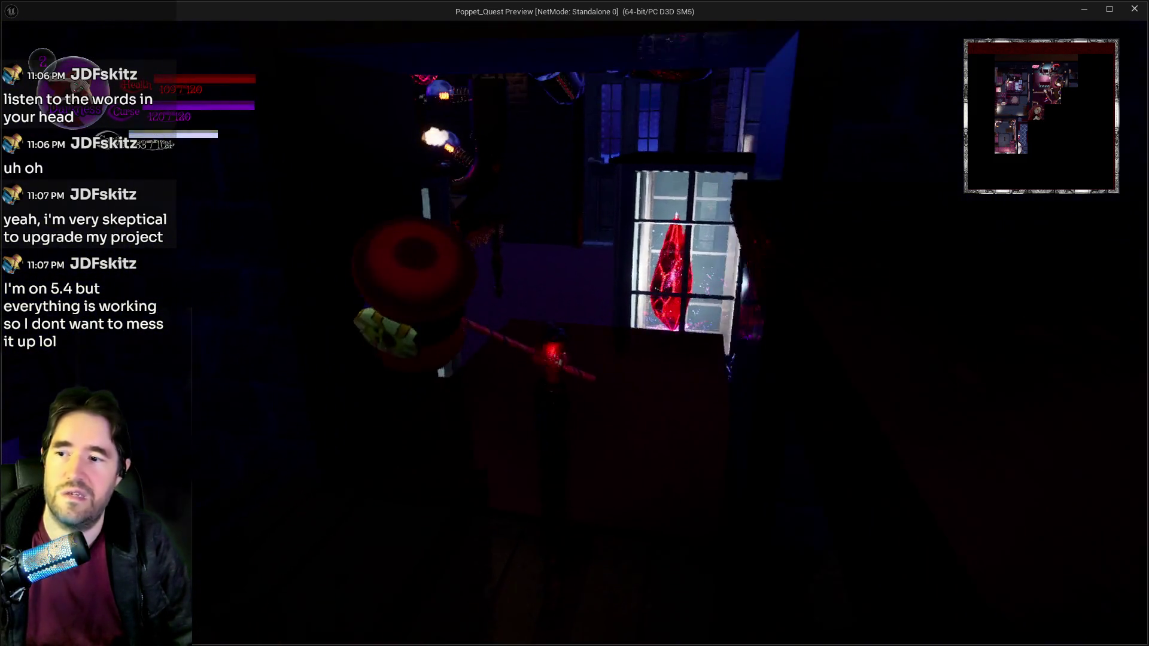
{"action": "key", "text": "w"}
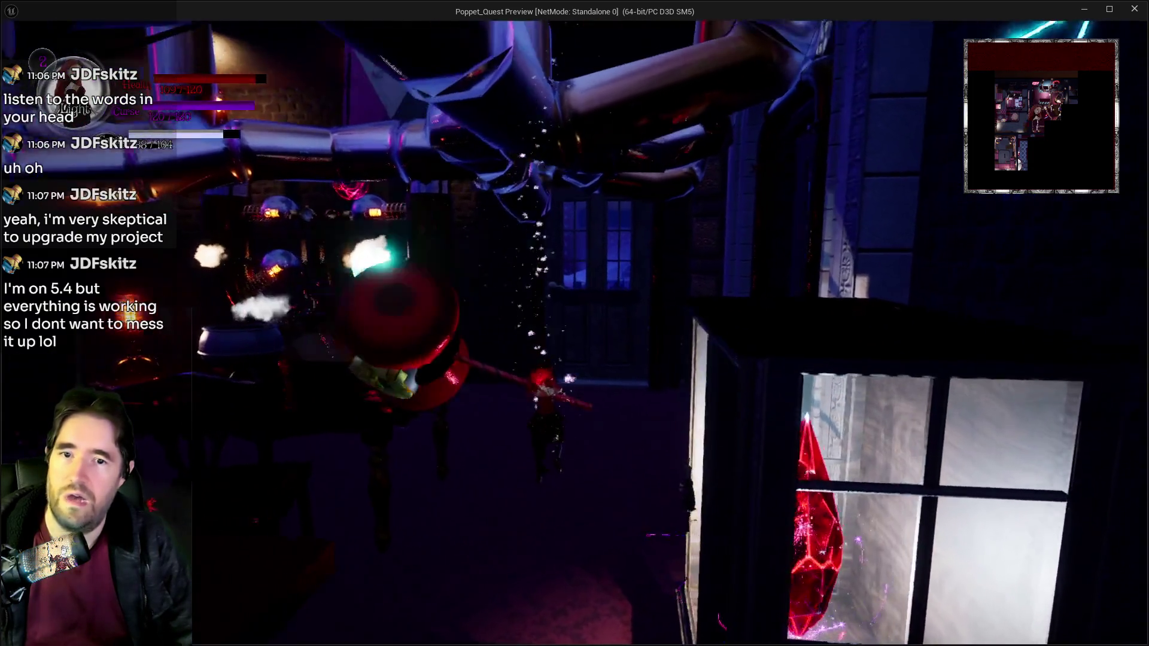
{"action": "key", "text": "w"}
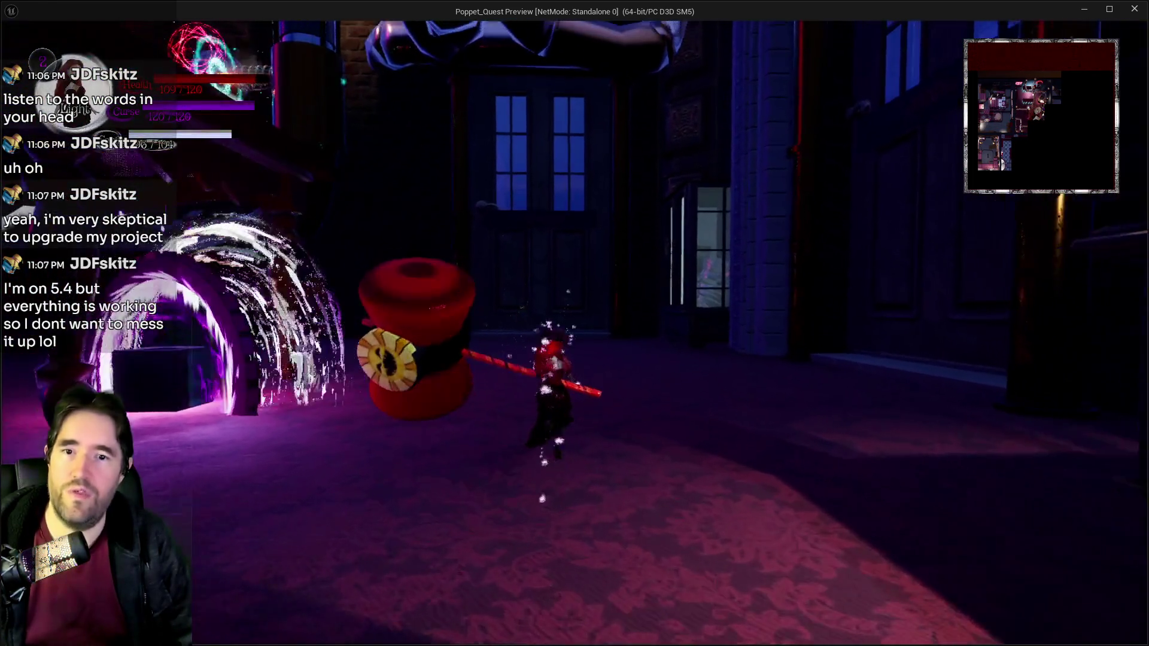
{"action": "key", "text": "w"}
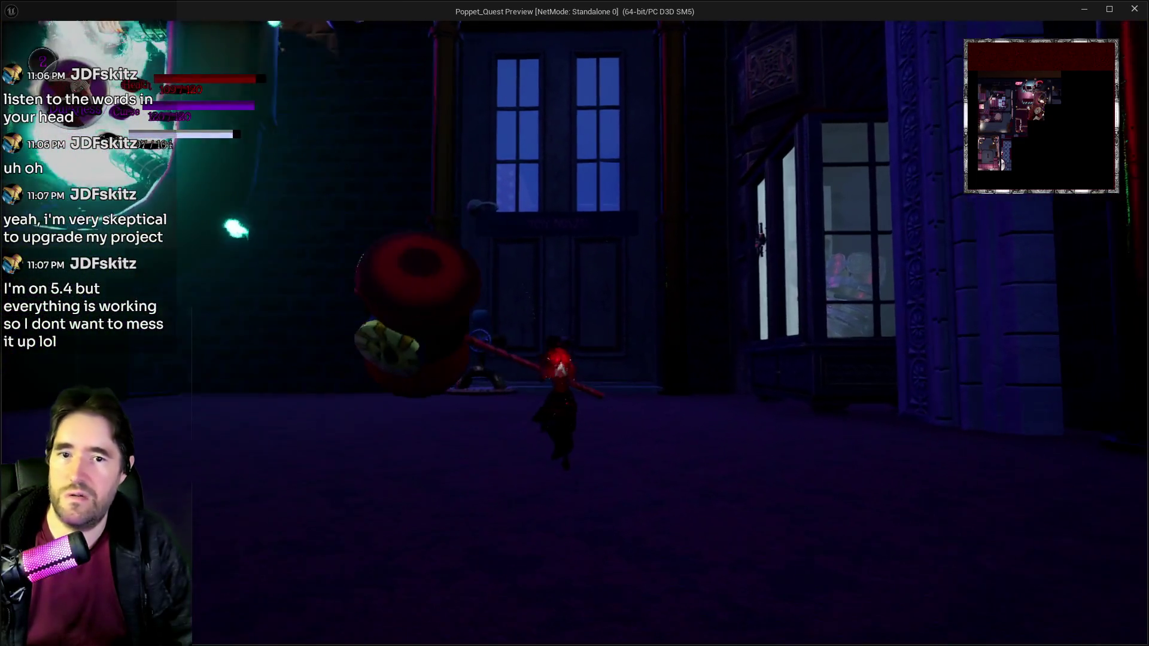
{"action": "key", "text": "w"}
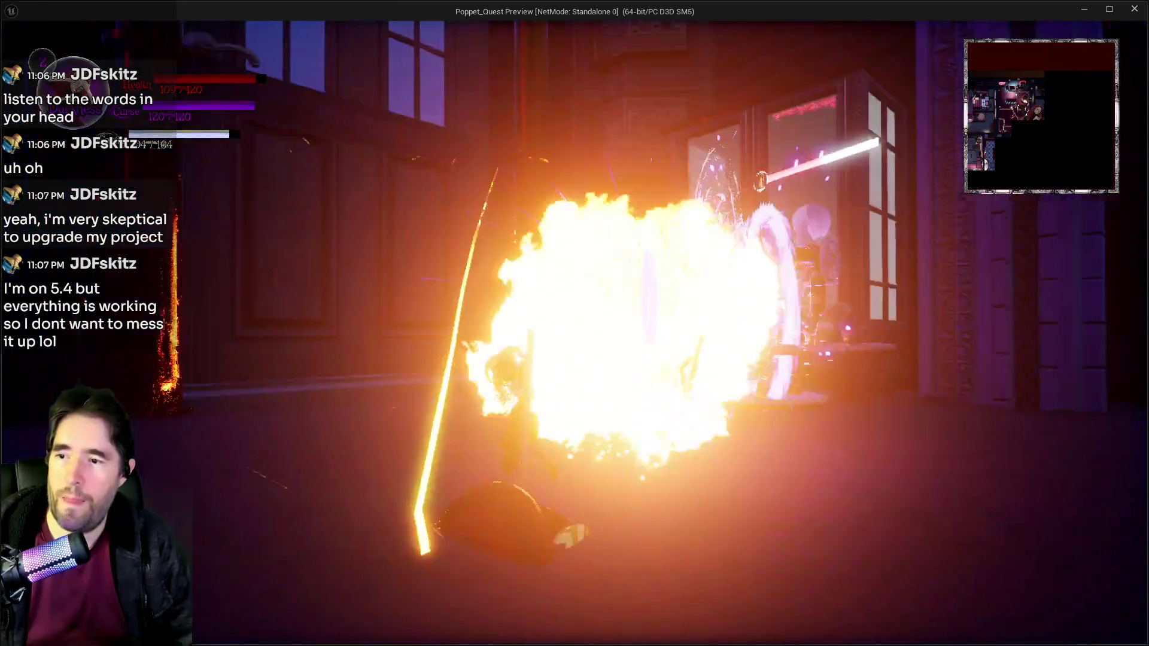
{"action": "key", "text": "w"}
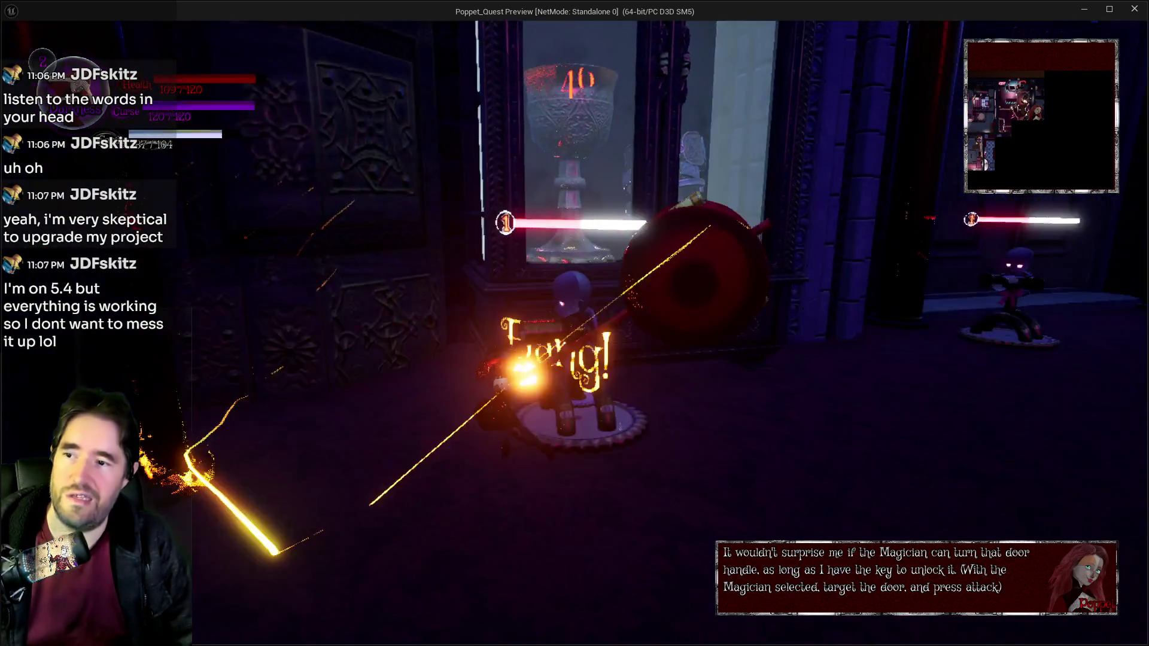
Step: Strike the enemy twice more, pass the blue creature, and open the Magician room door
{"action": "key", "text": "w"}
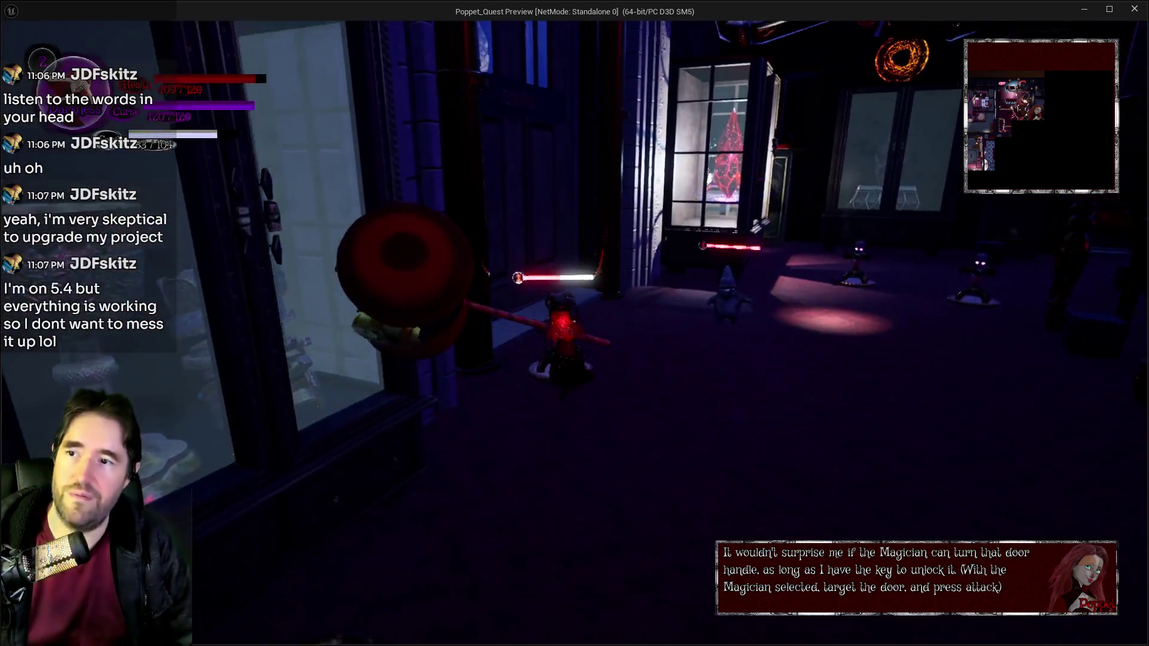
{"action": "key", "text": "w"}
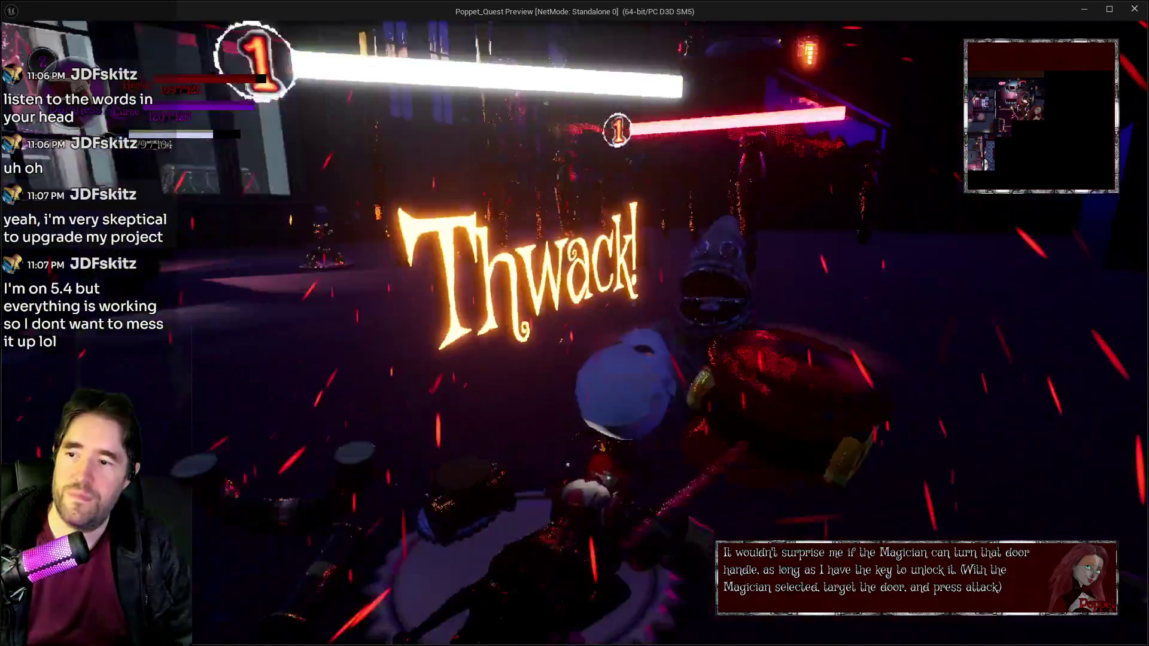
{"action": "key", "text": "w"}
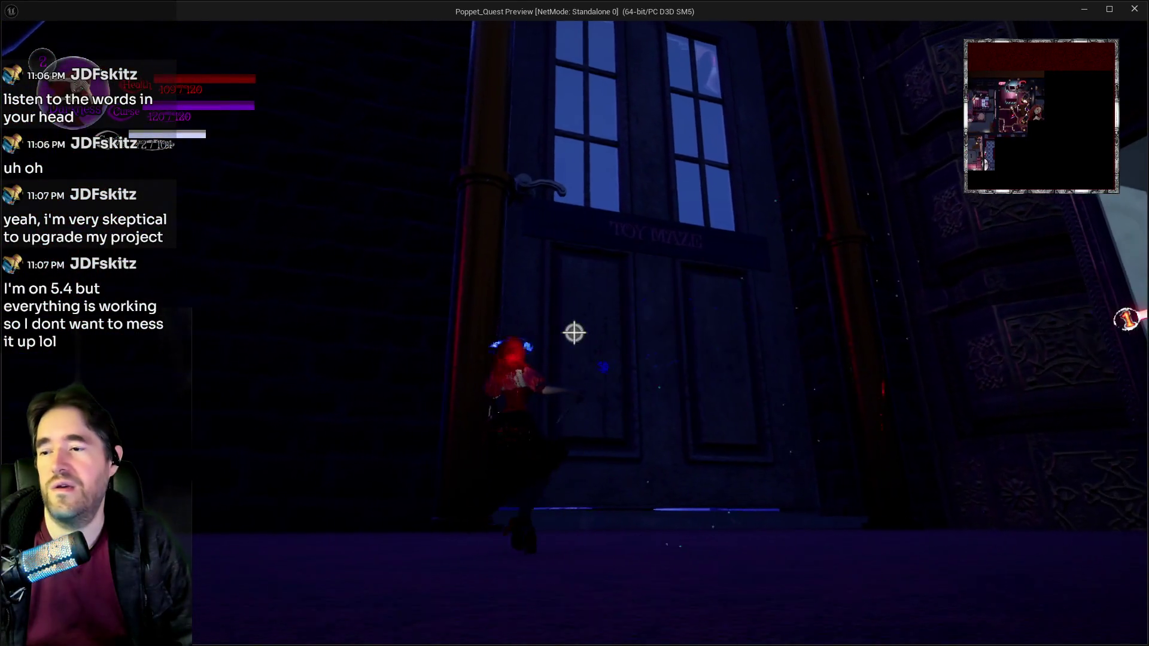
{"action": "key", "text": "w"}
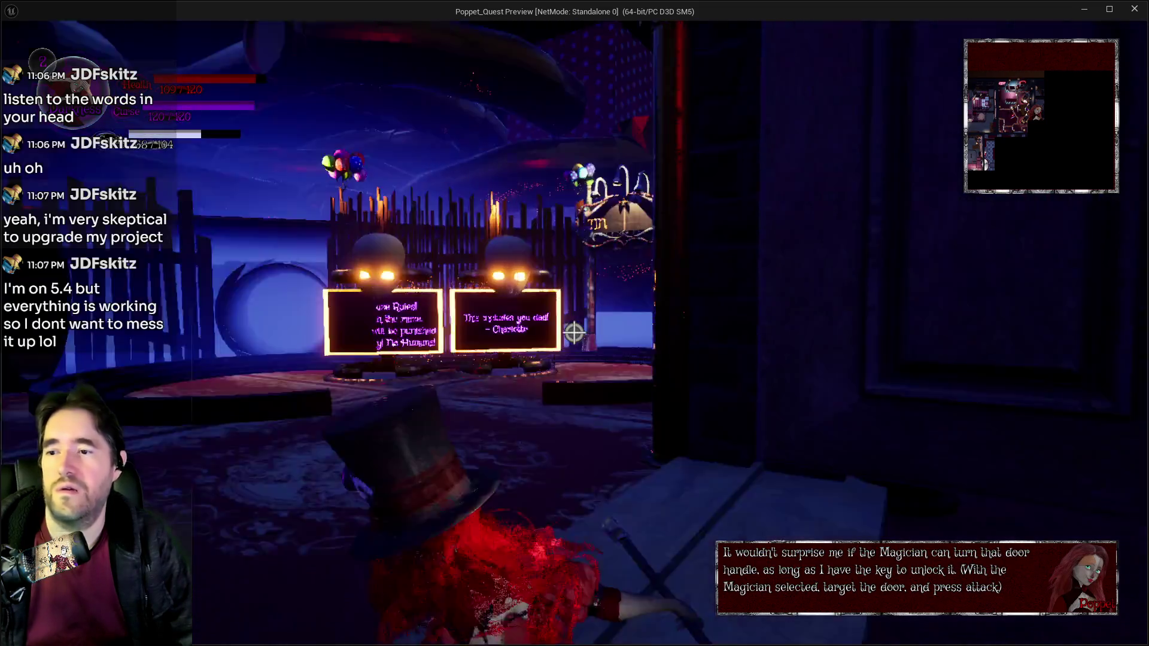
{"action": "left_click", "coordinate": [574, 333]}
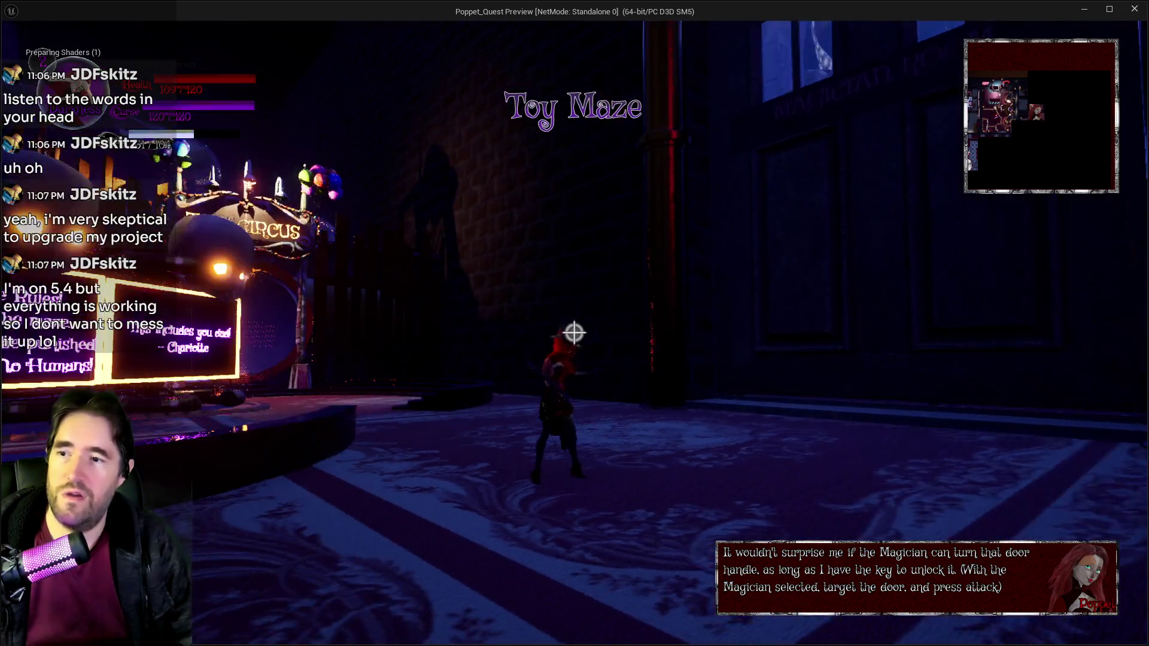
Step: Run past the Toy Maze rule signs to the throne and strike the boss three times
{"action": "key", "text": "w"}
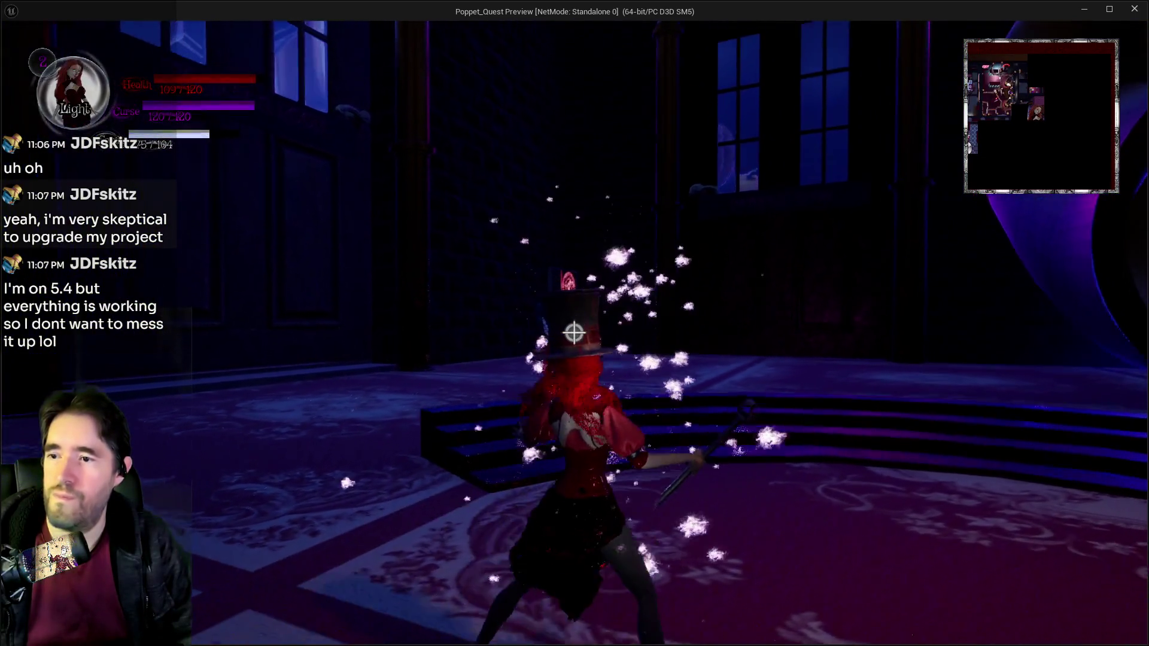
{"action": "key", "text": "space"}
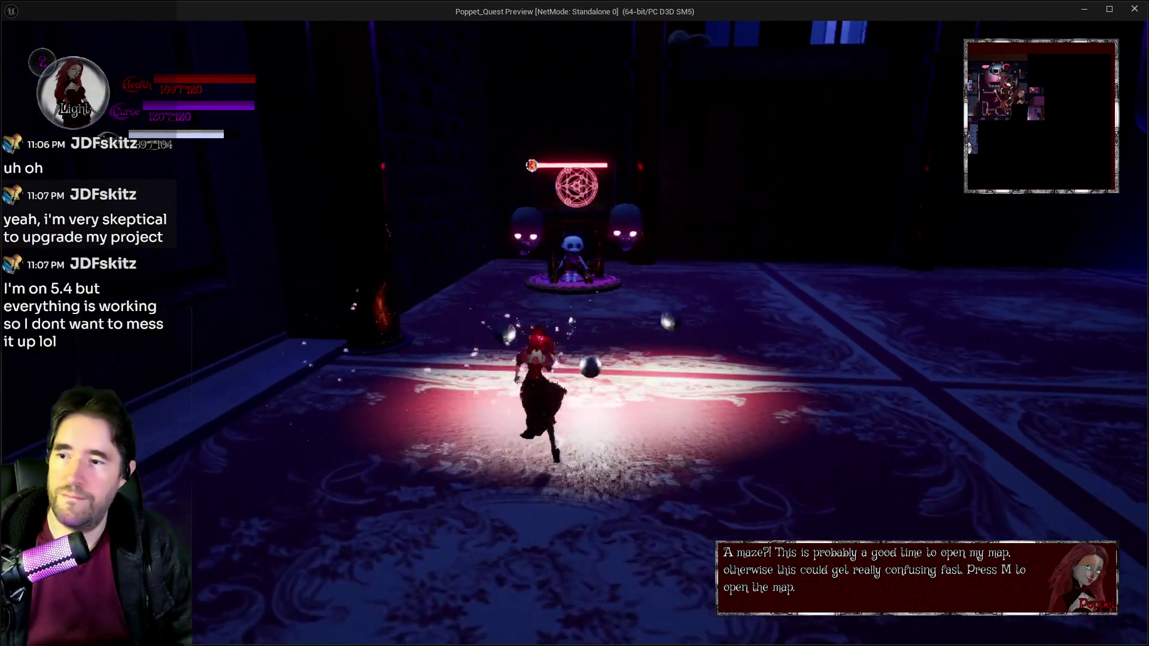
{"action": "key", "text": "w"}
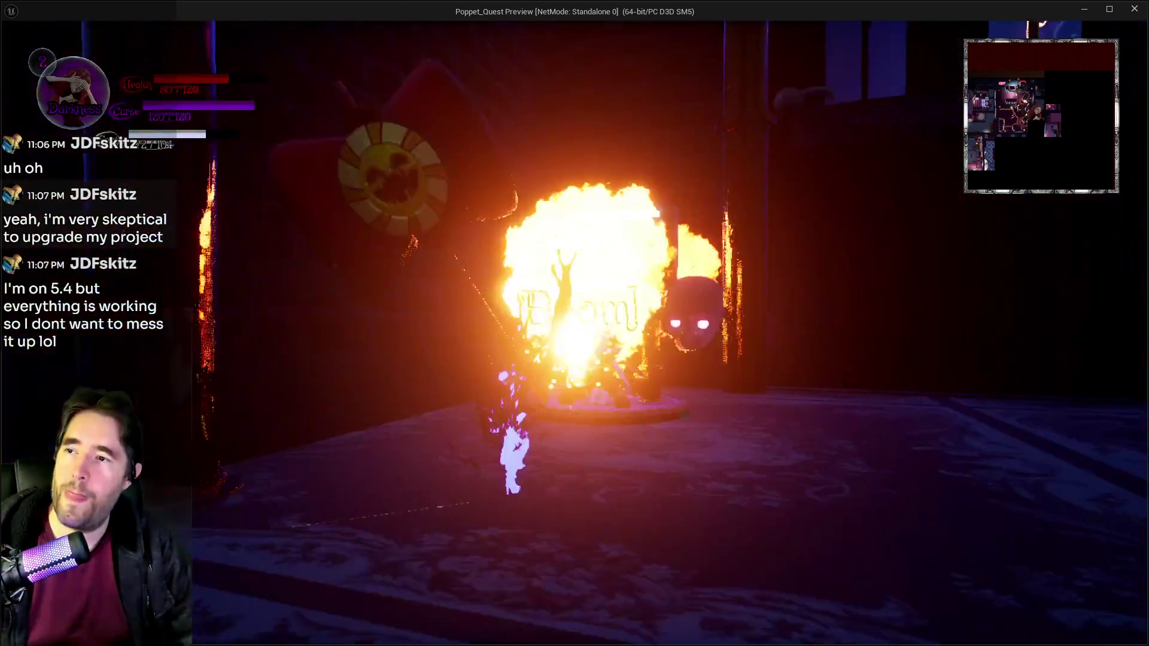
{"action": "left_click", "coordinate": [575, 334]}
{"action": "left_click", "coordinate": [575, 334]}
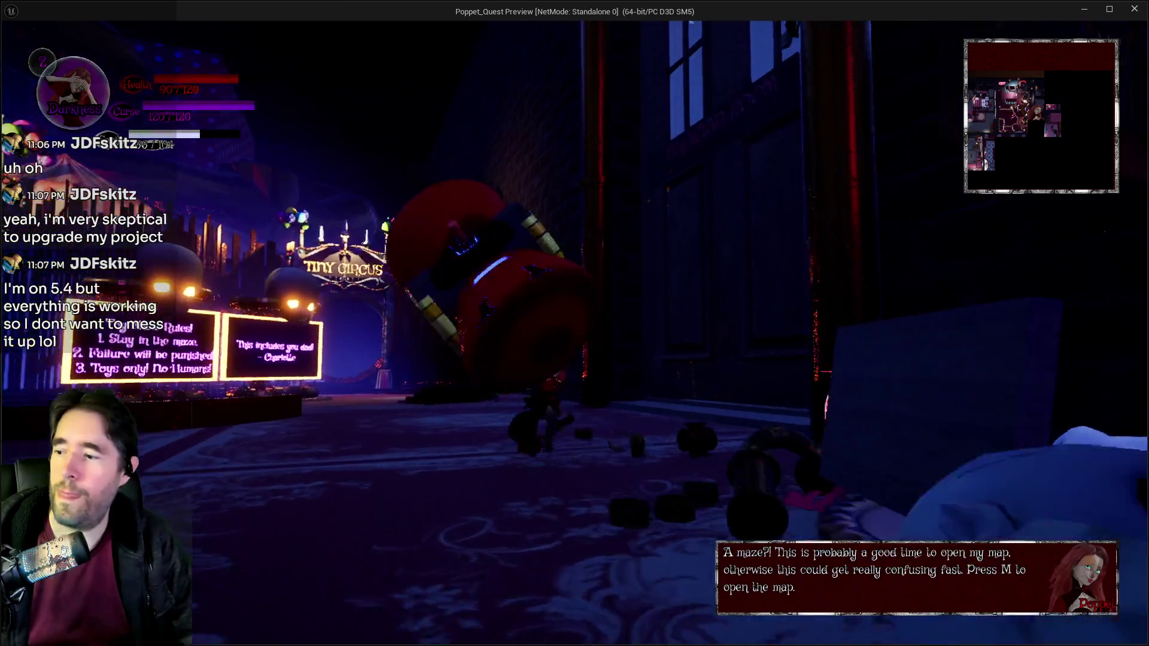
{"action": "left_click", "coordinate": [575, 333]}
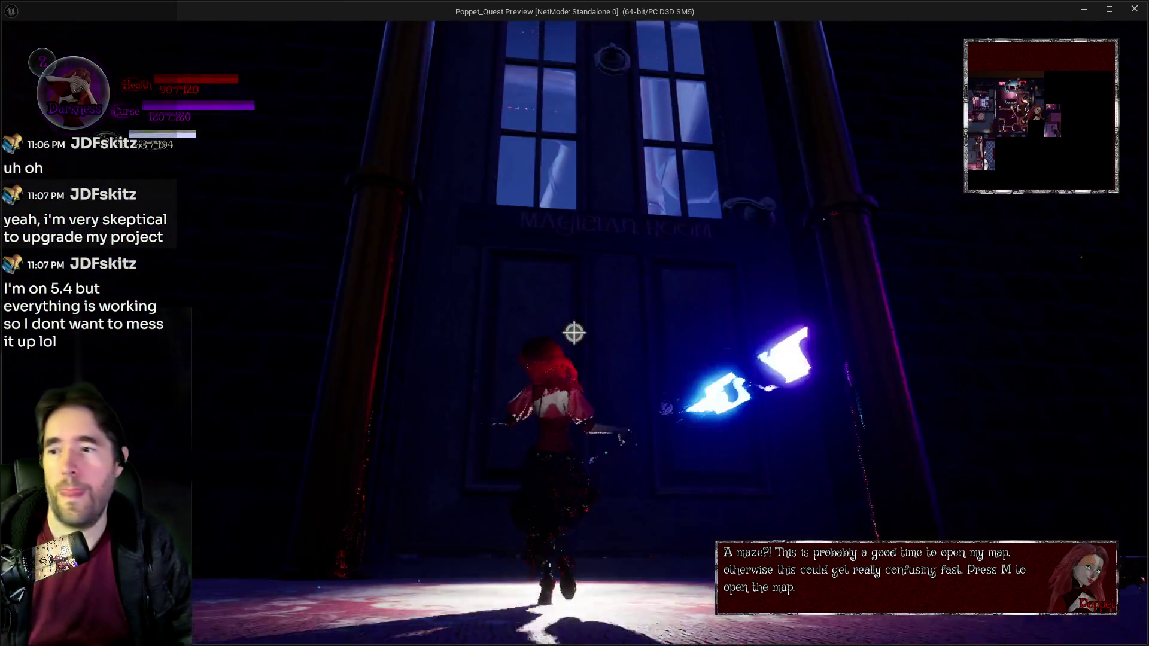
Step: Walk through the doorway into the pipe-filled passage, attacking three more times
{"action": "key", "text": "w"}
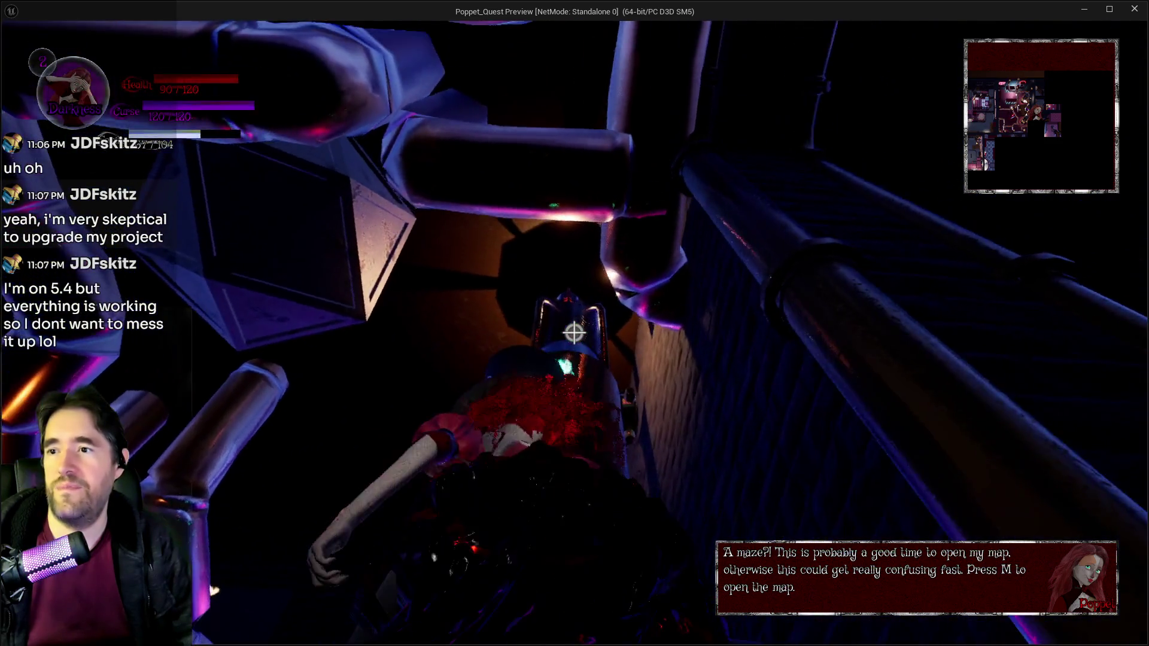
{"action": "left_click", "coordinate": [575, 333]}
{"action": "left_click", "coordinate": [574, 333]}
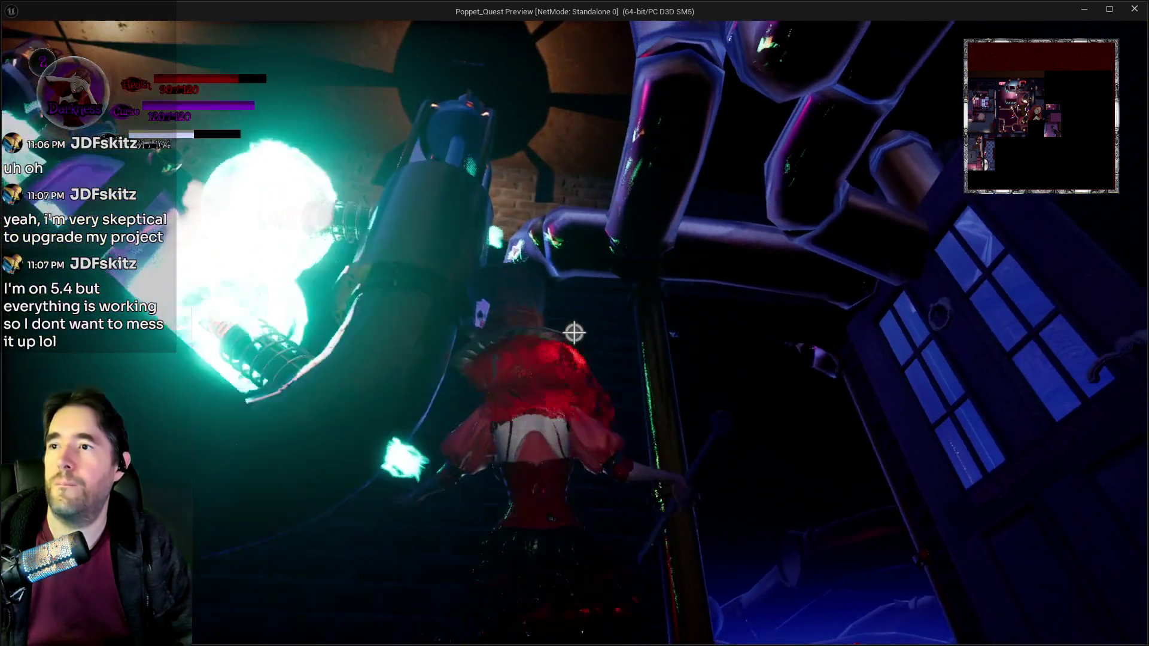
{"action": "left_click", "coordinate": [574, 333]}
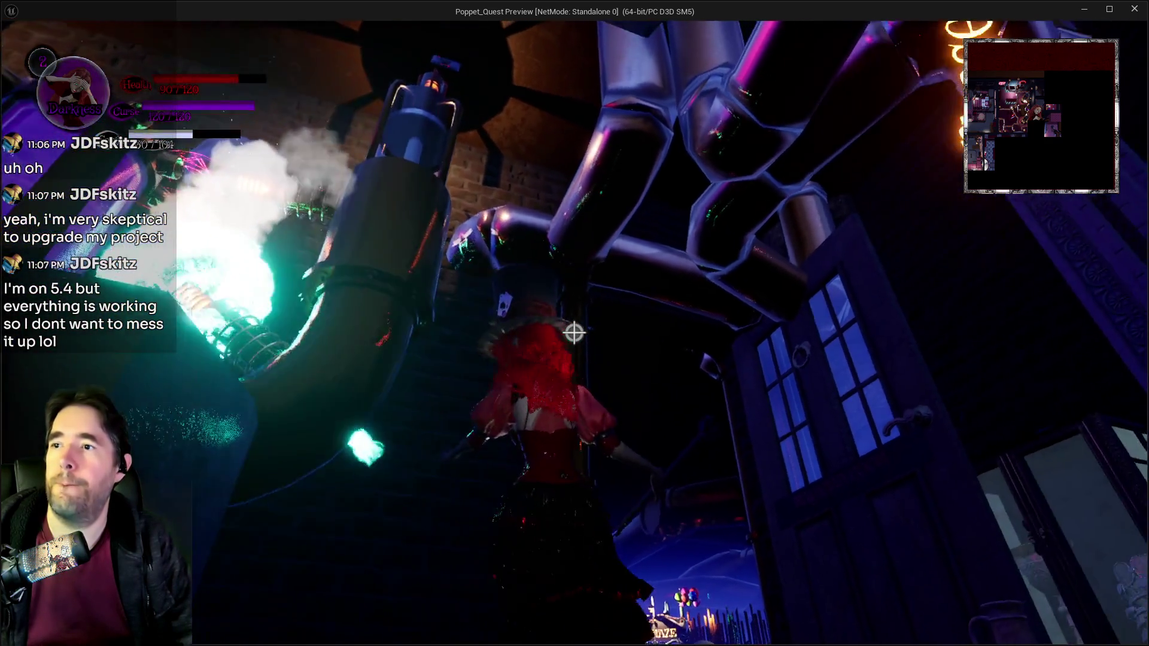
Step: Enter the cluttered lab room, attacking once, and run across it toward the lit window
{"action": "key", "text": "w"}
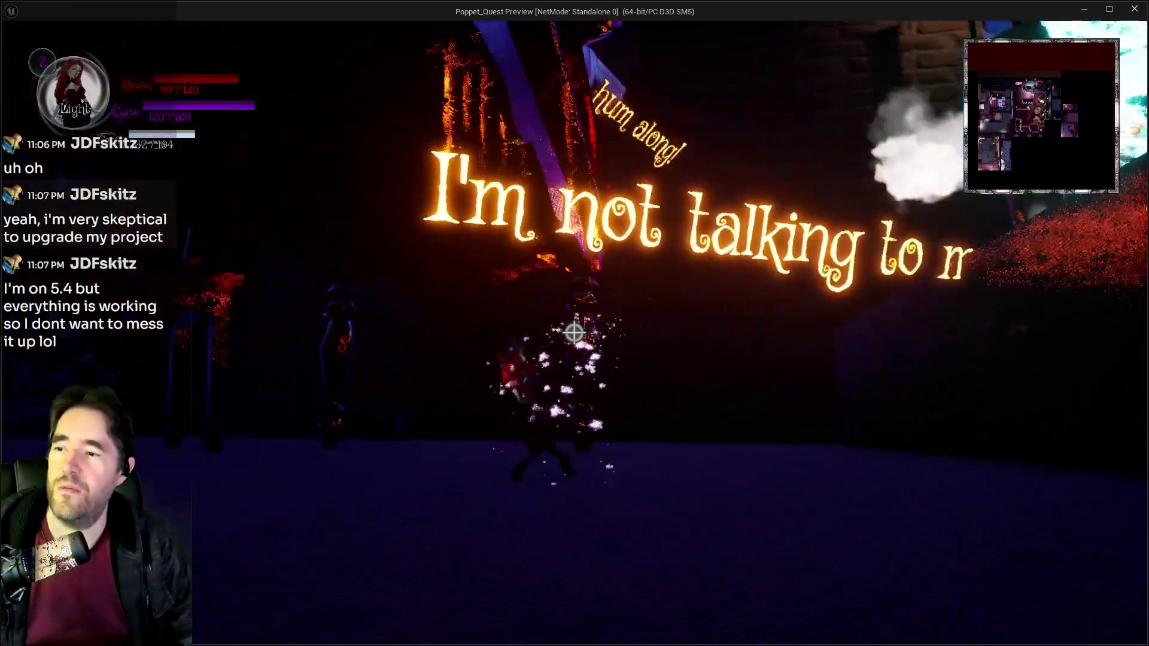
{"action": "key", "text": "w"}
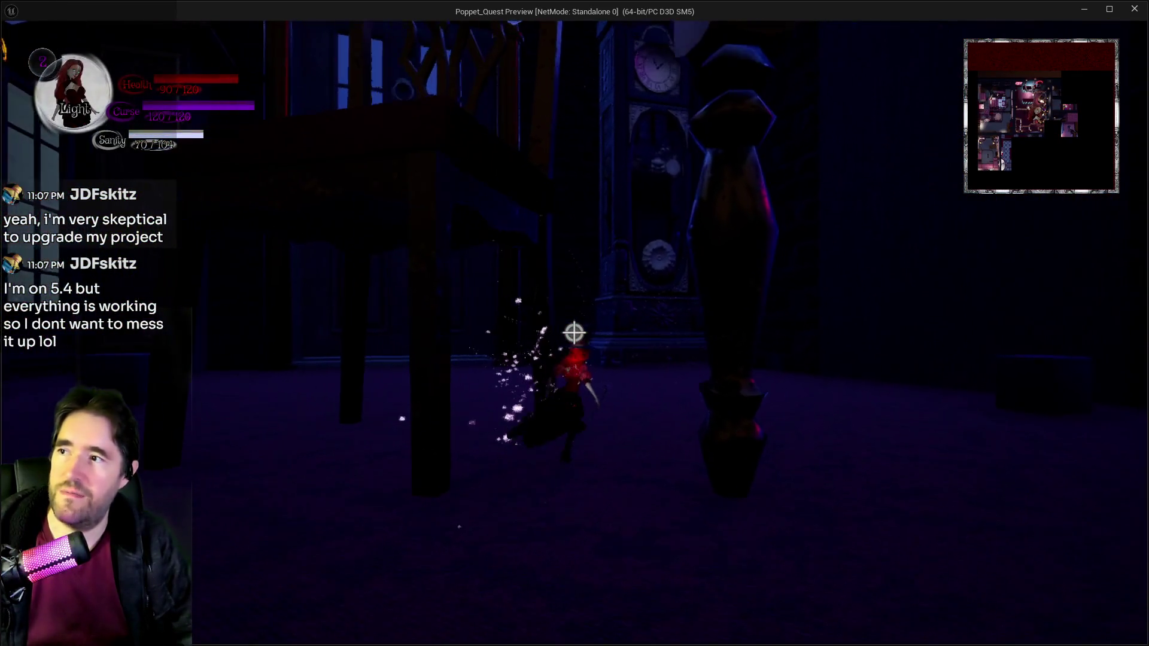
{"action": "left_click", "coordinate": [574, 334]}
{"action": "key", "text": "w"}
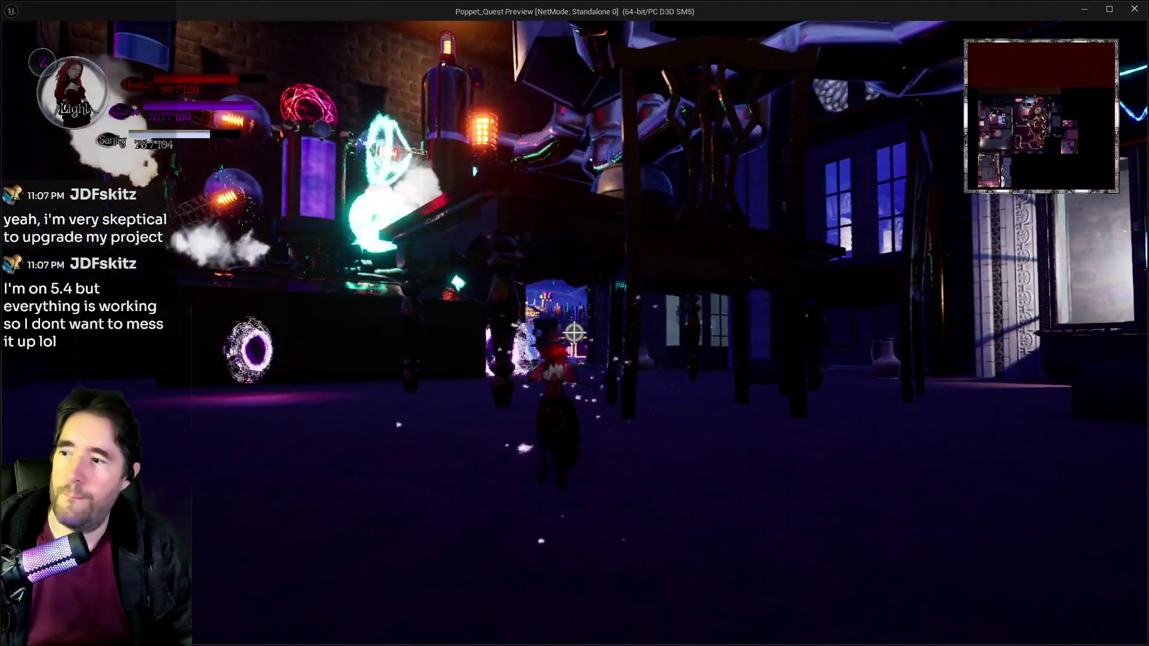
{"action": "key", "text": "w"}
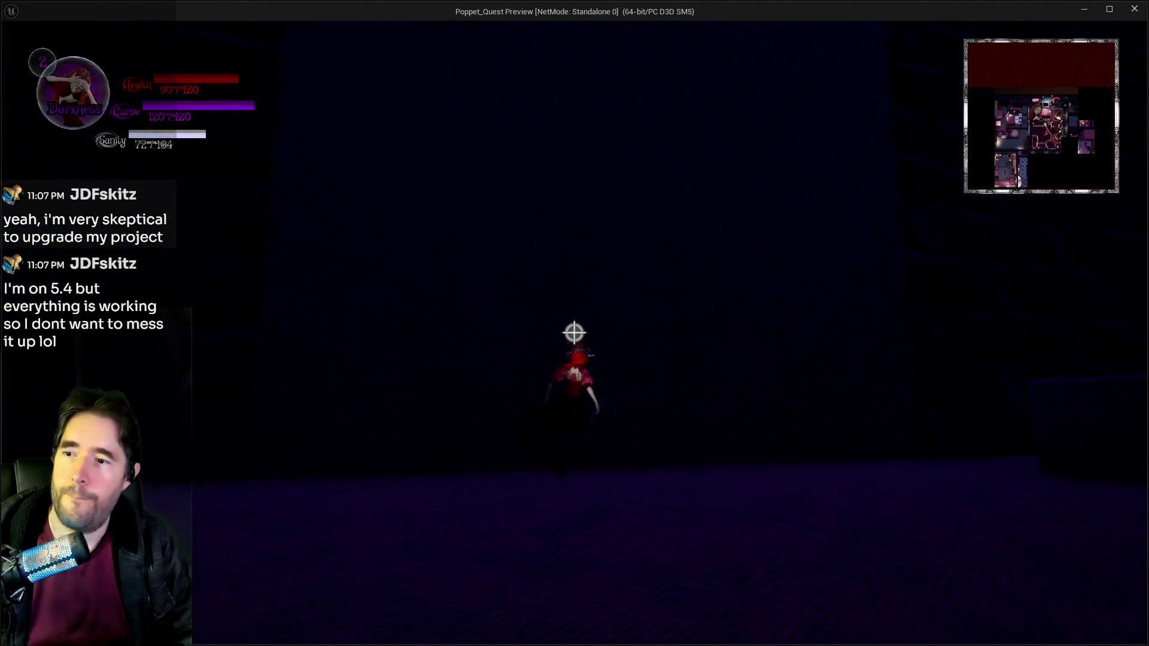
{"action": "key", "text": "w"}
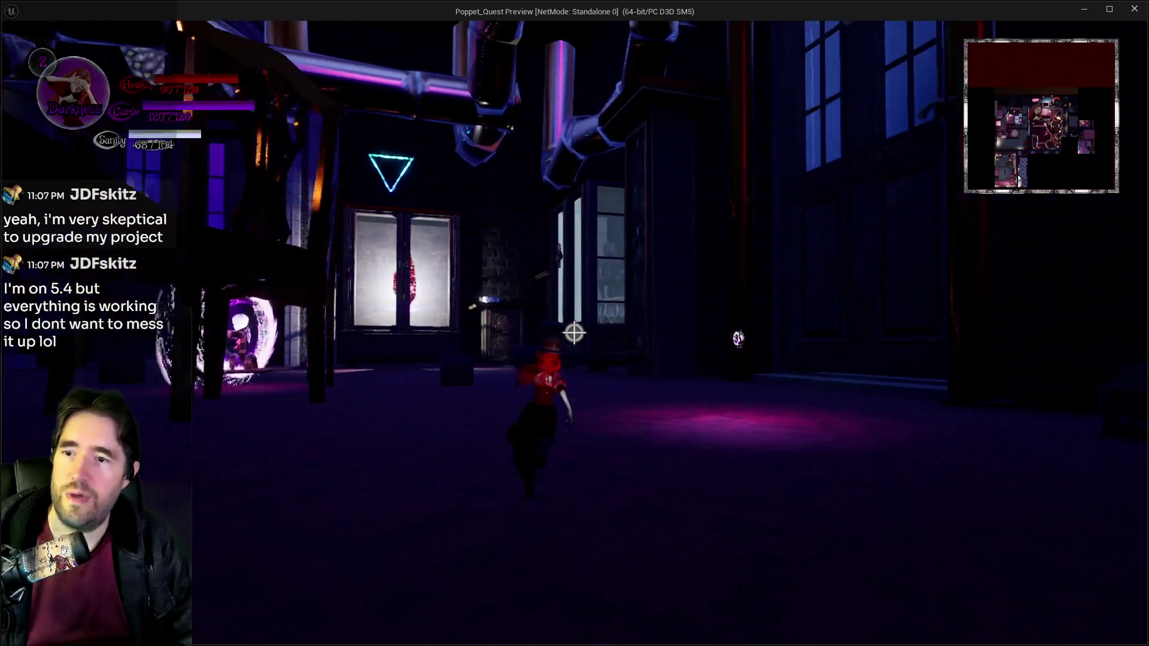
{"action": "key", "text": "w"}
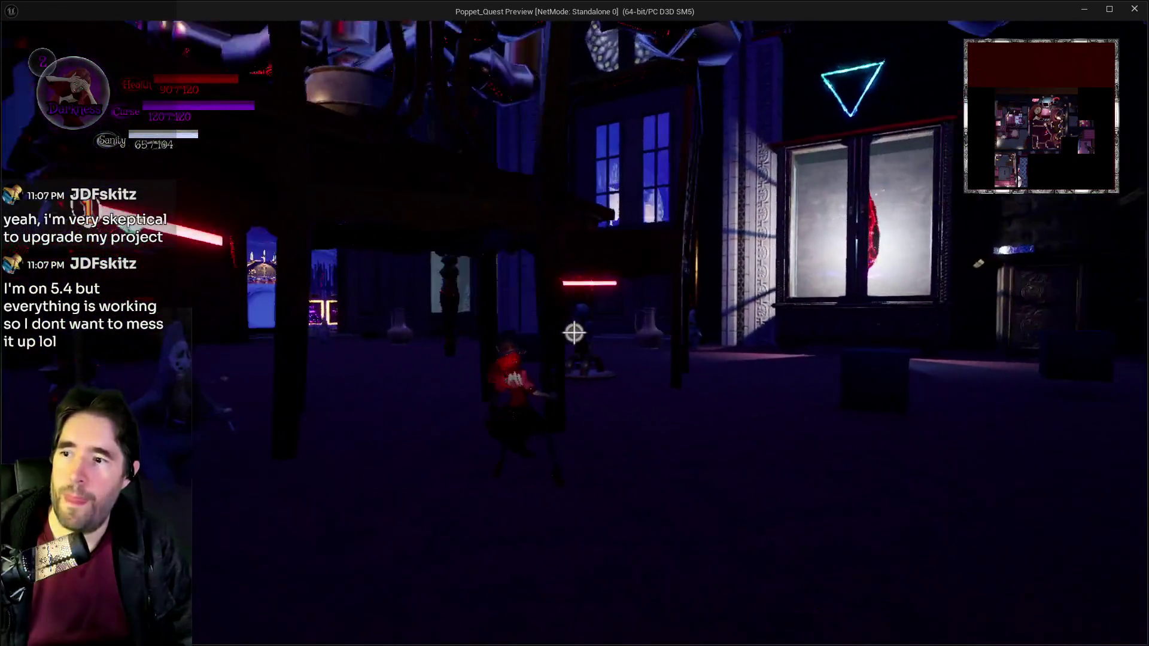
{"action": "key", "text": "w"}
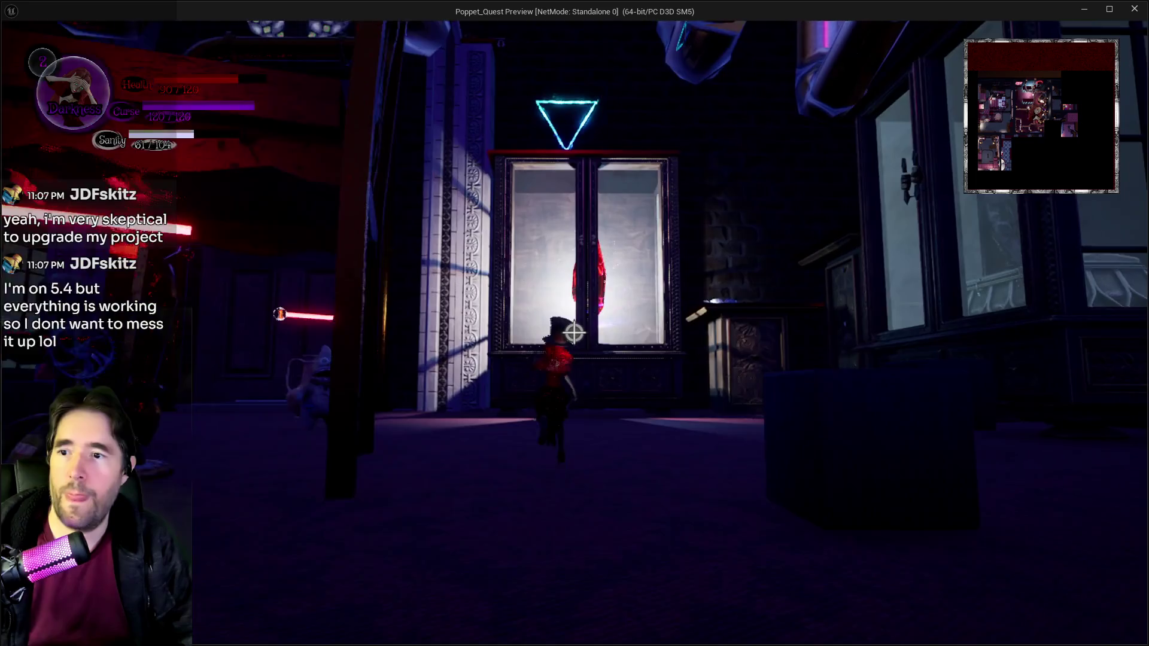
Step: Climb onto the ledge, drop by the door, then jump up and follow the ledge past the crystal lantern
{"action": "key", "text": "w"}
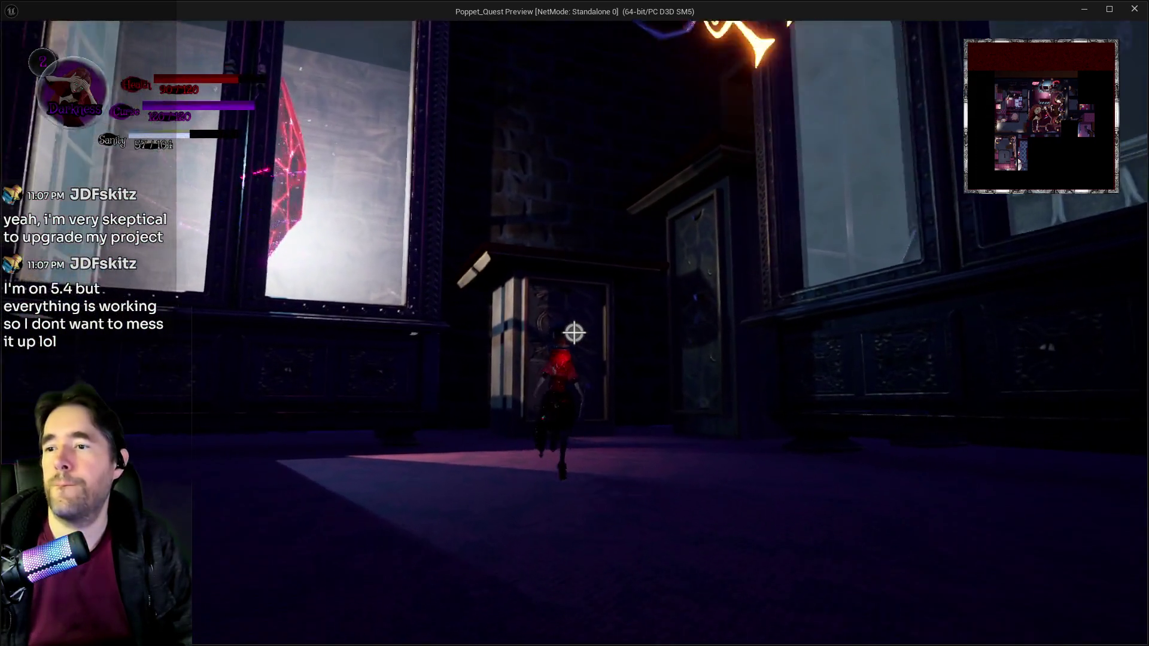
{"action": "key", "text": "w"}
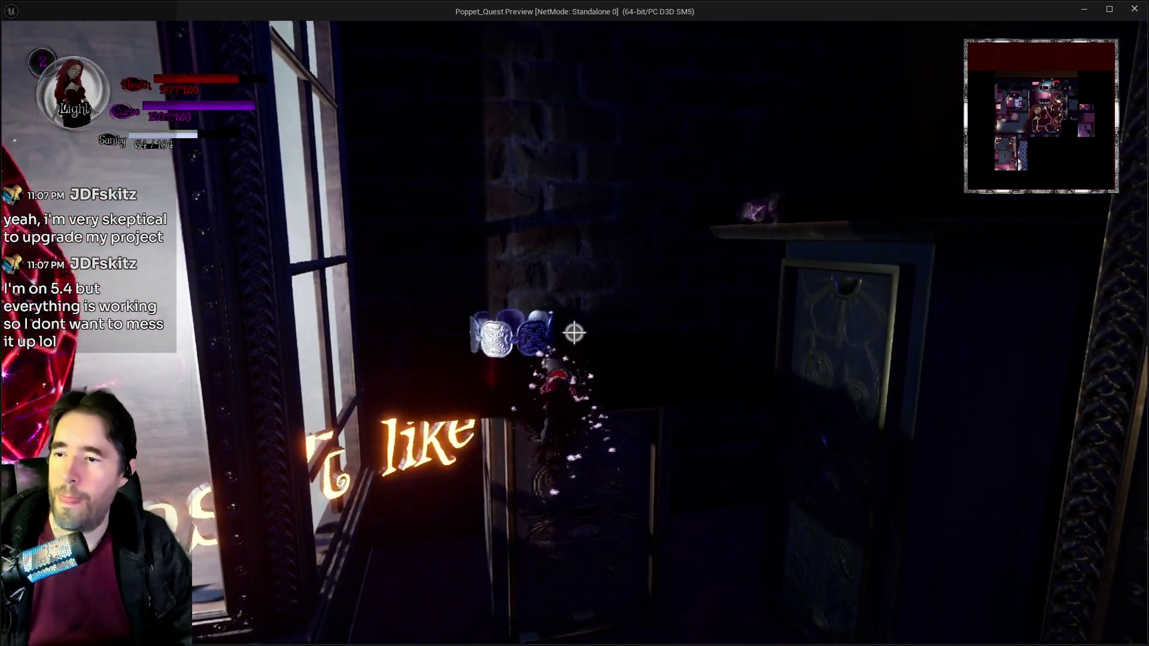
{"action": "key", "text": "w"}
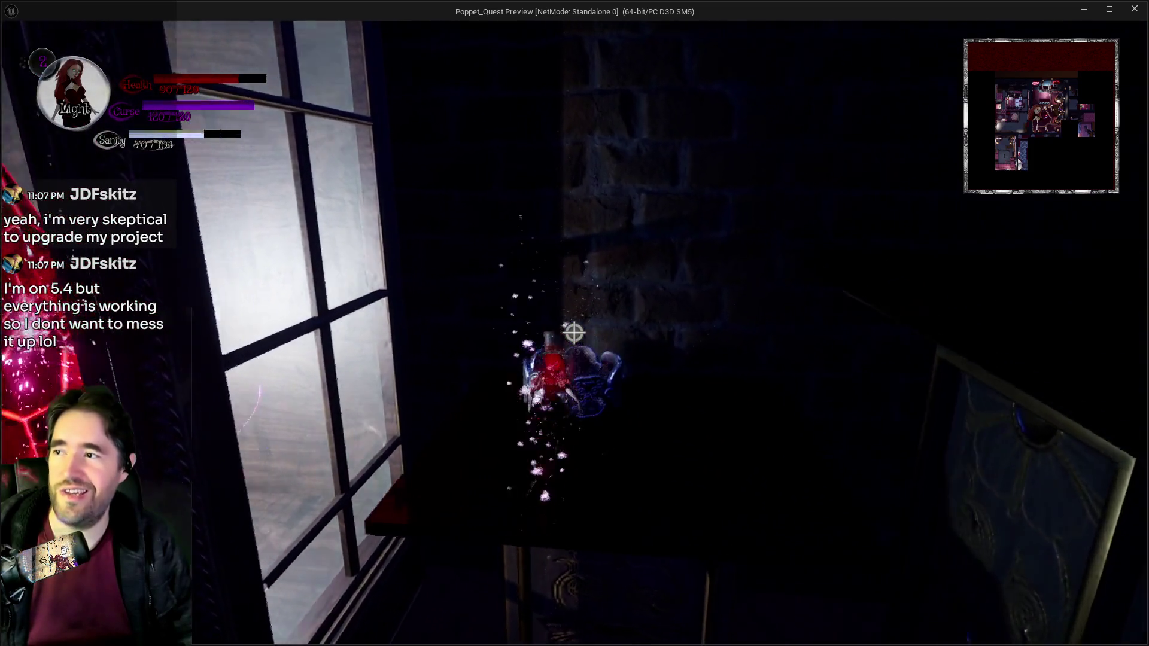
{"action": "key", "text": "w"}
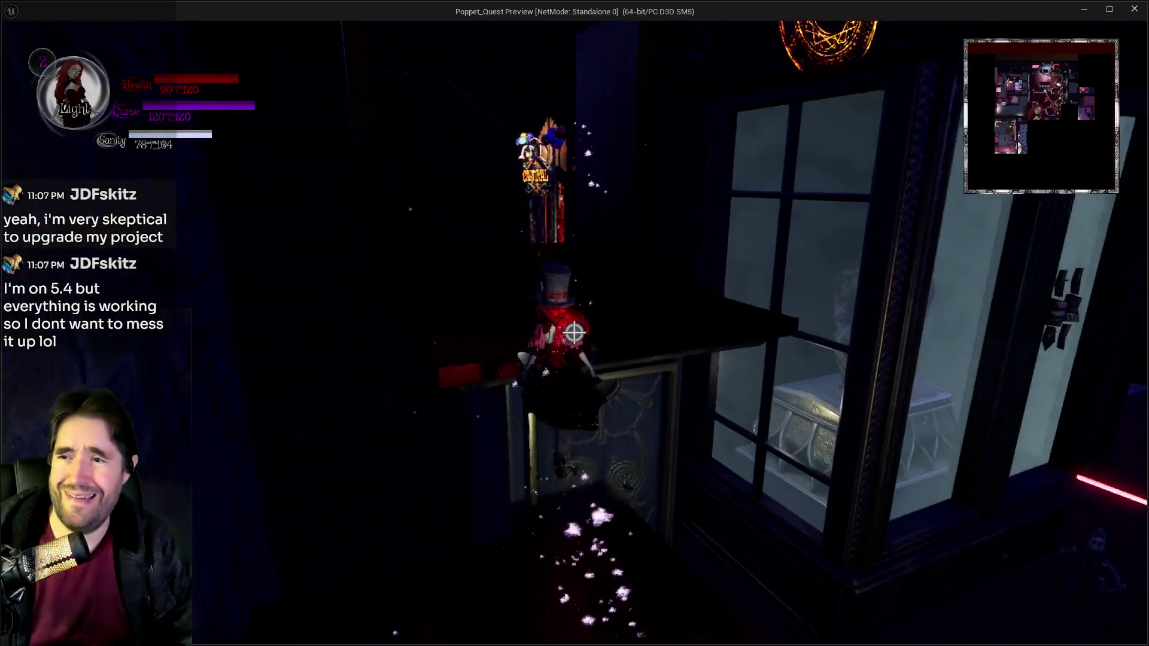
{"action": "key", "text": "space"}
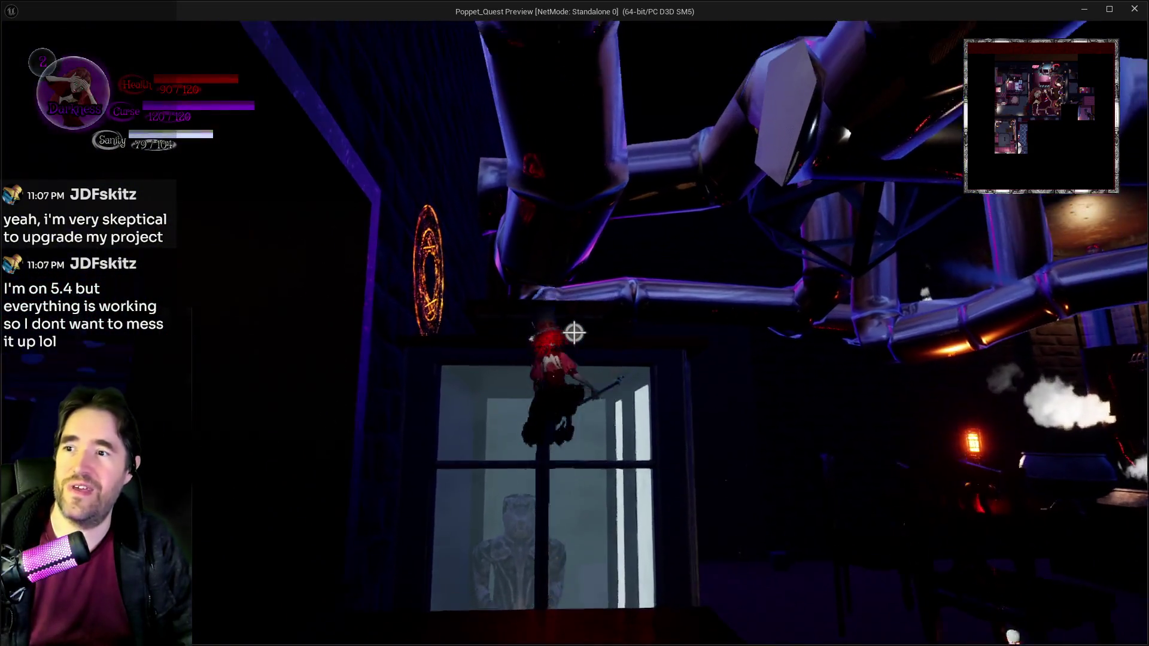
{"action": "key", "text": "w"}
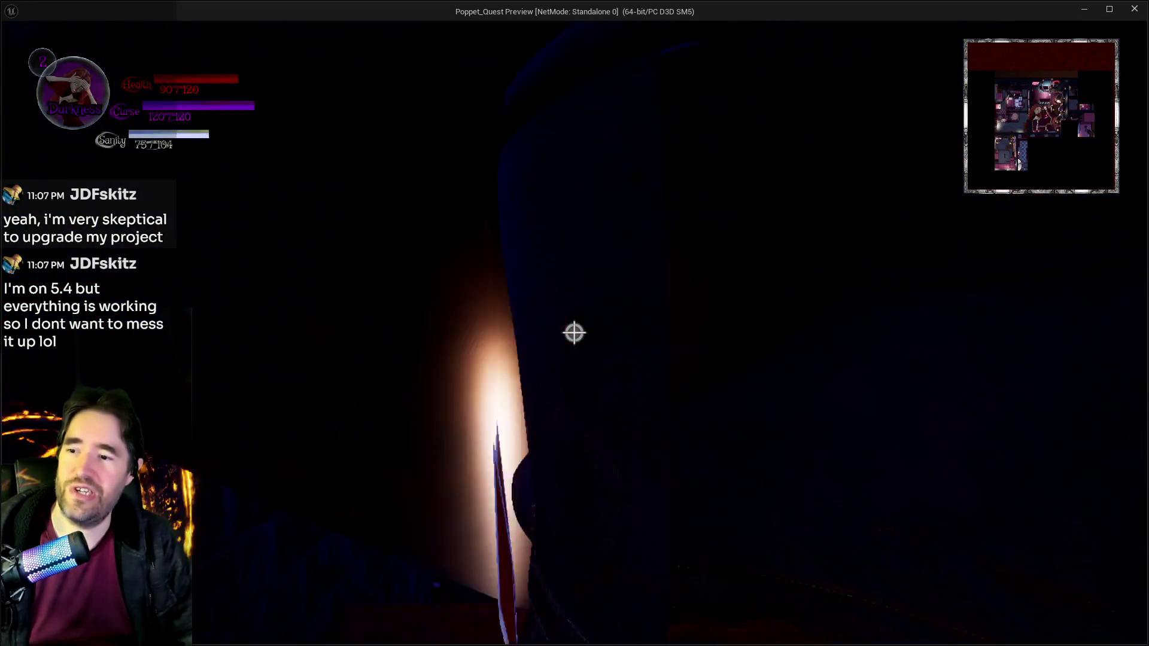
{"action": "key", "text": "w"}
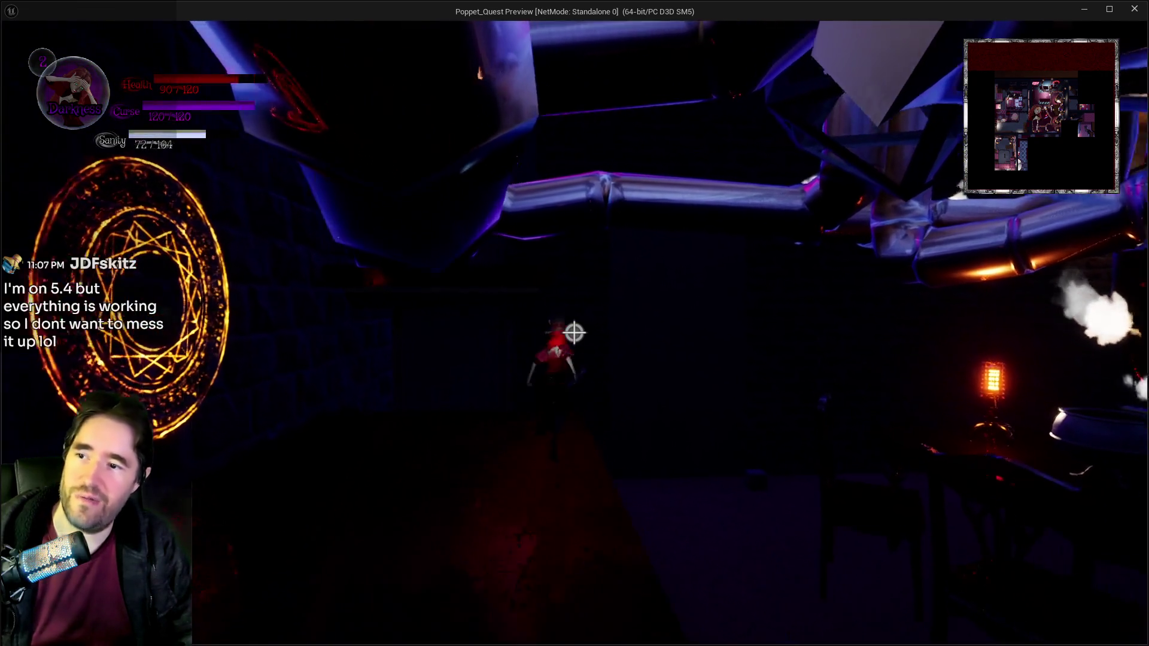
{"action": "key", "text": "w"}
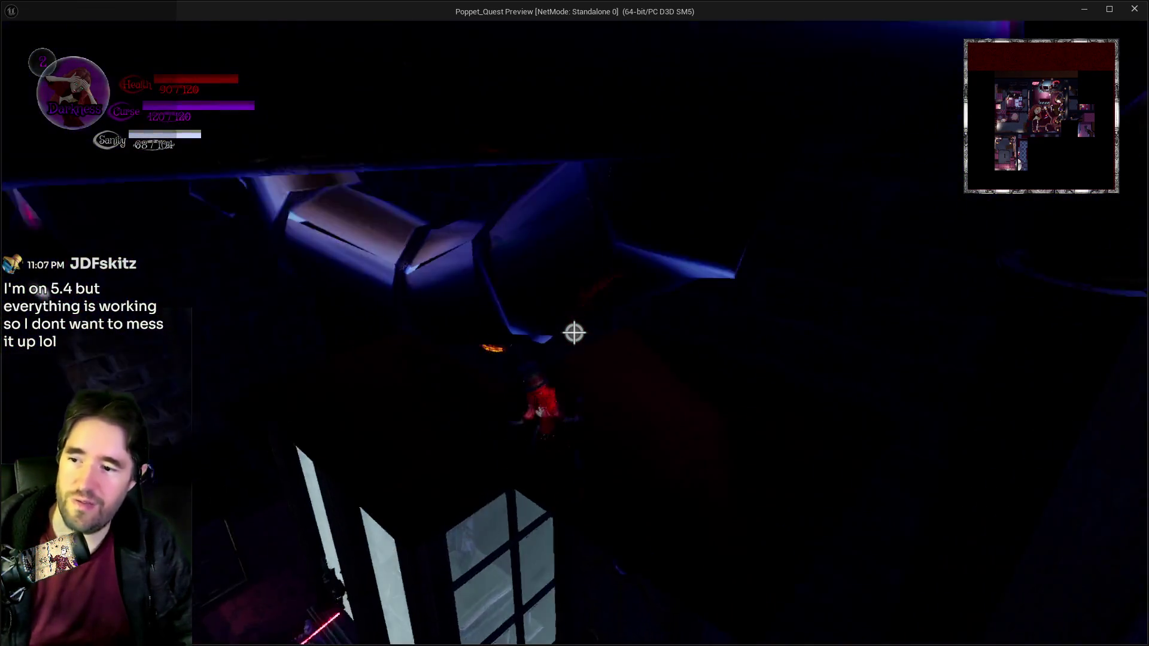
{"action": "key", "text": "w"}
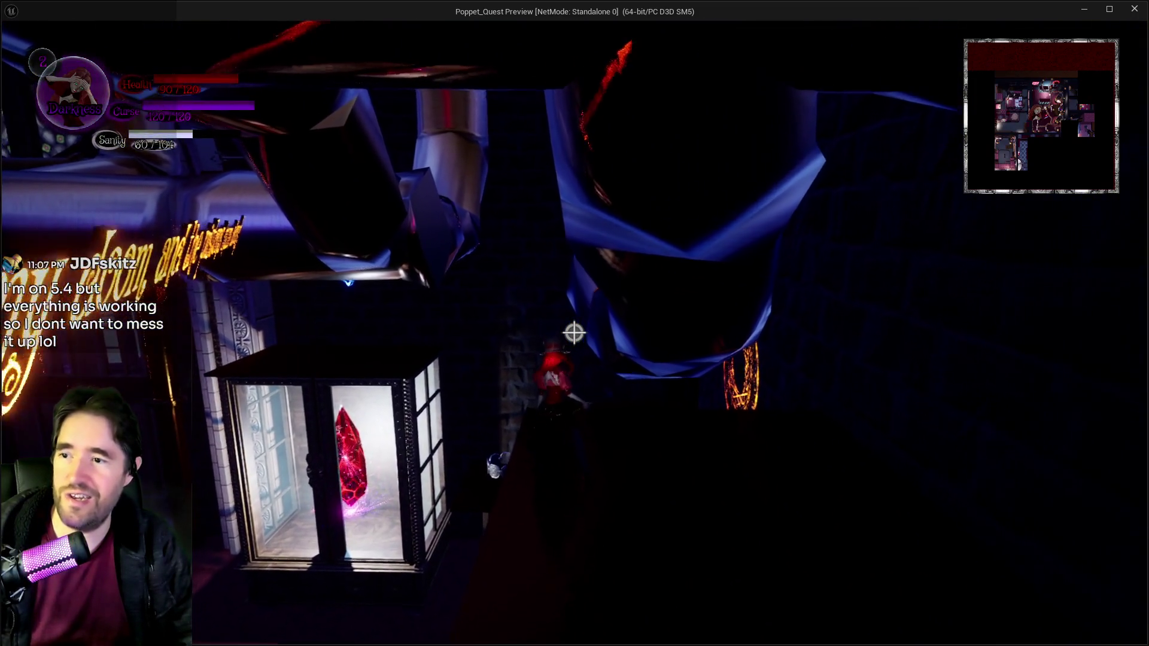
Step: Walk the large pipe across the lit room and out to the dark street with tall windows
{"action": "key", "text": "w"}
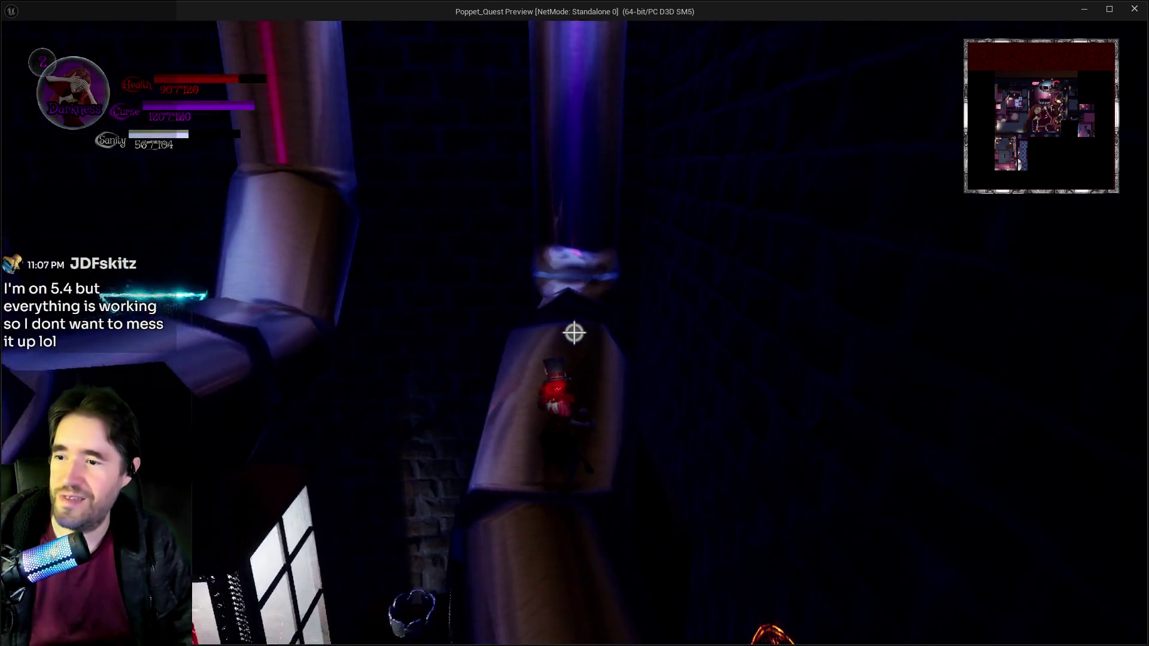
{"action": "key", "text": "w"}
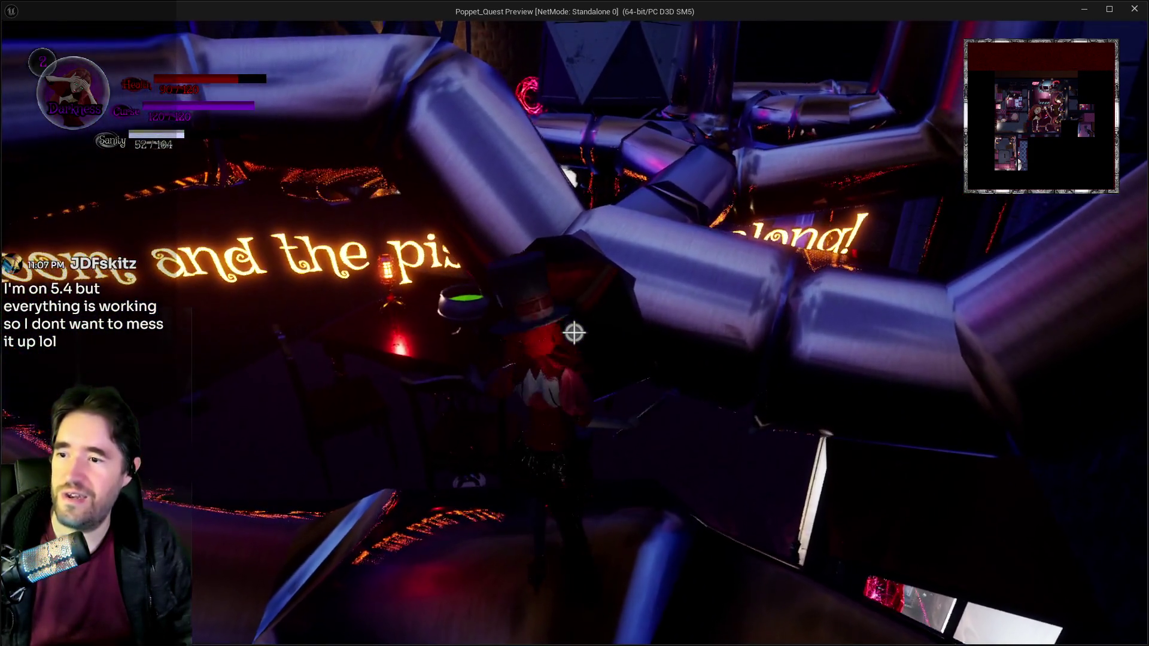
{"action": "key", "text": "w"}
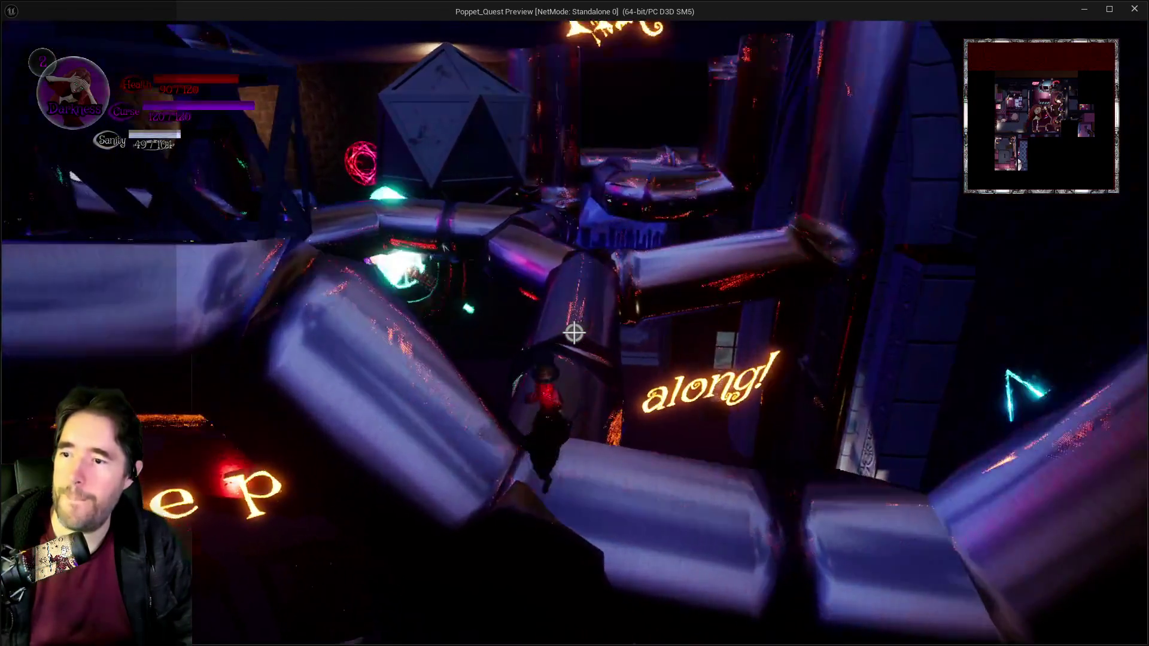
{"action": "key", "text": "w"}
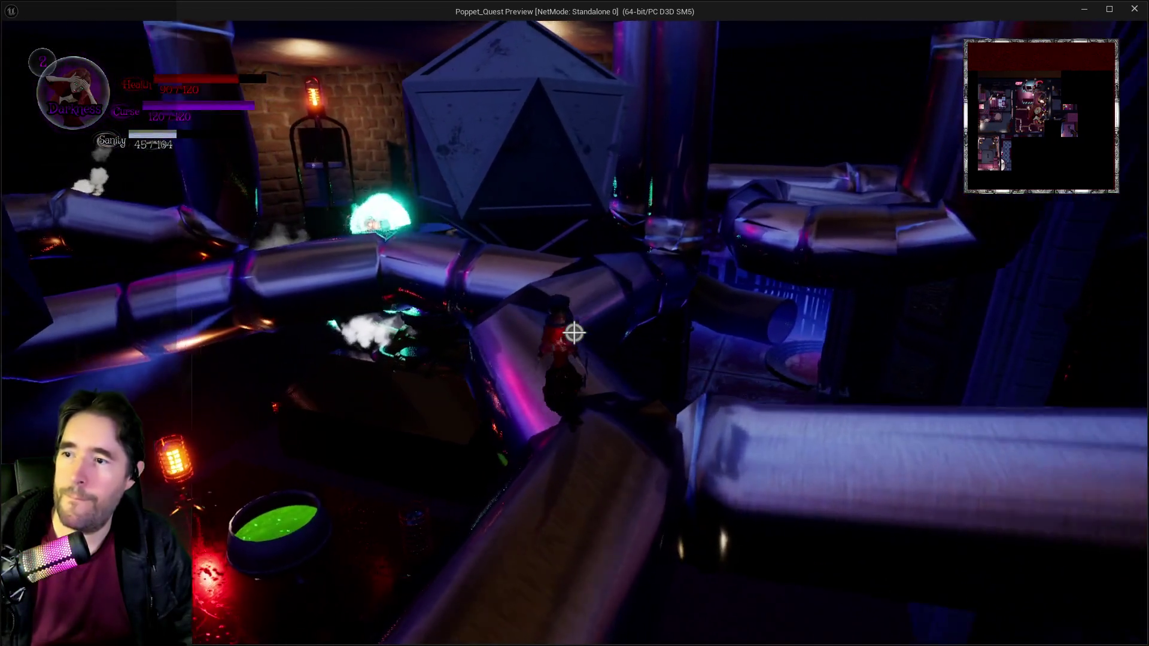
{"action": "key", "text": "w"}
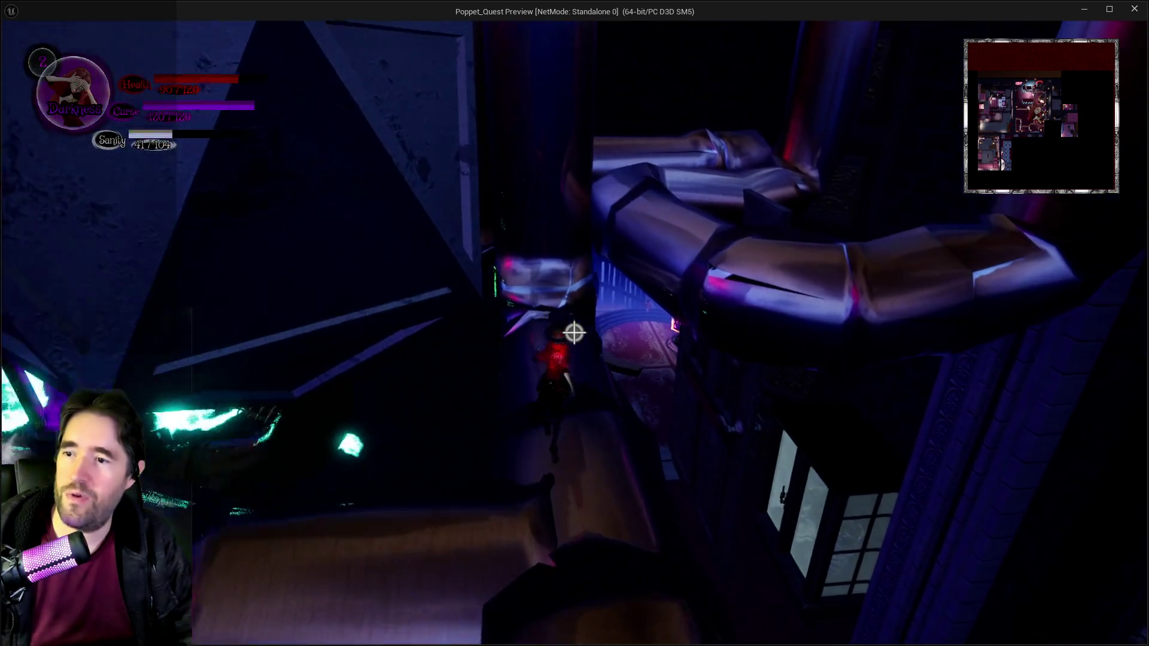
{"action": "key", "text": "w"}
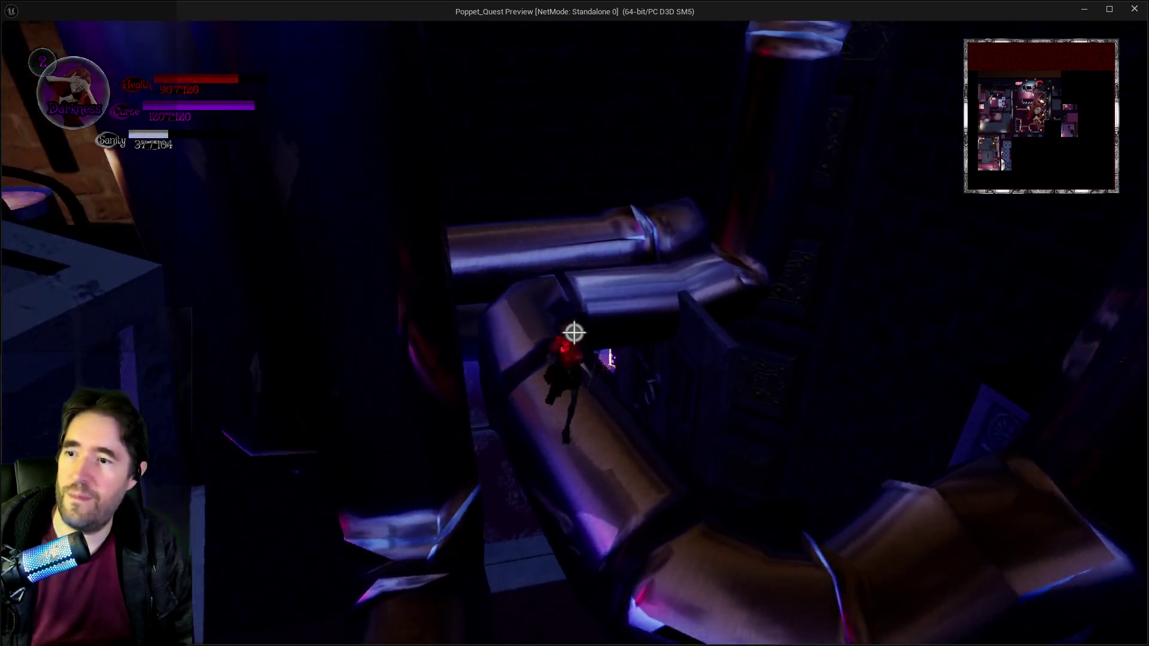
{"action": "key", "text": "w"}
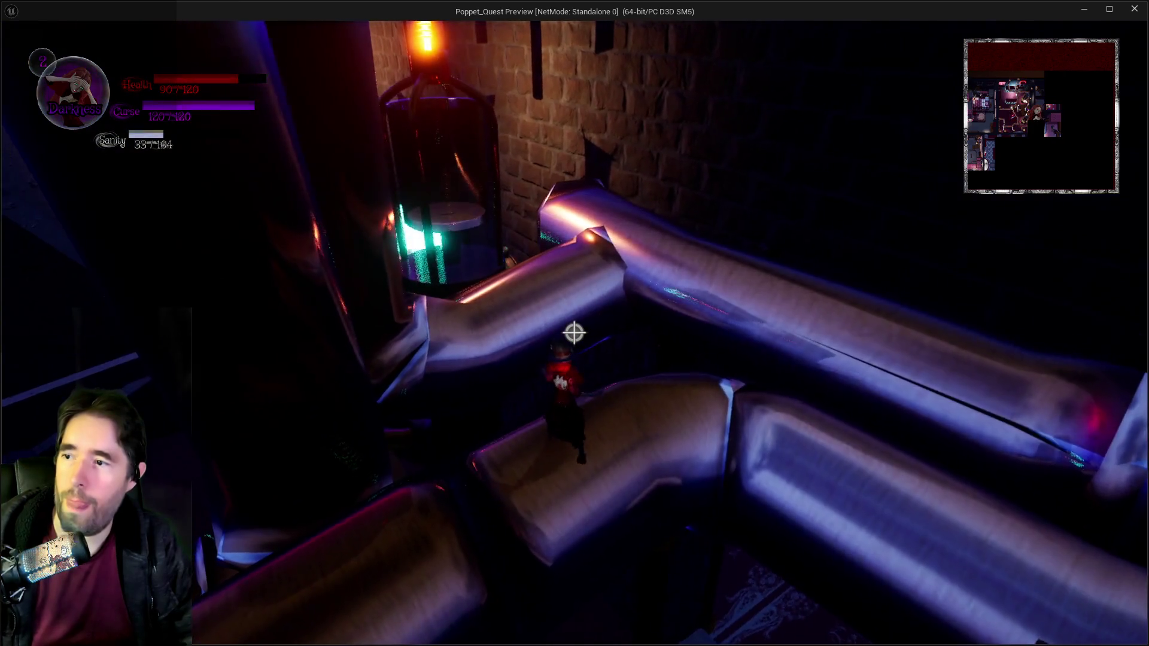
{"action": "key", "text": "w"}
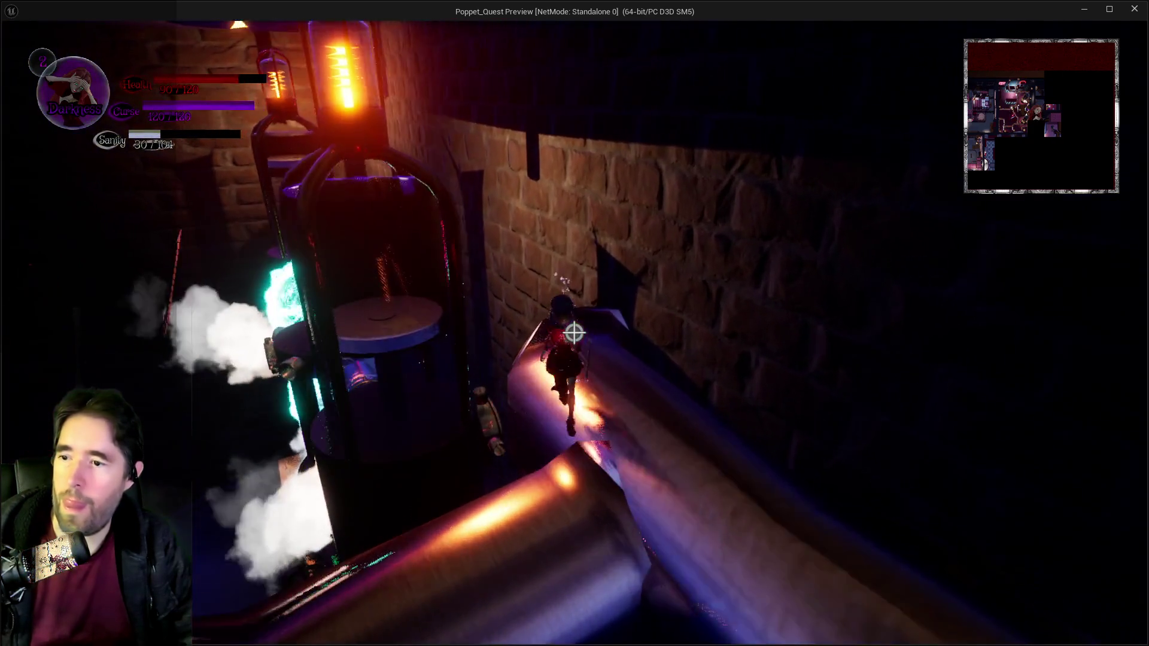
{"action": "key", "text": "w"}
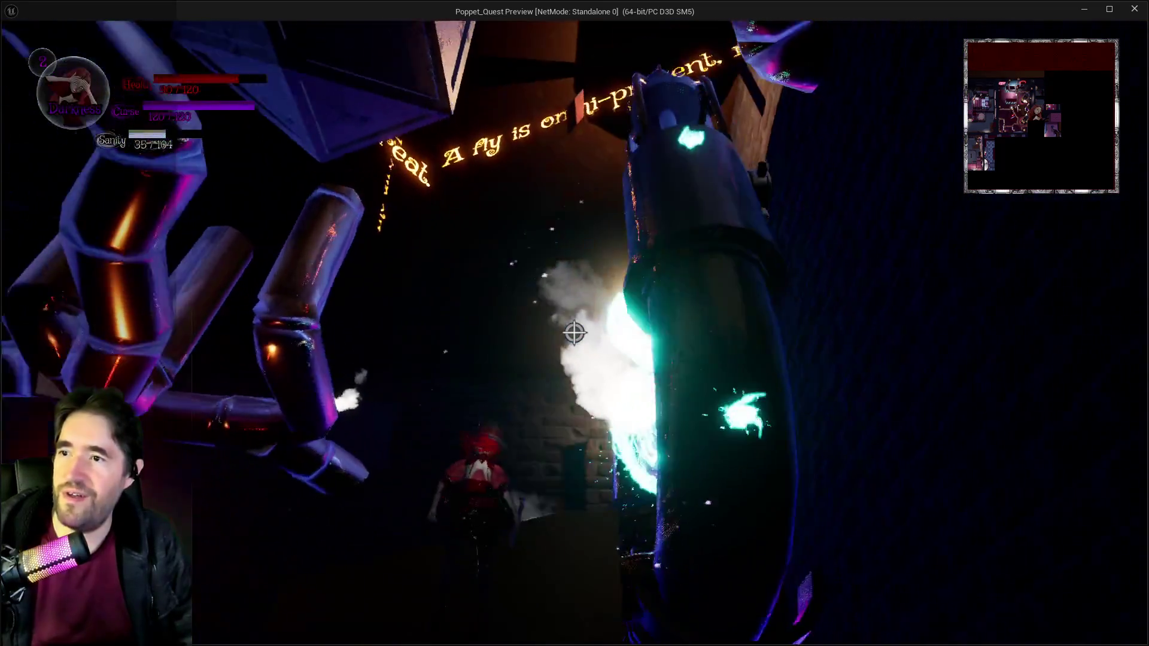
{"action": "key", "text": "w"}
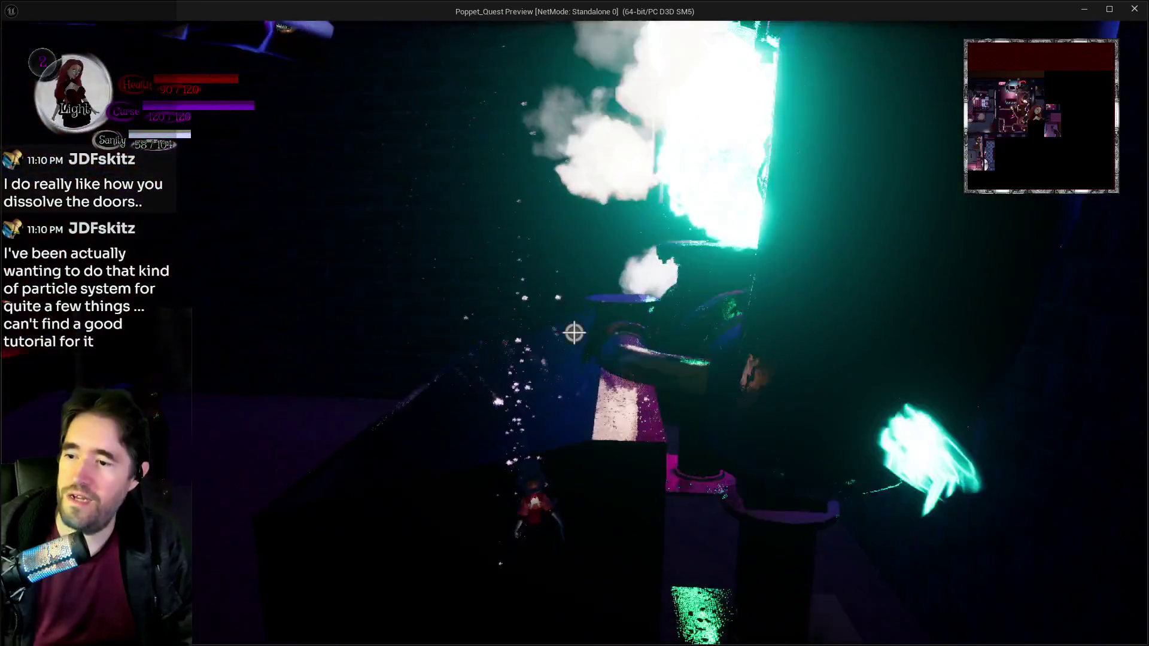
{"action": "key", "text": "w"}
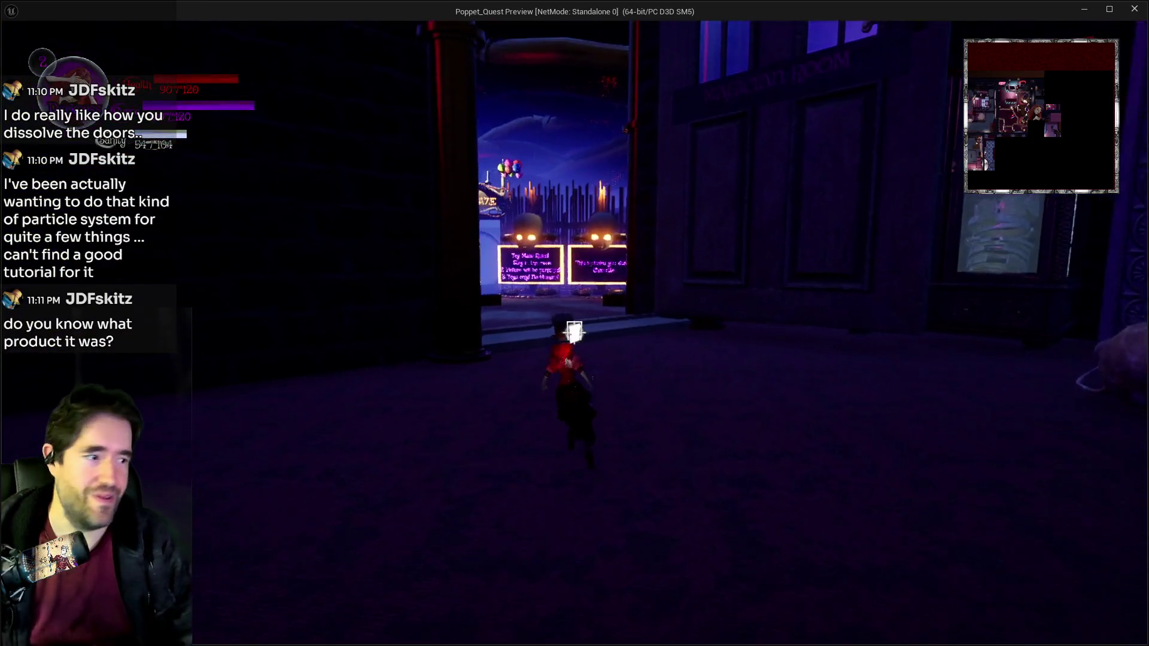
Step: Dash in smoke across the plaza to the Toy Maze rules signs, then pause with Esc
{"action": "key", "text": "w"}
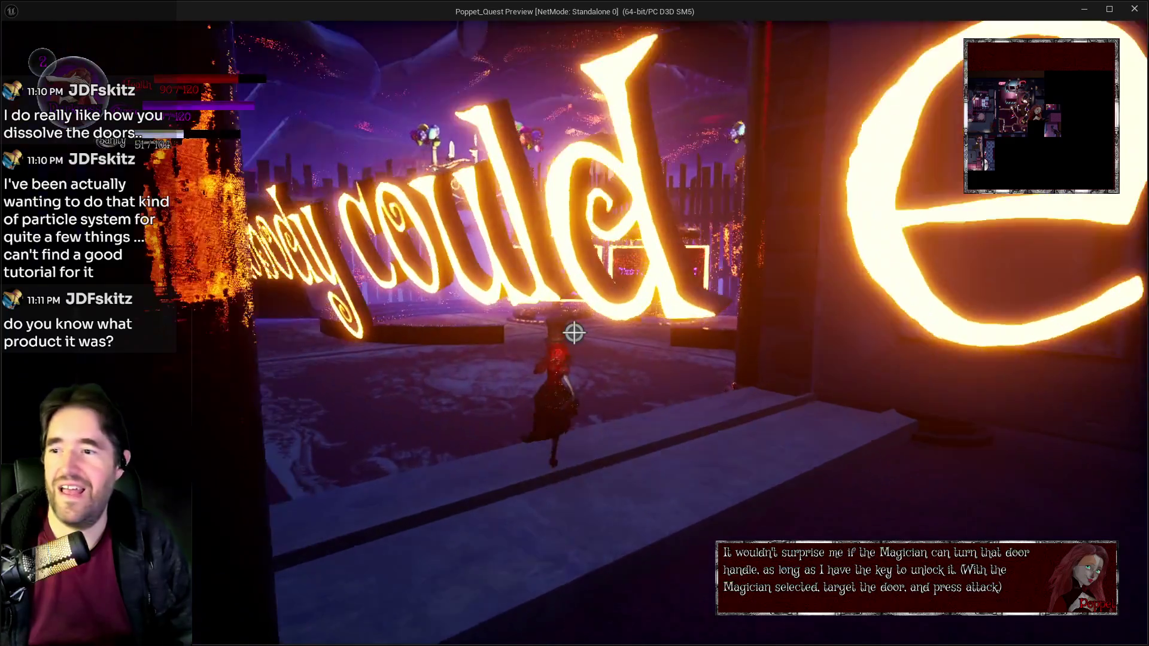
{"action": "key", "text": "w"}
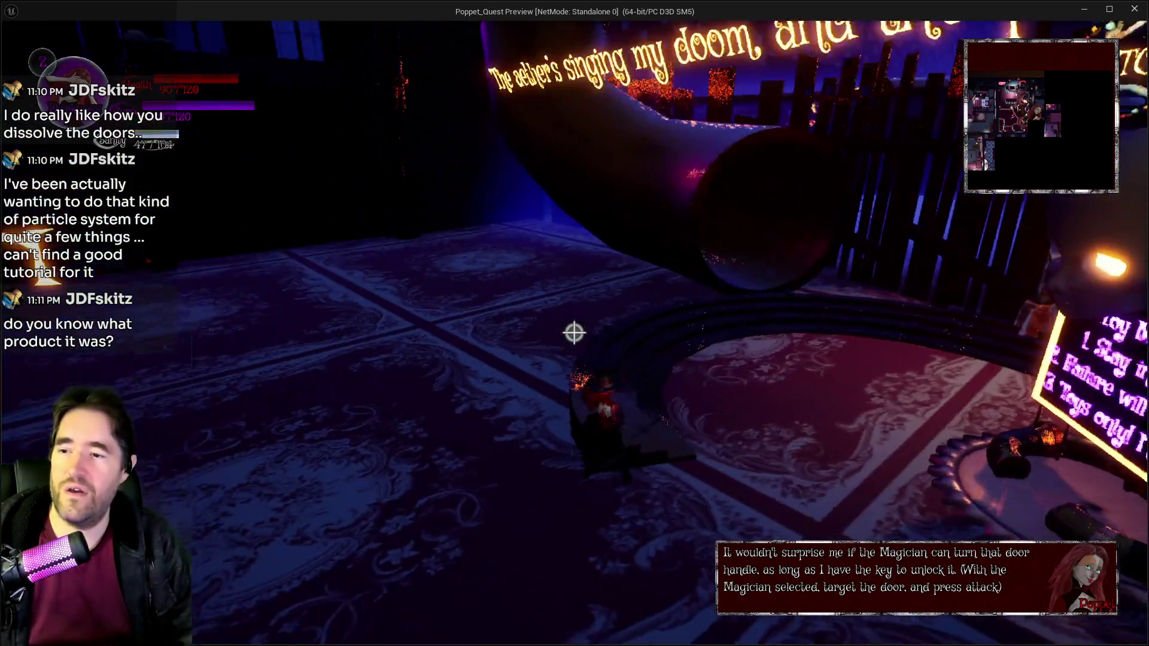
{"action": "key", "text": "Tab"}
{"action": "key", "text": "s"}
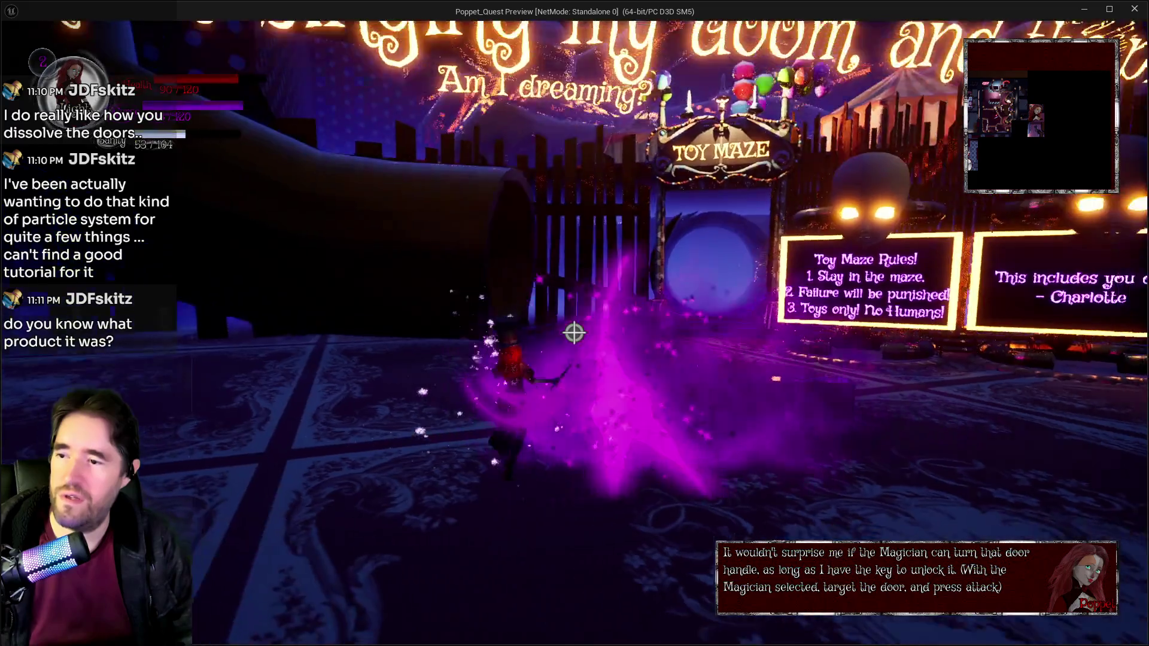
{"action": "key", "text": "w"}
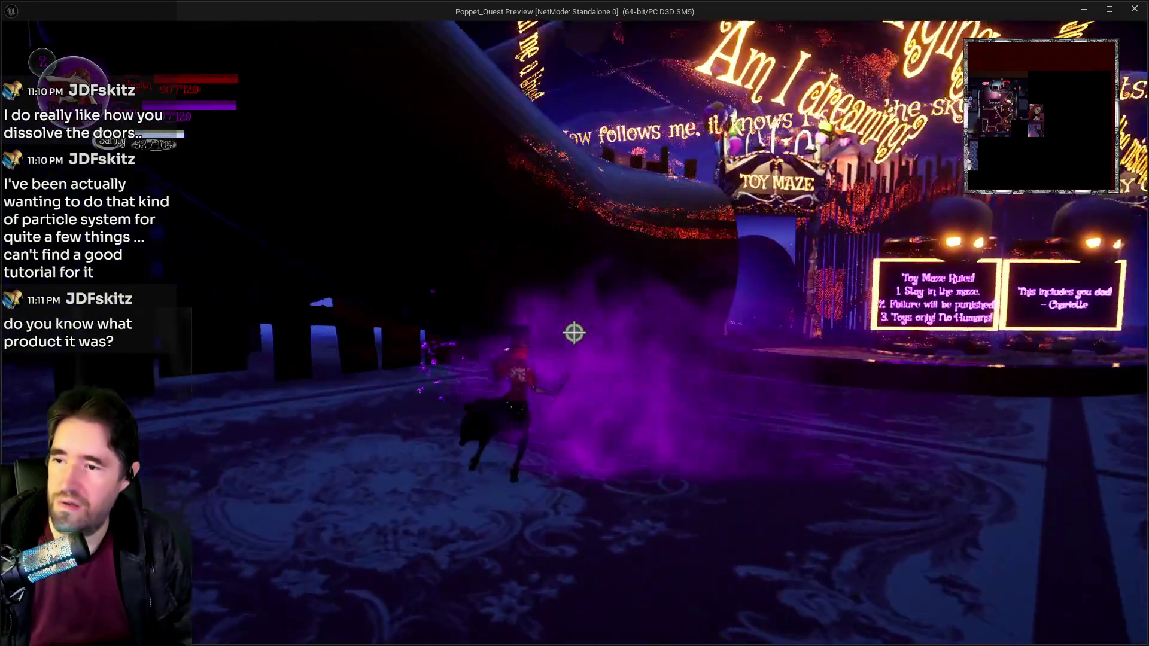
{"action": "key", "text": "s"}
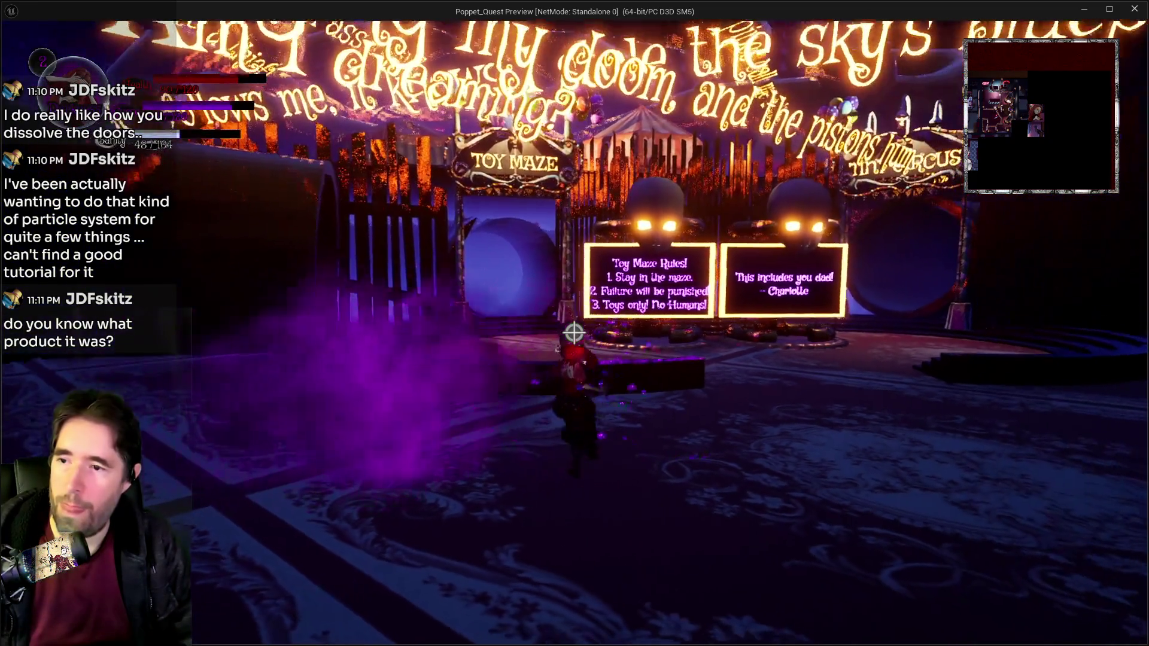
{"action": "key", "text": "w"}
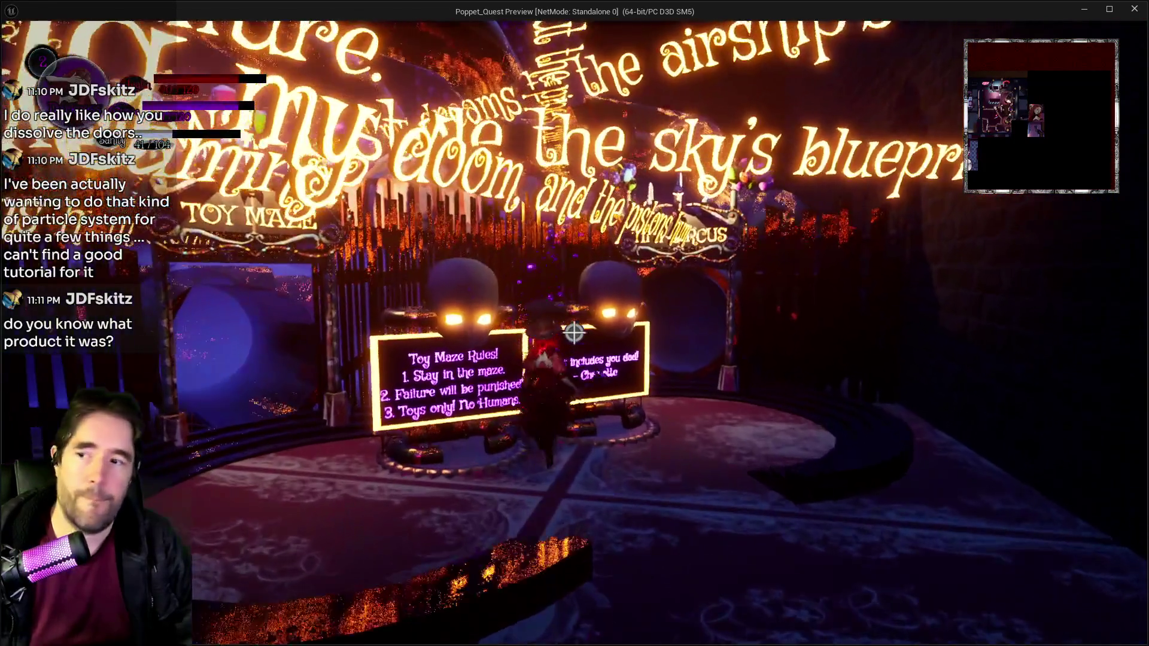
{"action": "key", "text": "Escape"}
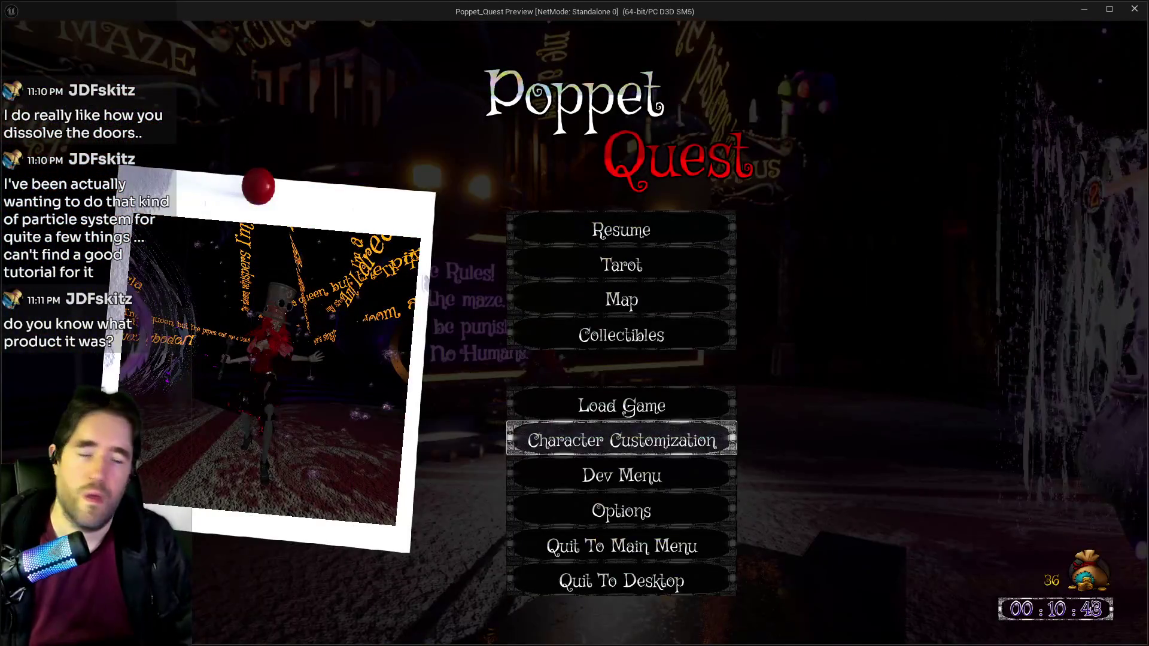
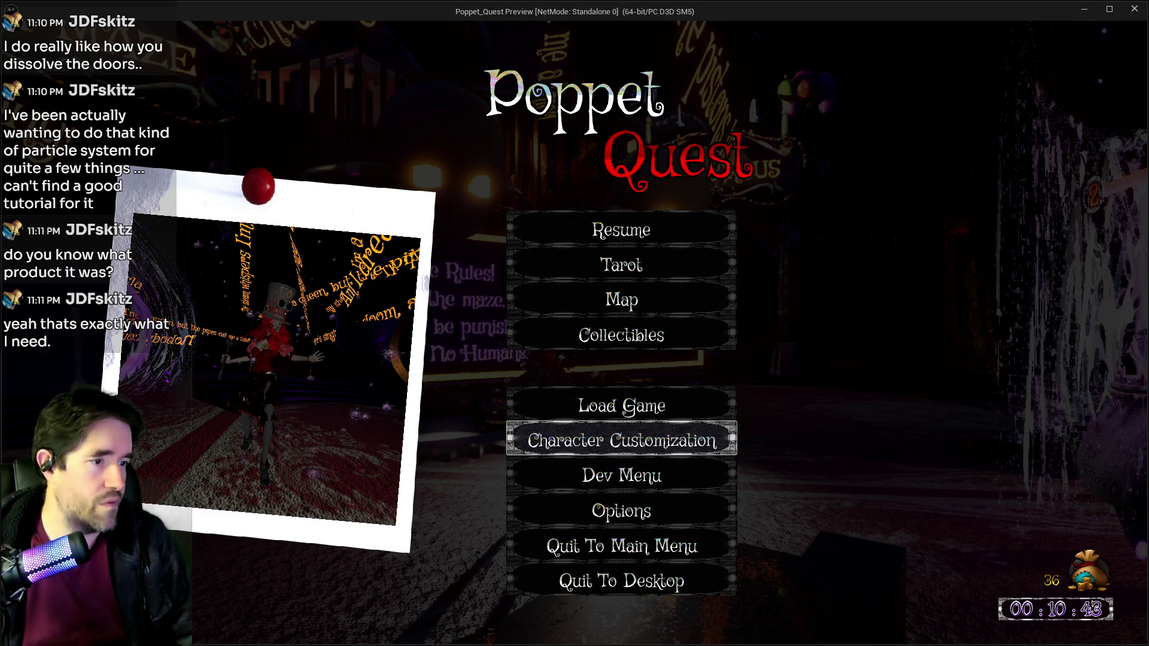
Step: Maximize the Fab launcher and copy the Magician's Library Environment and VFX Pack share link
{"action": "key", "text": "alt+Tab"}
{"action": "double_click", "coordinate": [577, 75]}
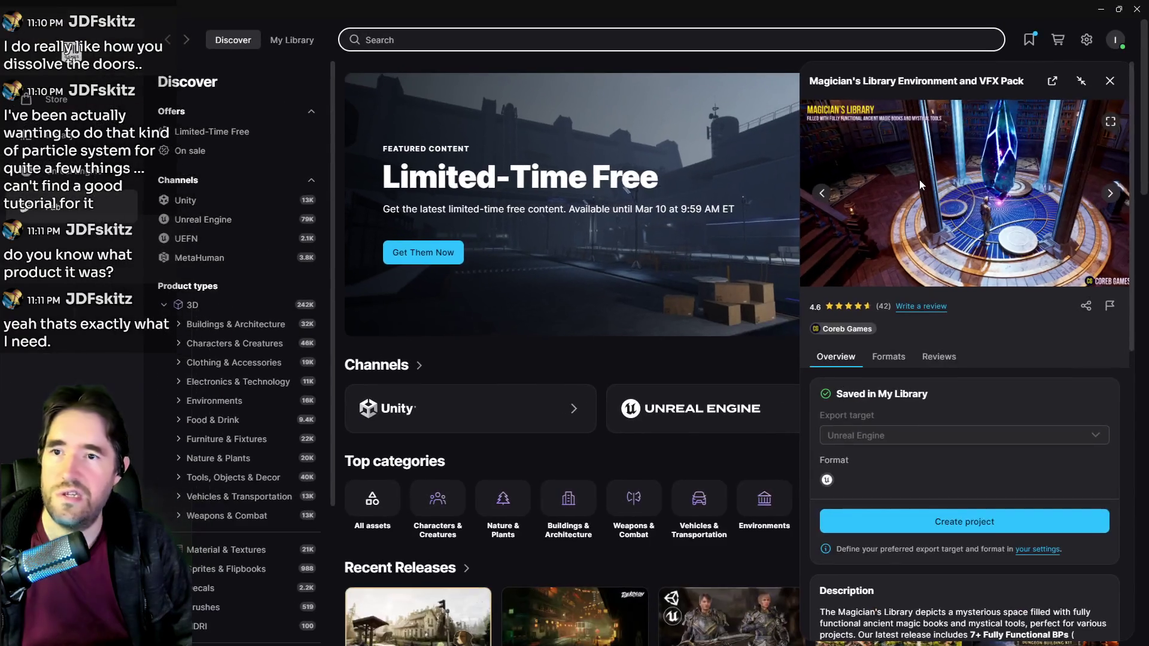
{"action": "left_click", "coordinate": [1087, 306]}
{"action": "left_click", "coordinate": [723, 339]}
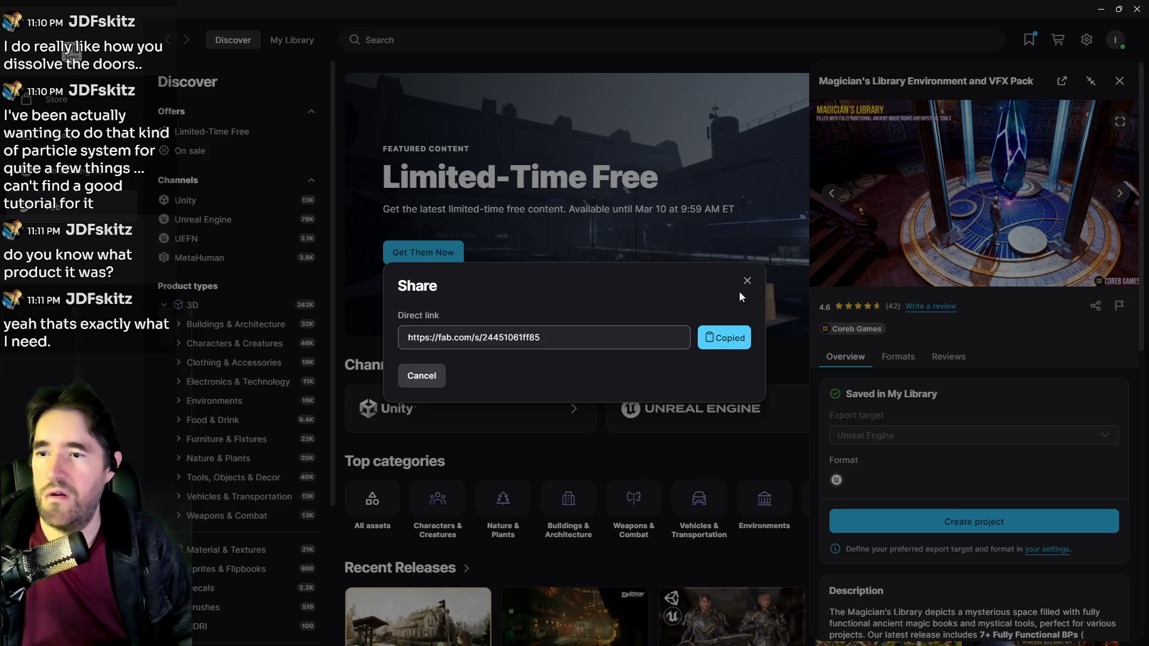
{"action": "left_click", "coordinate": [747, 281]}
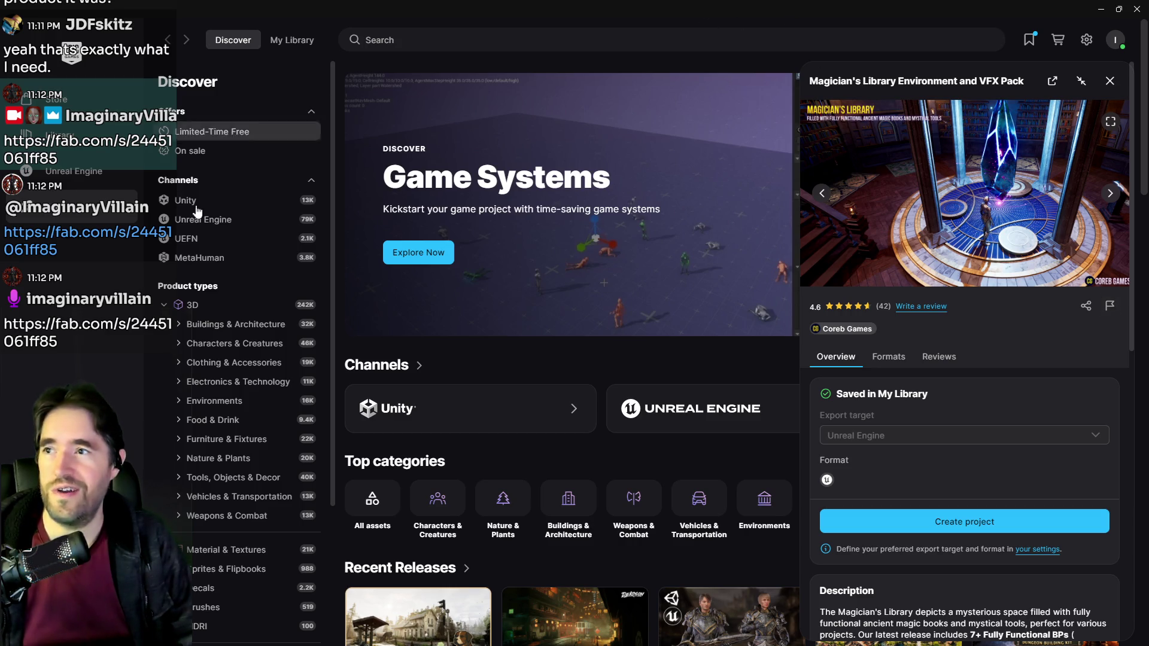
Step: Replace the magician search in the Unreal Engine library with 'dis' to find the dissolve pack
{"action": "left_click", "coordinate": [90, 179]}
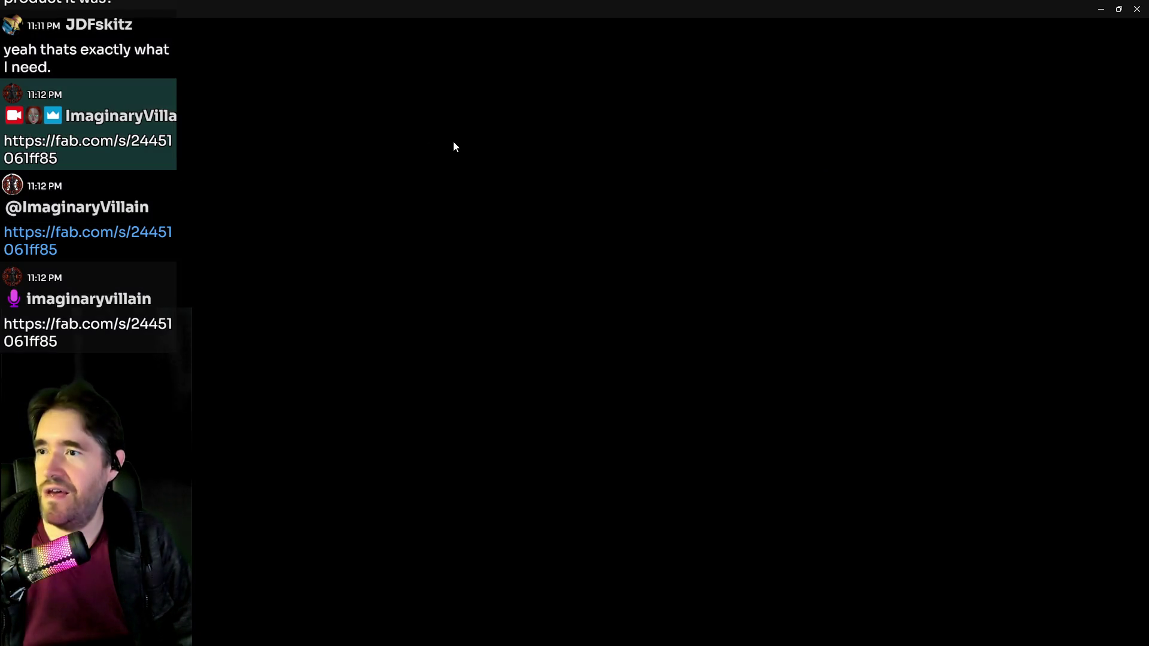
{"action": "scroll", "coordinate": [656, 414], "scroll_direction": "down", "scroll_amount": 3}
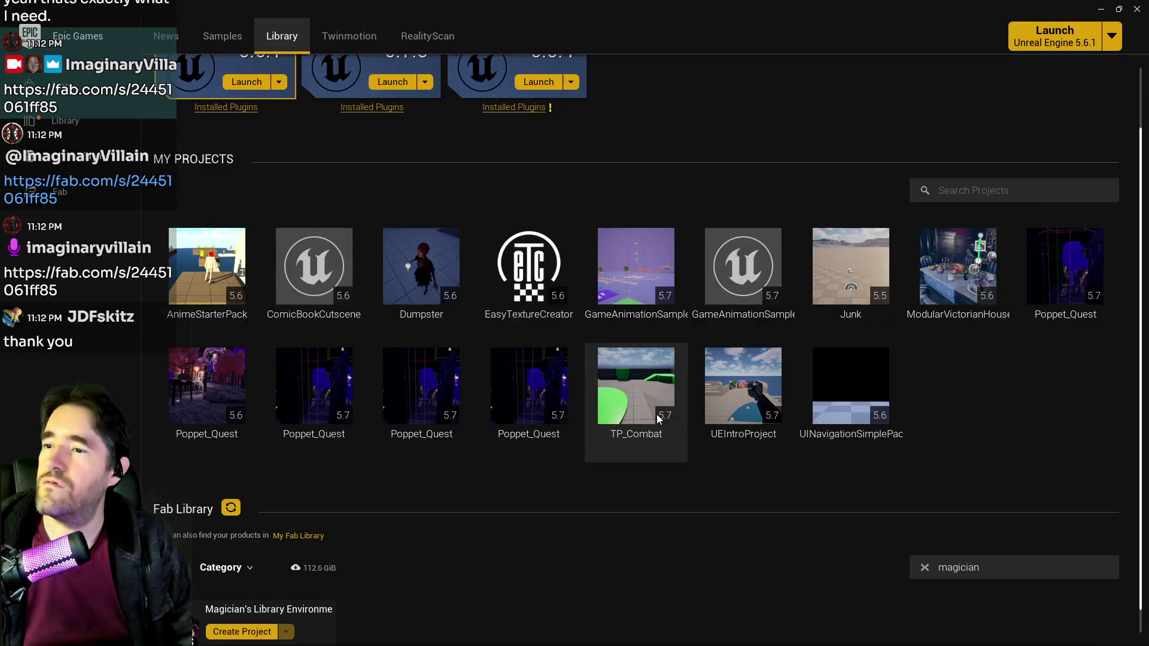
{"action": "left_click", "coordinate": [926, 539]}
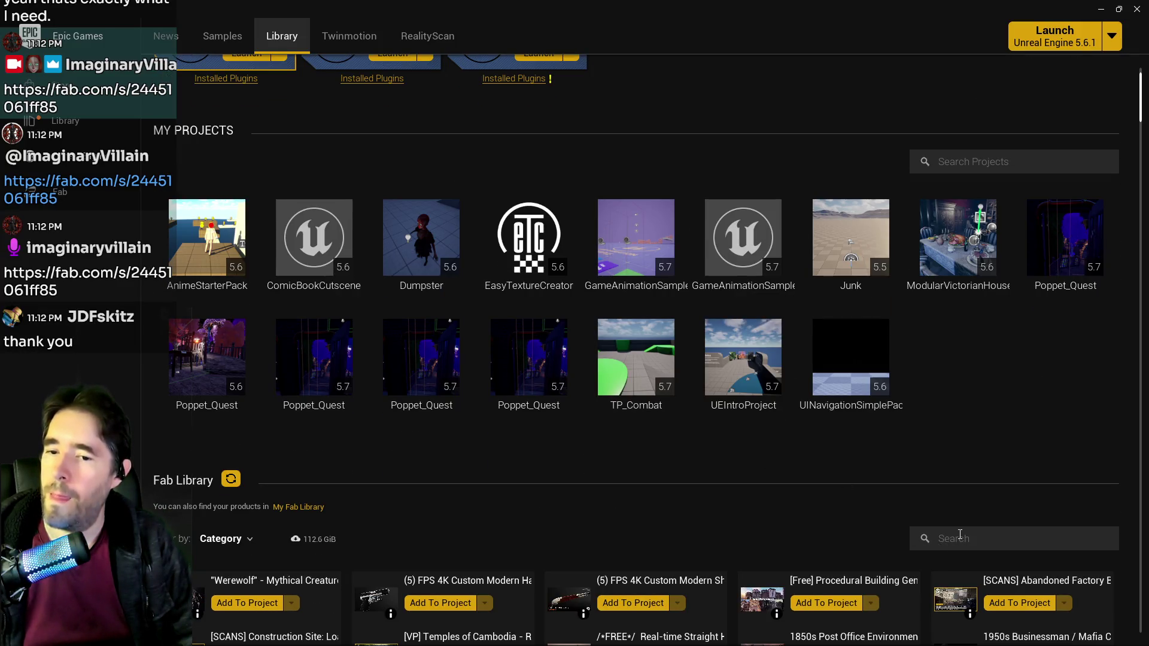
{"action": "type", "text": "dis"}
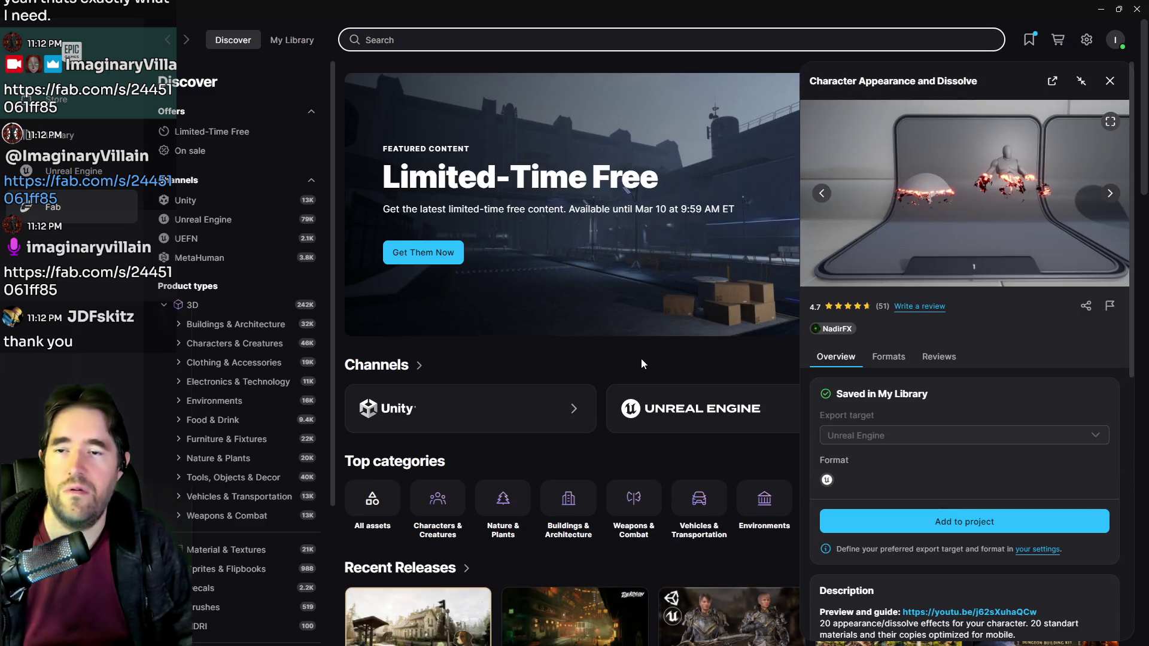
{"action": "scroll", "coordinate": [958, 409], "scroll_direction": "down", "scroll_amount": 2}
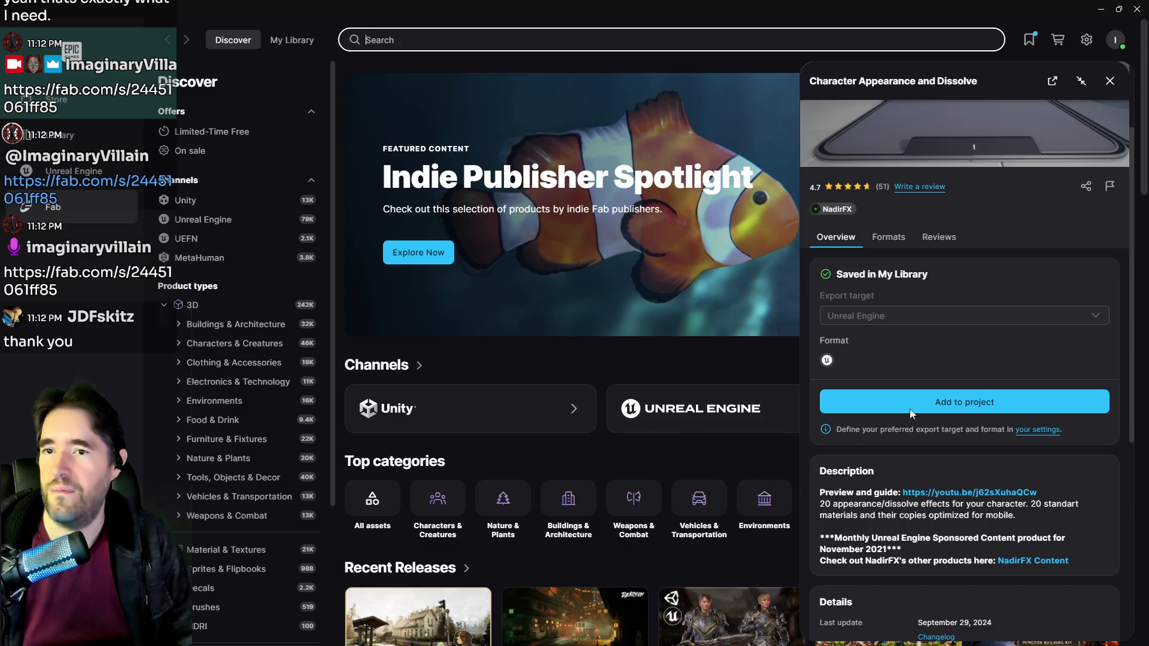
{"action": "scroll", "coordinate": [1058, 295], "scroll_direction": "up", "scroll_amount": 2}
Step: Copy the Character Appearance and Dissolve share link and minimize the launcher
{"action": "left_click", "coordinate": [1086, 306]}
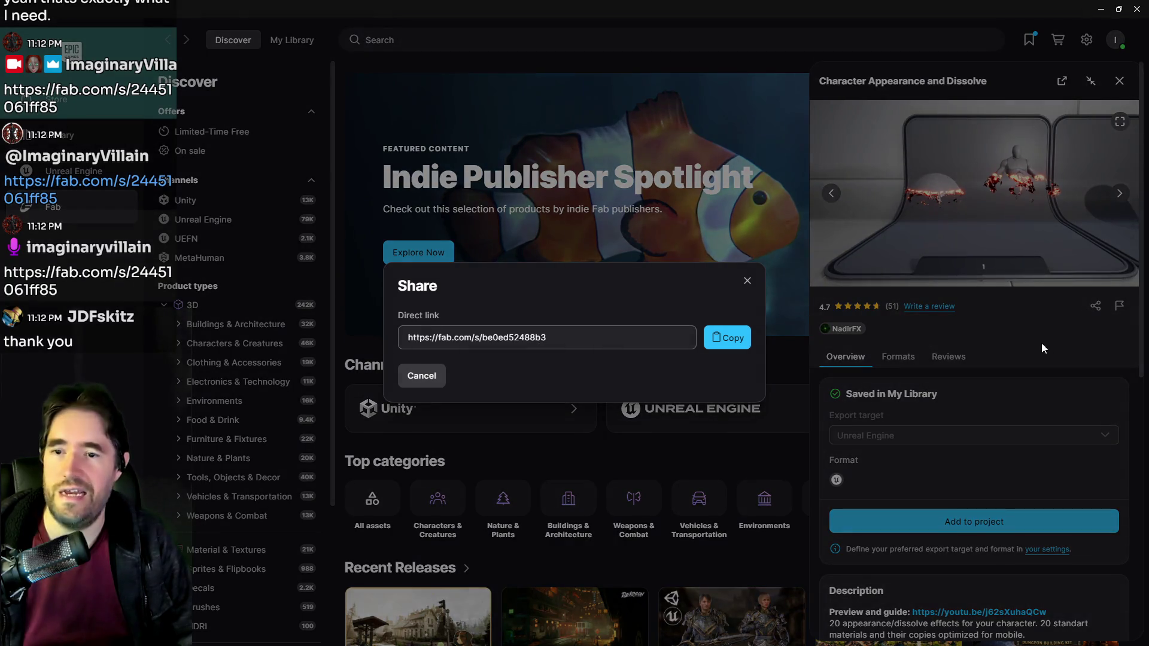
{"action": "left_click", "coordinate": [709, 346]}
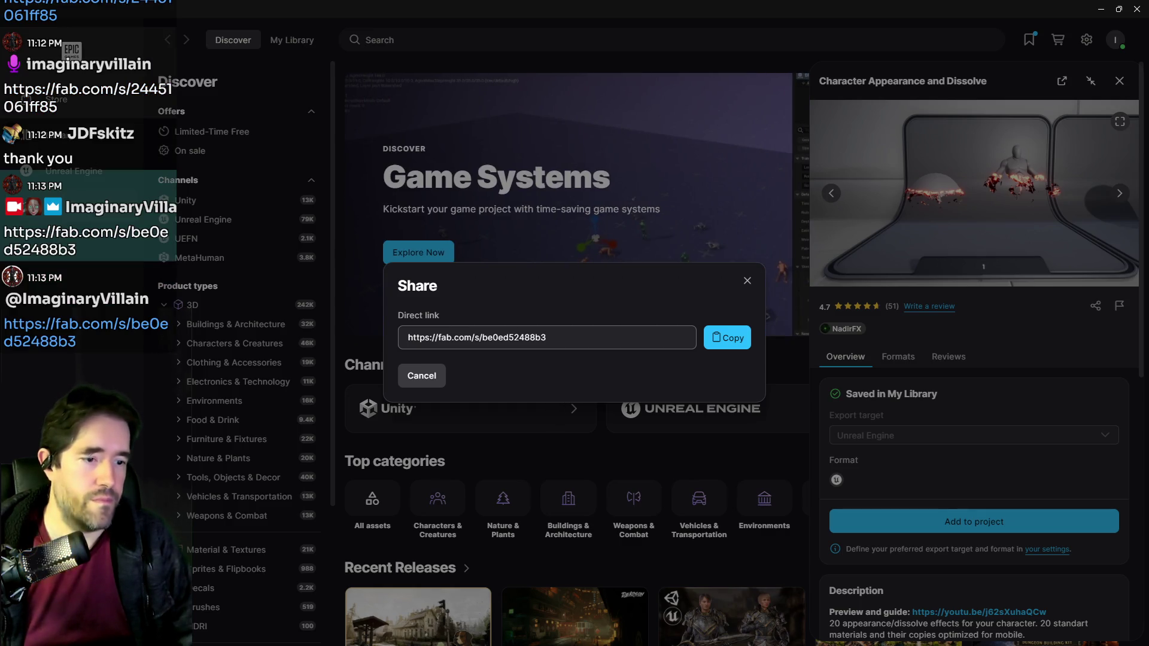
{"action": "left_click", "coordinate": [746, 282]}
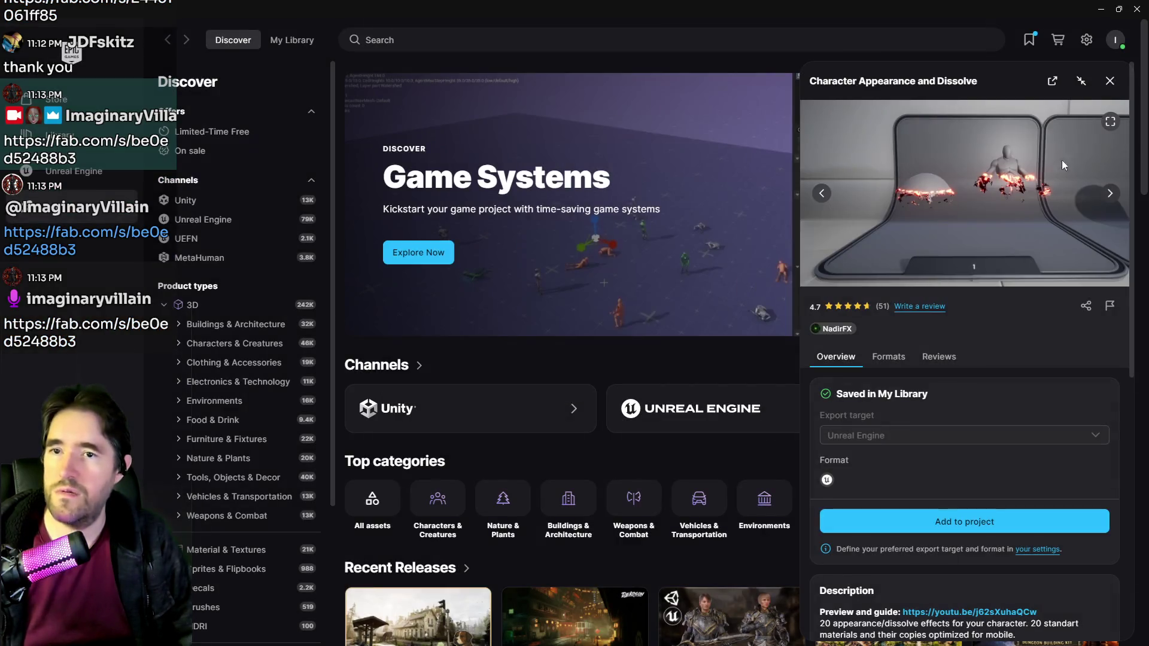
{"action": "left_click", "coordinate": [1101, 9]}
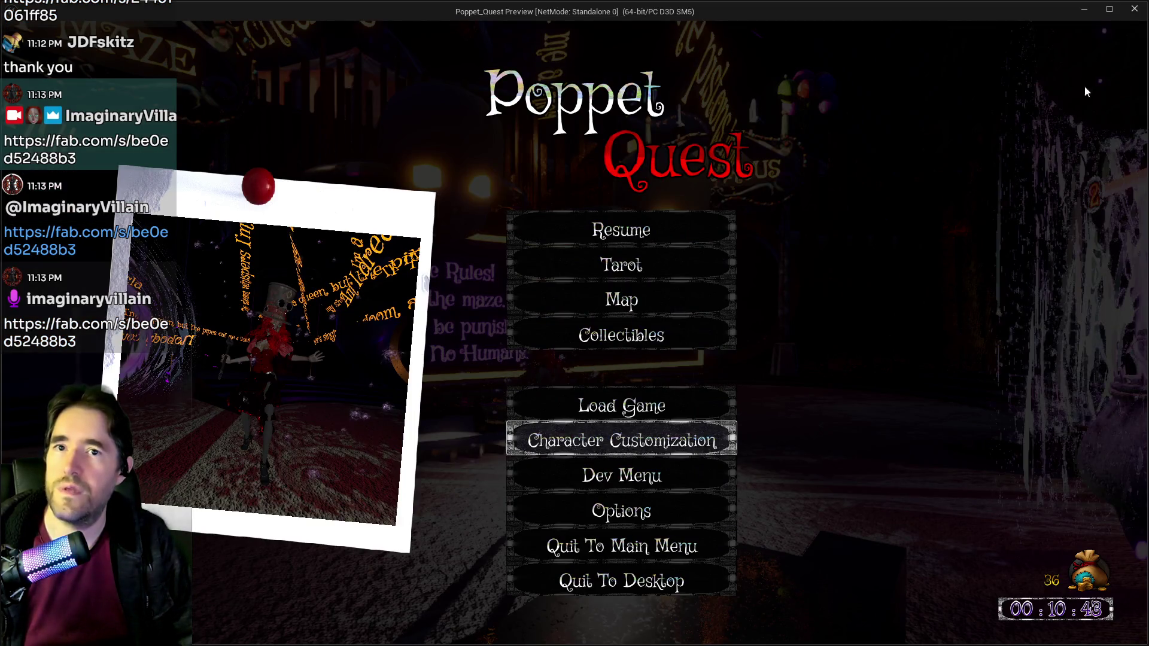
Step: Close the game preview and open the Content Browser as its own window
{"action": "left_click", "coordinate": [989, 176]}
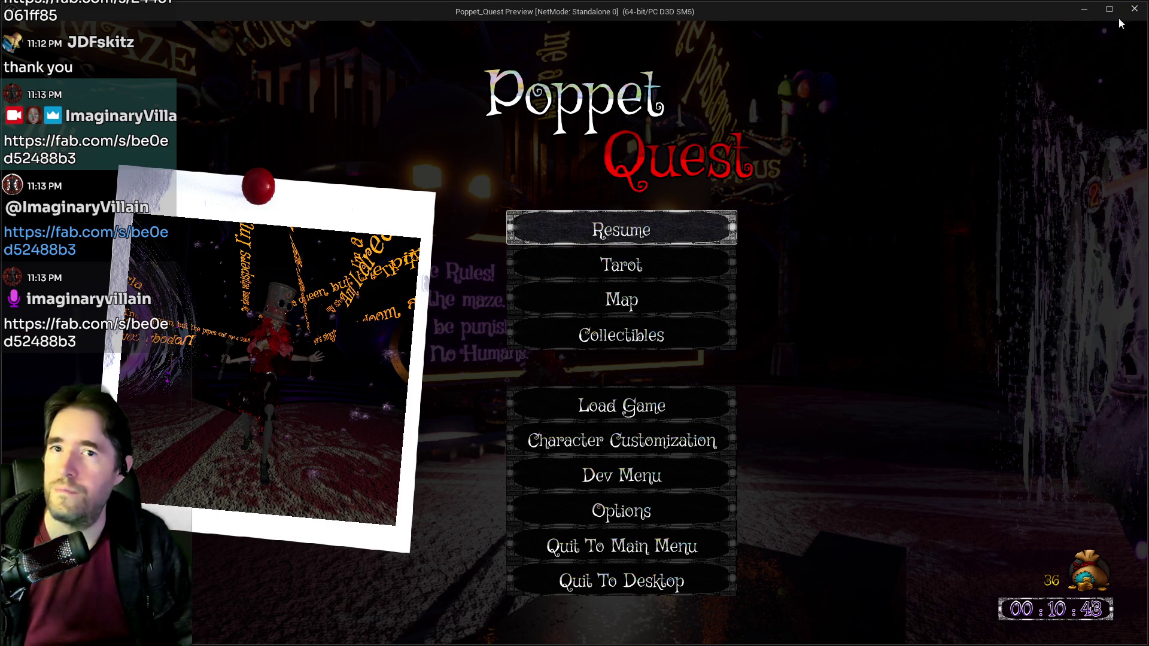
{"action": "left_click", "coordinate": [1135, 9]}
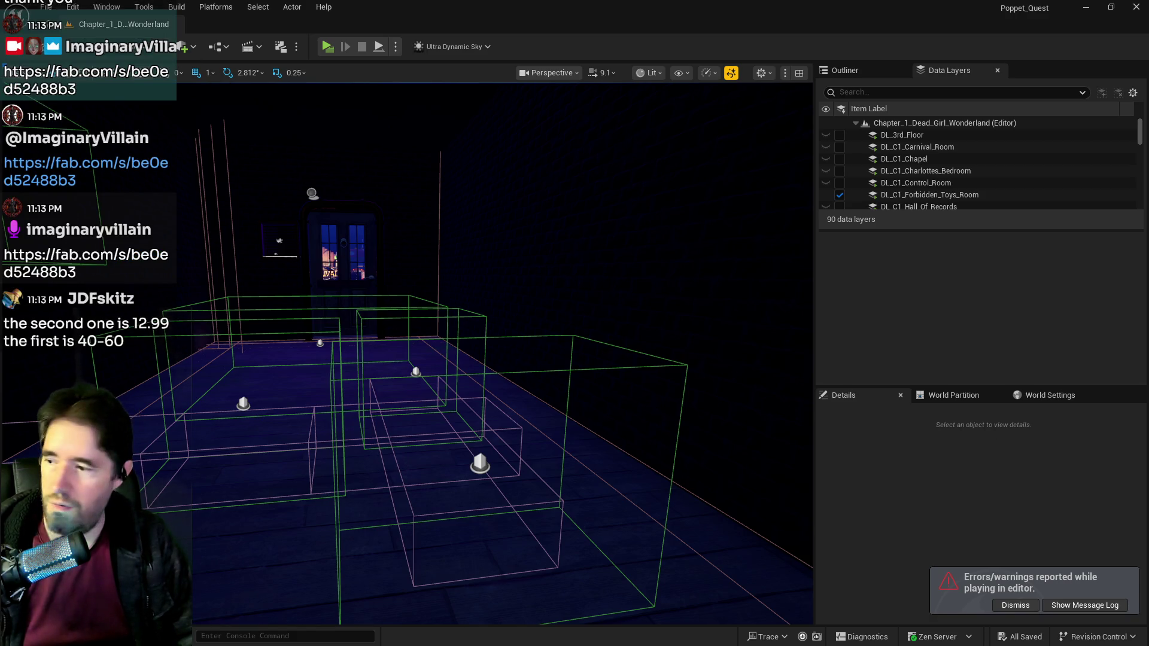
{"action": "left_click", "coordinate": [42, 636]}
{"action": "left_click", "coordinate": [42, 636]}
{"action": "left_click", "coordinate": [42, 637]}
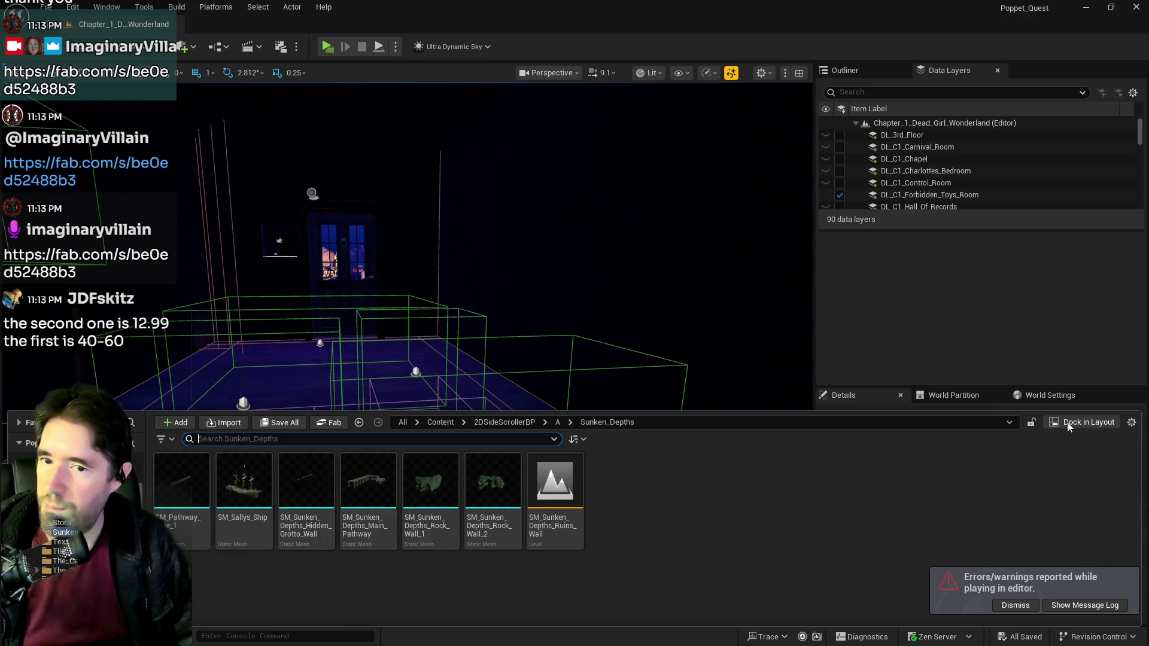
{"action": "left_click", "coordinate": [1083, 423]}
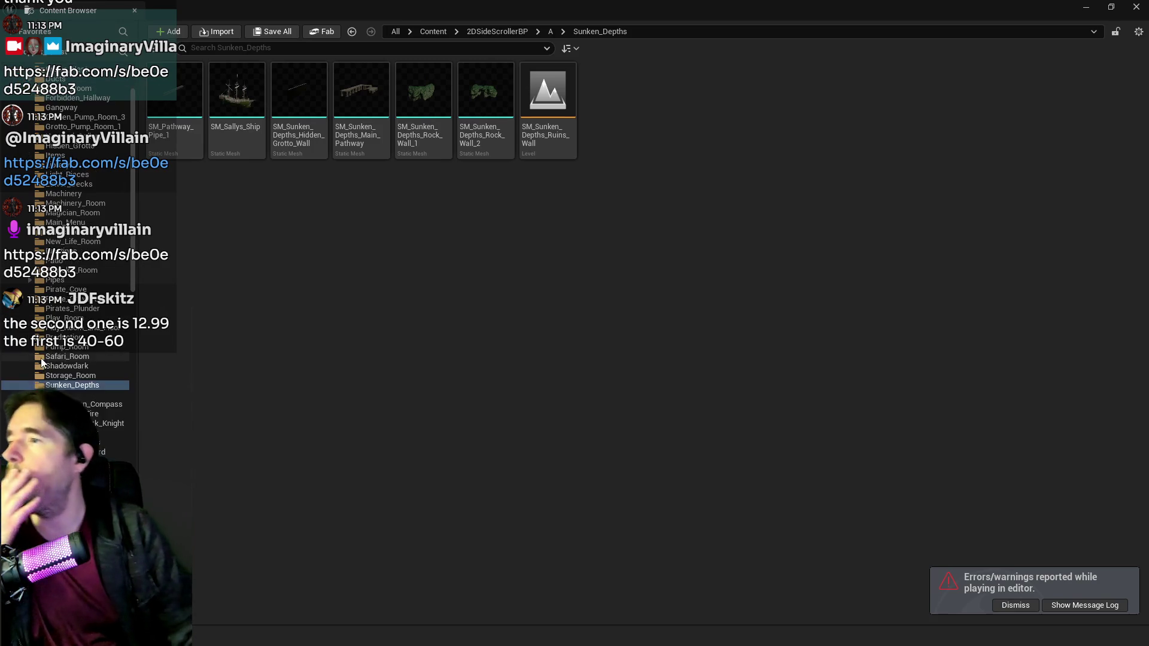
Step: Browse the dissolve pack's Standart textures and material functions folders, then the Characters folder
{"action": "scroll", "coordinate": [40, 358], "scroll_direction": "down", "scroll_amount": 8}
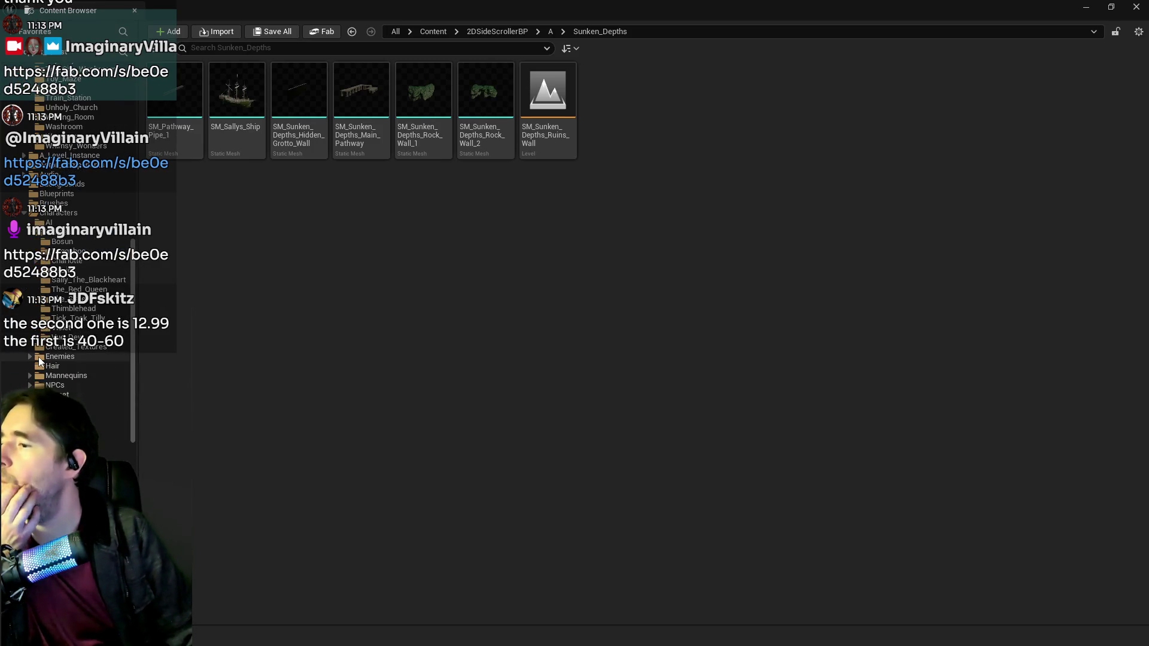
{"action": "scroll", "coordinate": [39, 358], "scroll_direction": "down", "scroll_amount": 10}
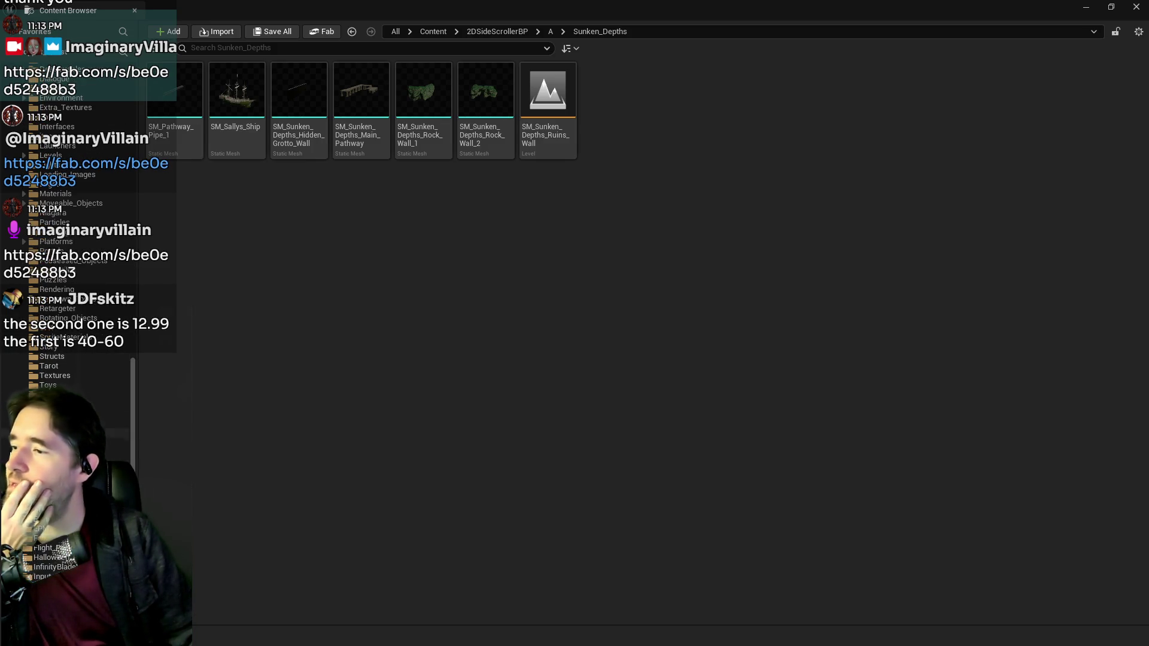
{"action": "scroll", "coordinate": [38, 357], "scroll_direction": "down", "scroll_amount": 7}
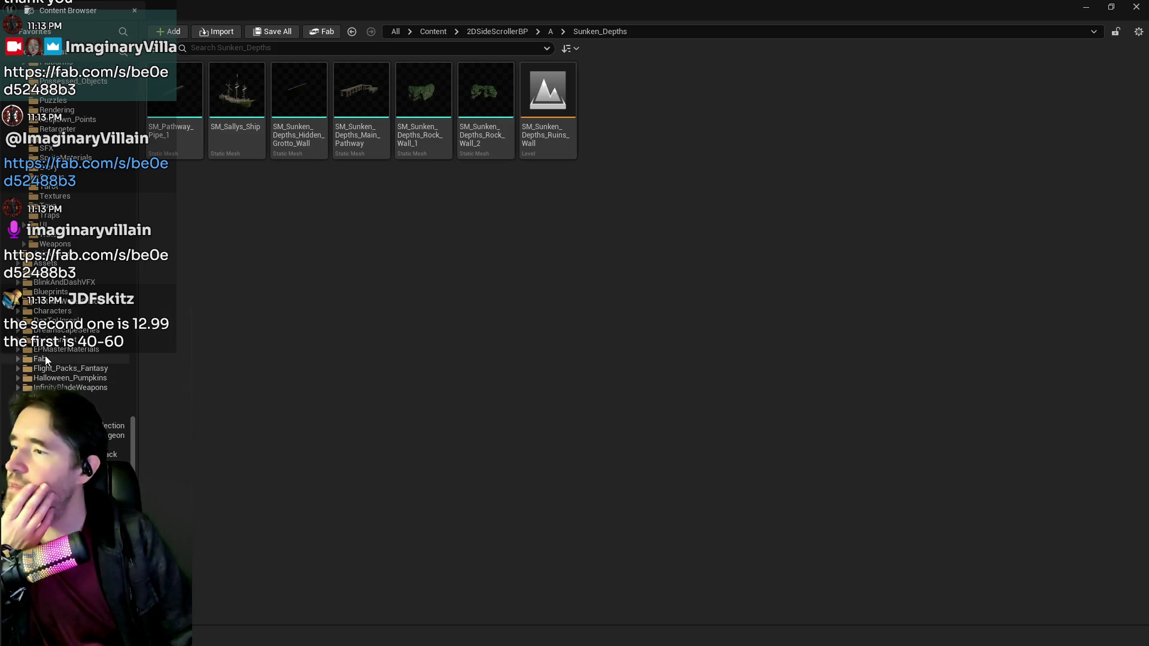
{"action": "left_click", "coordinate": [18, 311]}
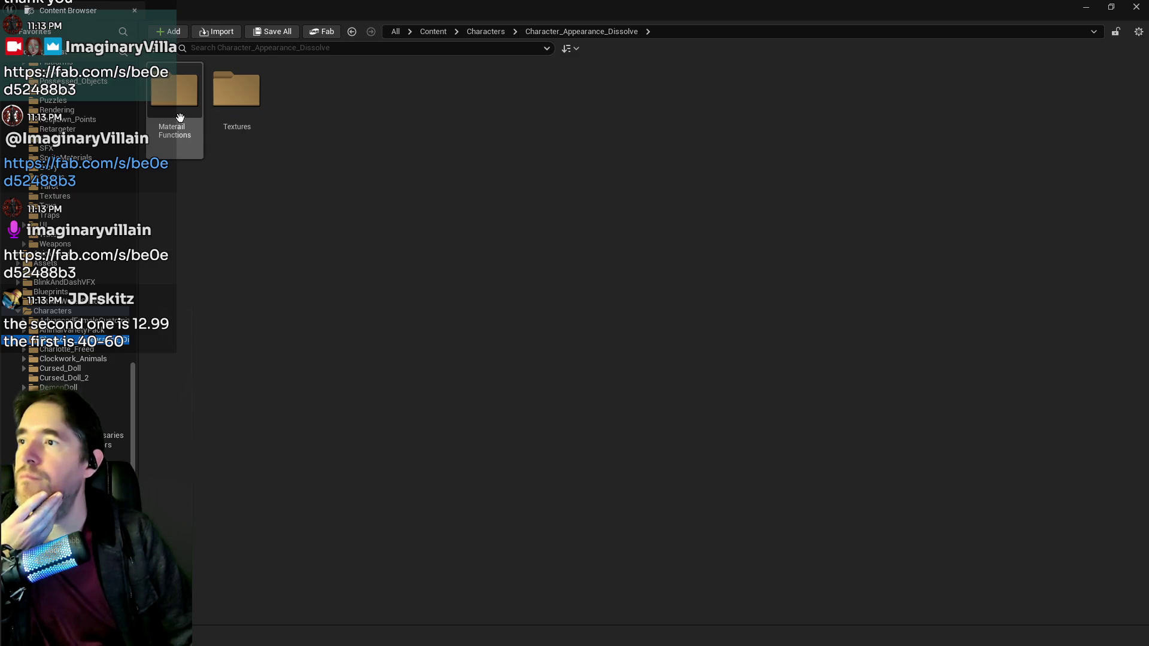
{"action": "left_click", "coordinate": [56, 358]}
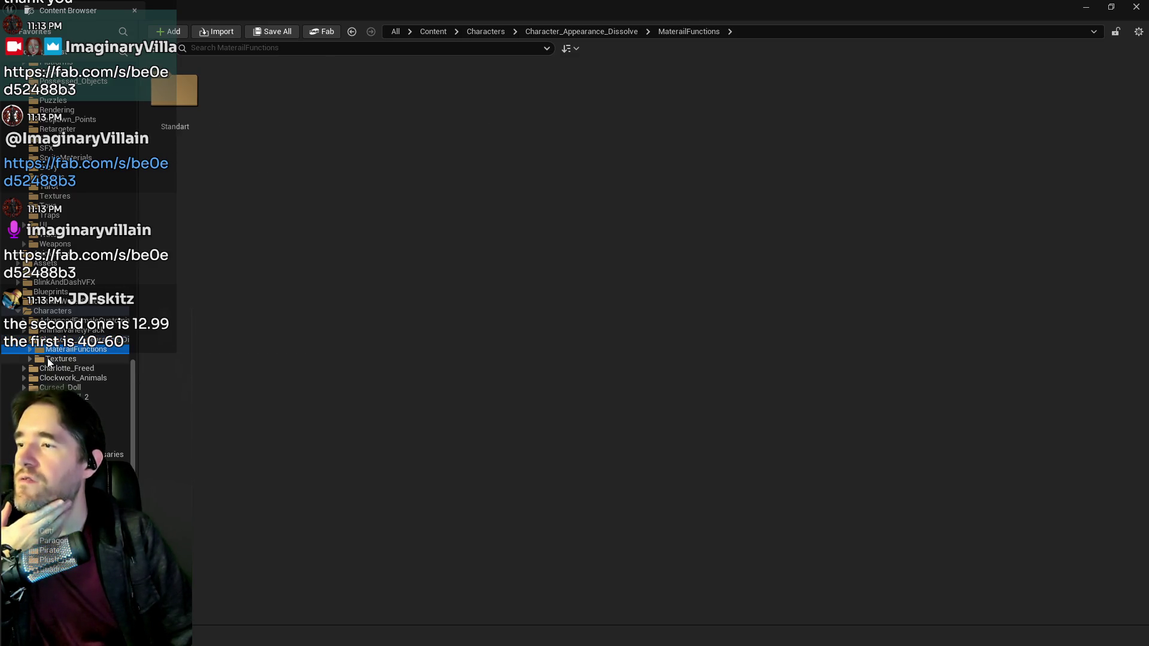
{"action": "left_click", "coordinate": [31, 360]}
{"action": "left_click", "coordinate": [43, 369]}
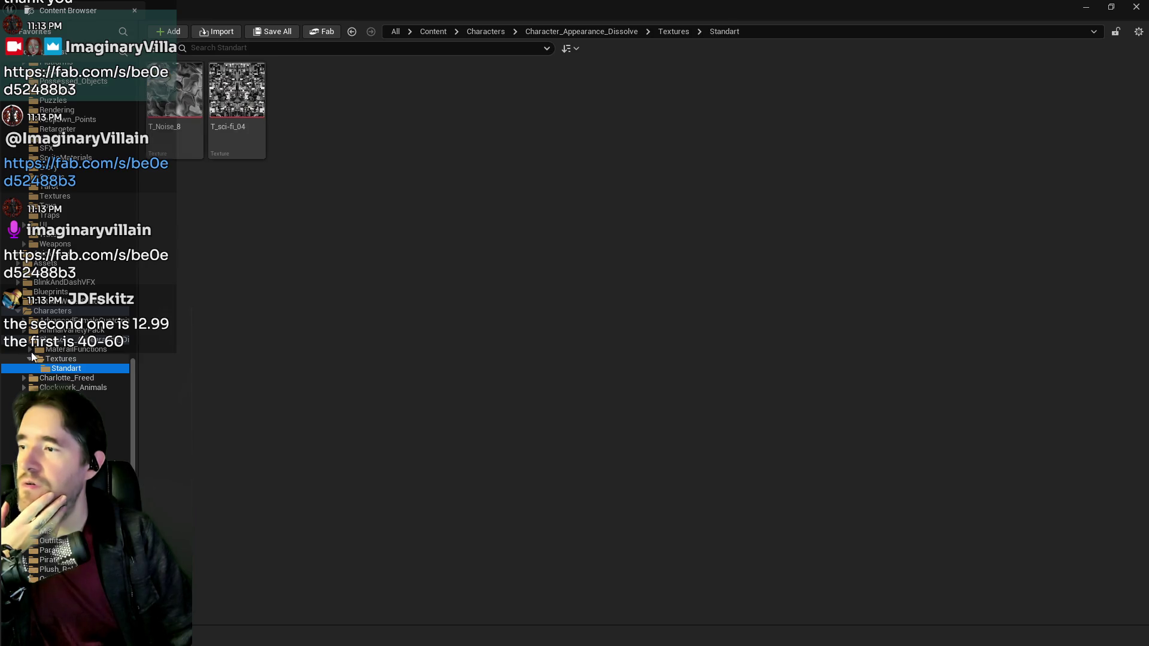
{"action": "left_click", "coordinate": [31, 350]}
{"action": "left_click", "coordinate": [47, 361]}
{"action": "left_click", "coordinate": [40, 311]}
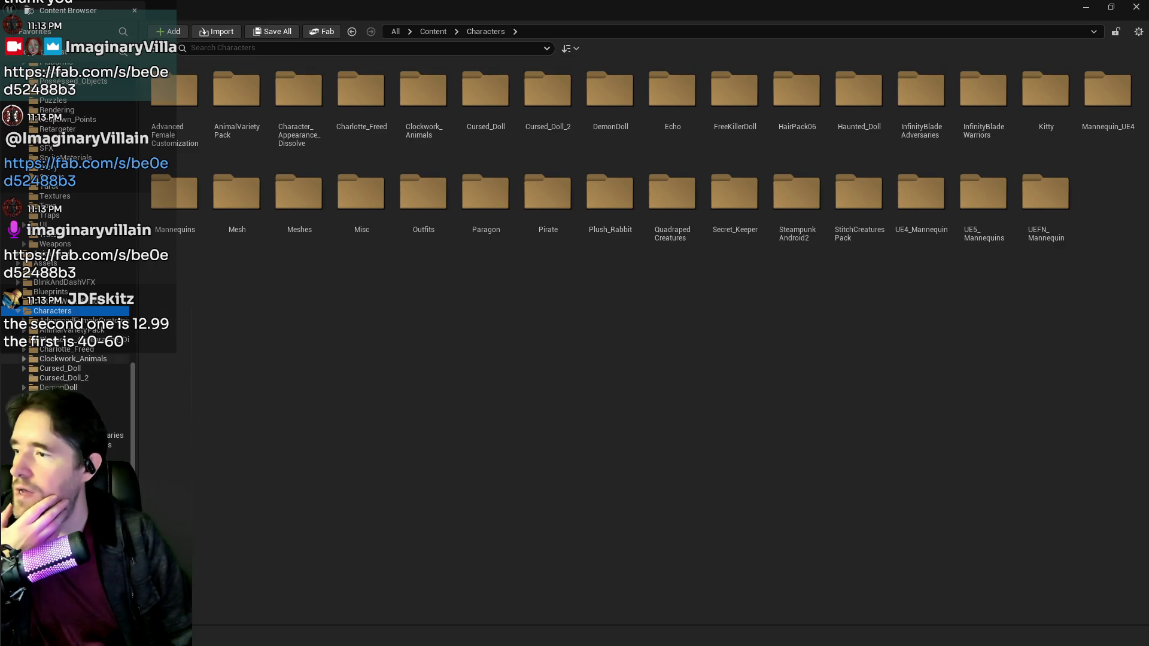
Step: Go back to Character_Appearance_Dissolve and load ExampleMap from its Maps folder
{"action": "scroll", "coordinate": [26, 346], "scroll_direction": "down", "scroll_amount": 5}
{"action": "scroll", "coordinate": [26, 346], "scroll_direction": "down", "scroll_amount": 1}
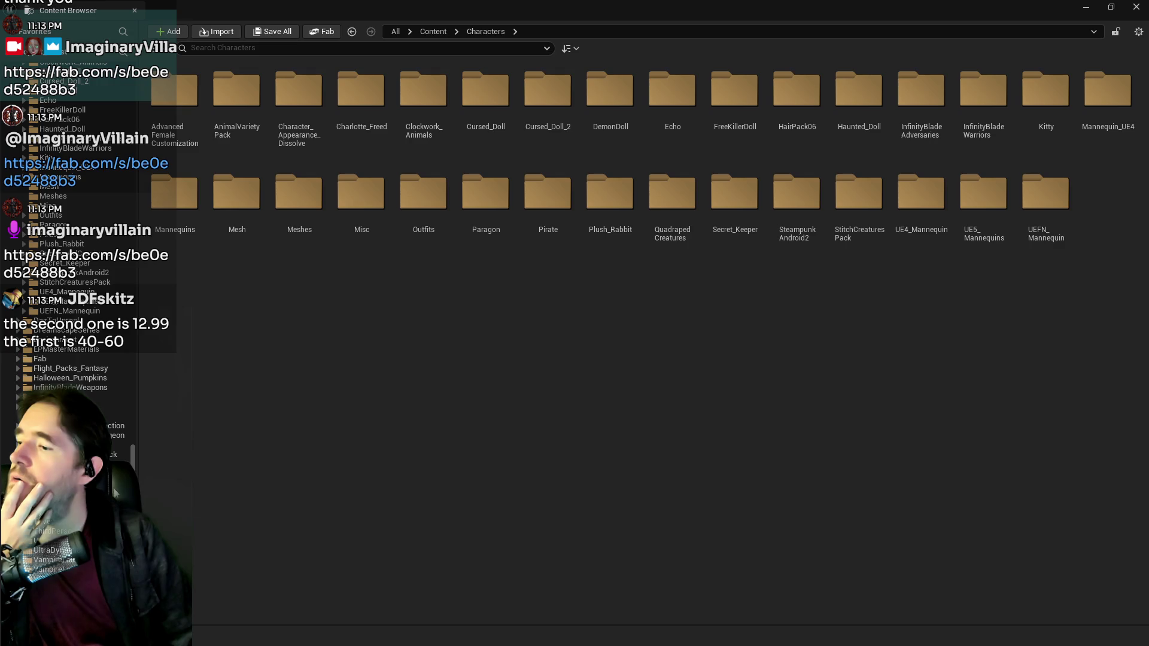
{"action": "scroll", "coordinate": [26, 346], "scroll_direction": "up", "scroll_amount": 2}
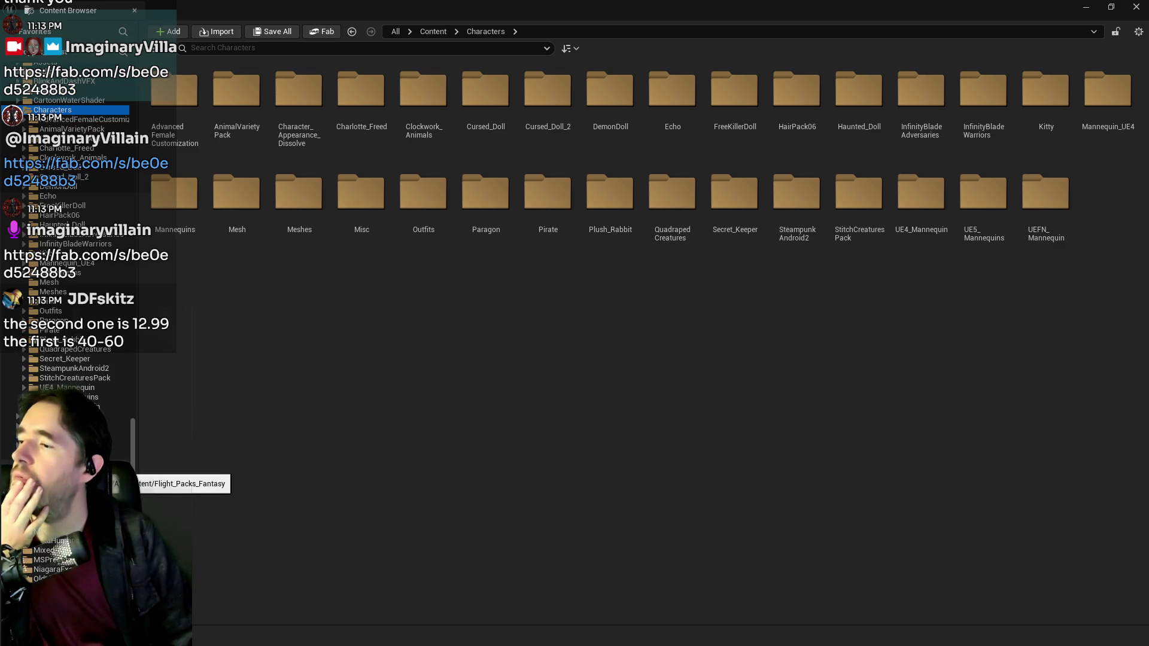
{"action": "scroll", "coordinate": [96, 463], "scroll_direction": "down", "scroll_amount": 8}
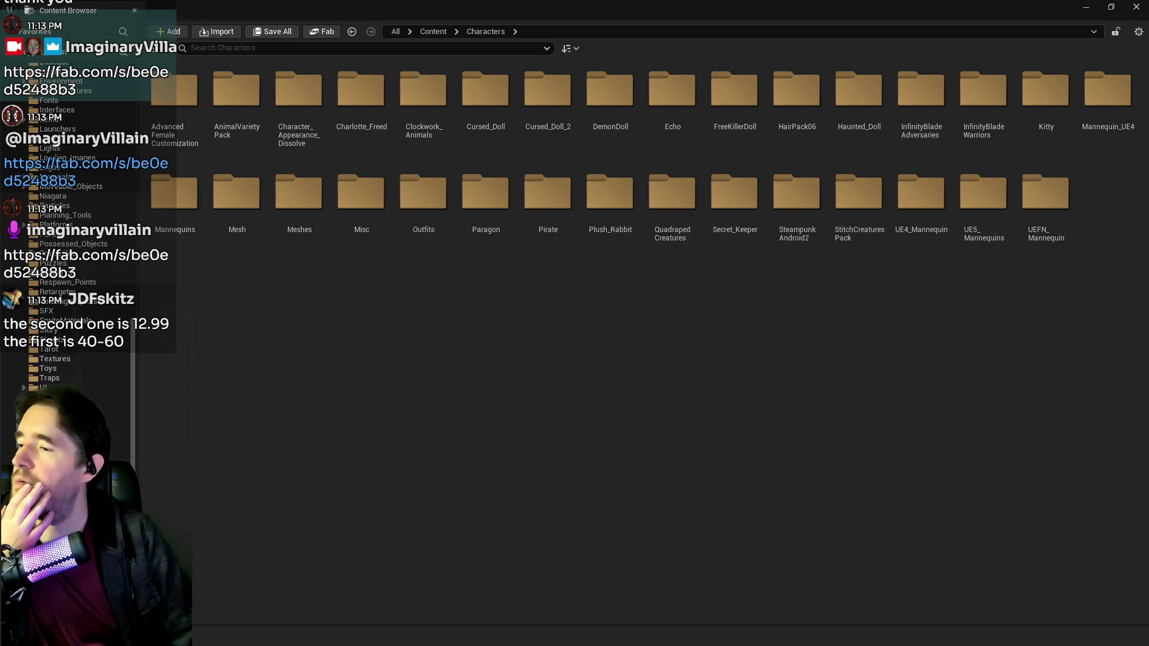
{"action": "scroll", "coordinate": [72, 360], "scroll_direction": "down", "scroll_amount": 3}
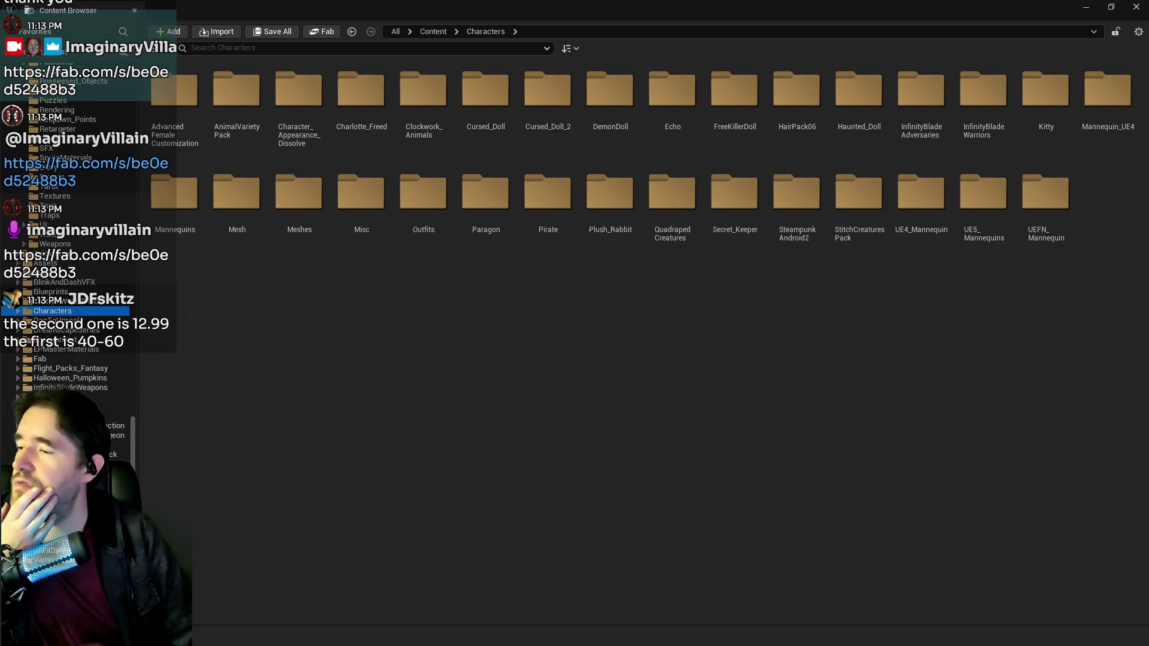
{"action": "scroll", "coordinate": [65, 269], "scroll_direction": "down", "scroll_amount": 2}
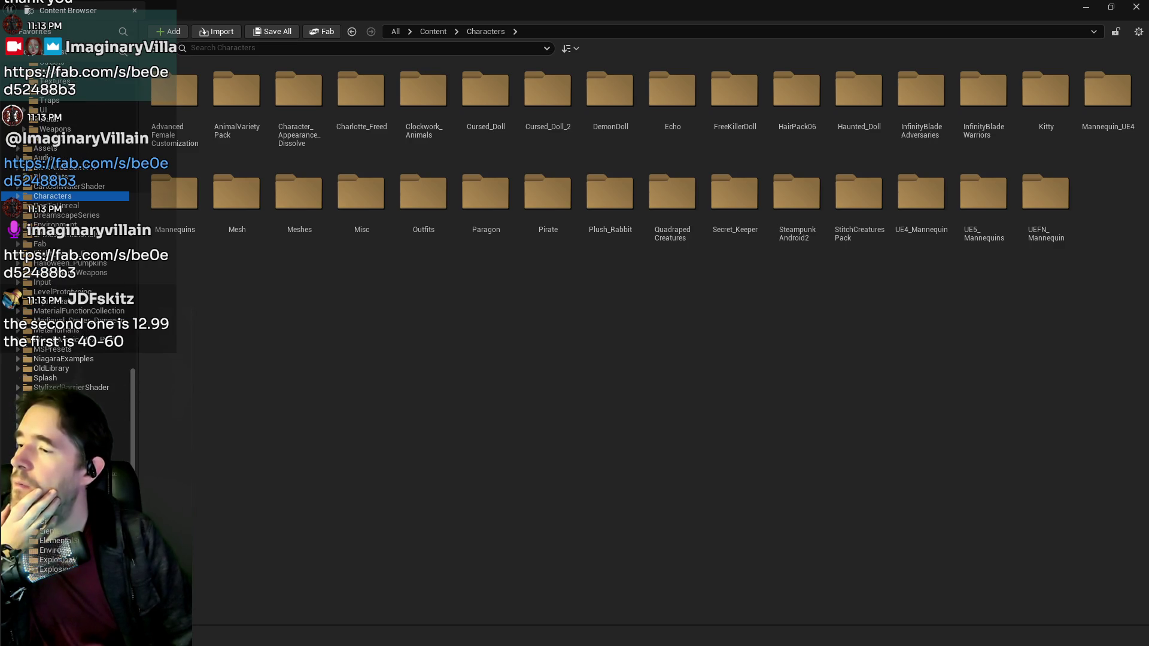
{"action": "key", "text": "alt+Left"}
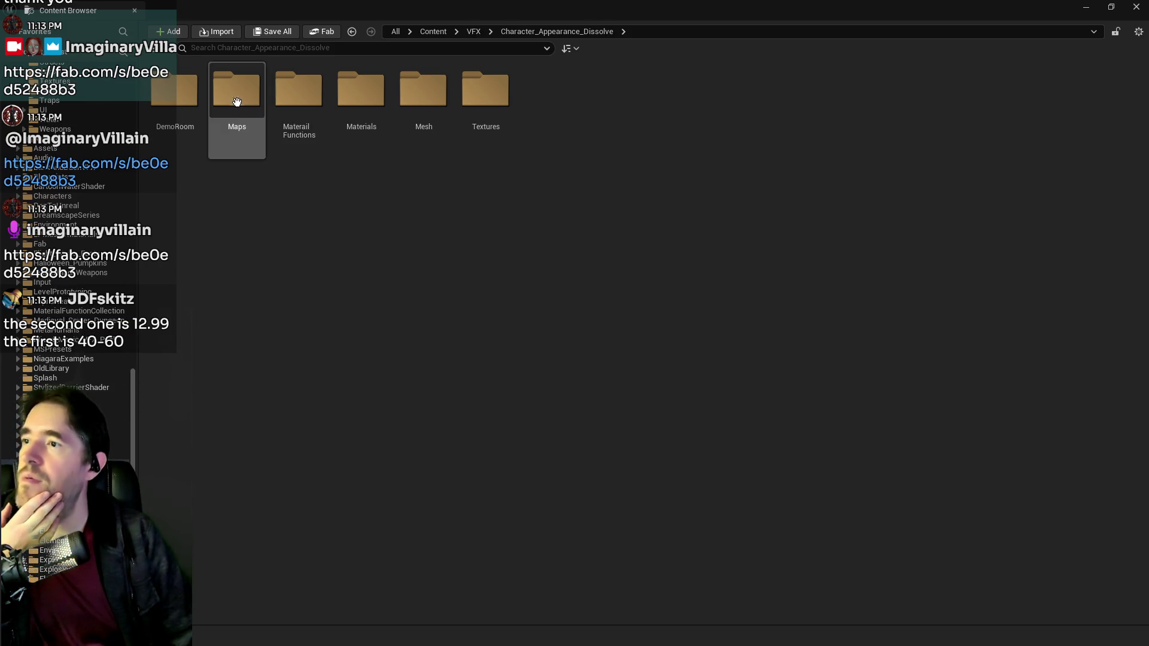
{"action": "double_click", "coordinate": [237, 102]}
{"action": "double_click", "coordinate": [173, 95]}
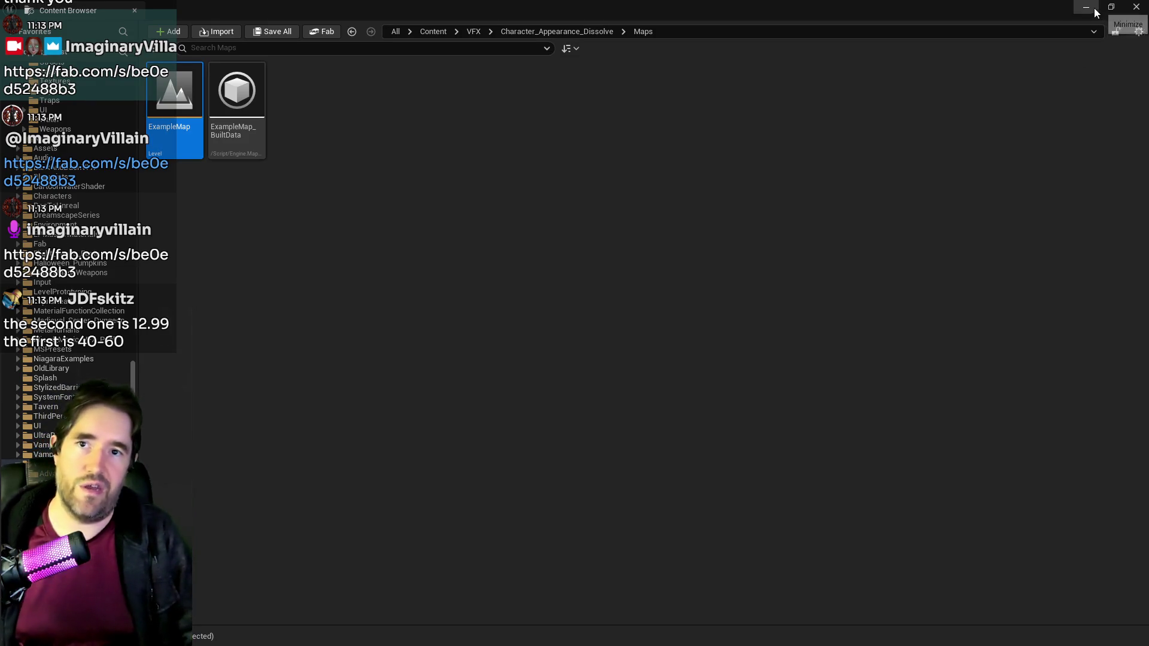
Step: Hide the Content Browser, face down the corridor and start a game preview
{"action": "left_click", "coordinate": [1094, 9]}
{"action": "mouse_move", "coordinate": [564, 224]}
{"action": "left_mouse_down"}
{"action": "mouse_move", "coordinate": [479, 180]}
{"action": "mouse_move", "coordinate": [399, 65]}
{"action": "left_mouse_up"}
{"action": "left_click", "coordinate": [326, 47]}
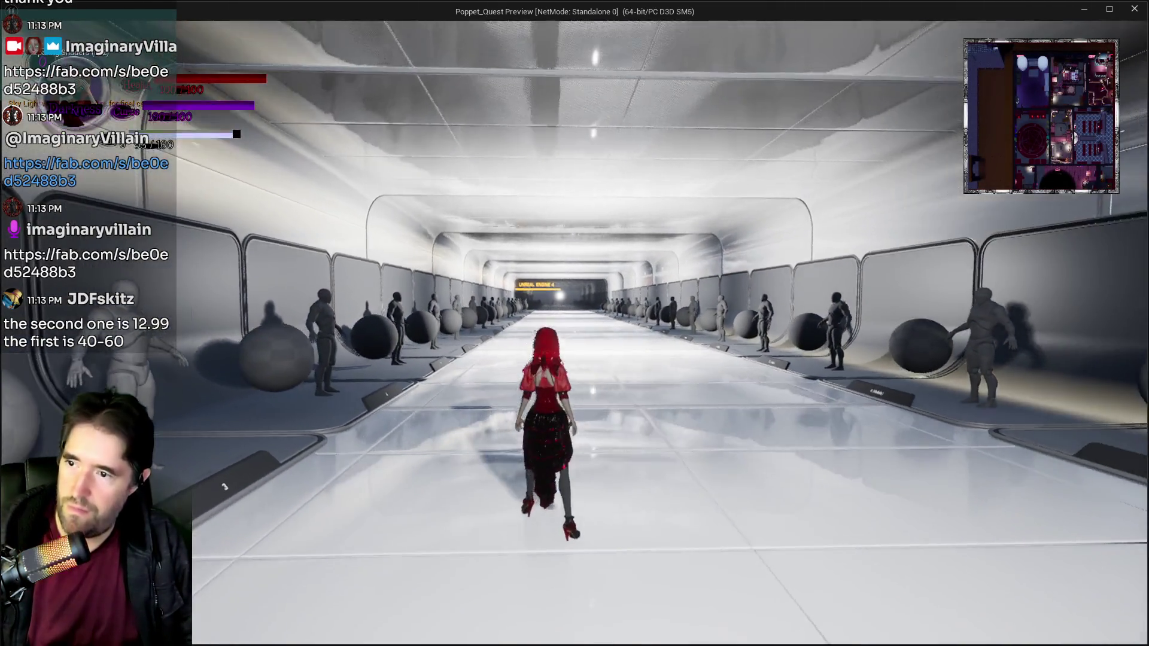
{"action": "key", "text": "Tab"}
{"action": "key", "text": "Tab"}
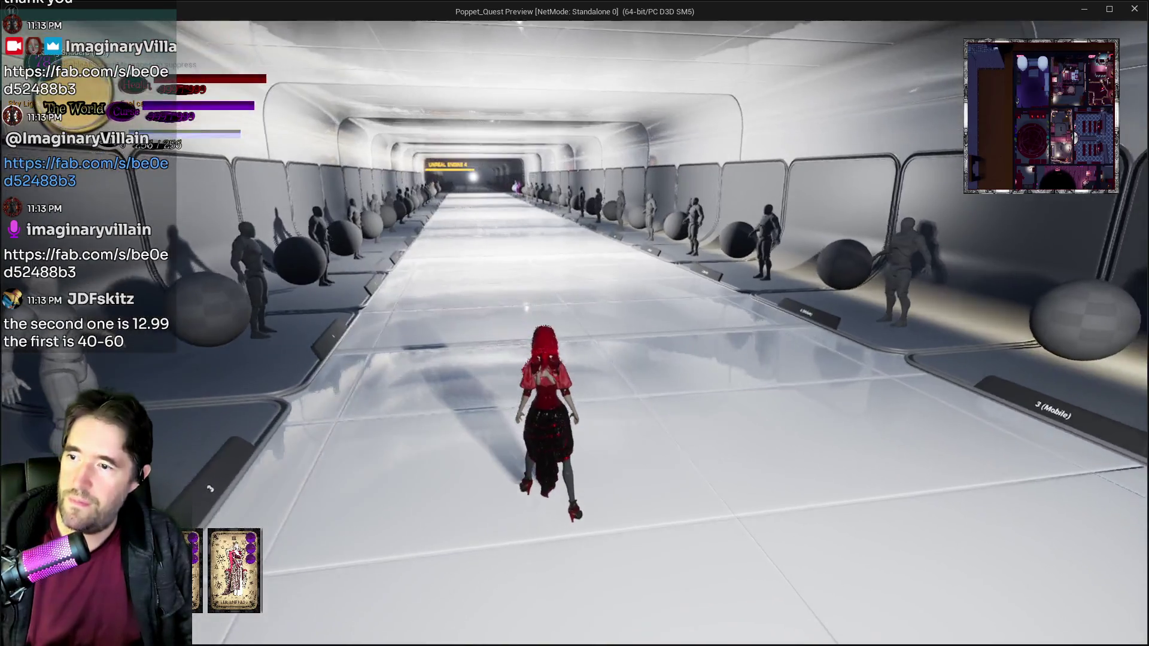
Step: Run Poppet along the corridor, jumping and steering between the mannequins and wall exhibits
{"action": "key", "text": "s"}
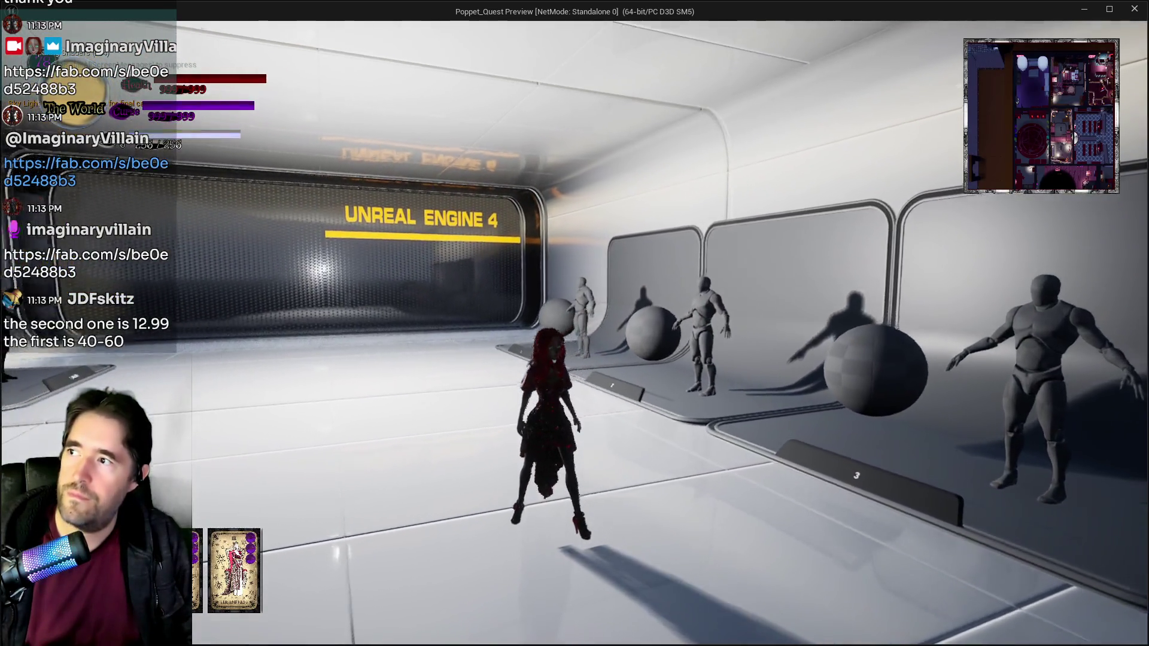
{"action": "key", "text": "w"}
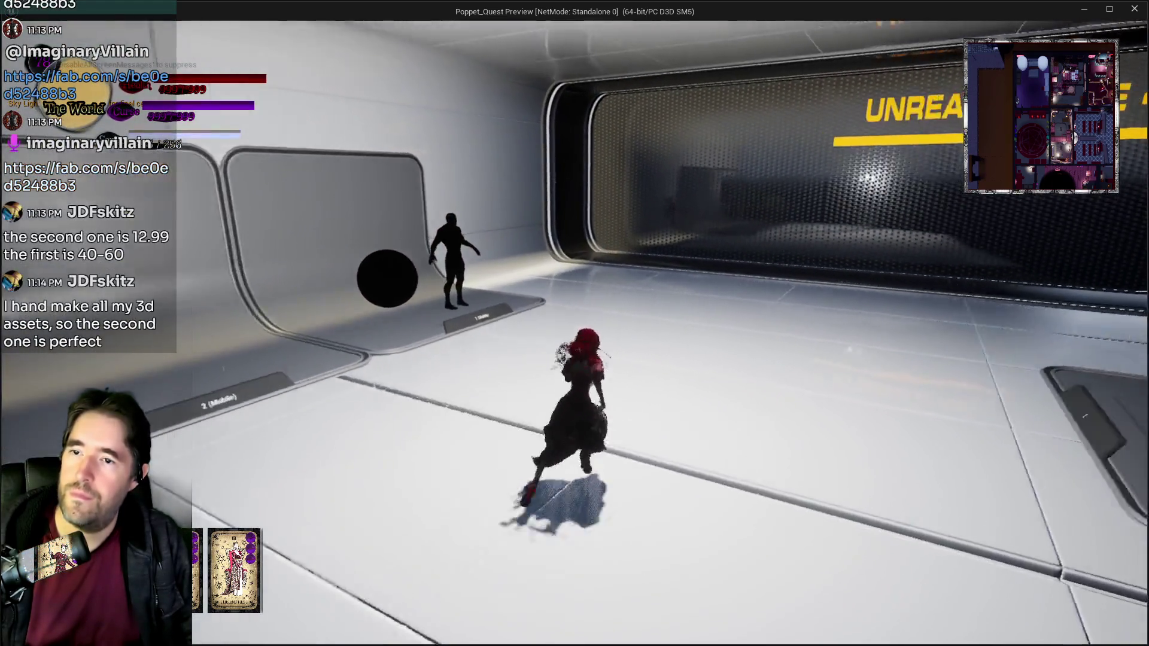
{"action": "key", "text": "space"}
{"action": "key", "text": "w"}
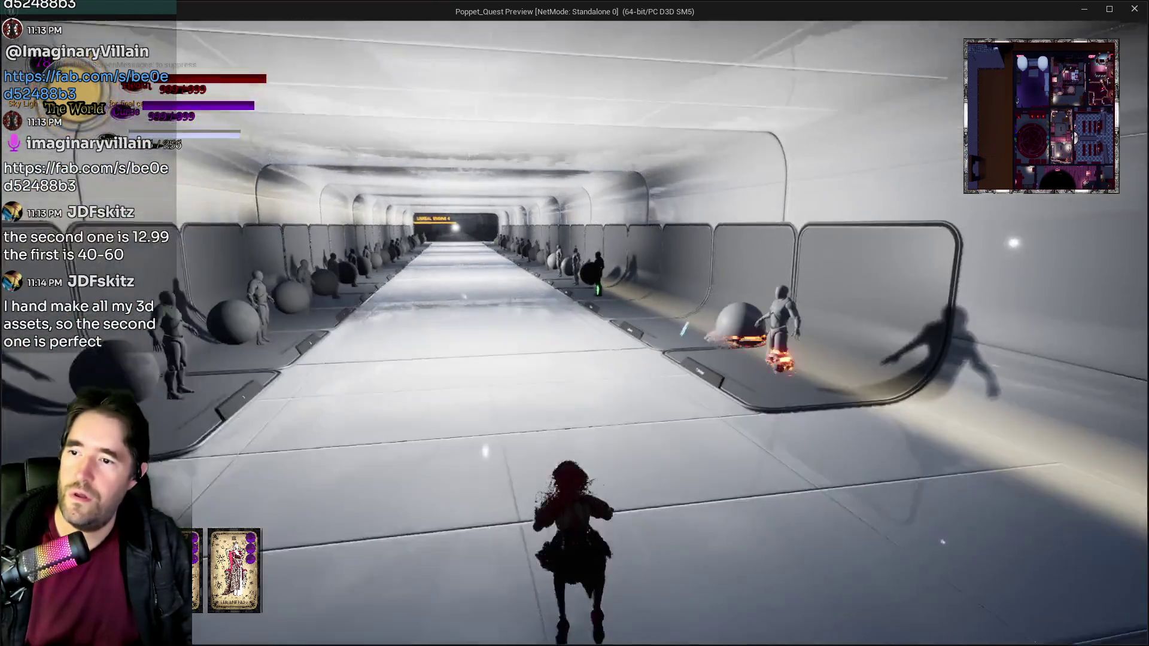
{"action": "key", "text": "d"}
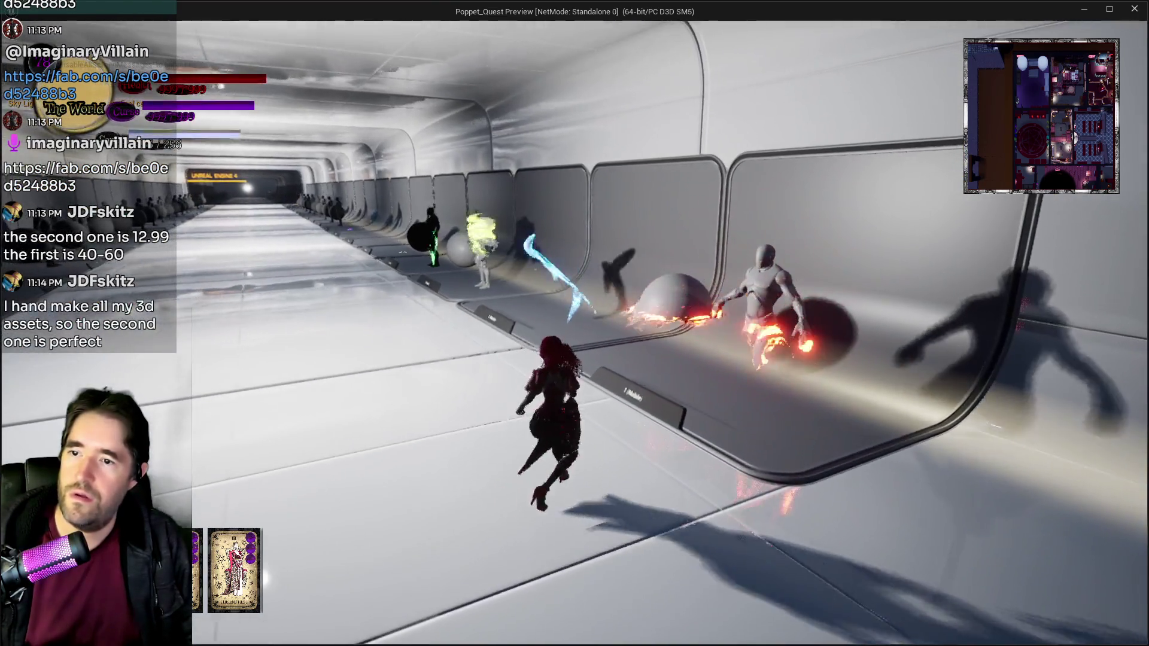
{"action": "key", "text": "a"}
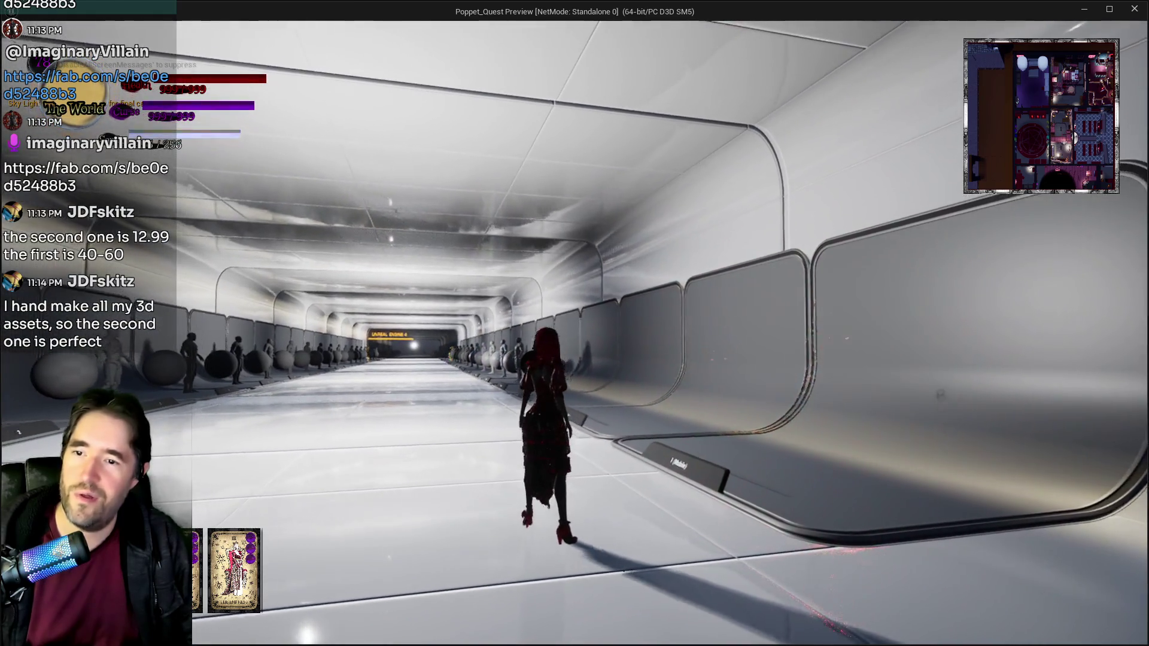
{"action": "key", "text": "d"}
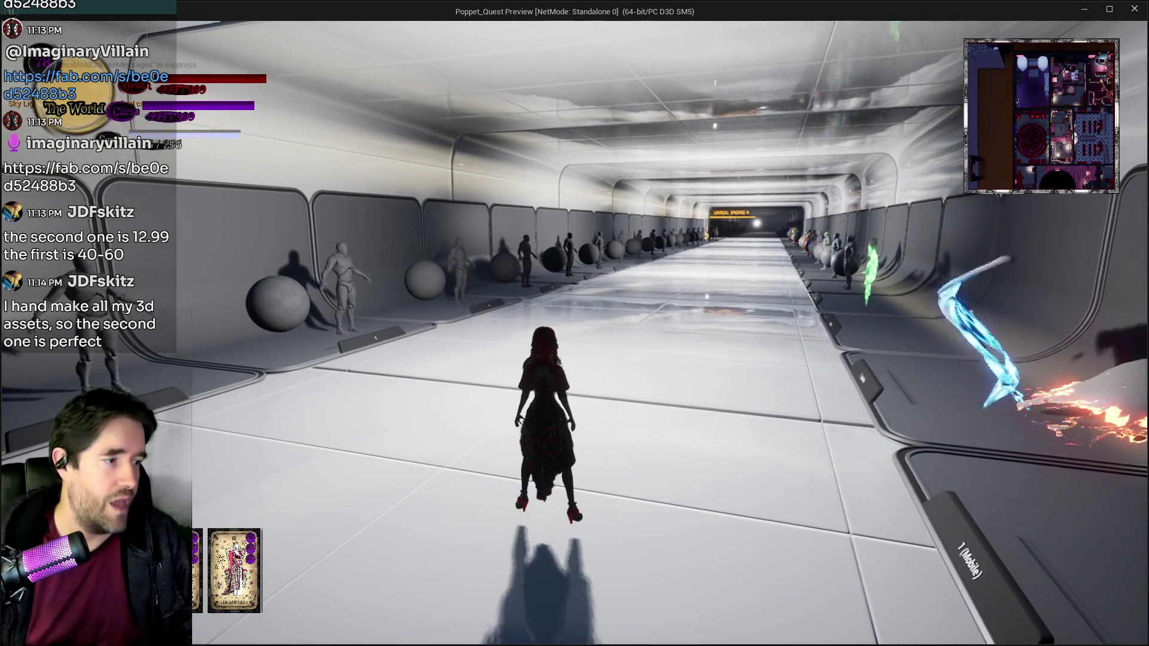
{"action": "key", "text": "d"}
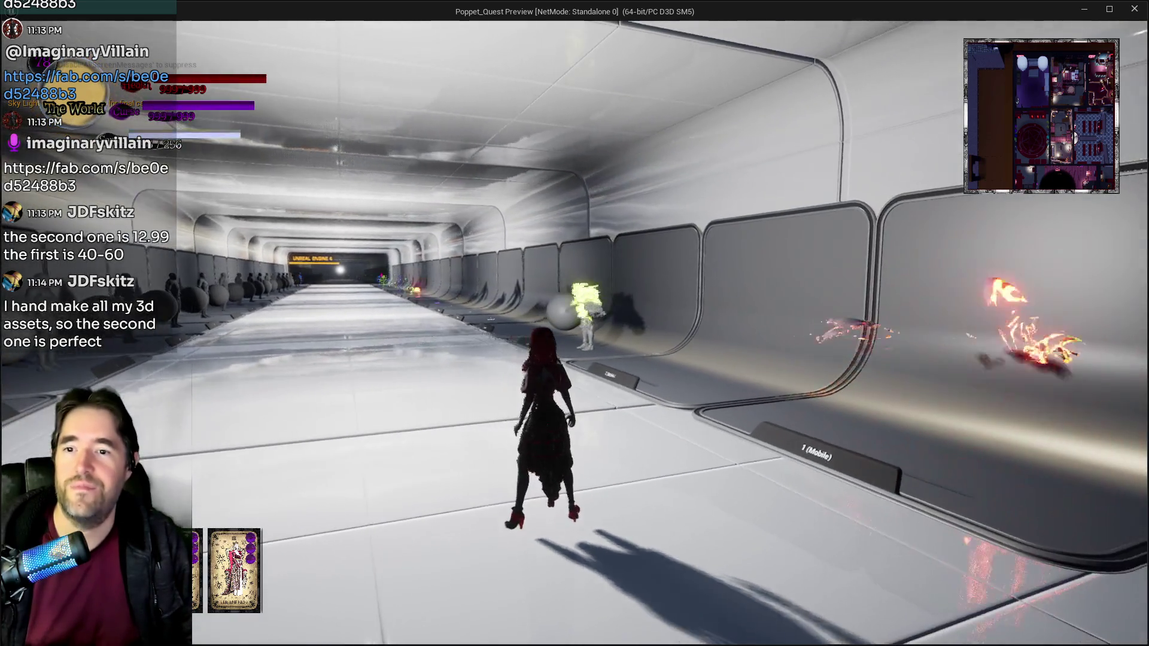
{"action": "key", "text": "w"}
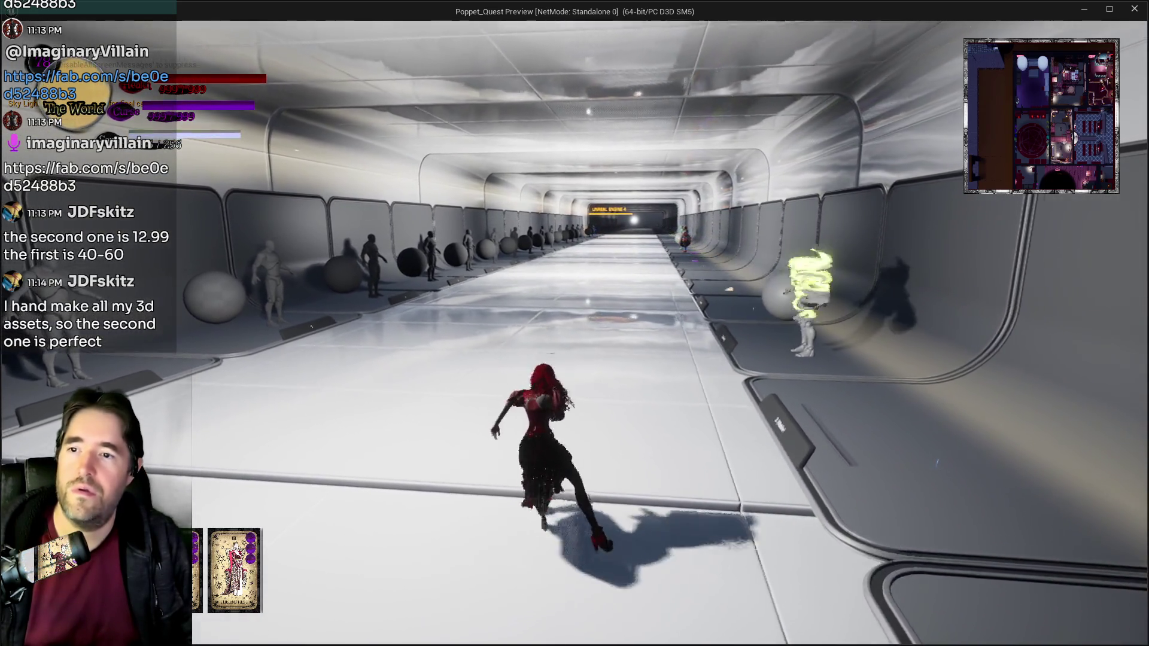
{"action": "key", "text": "a"}
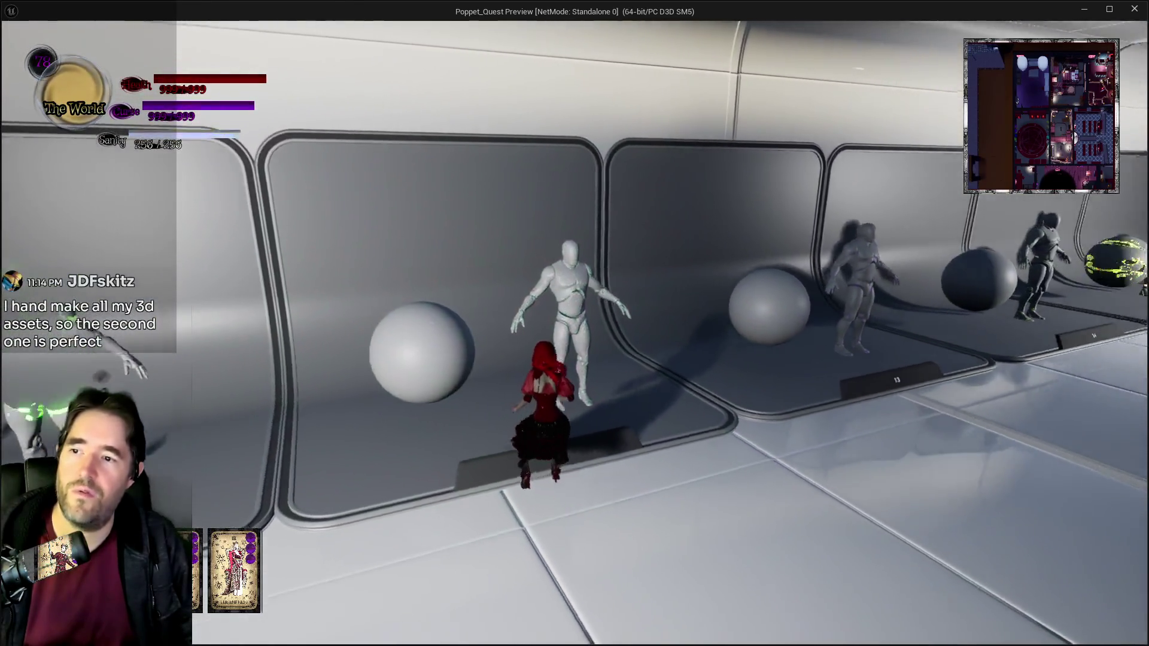
Step: Run past the numbered display panels, dash in a purple smoke burst, then exit with Esc
{"action": "key", "text": "w"}
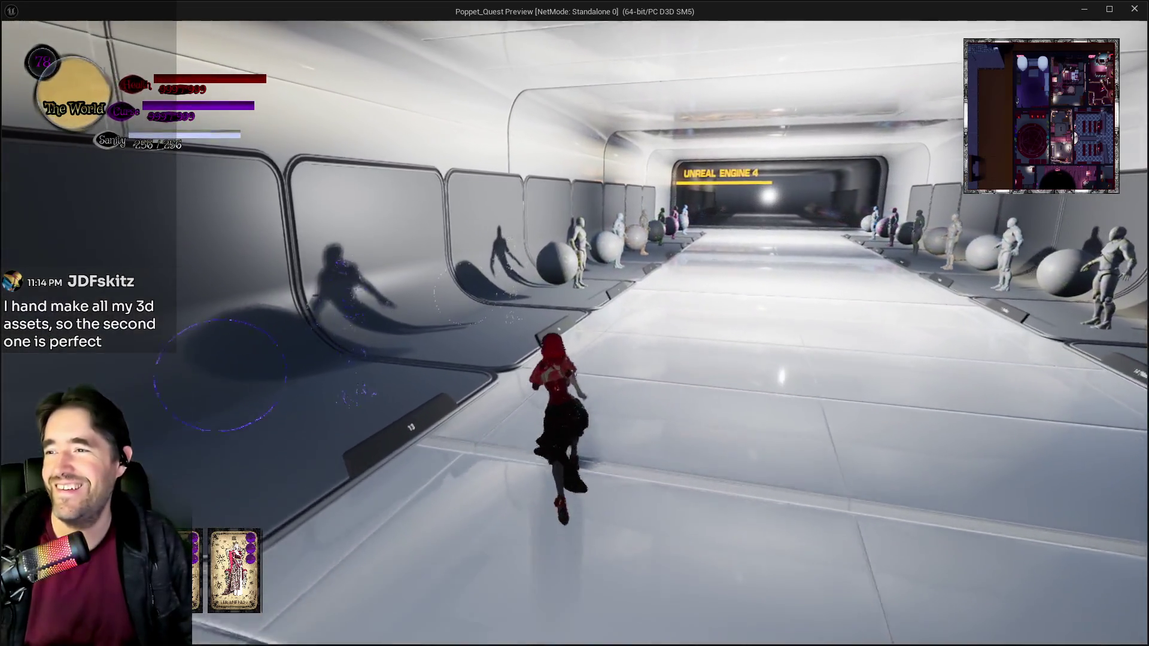
{"action": "key", "text": "w"}
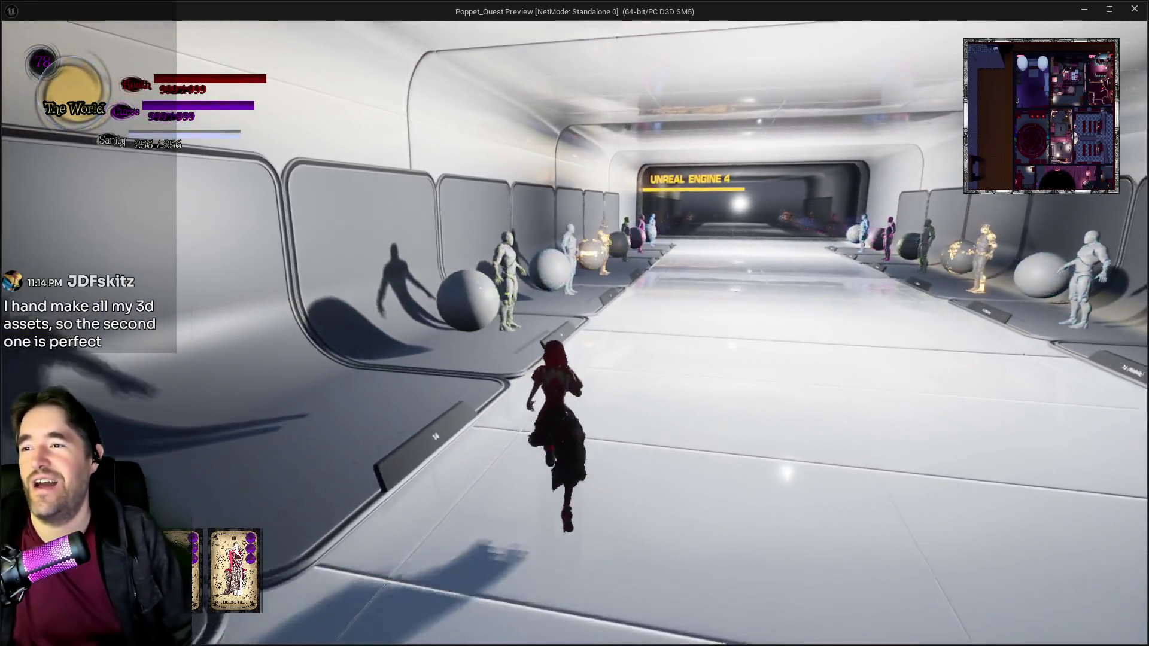
{"action": "key", "text": "w"}
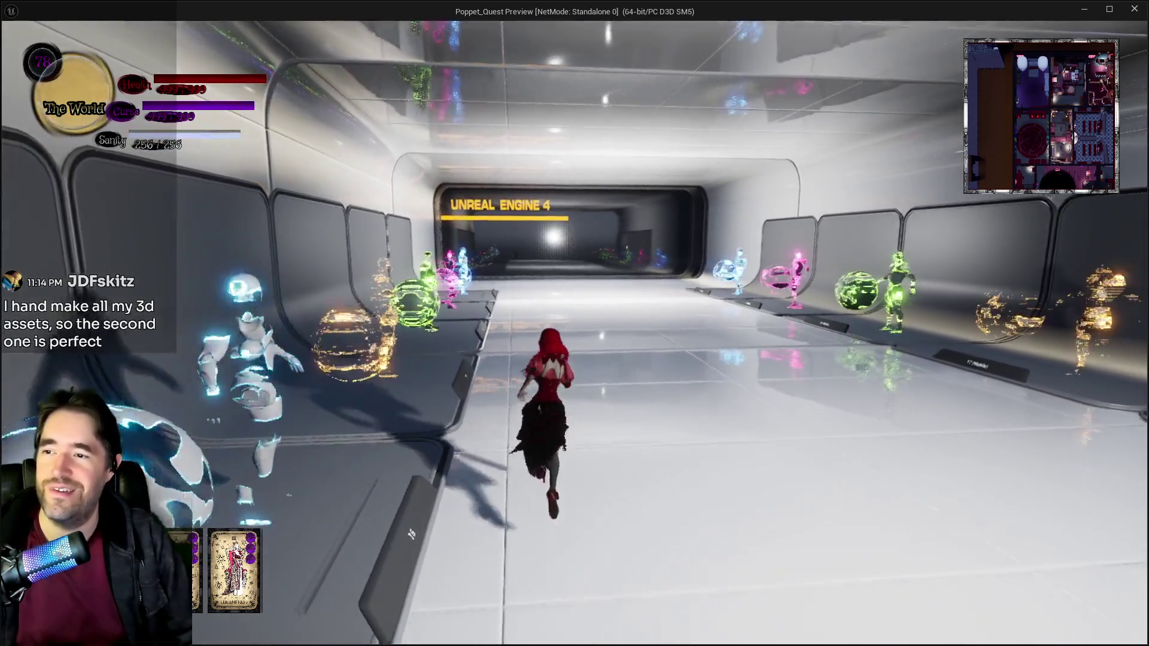
{"action": "key", "text": "w"}
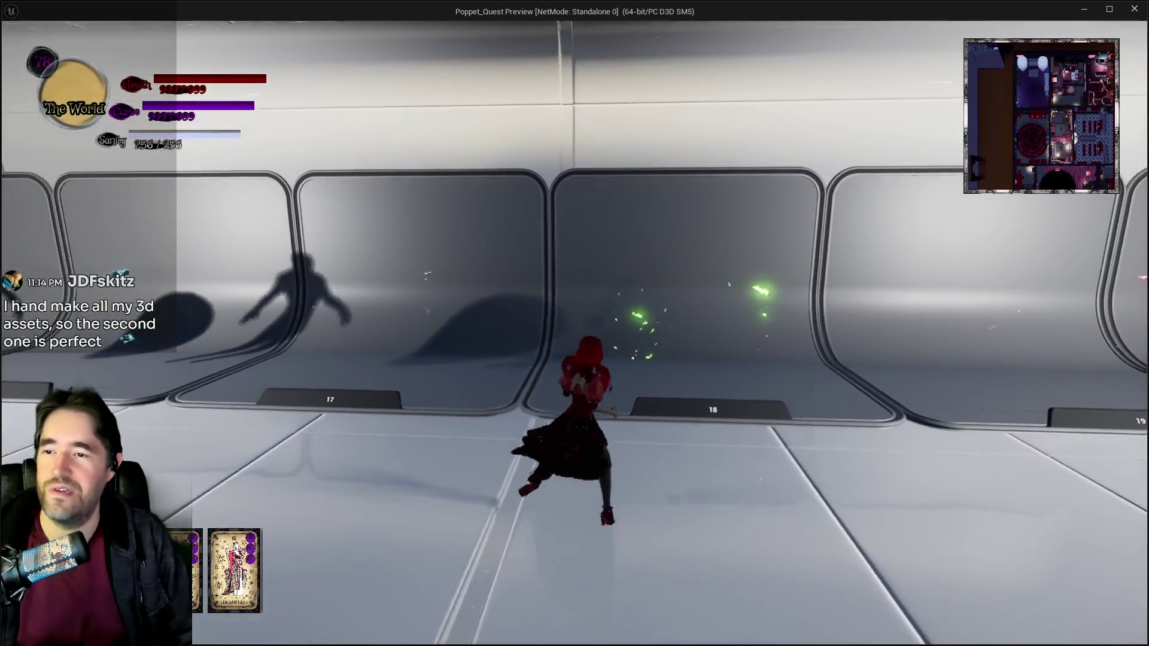
{"action": "key", "text": "d"}
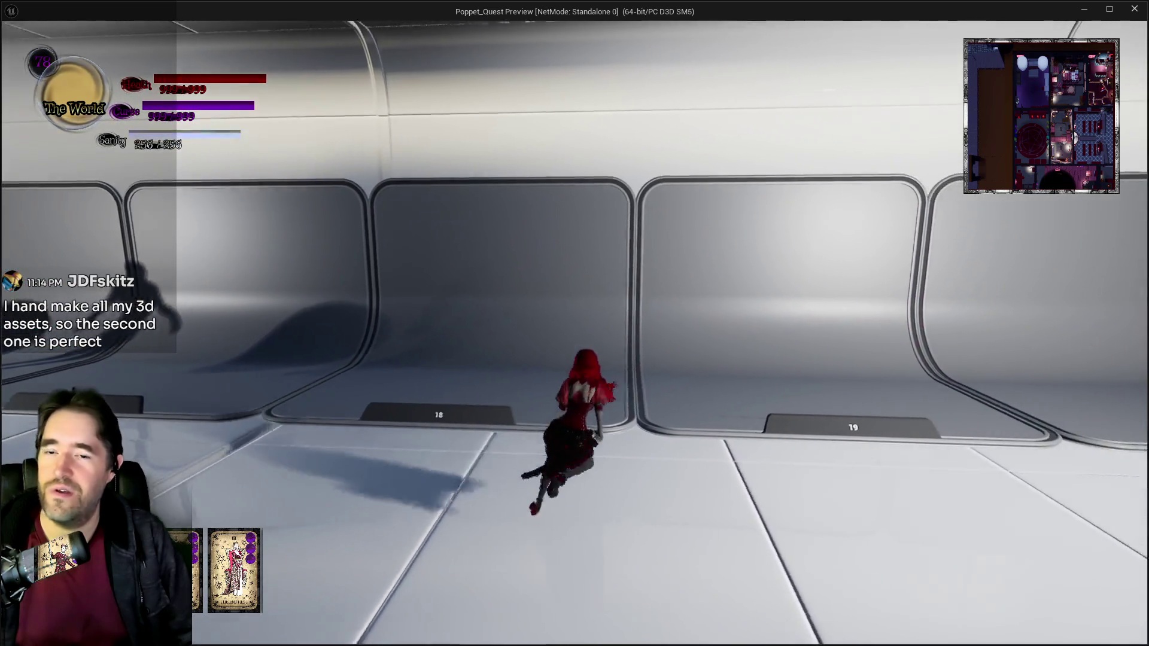
{"action": "key", "text": "w"}
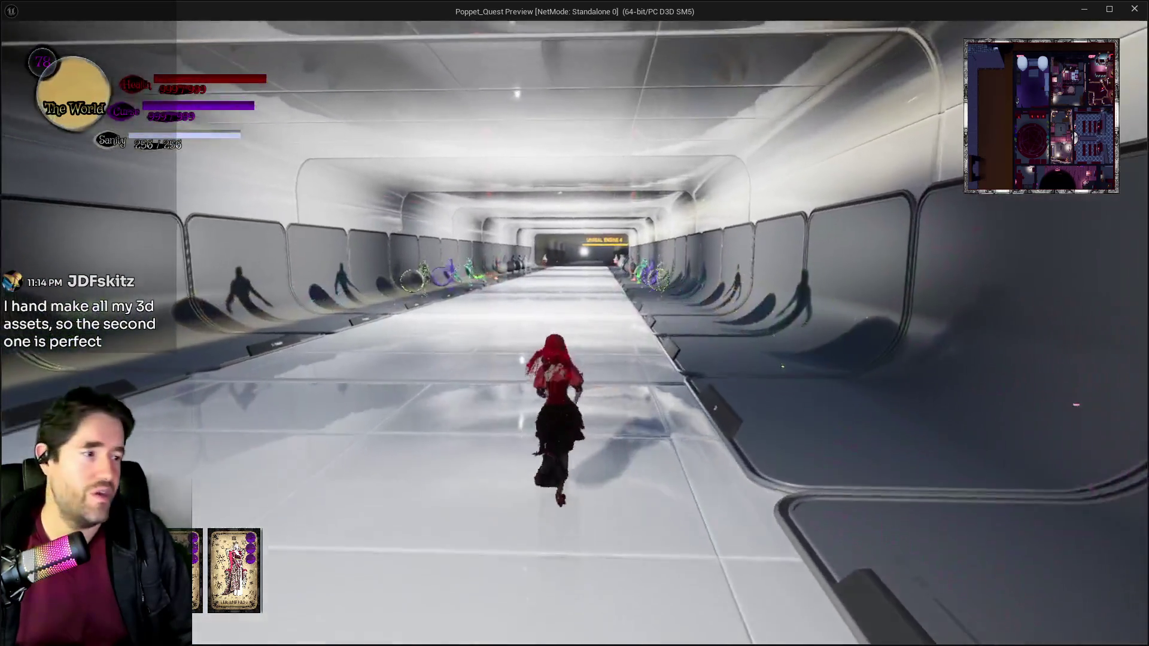
{"action": "key", "text": "shift"}
{"action": "key", "text": "w"}
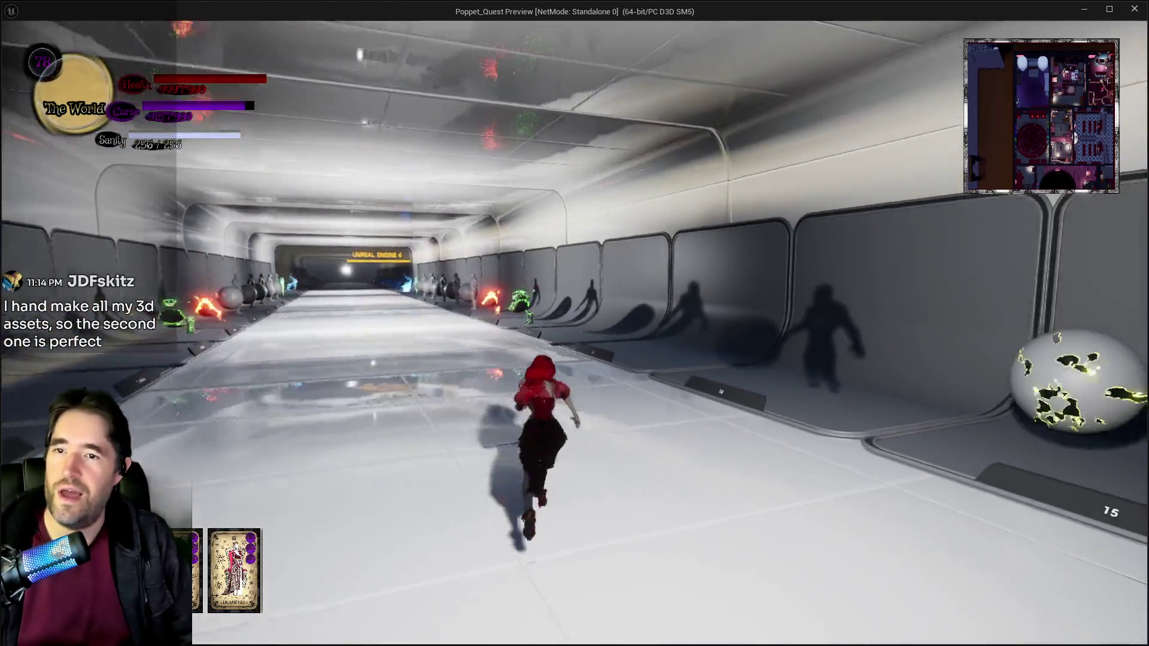
{"action": "key", "text": "Escape"}
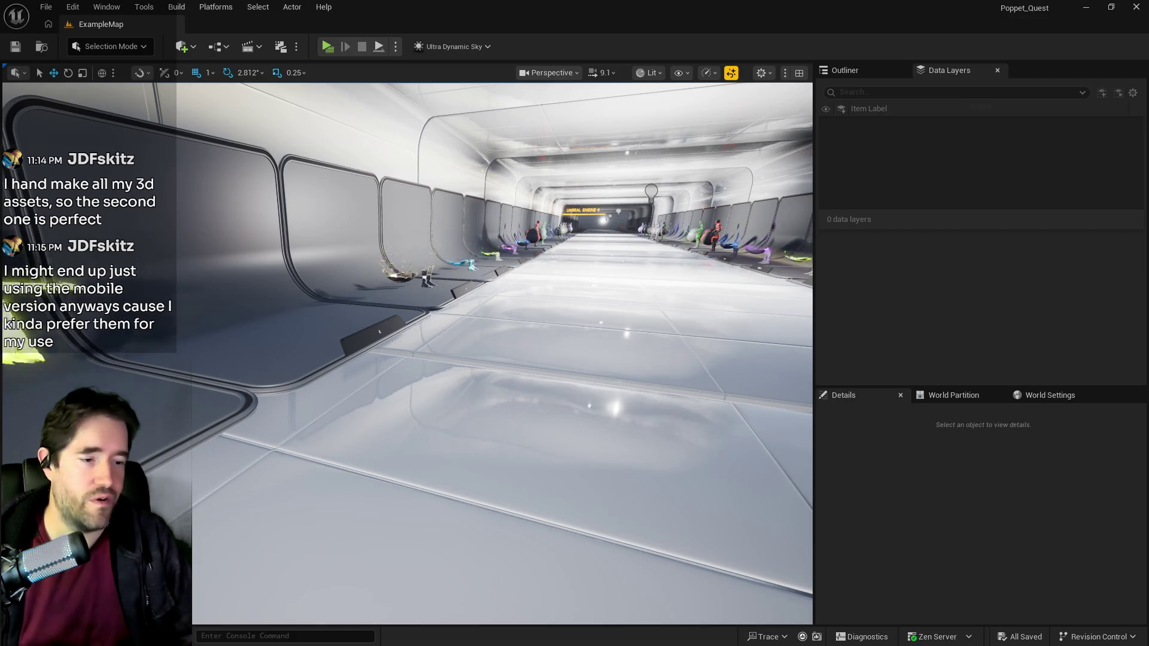
Step: Open DazToUnreal/Custom_Base_Materials/Poppet and select BaseAlpha_Material_Normal_Poppet, then MPC_Poppet
{"action": "key", "text": "alt+Tab"}
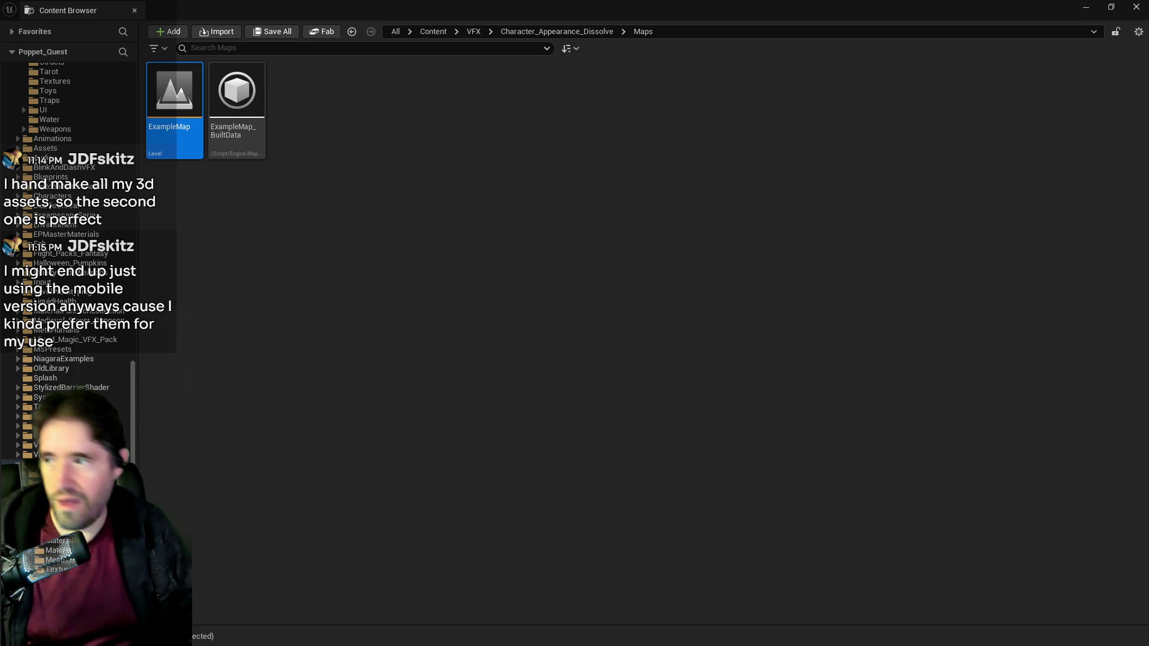
{"action": "scroll", "coordinate": [18, 250], "scroll_direction": "up", "scroll_amount": 5}
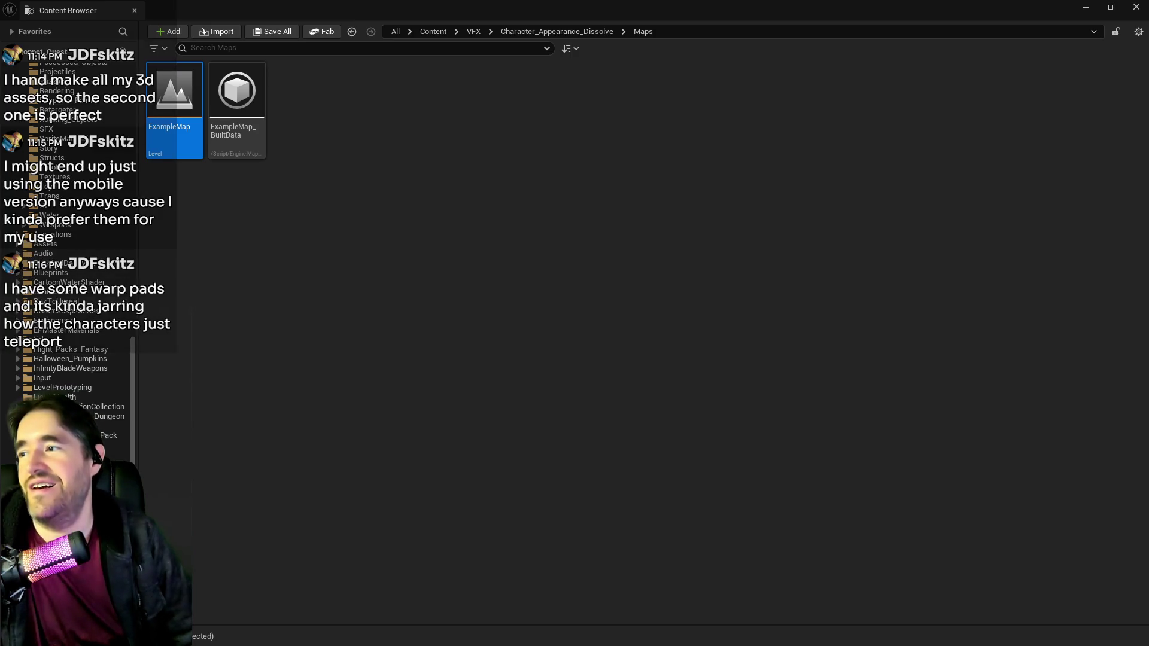
{"action": "left_click", "coordinate": [18, 301]}
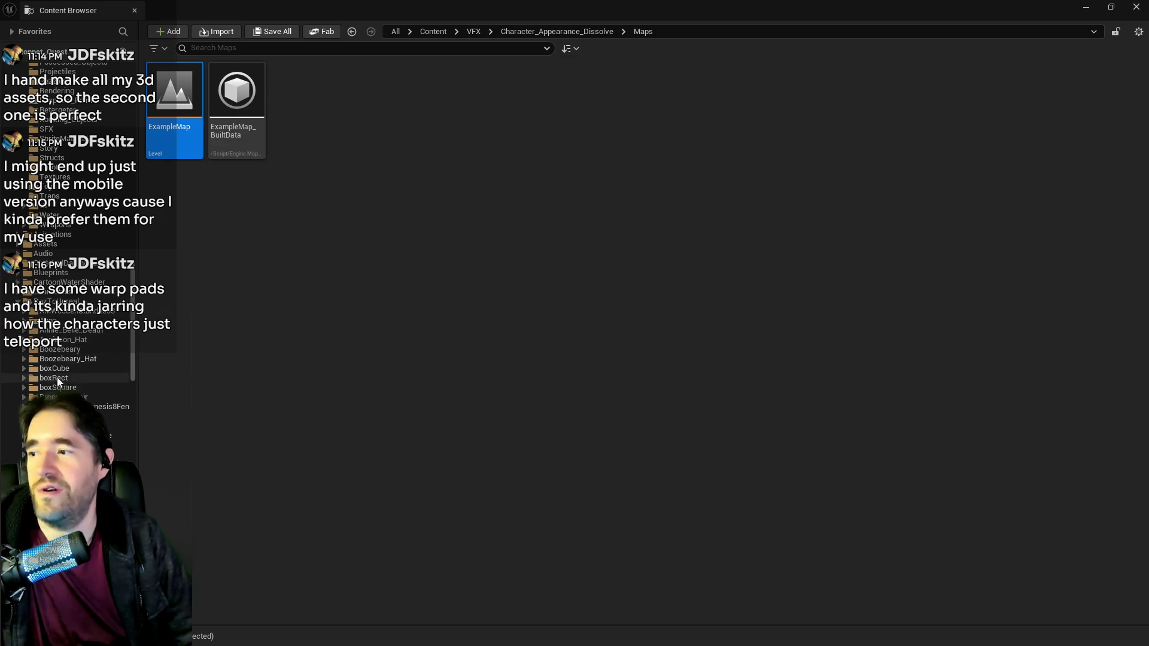
{"action": "scroll", "coordinate": [57, 377], "scroll_direction": "down", "scroll_amount": 5}
{"action": "left_click", "coordinate": [84, 368]}
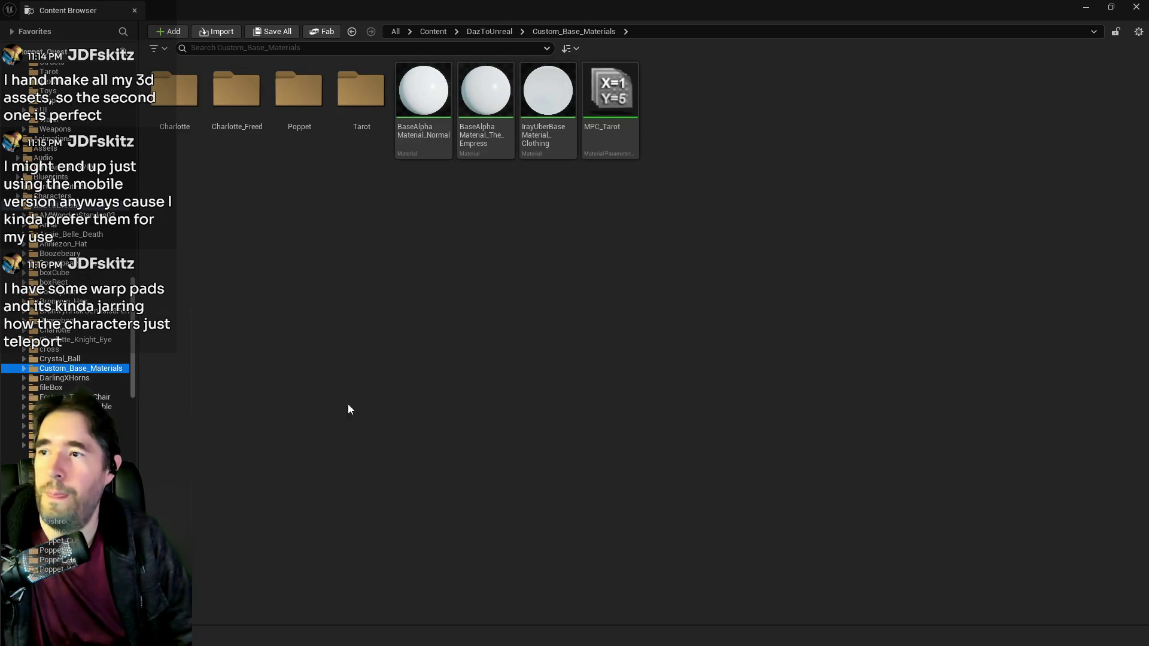
{"action": "double_click", "coordinate": [299, 90]}
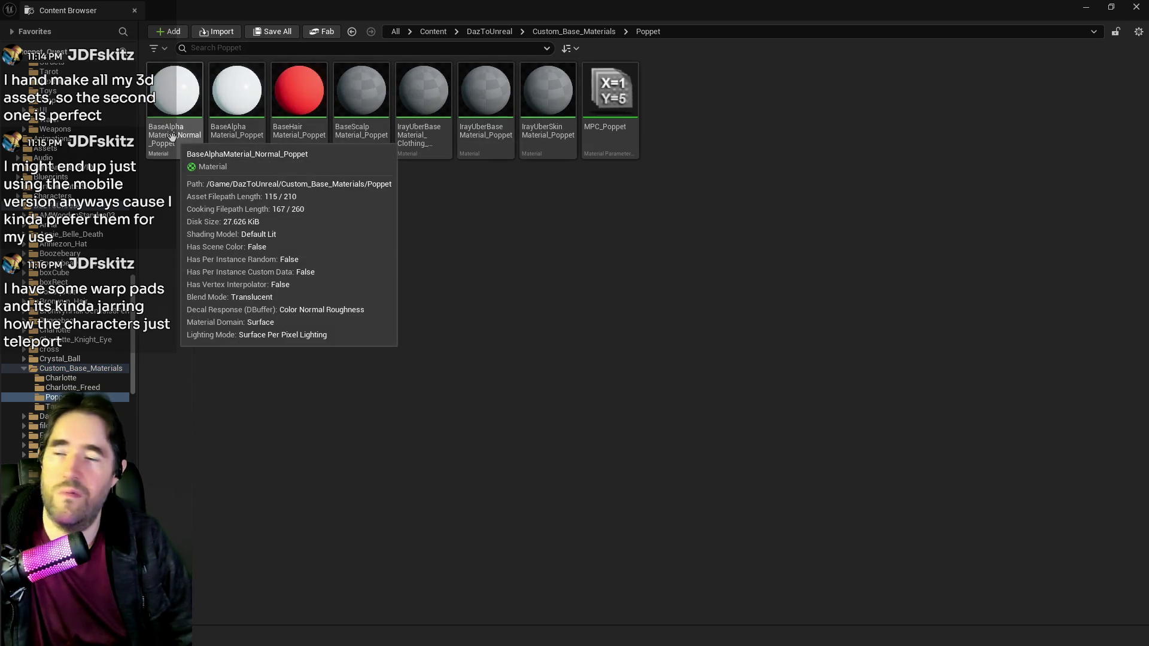
{"action": "left_click", "coordinate": [178, 154]}
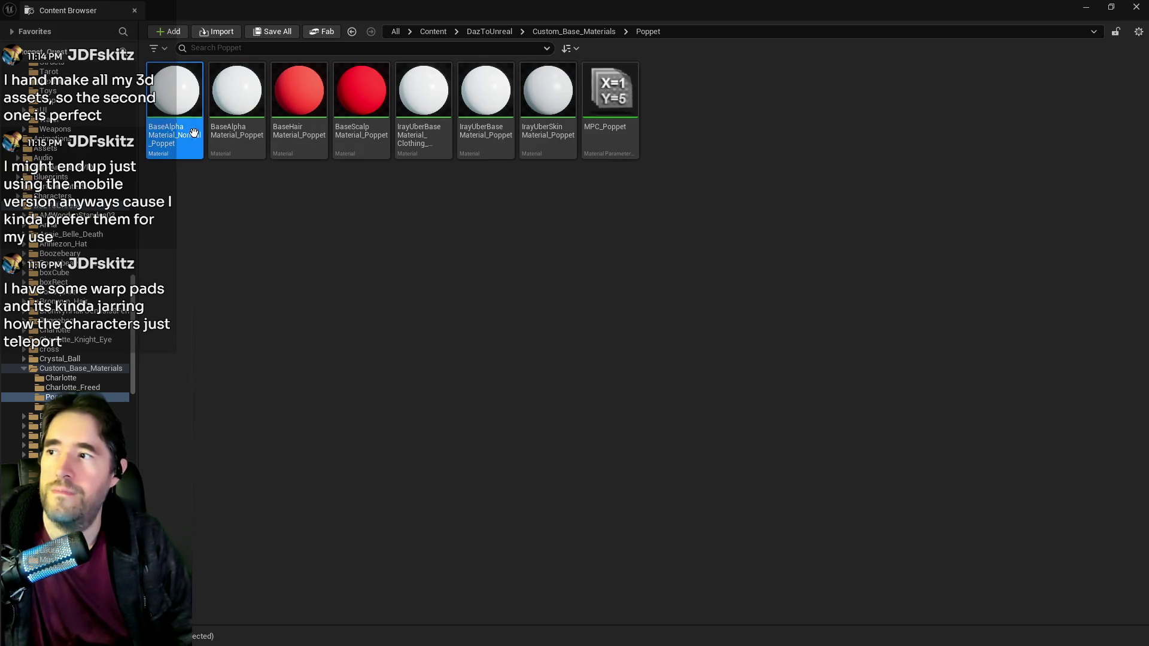
{"action": "left_click", "coordinate": [606, 112]}
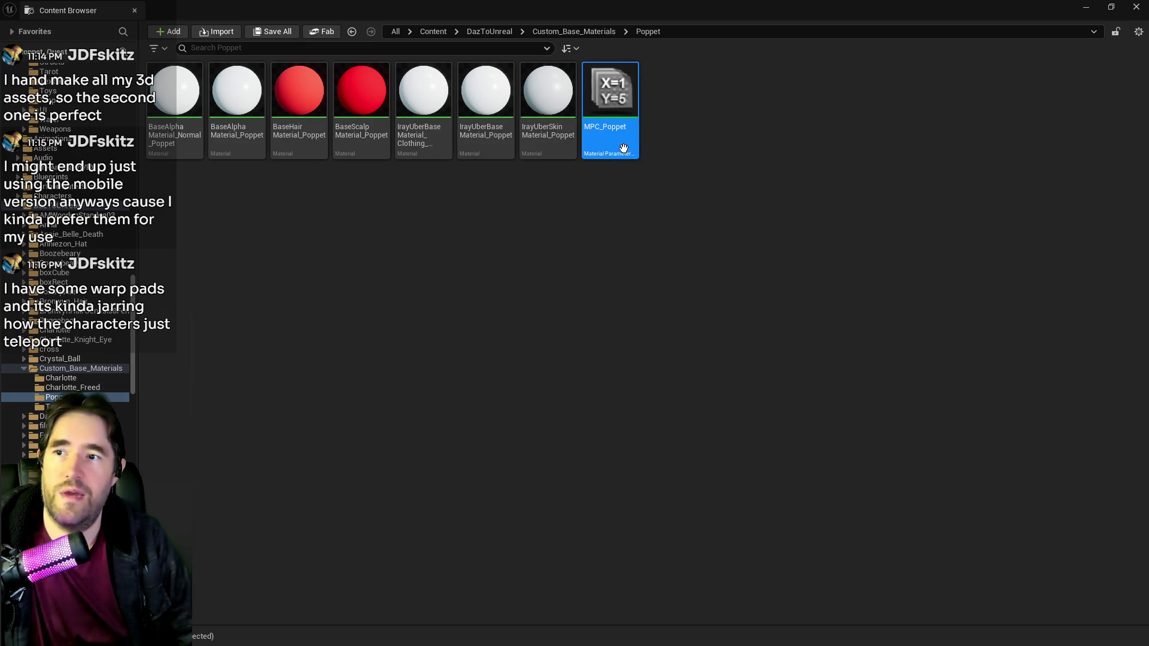
Step: Create a new Material Parameter Collection in the Poppet folder
{"action": "right_click", "coordinate": [690, 172]}
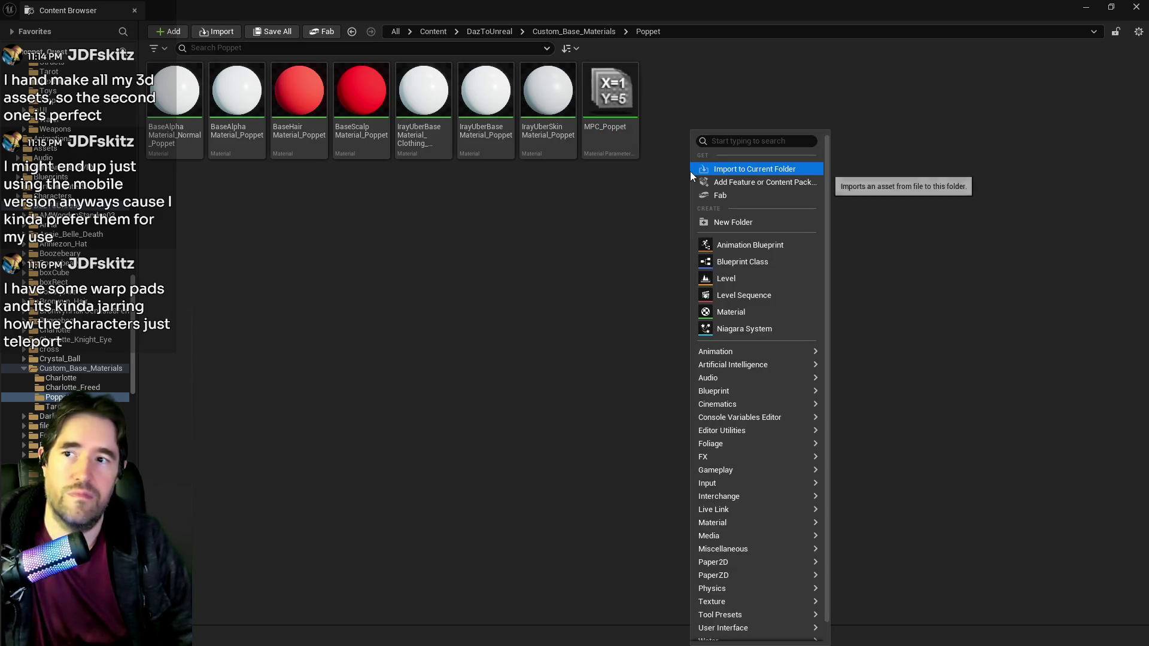
{"action": "type", "text": "ma"}
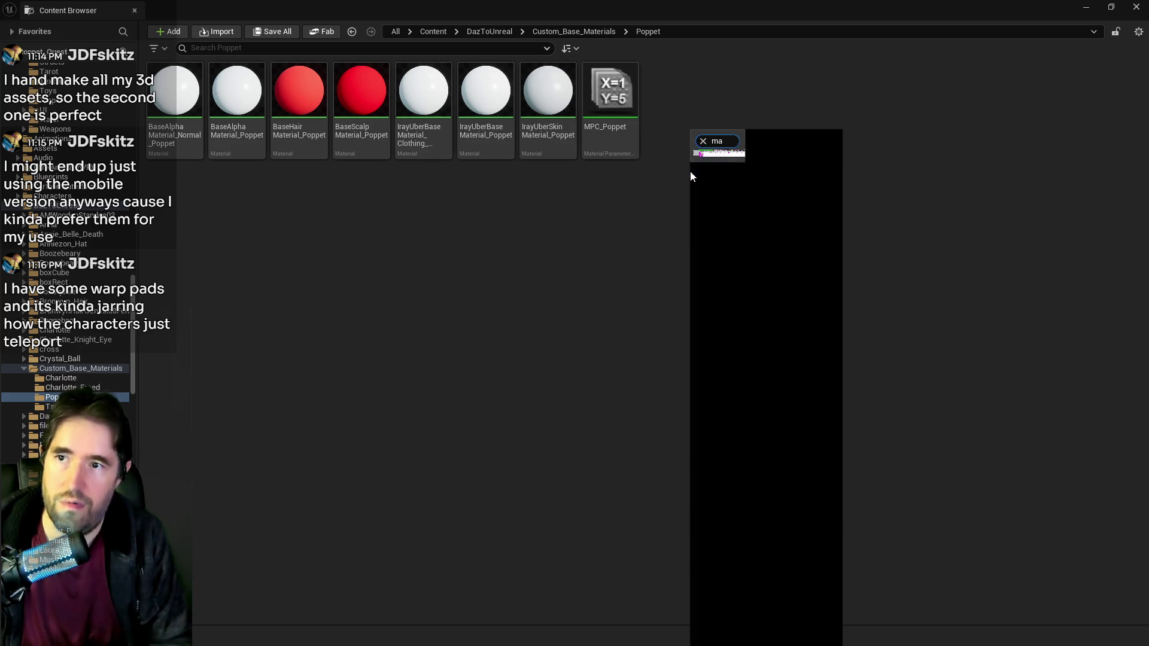
{"action": "type", "text": "terial para"}
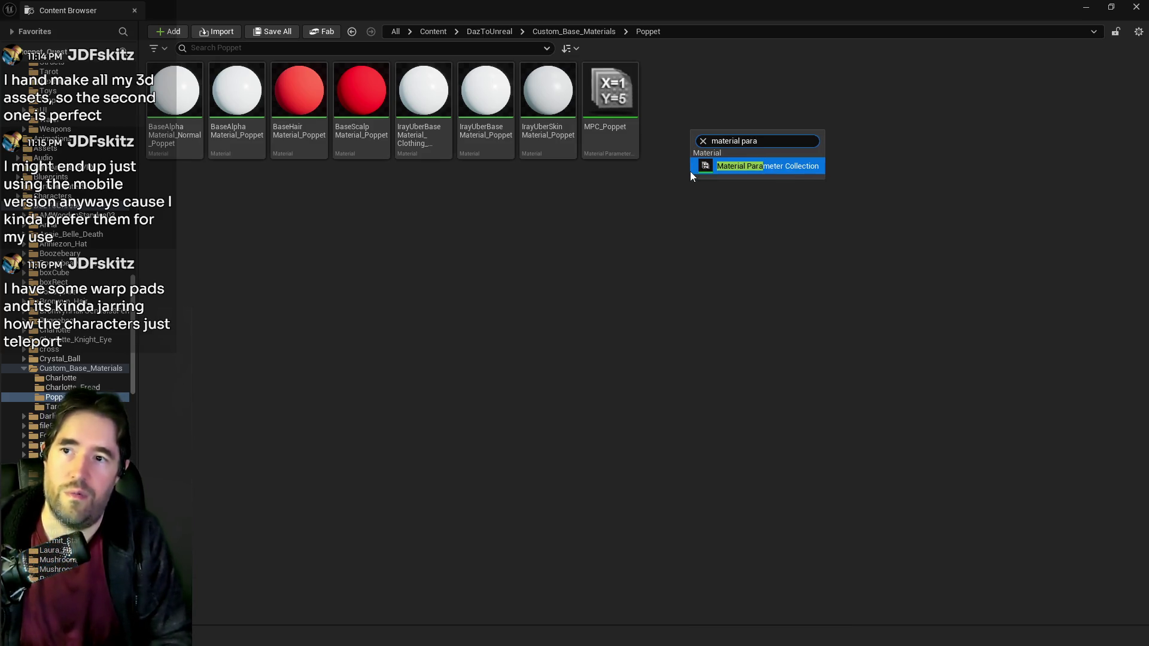
{"action": "left_click", "coordinate": [712, 167]}
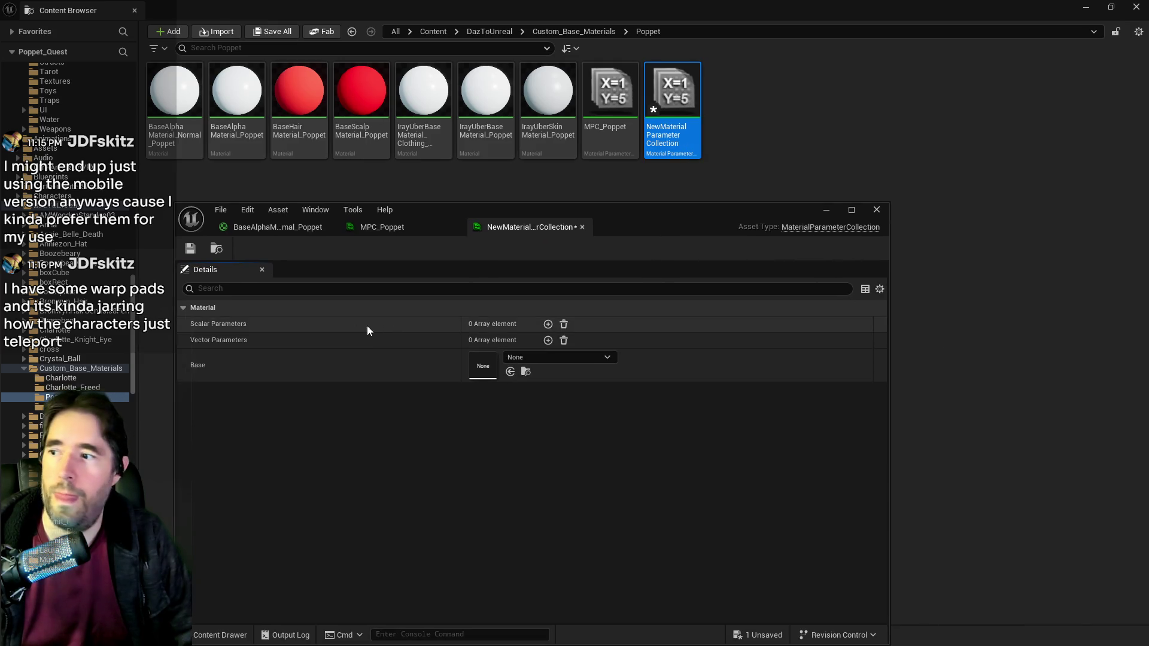
Step: Open MPC_Poppet and expand its Skin, Clothing and Internal Opacity scalar parameters
{"action": "left_click", "coordinate": [606, 95]}
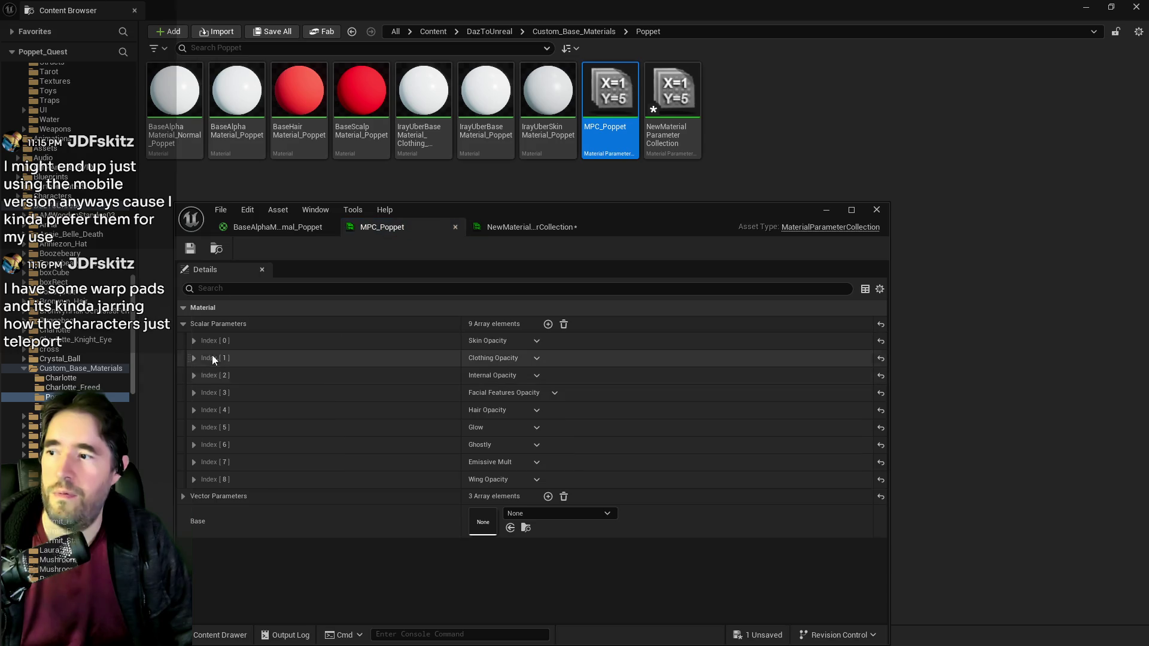
{"action": "left_click", "coordinate": [193, 341]}
{"action": "left_click", "coordinate": [194, 391]}
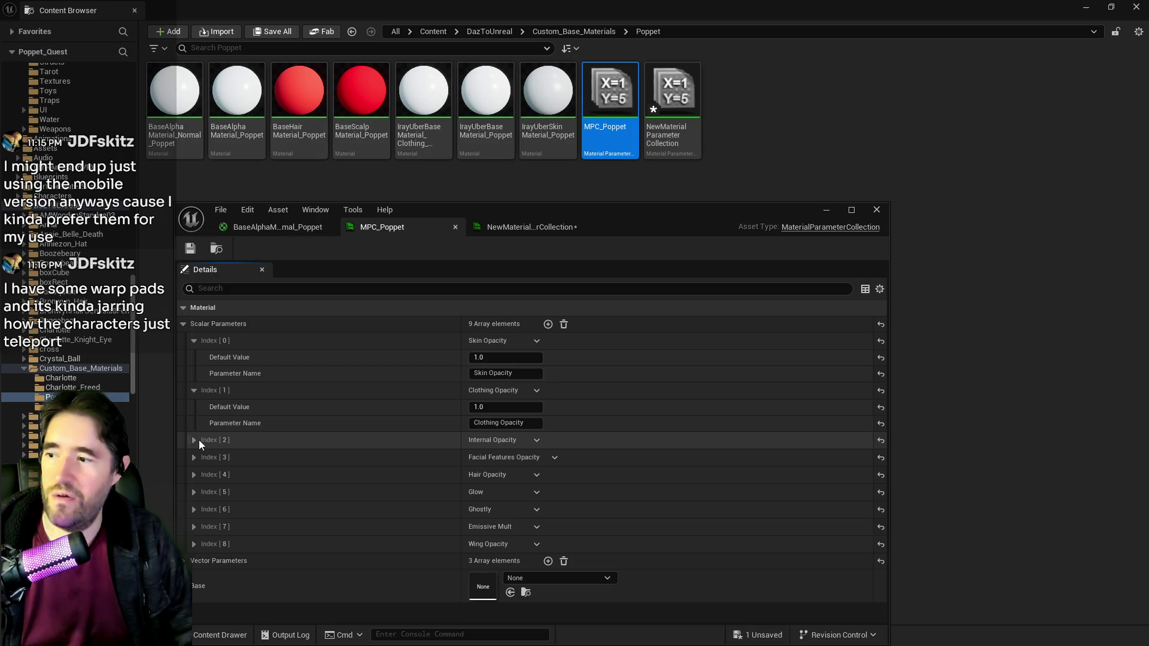
{"action": "left_click", "coordinate": [194, 440]}
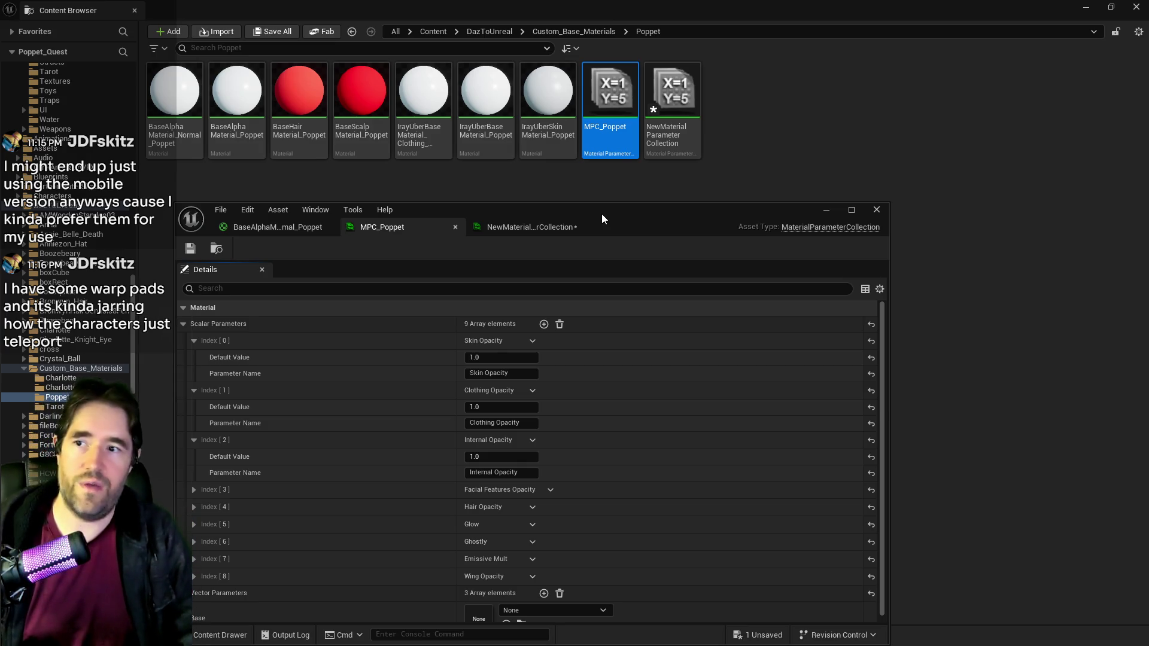
Step: Close and delete the unused NewMaterialParameterCollection asset
{"action": "left_click", "coordinate": [545, 233]}
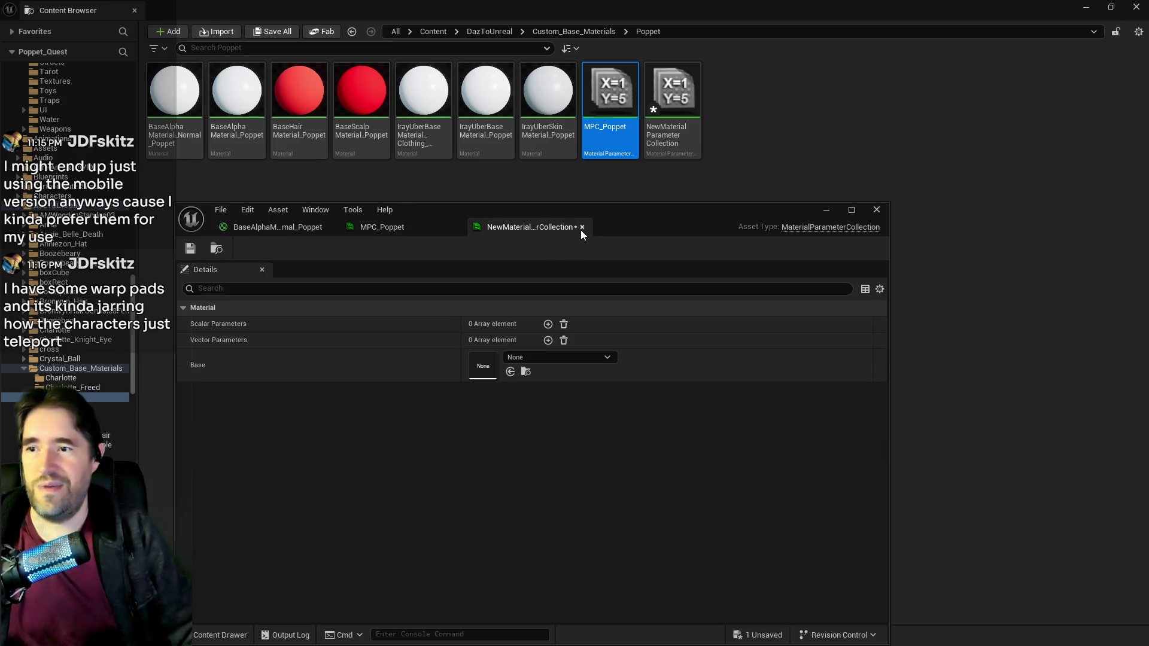
{"action": "left_click", "coordinate": [581, 230]}
{"action": "left_click", "coordinate": [680, 98]}
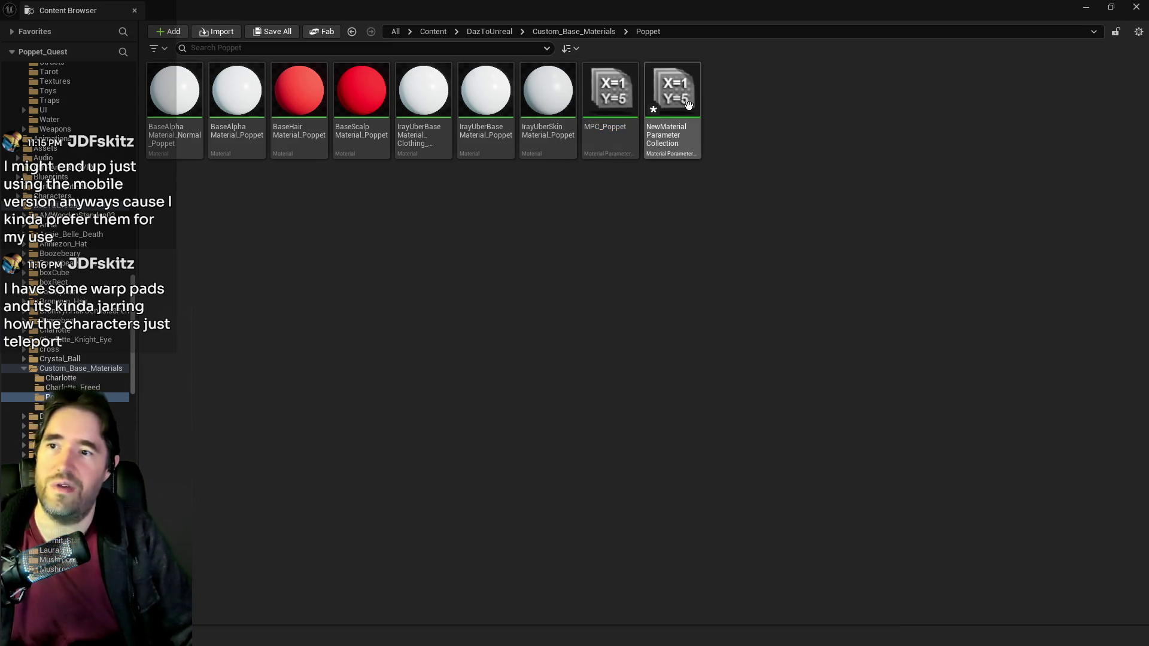
{"action": "right_click", "coordinate": [680, 98]}
{"action": "left_click", "coordinate": [721, 195]}
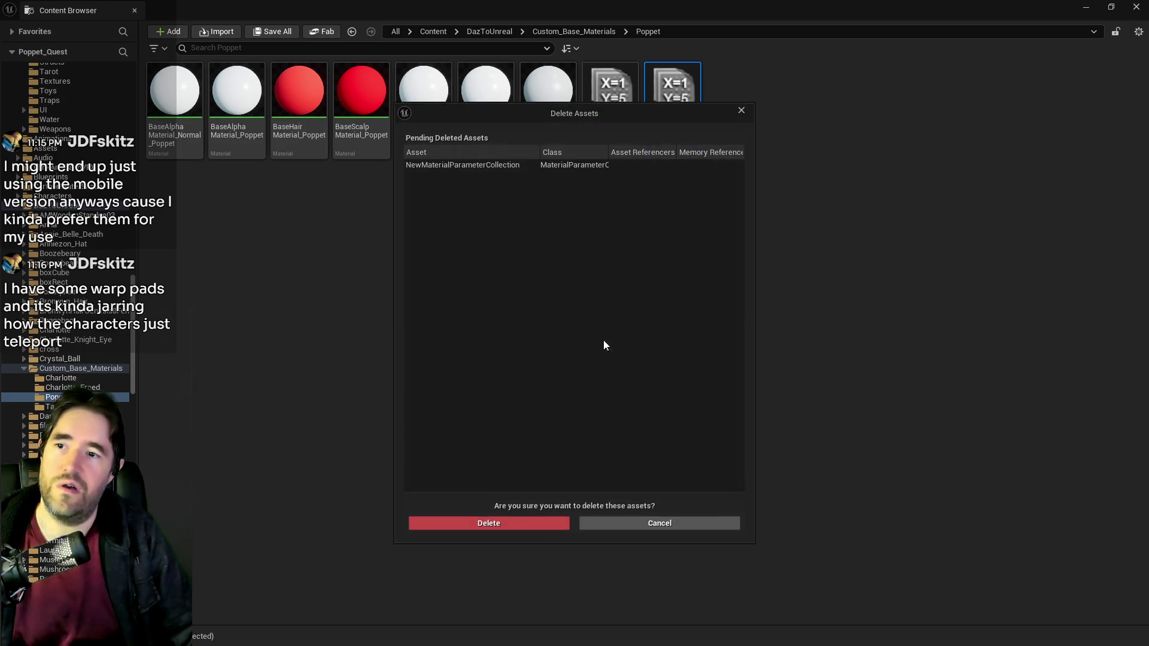
{"action": "left_click", "coordinate": [500, 525]}
Step: Open BaseAlphaMaterial_Normal_Poppet and maximize its material editor
{"action": "double_click", "coordinate": [188, 137]}
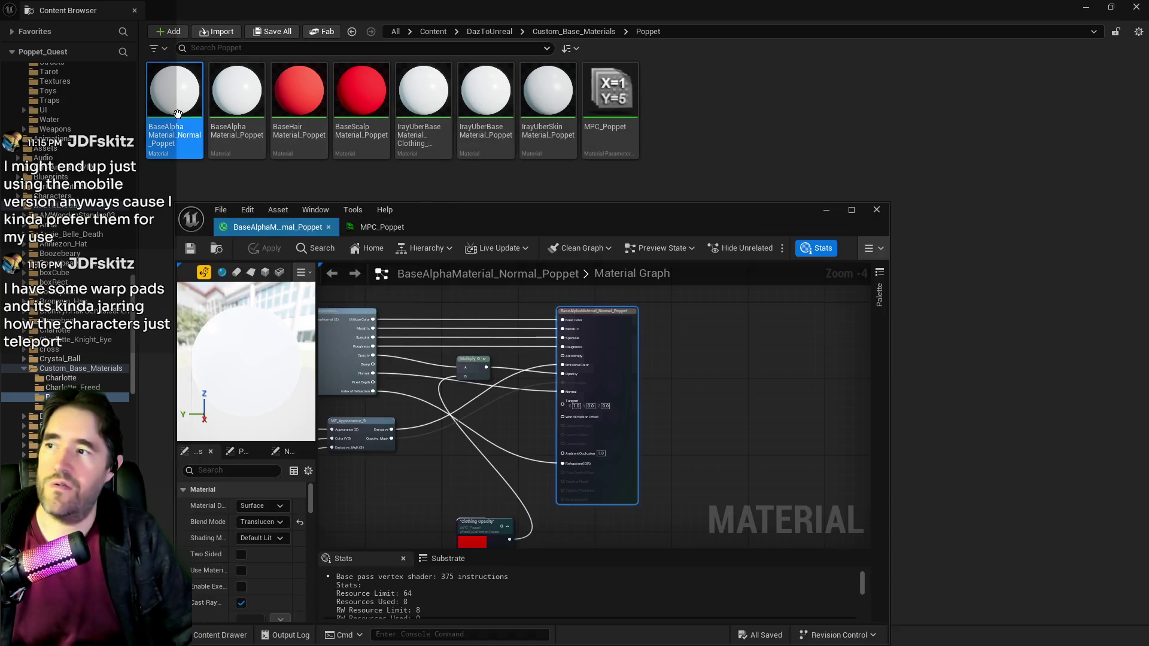
{"action": "left_click_drag", "start_coordinate": [643, 228], "coordinate": [836, 131]}
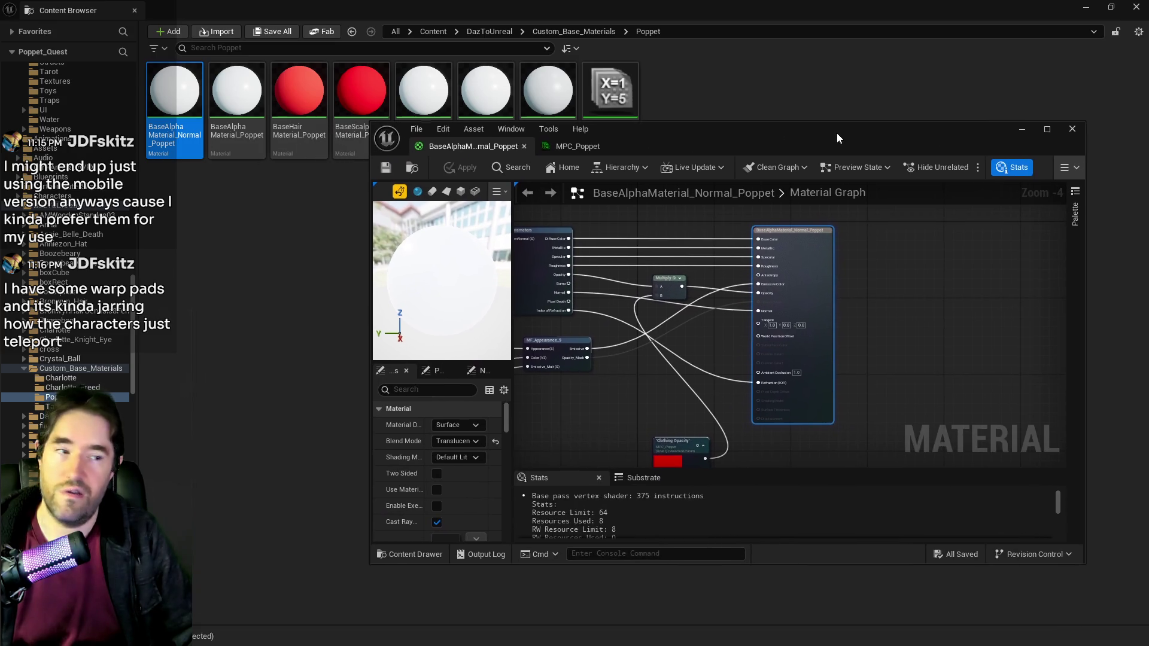
{"action": "double_click", "coordinate": [839, 132]}
{"action": "scroll", "coordinate": [577, 303], "scroll_direction": "up", "scroll_amount": 2}
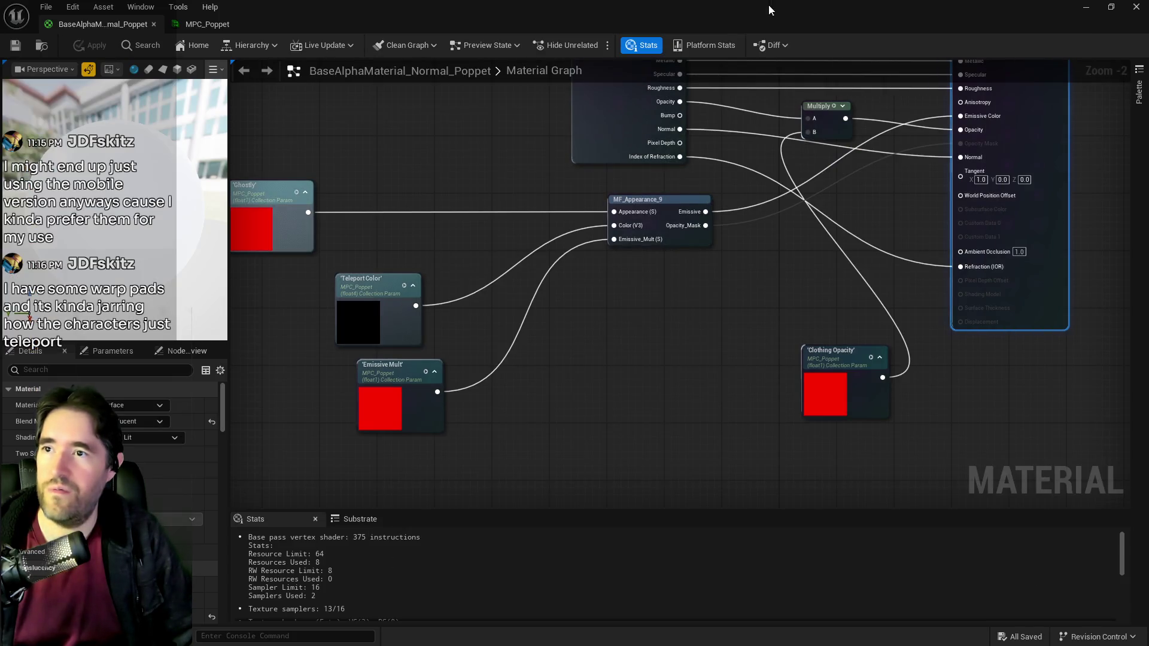
Step: Select SM_Mannequin16 in the level and drag M_Appearance_4_Inst onto its Element 0 slot
{"action": "key", "text": "alt+Tab"}
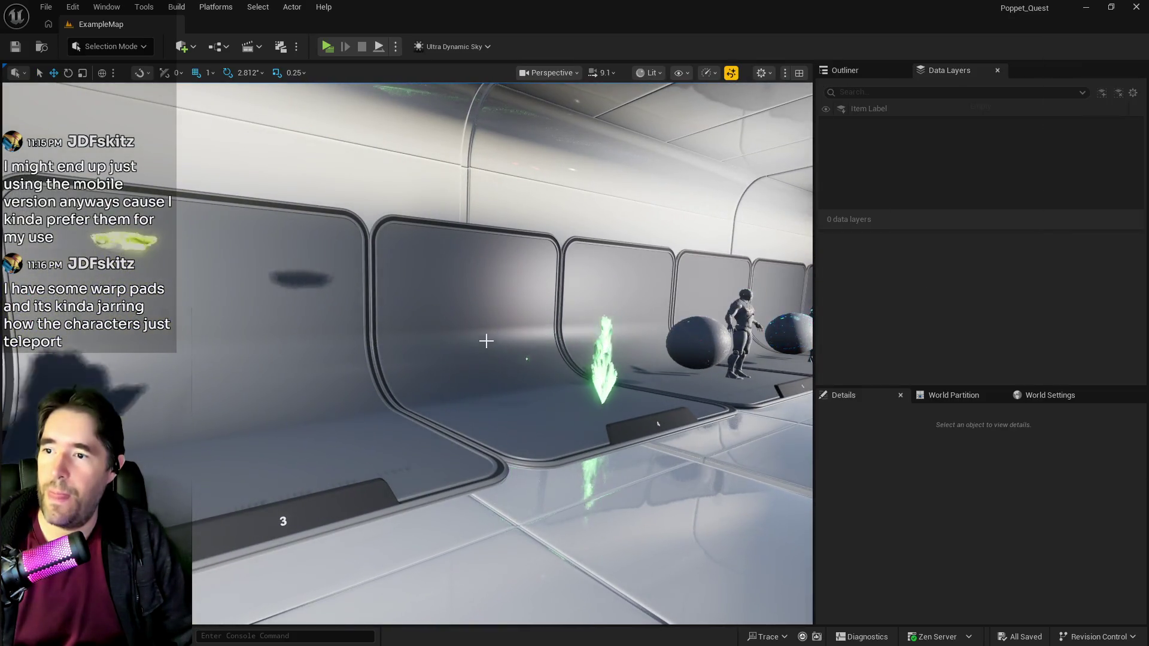
{"action": "left_click", "coordinate": [595, 385]}
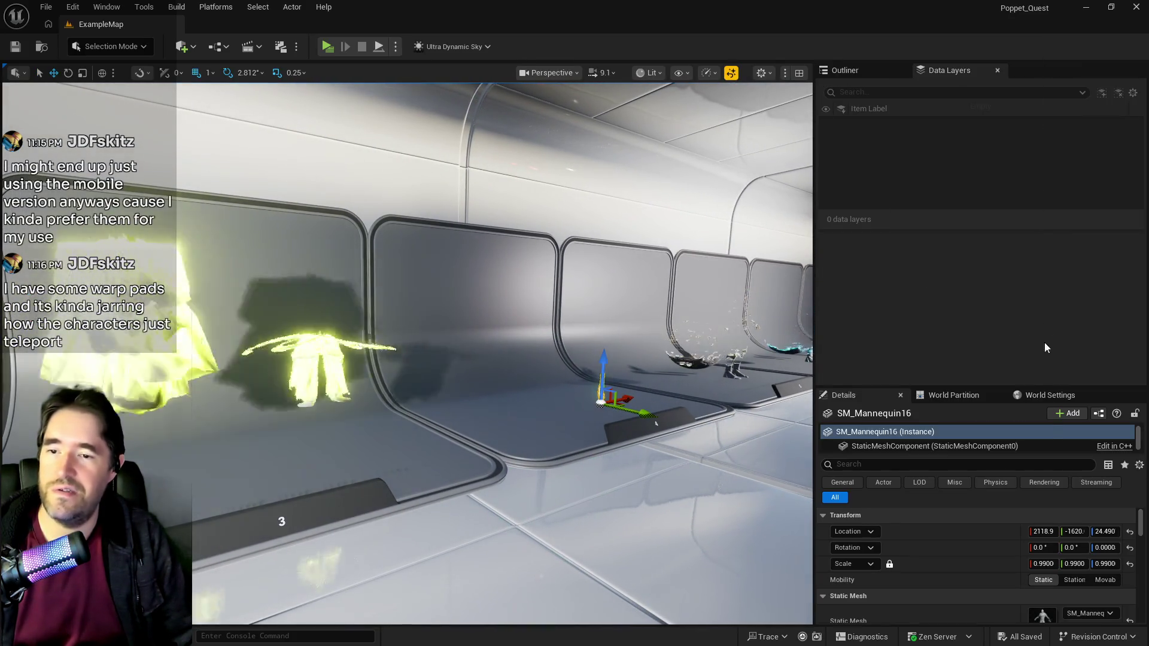
{"action": "scroll", "coordinate": [1053, 581], "scroll_direction": "down", "scroll_amount": 5}
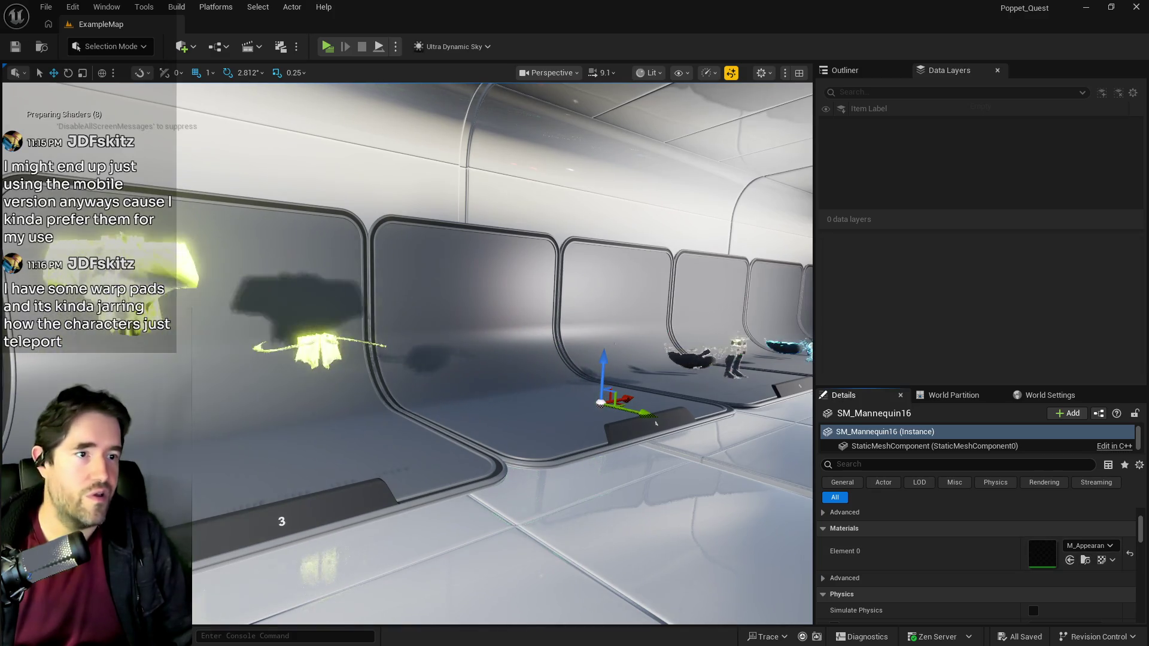
{"action": "left_click", "coordinate": [1085, 560]}
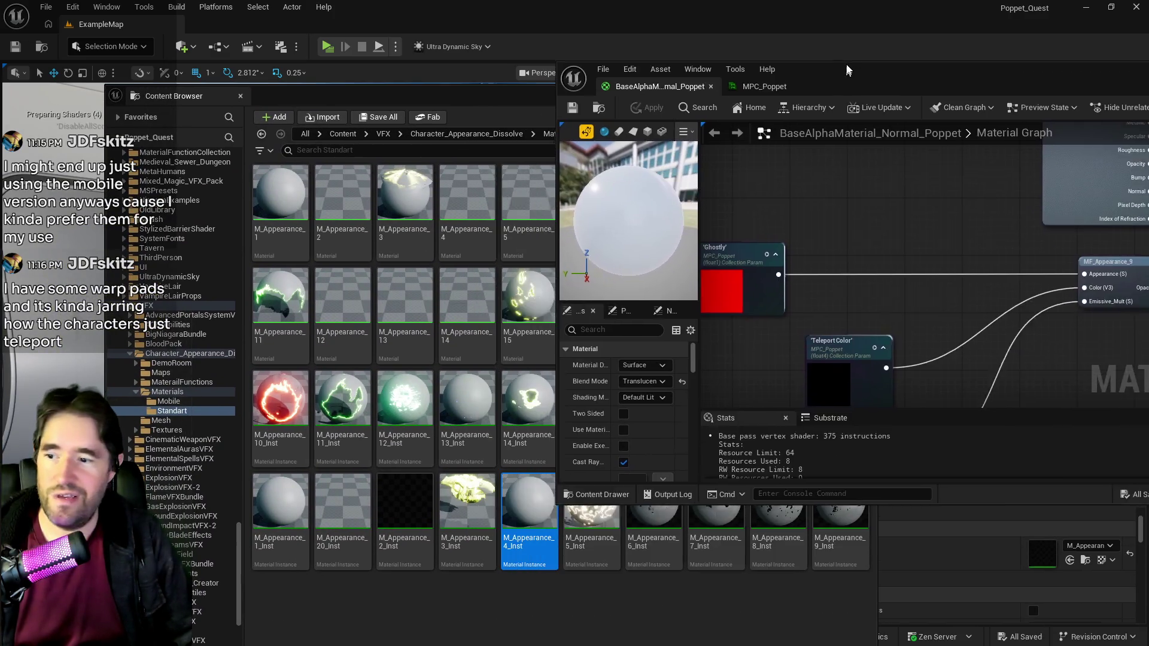
{"action": "mouse_move", "coordinate": [529, 539]}
{"action": "left_mouse_down"}
{"action": "mouse_move", "coordinate": [671, 335]}
{"action": "mouse_move", "coordinate": [900, 358]}
{"action": "left_mouse_up"}
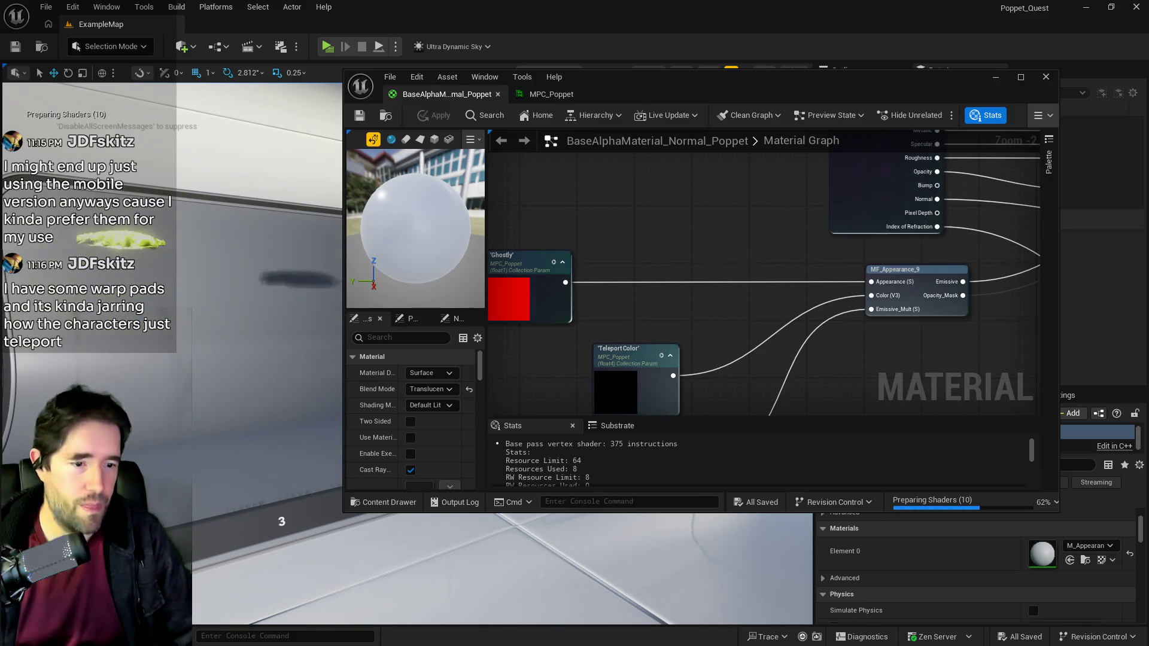
{"action": "mouse_move", "coordinate": [888, 386]}
{"action": "left_mouse_down"}
{"action": "mouse_move", "coordinate": [822, 270]}
{"action": "mouse_move", "coordinate": [860, 328]}
{"action": "mouse_move", "coordinate": [769, 285]}
{"action": "left_mouse_up"}
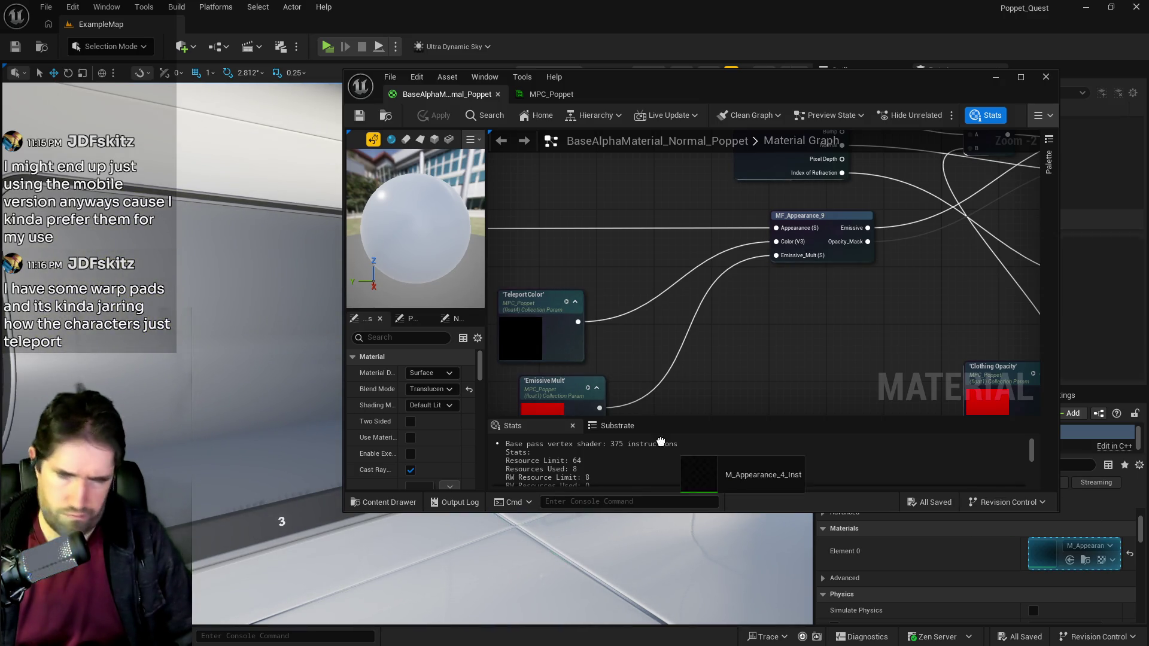
Step: Search the node list for 'mf appear', then inspect the function MF_Appearance_9 calls
{"action": "right_click", "coordinate": [770, 337]}
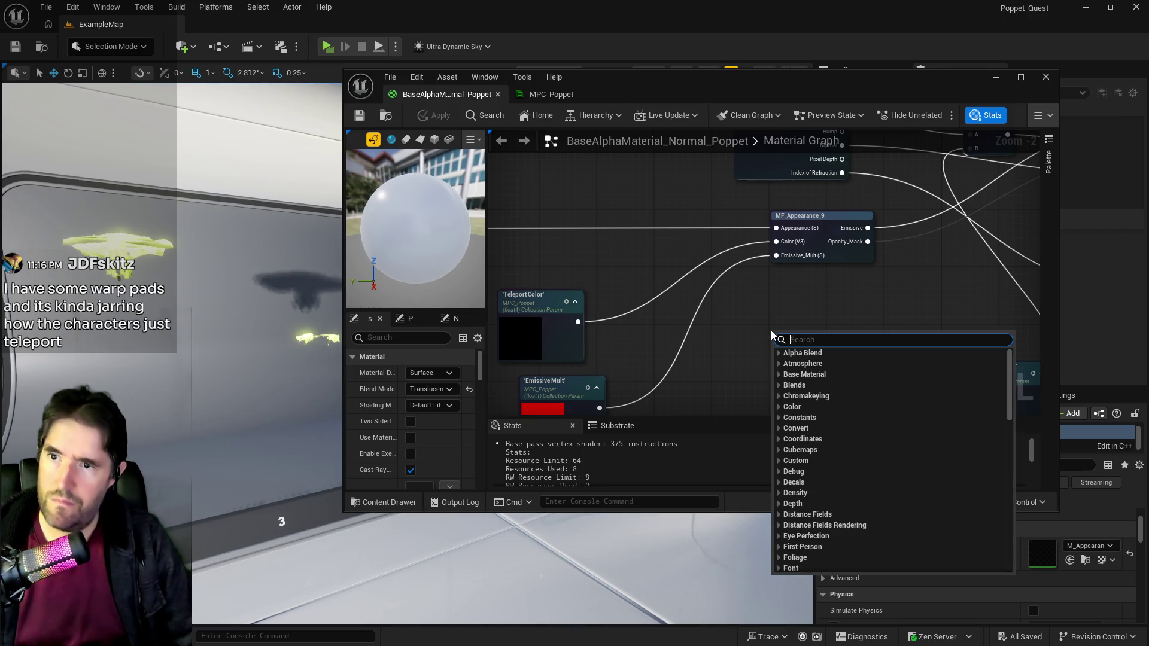
{"action": "type", "text": "mf appear"}
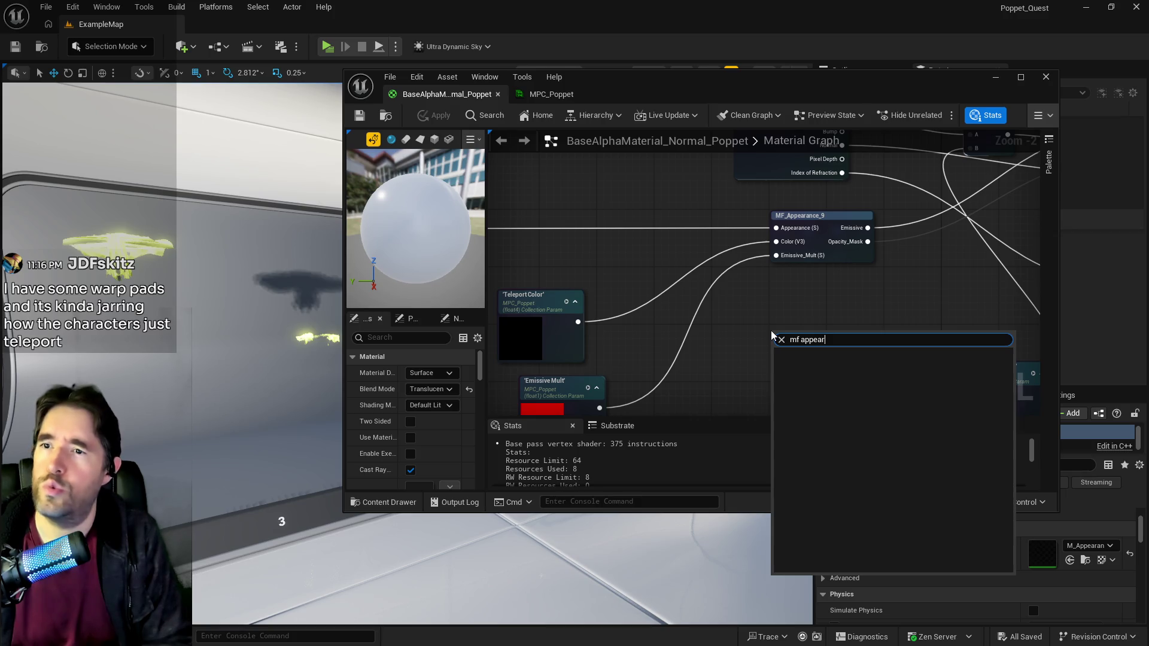
{"action": "key", "text": "Escape"}
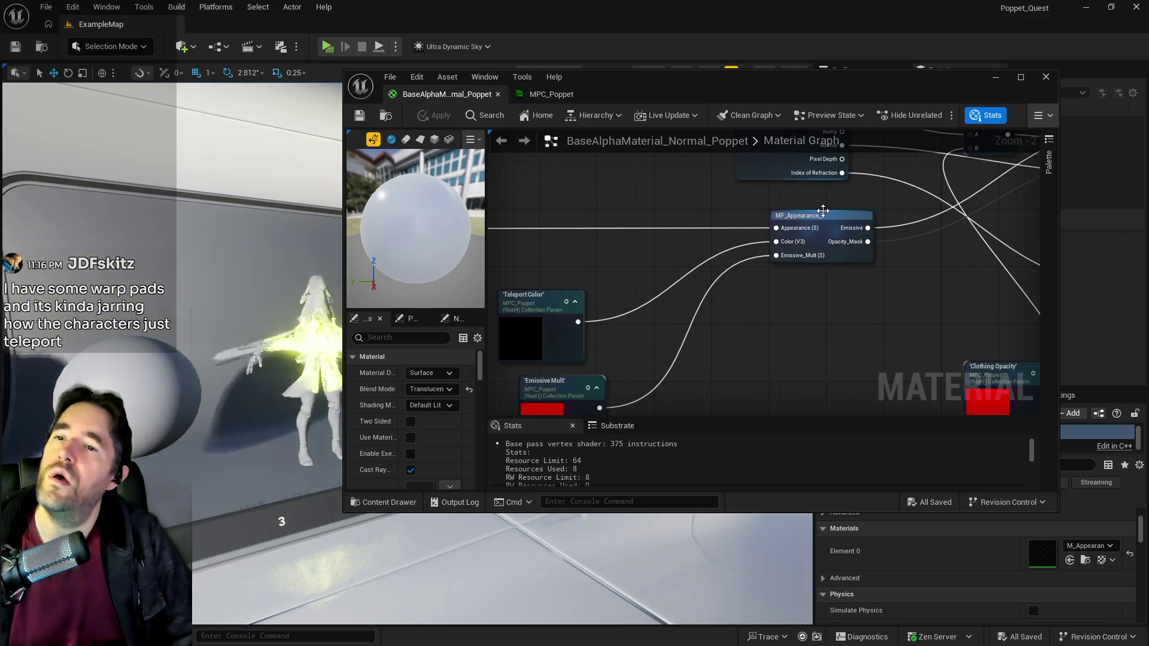
{"action": "left_click", "coordinate": [824, 211]}
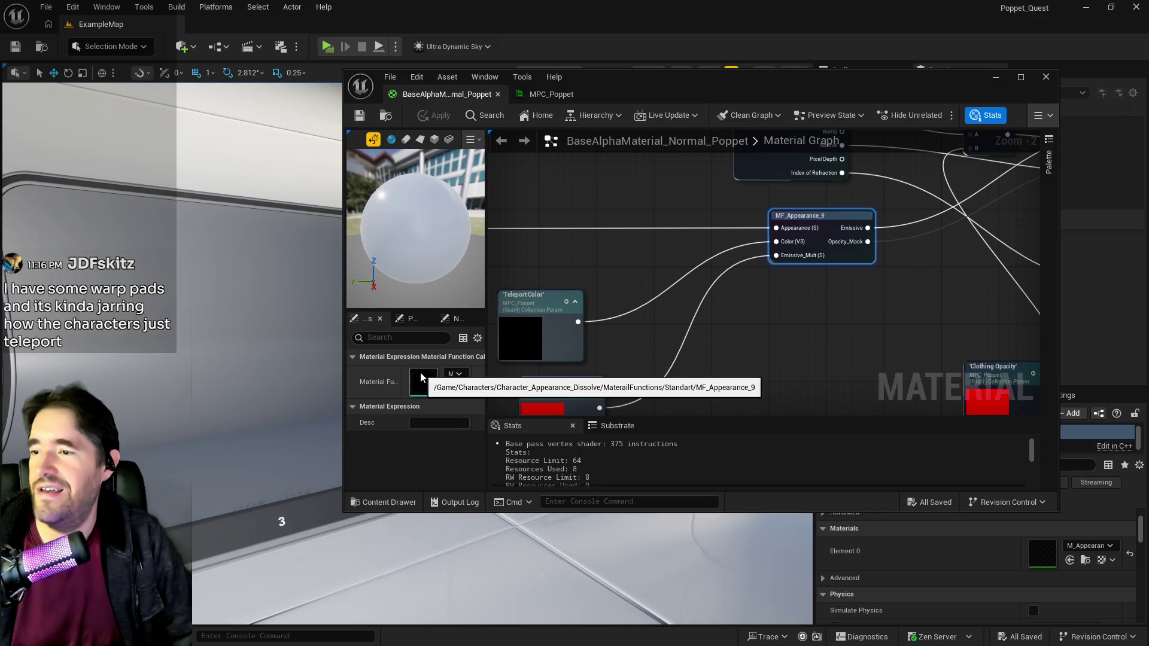
Step: Add an empty MaterialFunctionCall node below MF_Appearance_9 and recheck that node's function asset
{"action": "right_click", "coordinate": [779, 332]}
{"action": "type", "text": "material fun"}
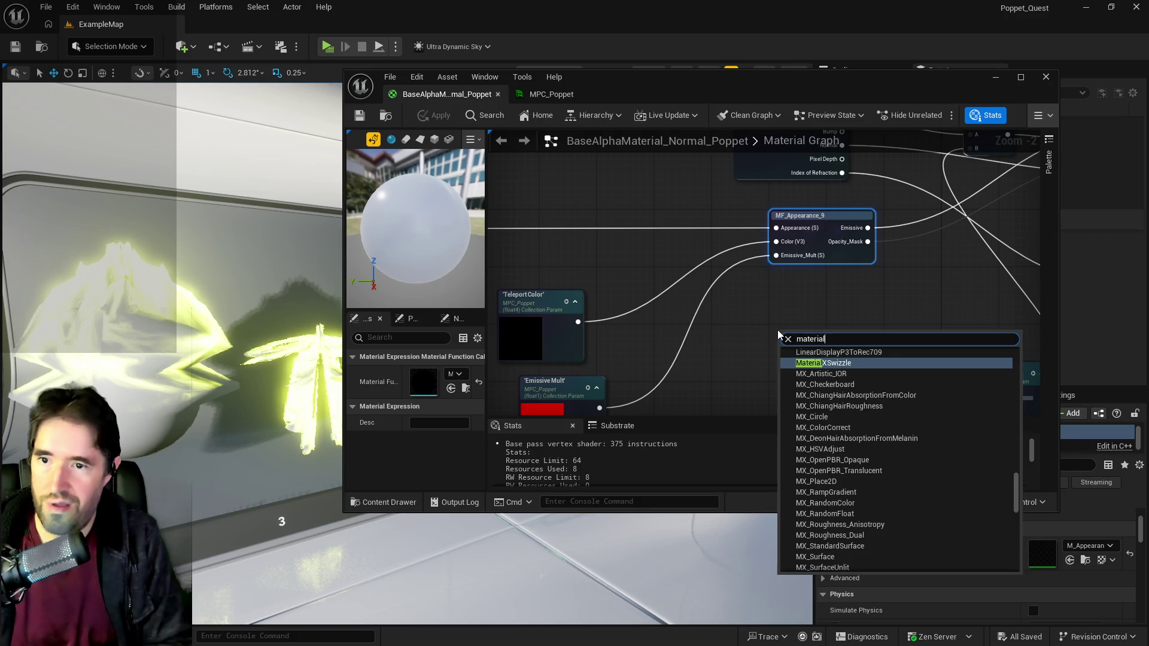
{"action": "left_click", "coordinate": [826, 364]}
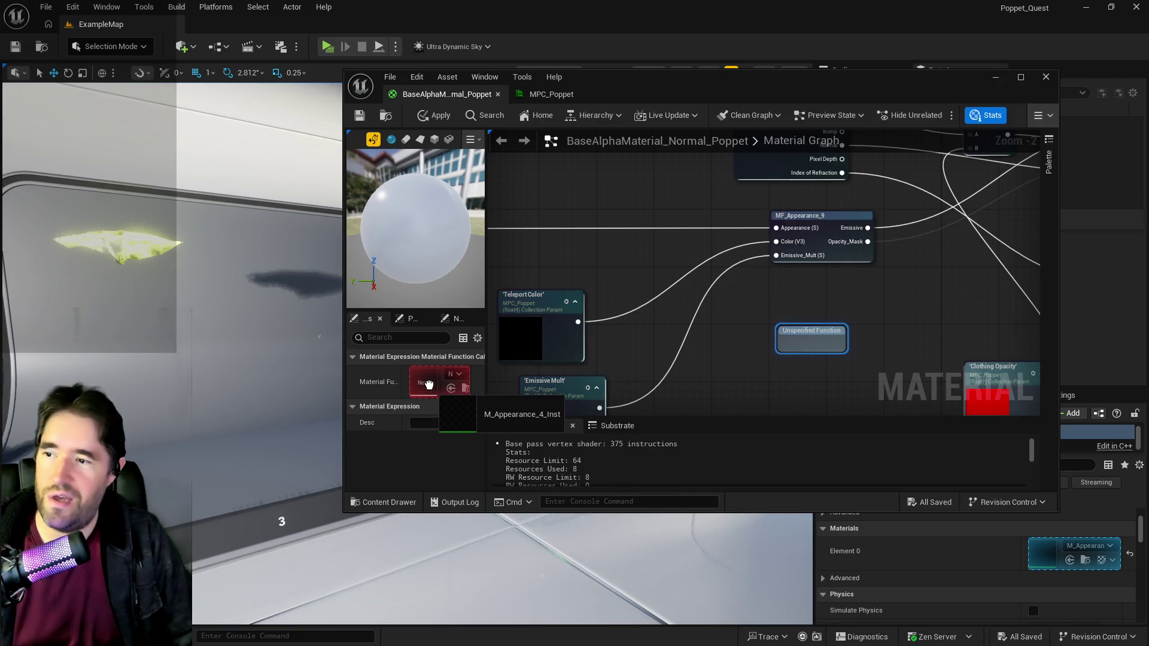
{"action": "left_click", "coordinate": [850, 233]}
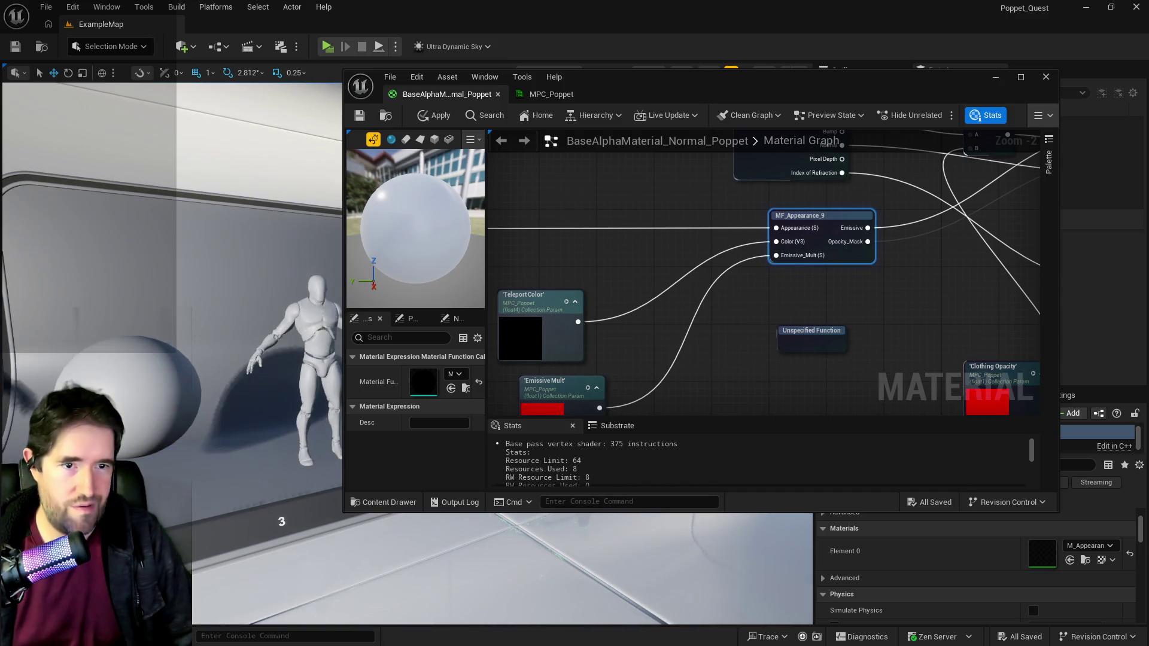
{"action": "key", "text": "alt+Tab"}
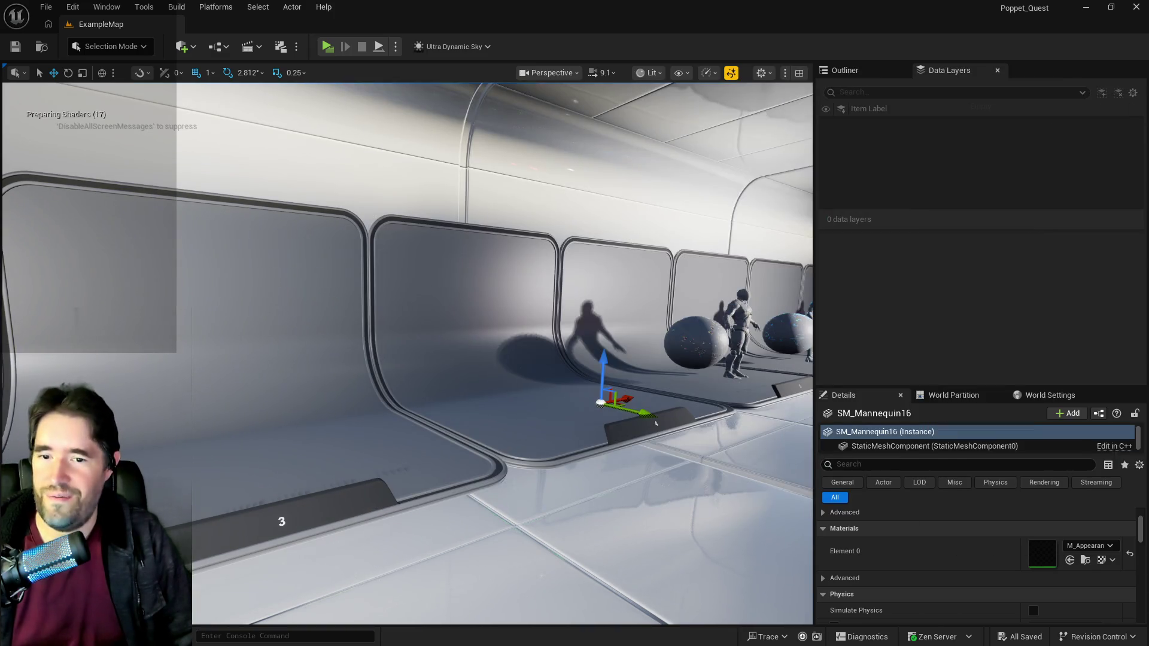
Step: Open SM_Mannequin, then its M_Mannequin material, moving the output node clear of Param
{"action": "scroll", "coordinate": [1030, 575], "scroll_direction": "up", "scroll_amount": 2}
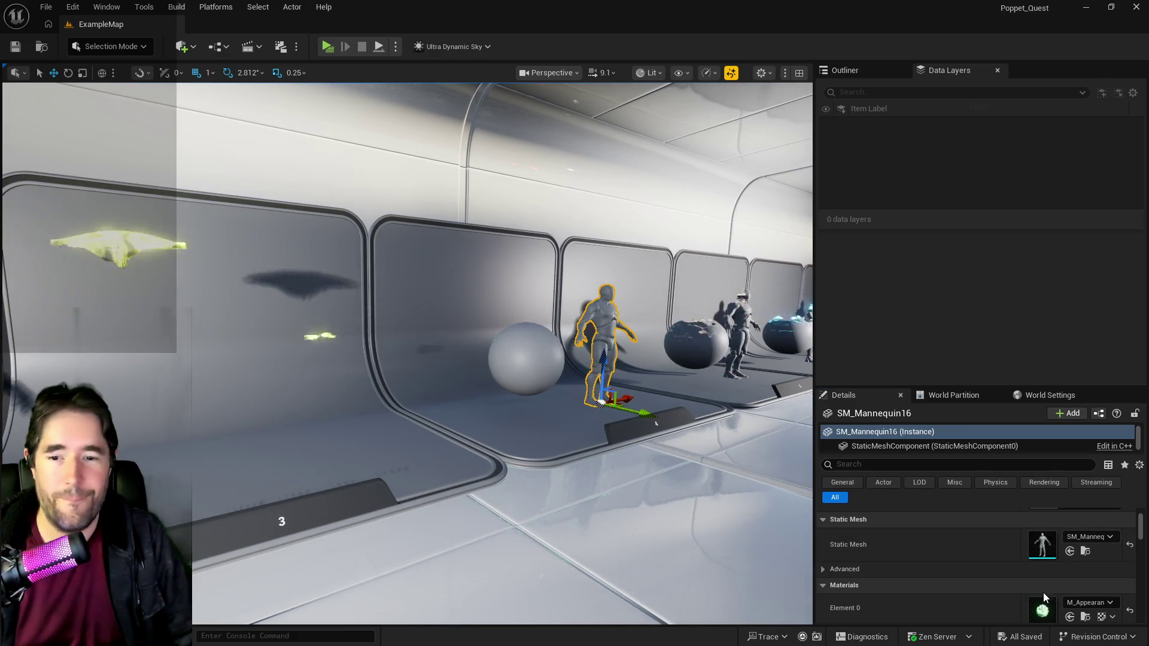
{"action": "scroll", "coordinate": [1044, 593], "scroll_direction": "down", "scroll_amount": 1}
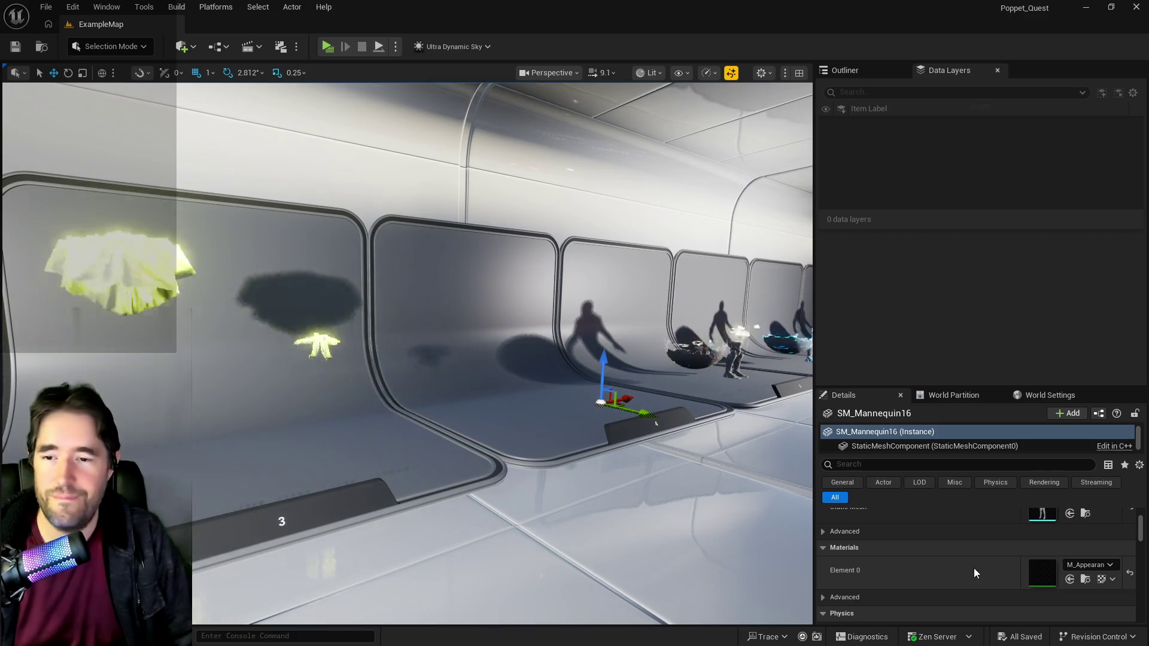
{"action": "scroll", "coordinate": [975, 572], "scroll_direction": "up", "scroll_amount": 3}
{"action": "scroll", "coordinate": [975, 574], "scroll_direction": "down", "scroll_amount": 3}
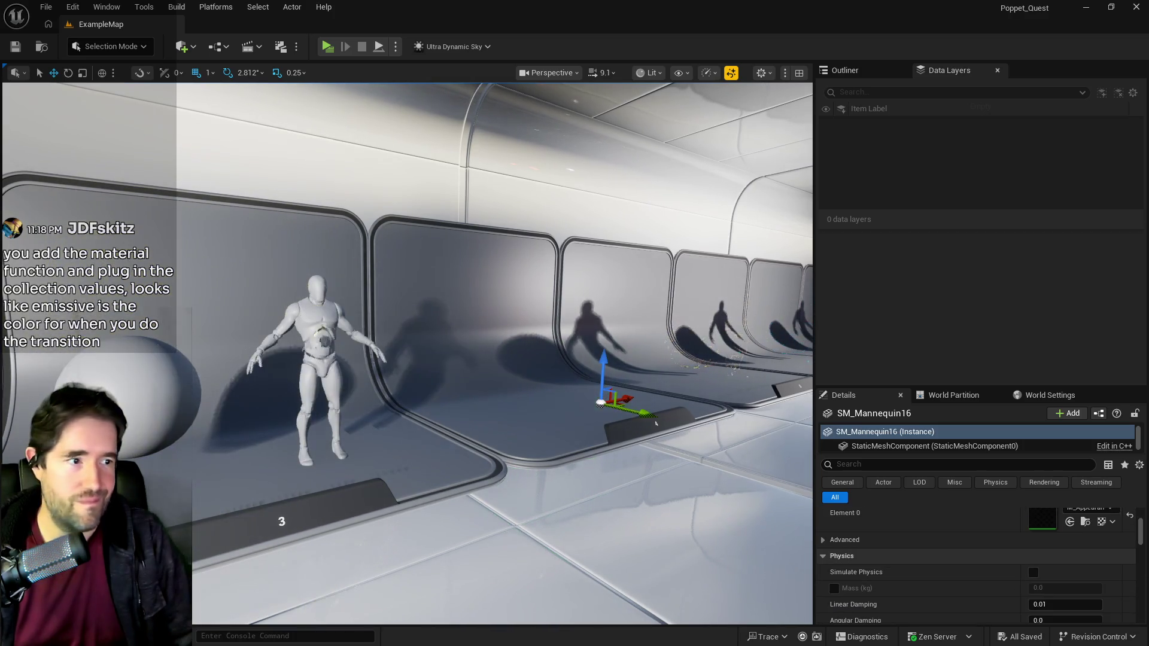
{"action": "double_click", "coordinate": [656, 424]}
{"action": "scroll", "coordinate": [752, 429], "scroll_direction": "down", "scroll_amount": 5}
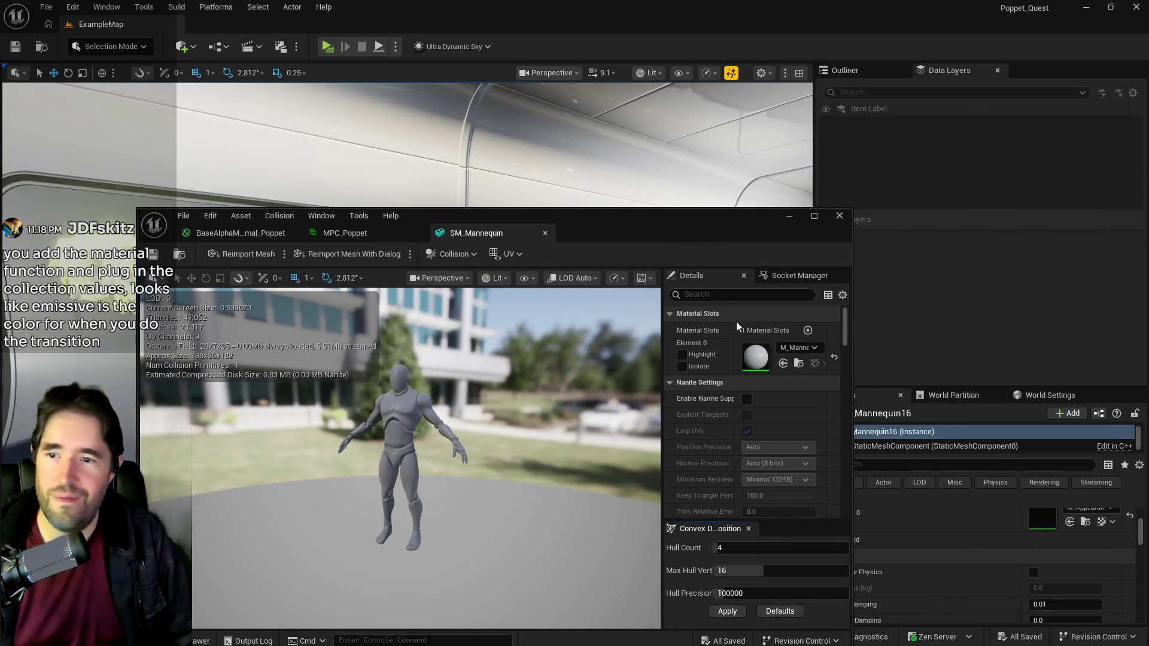
{"action": "scroll", "coordinate": [758, 414], "scroll_direction": "up", "scroll_amount": 2}
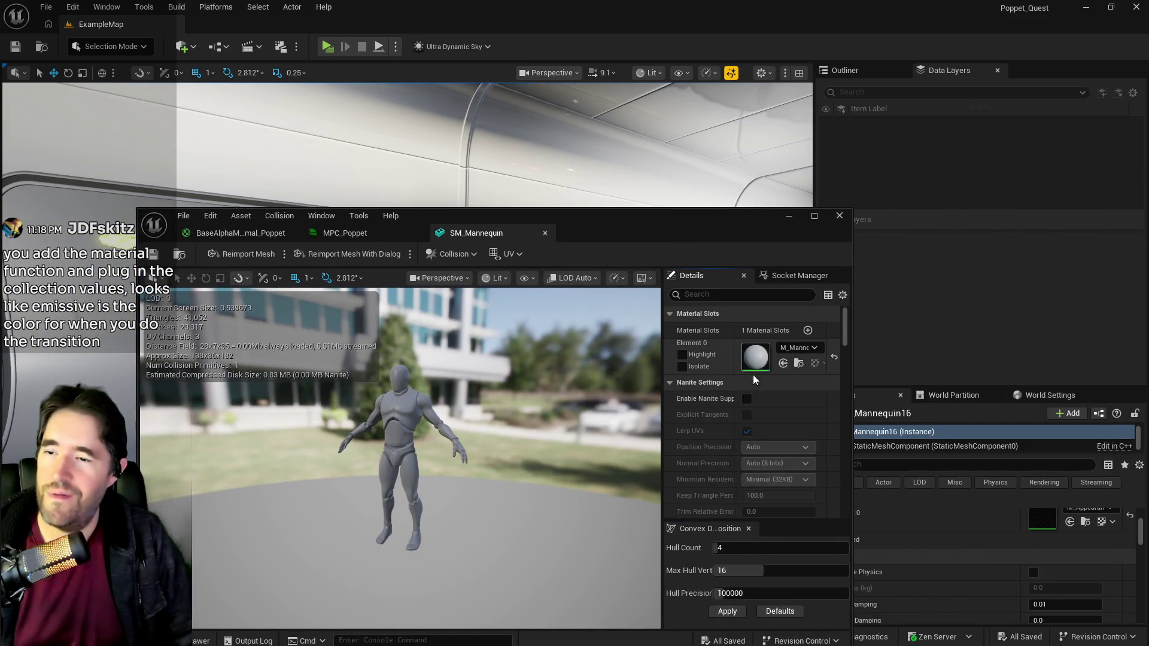
{"action": "double_click", "coordinate": [755, 359]}
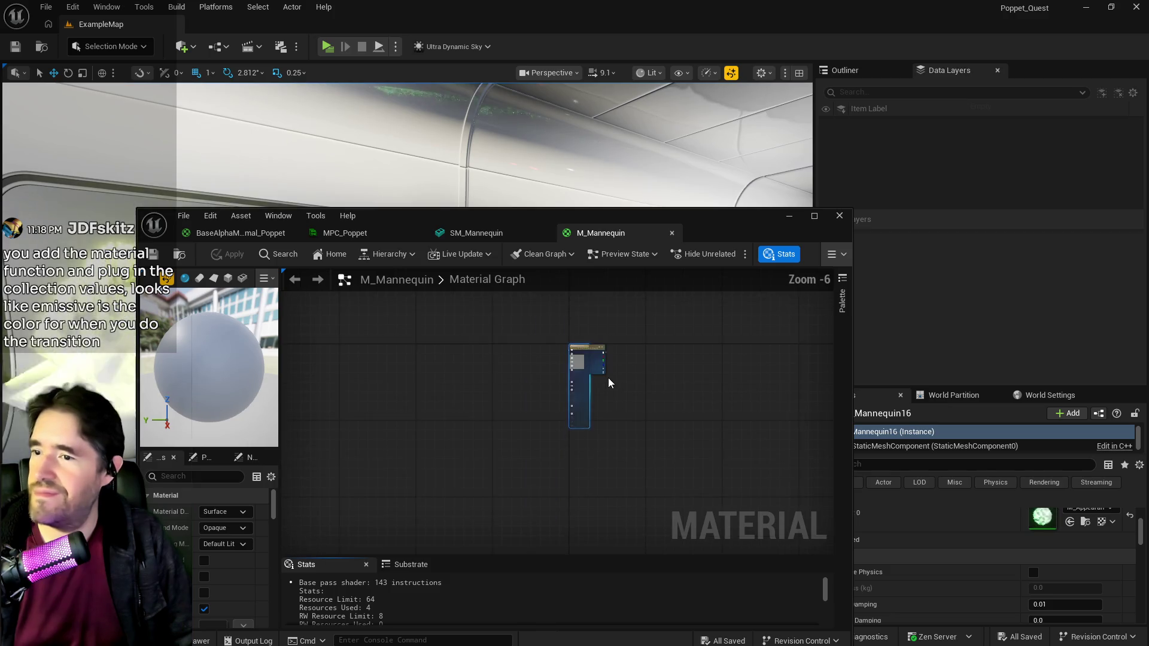
{"action": "scroll", "coordinate": [609, 378], "scroll_direction": "up", "scroll_amount": 5}
{"action": "left_click_drag", "start_coordinate": [529, 333], "coordinate": [729, 334]}
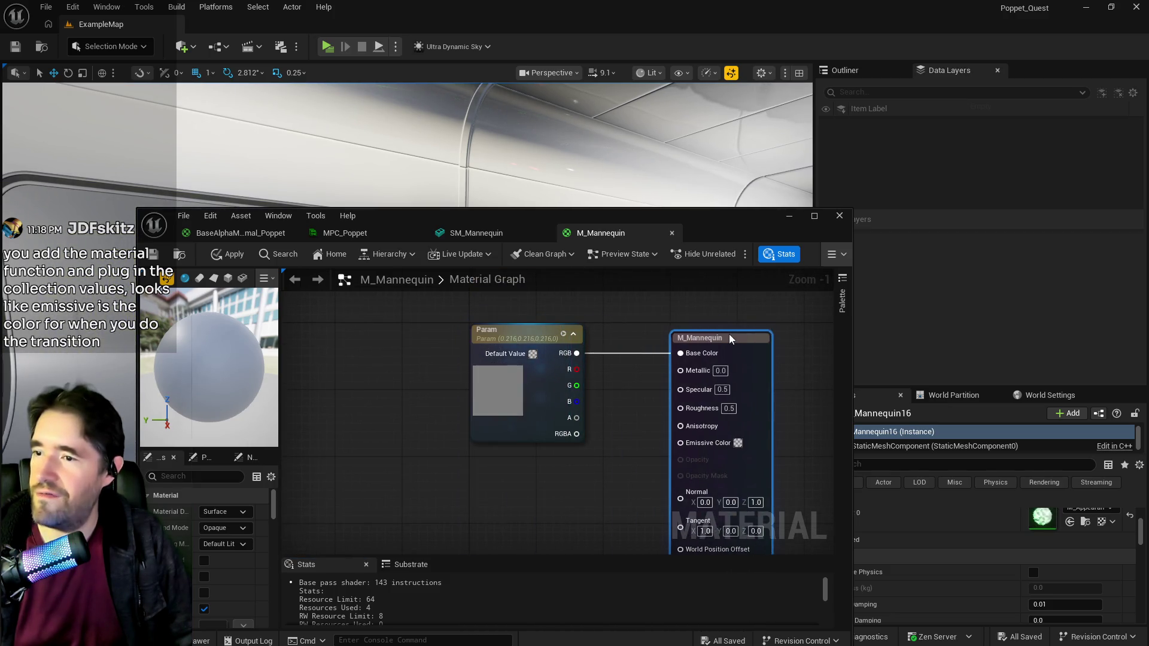
{"action": "scroll", "coordinate": [576, 438], "scroll_direction": "down", "scroll_amount": 3}
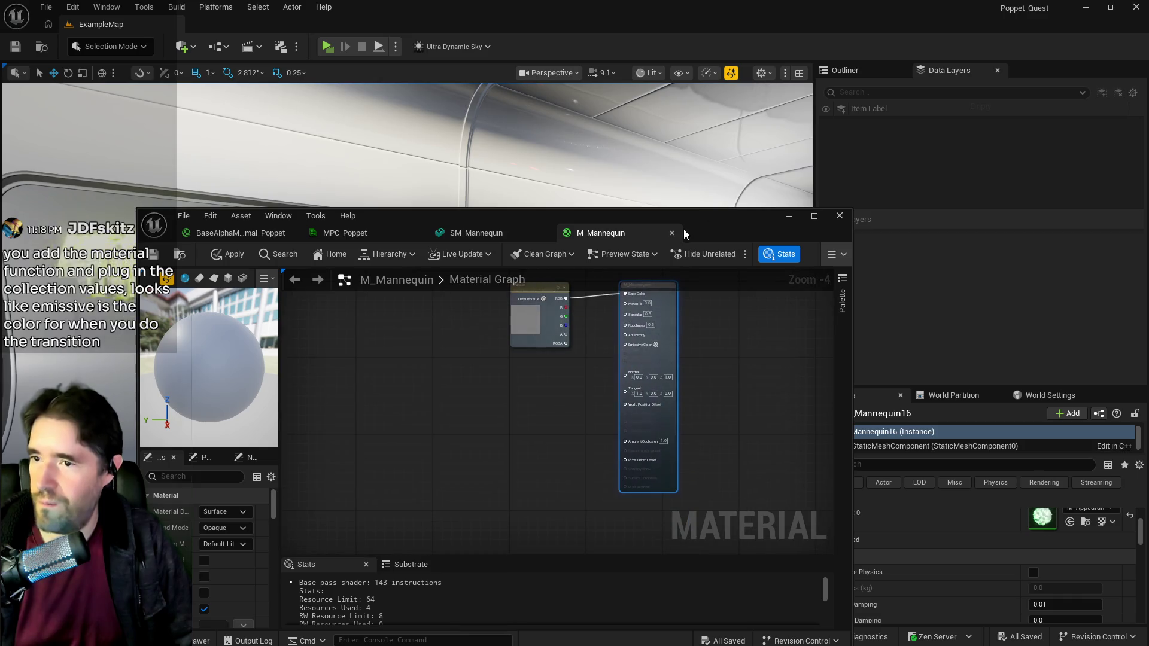